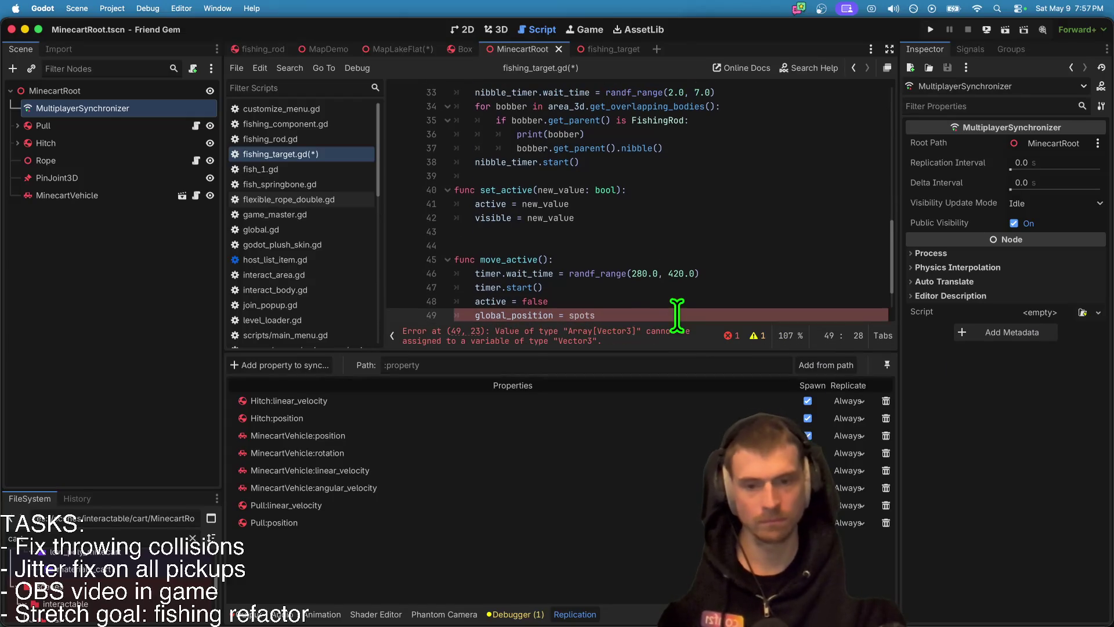
Step: In move_active(), pick a random spots index with randi_range(spots.size()) and save
scroll(696, 303, "down", 1)
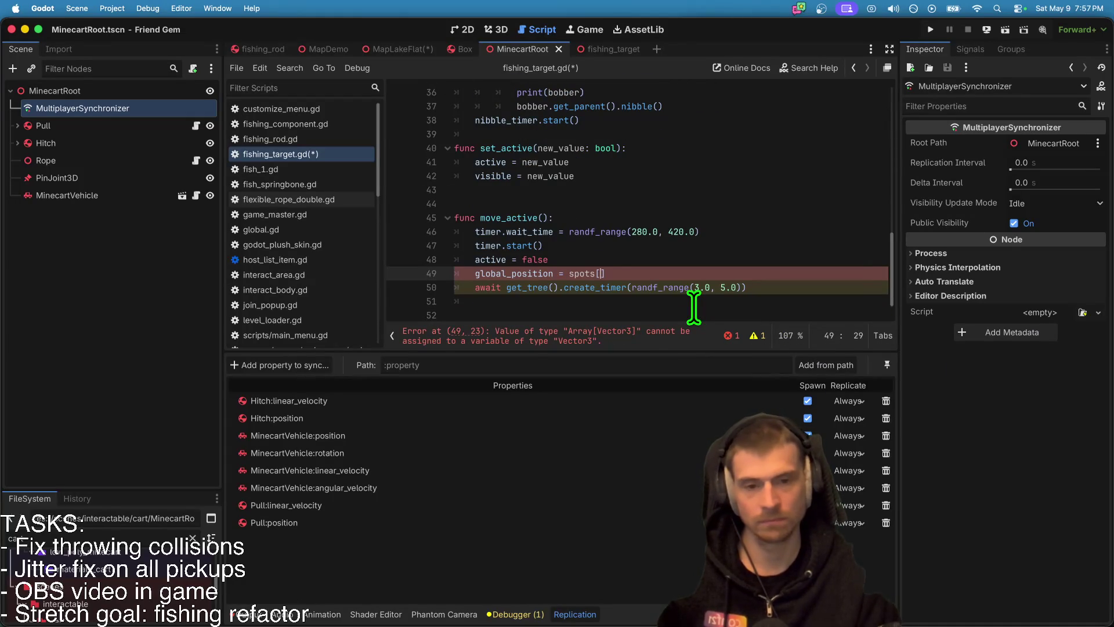
type("randi_r")
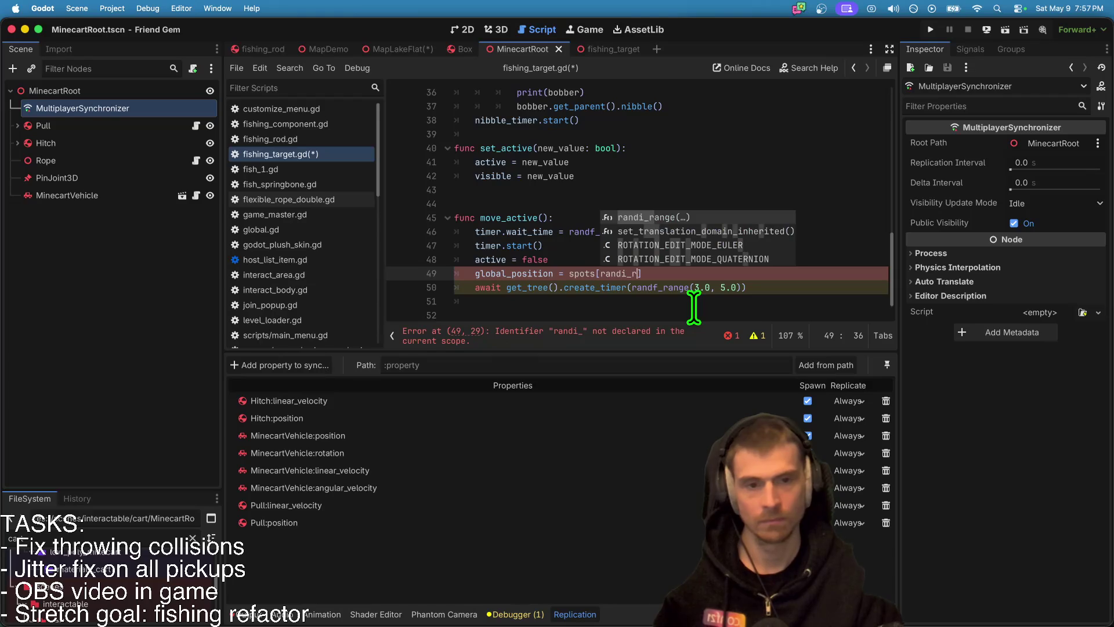
key("Return")
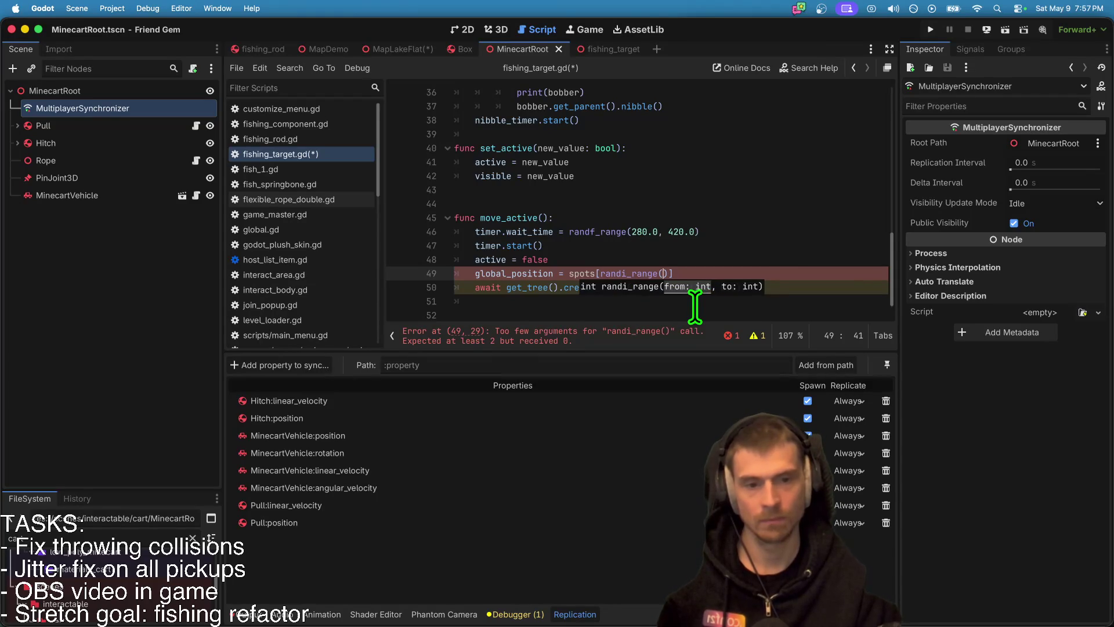
type("spots")
key("Return")
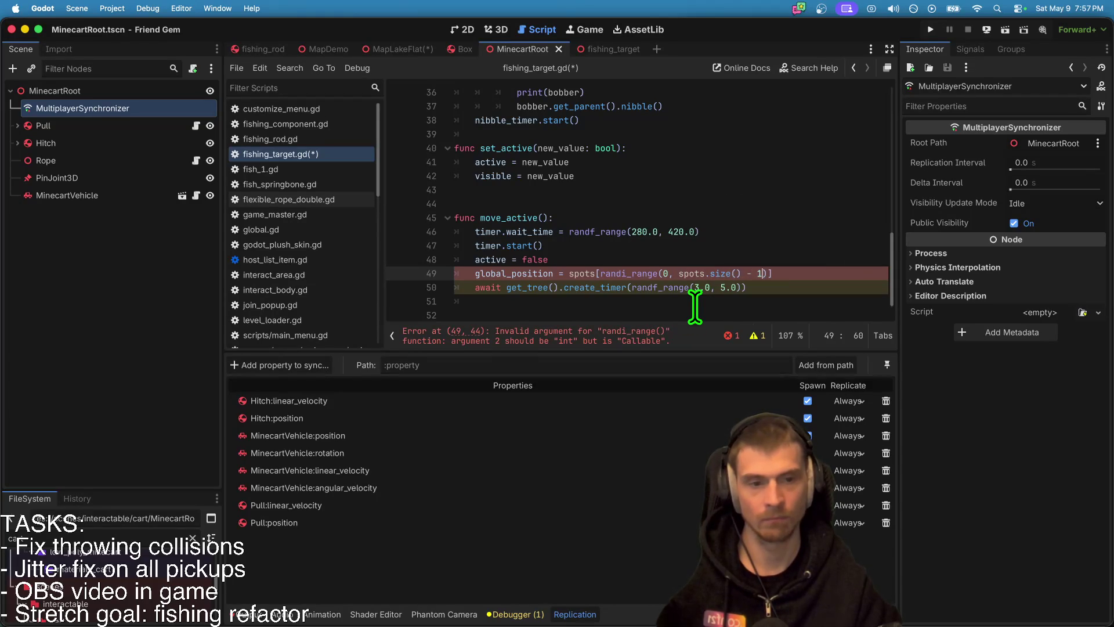
type(")")
left_click(751, 302)
key("ctrl+s")
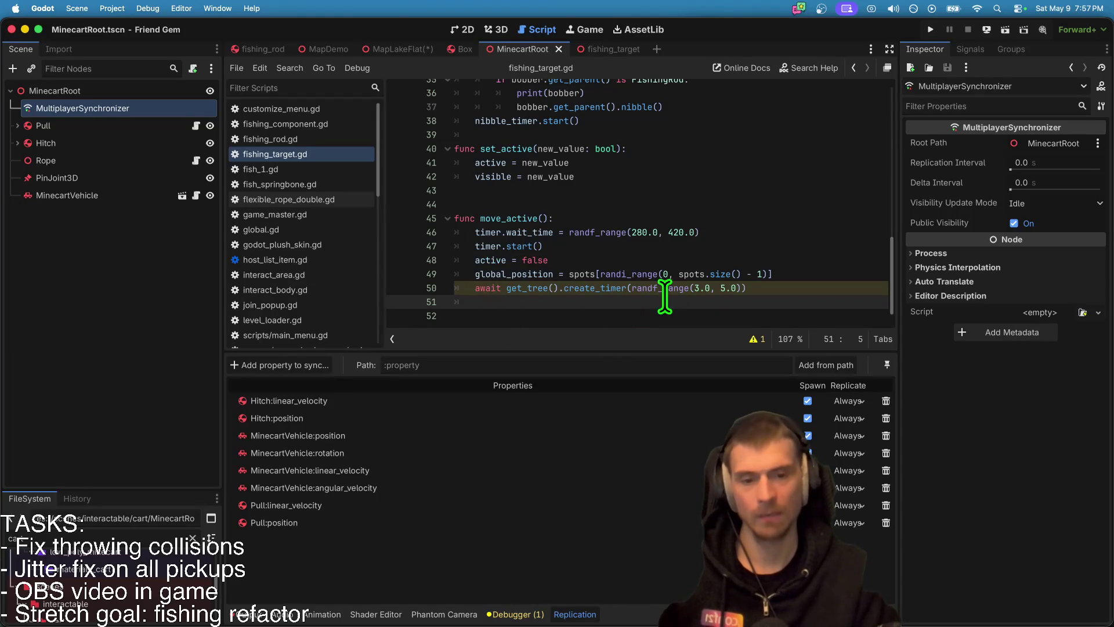
Step: Fix line 50's redundant await so it waits for the timer's timeout, then set active = true
left_click(755, 339)
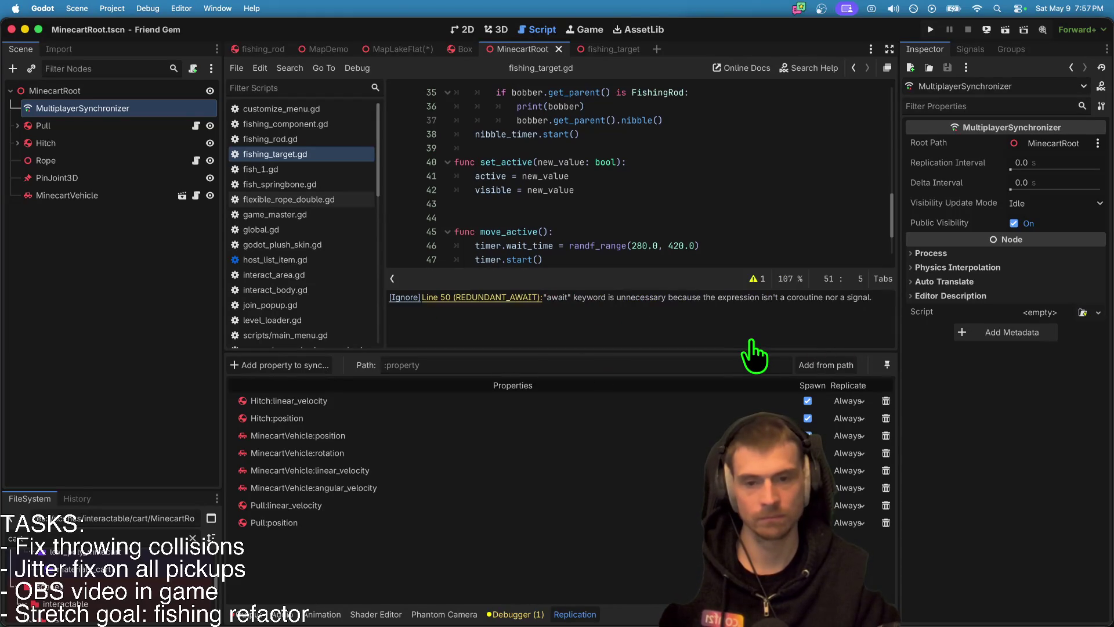
left_click(472, 297)
double_click(567, 235)
key("Right")
key("Down")
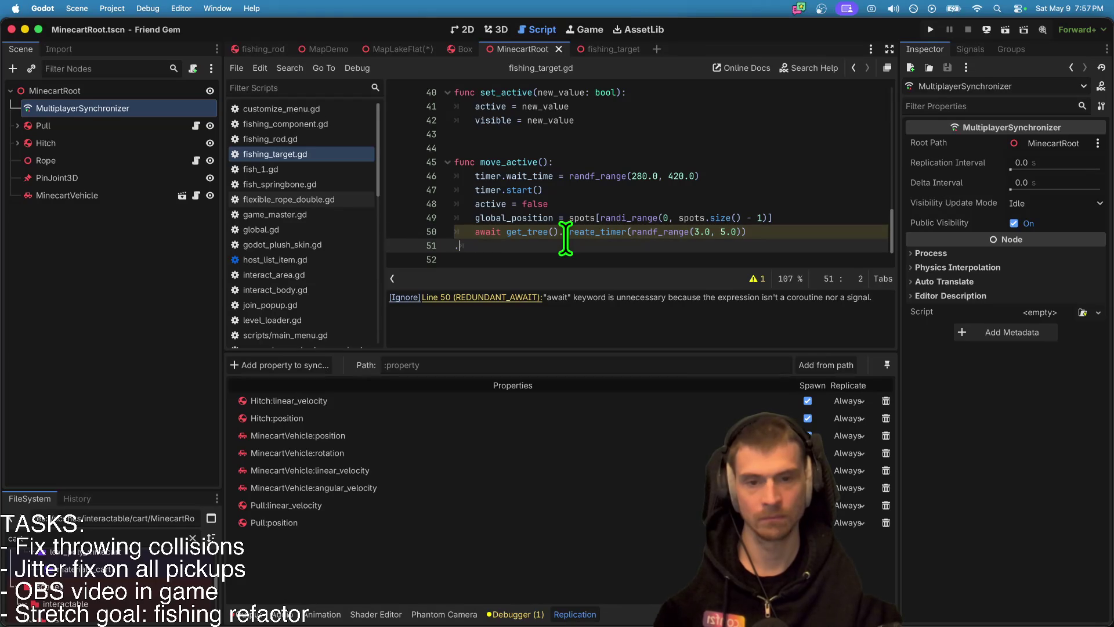
key("BackSpace")
key("BackSpace")
key("Return")
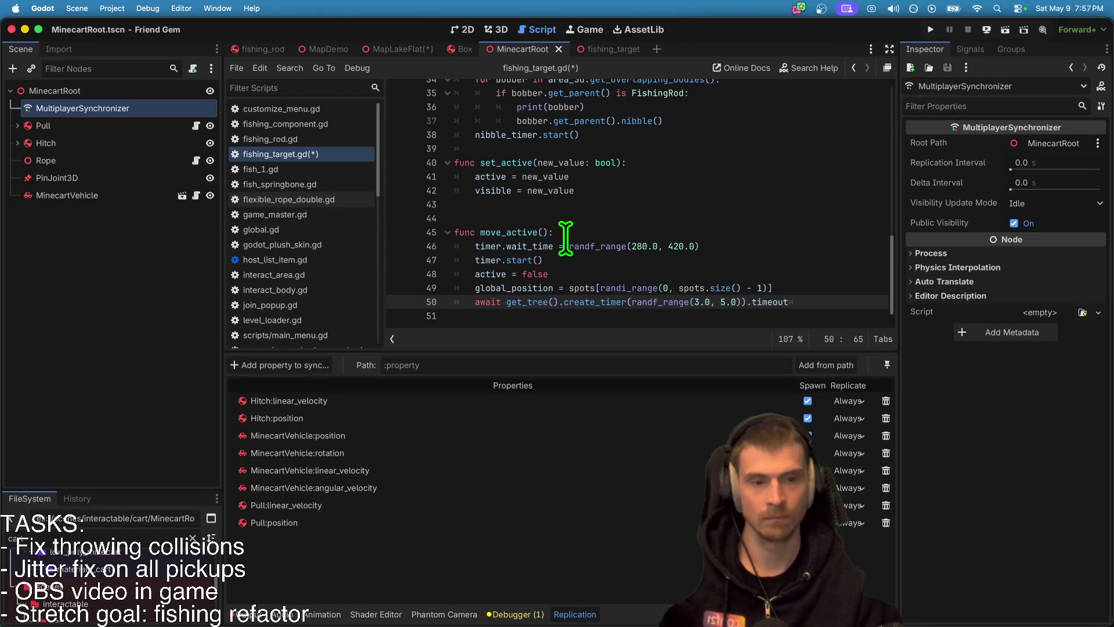
key("Down")
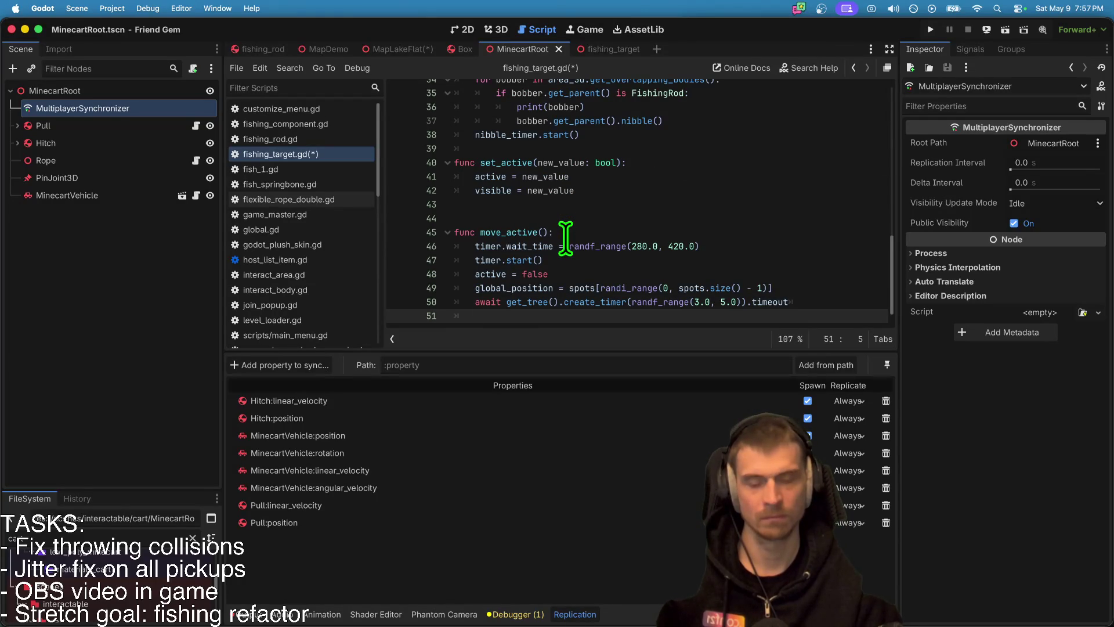
type("active = true")
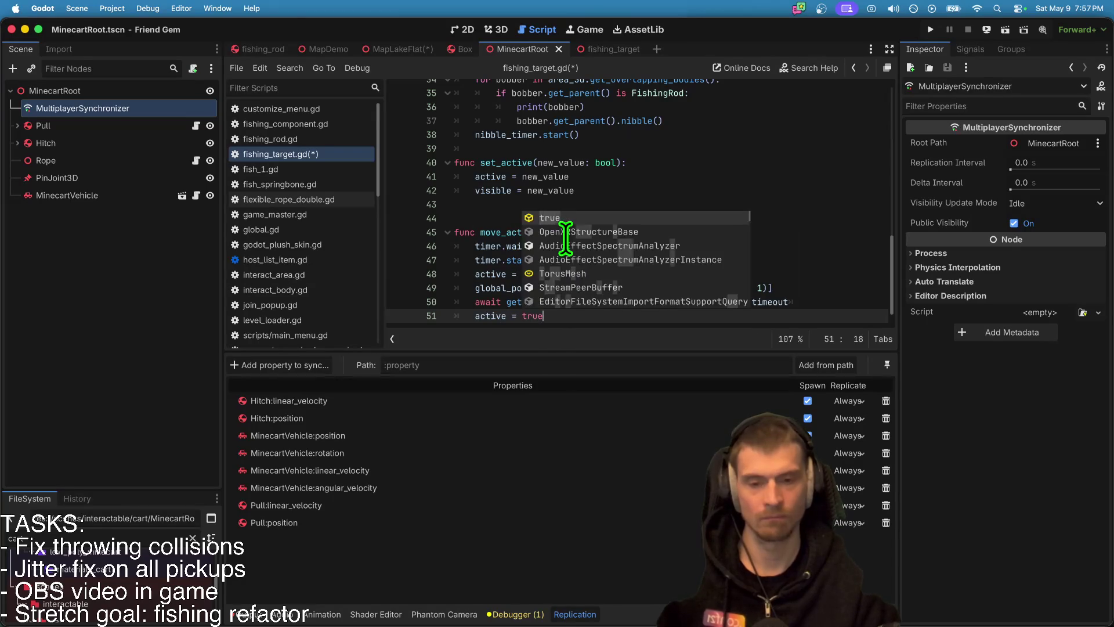
key("ctrl+s")
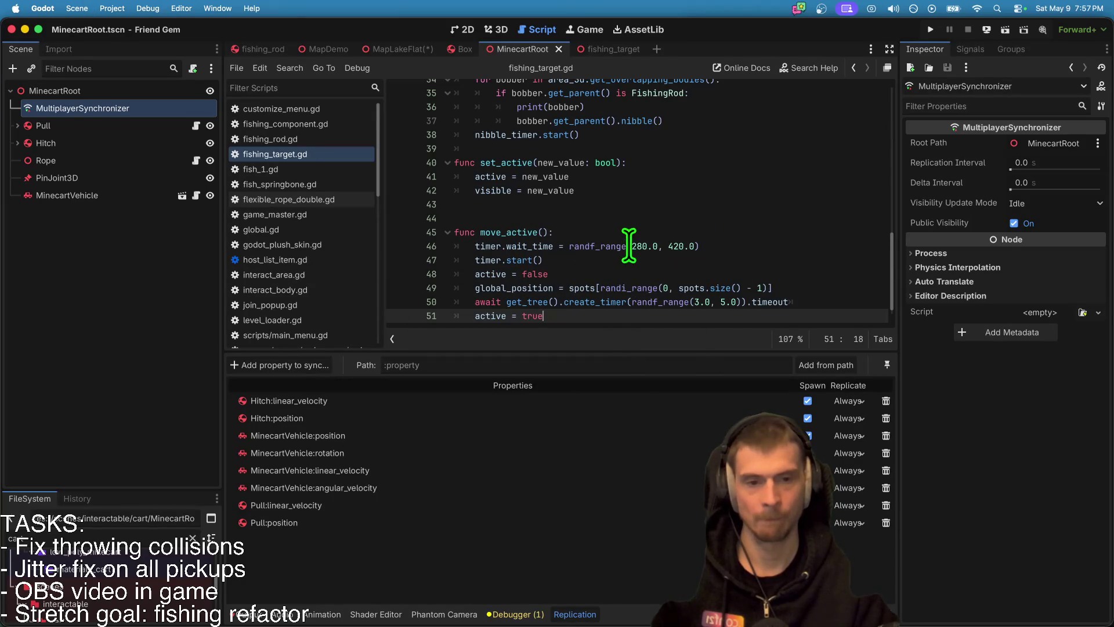
Step: Change the timer's random wait range to 2.0–4.0 and save
left_click(640, 246)
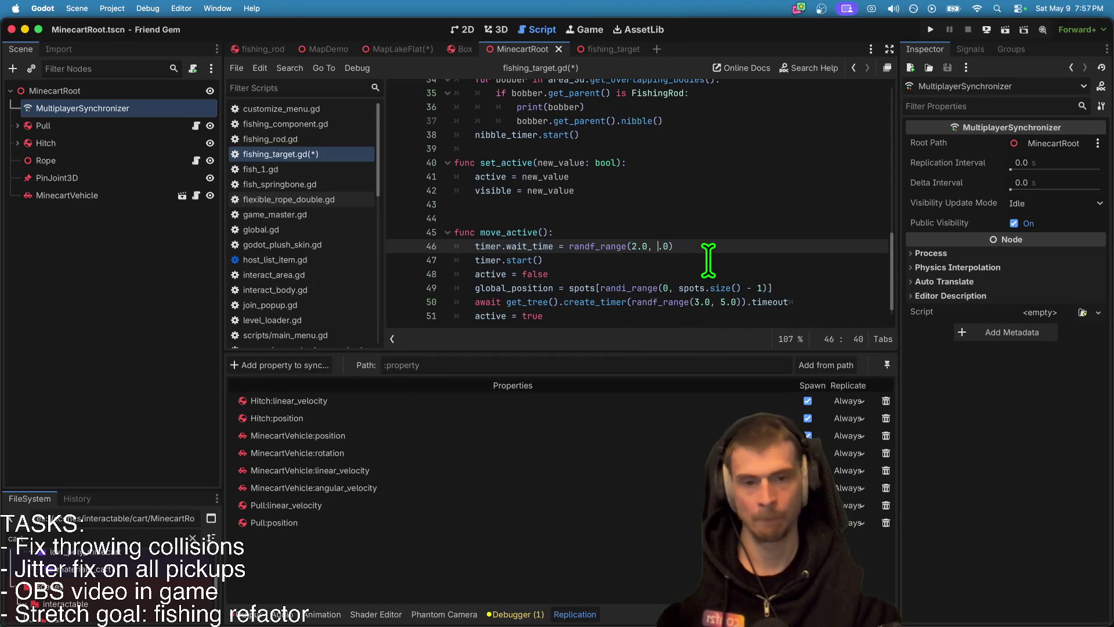
type("2")
key("BackSpace")
type("420")
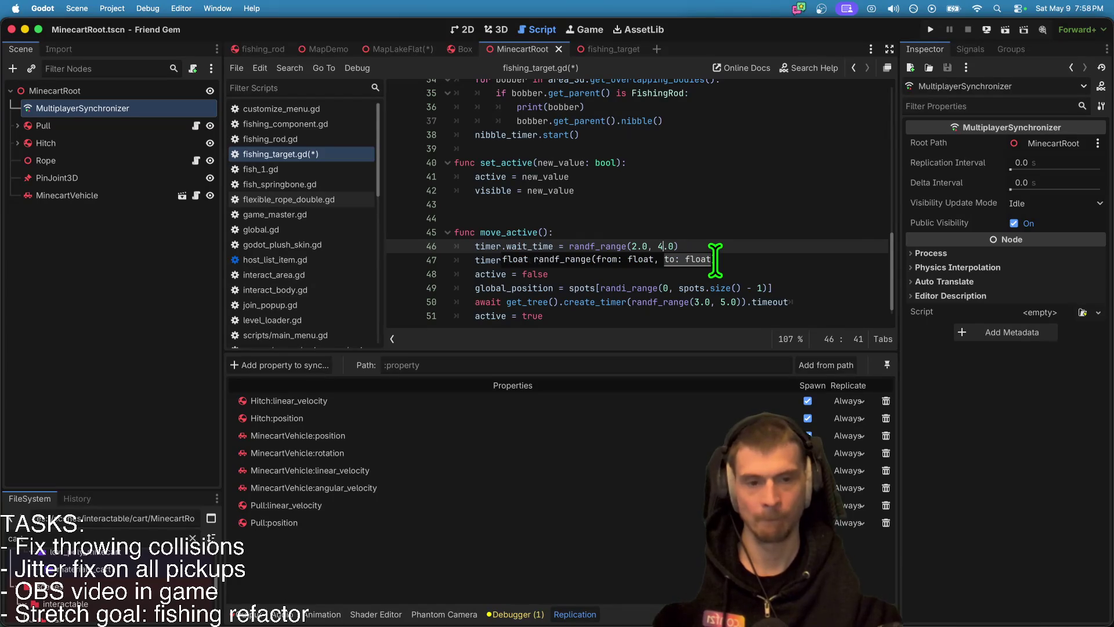
scroll(697, 250, "up", 5)
key("ctrl+s")
Step: Call move_active() in _ready after the timeout connection and run the game
left_click(757, 174)
key("Up")
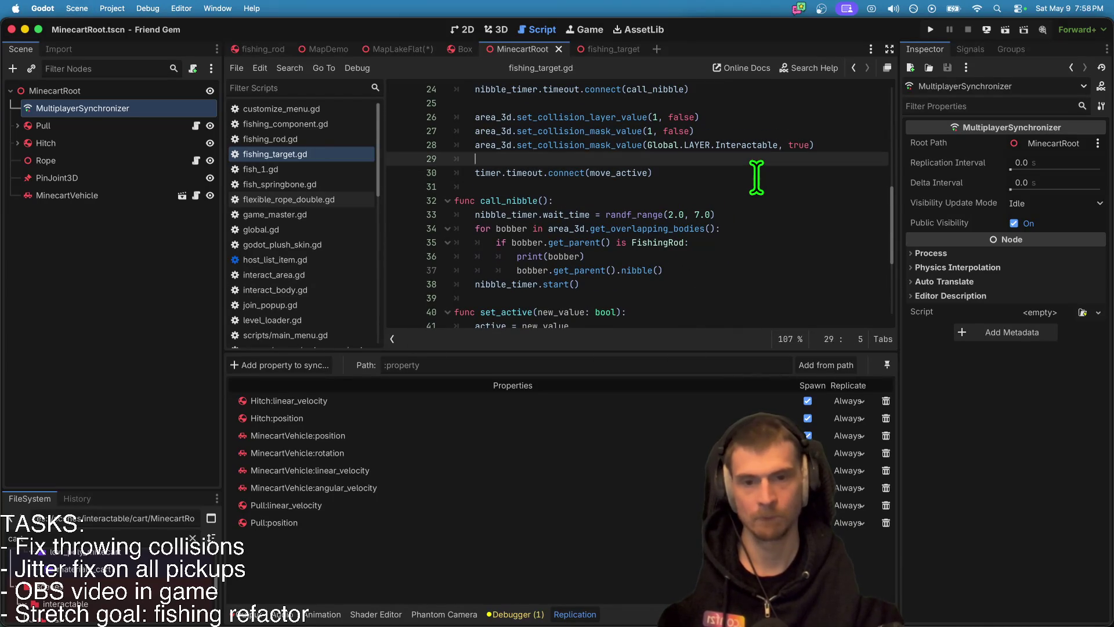
key("Down")
key("End")
key("Return")
type("move")
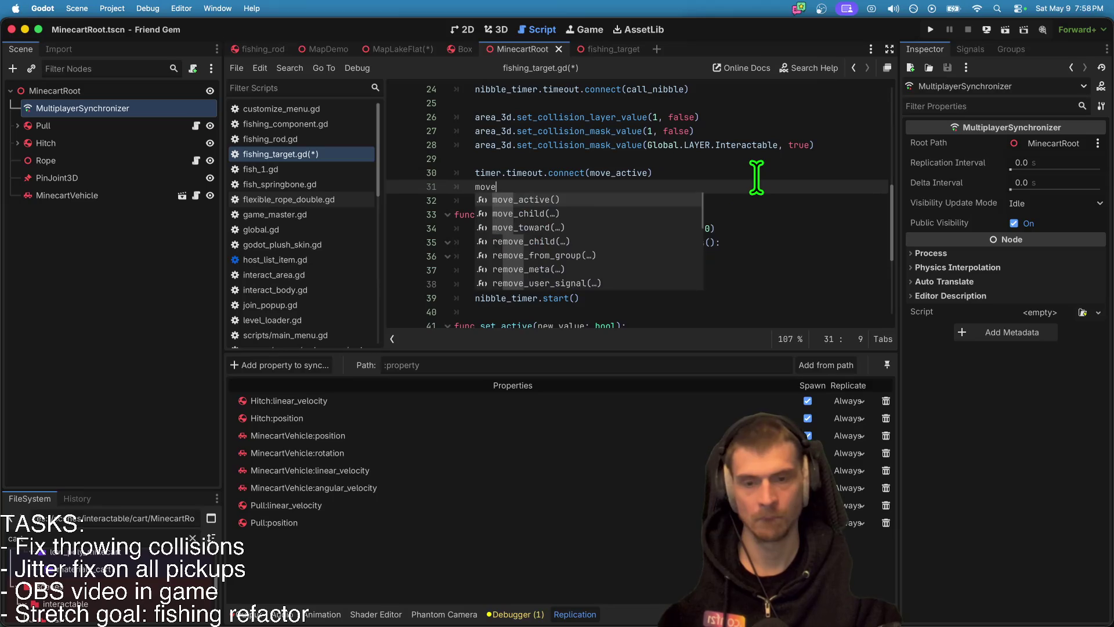
key("Return")
key("super+b")
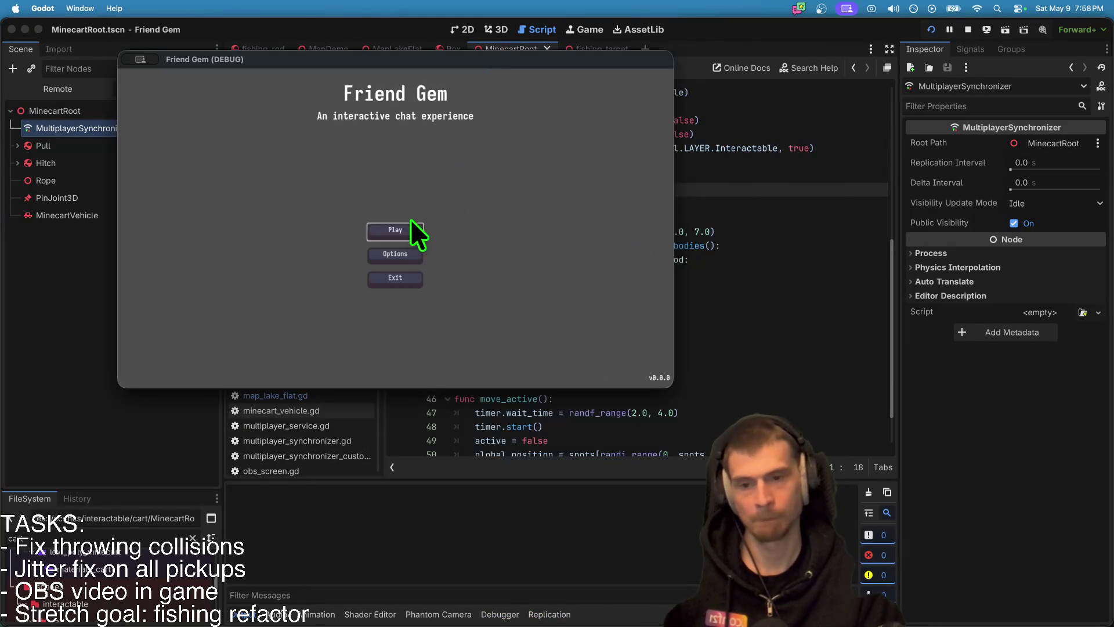
Step: Join the multiplayer game, view the fishing ring on the lake, then close and stop the run
left_click(415, 231)
left_click(482, 159)
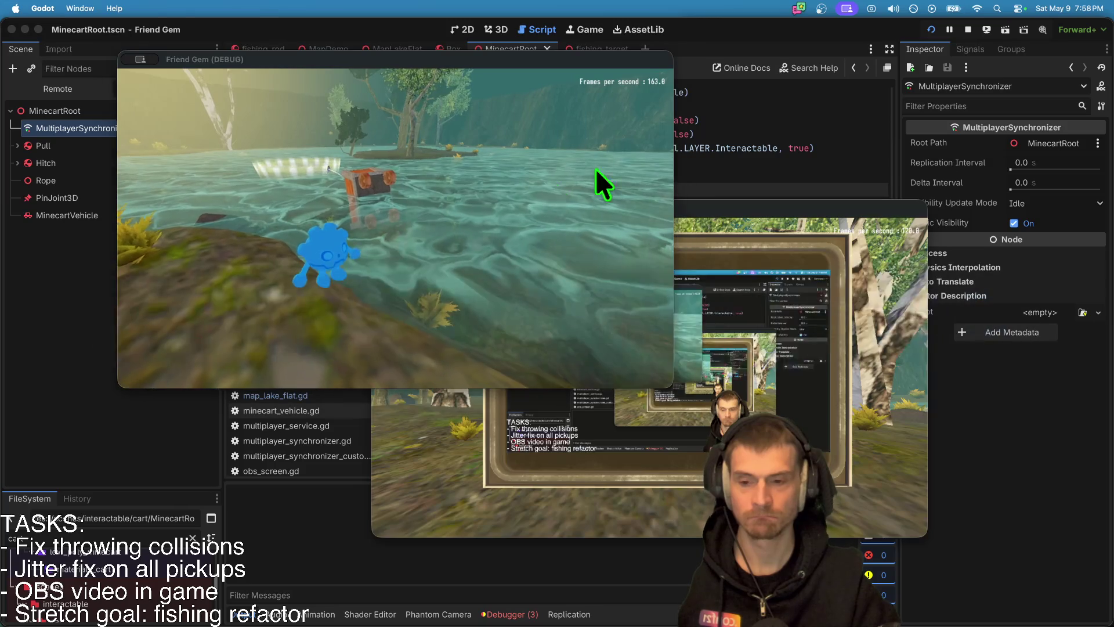
key("Escape")
left_click(968, 30)
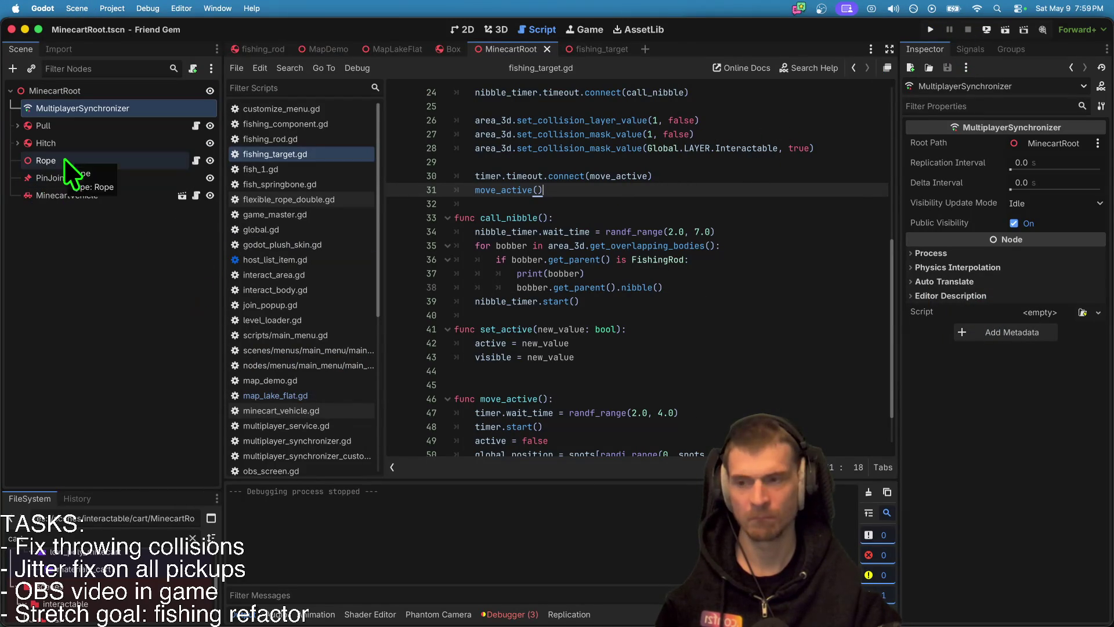
Step: Switch to the fishing_target scene, clear Output, and review the debugger errors from both sessions
left_click(600, 49)
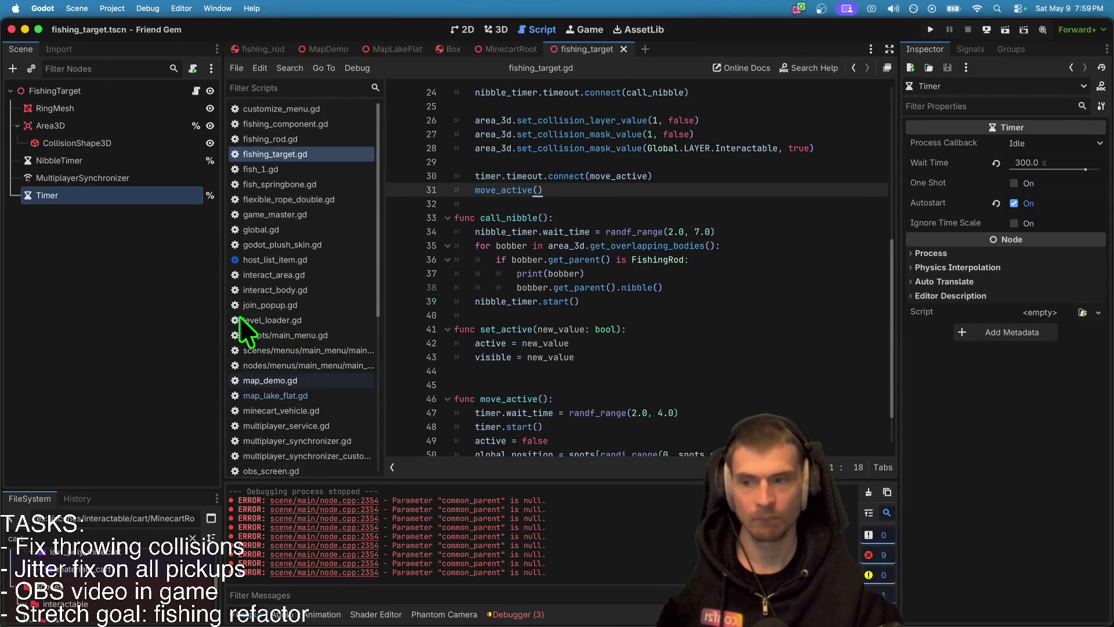
left_click(869, 491)
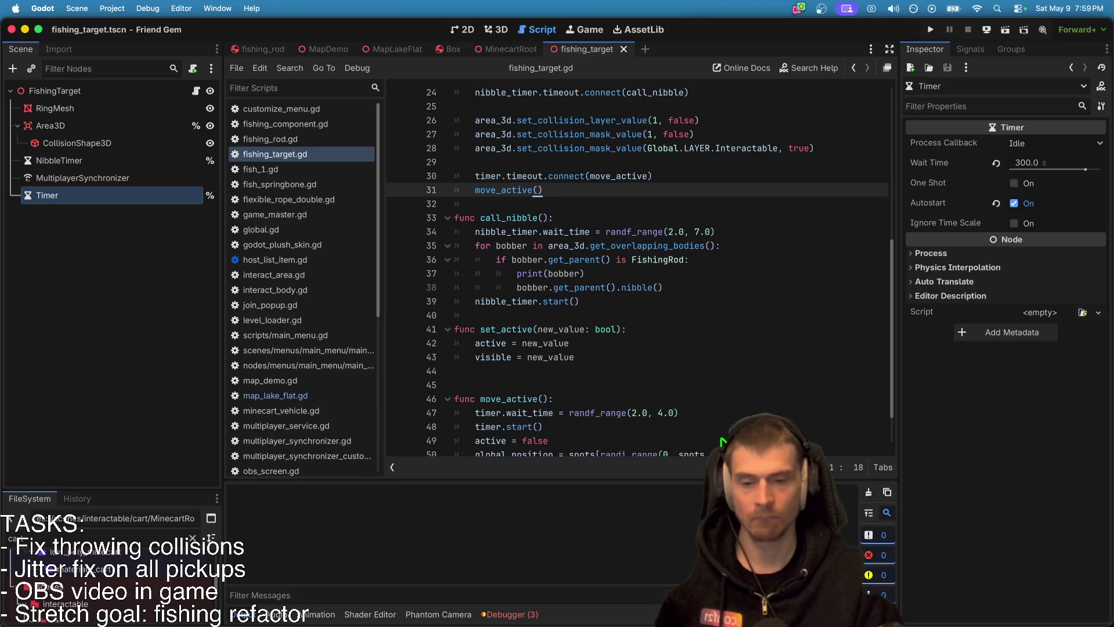
left_click(539, 617)
left_click(530, 506)
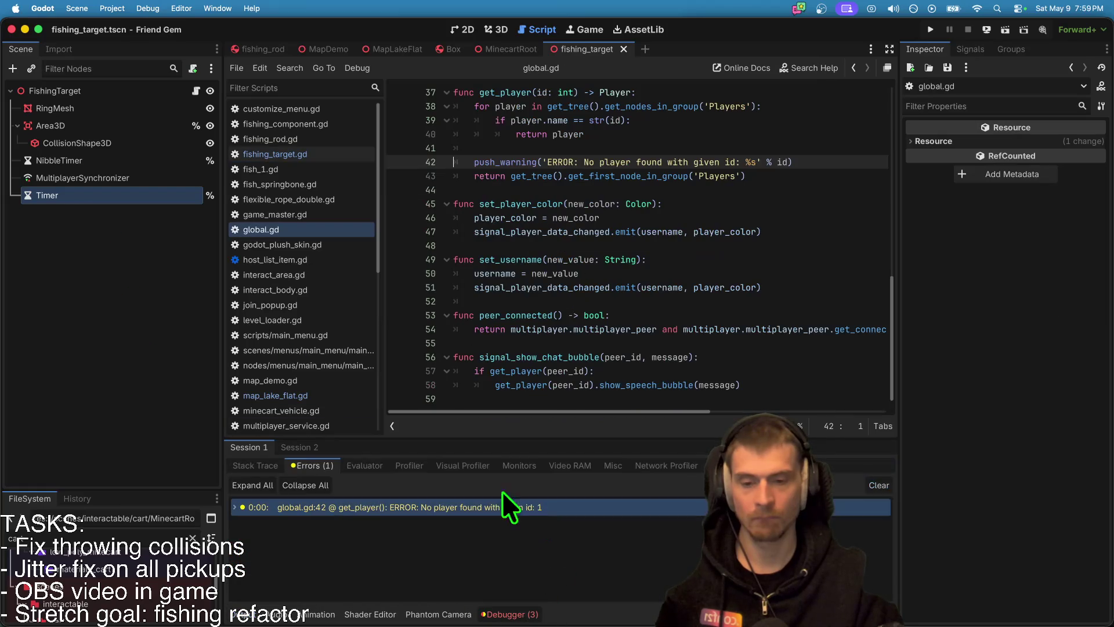
left_click(301, 448)
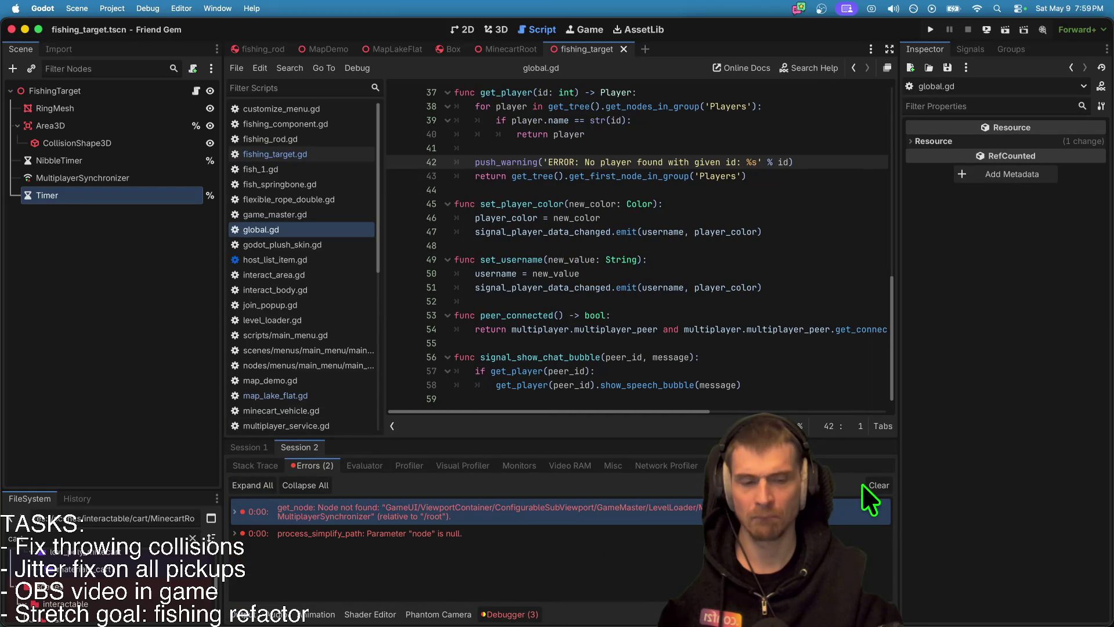
Step: Select the FishingTarget root node and show the scene in the 3D view
left_click(110, 226)
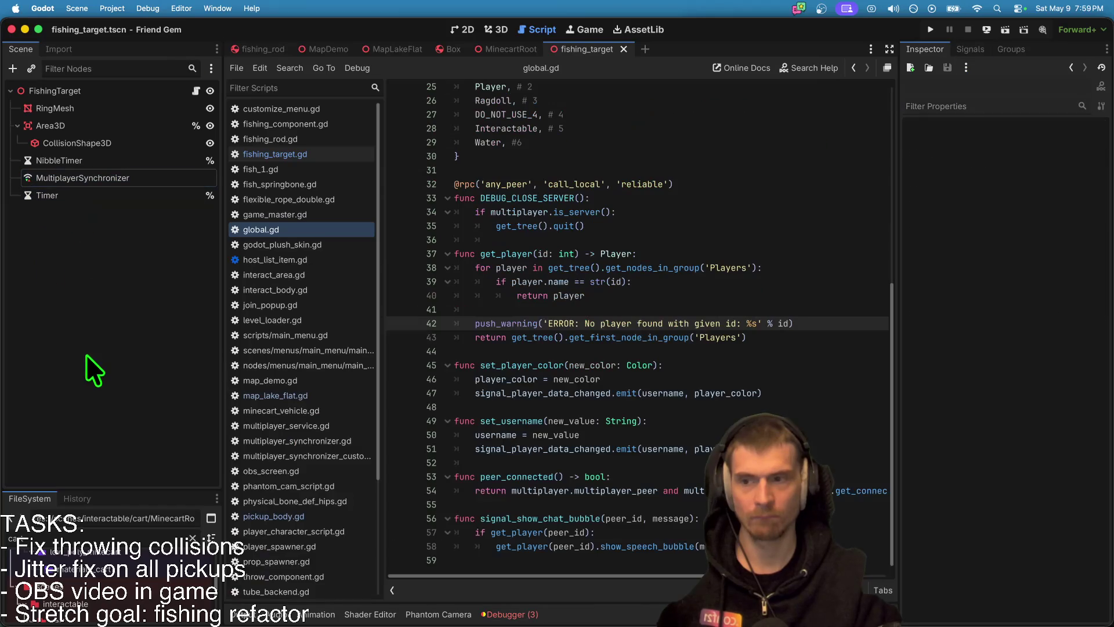
left_click(121, 91)
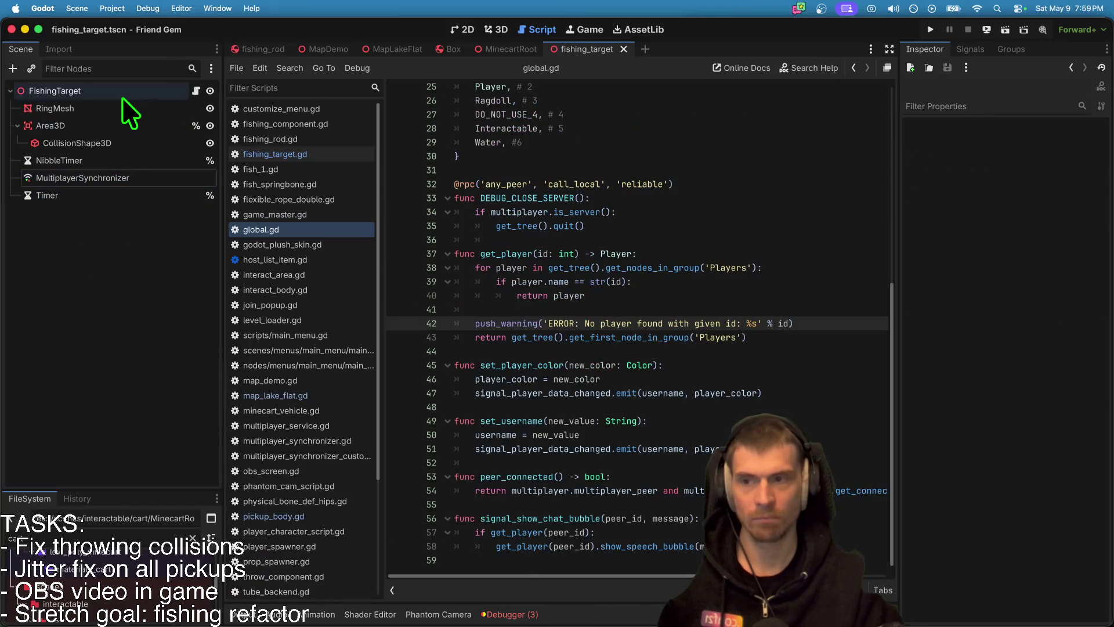
left_click(670, 351)
scroll(559, 174, "up", 5)
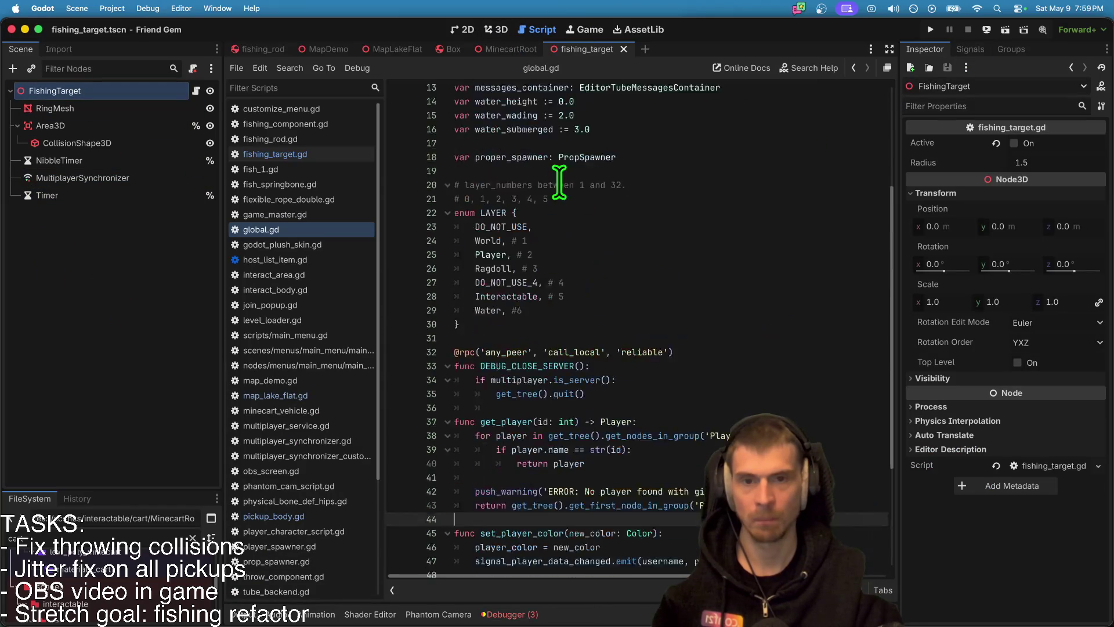
left_click(498, 30)
scroll(234, 132, "up", 1)
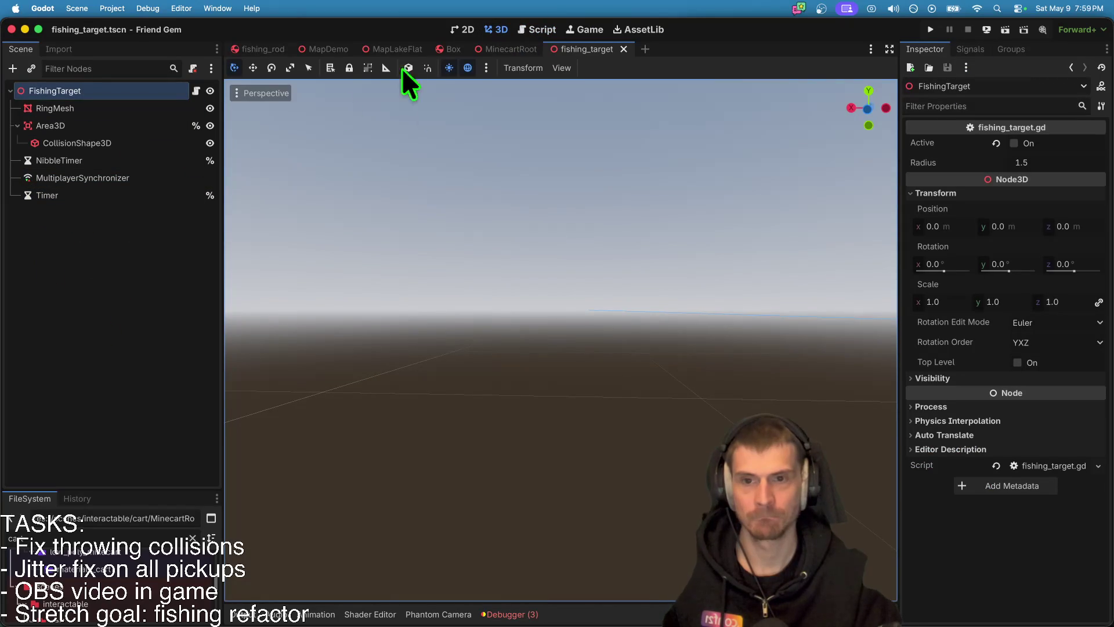
Step: Drag Marker3D2 across the lake in MapLakeFlat, then open fishing_target.gd at the second spot
left_click(375, 49)
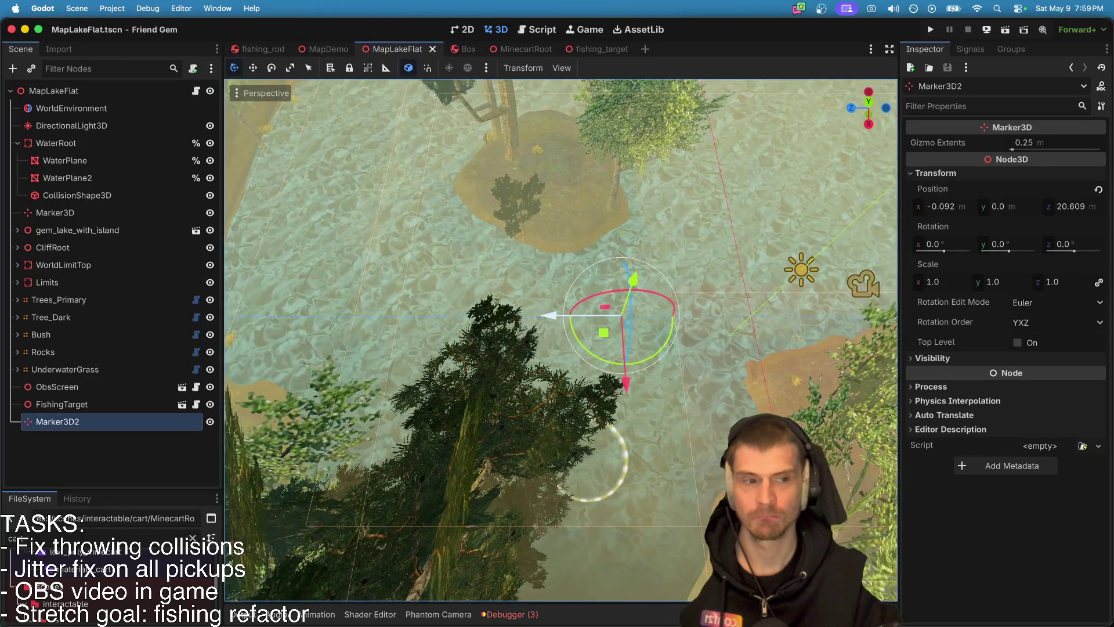
mouse_move(528, 309)
left_mouse_down()
mouse_move(298, 308)
mouse_move(247, 325)
left_mouse_up()
mouse_move(330, 390)
left_mouse_down()
mouse_move(347, 244)
mouse_move(353, 232)
mouse_move(347, 266)
mouse_move(364, 221)
mouse_move(357, 236)
mouse_move(312, 169)
left_mouse_up()
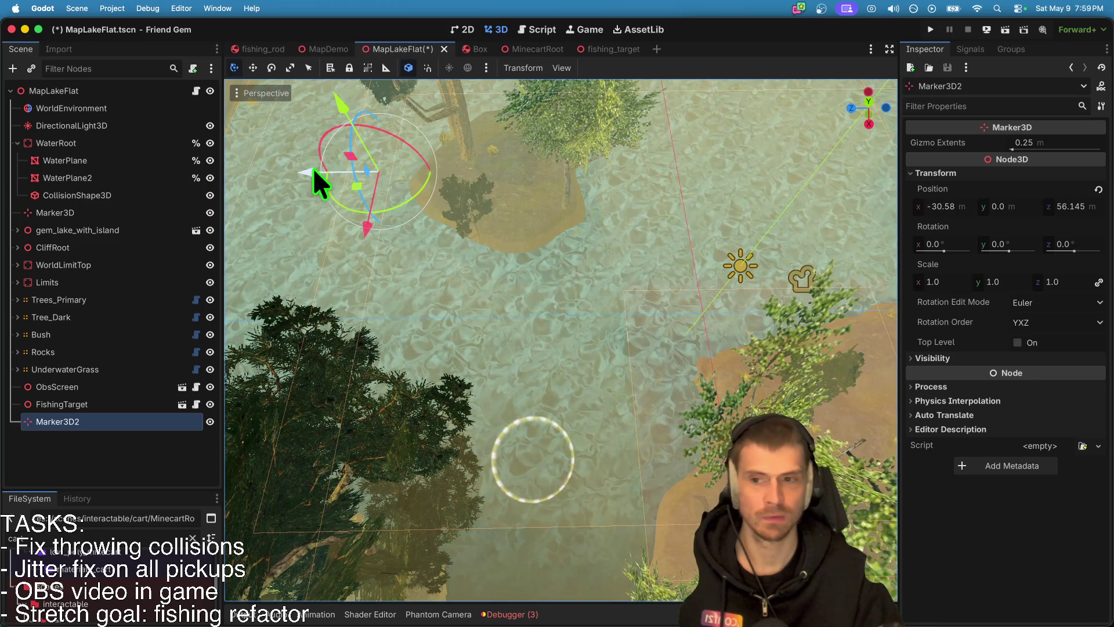
left_click(539, 29)
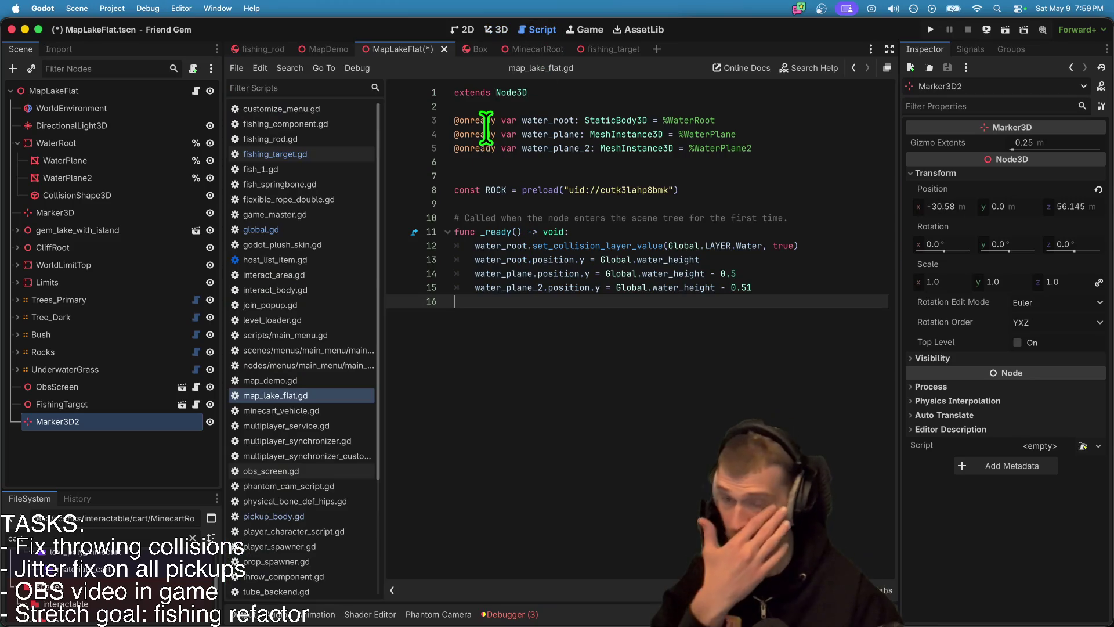
left_click(336, 154)
scroll(589, 347, "up", 5)
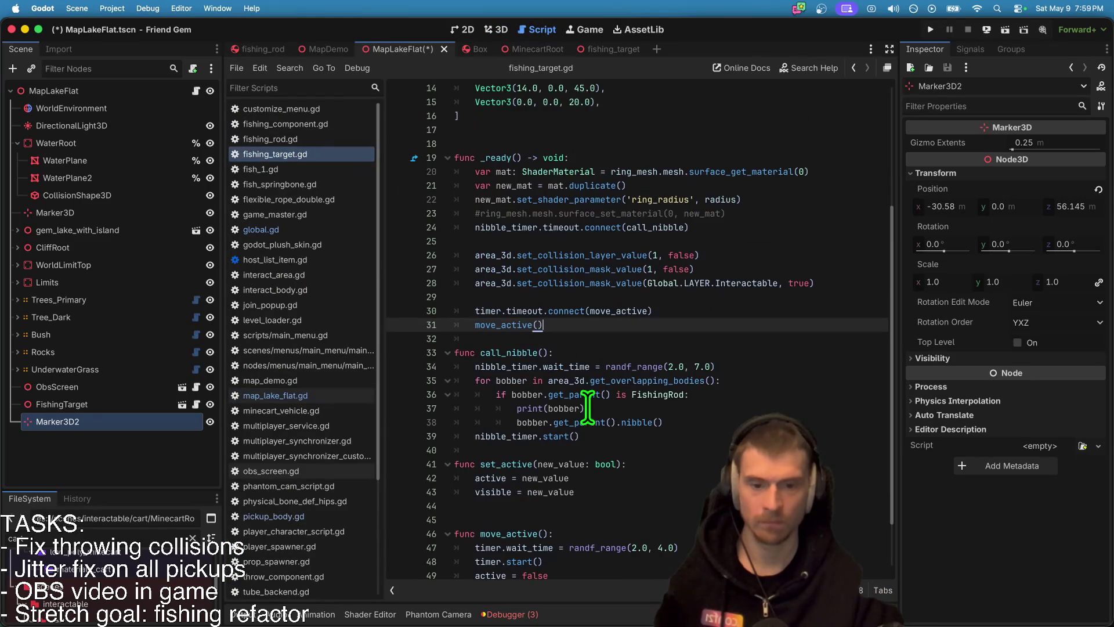
type("Vector3(-35.0, 0.0, 50.0),")
scroll(589, 347, "up", 1)
left_click(534, 258)
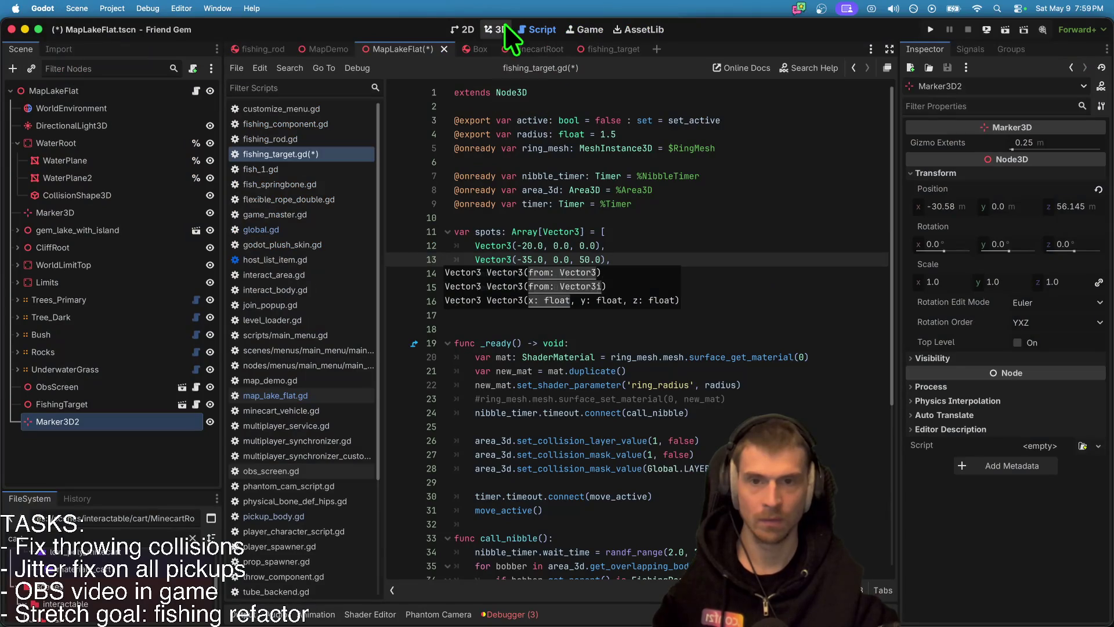
Step: Move Marker3D2 to z 71.397 and set the second spot's z to 71.0, then save
left_click(497, 29)
left_click_drag(303, 166, 228, 181)
left_click(548, 29)
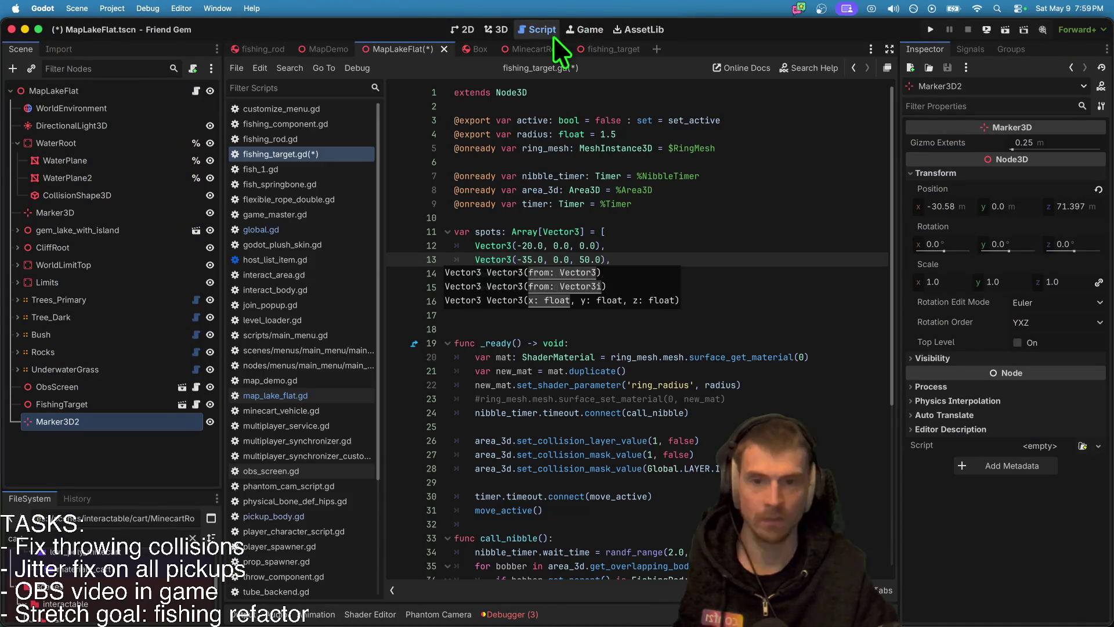
type("71")
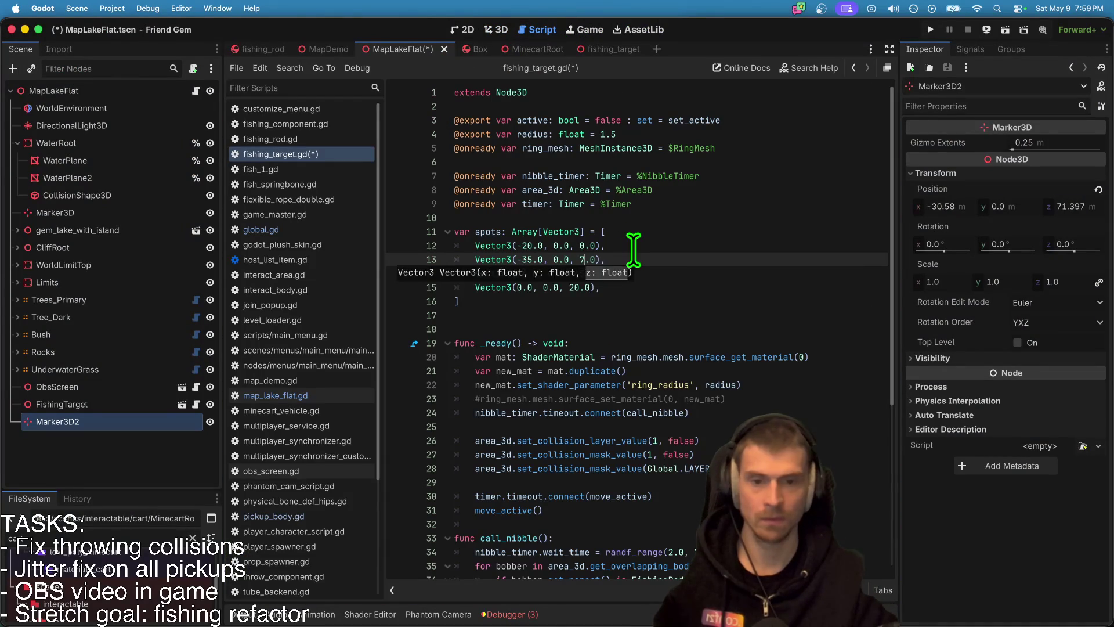
key("Down")
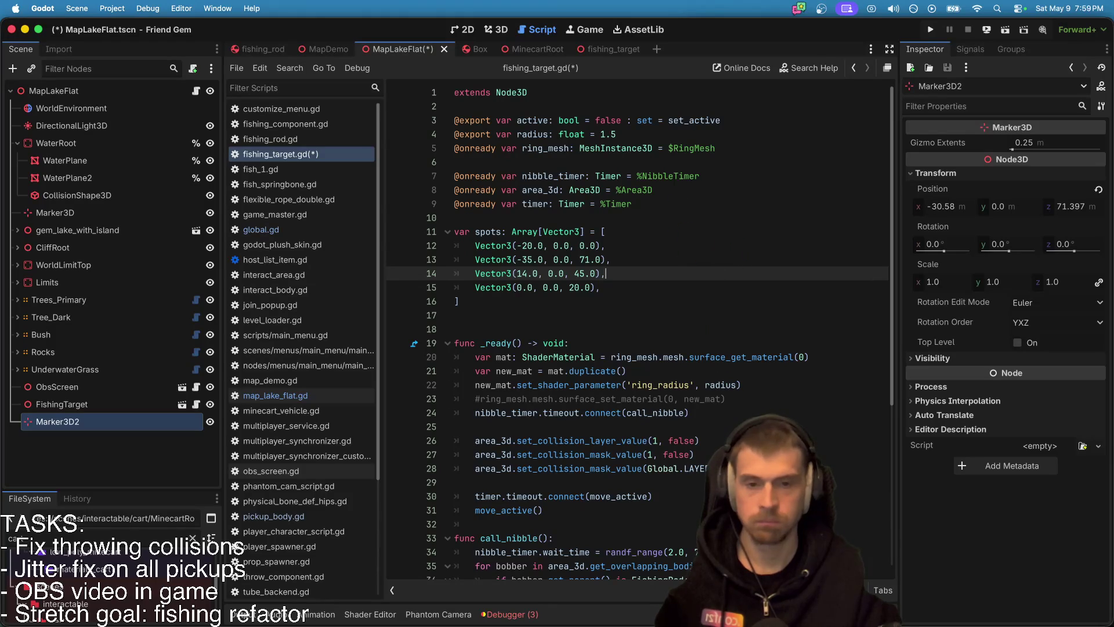
key("ctrl+s")
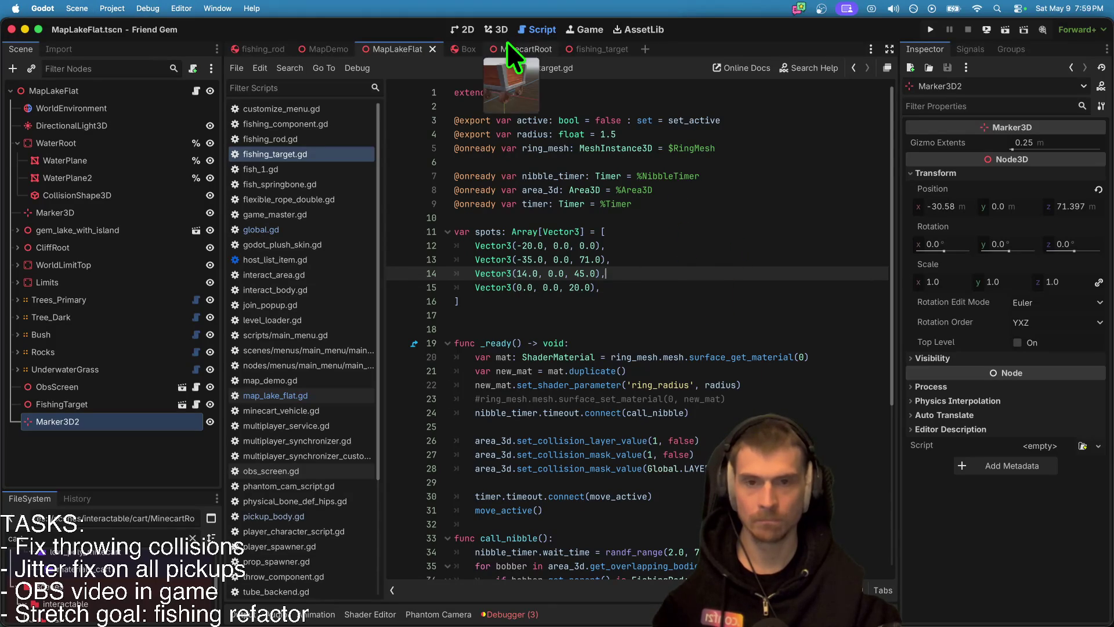
left_click(499, 30)
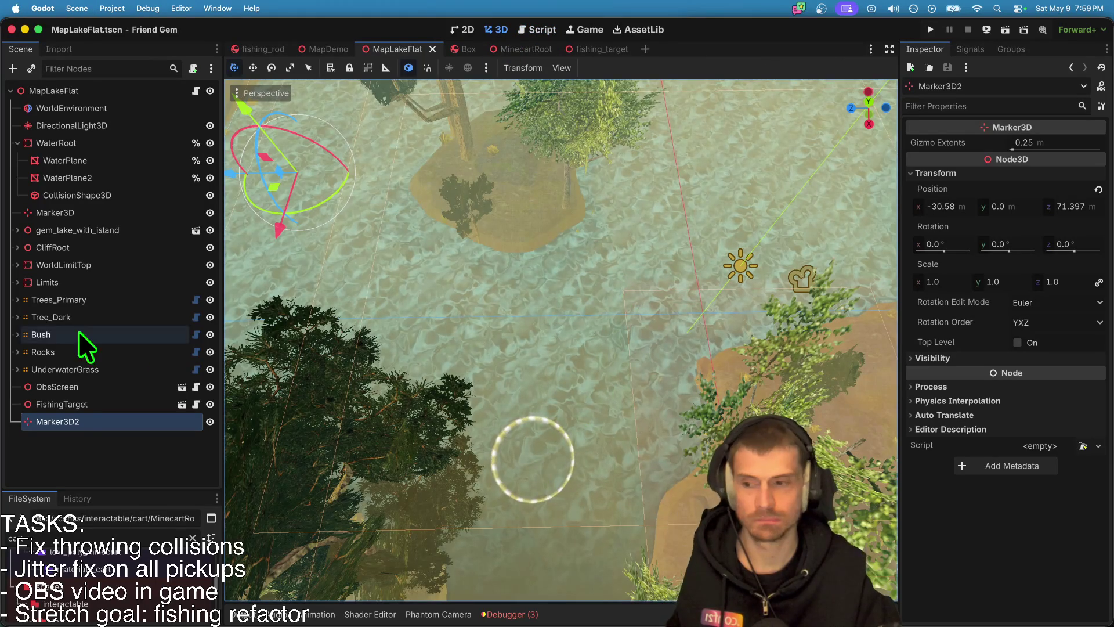
Step: Select Marker3D2 and drag it to a new fishing spot on the lake
left_click(85, 421)
scroll(673, 459, "down", 2)
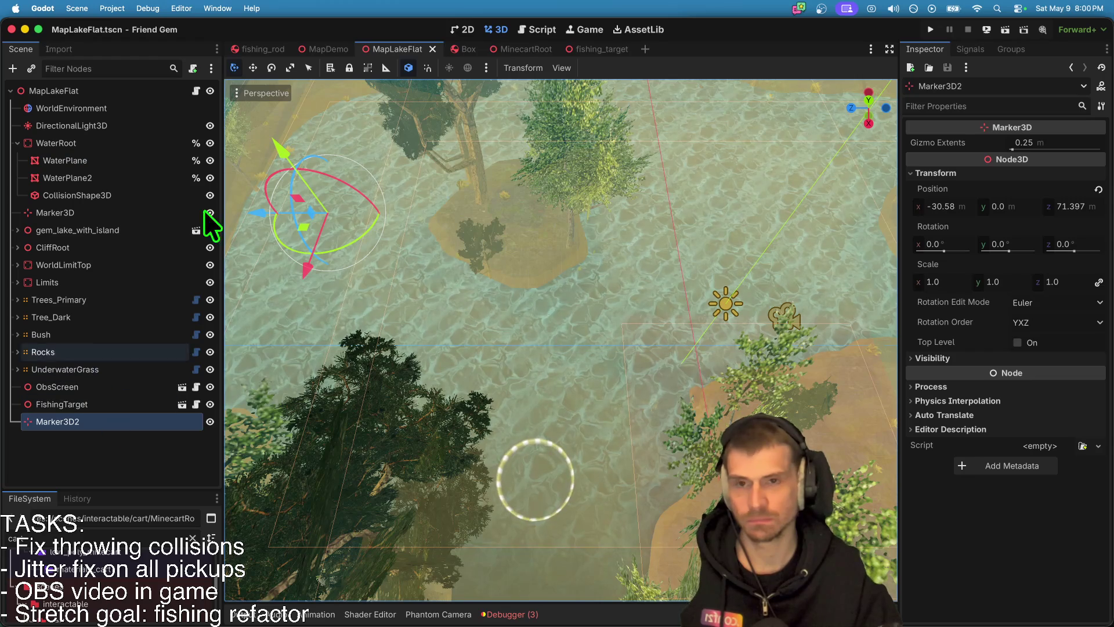
left_click_drag(307, 253, 290, 450)
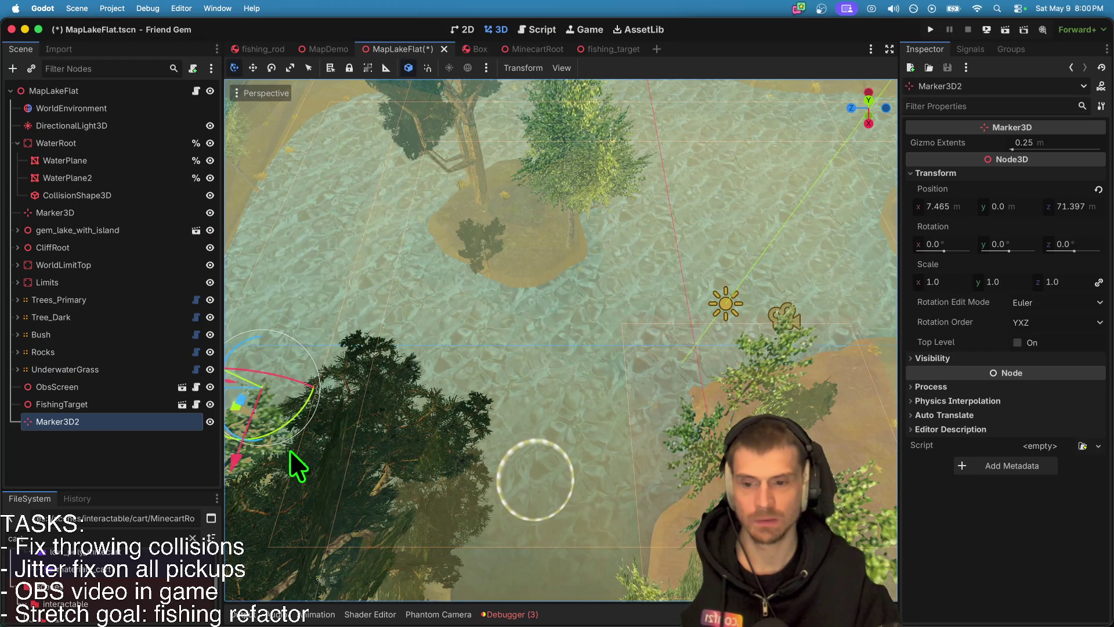
scroll(290, 451, "left", 3)
mouse_move(270, 394)
left_mouse_down()
mouse_move(662, 413)
mouse_move(653, 416)
mouse_move(700, 457)
mouse_move(692, 372)
left_mouse_up()
Step: Duplicate the second spot line, edit it to Vector3(-5.0, 0.0, 11.0), and save
left_click(552, 30)
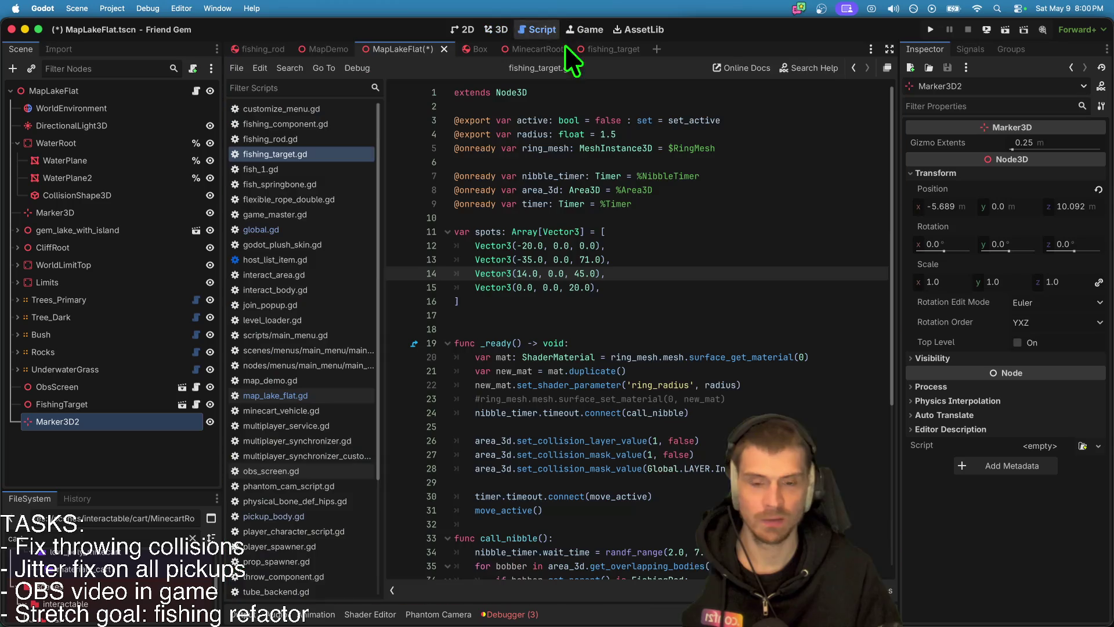
triple_click(639, 260)
key("super+c")
key("Down")
key("Down")
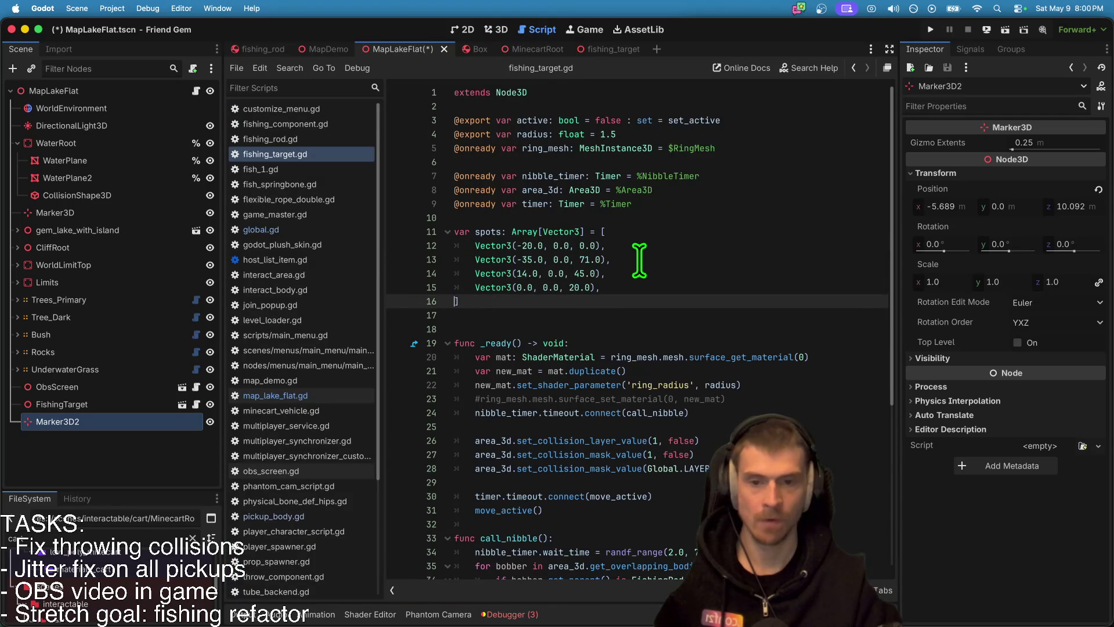
key("super+v")
left_click(530, 301)
key("BackSpace")
left_click(594, 301)
key("Left")
key("Left")
key("Left")
key("BackSpace")
type("1")
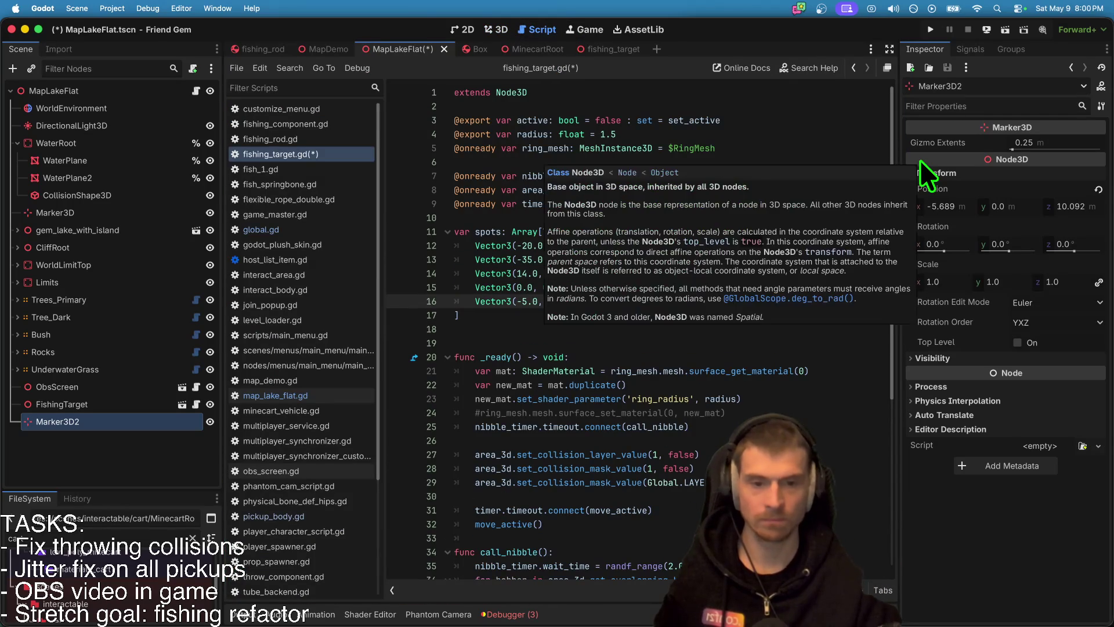
key("super+s")
Step: Select the FishingTarget node in the map and look up the script's radius variable
left_click(684, 286)
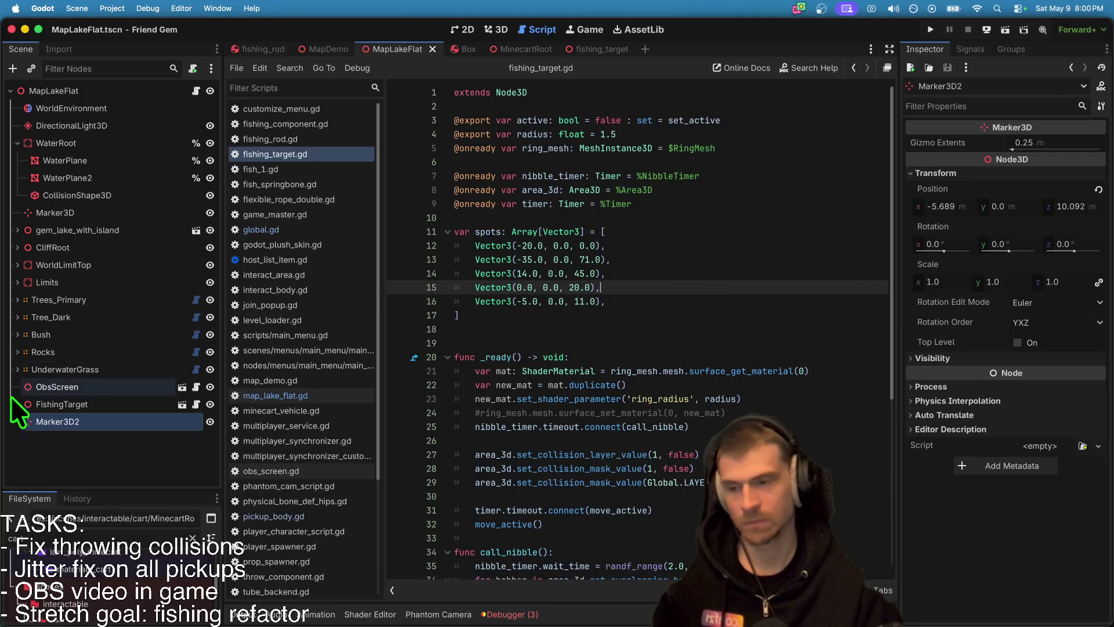
left_click(90, 405)
left_click(196, 404)
double_click(553, 135)
key("alt+Left")
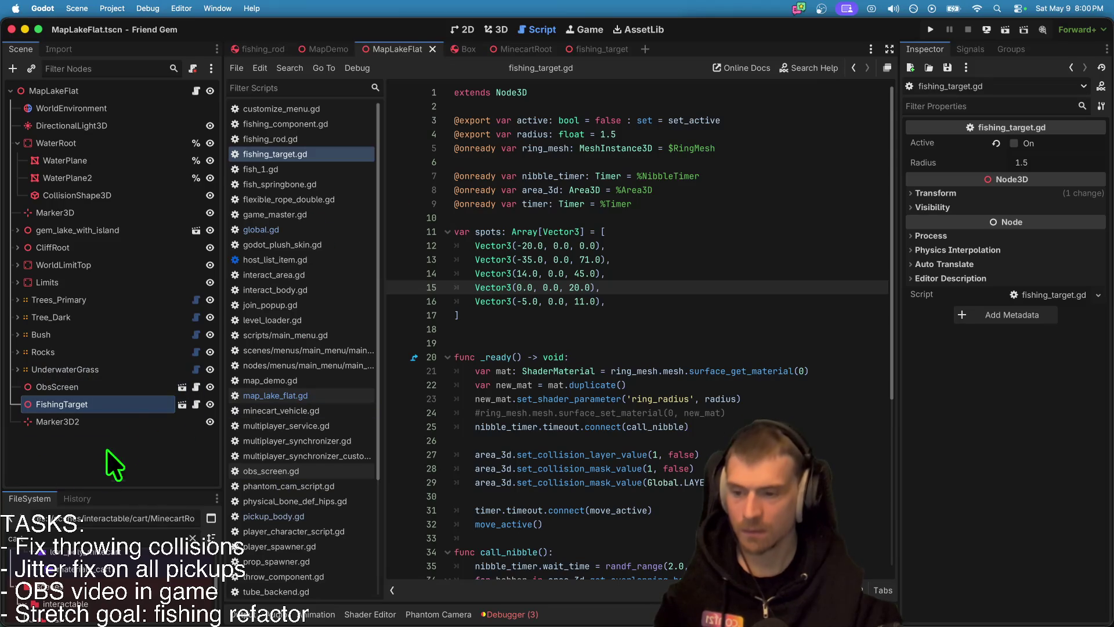
Step: Add FishingTarget's scale as a synced property on the MultiplayerSynchronizer
left_click(183, 405)
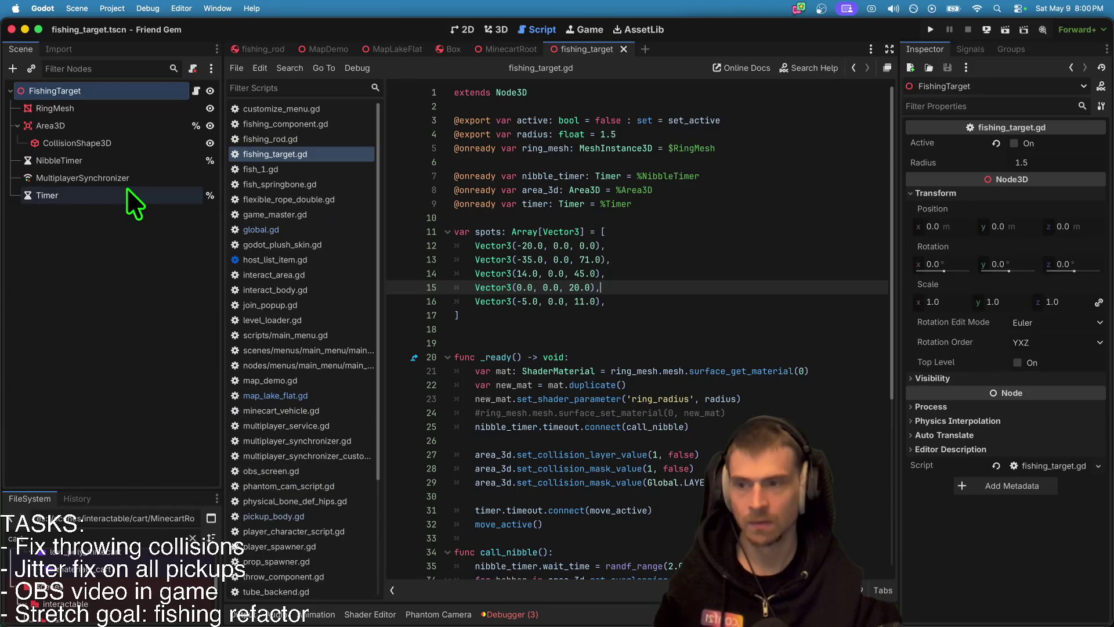
left_click(129, 179)
left_click(290, 369)
left_click(524, 149)
left_click(598, 500)
type("scale")
key("Return")
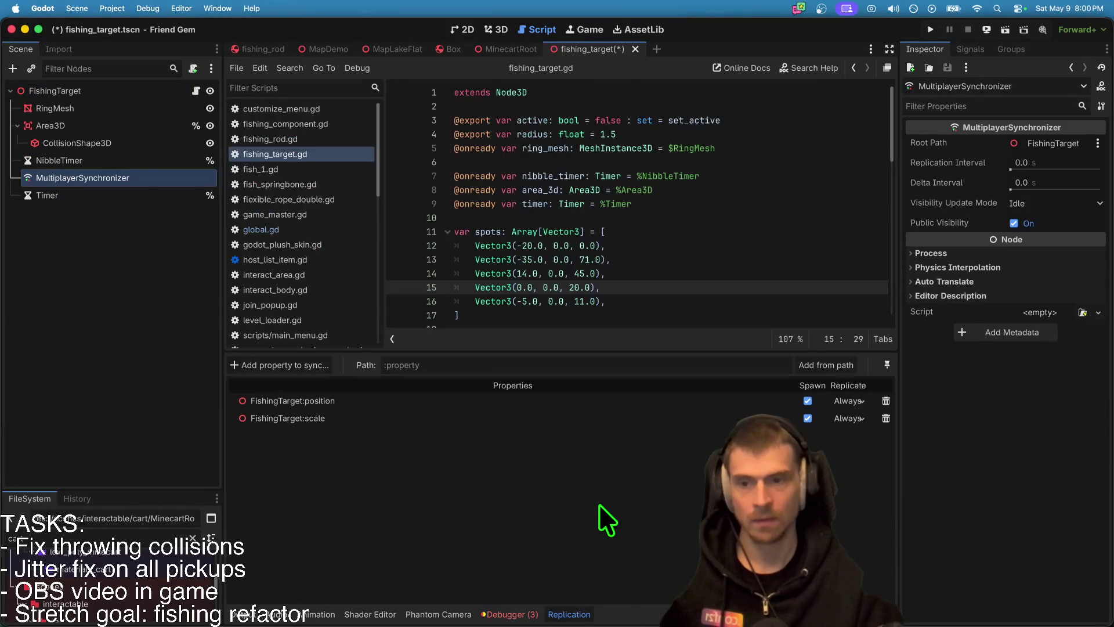
Step: Select the FishingTarget root in 3D and try an x scale of 2, reverting to 1
left_click(498, 30)
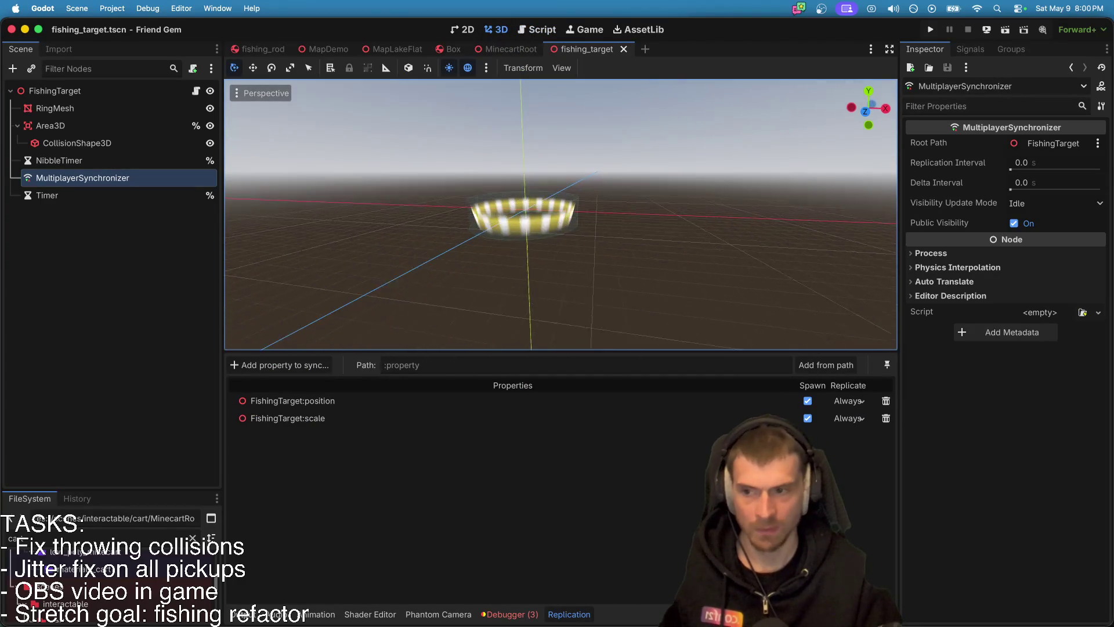
left_click(168, 92)
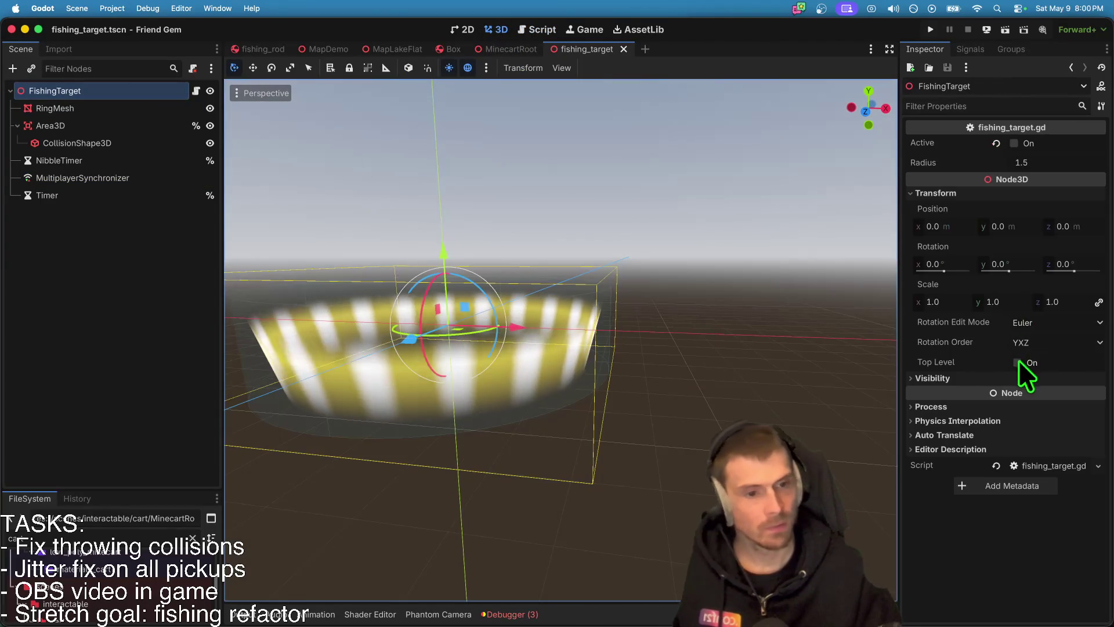
left_click(932, 306)
type("2")
key("Tab")
key("Tab")
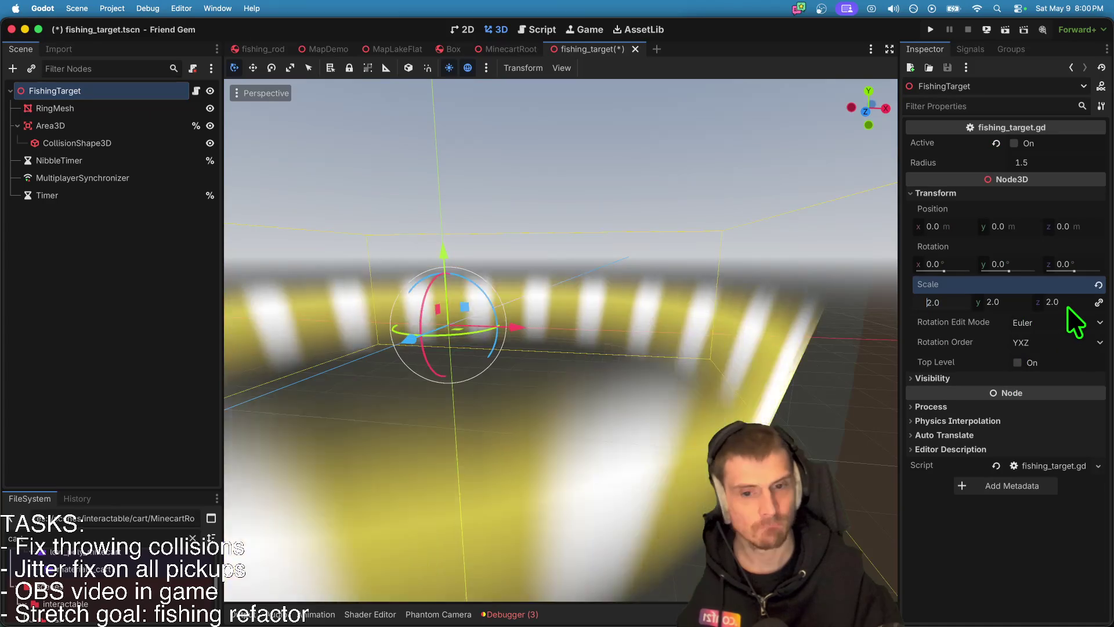
type("1")
key("Return")
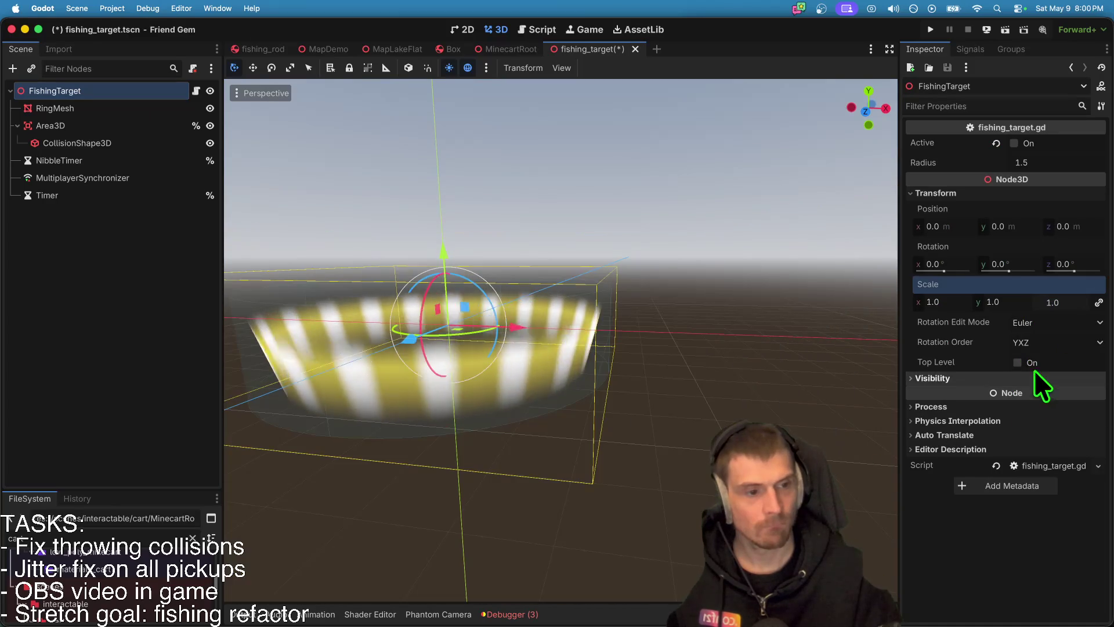
Step: Set the ring's x and z scale to 1.5 and frame it in the viewport
left_click(1069, 306)
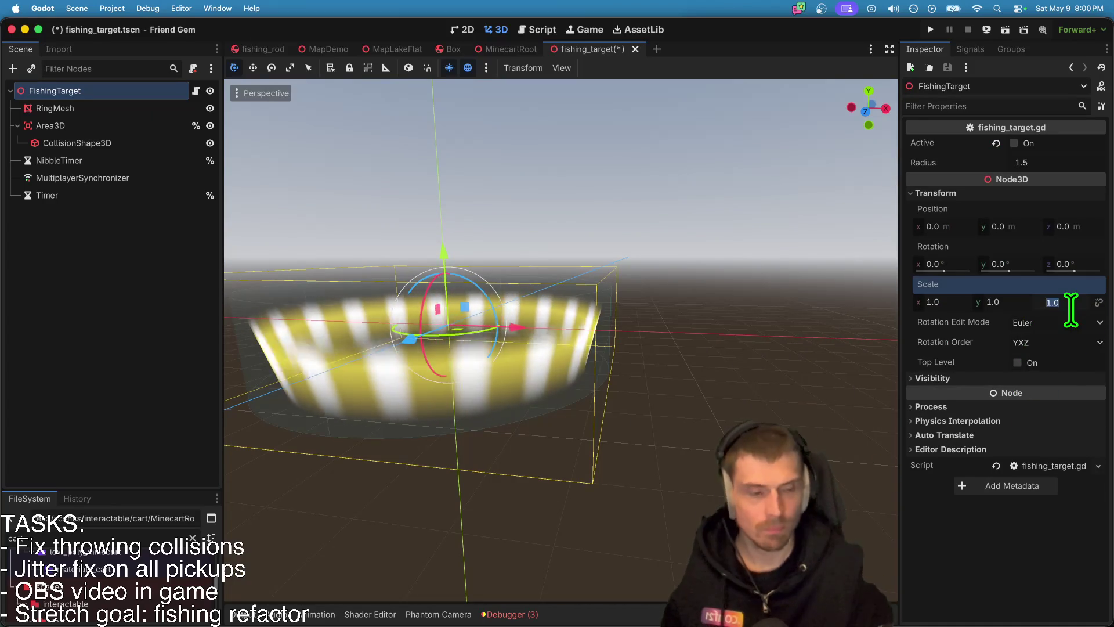
type("1.5")
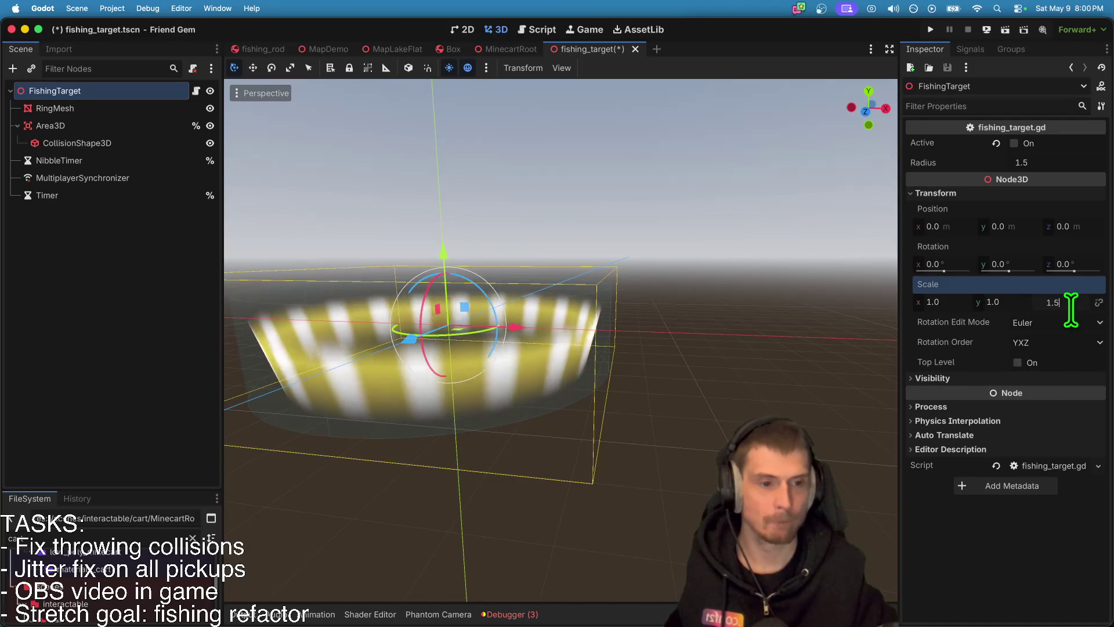
key("shift+Tab")
key("shift+Tab")
type(".1")
type(".5")
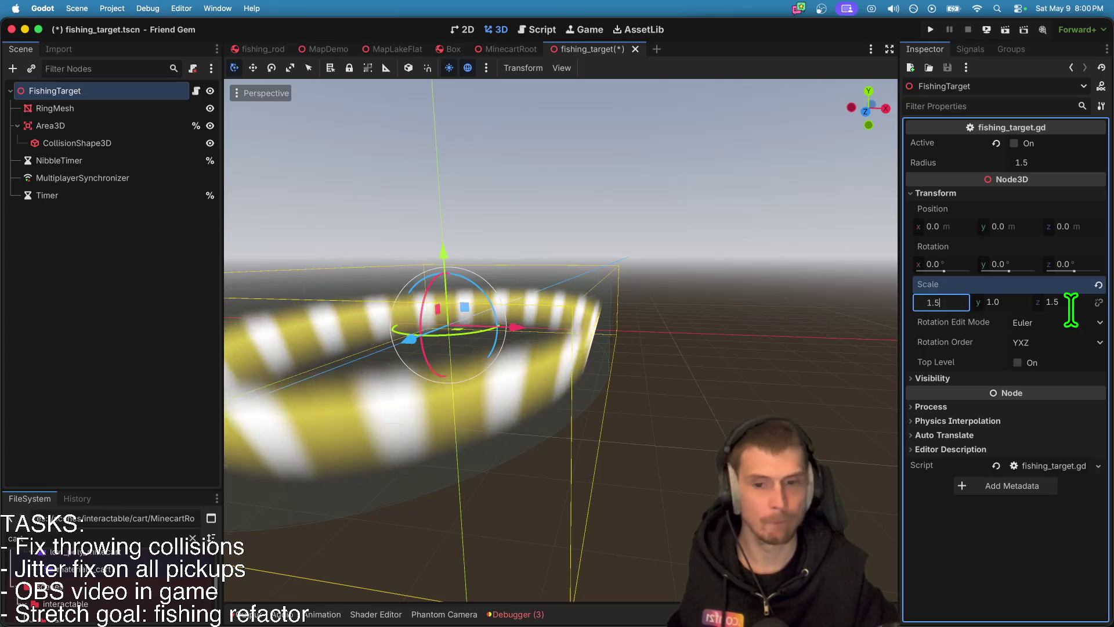
key("Return")
key("f")
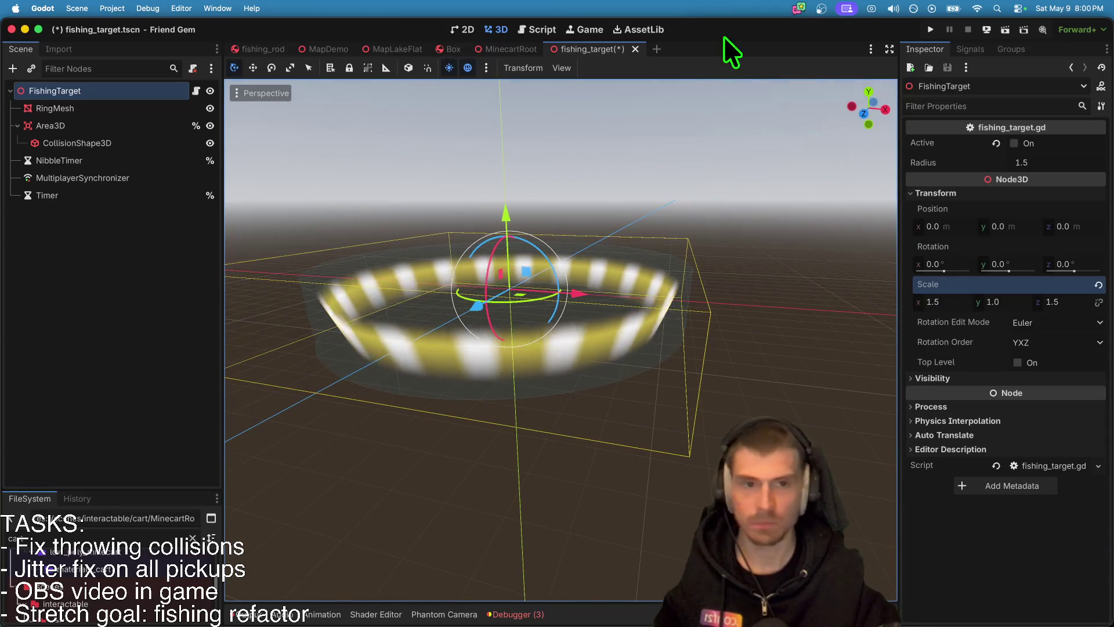
left_click(542, 30)
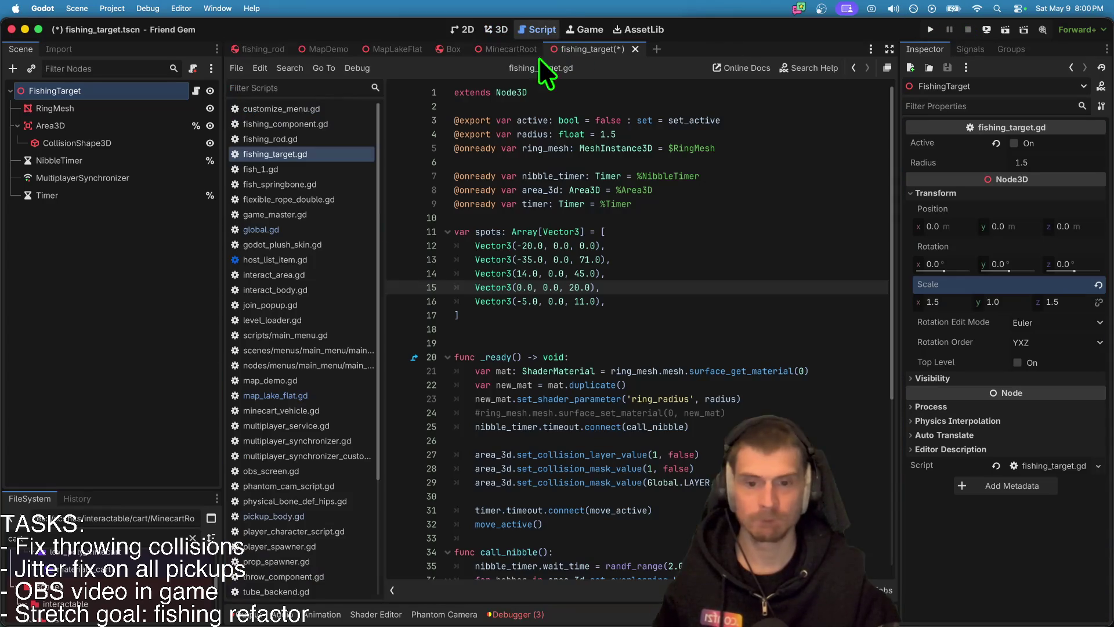
Step: Save, then start a scale = Vector3(...) line after the position assignment
left_click(196, 90)
key("ctrl+s")
scroll(737, 308, "down", 6)
left_click(847, 525)
key("Return")
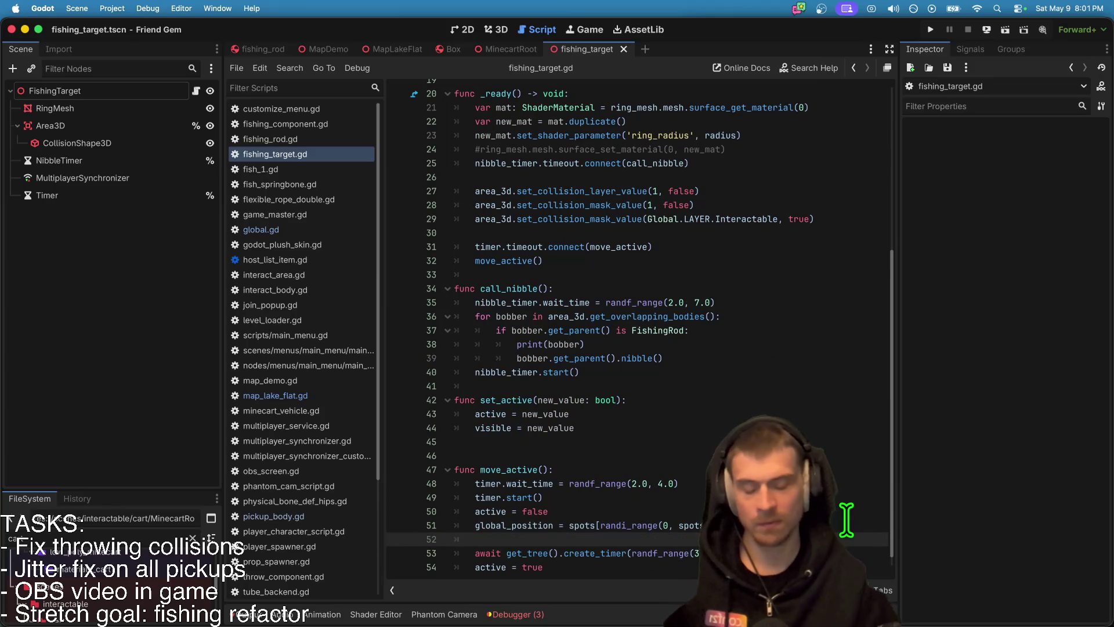
type("scale = ")
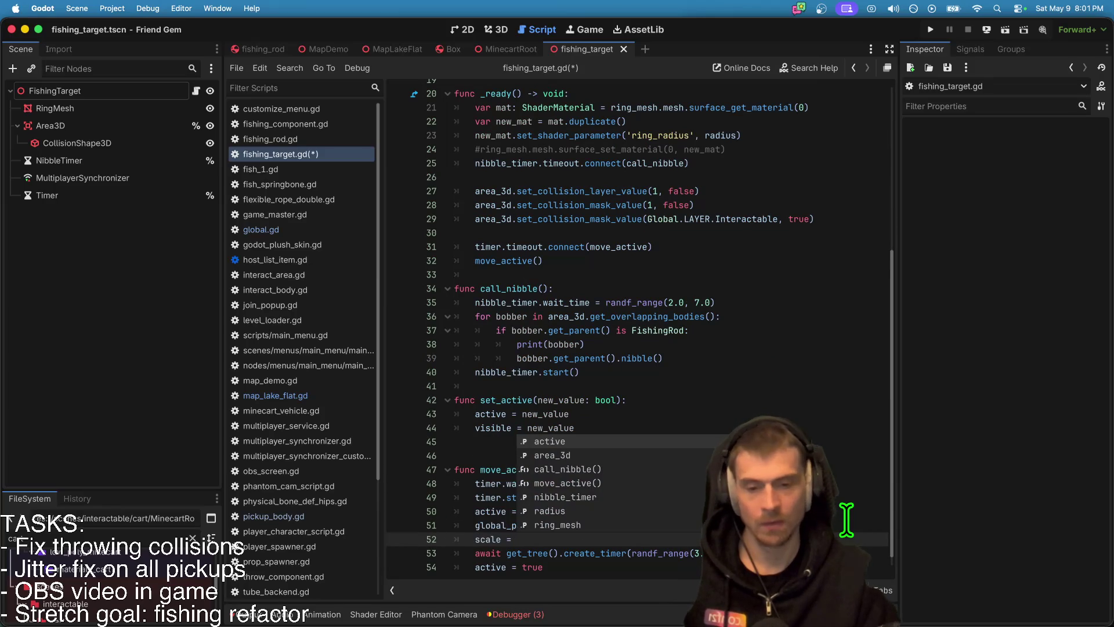
type("scal")
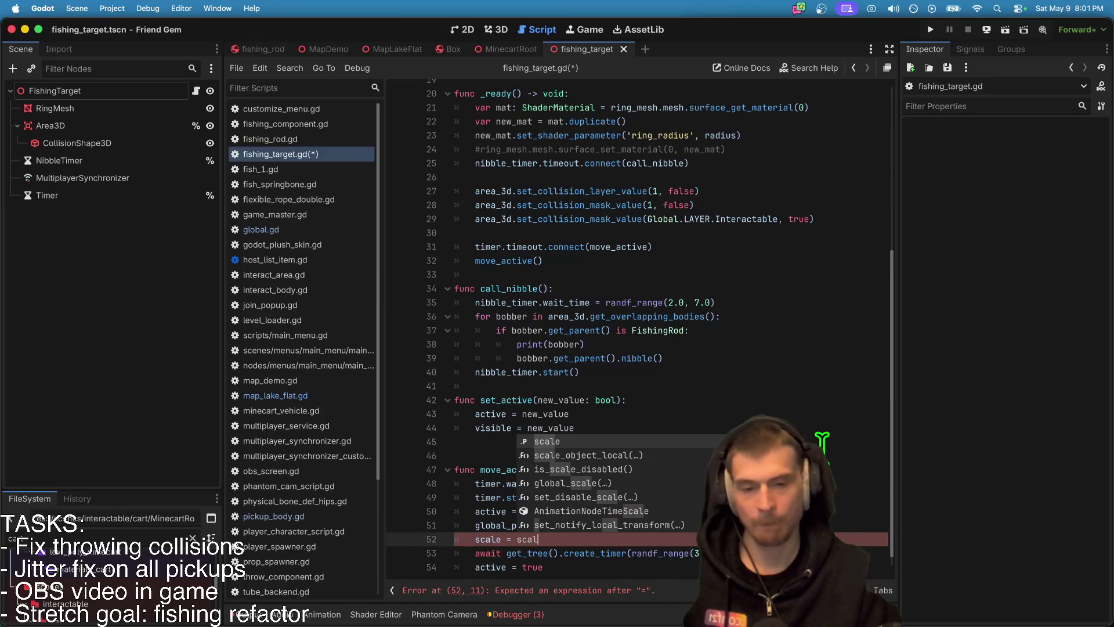
key("BackSpace")
key("BackSpace")
key("BackSpace")
type("Vec")
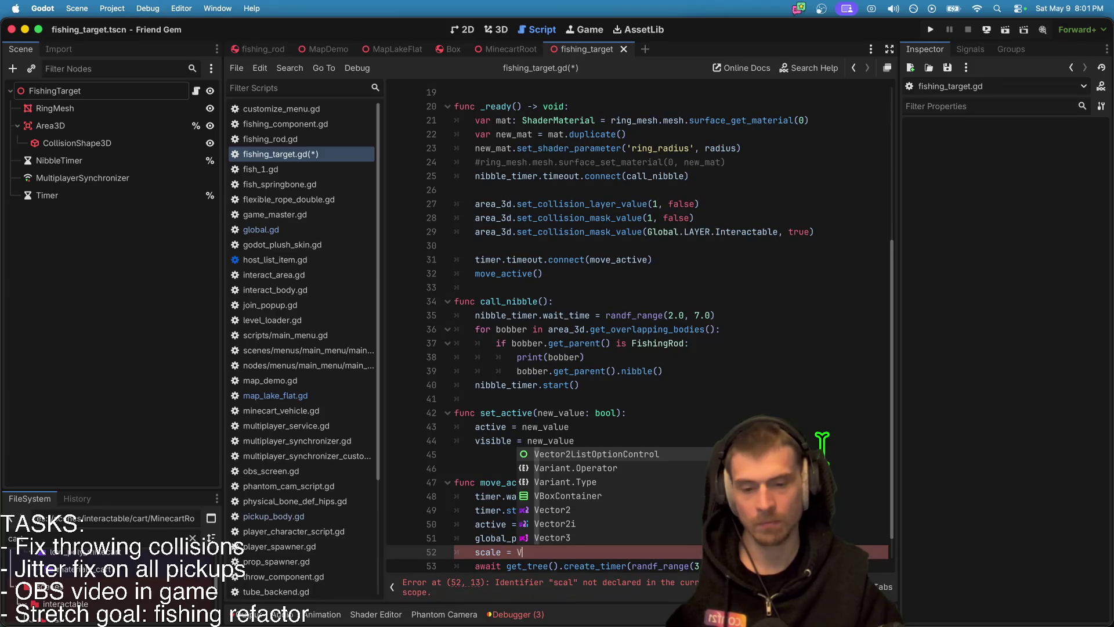
key("Down")
key("Down")
key("Return")
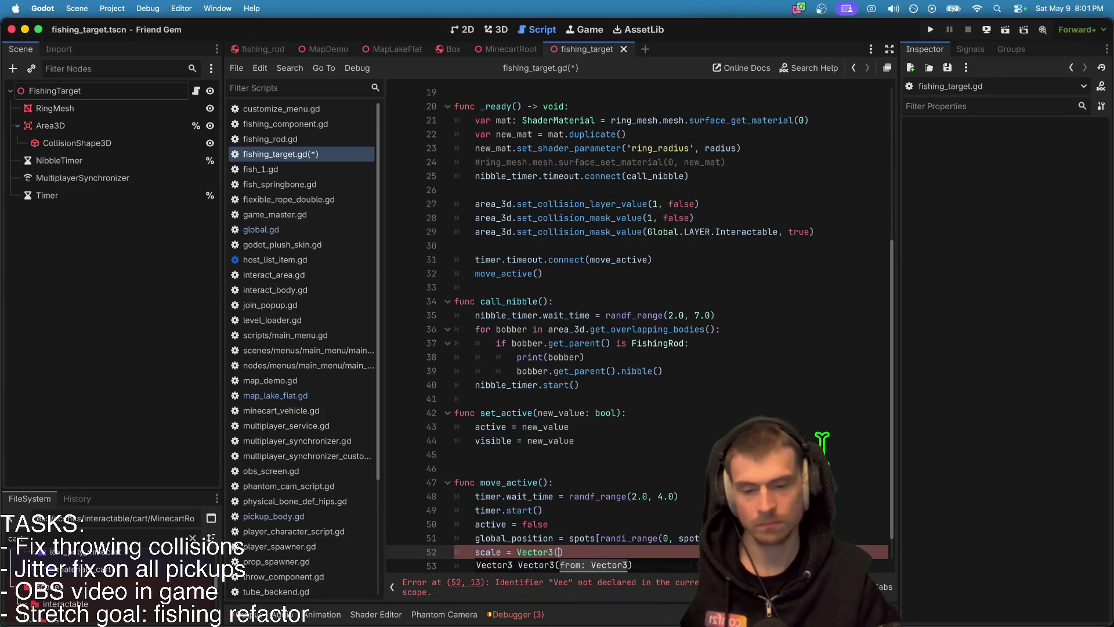
Step: Try an inline randf_range(1, ...) in the Vector3, then delete that random range
type("R")
key("BackSpace")
key("BackSpace")
key("BackSpace")
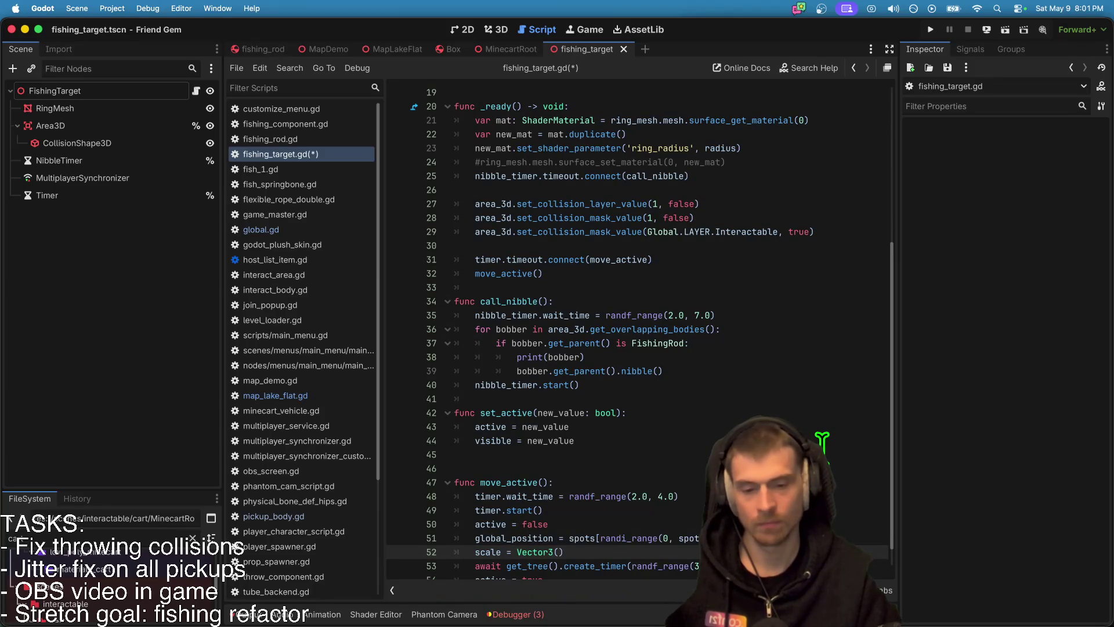
type("randi")
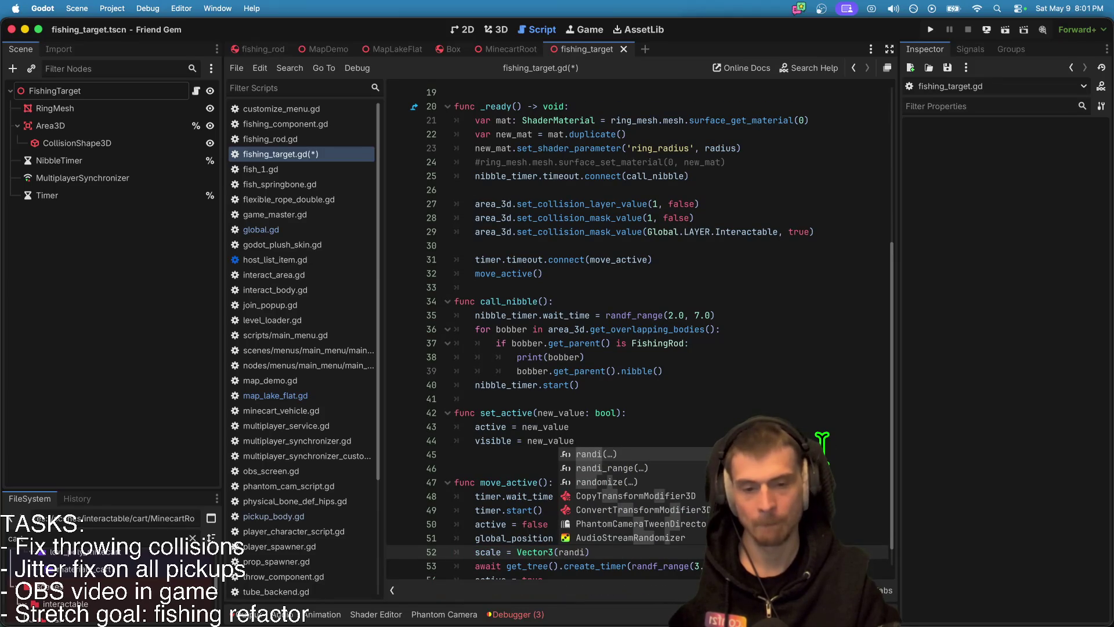
key("BackSpace")
type("f_")
key("Return")
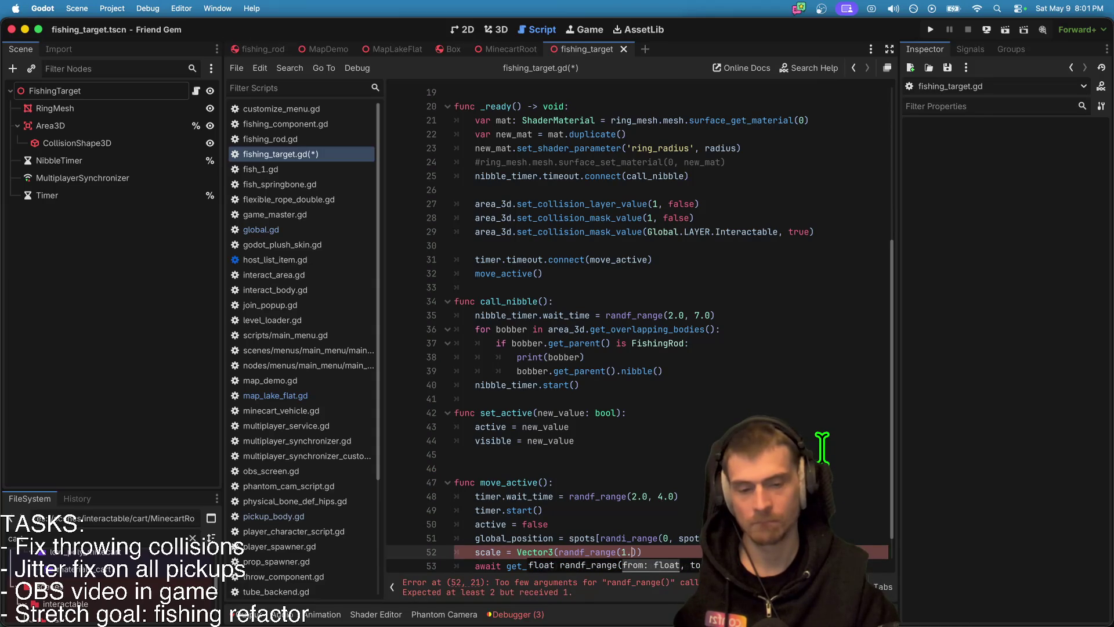
type("1, 1.7")
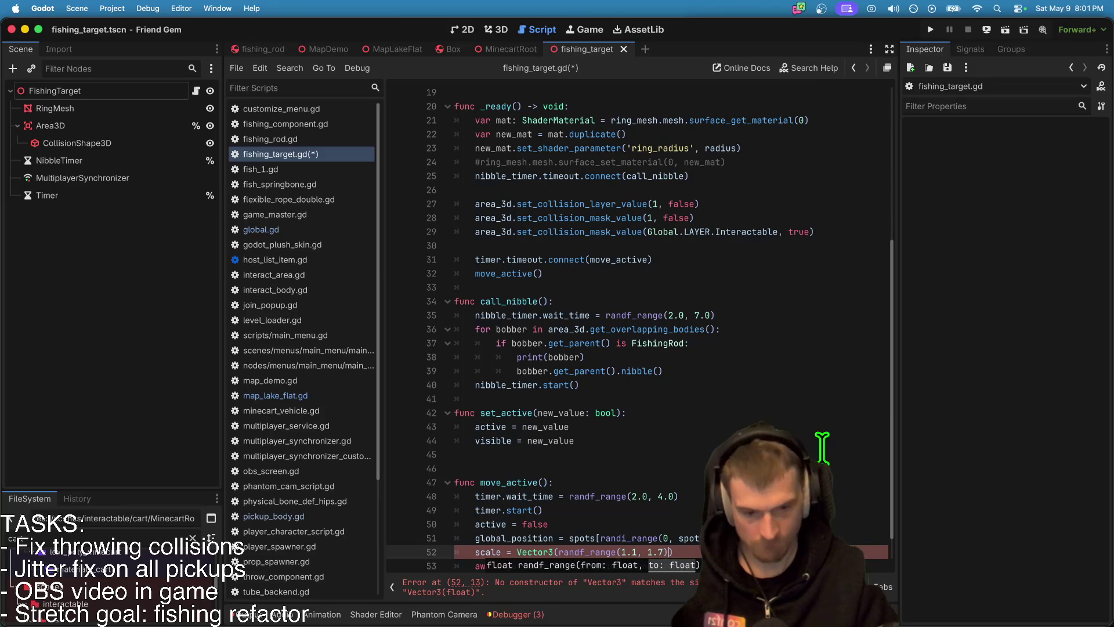
scroll(823, 447, "down", 2)
left_click_drag(559, 524, 662, 524)
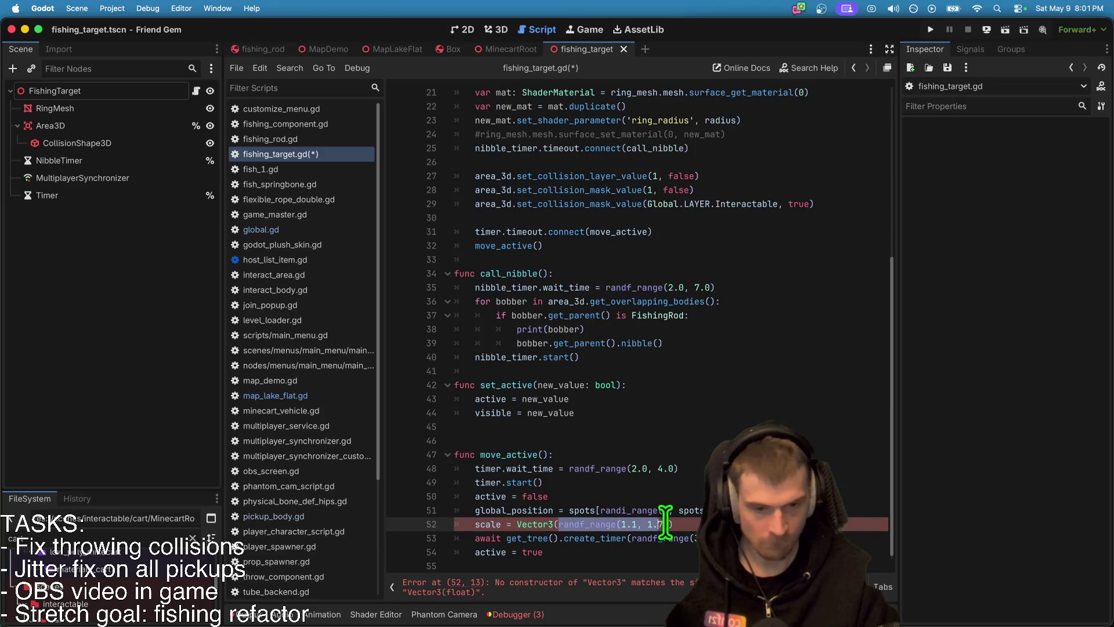
key("BackSpace")
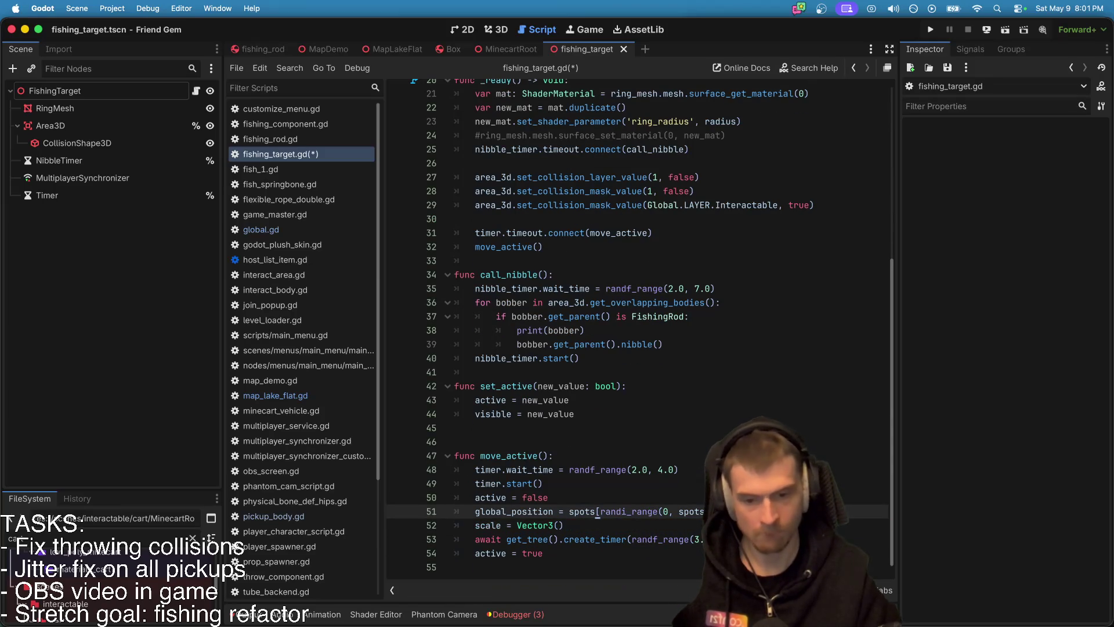
Step: Declare var scale_rand = randf_range(1.1, 1.7) and set scale to Vector3(scale_rand, 1.0, scale_rand)
key("super+Return")
type("var")
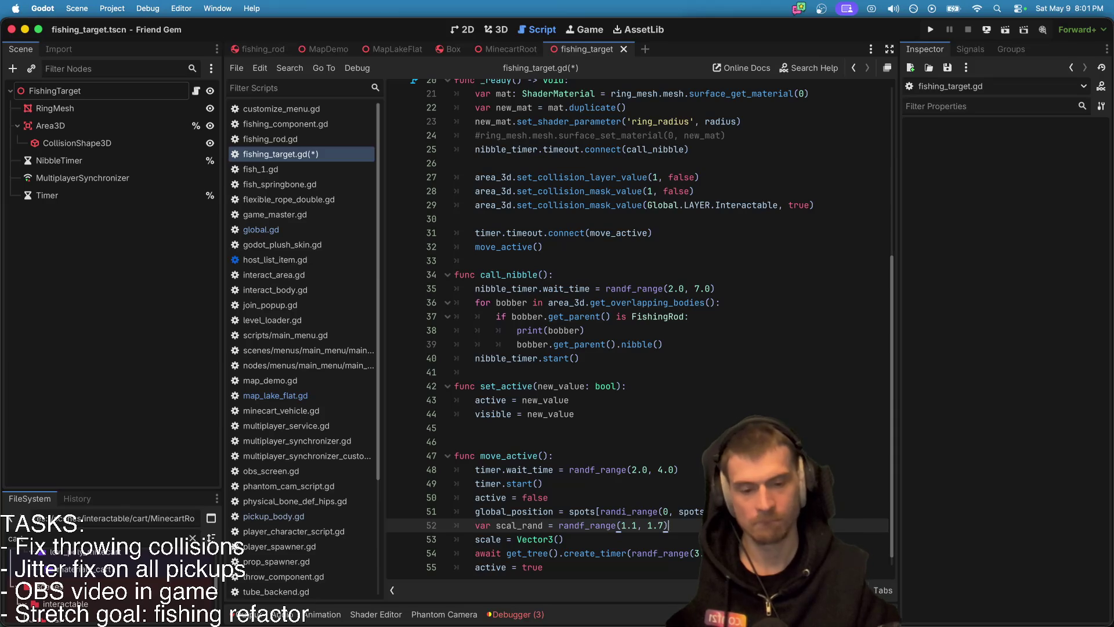
left_click(563, 539)
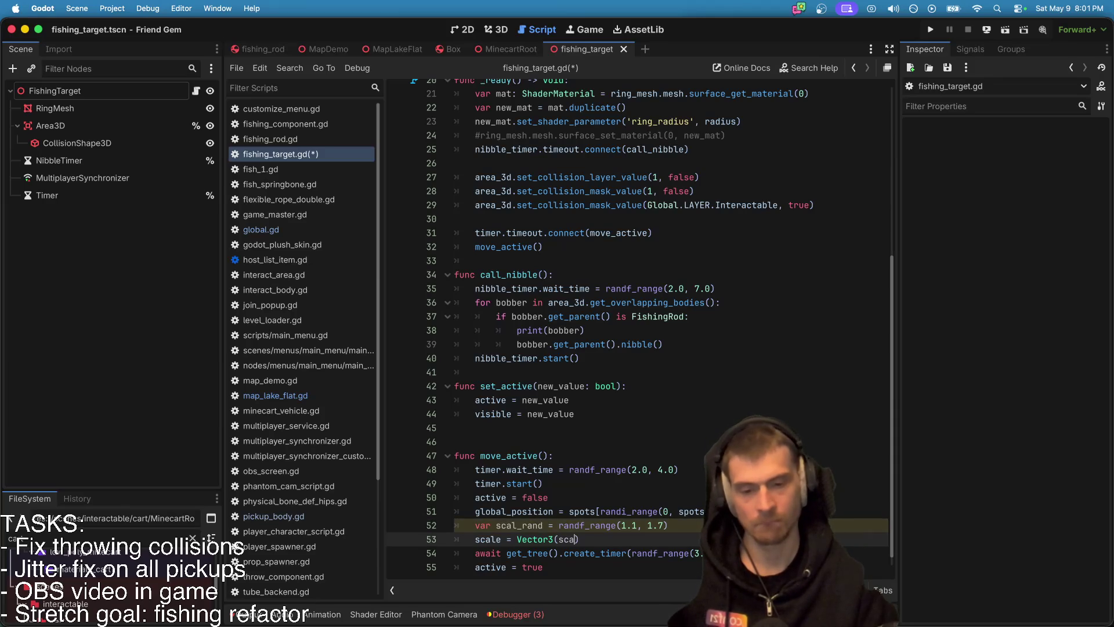
type("le_rand")
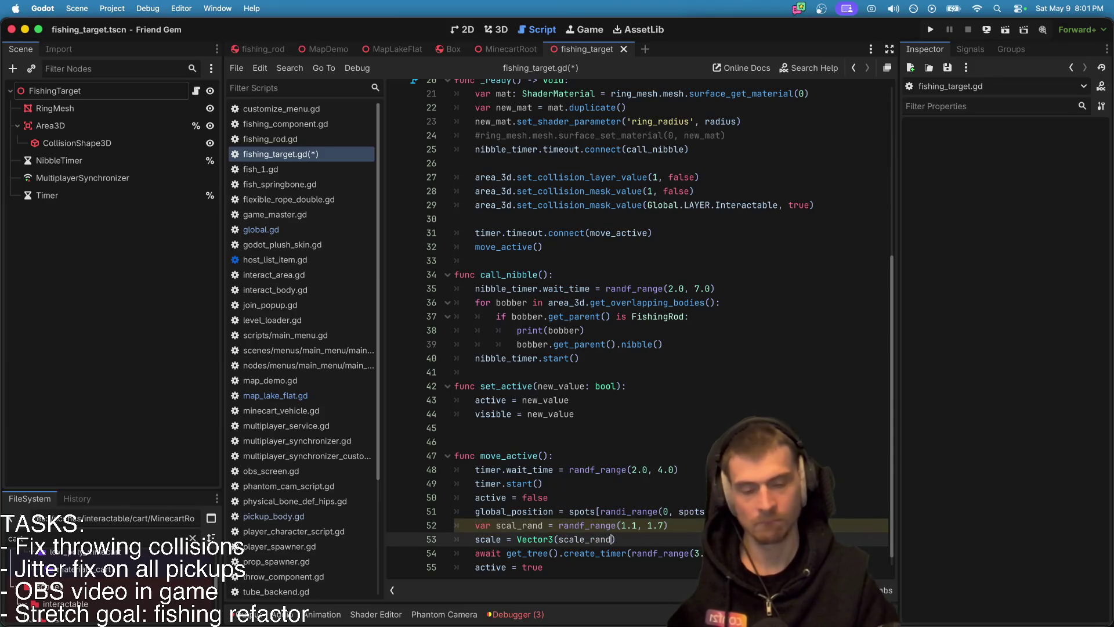
left_click(516, 525)
type("e")
left_click(616, 552)
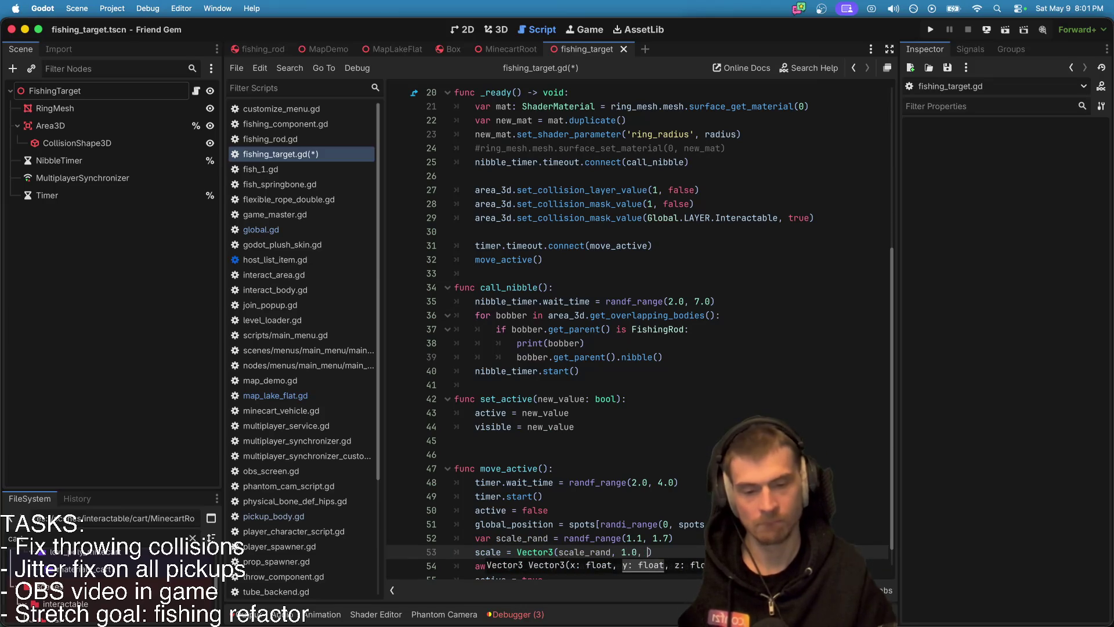
type("scale_rand")
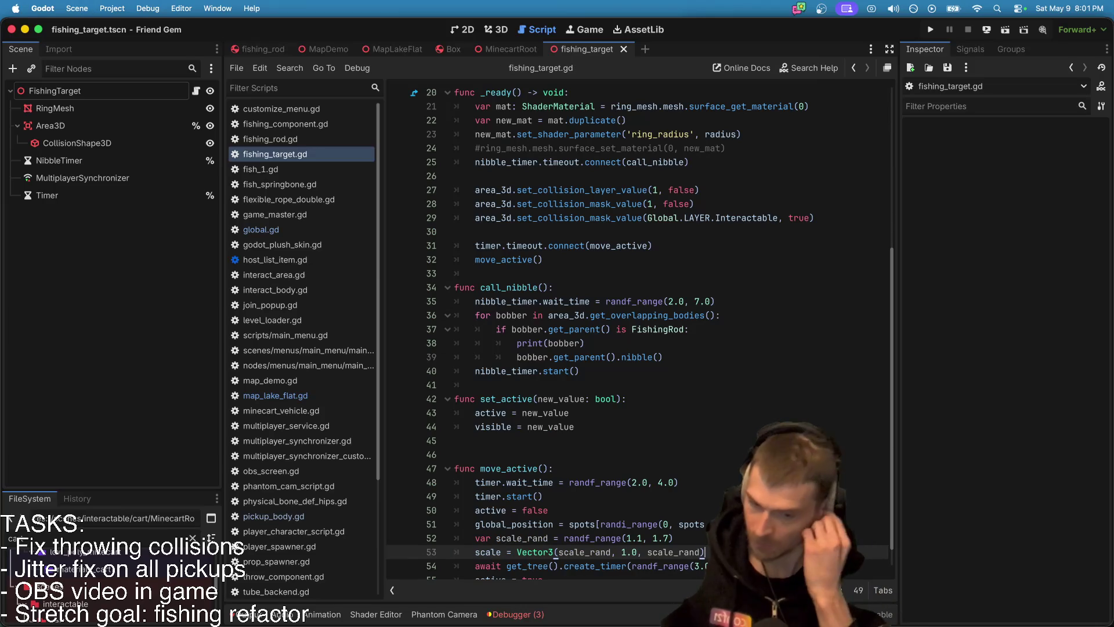
key("Down")
key("Down")
key("Down")
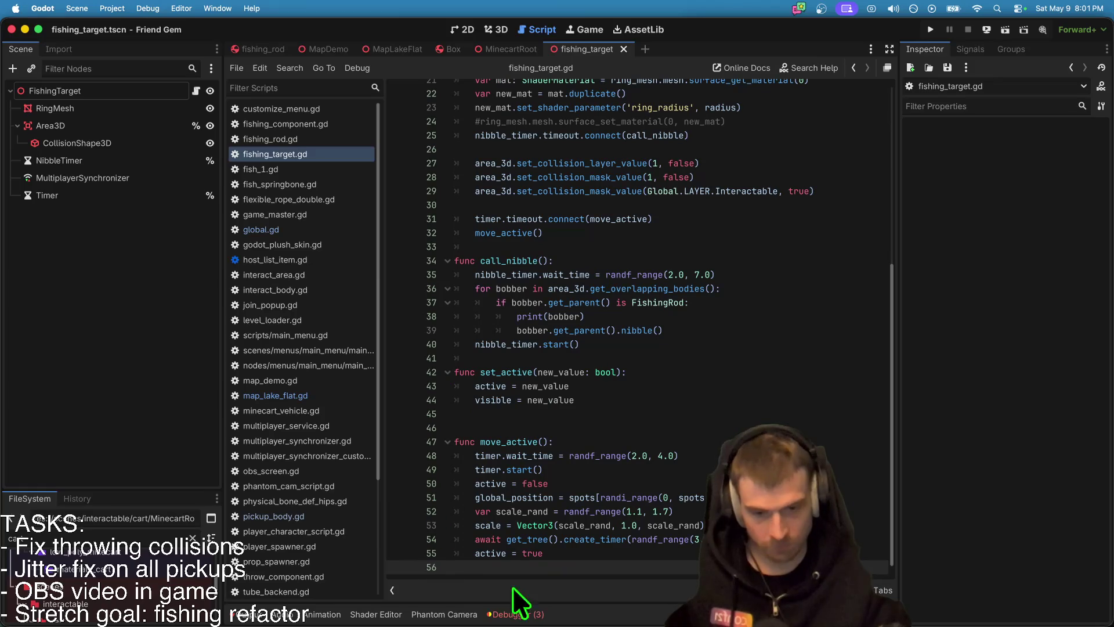
Step: Switch to the MapLakeFlat scene and open its map script
left_click(488, 26)
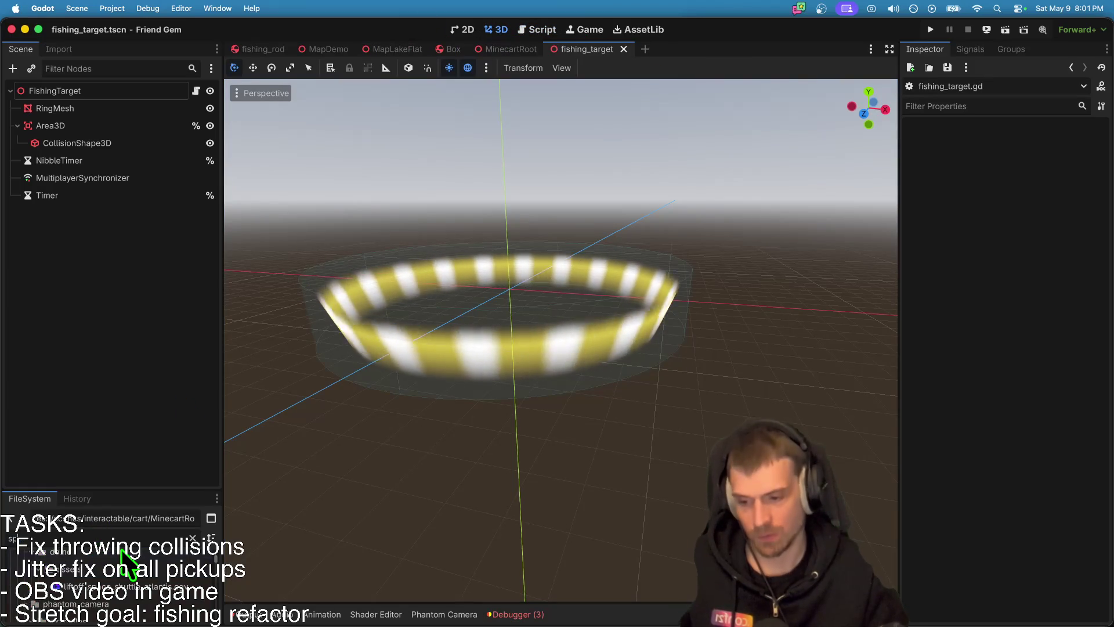
scroll(124, 558, "down", 3)
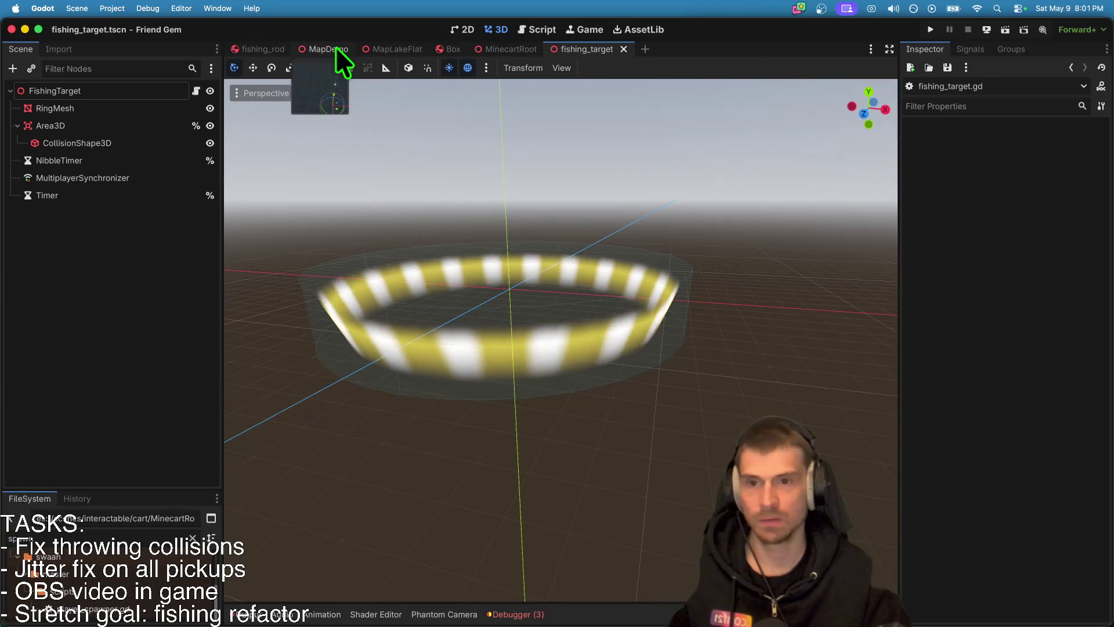
left_click(395, 49)
left_click(196, 91)
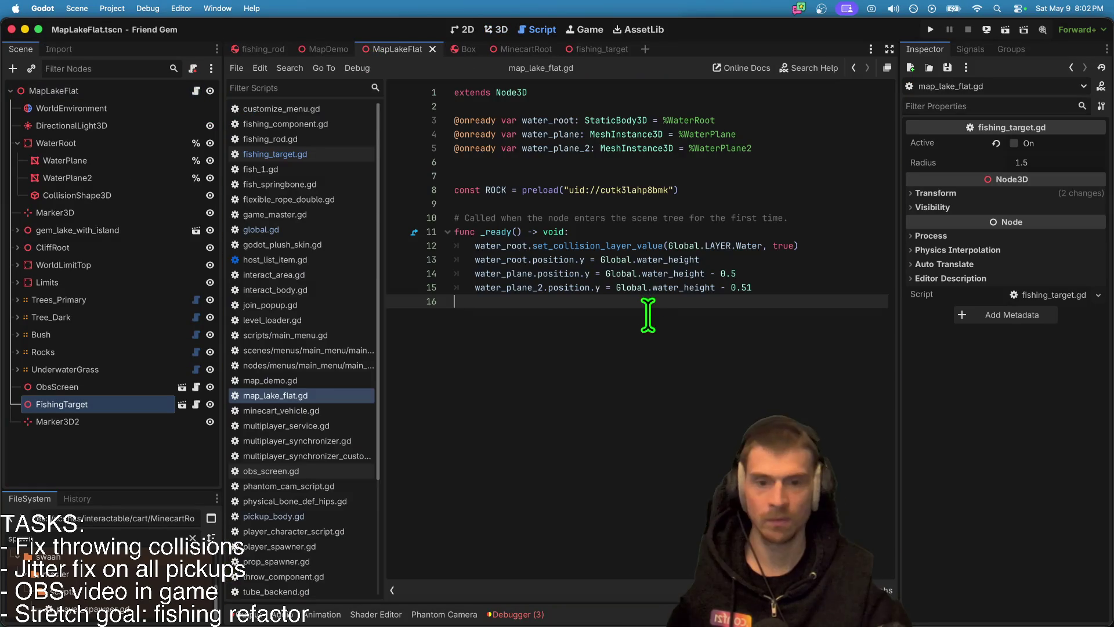
Step: Append a Global.proper_spawner.spawn_prop() call to _ready(), then start a FileSystem search
key("Tab")
key("Return")
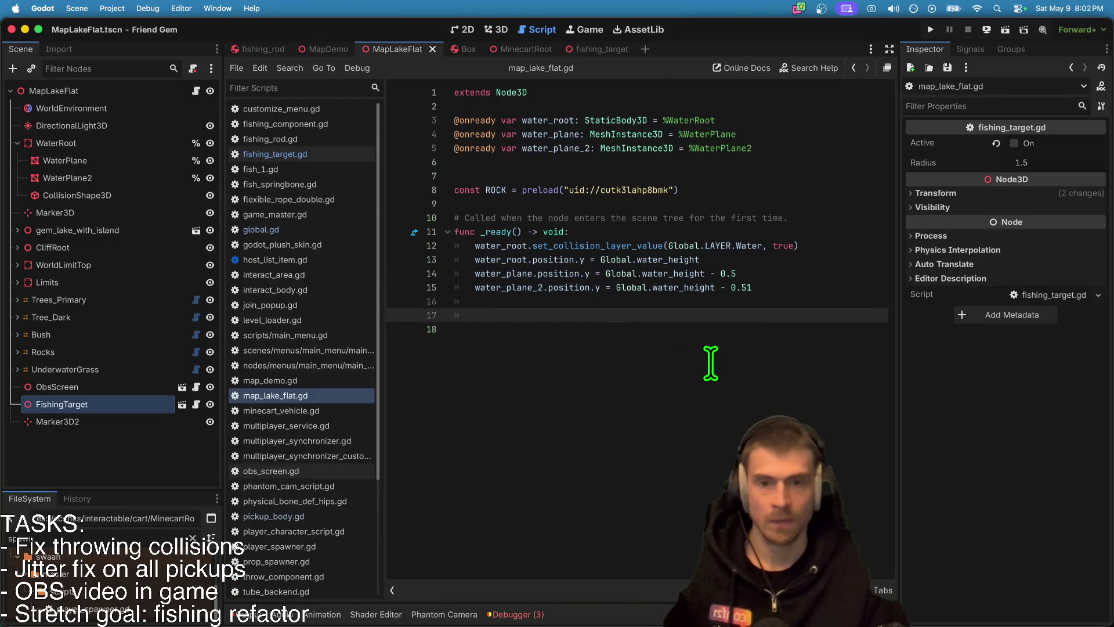
type(".prop")
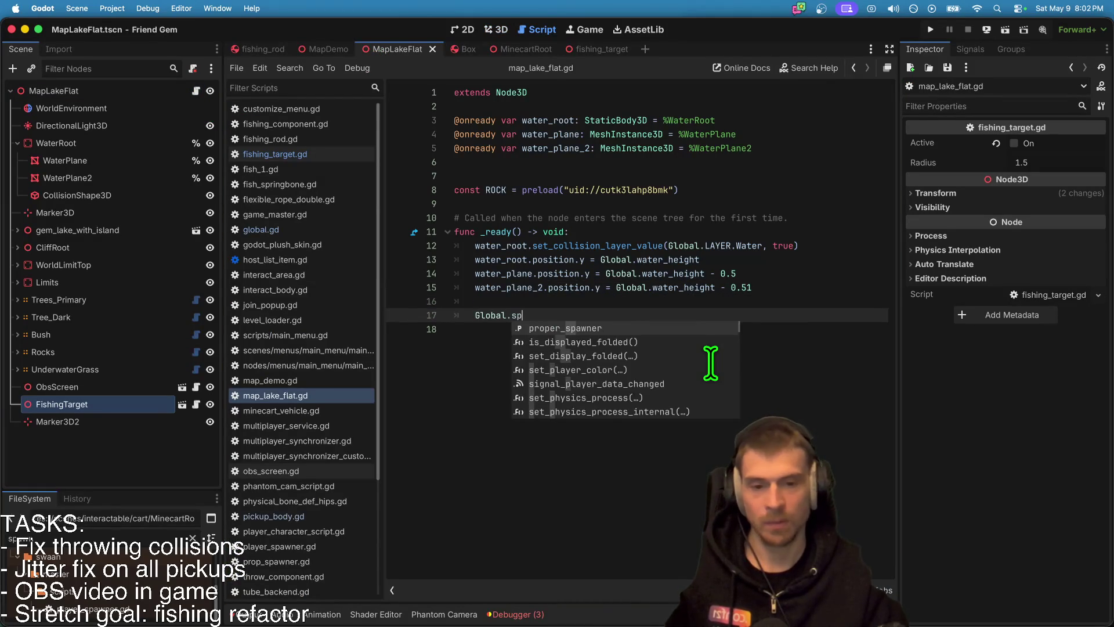
key("Return")
type(".spawner.spaw")
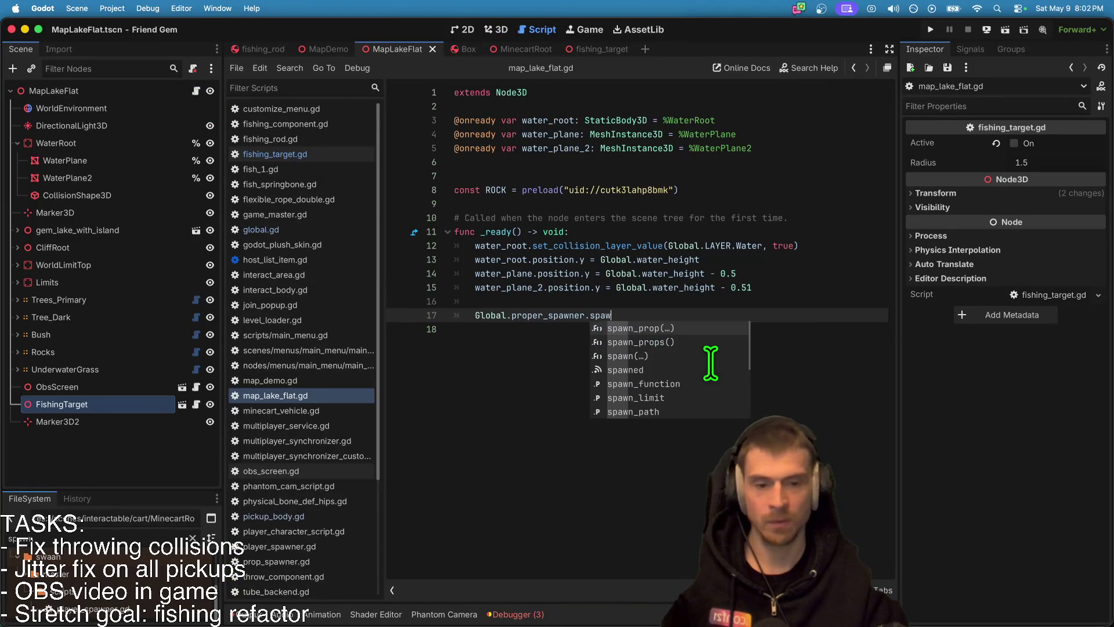
key("Return")
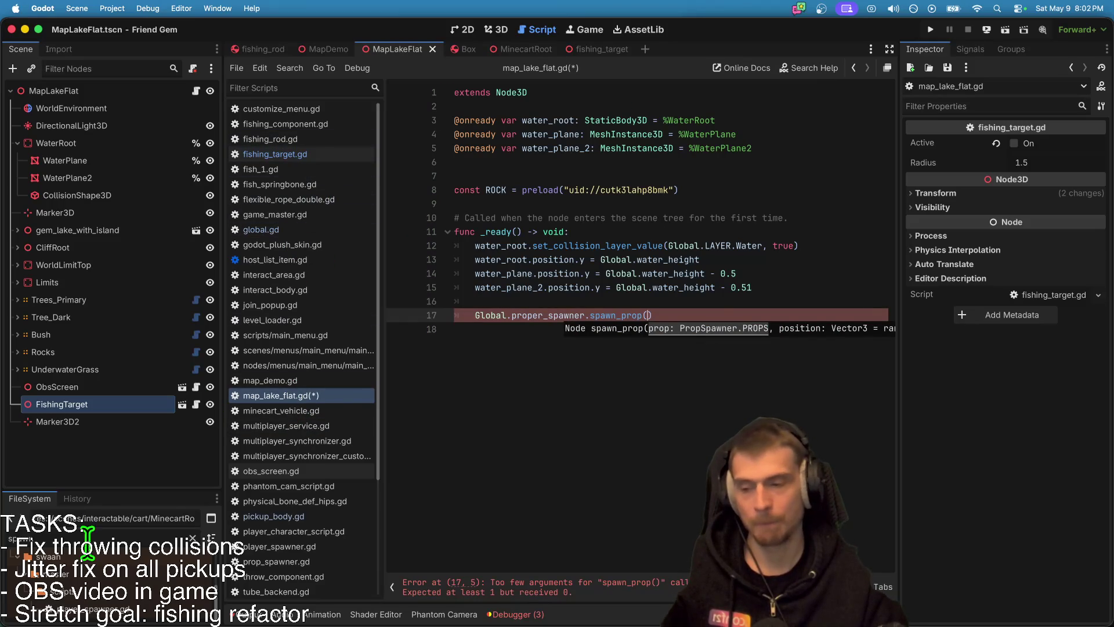
type("_pl")
key("ctrl+a")
type("p")
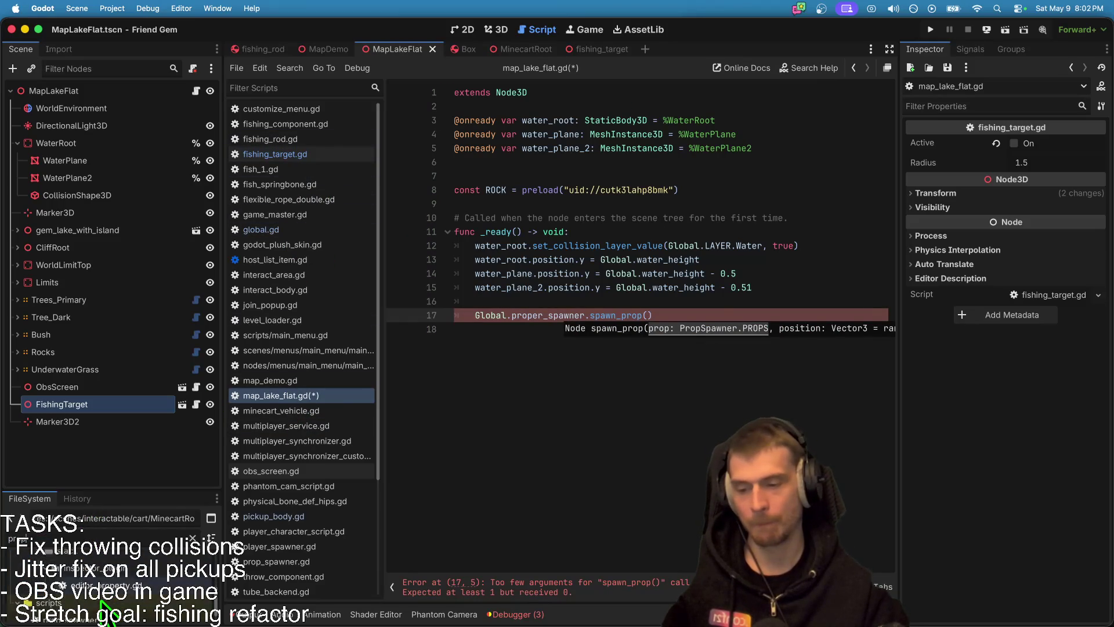
Step: In prop_spawner.gd, add a blank propList line and a new PROPS entry after BOWLING_PIN
double_click(105, 607)
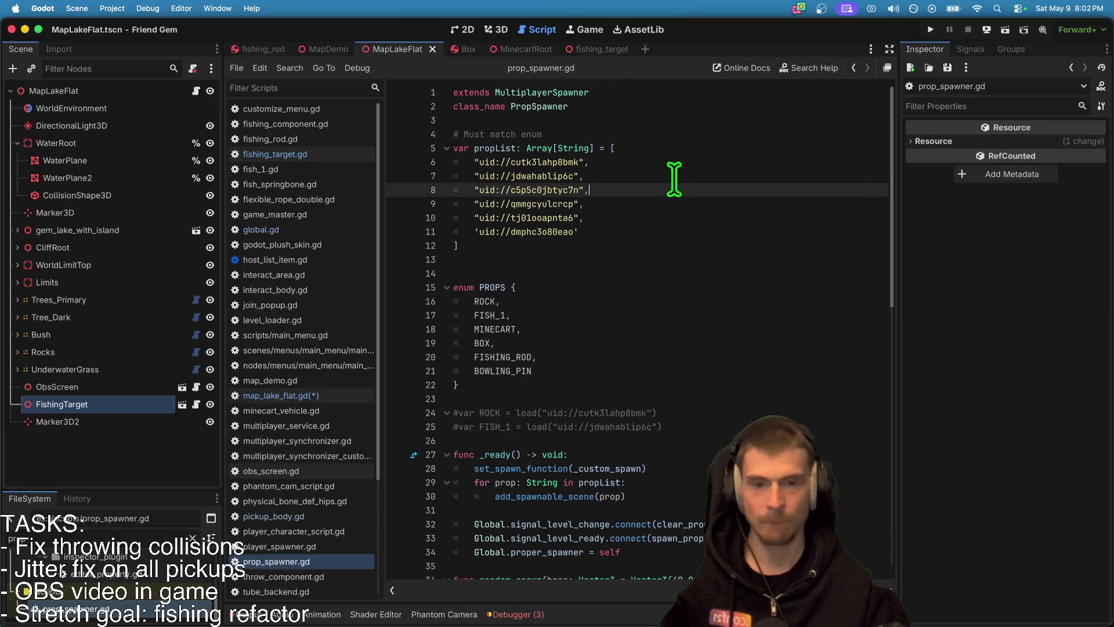
left_click(665, 223)
type(",")
key("Return")
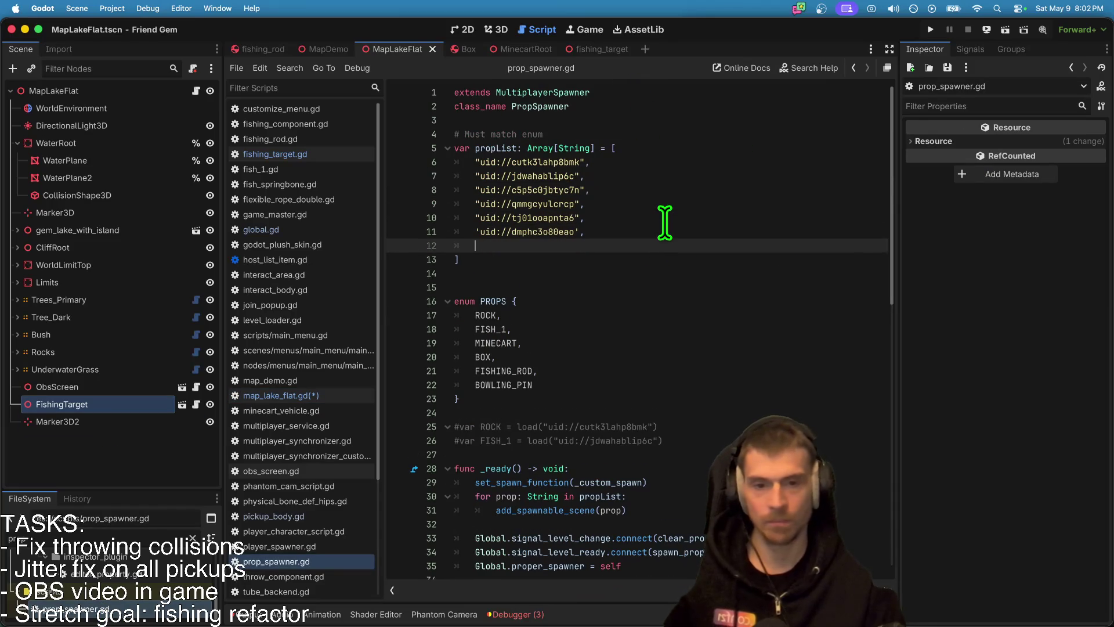
left_click(688, 379)
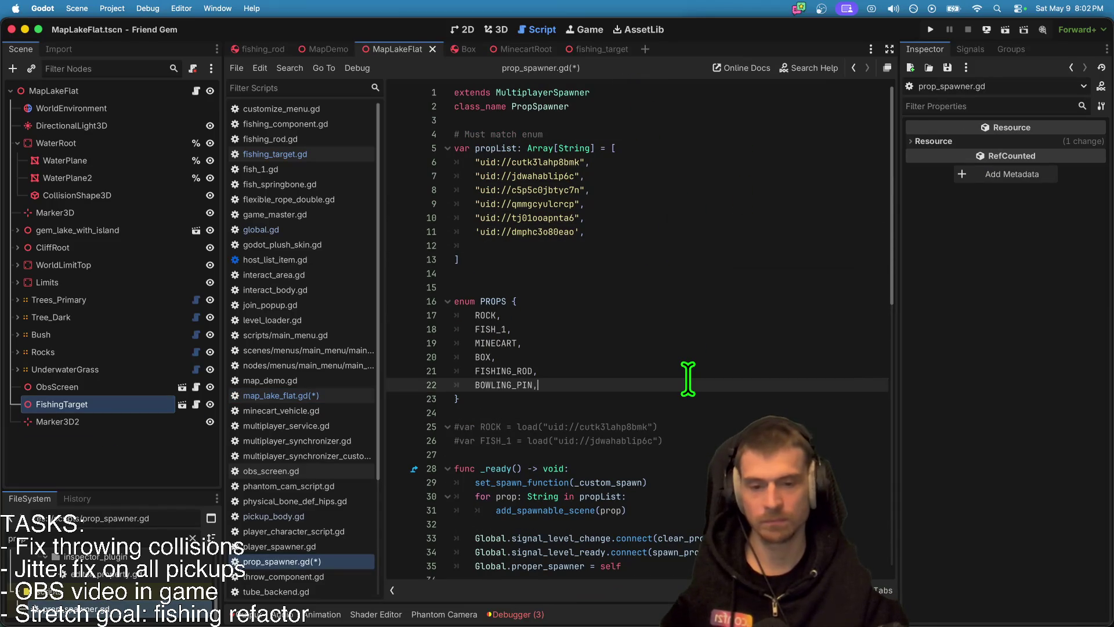
type(",")
key("Return")
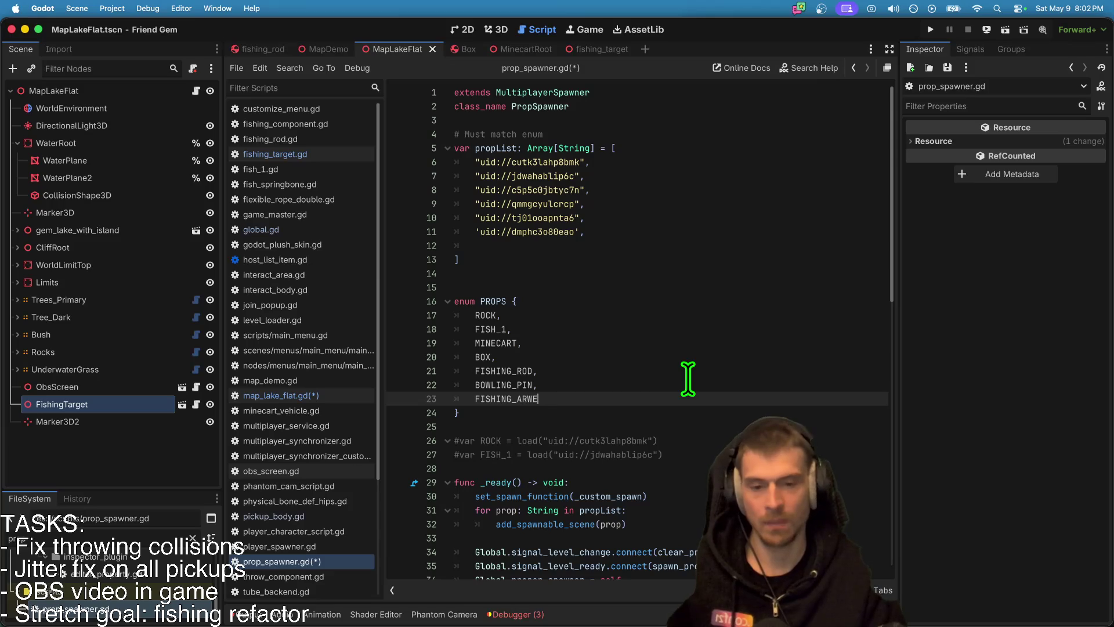
type("A")
left_click(731, 244)
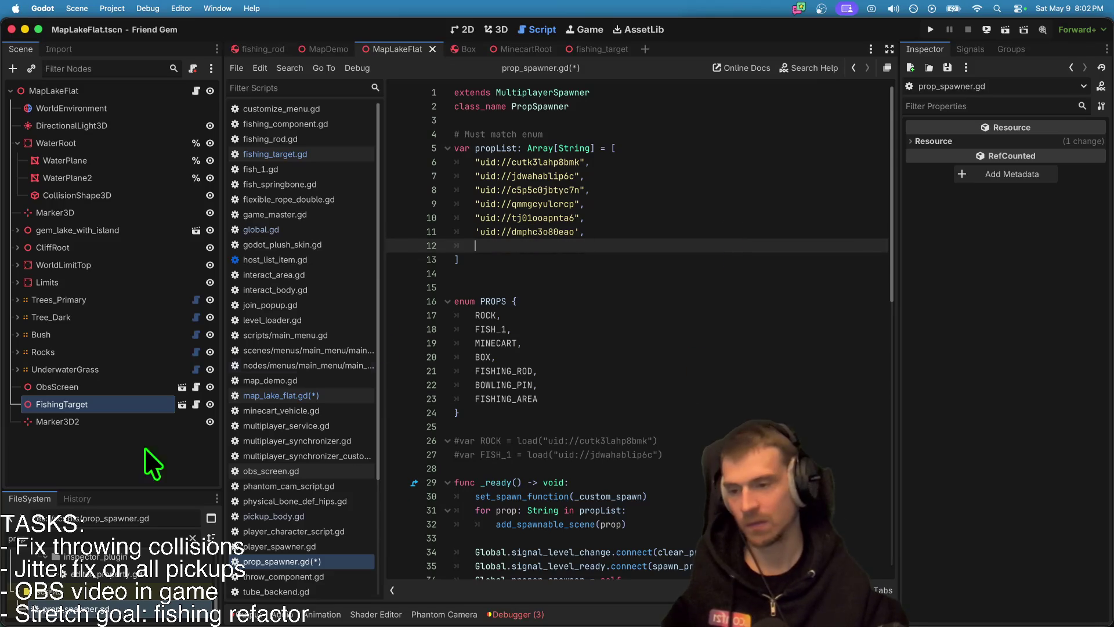
Step: Replace the 'Must match enum' note with a new comment line above the prop list
left_click(115, 465)
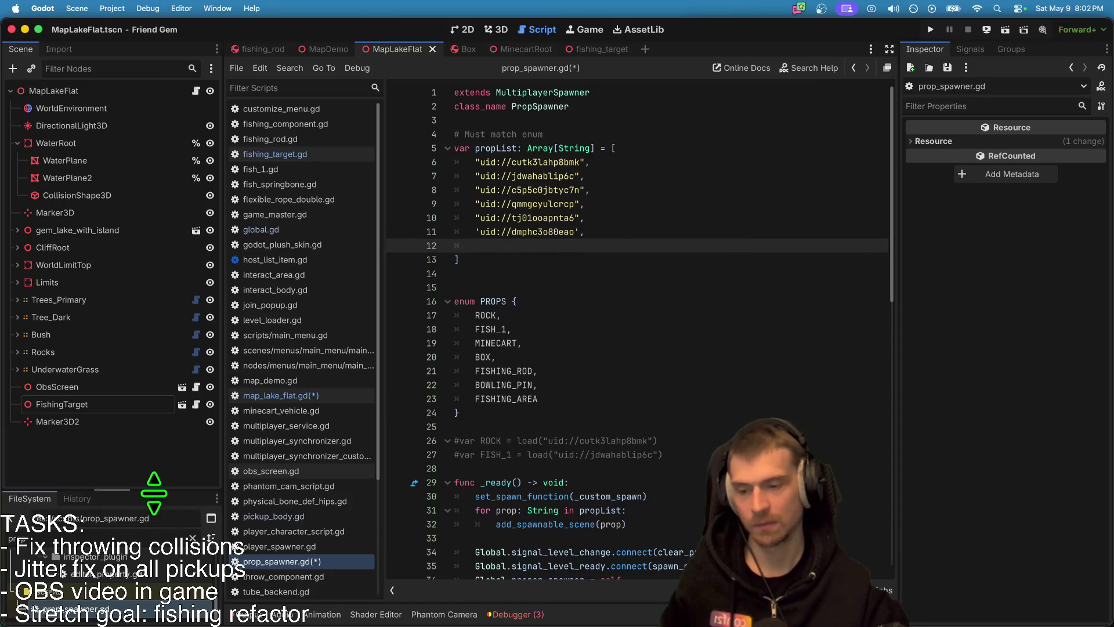
left_click_drag(152, 491, 151, 257)
left_click(624, 120)
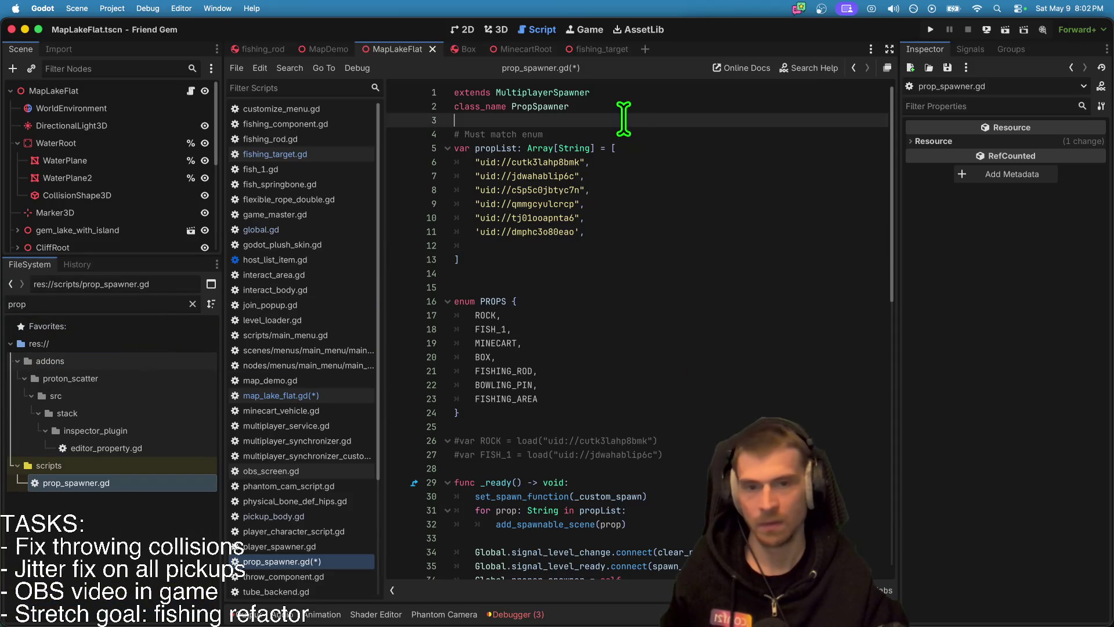
left_click(642, 131)
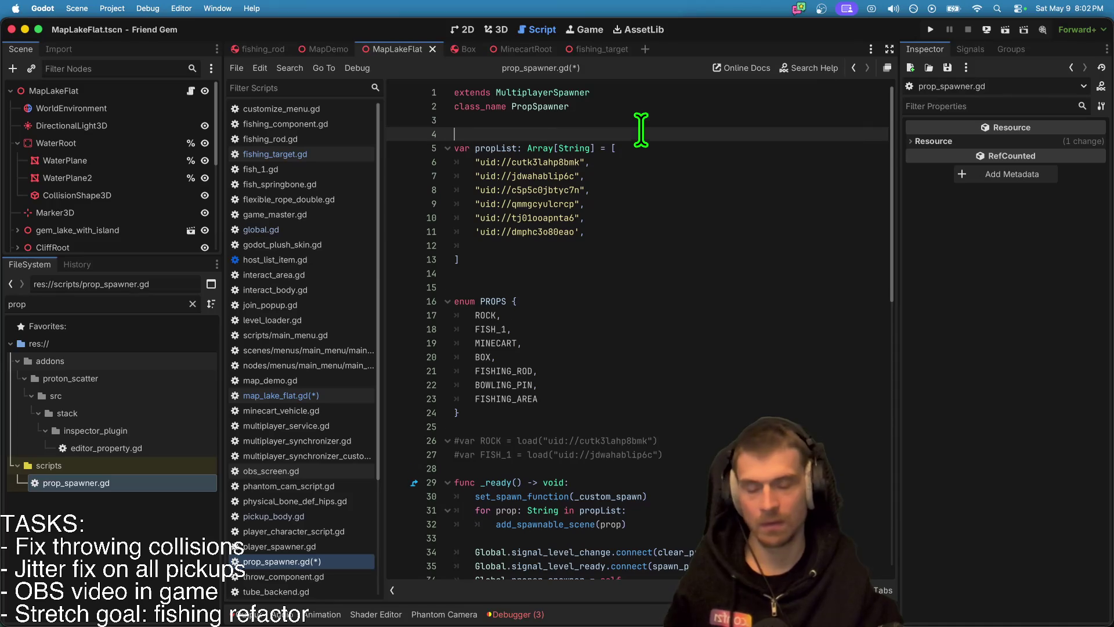
key("BackSpace")
key("Return")
type("#")
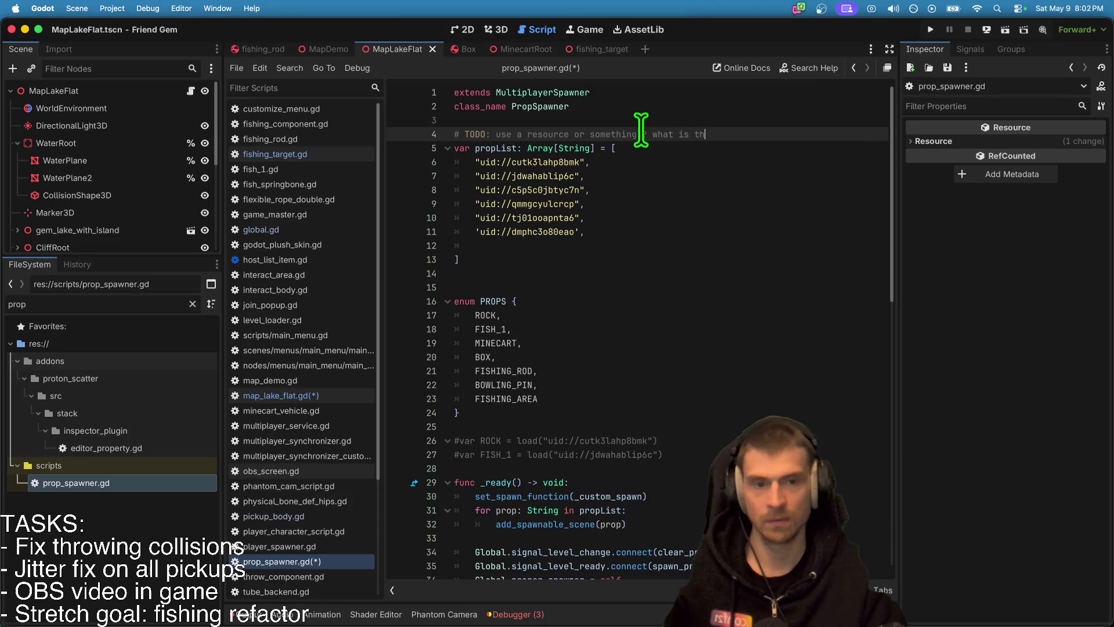
Step: Filter the FileSystem for 'fishing' and bring up the fishing_target scene tab's options
left_click(673, 245)
left_click(155, 542)
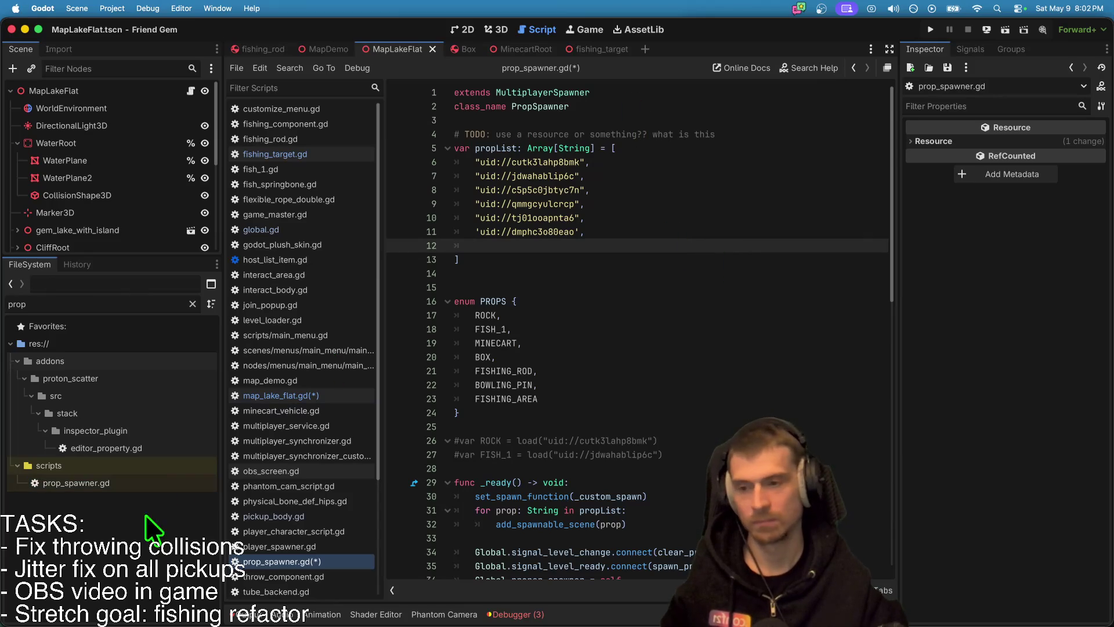
left_click(78, 284)
key("BackSpace")
key("BackSpace")
key("BackSpace")
type("fishing")
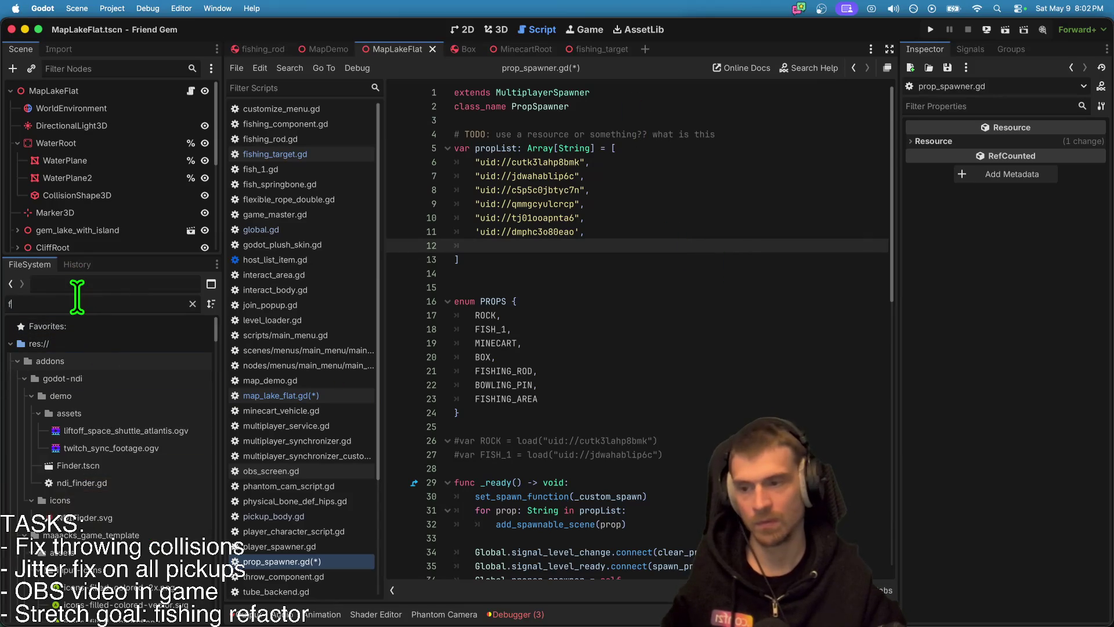
right_click(586, 50)
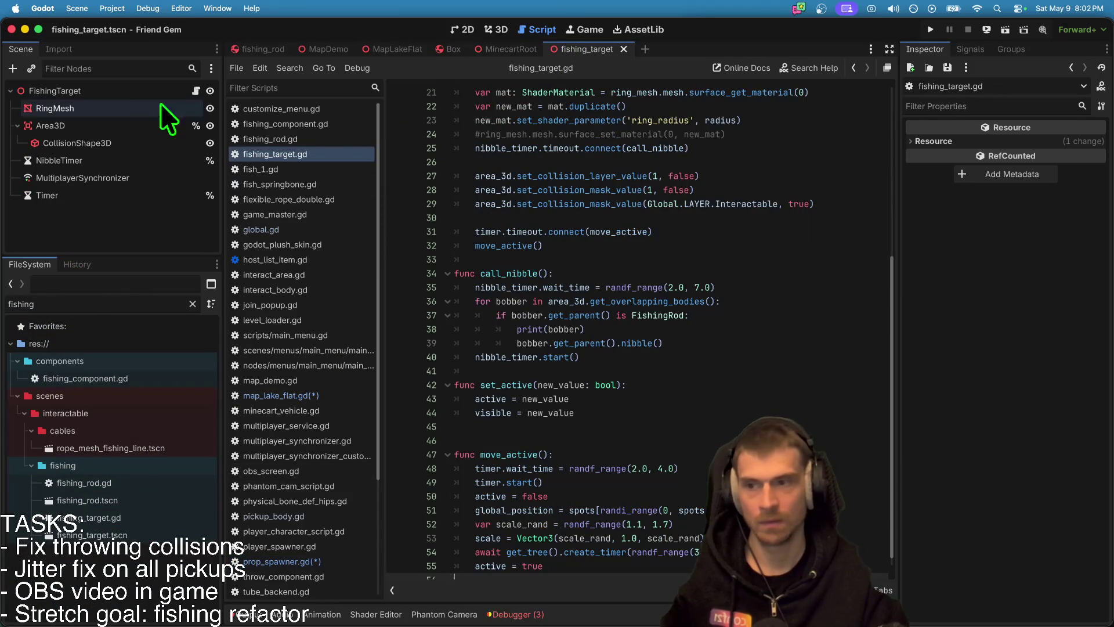
Step: Close the fishing_target scene tab and copy fishing_target.tscn's UID from the FileSystem dock
right_click(133, 87)
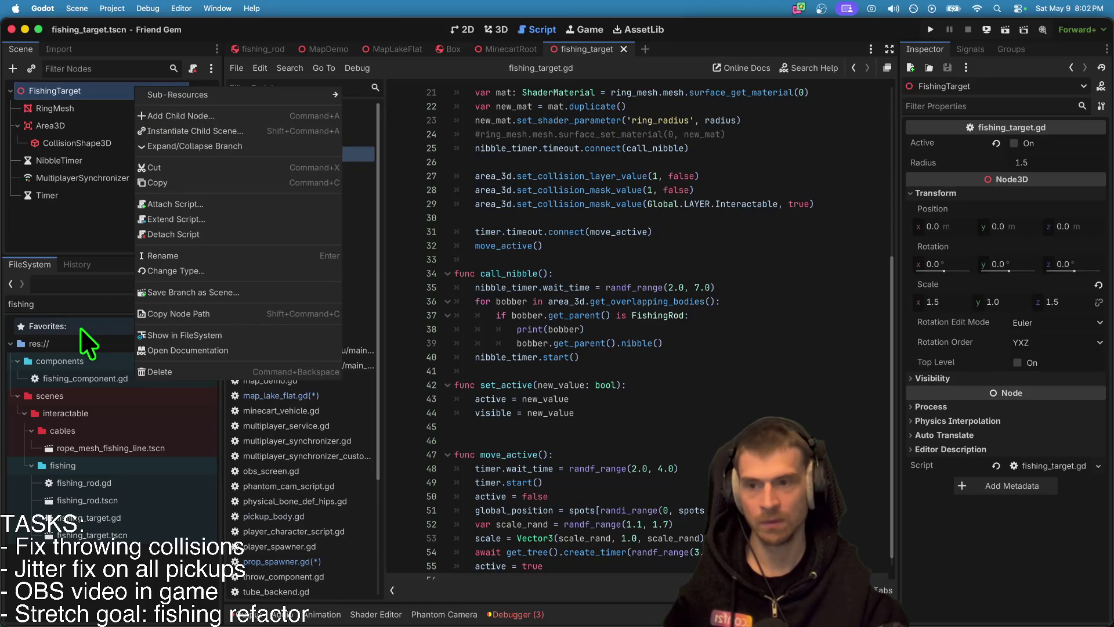
left_click(559, 500)
middle_click(583, 51)
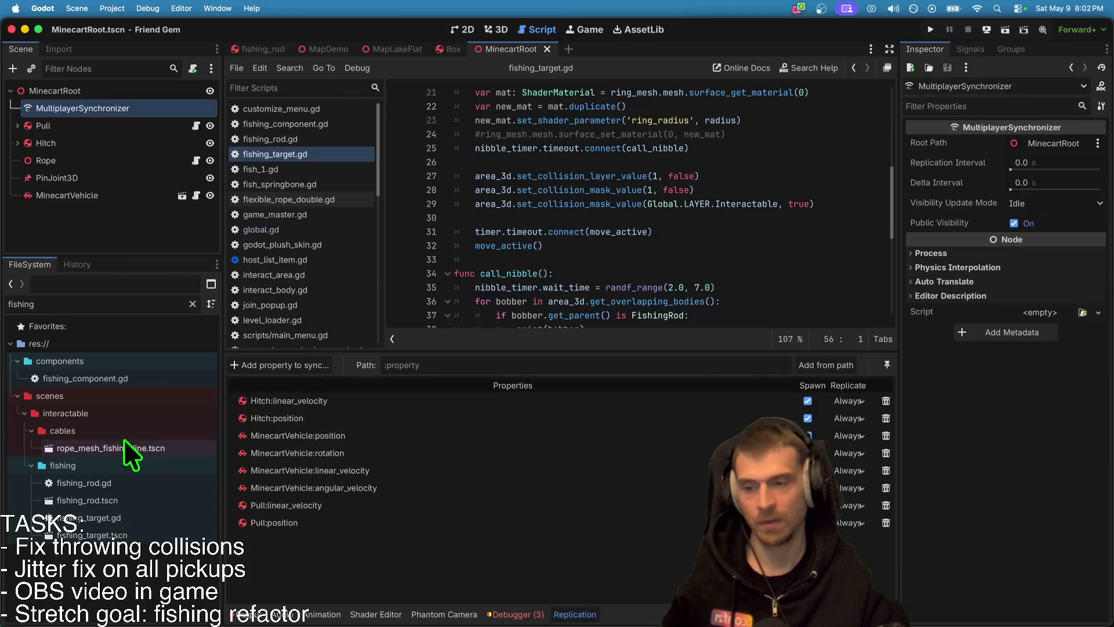
right_click(110, 534)
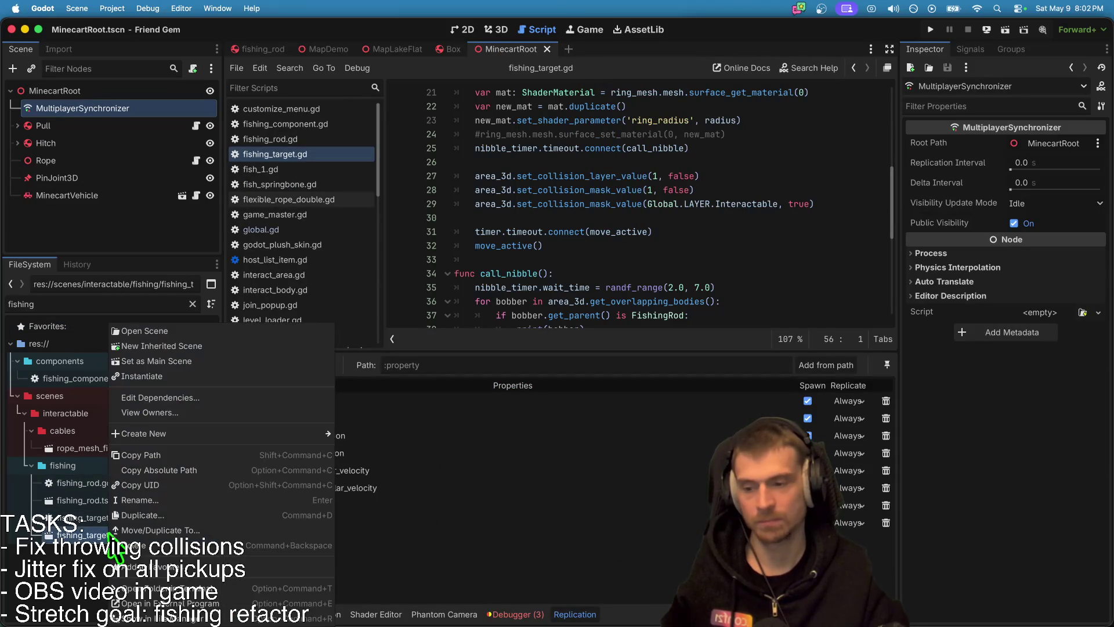
left_click(212, 487)
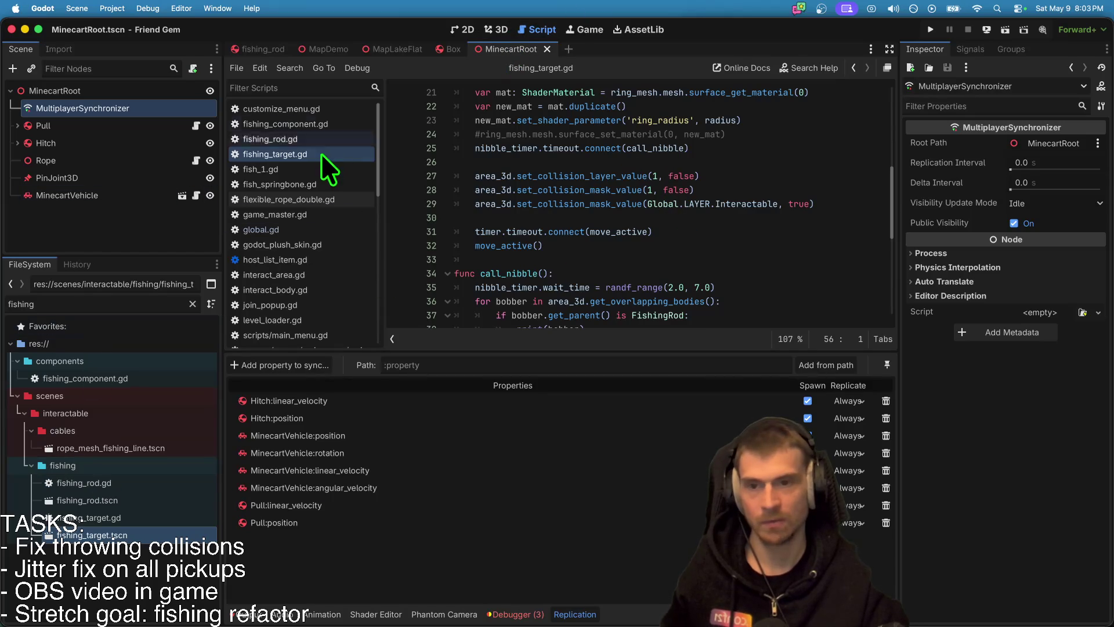
scroll(305, 231, "down", 3)
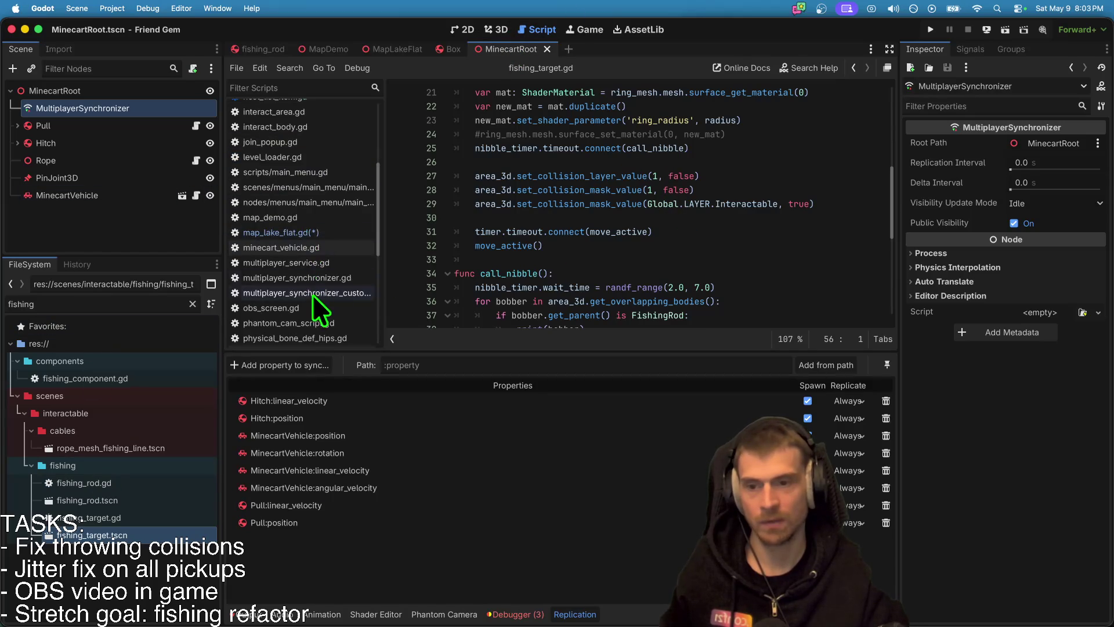
Step: Navigate from the lake map script through global.gd to the PropSpawner script
left_click(320, 232)
scroll(746, 293, "down", 1)
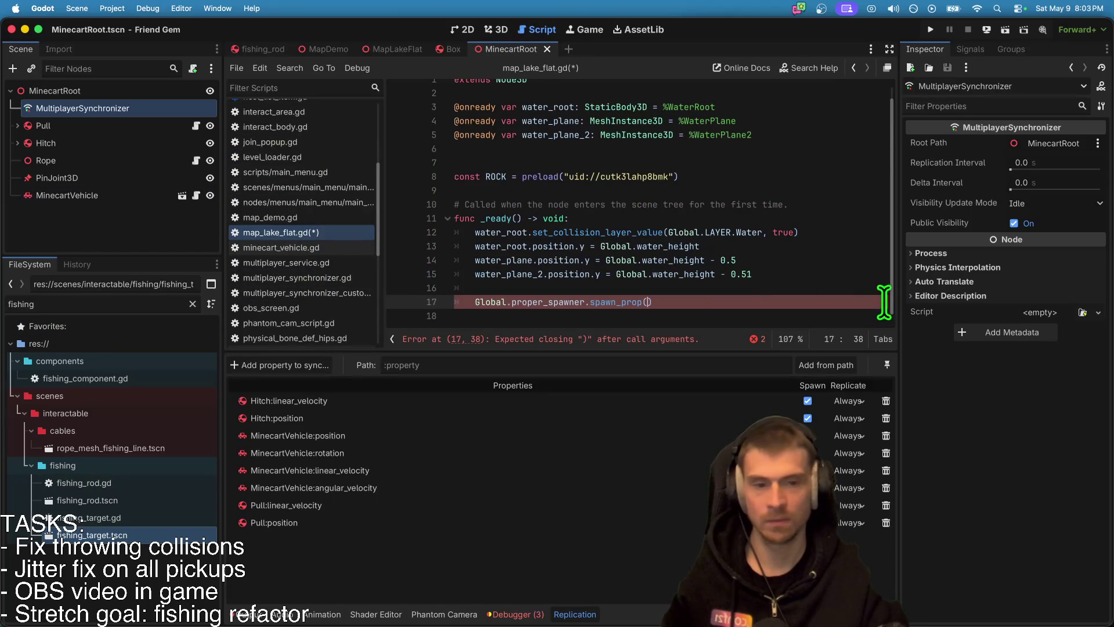
left_click(557, 303, "ctrl")
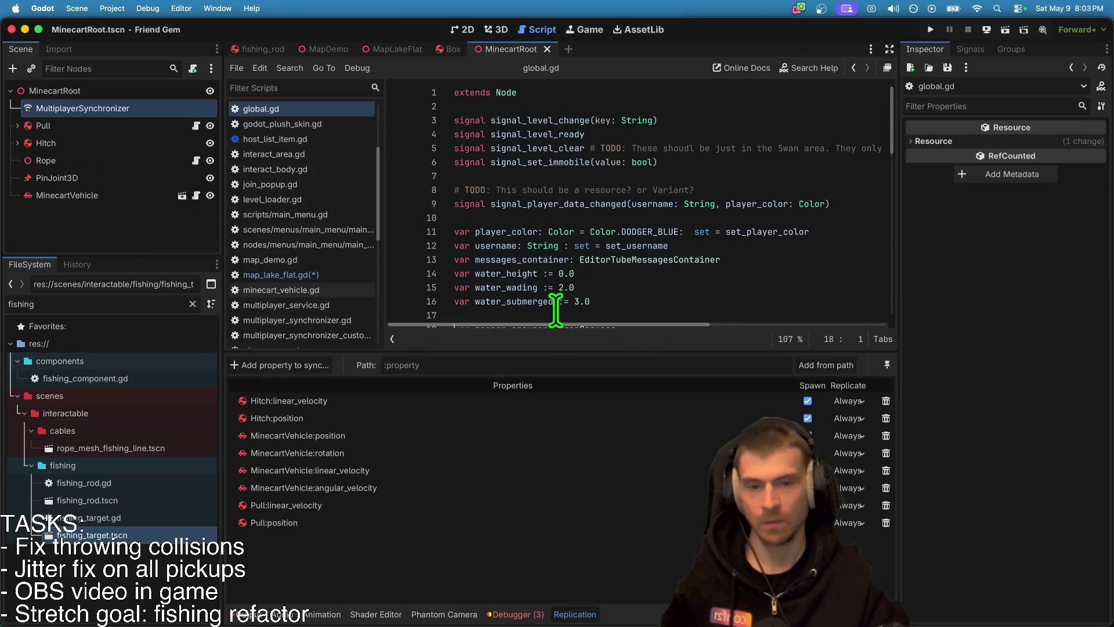
scroll(574, 191, "down", 3)
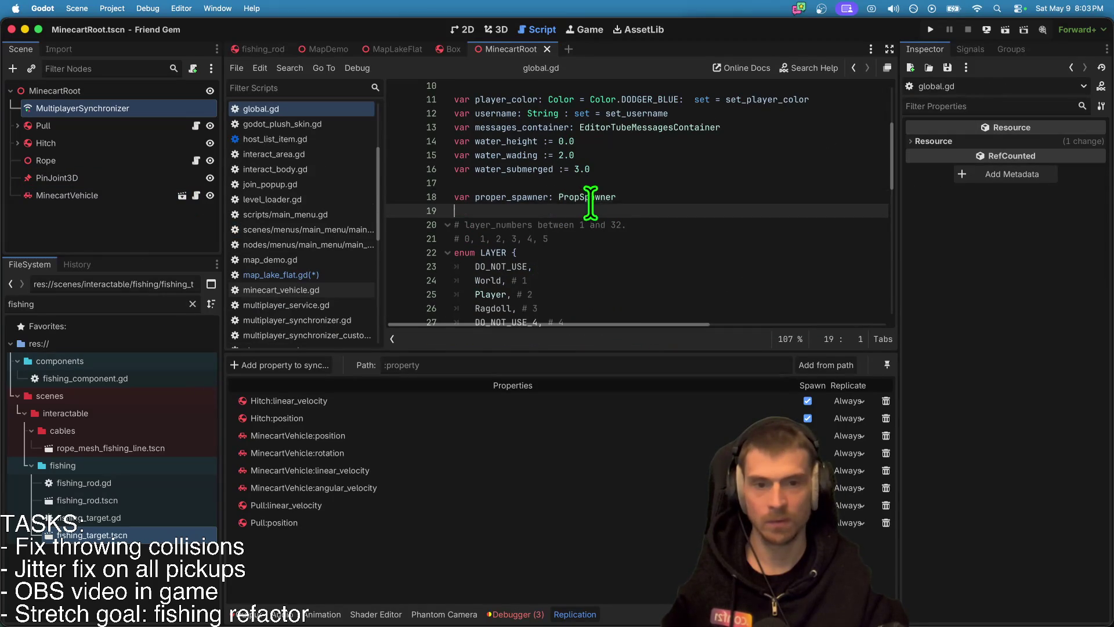
left_click(590, 199, "ctrl")
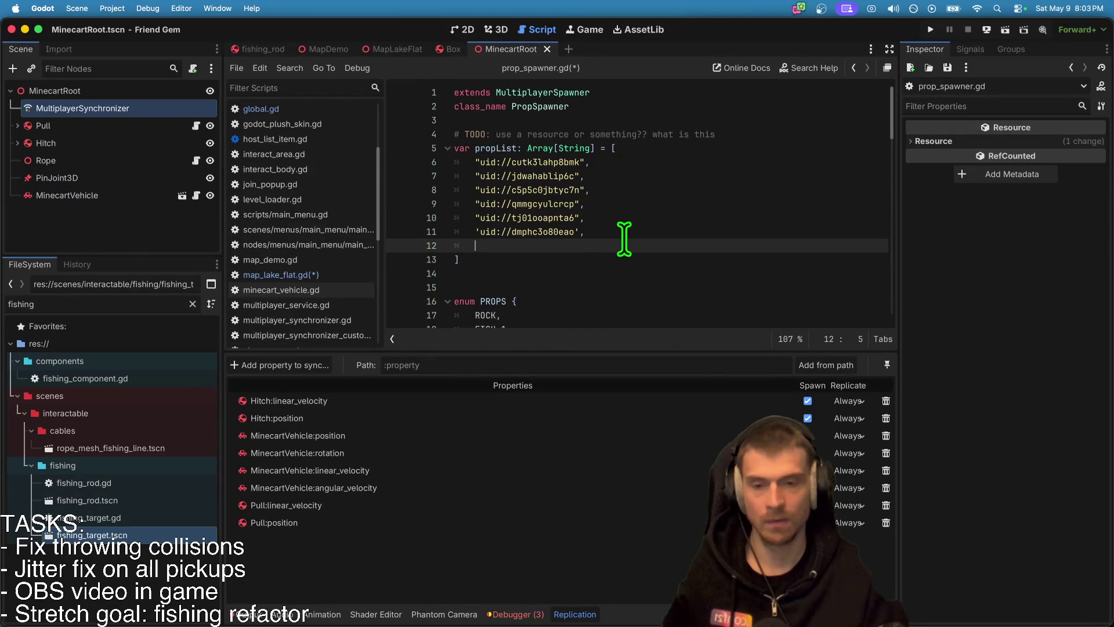
Step: Add the "uid://dr4d8ungytquk" entry to propList, save, and open fishing_target.tscn
type("\"uid://dr4d8ungytquk")
key("Up")
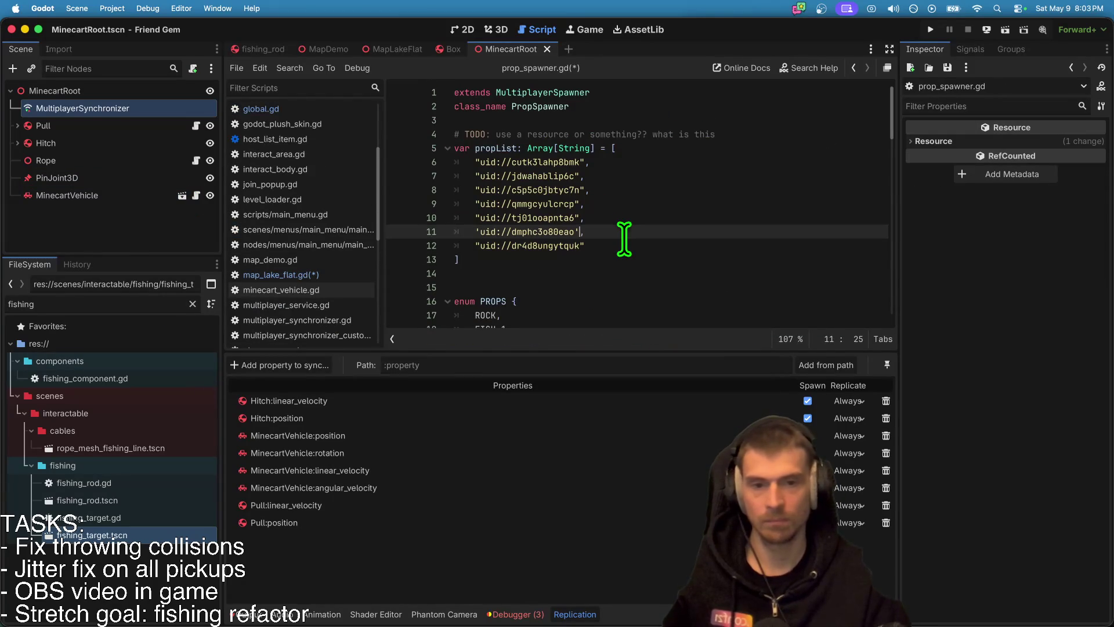
key("super+Left")
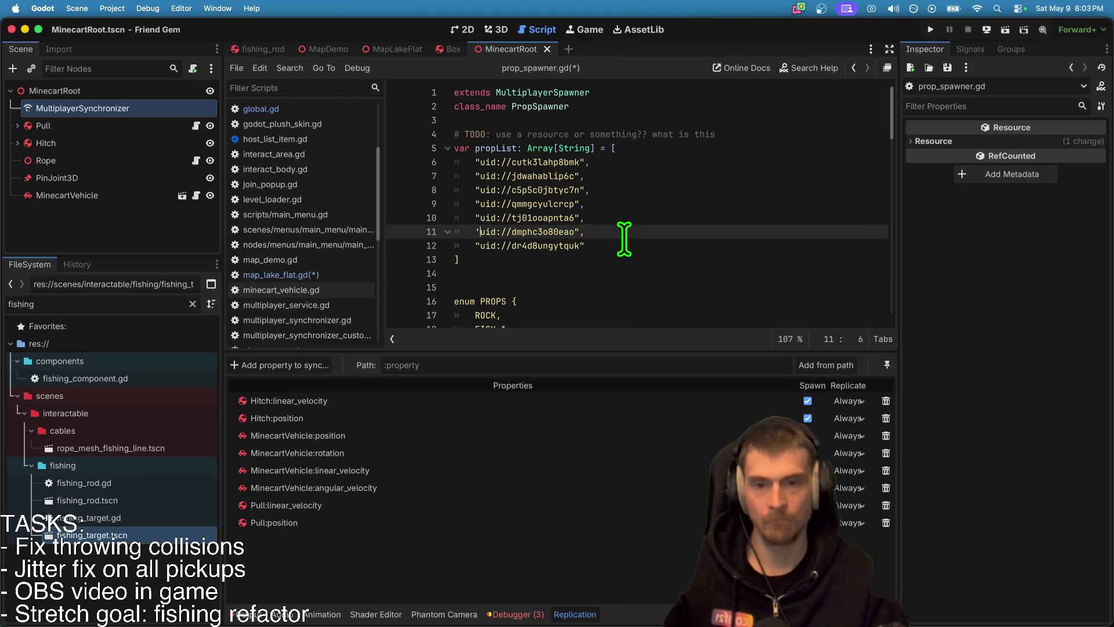
left_click(624, 244)
key("super+s")
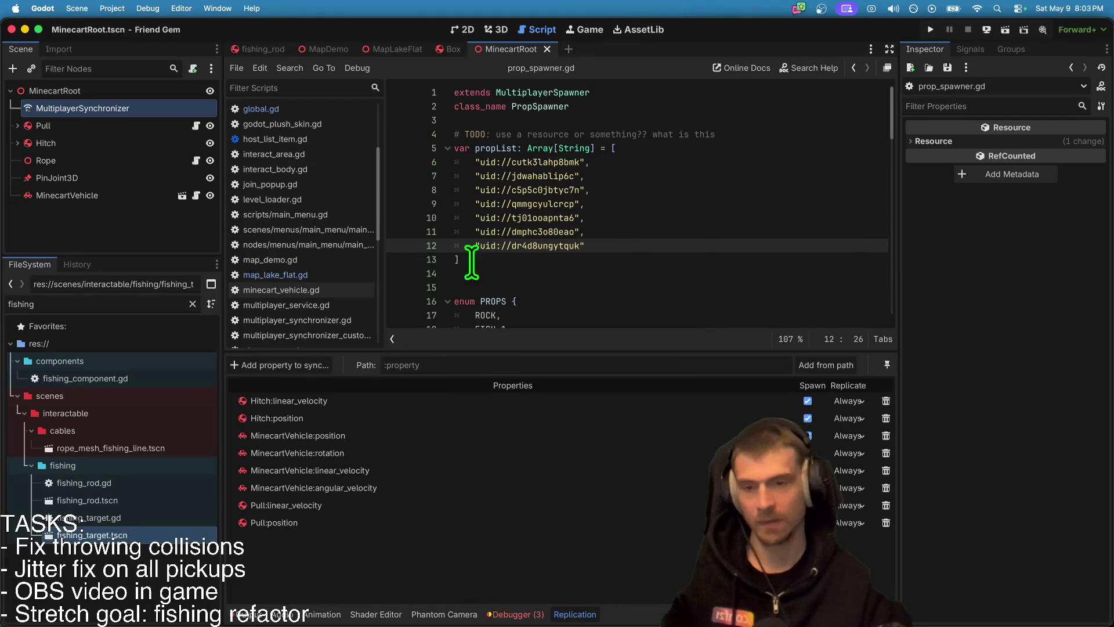
double_click(148, 535)
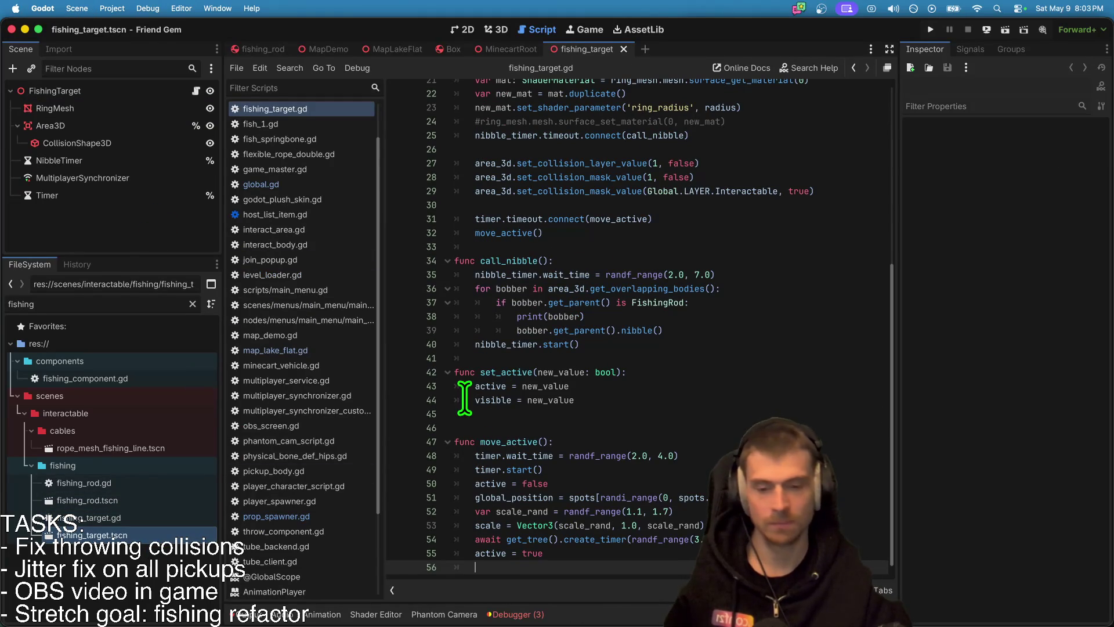
Step: In MapLakeFlat's script, pass PropSpawner.PROPS.FISHING_AREA to spawn_prop() and save
key("ctrl+shift+Tab")
key("ctrl+shift+Tab")
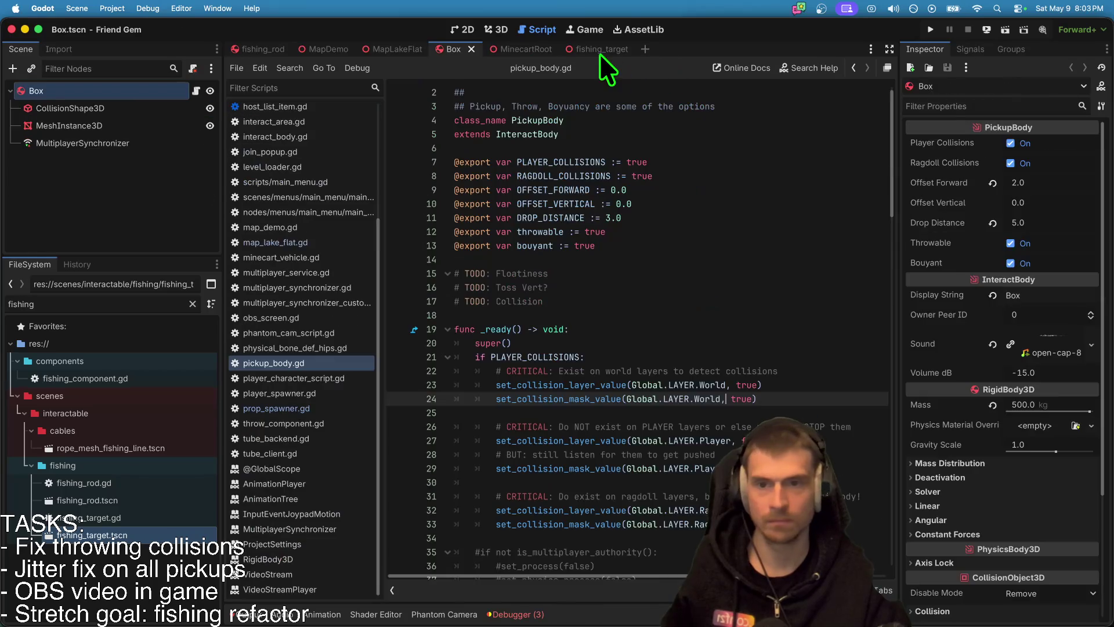
key("ctrl+shift+Tab")
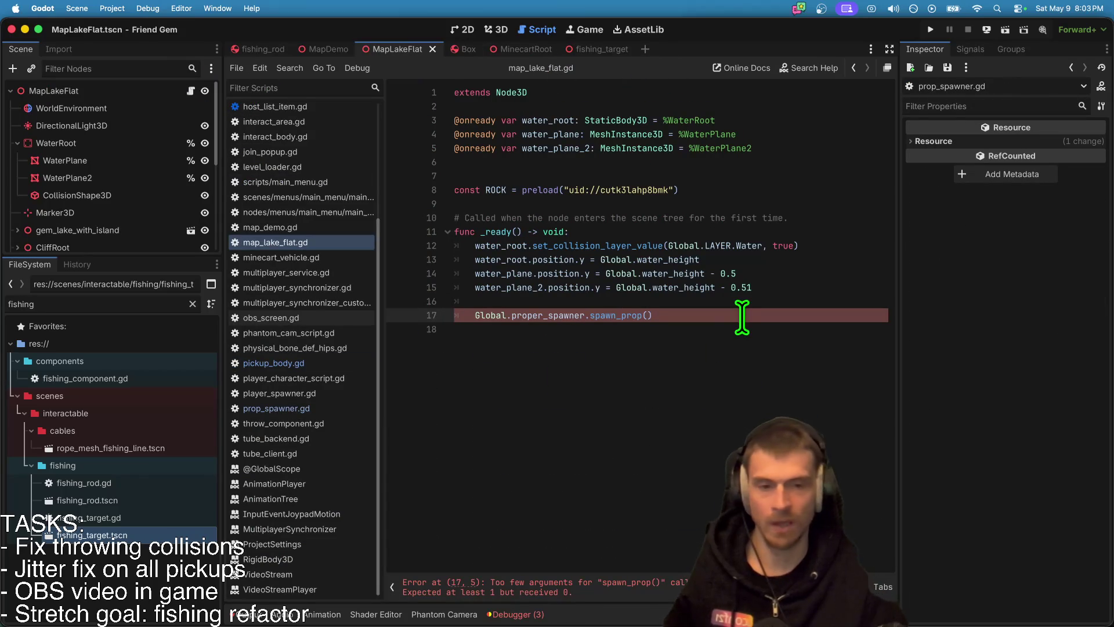
key("BackSpace")
type("G")
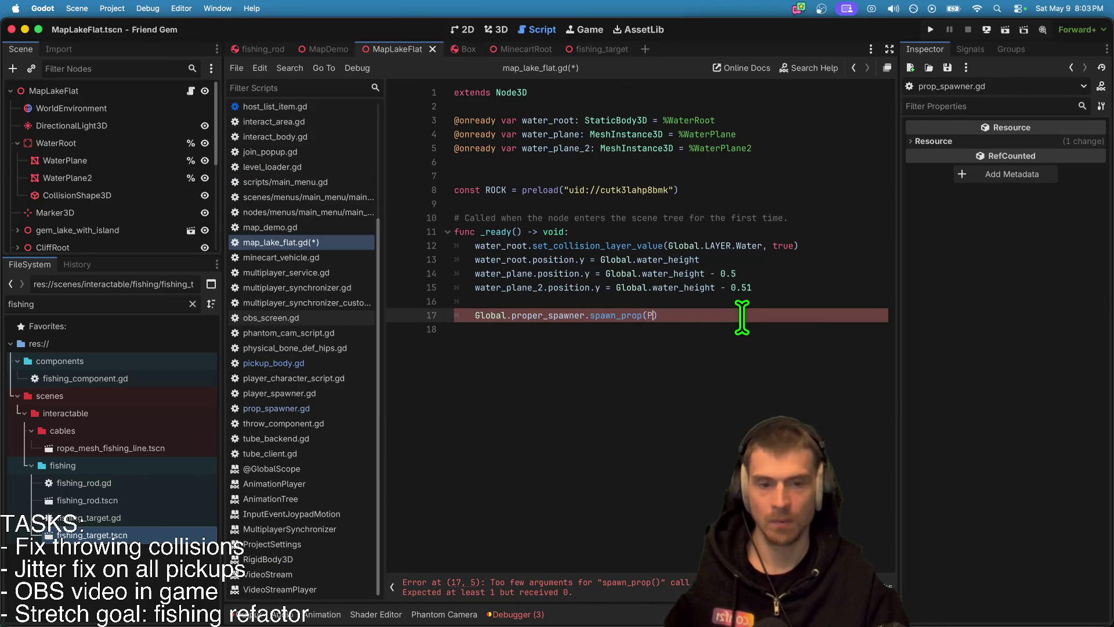
key("Return")
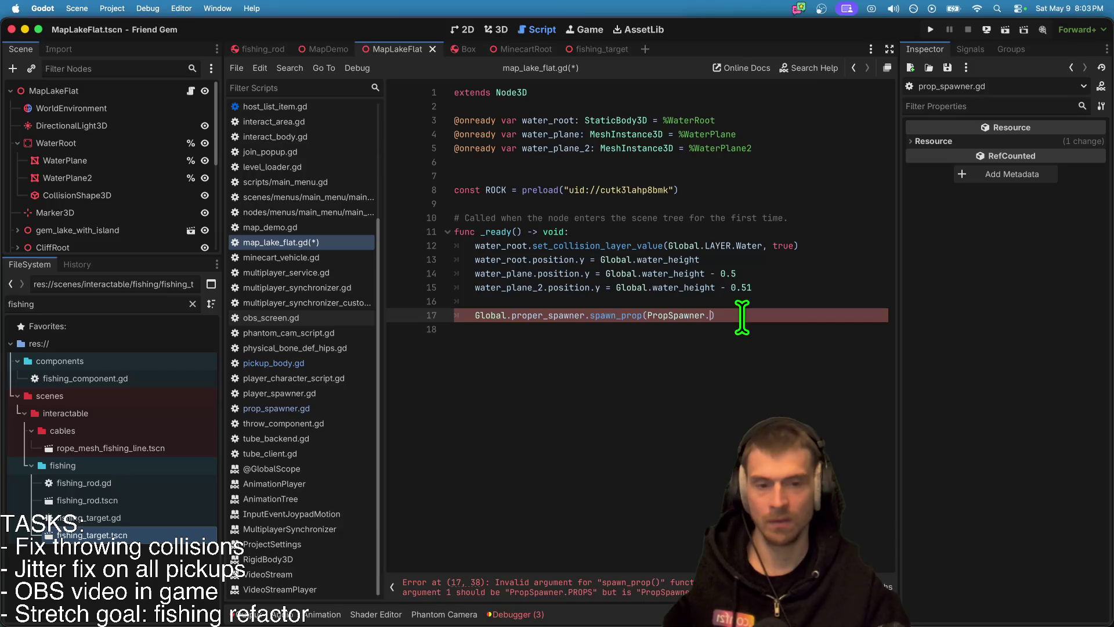
type(".")
key("Down")
key("Return")
type(".")
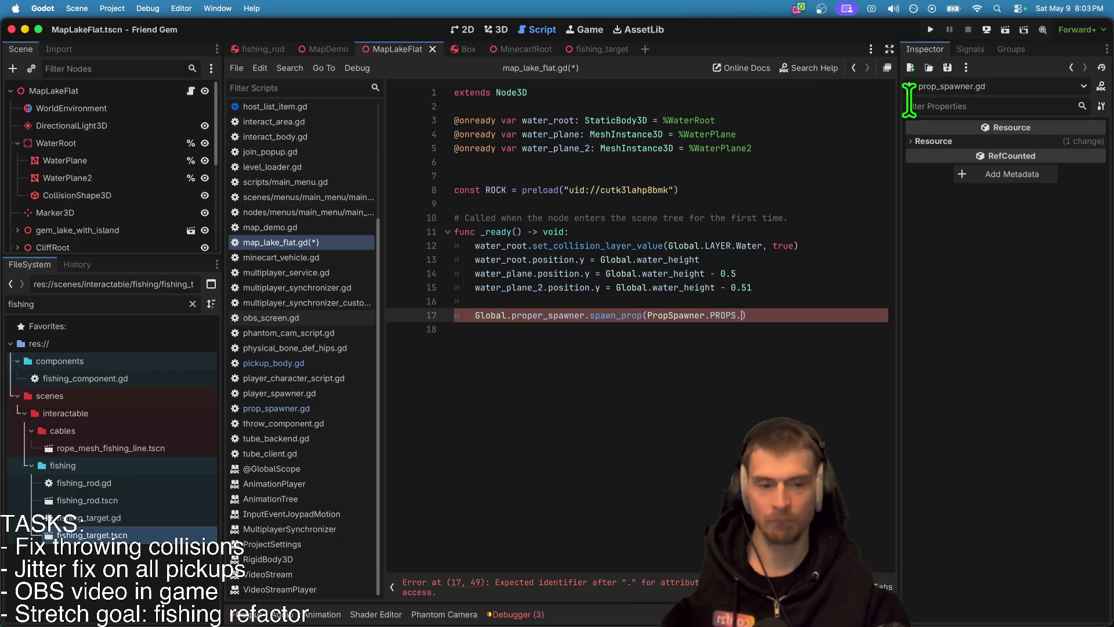
type("fish")
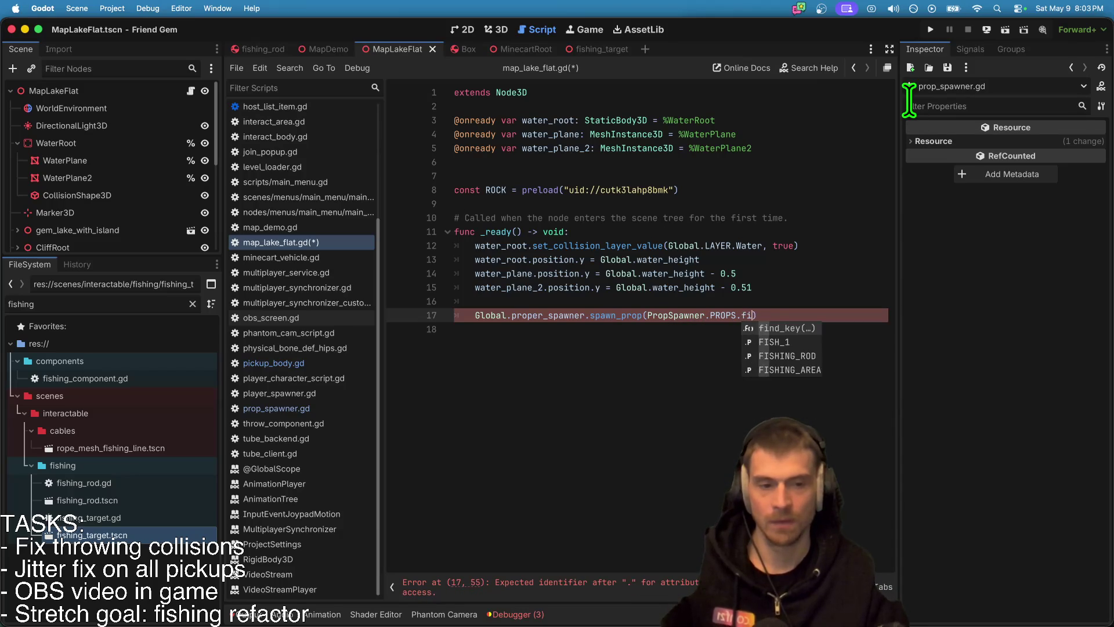
key("Down")
key("Down")
key("Return")
left_click(622, 430)
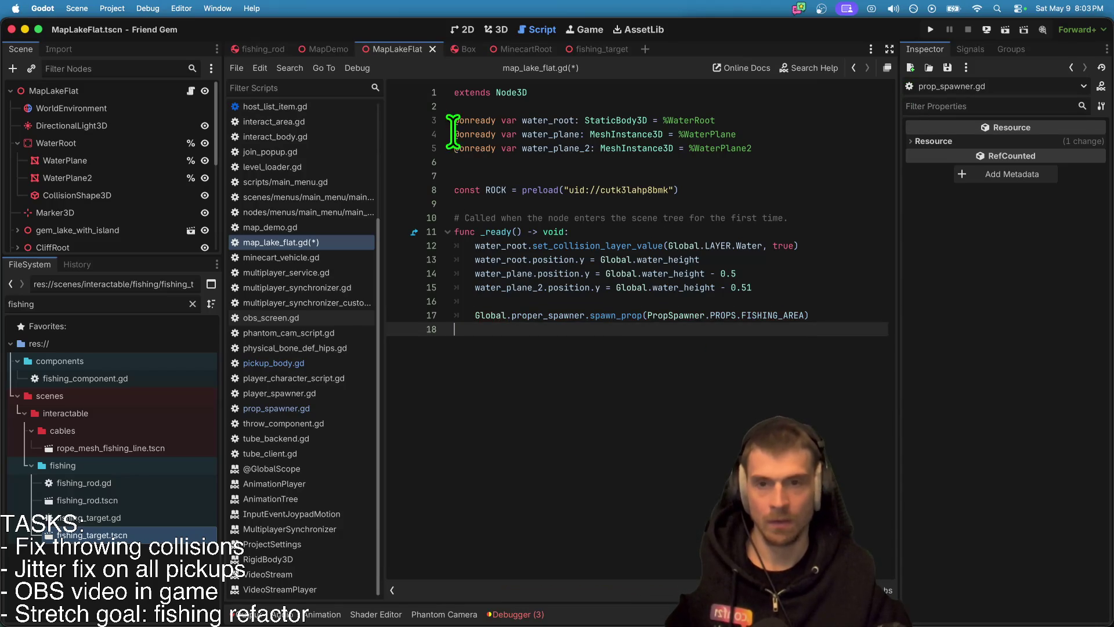
key("super+s")
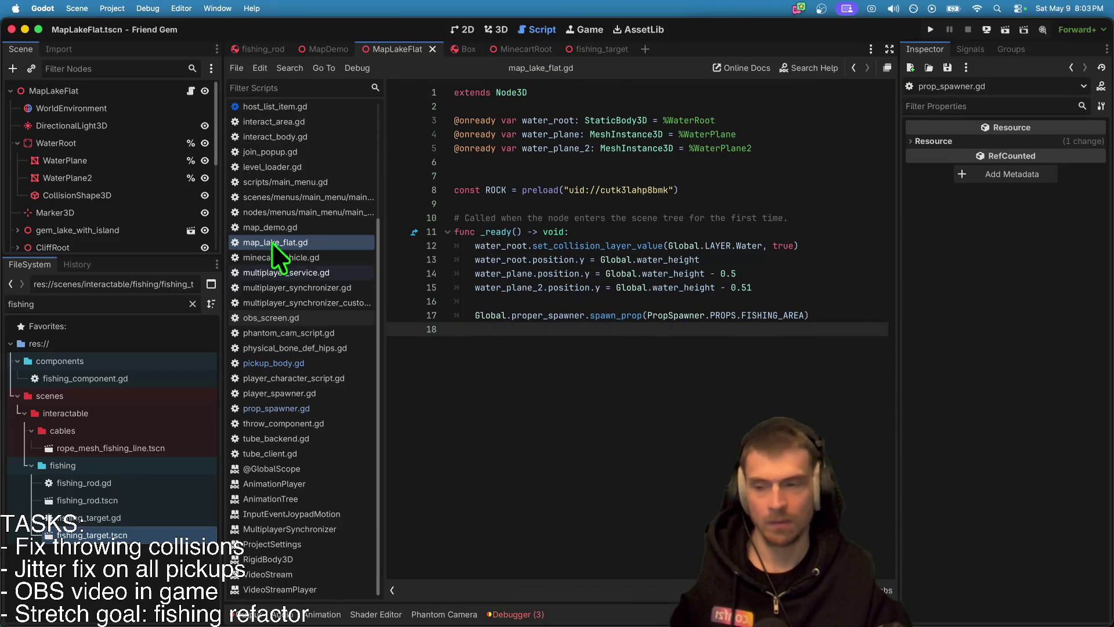
Step: Insert an if-condition line above the spawn call and indent the call beneath it
scroll(163, 247, "down", 5)
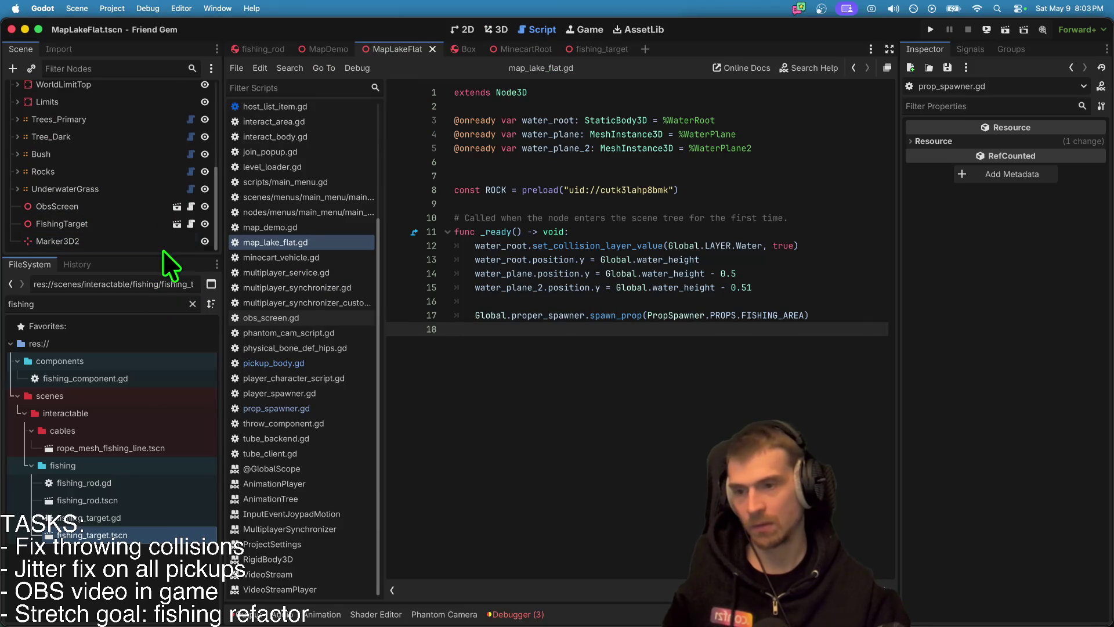
left_click(634, 301)
key("Return")
type("is")
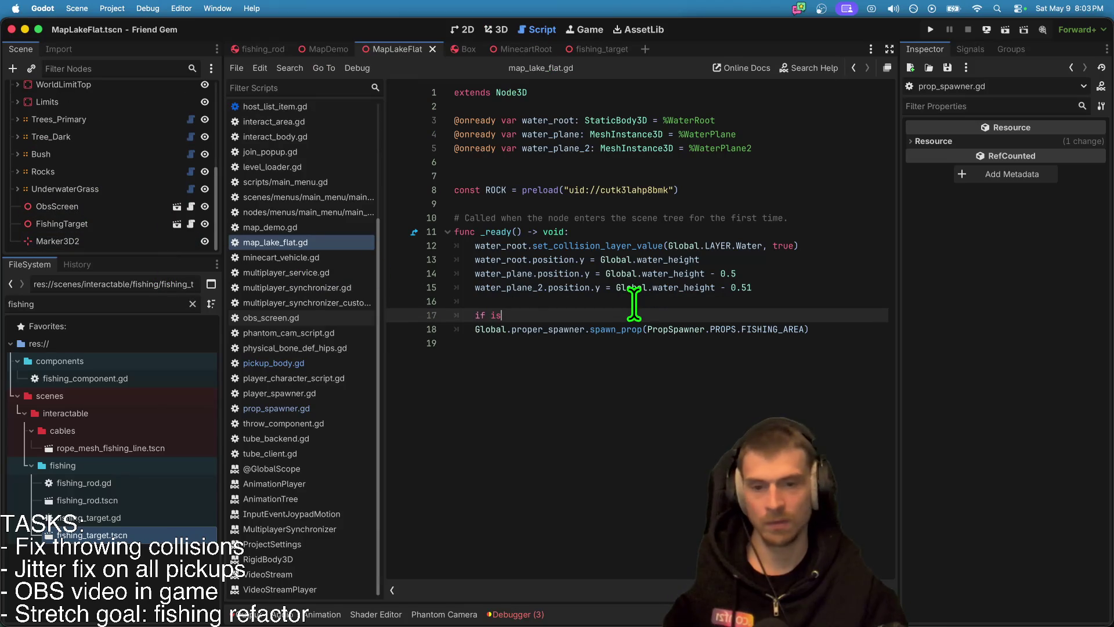
type("_mul")
key("Return")
type(":")
key("Right")
key("Tab")
key("Up")
Step: Change the condition to multiplayer.is_server() so only the server spawns the prop
double_click(580, 315)
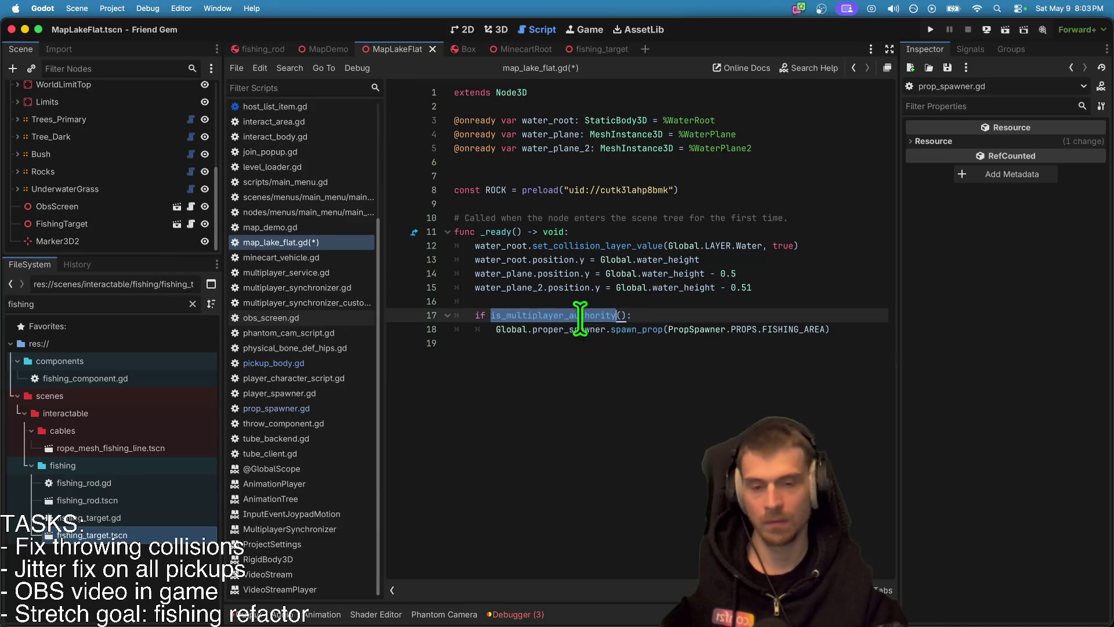
type("multiplayer")
key("Escape")
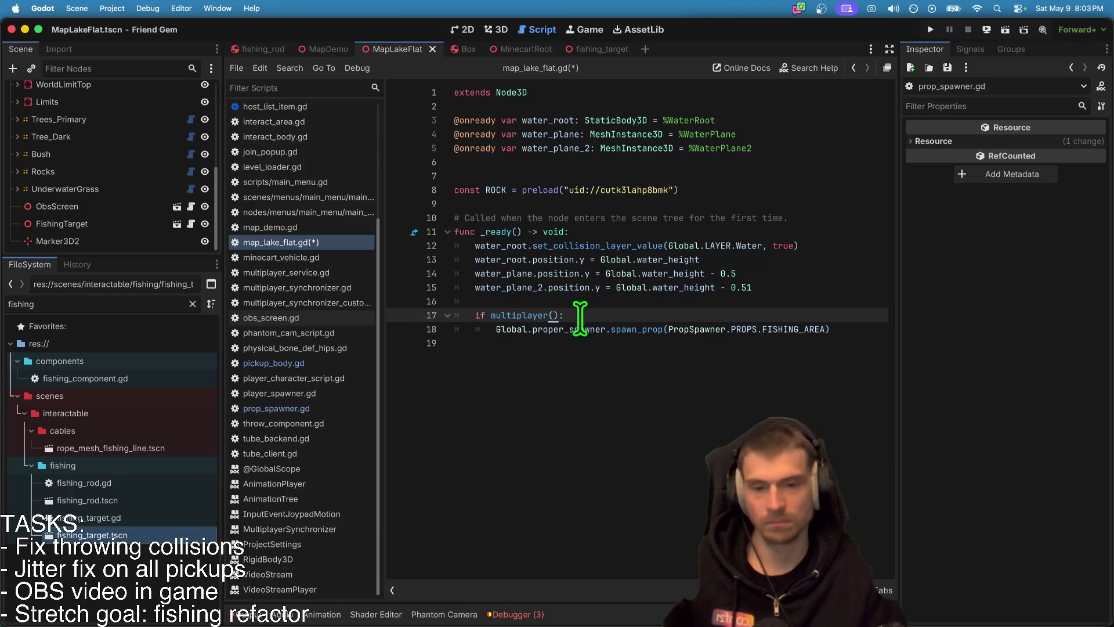
type(".is")
key("Return")
key("Down")
key("End")
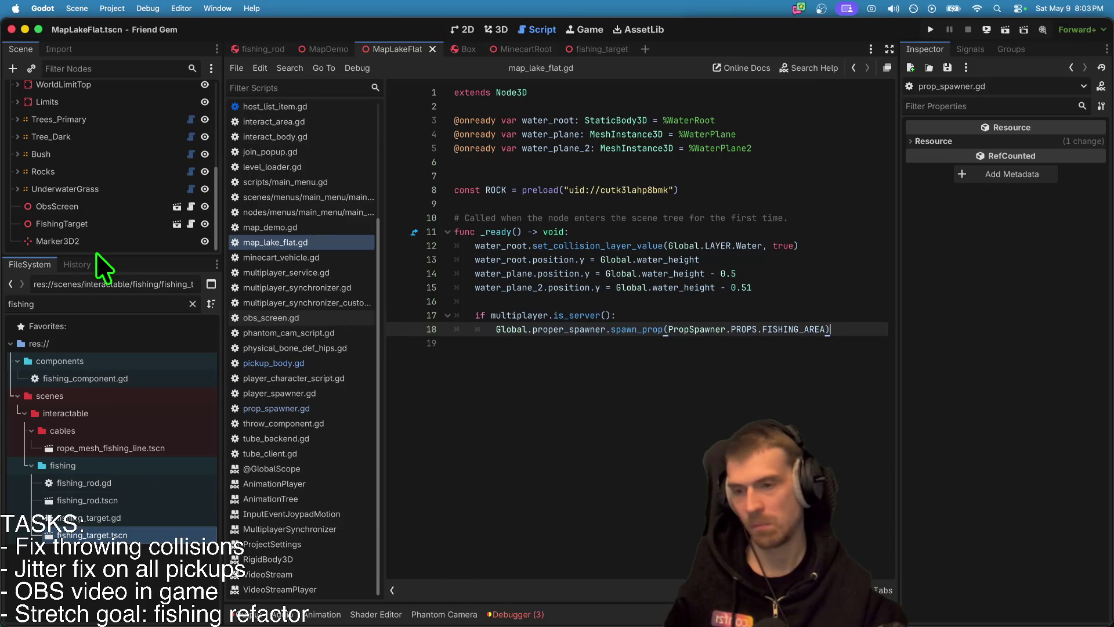
left_click_drag(93, 259, 94, 445)
Step: Delete the FishingTarget and Marker3D2 nodes from the lake map and save the scene
right_click(123, 404)
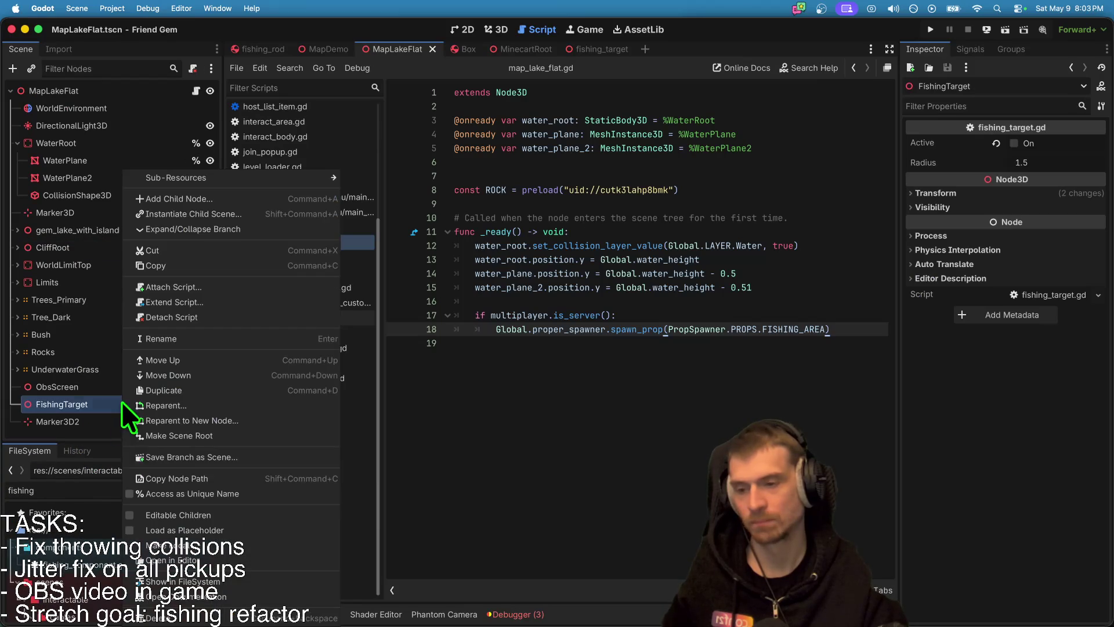
left_click(232, 619)
left_click(584, 325)
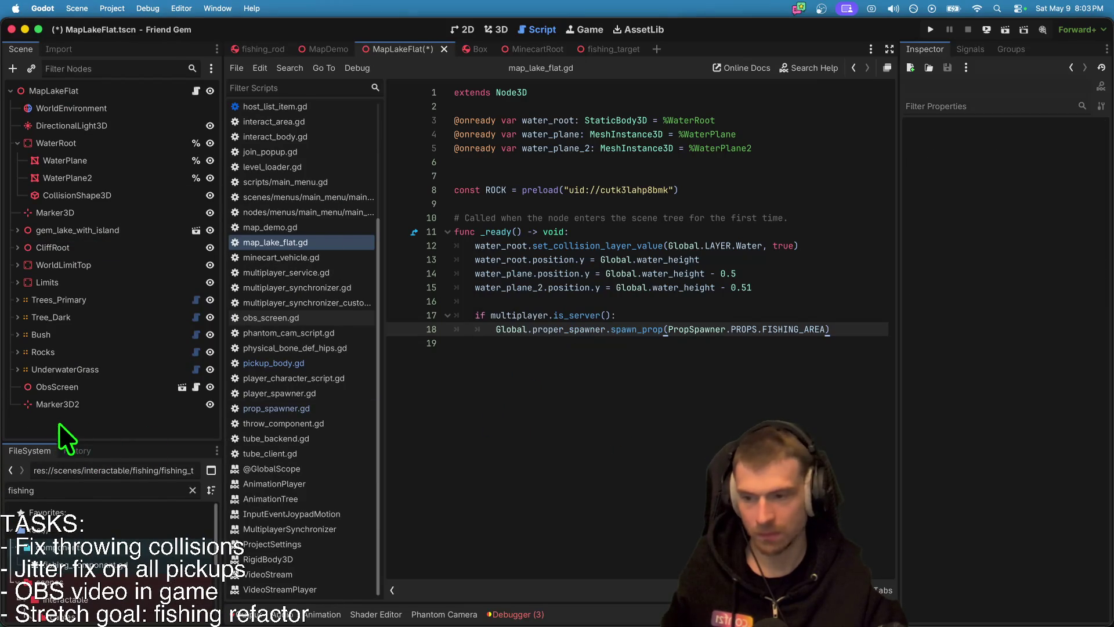
right_click(58, 404)
left_click(75, 586)
left_click(589, 324)
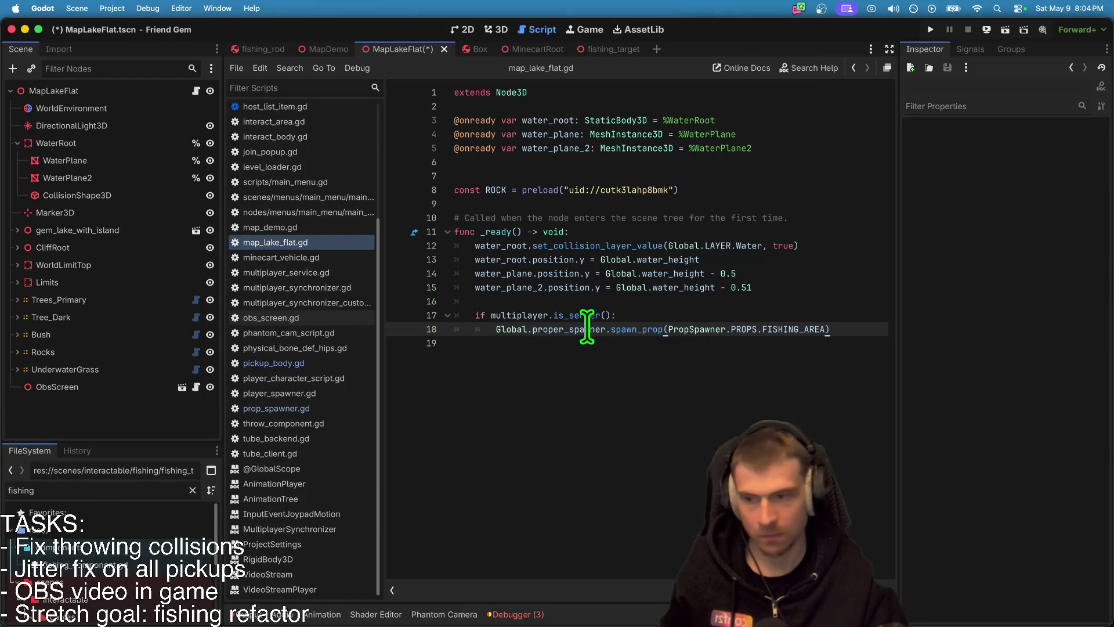
key("super+s")
Step: Delete the Marker3D node too, then save and run the project
right_click(67, 196)
left_click(68, 218)
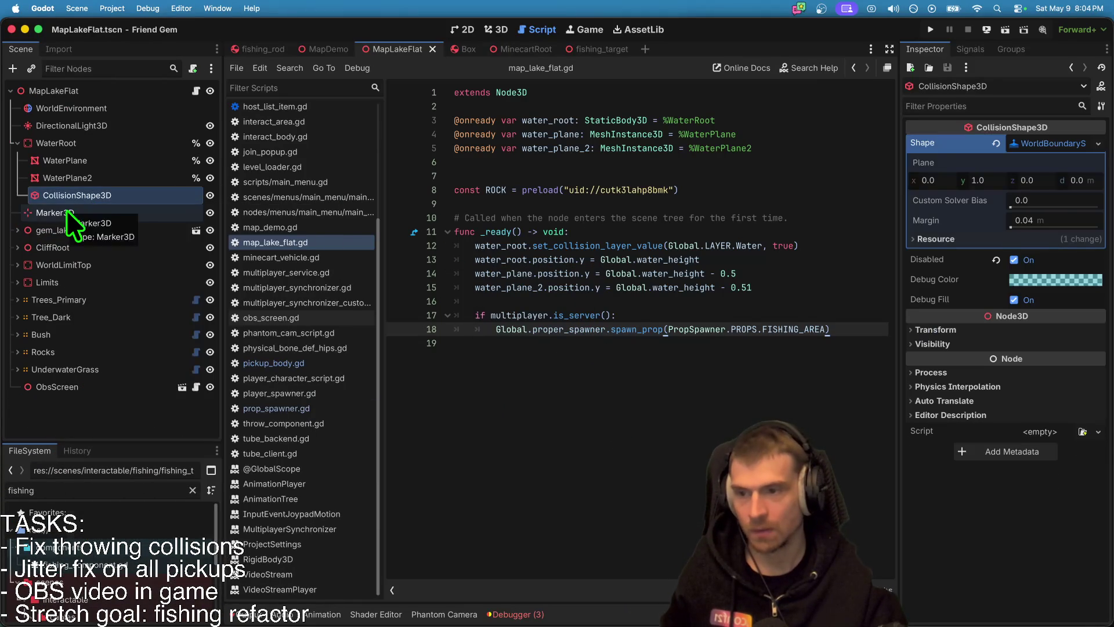
right_click(69, 216)
left_click(186, 563)
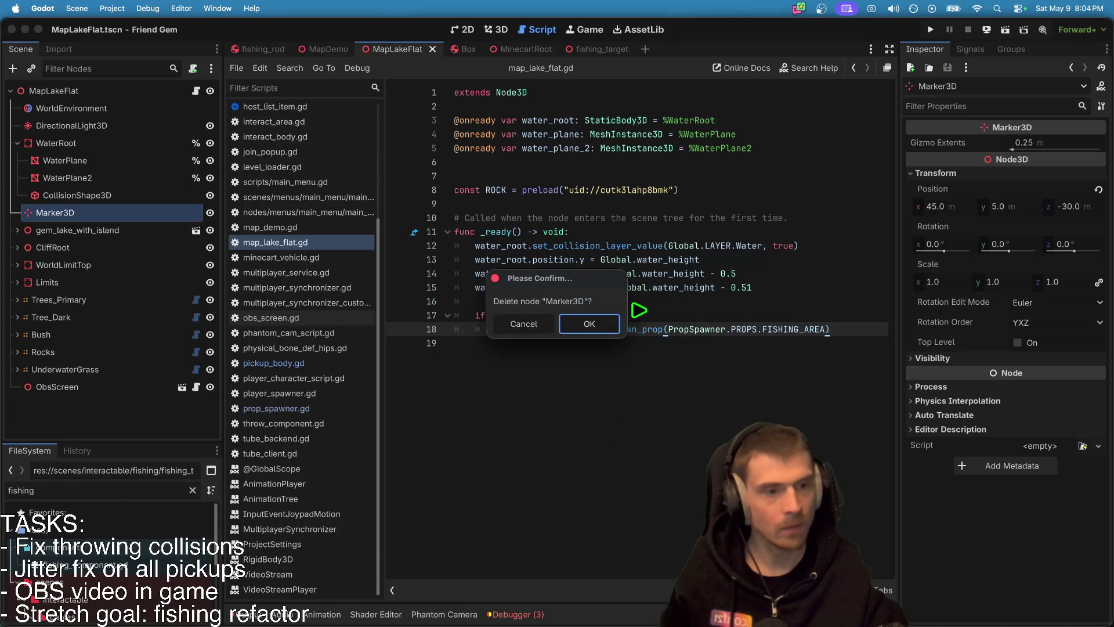
left_click(589, 324)
key("super+b")
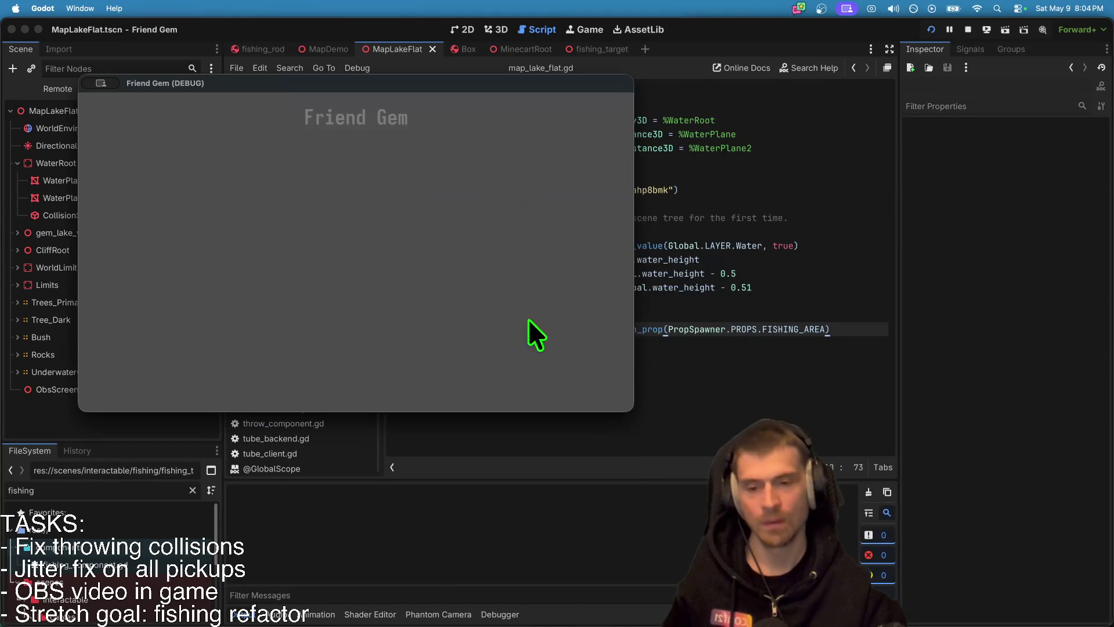
Step: Join the hosted game, walk to the water's edge and drop the box into the lake
left_click(361, 256)
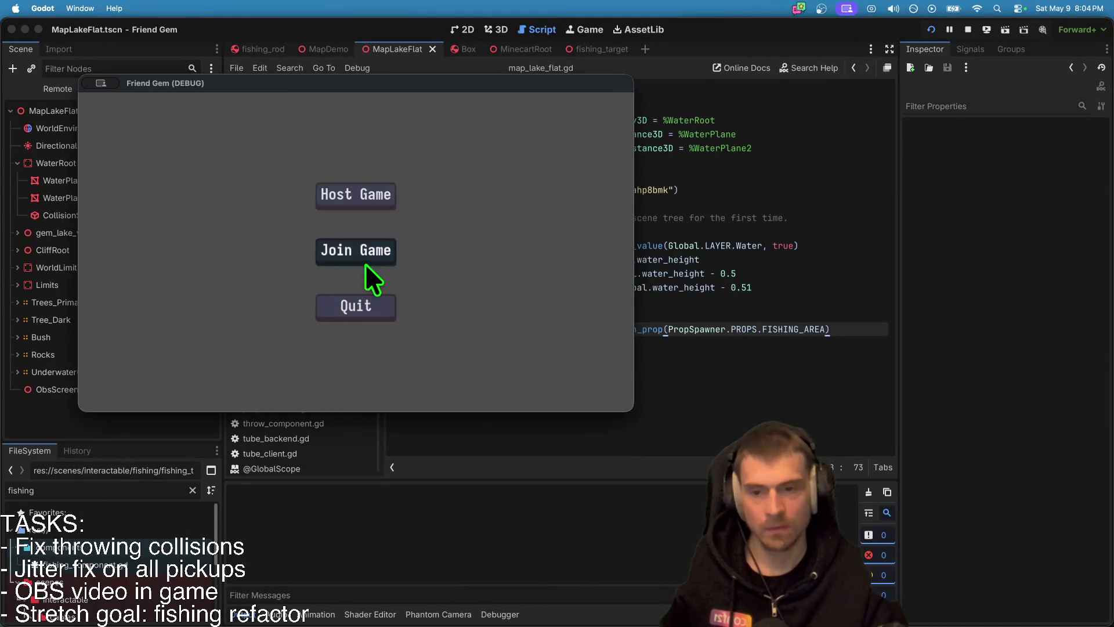
left_click(364, 260)
left_click(437, 182)
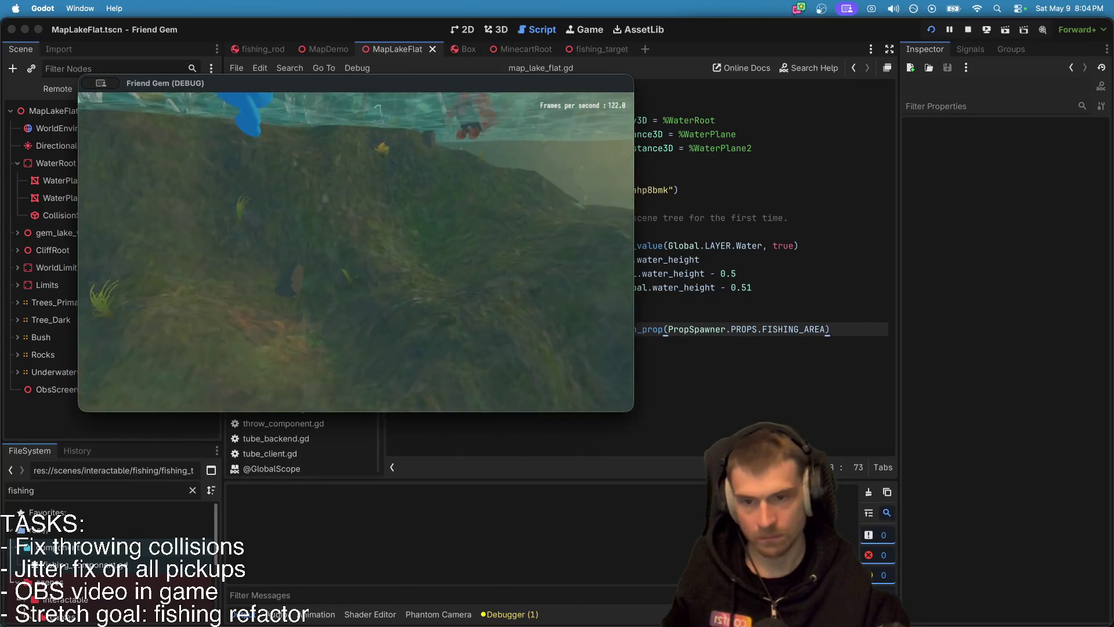
key("w")
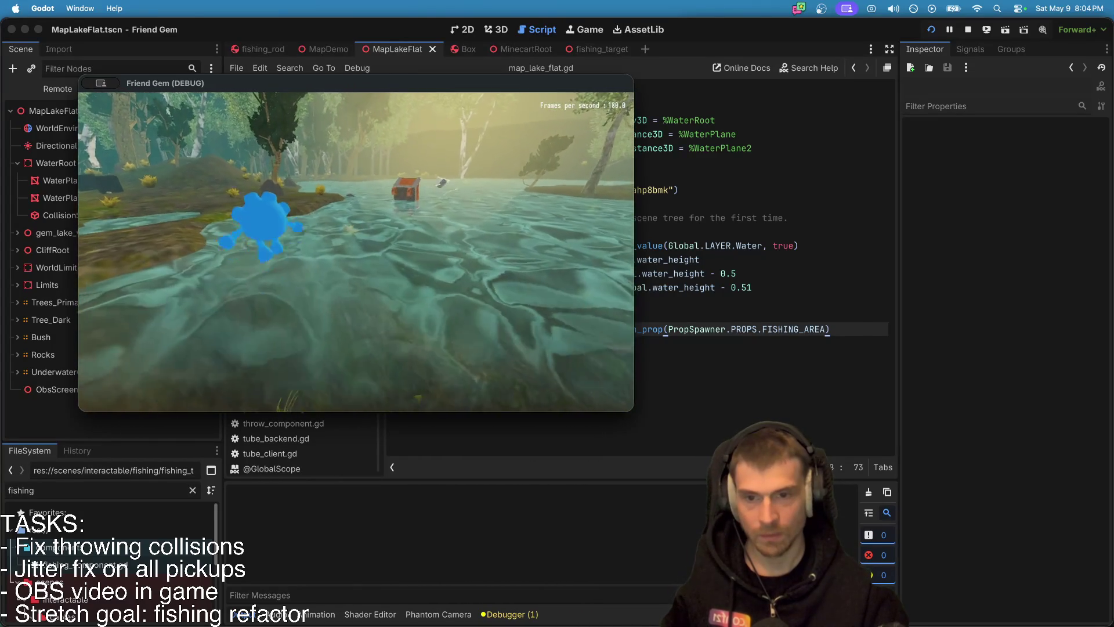
key("w")
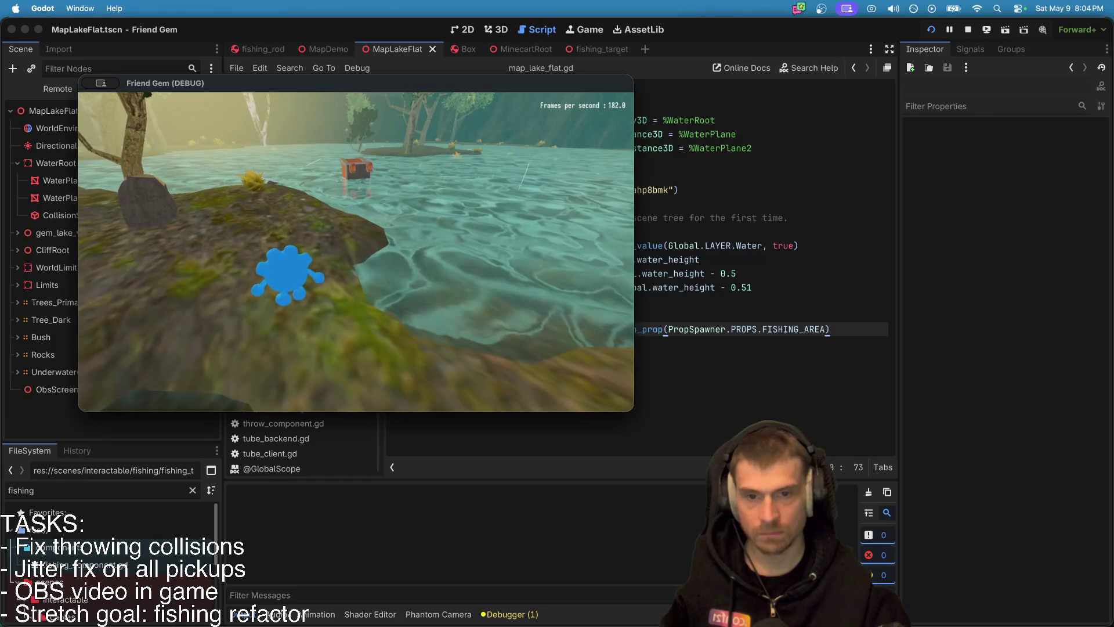
key("w")
key("w")
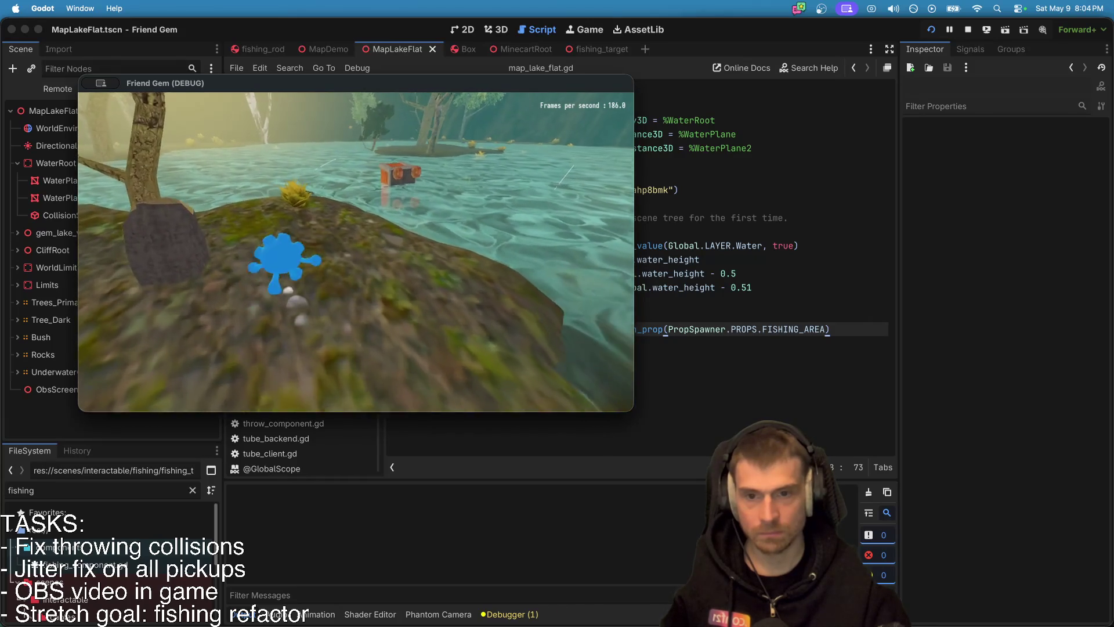
key("w")
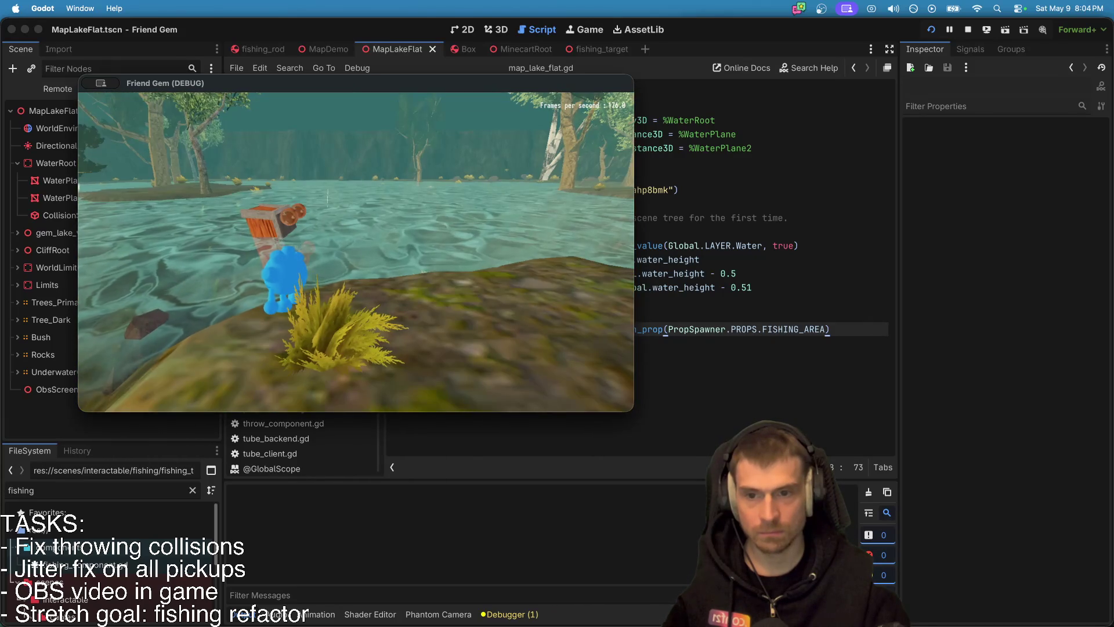
key("w")
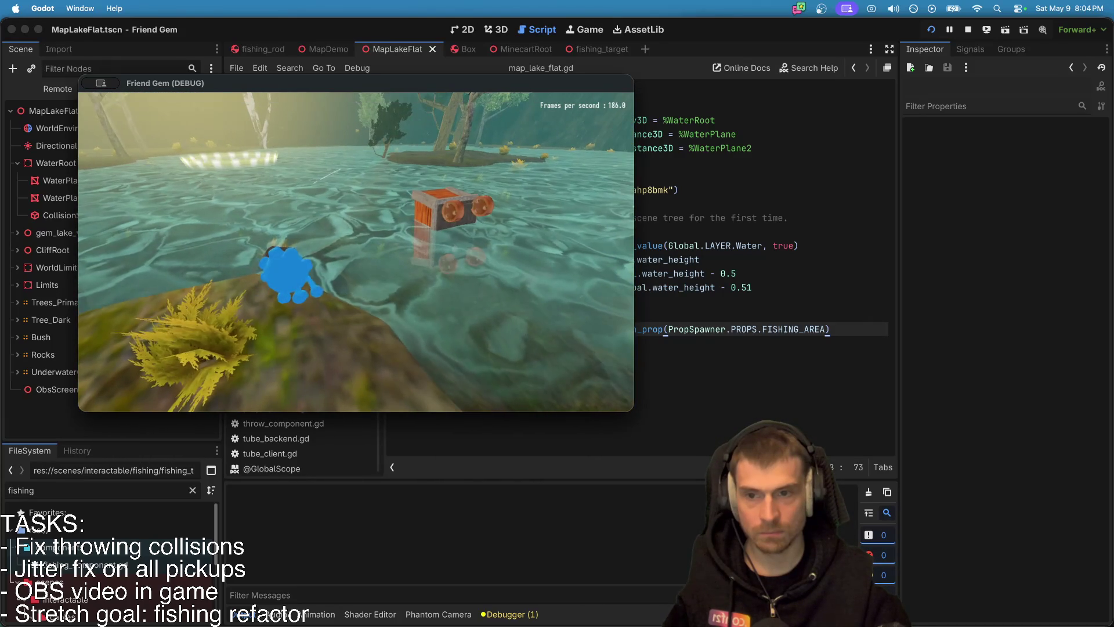
Step: Move the character around the bush to face the water, then return to the editor's MapDemo scene
key("s")
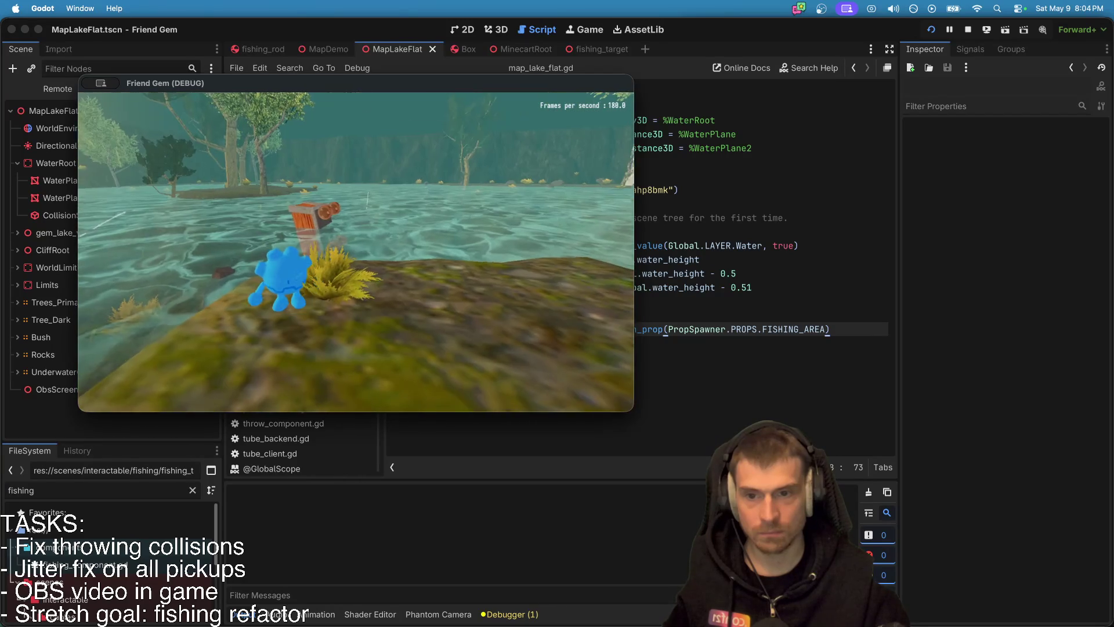
key("w")
key("d")
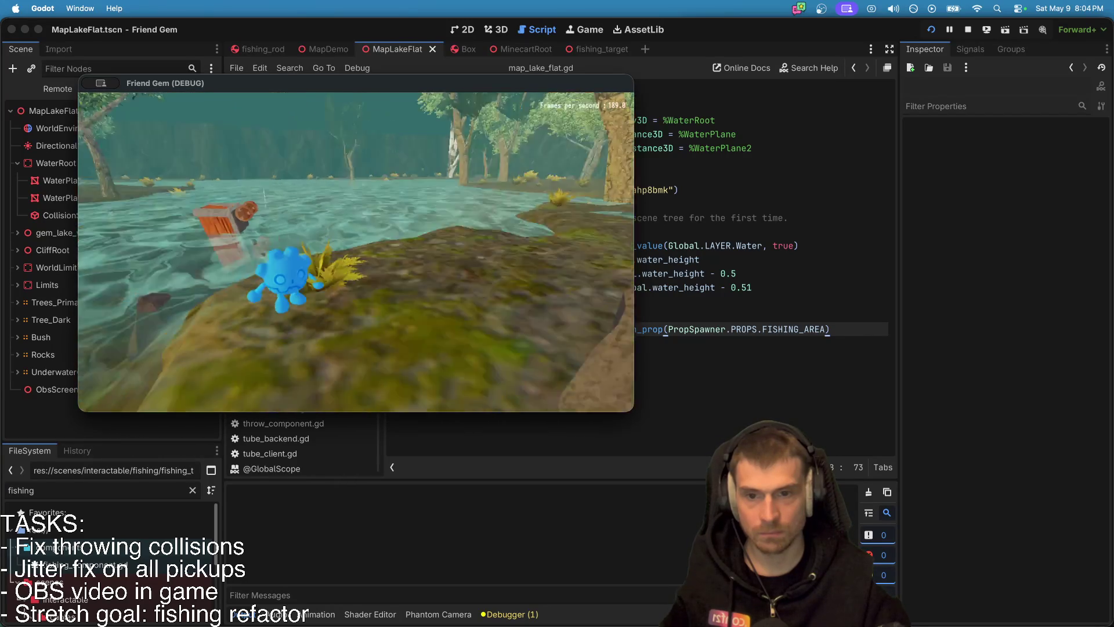
key("w")
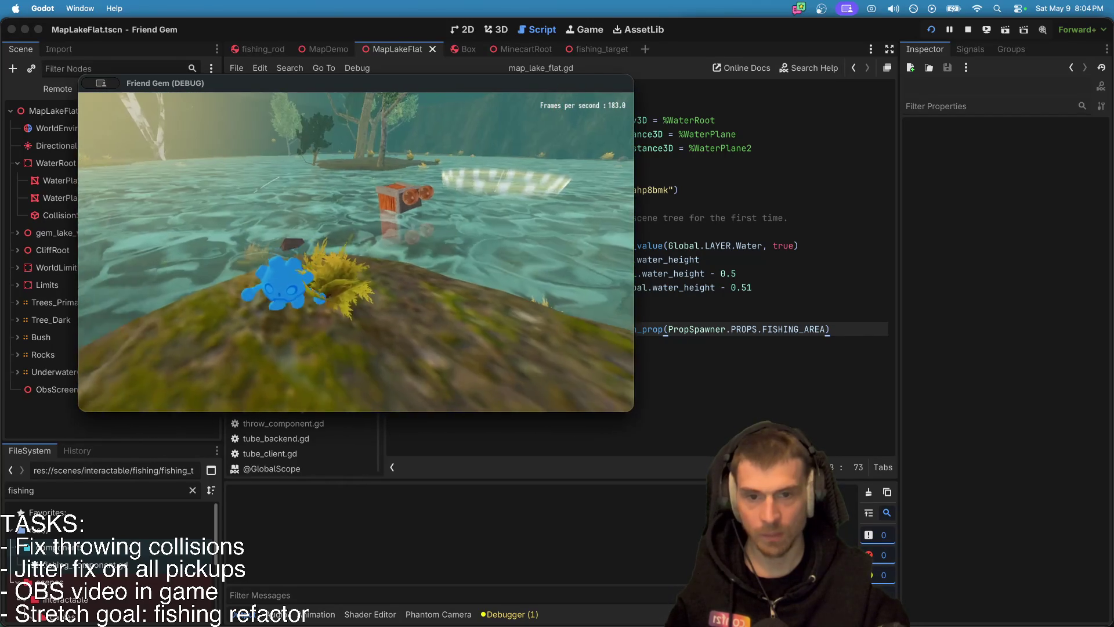
key("super+Tab")
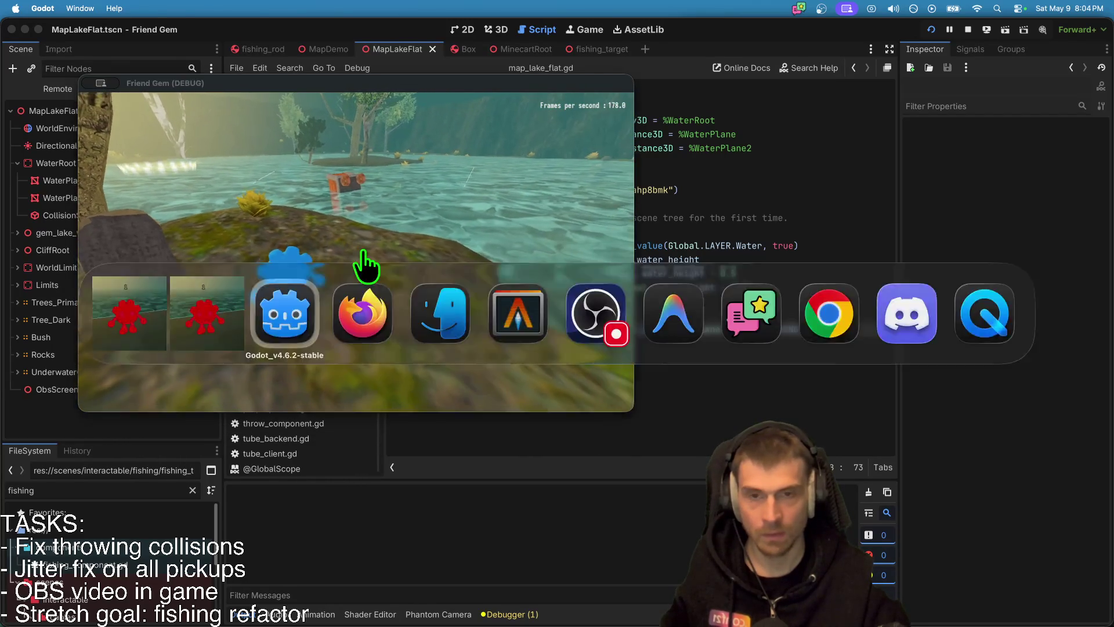
left_click(347, 50)
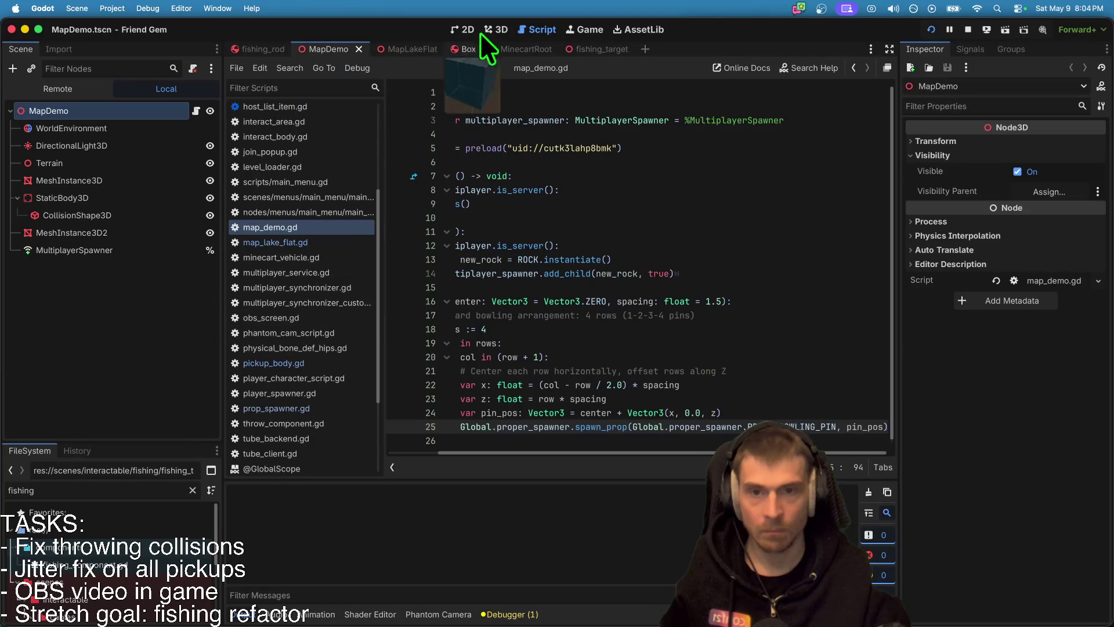
Step: Close MapDemo and view the MapLakeFlat scene in 3D
left_click(358, 49)
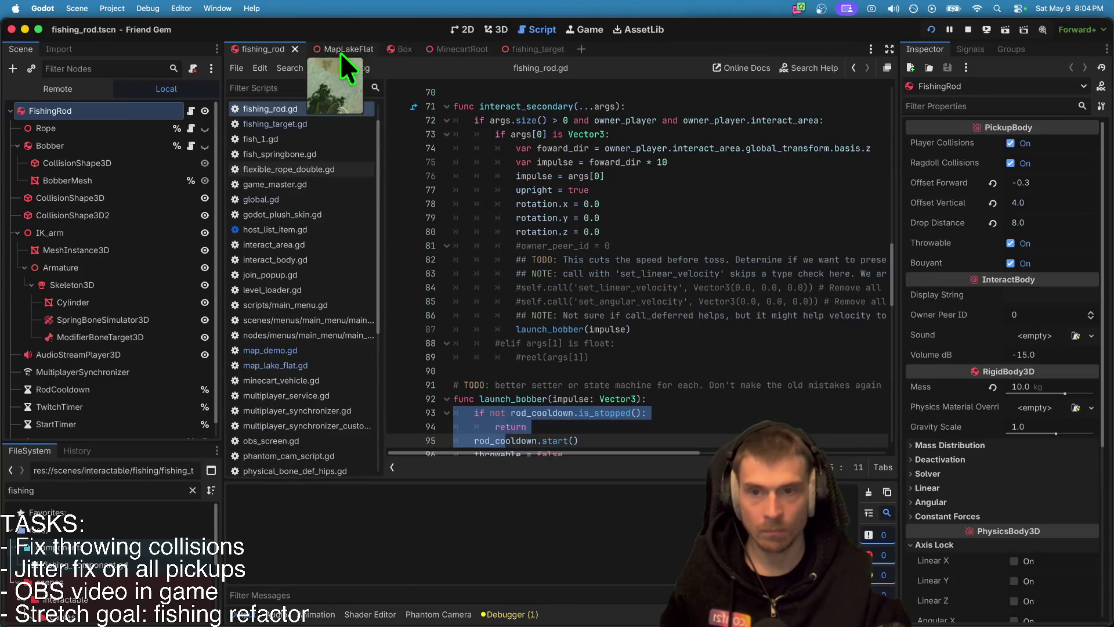
left_click(340, 52)
left_click(499, 29)
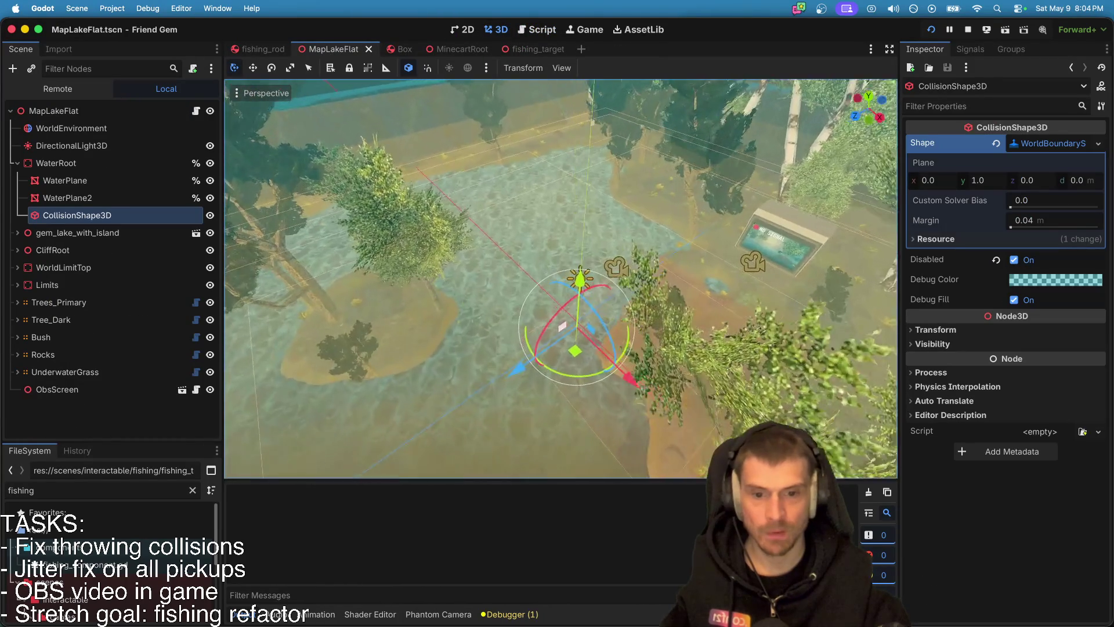
scroll(561, 278, "up", 5)
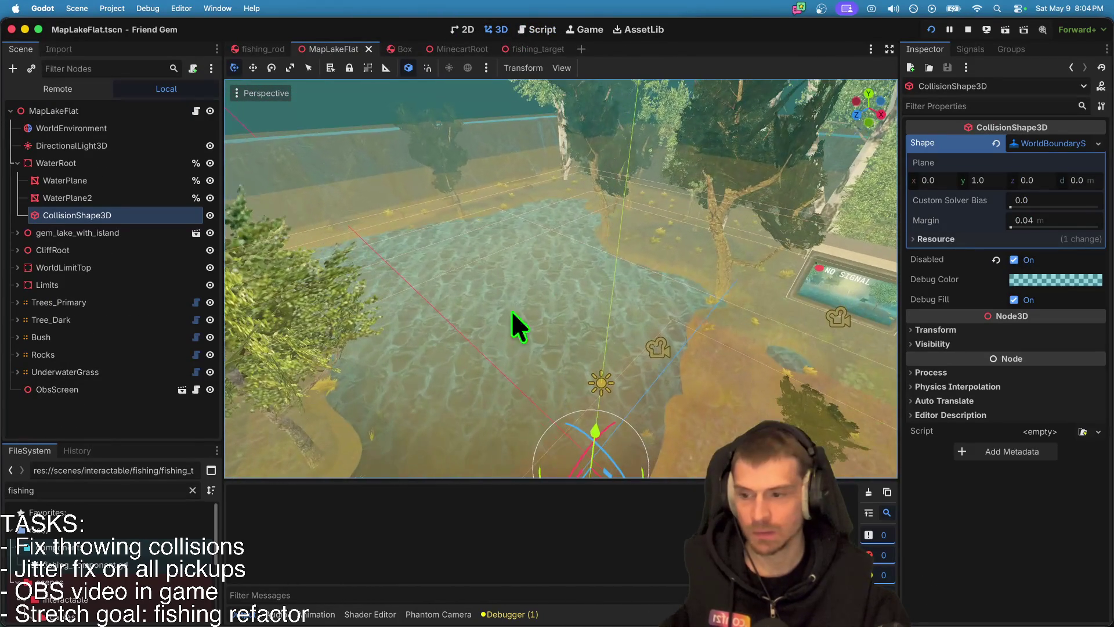
Step: Add a Marker3D and drag it over the lake to about (-43.378, 0, -22.042)
key("super+a")
type("mark")
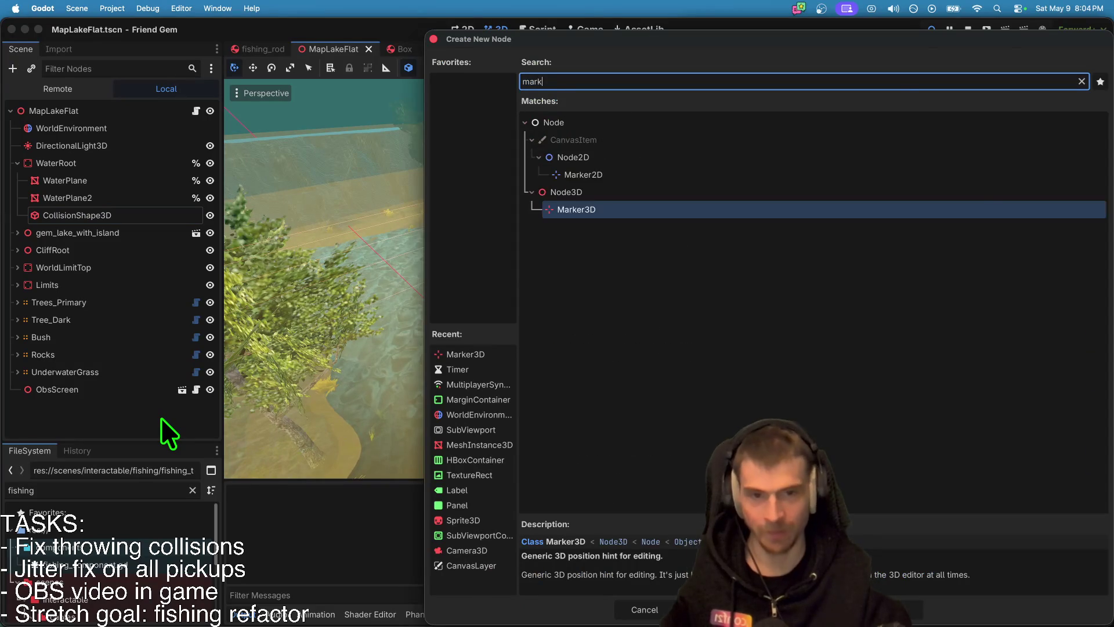
key("Return")
left_click_drag(652, 431, 509, 374)
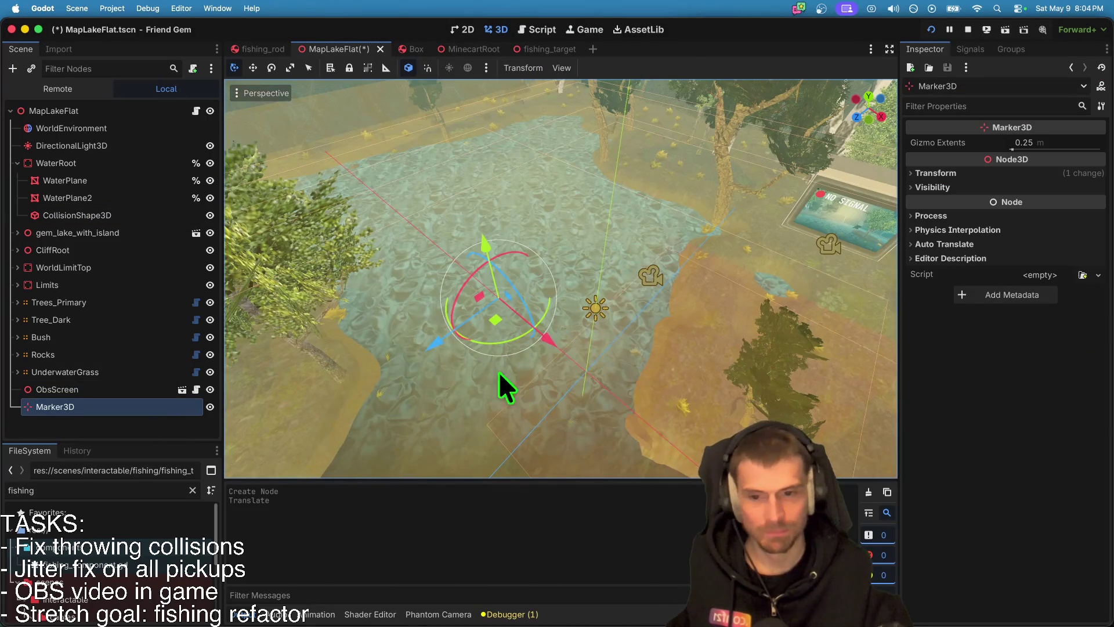
mouse_move(439, 358)
left_mouse_down()
mouse_move(541, 271)
mouse_move(656, 270)
mouse_move(568, 245)
mouse_move(588, 243)
mouse_move(555, 208)
left_mouse_up()
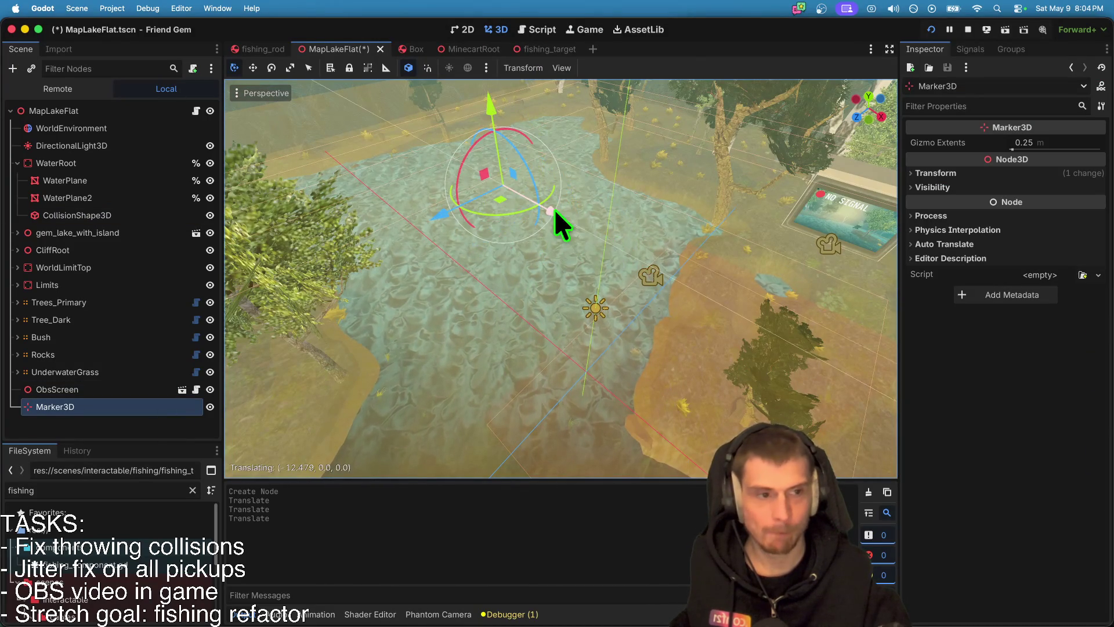
left_click(1009, 173)
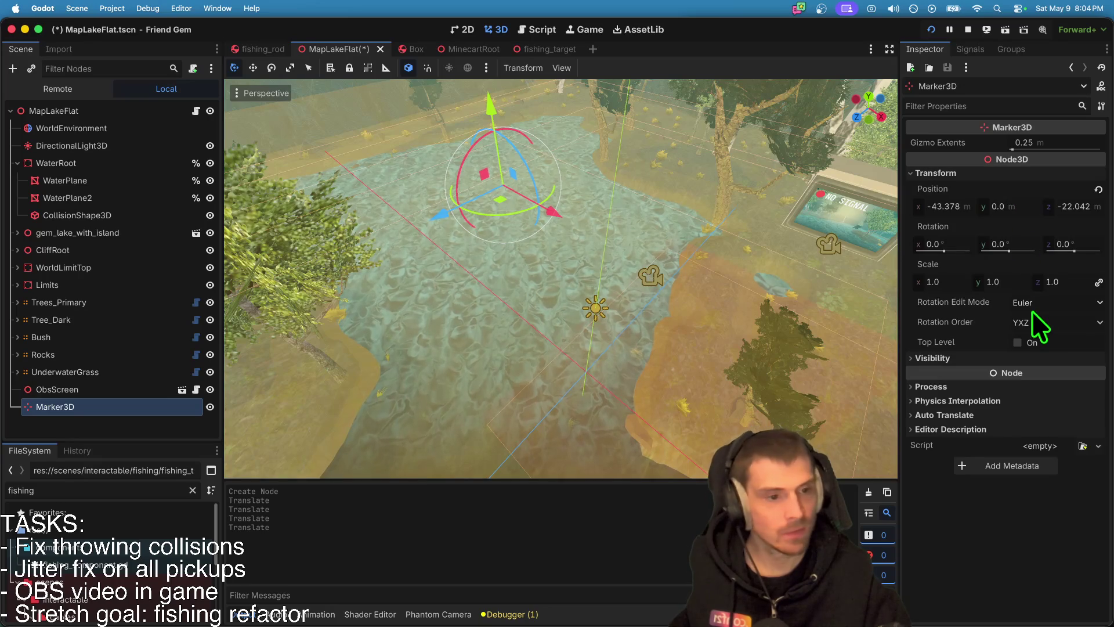
left_click(959, 206)
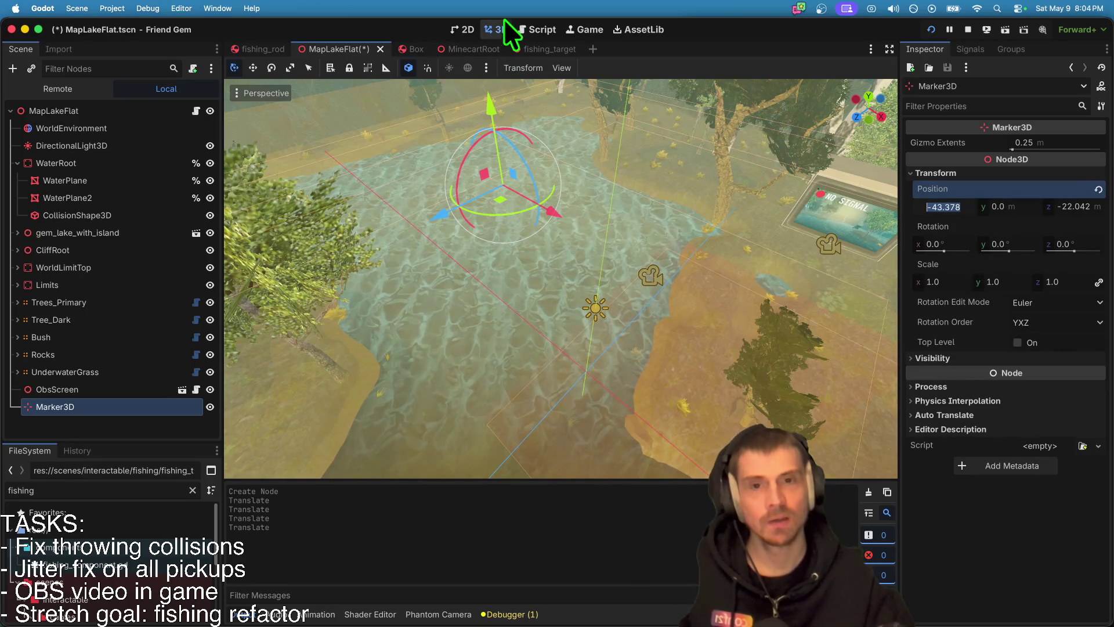
left_click(542, 29)
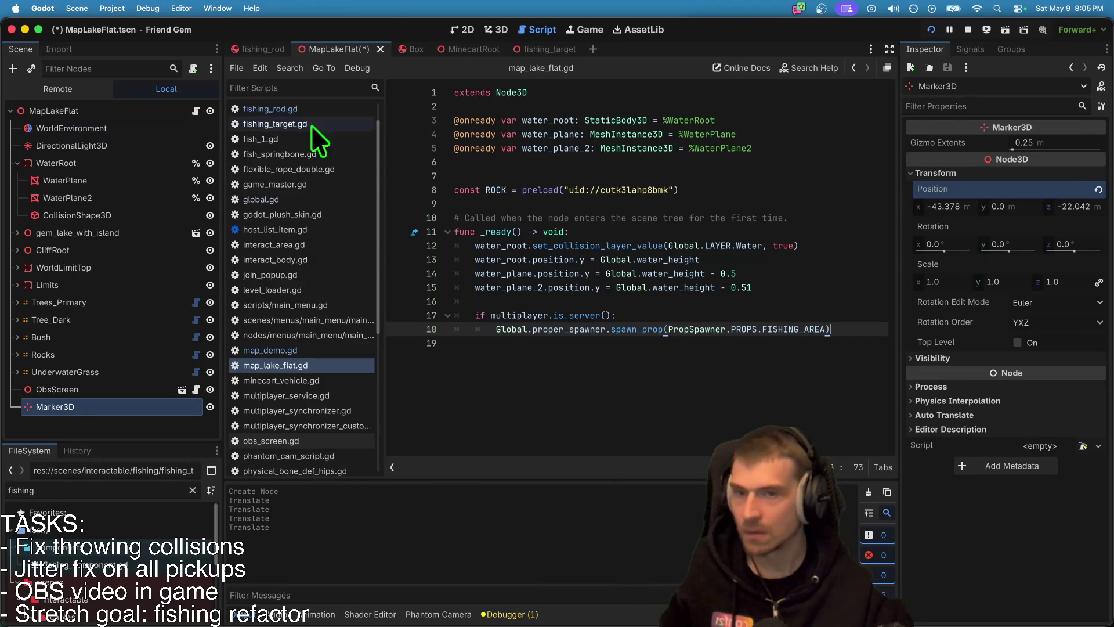
Step: In fishing_target.gd, duplicate the last Vector3 line of the spots list
scroll(336, 156, "up", 2)
left_click(532, 50)
scroll(685, 150, "up", 5)
left_click(658, 298)
triple_click(658, 298)
key("super+c")
key("Right")
key("super+v")
Step: Edit the new spot to Vector3(-50.0, 0.0, -22.0) and save the script
left_click(510, 315)
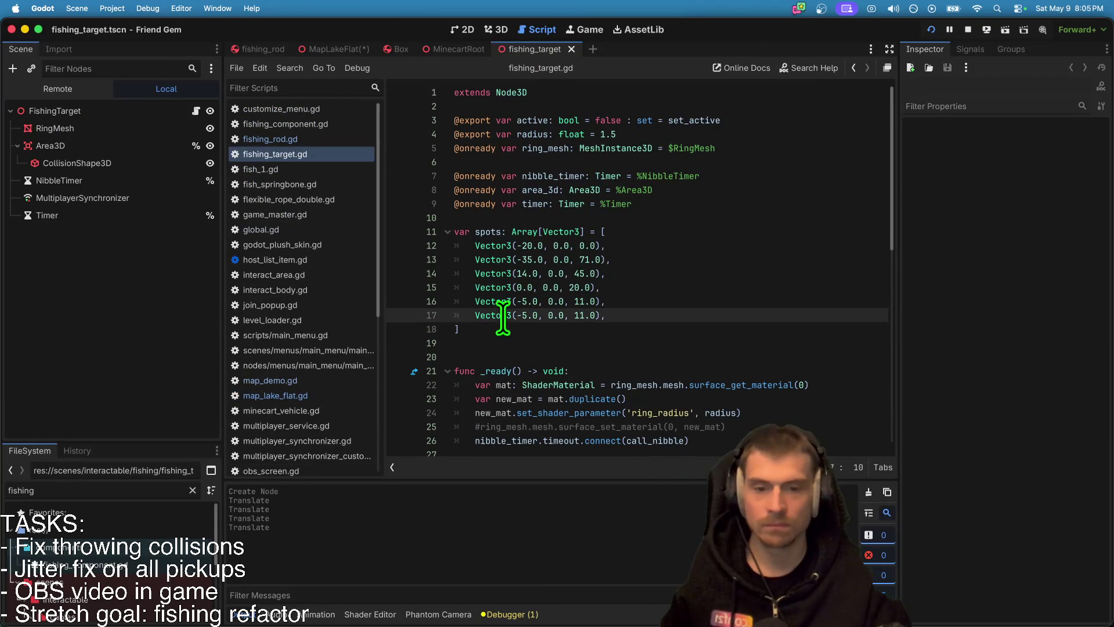
type("0")
key("End")
key("Left")
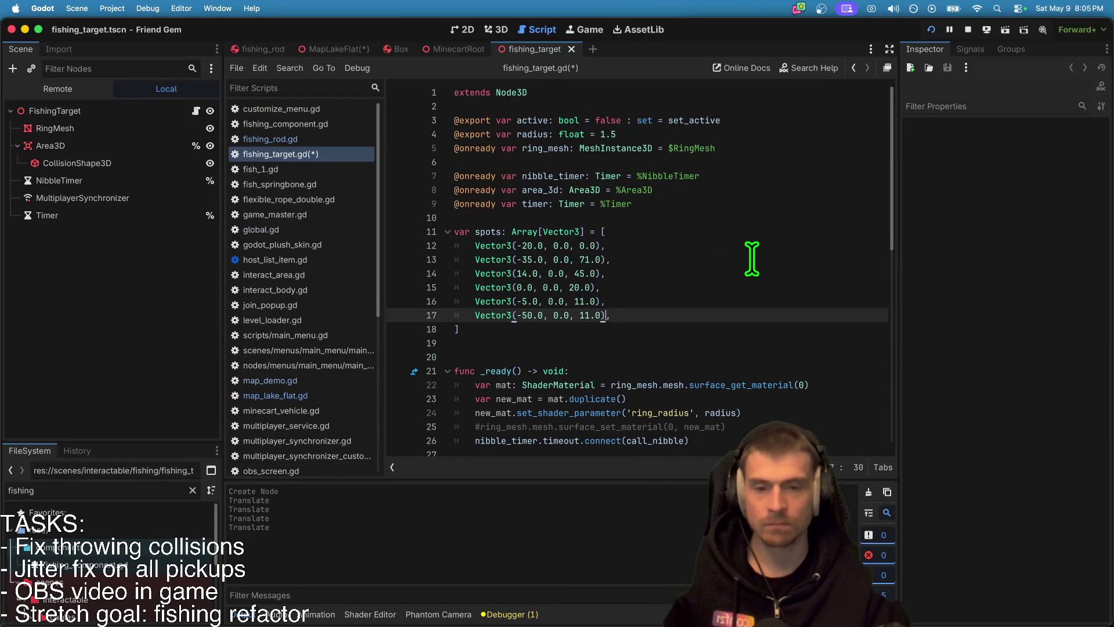
type("-")
key("Right")
key("Right")
type("2")
key("Down")
key("super+s")
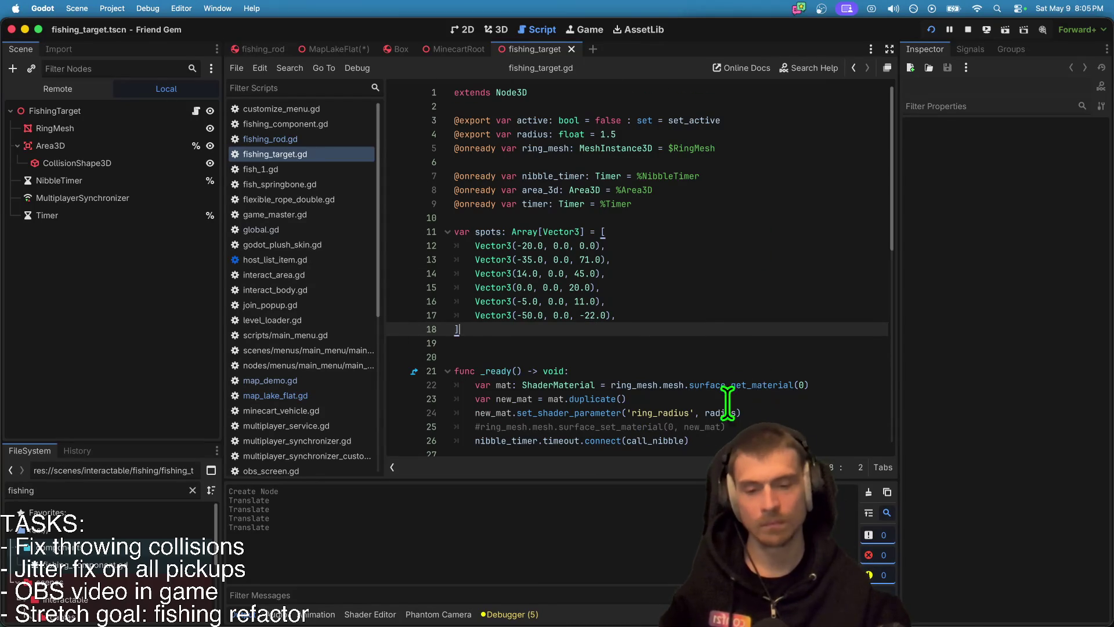
scroll(737, 394, "down", 10)
Step: Delete the trailing blank lines at the end of fishing_target.gd
left_click(785, 413)
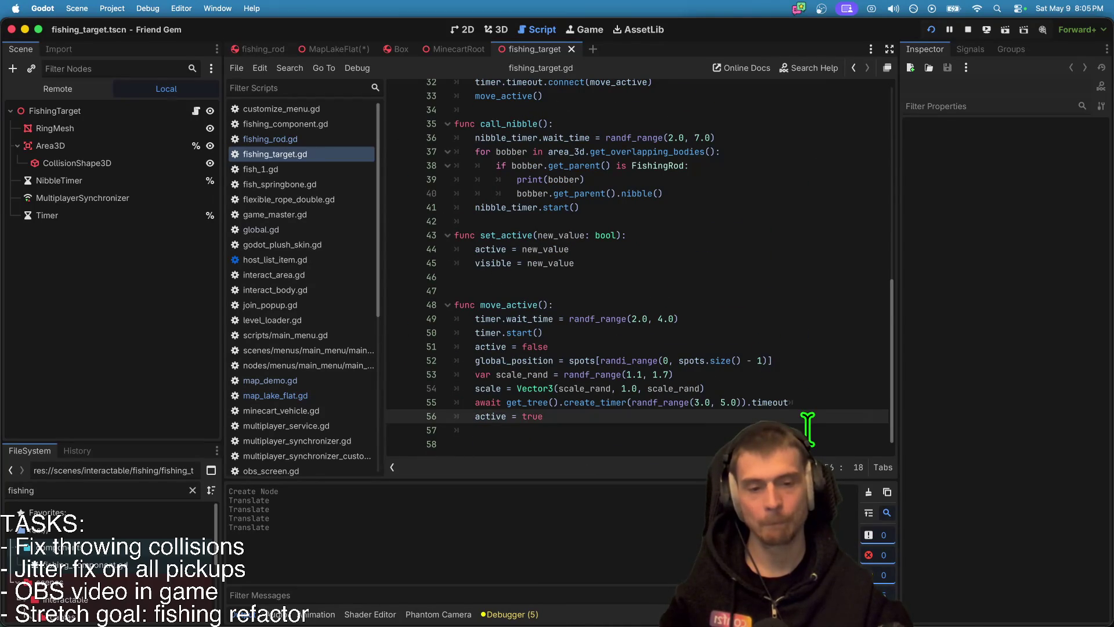
left_click(704, 451)
key("BackSpace")
key("BackSpace")
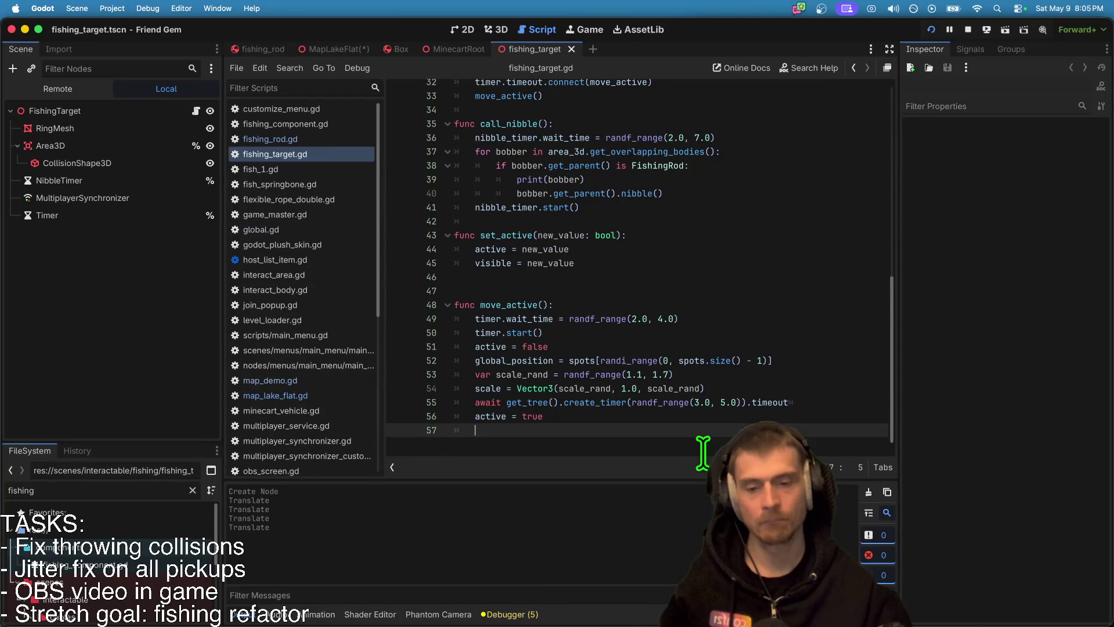
scroll(706, 447, "up", 5)
scroll(638, 343, "down", 5)
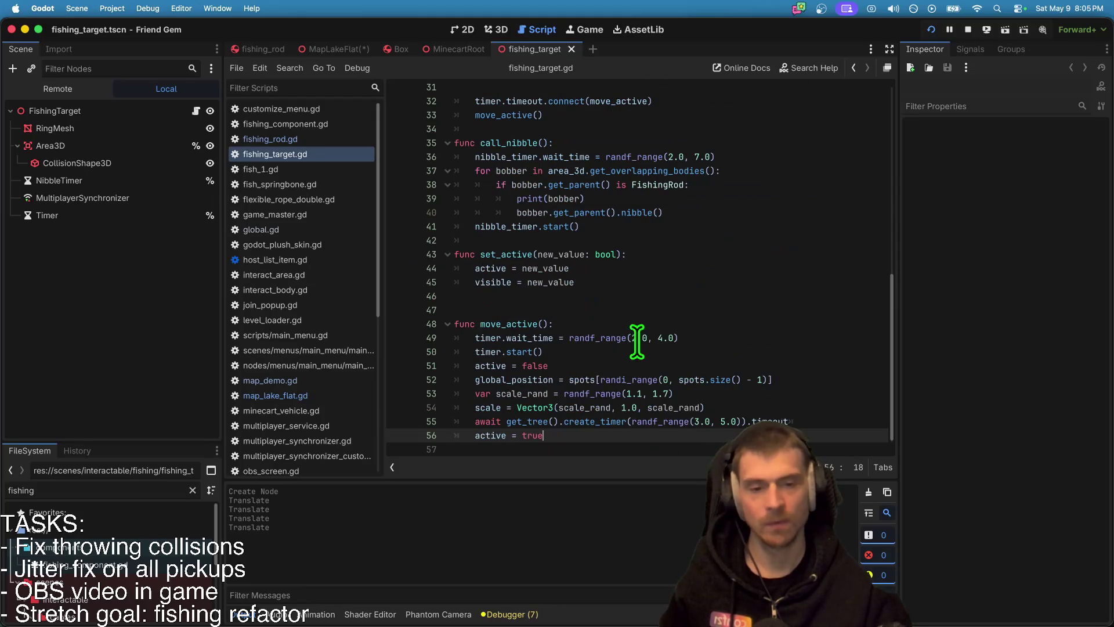
Step: Change the move timer on line 49 to randf_range(280.0, 420.0)
left_click(639, 337)
type("80")
key("Right")
key("Right")
key("Right")
type("20")
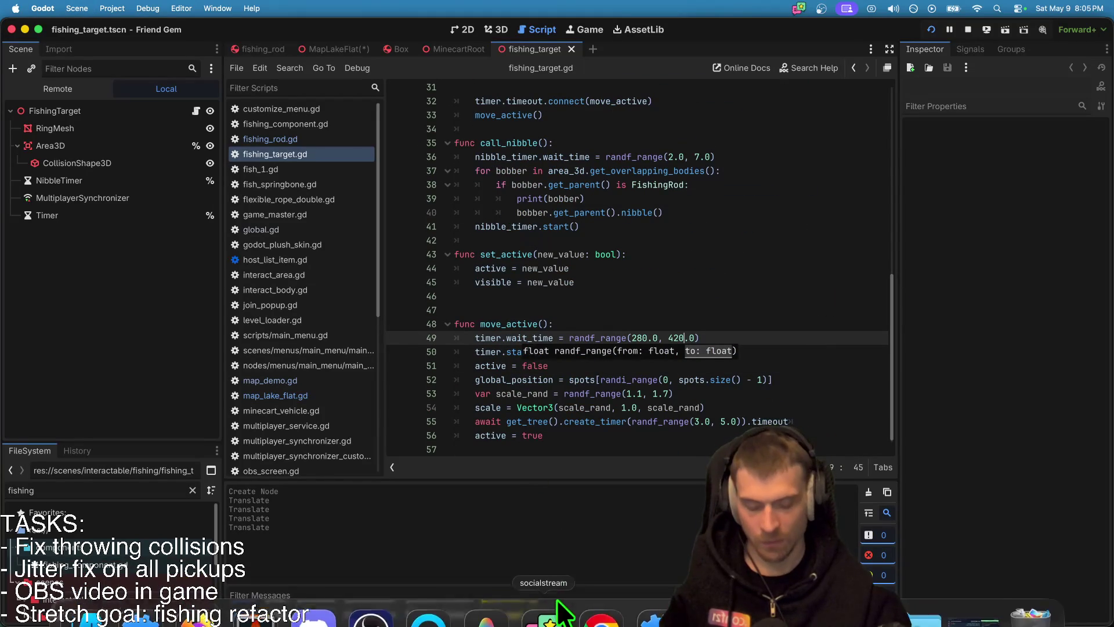
Step: Review and clear the first game session's Debugger errors, then stop the running game
left_click(511, 614)
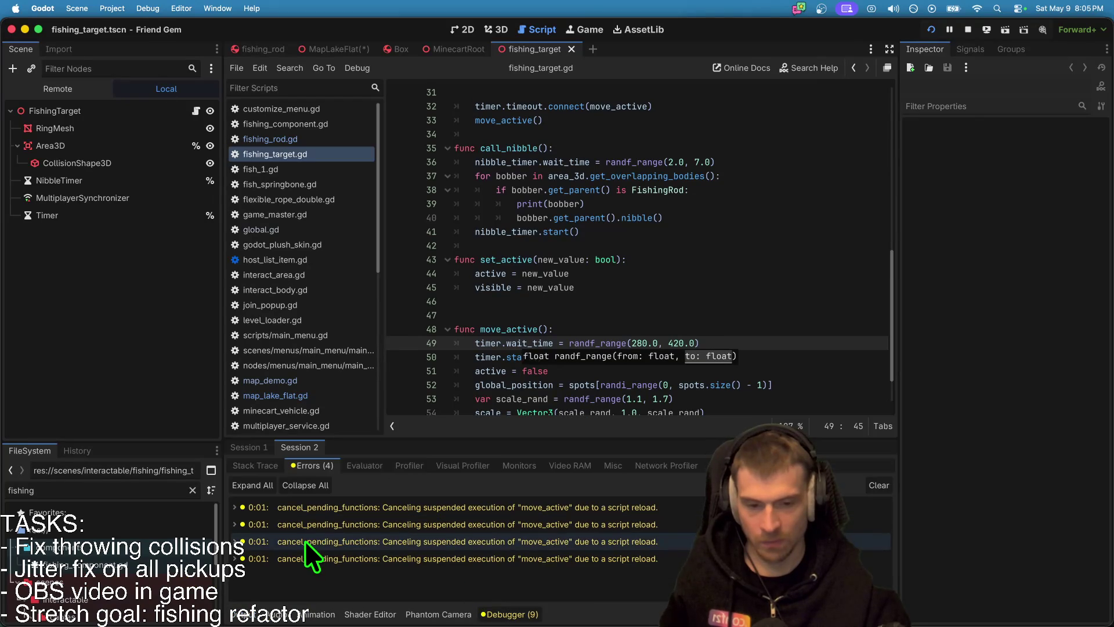
left_click(344, 556)
left_click(670, 281)
scroll(799, 377, "down", 2)
left_click(239, 453)
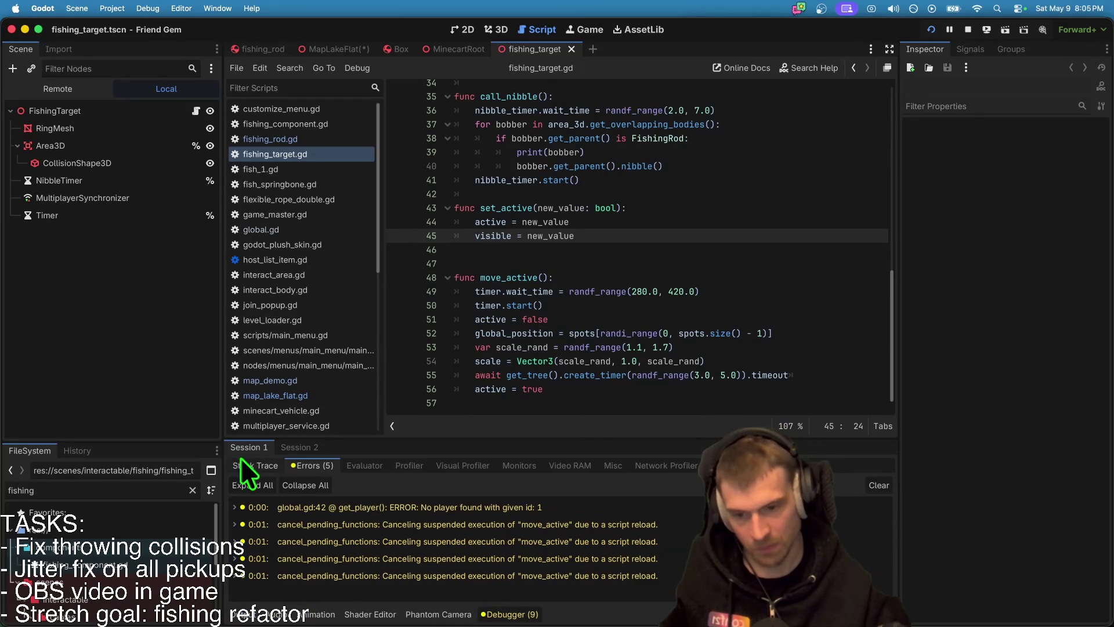
left_click(875, 484)
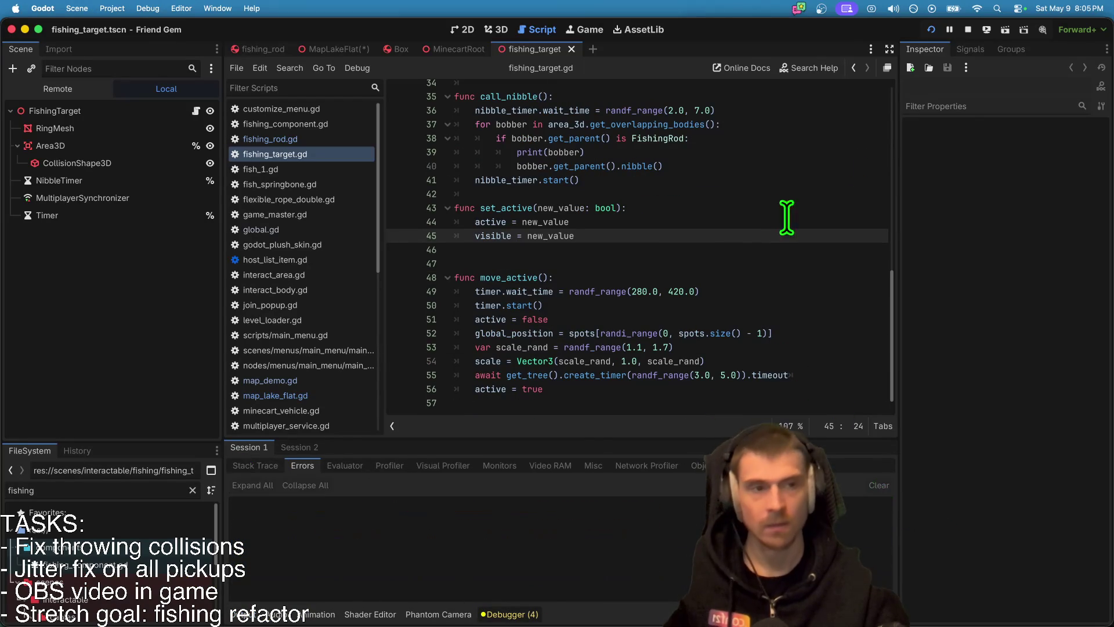
left_click(966, 31)
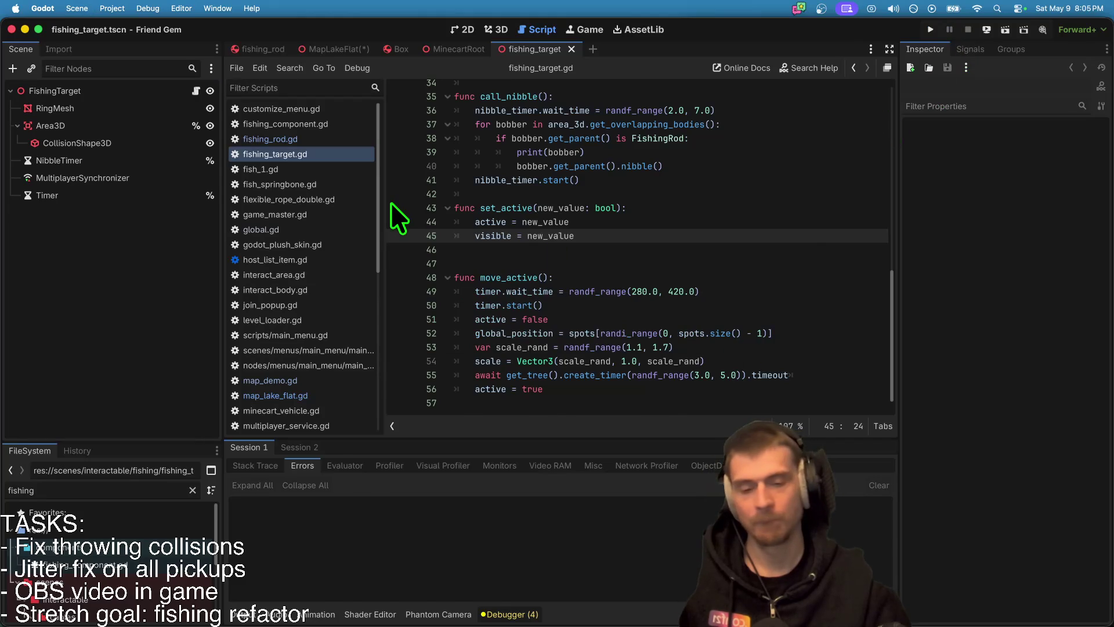
Step: Relaunch the game, join the hosted multiplayer session, and return to the editor
key("super+b")
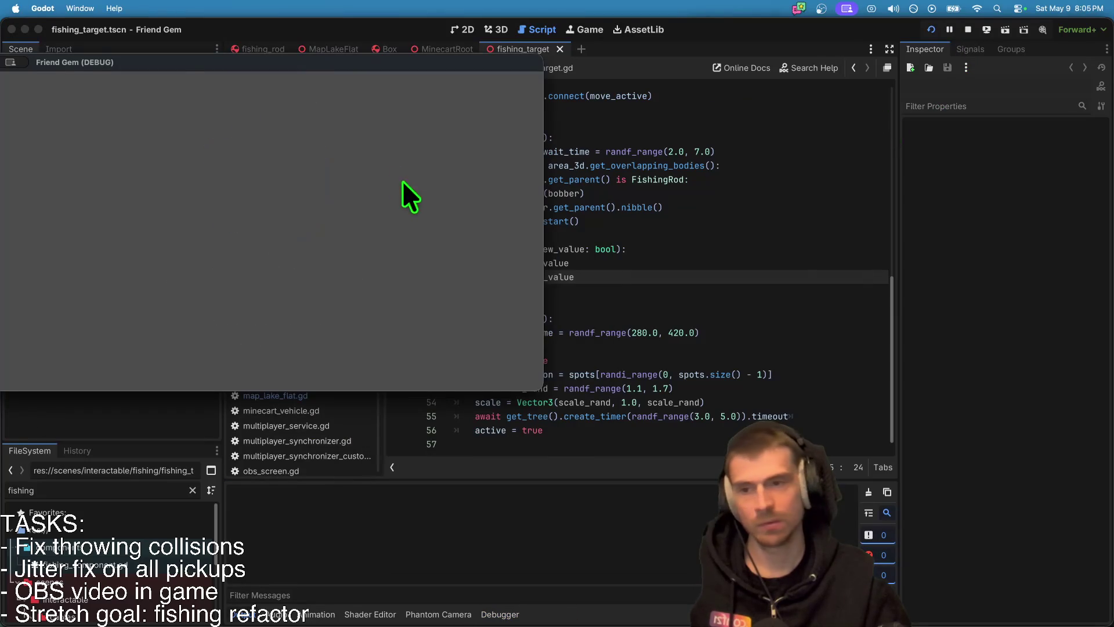
left_click(431, 195)
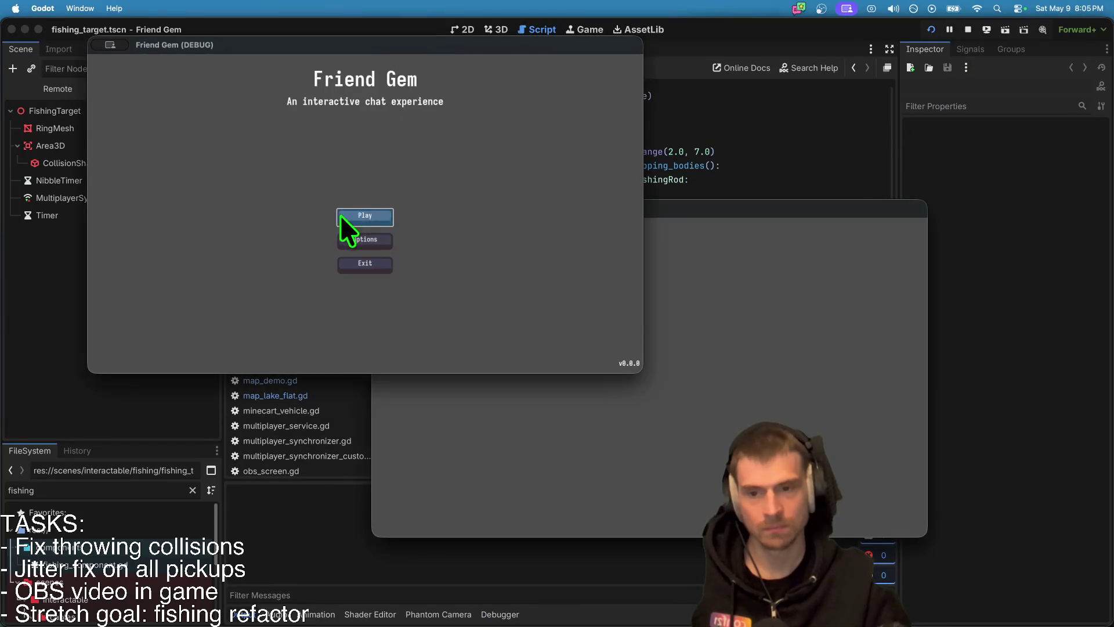
left_click(375, 219)
left_click(375, 216)
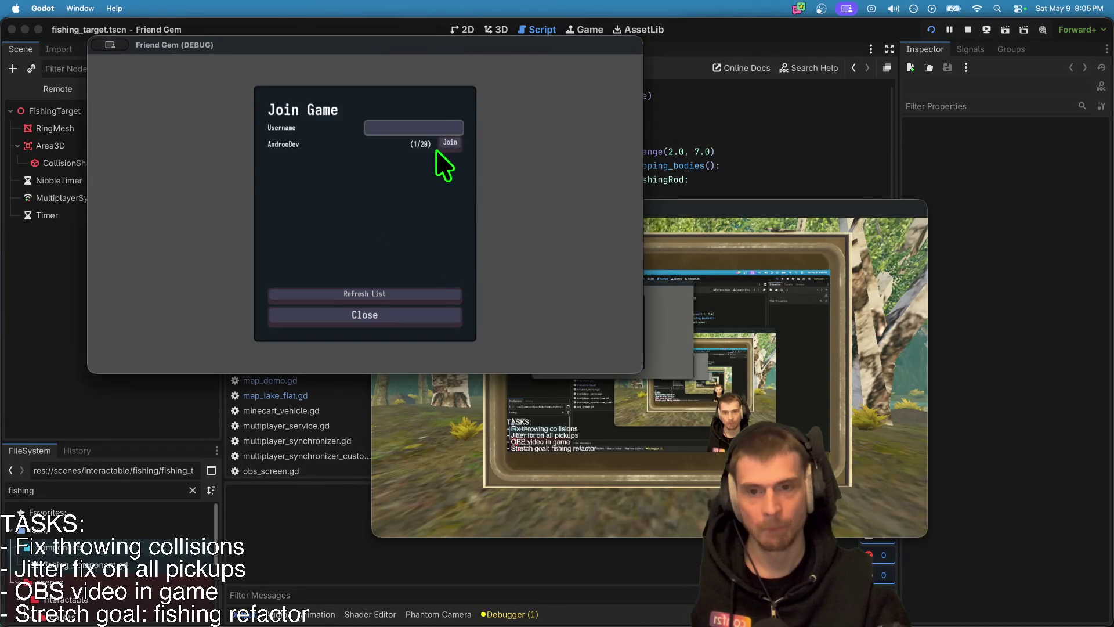
left_click(441, 146)
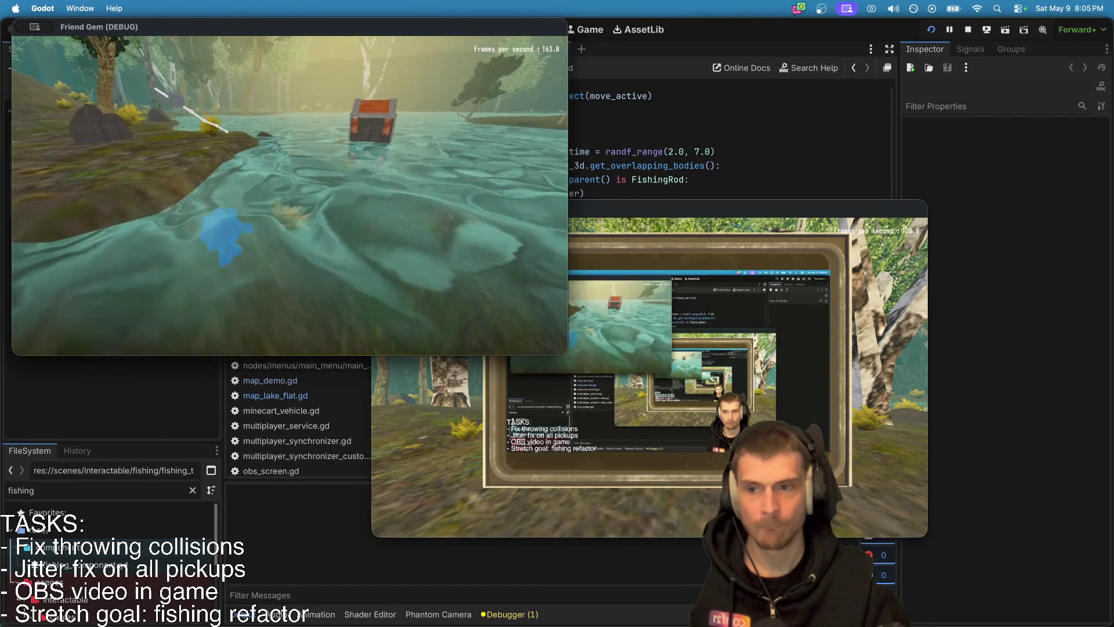
key("super+Tab")
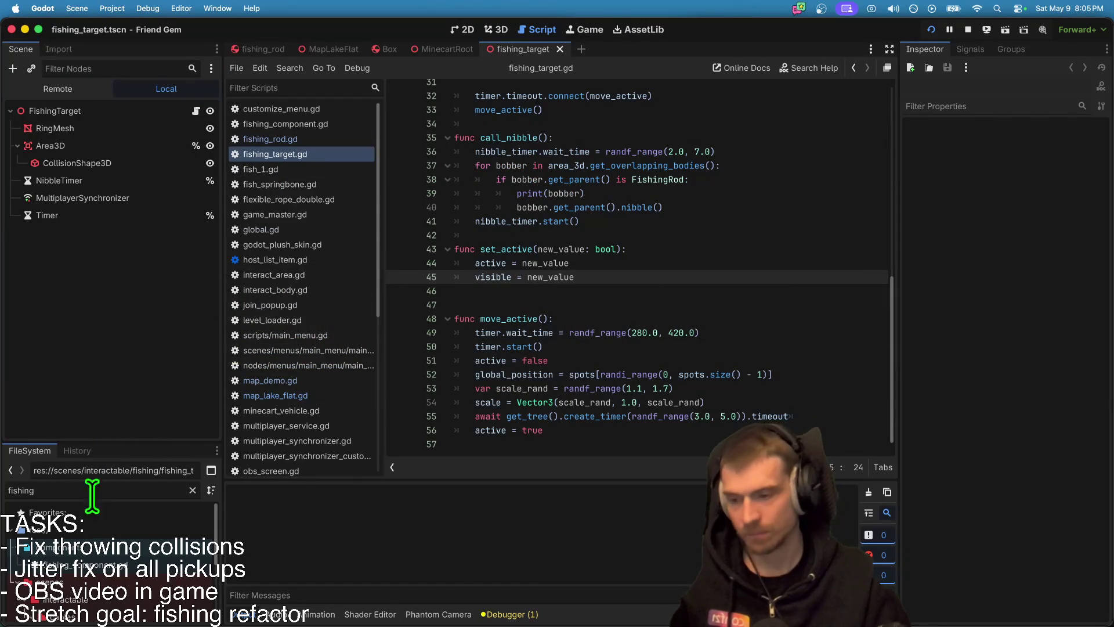
left_click(114, 502)
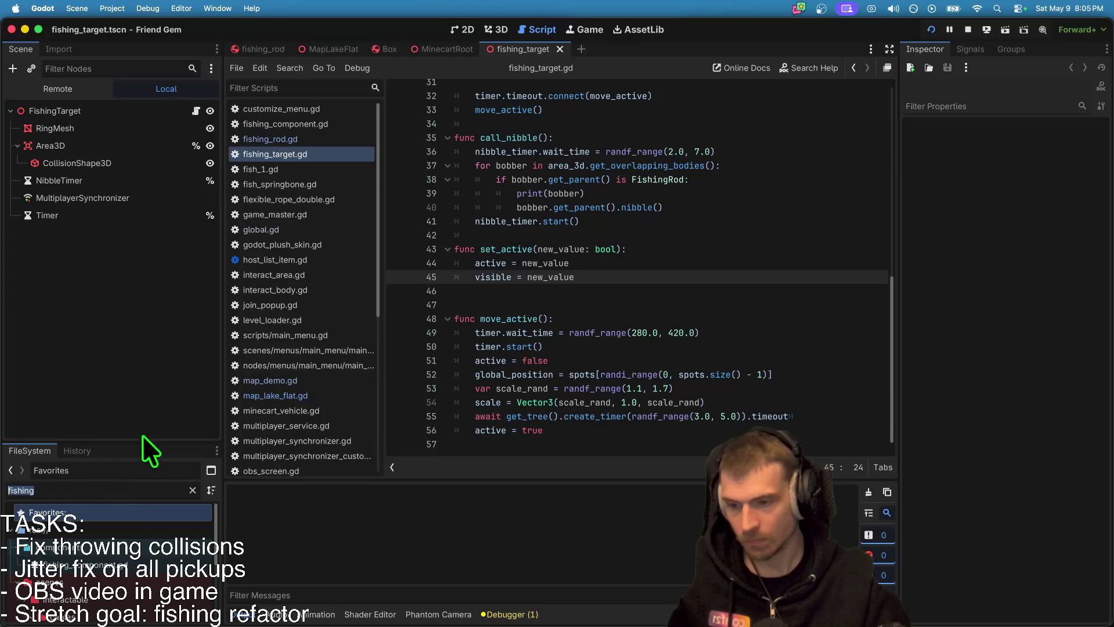
Step: Filter the FileSystem by 'spaw' and open prop_spawner.gd
left_click_drag(144, 446, 156, 302)
type("spaw")
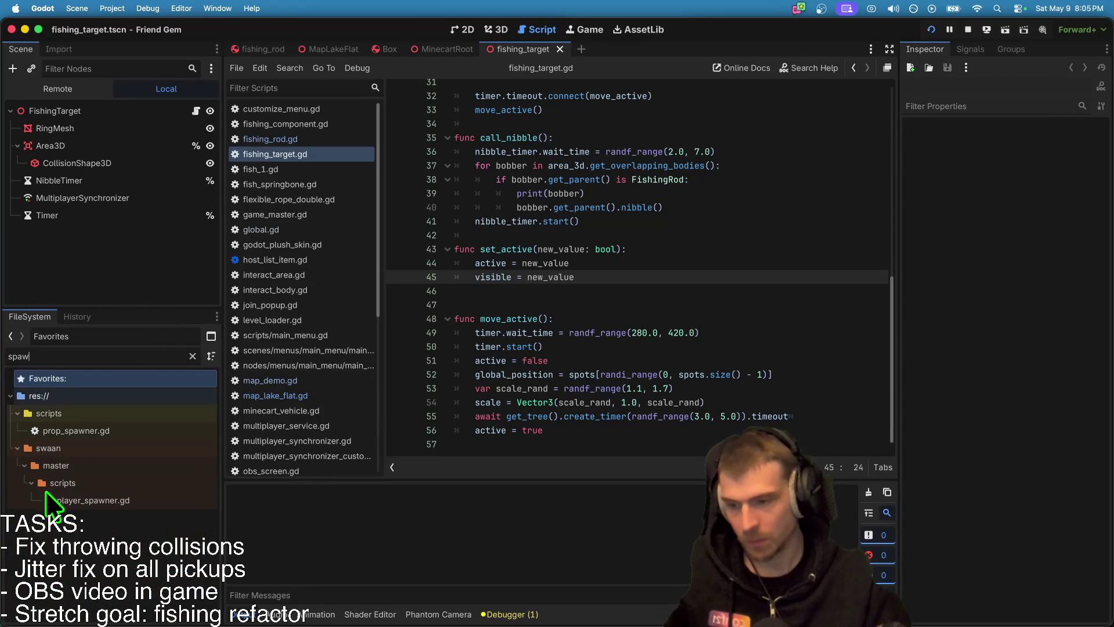
double_click(88, 431)
scroll(749, 386, "down", 15)
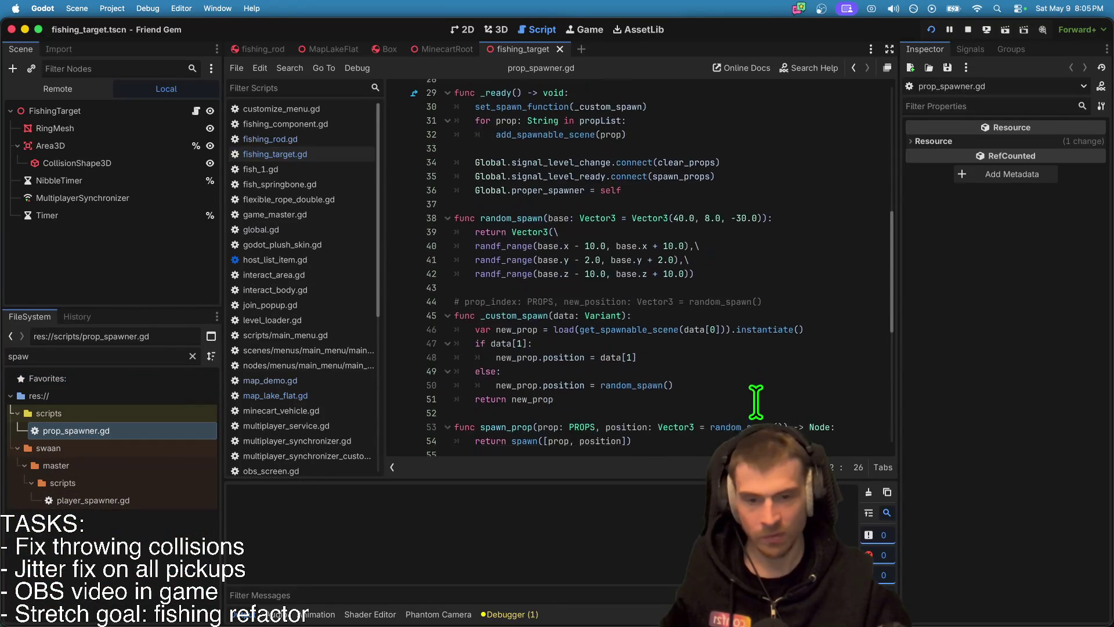
Step: Locate the two FISHING_ROD spawn_prop lines around line 72
left_click(744, 348)
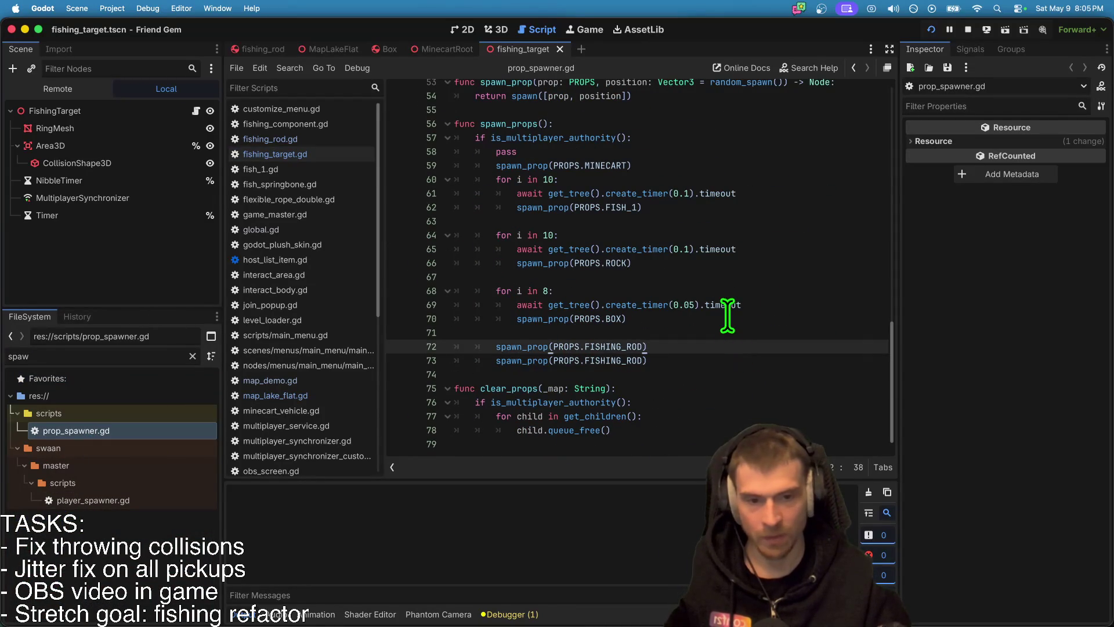
double_click(766, 303)
key("Down")
key("Down")
key("Down")
key("Home")
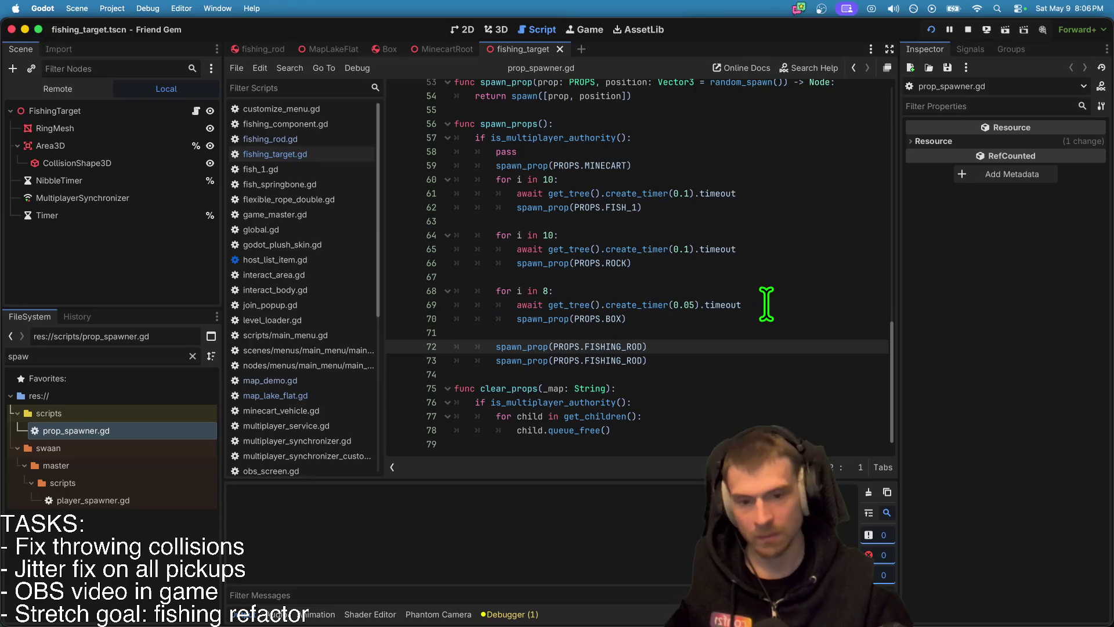
key("Down")
scroll(696, 389, "up", 5)
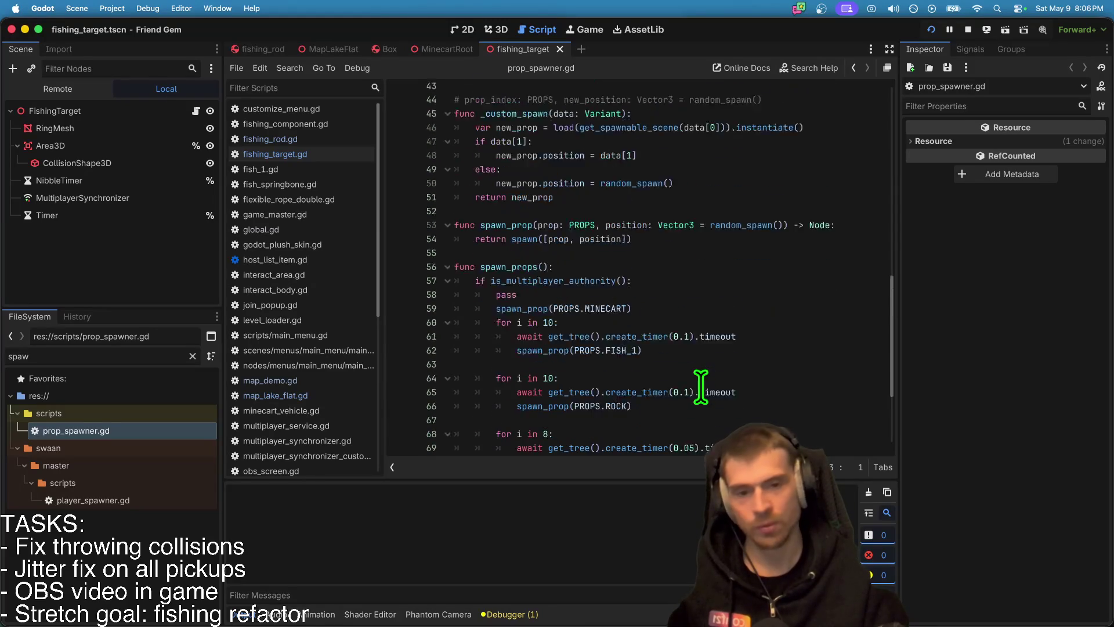
scroll(514, 288, "down", 5)
double_click(487, 343)
scroll(794, 358, "up", 2)
scroll(761, 200, "up", 1)
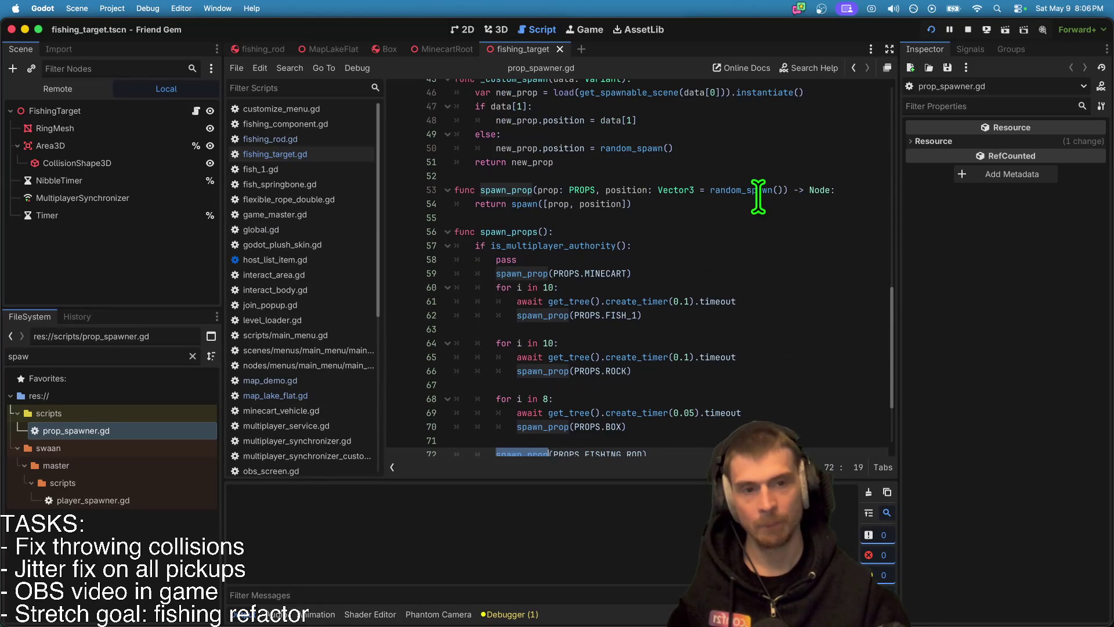
scroll(760, 220, "up", 2)
scroll(769, 255, "down", 5)
left_click(776, 344)
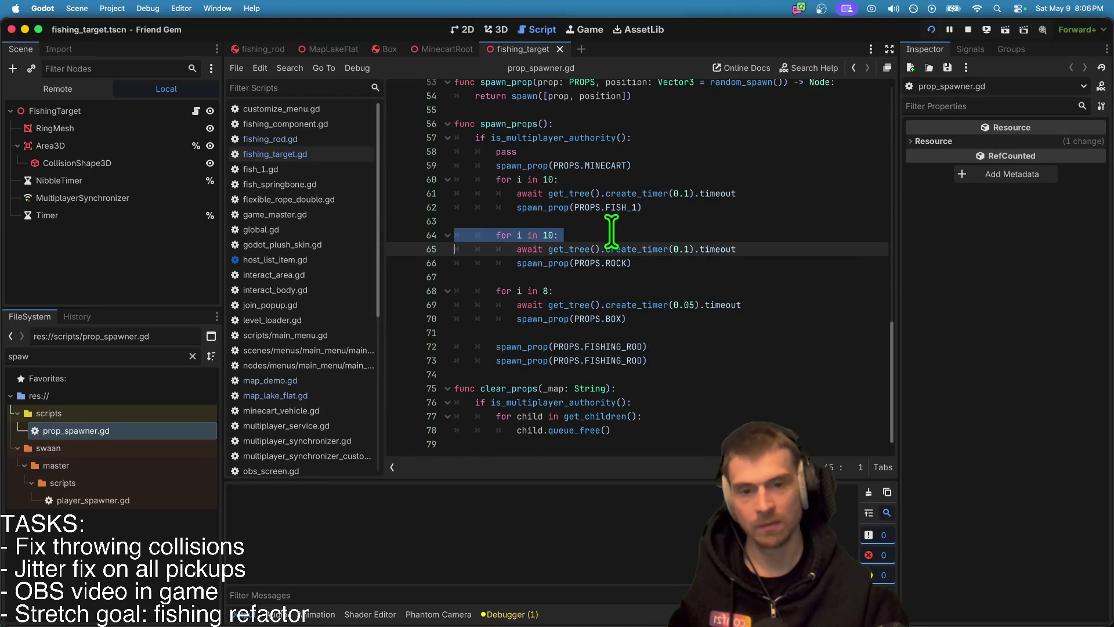
Step: Insert a 'for i in' loop header above the rod spawn and delete the duplicate spawn line
left_click(682, 336)
key("Down")
type("for i in 10:")
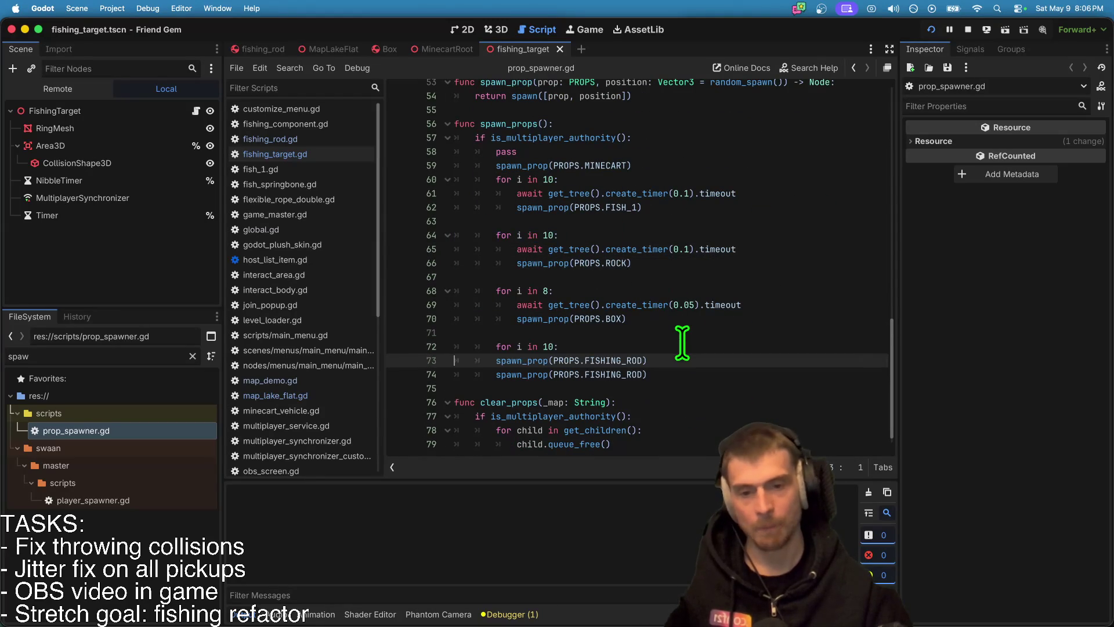
key("Down")
key("ctrl+shift+k")
Step: Copy the box loop's 0.05-second await timer line into the fishing rod loop
triple_click(743, 305)
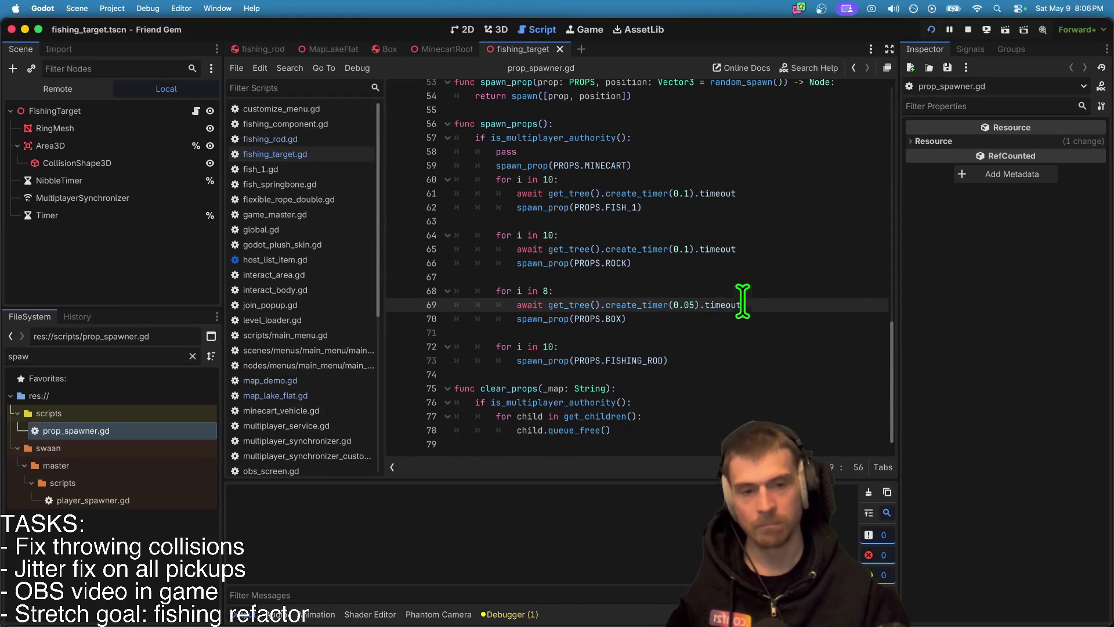
key("ctrl+c")
key("Down")
key("Down")
key("Down")
key("ctrl+v")
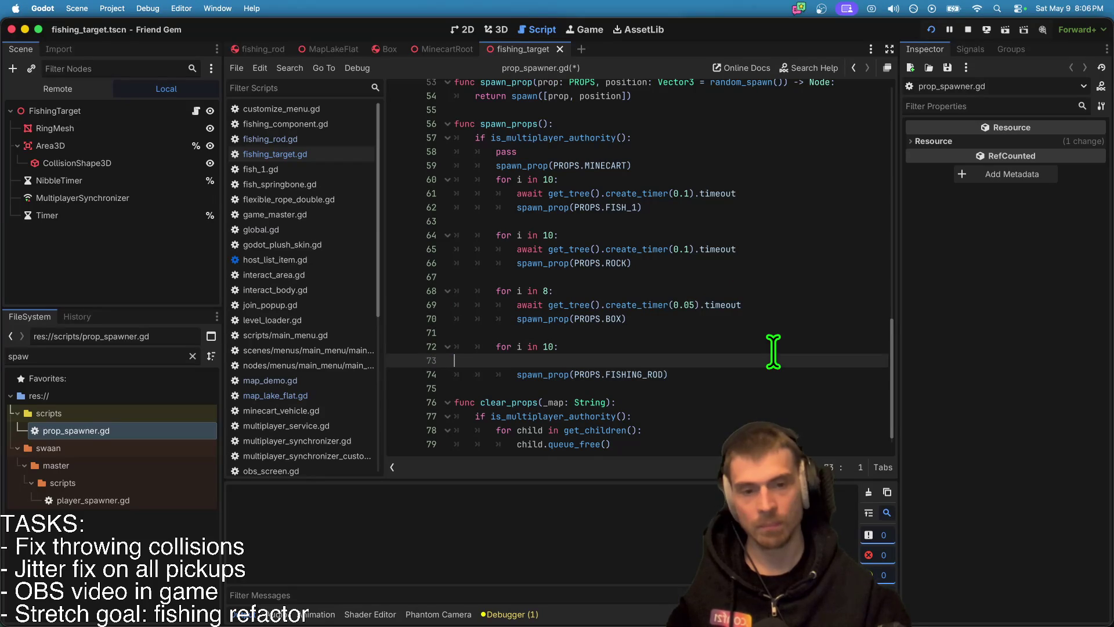
left_click(572, 346)
type("2")
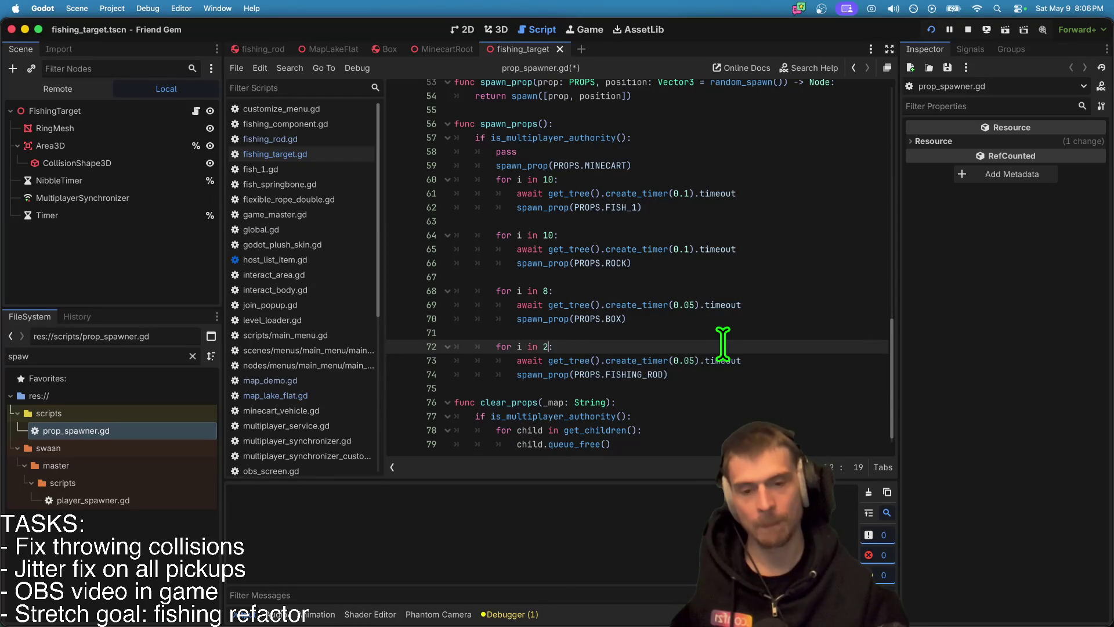
Step: Widen random_spawn's x and z ranges to ±15.0 and y's upper bound to 5.0, save, and run
scroll(720, 341, "up", 10)
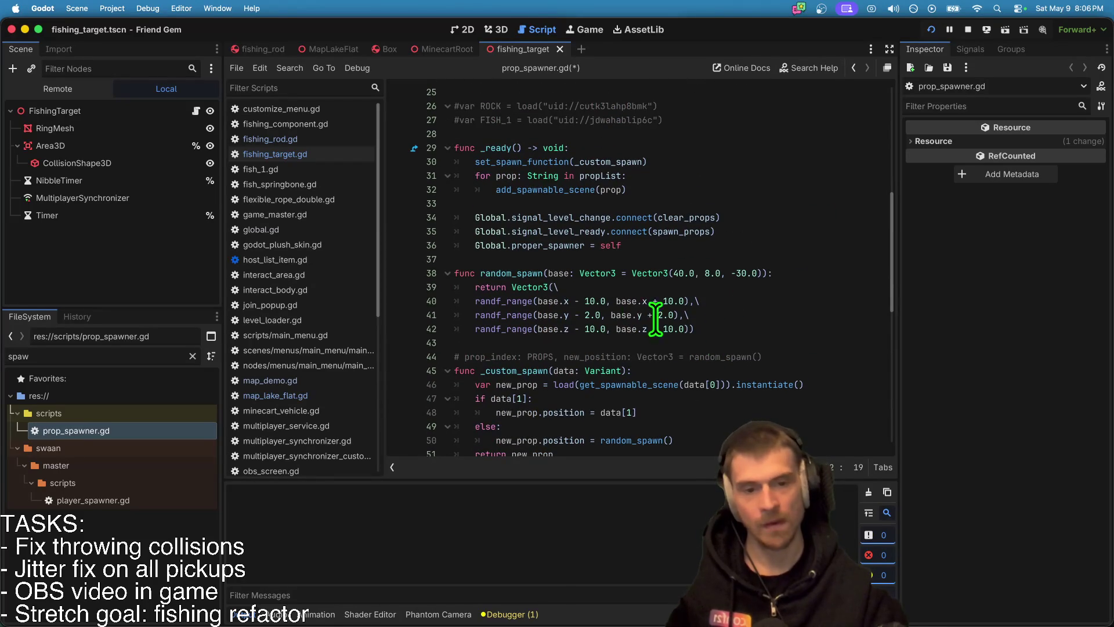
left_click(596, 300)
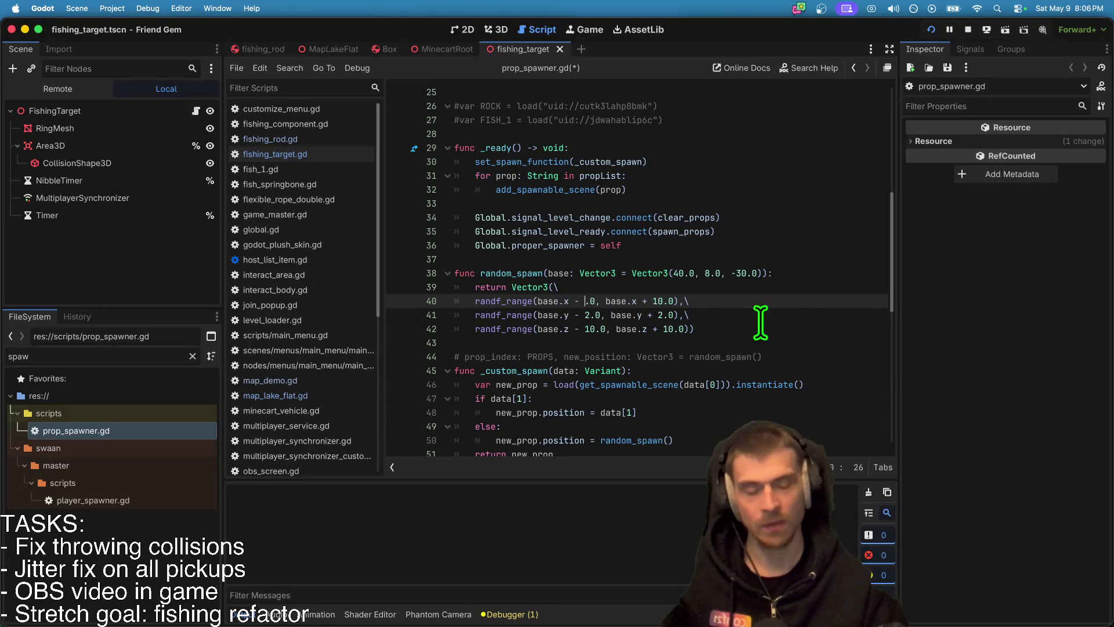
key("Down")
key("Down")
key("Right")
key("Right")
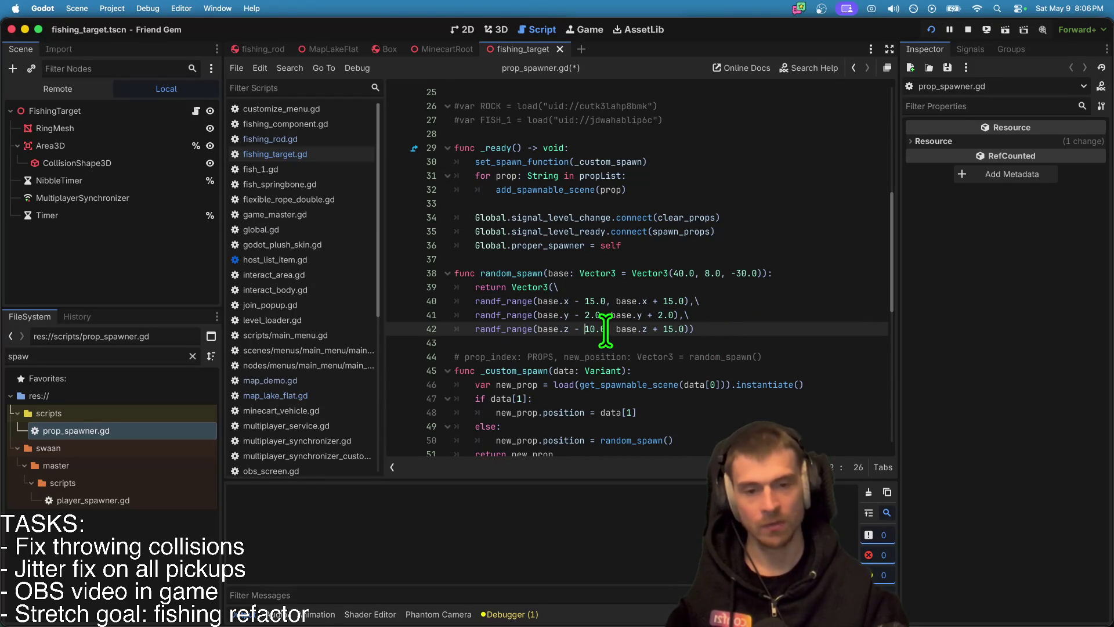
key("Up")
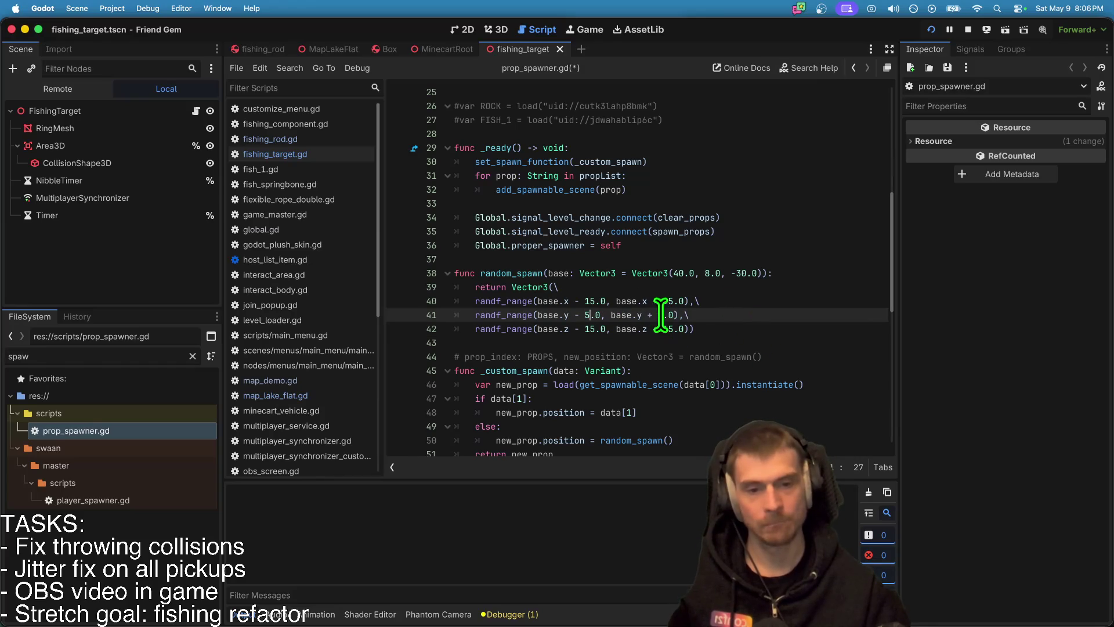
key("Right")
key("Right")
key("Right")
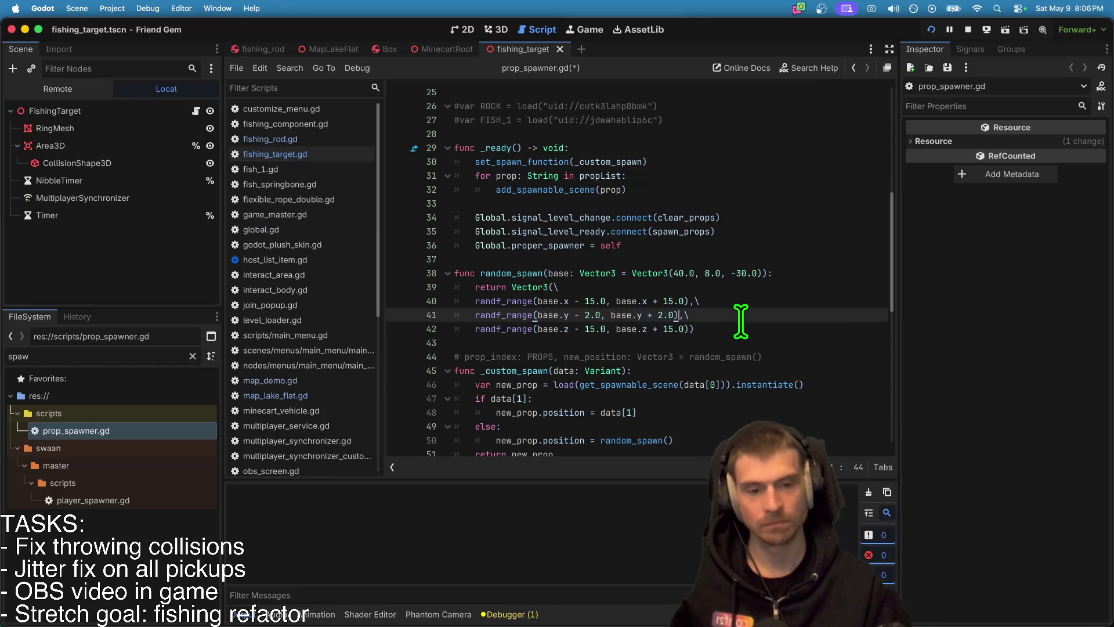
key("super+s")
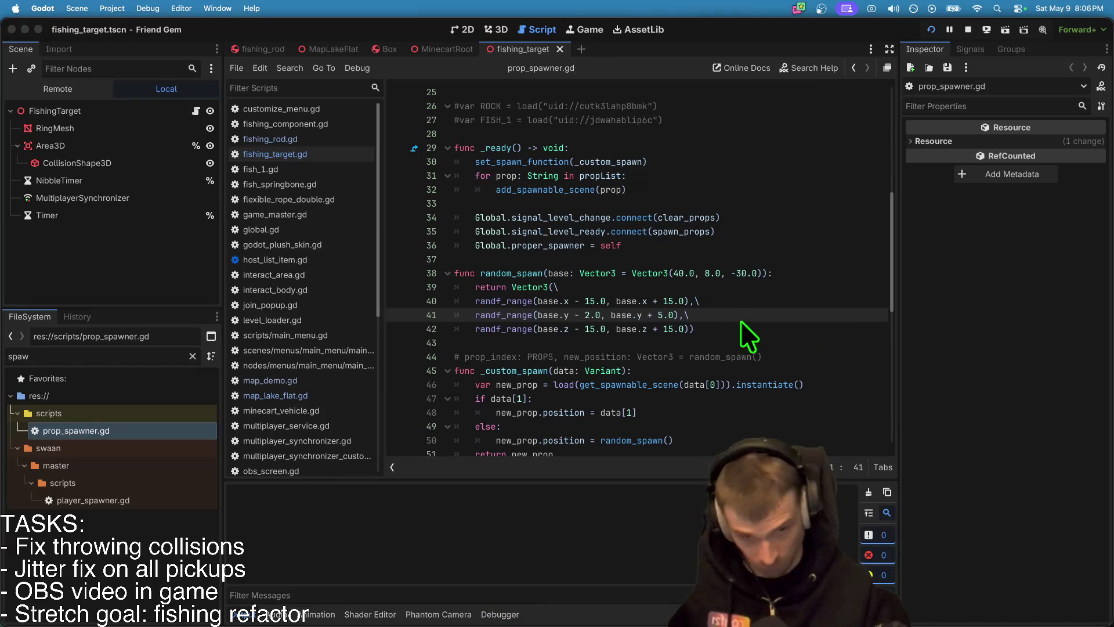
key("super+b")
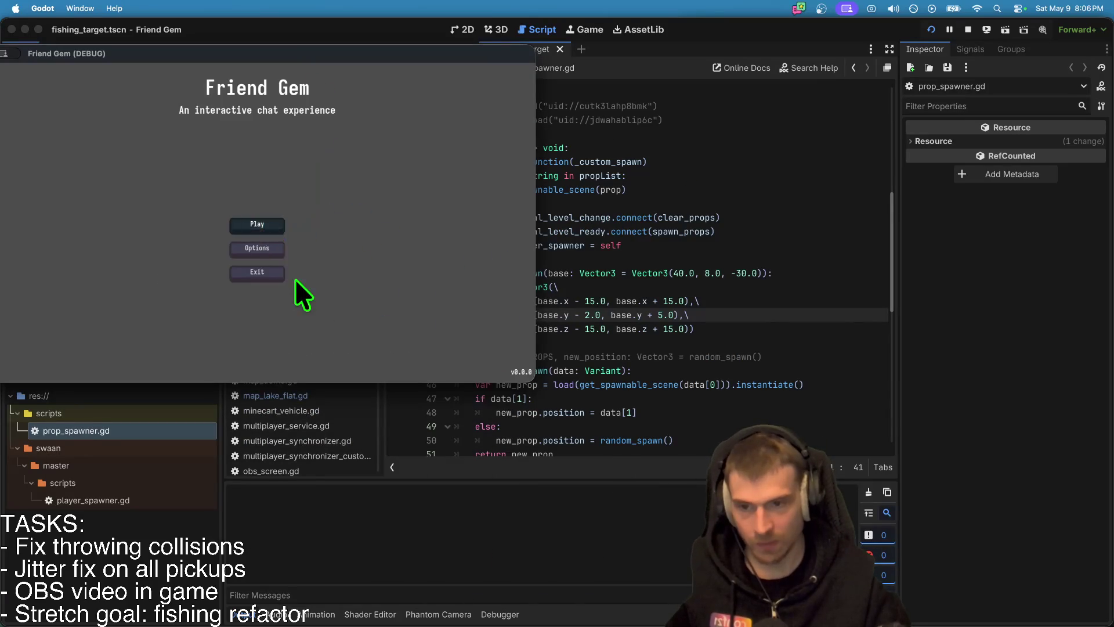
Step: Join the hosted game session to check the spawned props, then stop the game
left_click(274, 223)
left_click(342, 155)
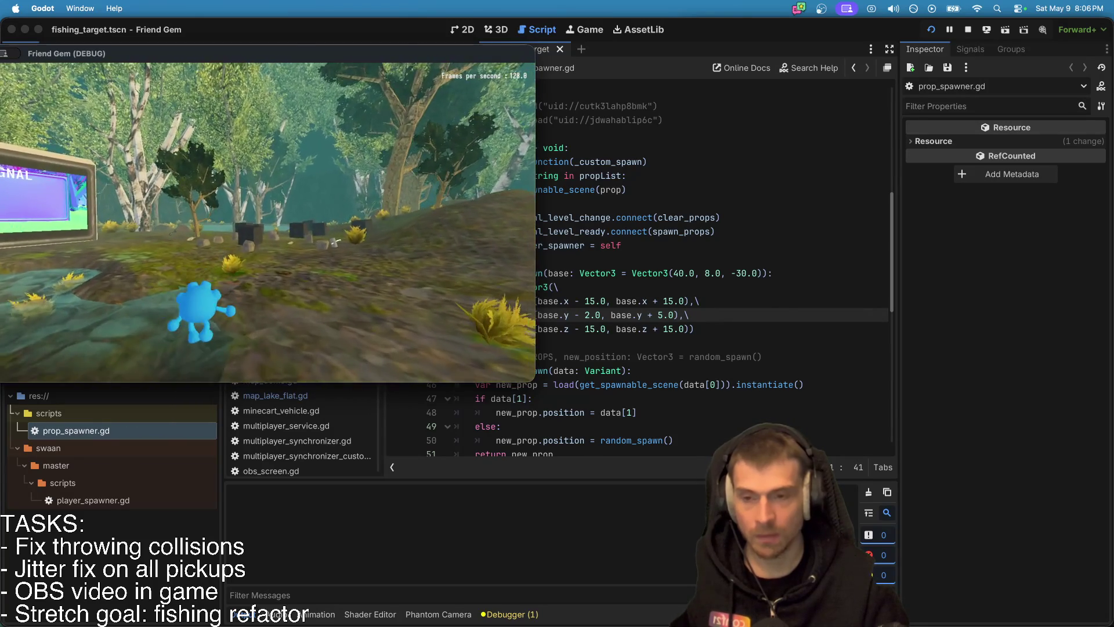
key("super+q")
scroll(771, 325, "down", 10)
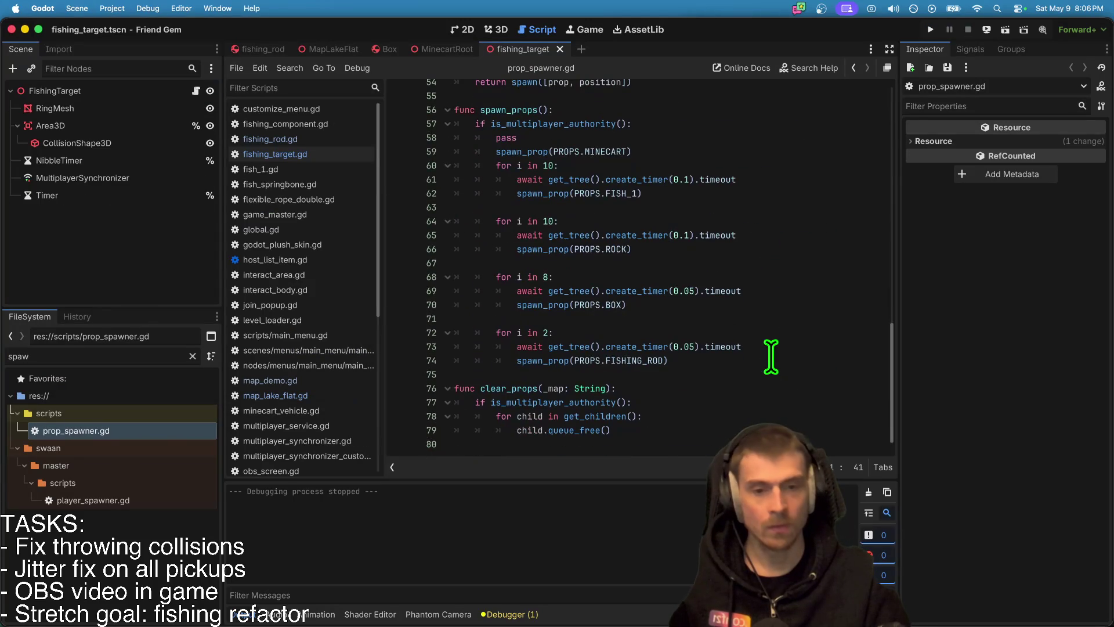
Step: Add a Vector3.ONE position argument to spawn_prop(PROPS.FISHING_ROD) and relaunch the game
left_click(776, 347)
key("Down")
key("Left")
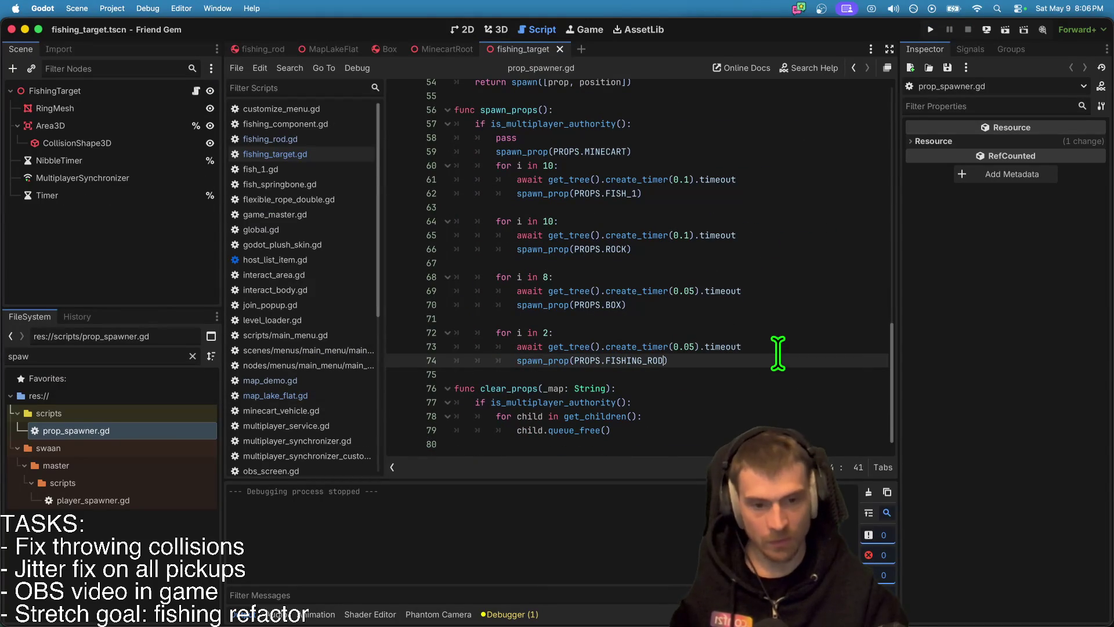
type("ecto")
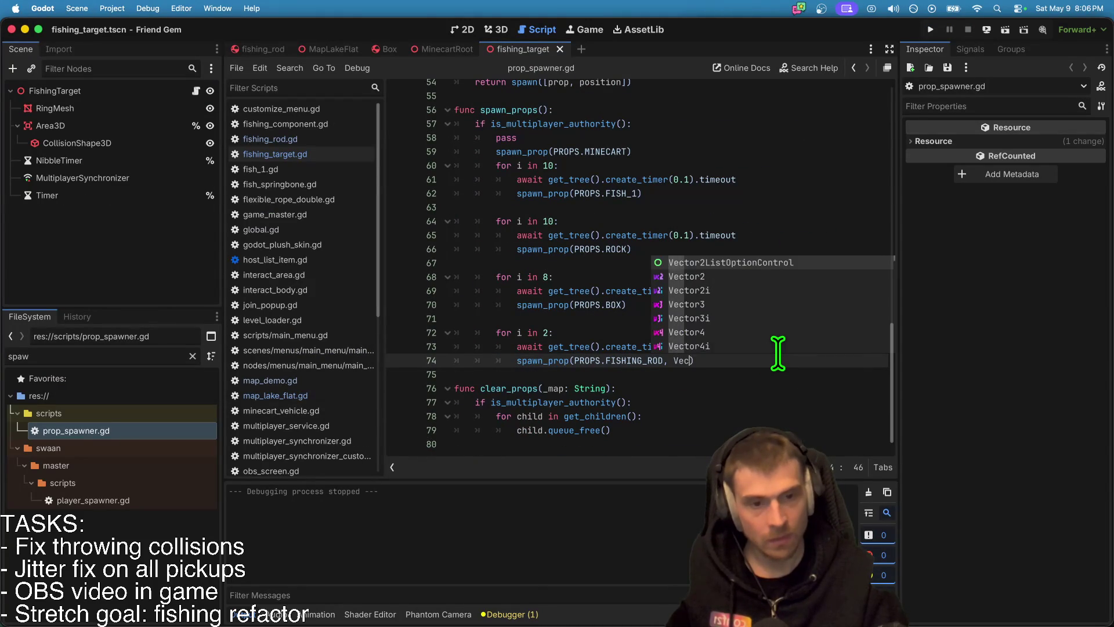
key("Down")
key("Down")
key("Down")
key("Return")
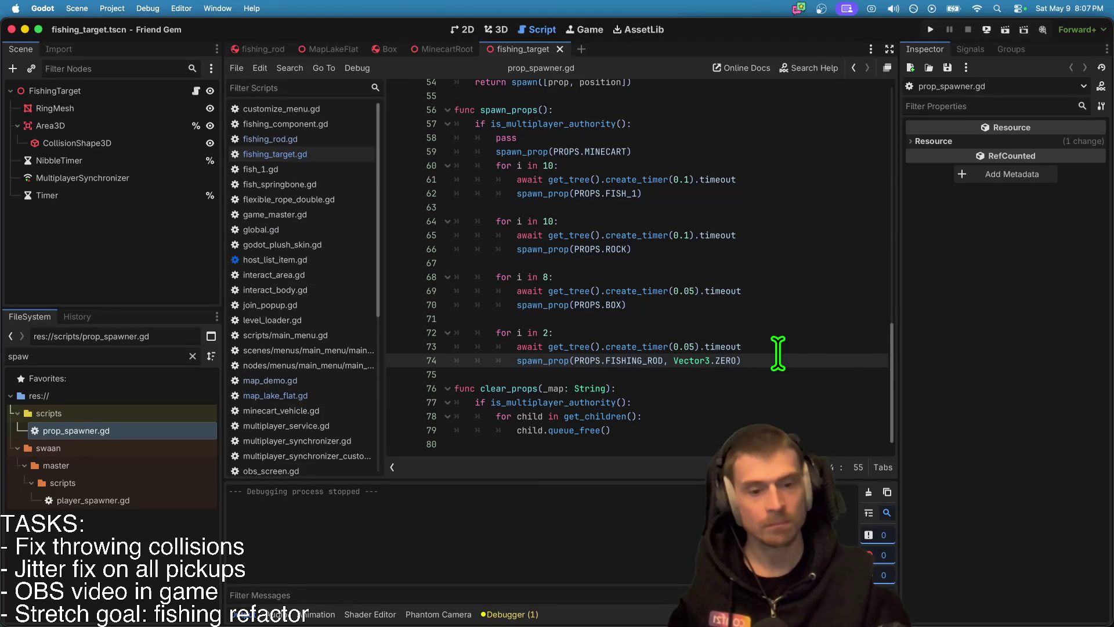
key("BackSpace")
key("BackSpace")
type("One")
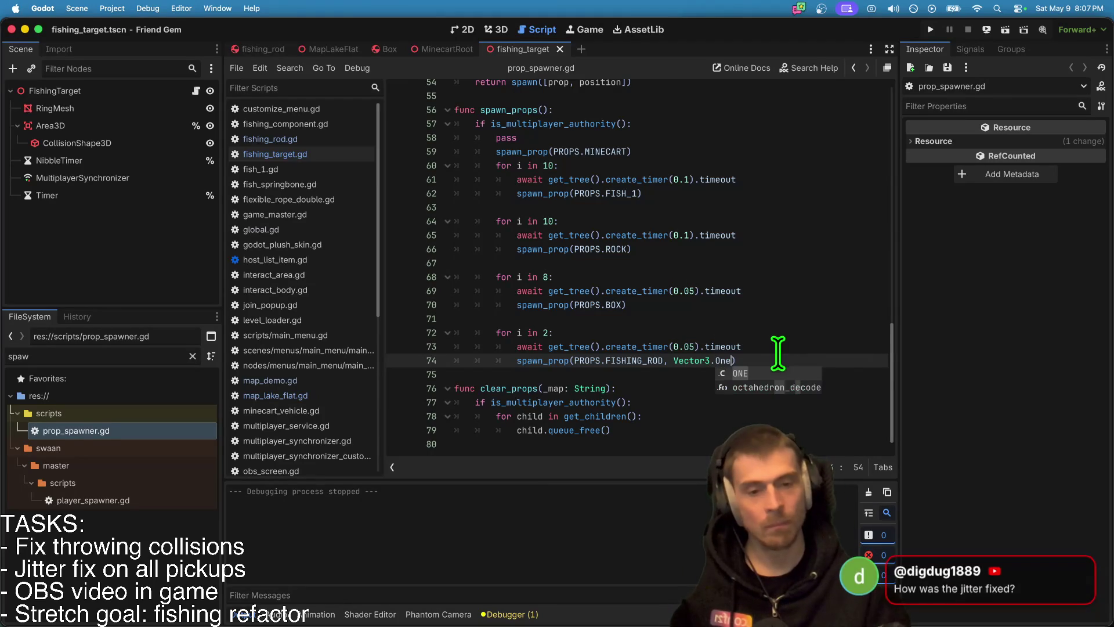
key("Return")
key("super+b")
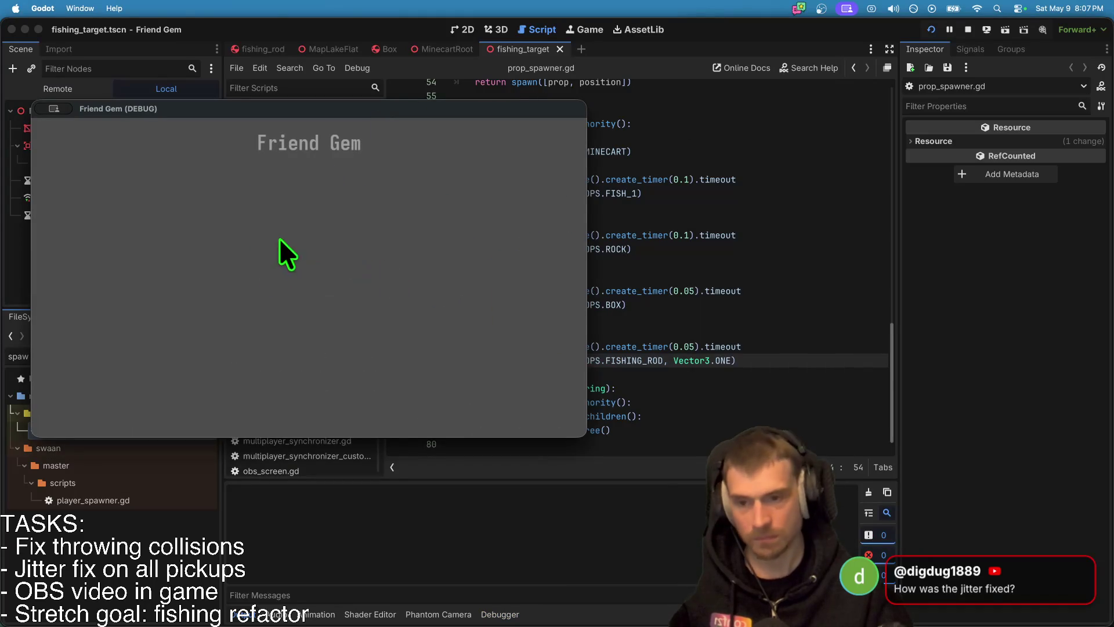
Step: Join the listed hosted game from the main menu and let the lake world load
left_click(309, 279)
left_click(317, 290)
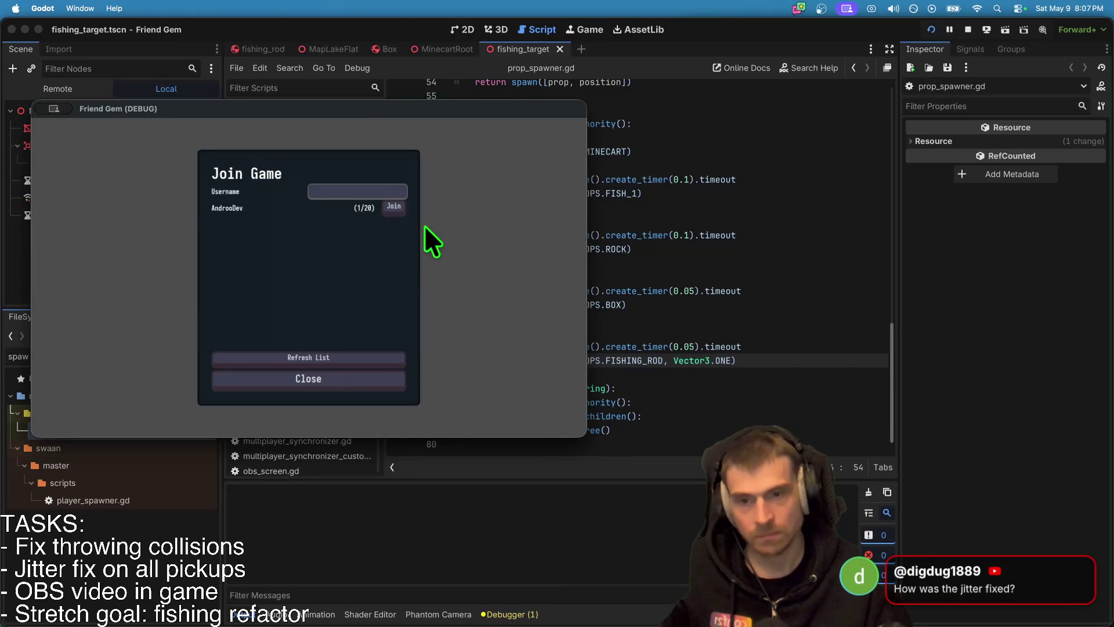
left_click(389, 209)
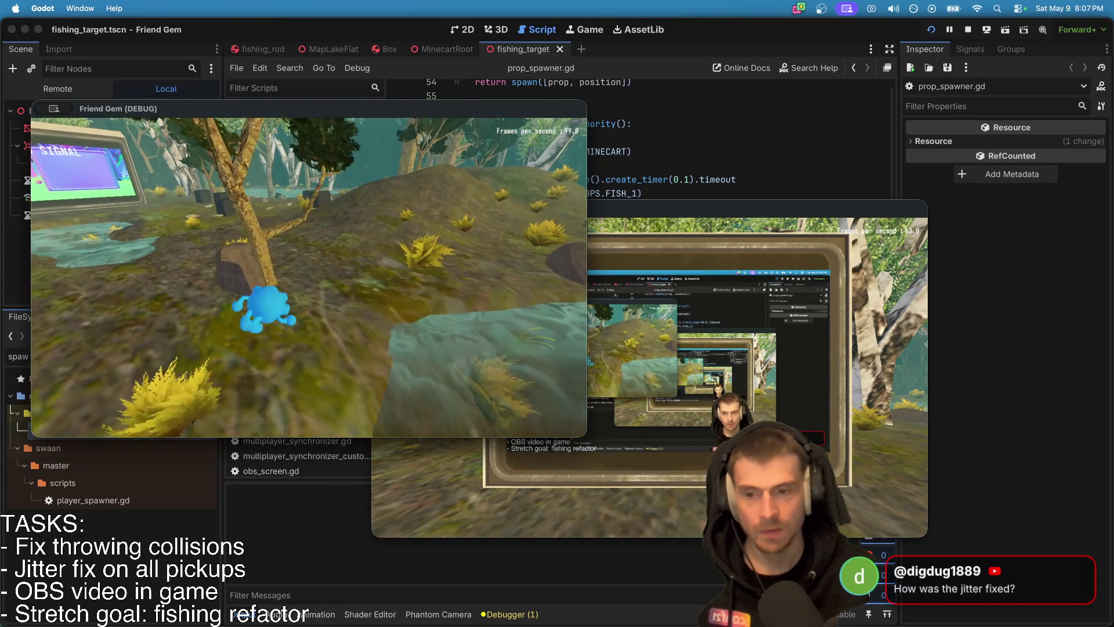
key("super+Tab")
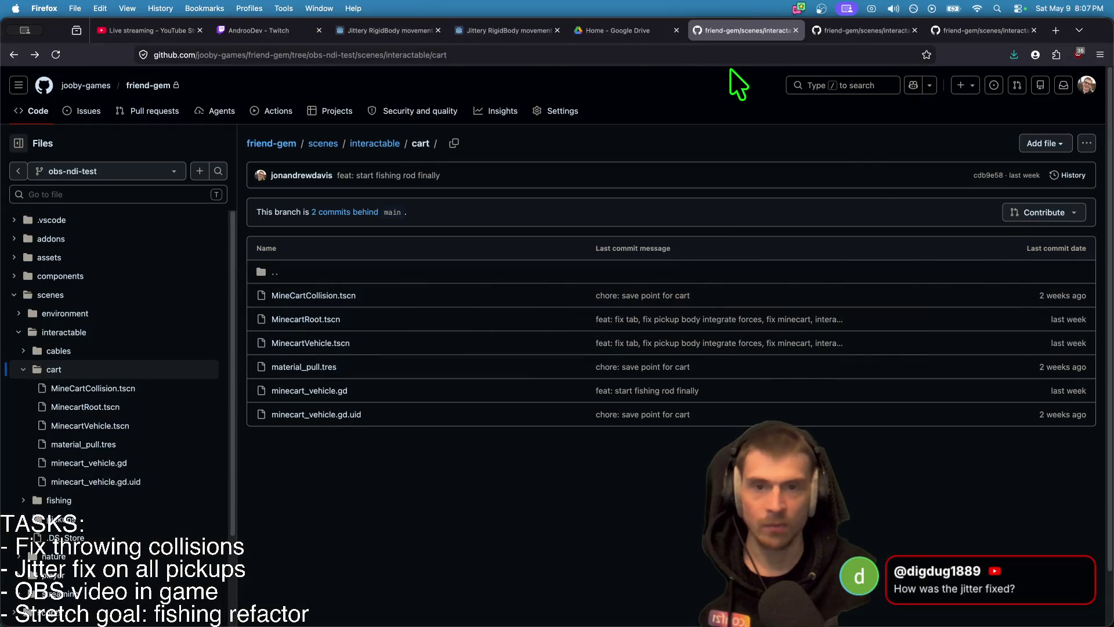
Step: Show the jittery RigidBody forum thread in Firefox, then switch to Discord
key("super+4")
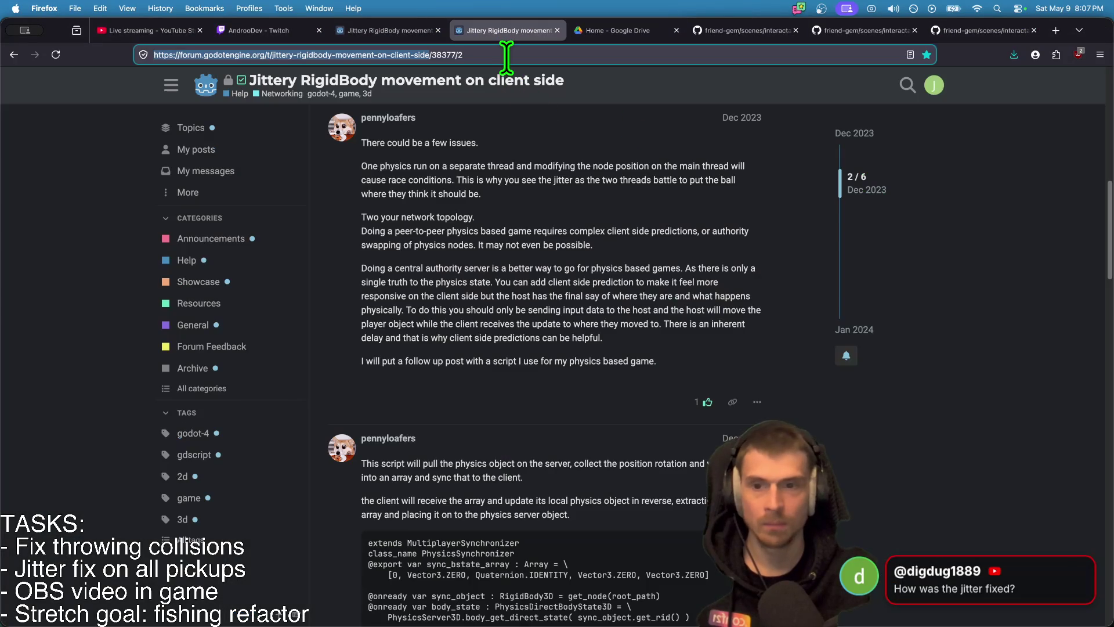
key("super+Tab")
key("super+Tab")
key("super+Tab")
key("super+Tab")
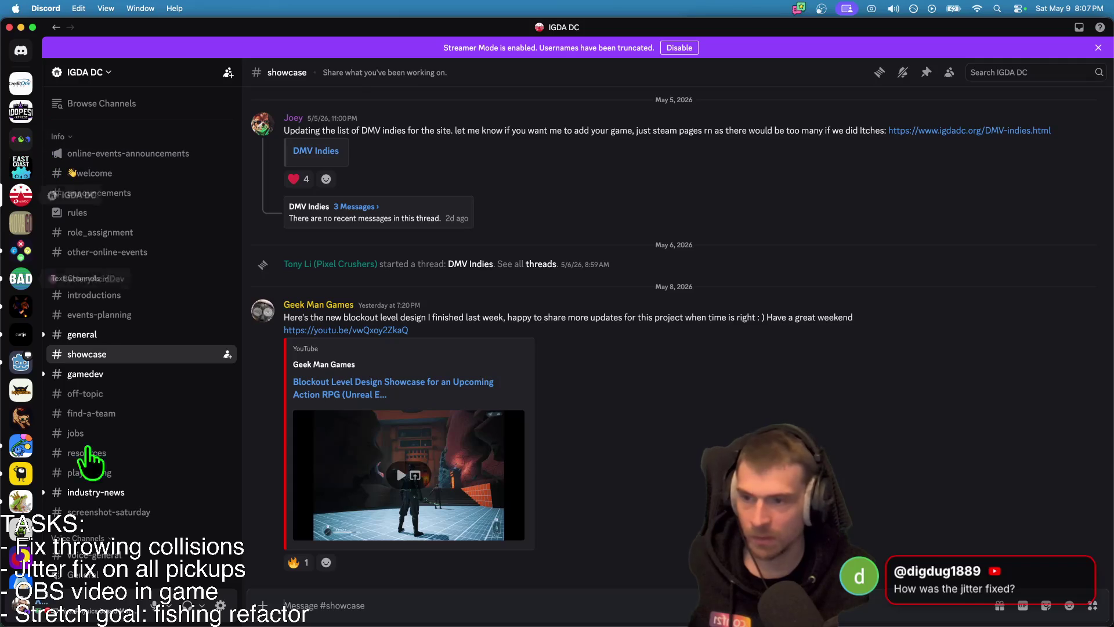
Step: Paste the jittery RigidBody forum link into the stream's live chat and send it
left_click(546, 588)
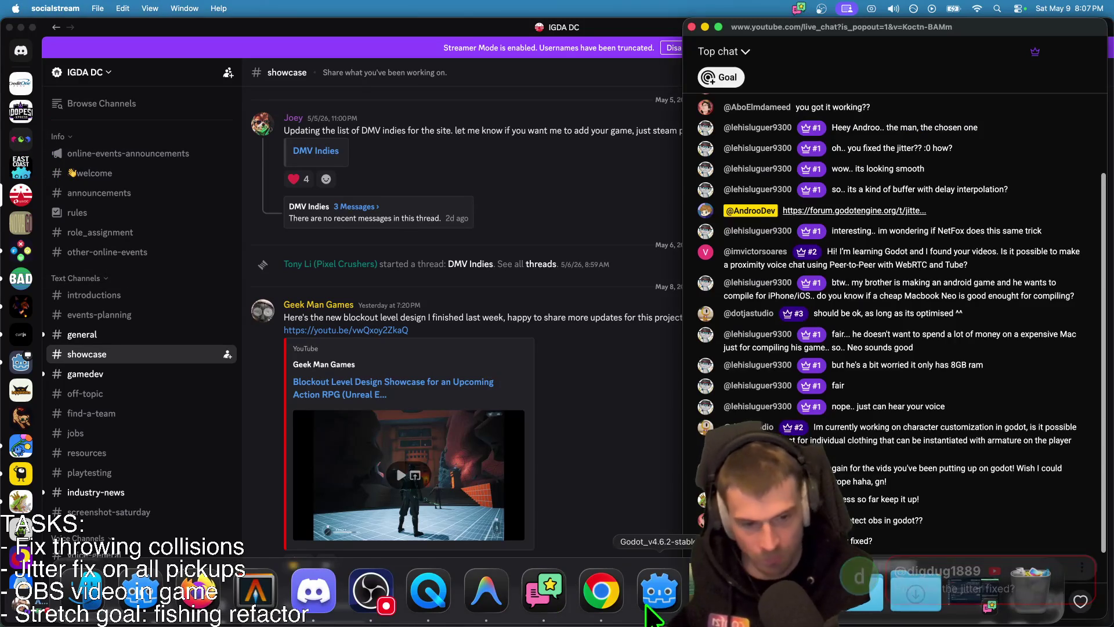
left_click(902, 602)
key("super+v")
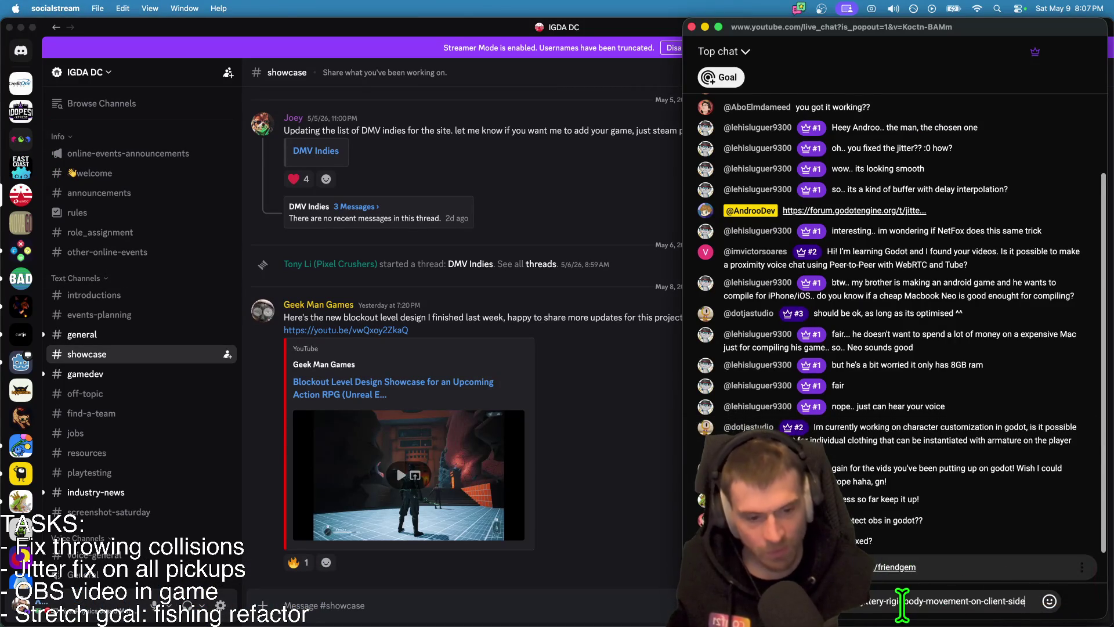
key("Return")
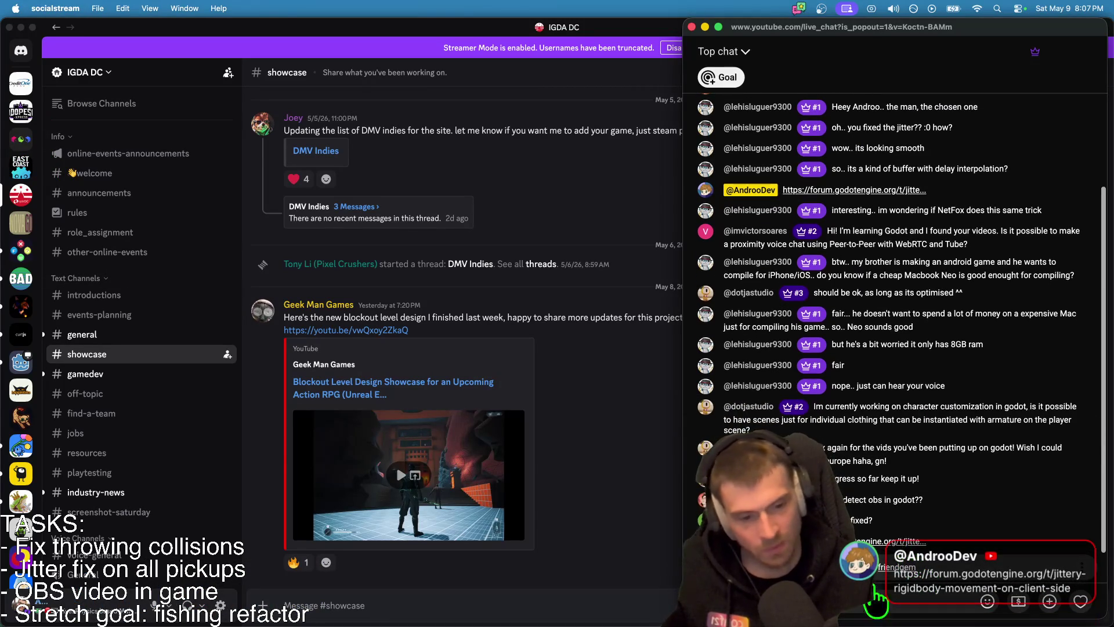
Step: Return to Discord and open the FXBURG Game Dev Meetup server
left_click(671, 559)
key("super+Tab")
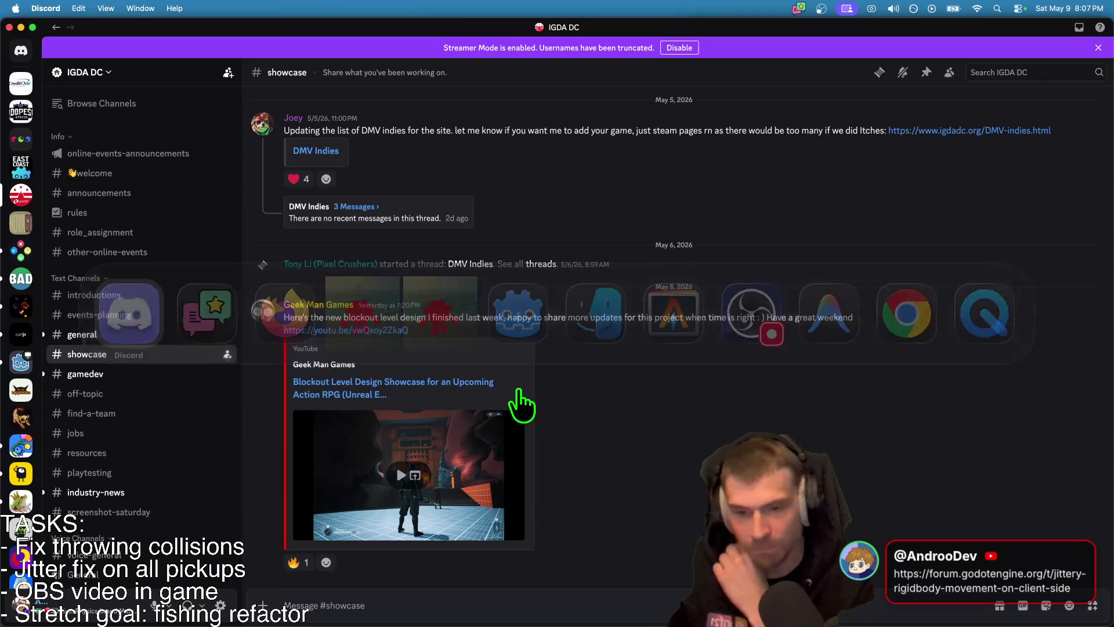
key("super+Tab")
key("Tab")
key("Escape")
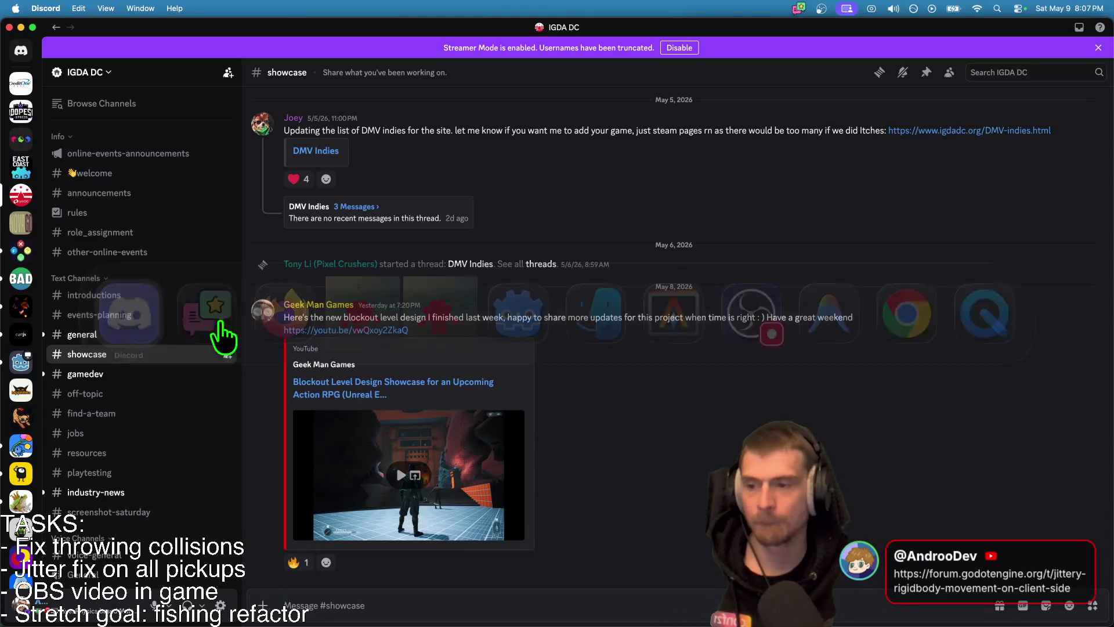
left_click(21, 250)
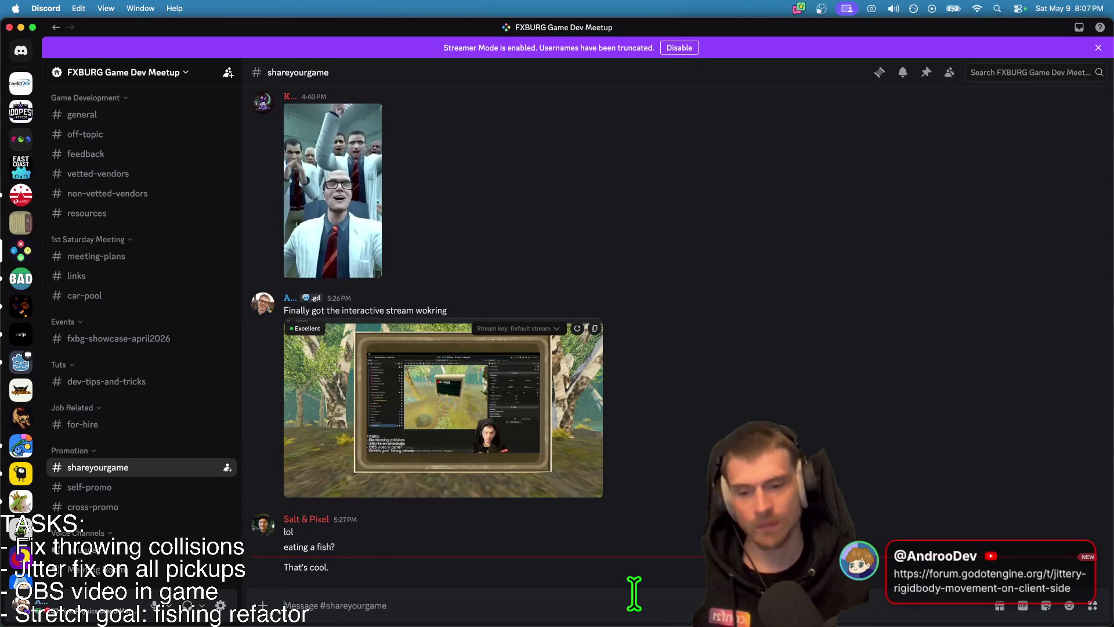
Step: Send 'Yeah I could feed myself a fish' in #shareyourgame
type("yea h igo")
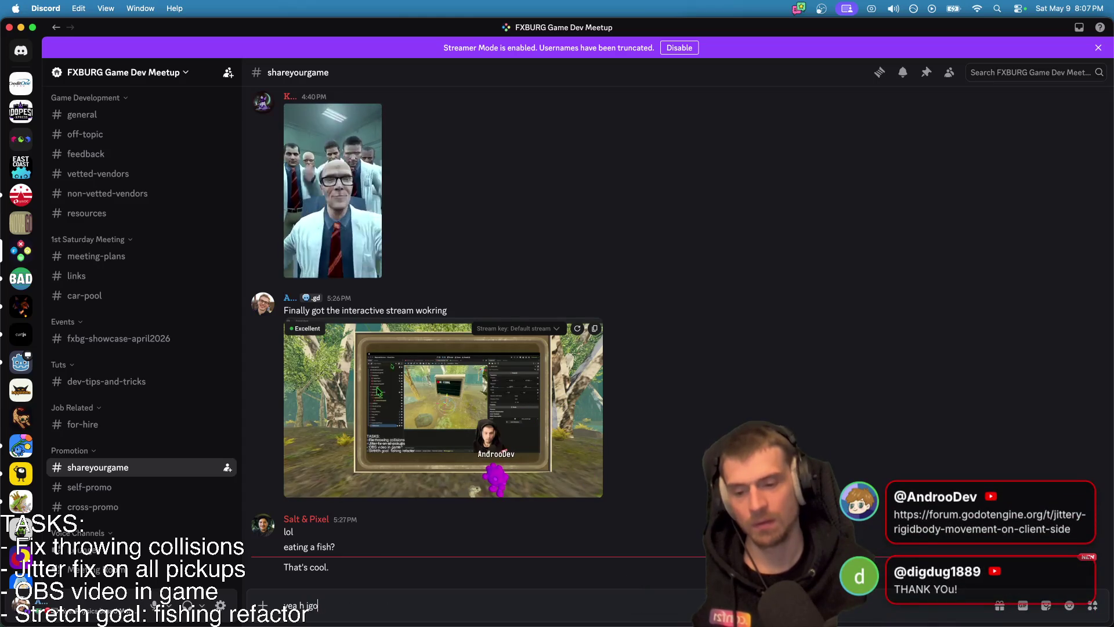
key("BackSpace")
key("BackSpace")
key("BackSpace")
type("YEah i")
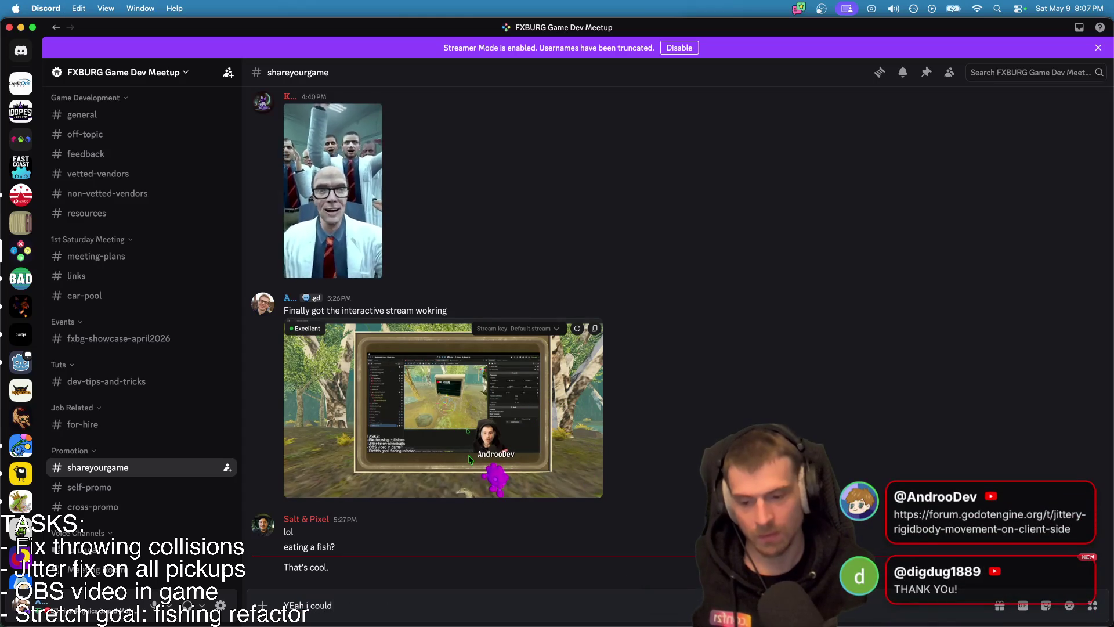
key("super+a")
key("BackSpace")
type("Ye")
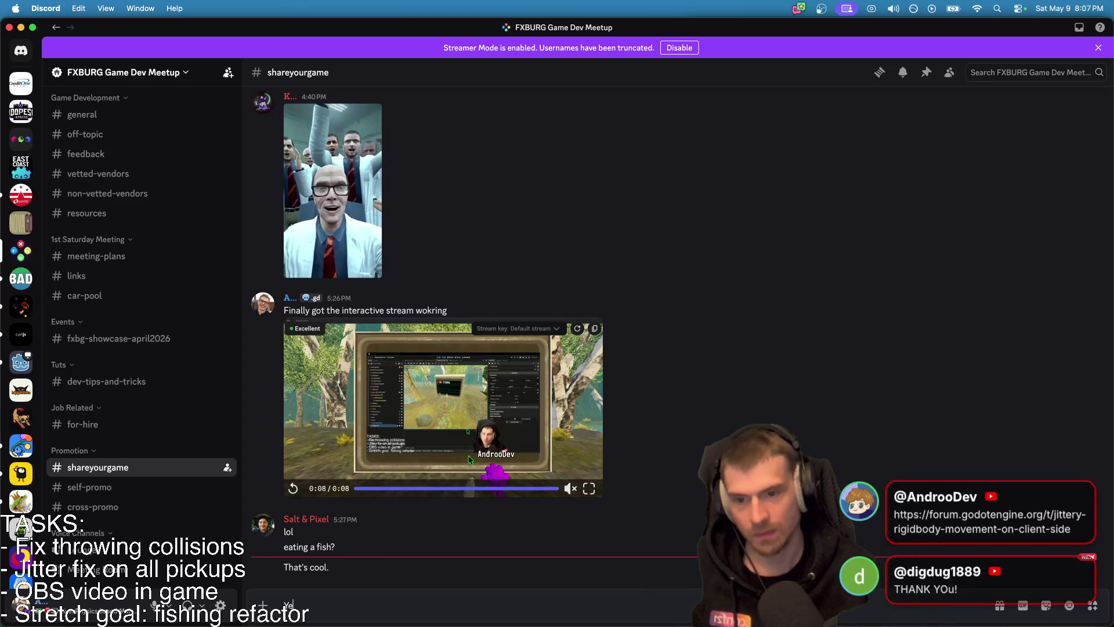
type("ah I could feed myself a fish")
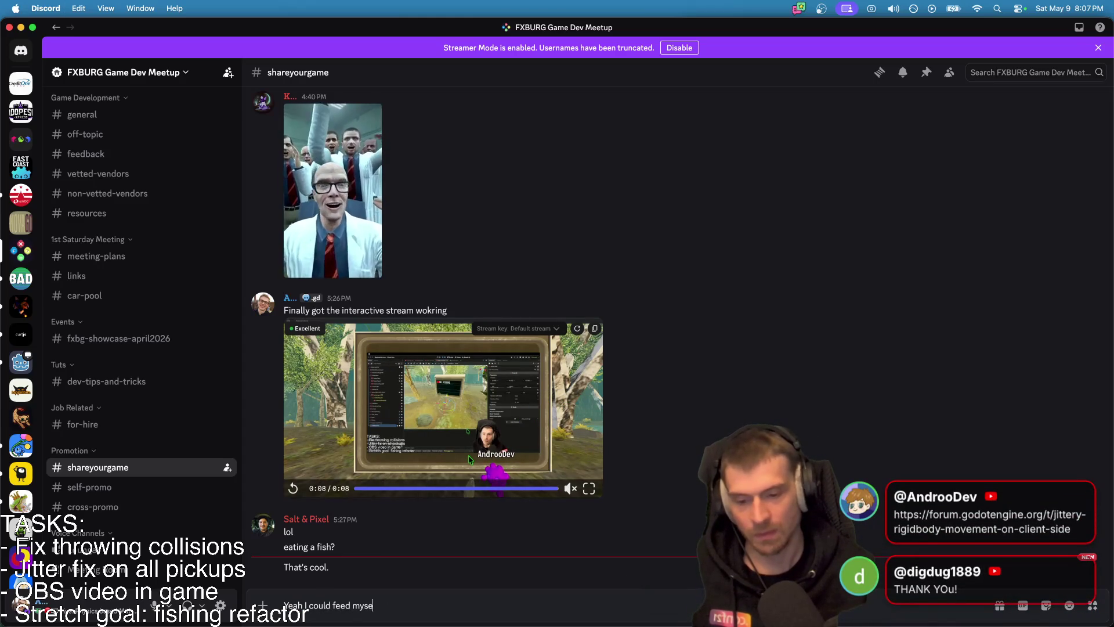
key("Return")
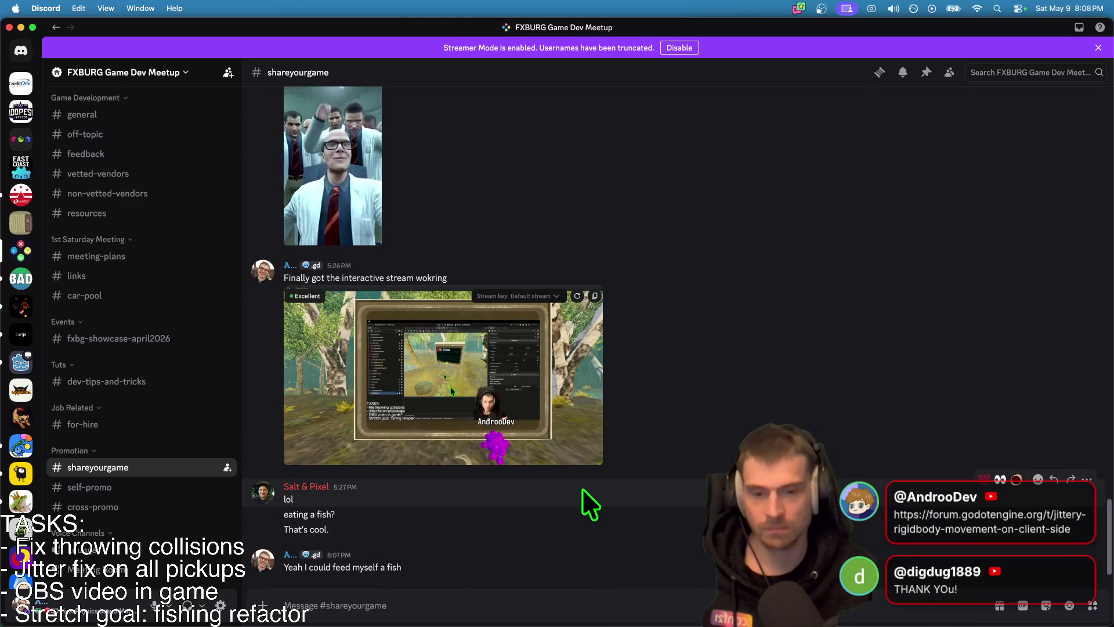
Step: Glance at the IGDA DC showcase channel, then send the Space Ghost message in shareyourgame
scroll(87, 476, "up", 5)
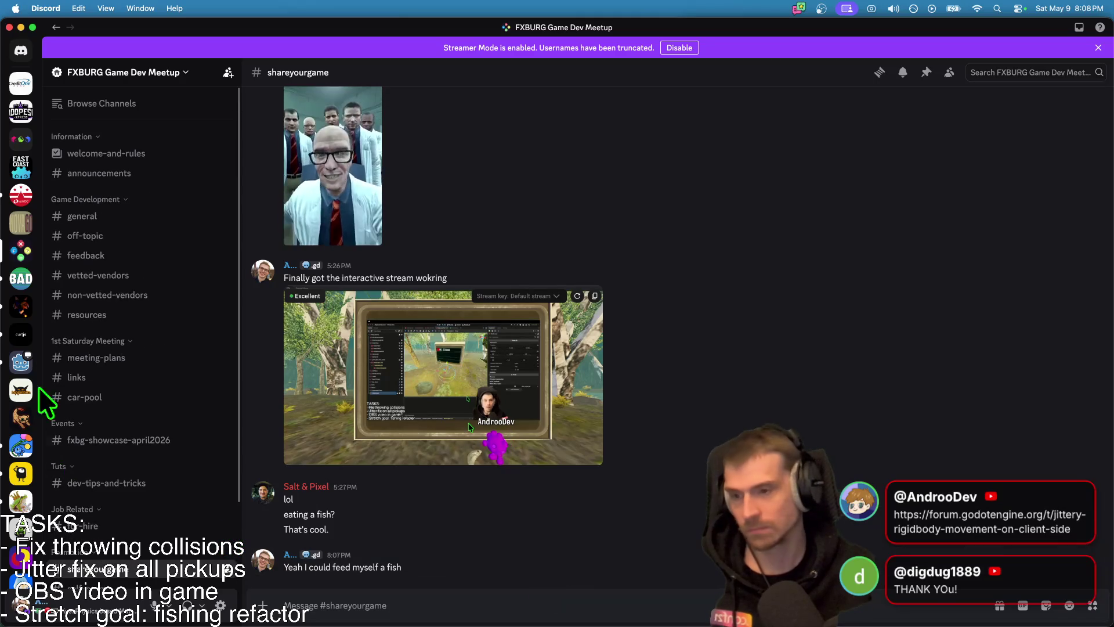
left_click(21, 194)
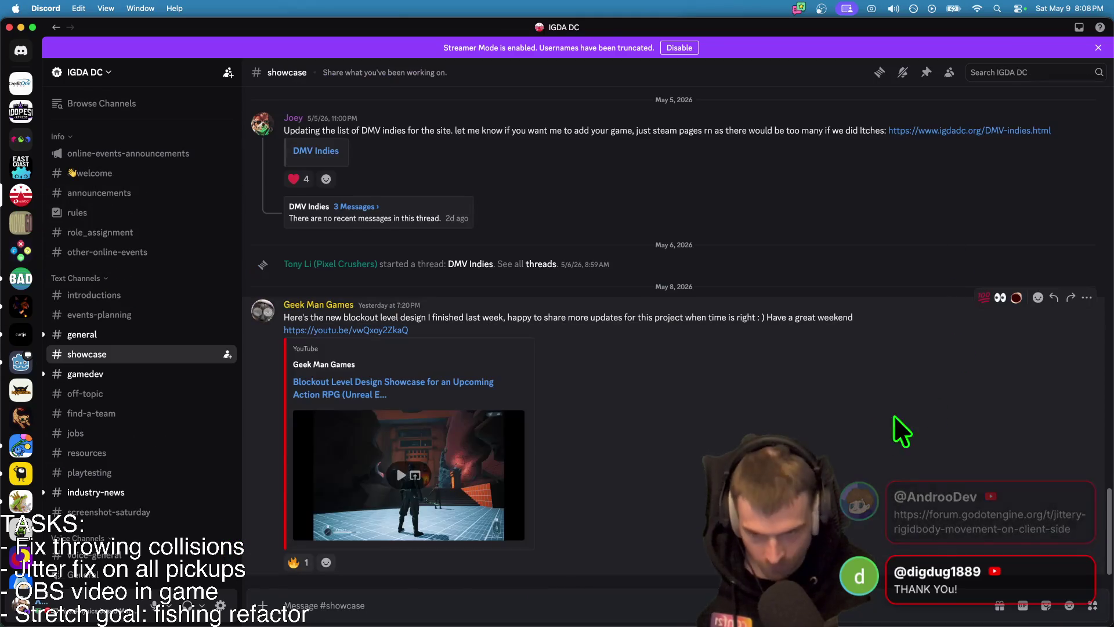
key("super+bracketleft")
type("el li")
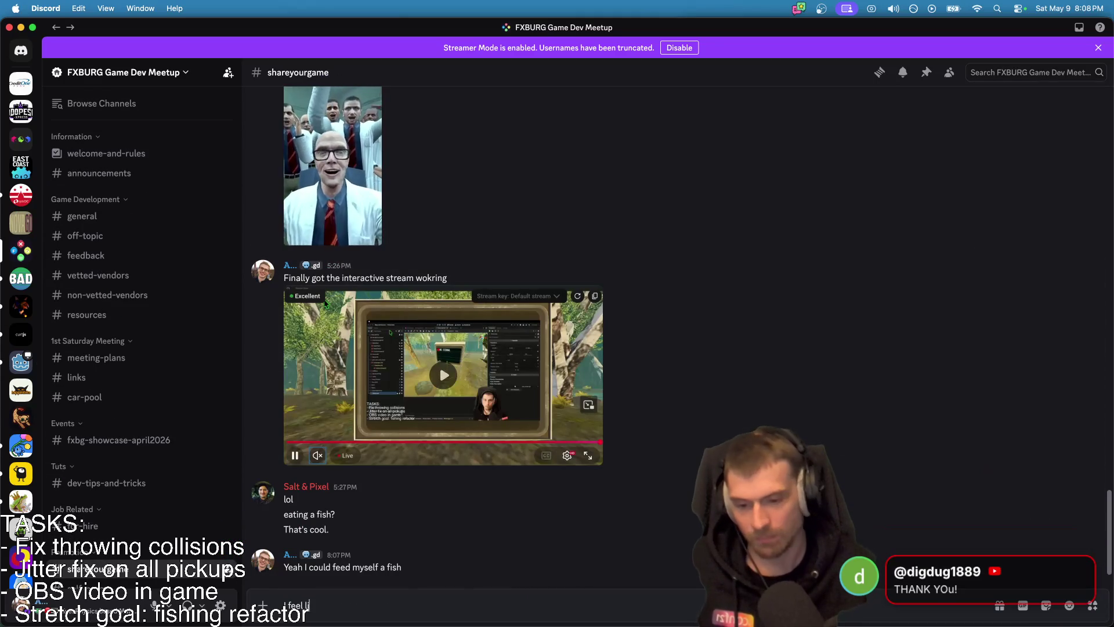
type("ke Space Ghost in Spa")
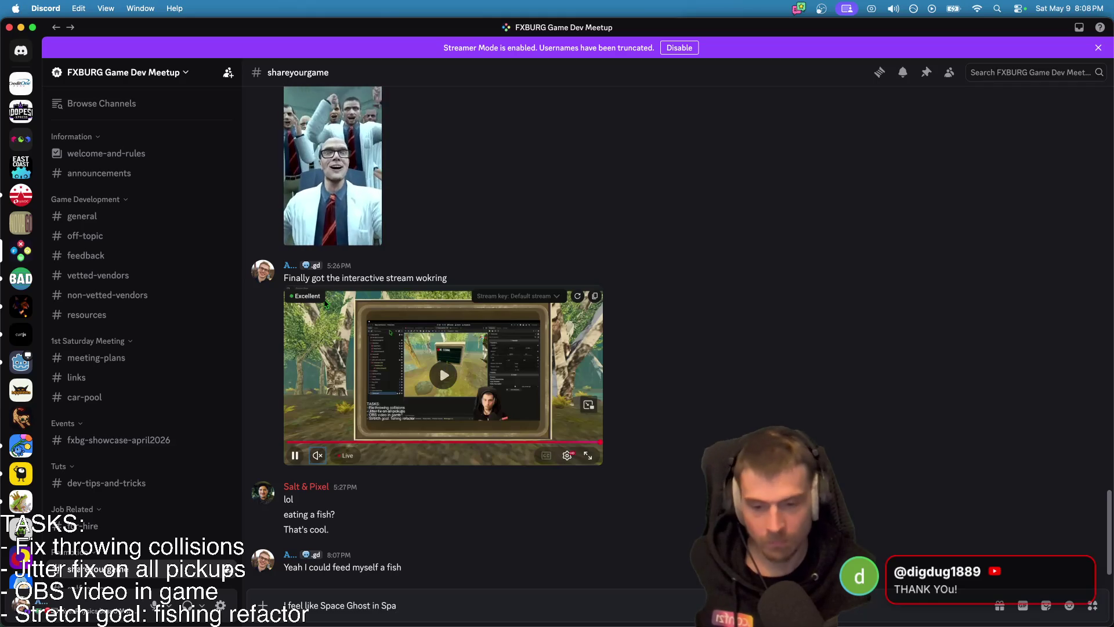
key("BackSpace")
key("BackSpace")
key("BackSpace")
key("Return")
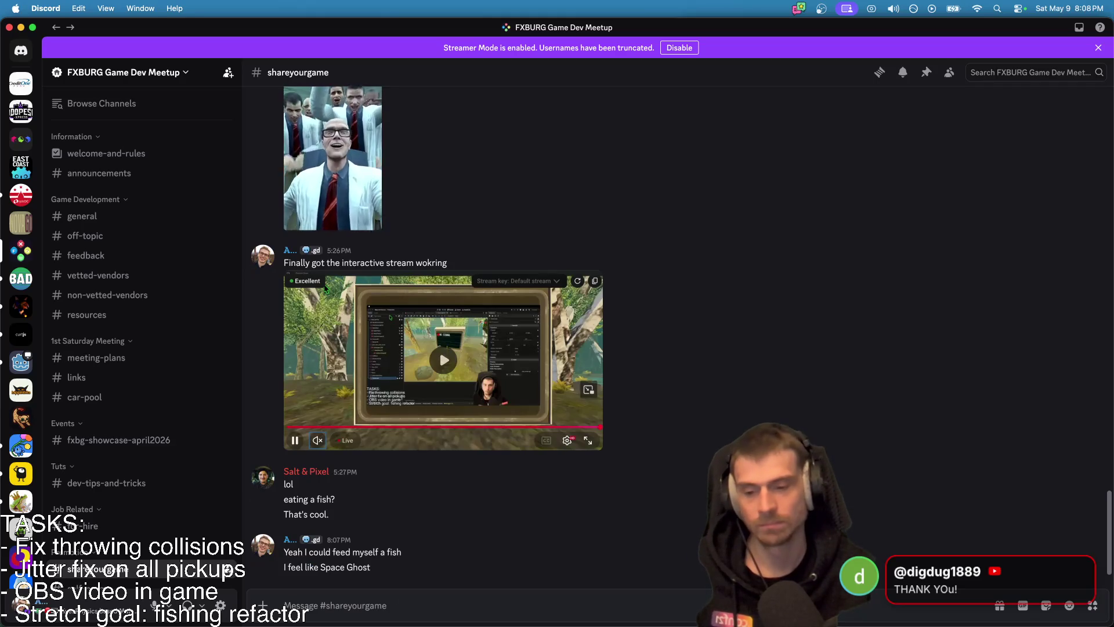
Step: Edit the last message to read 'I feel like a guest on Space Ghost Coast to Coast'
left_click(496, 549)
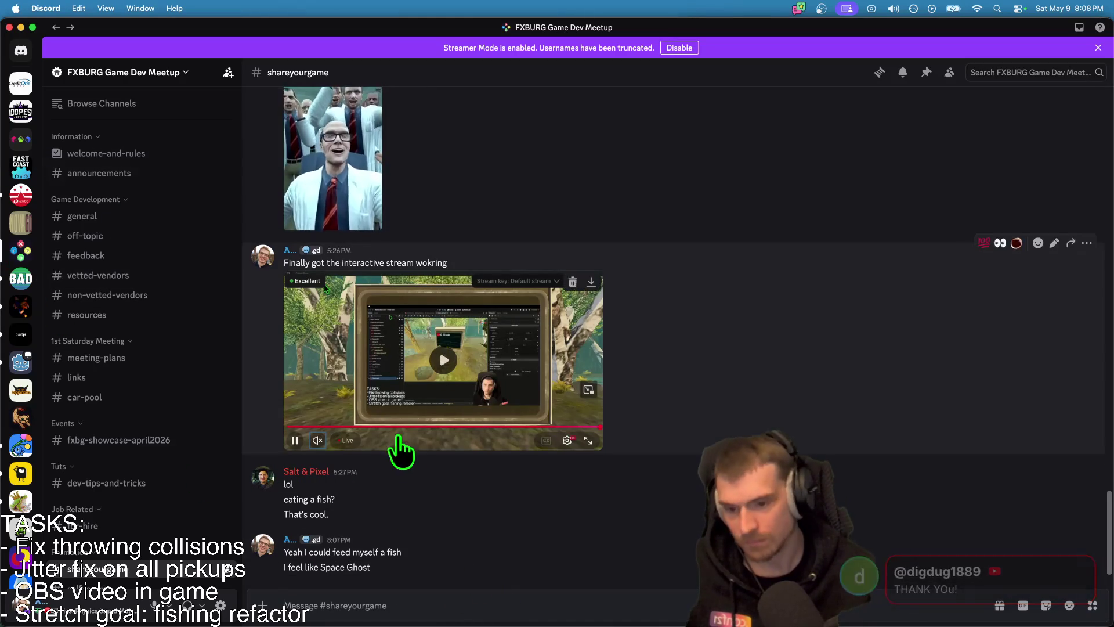
key("Up")
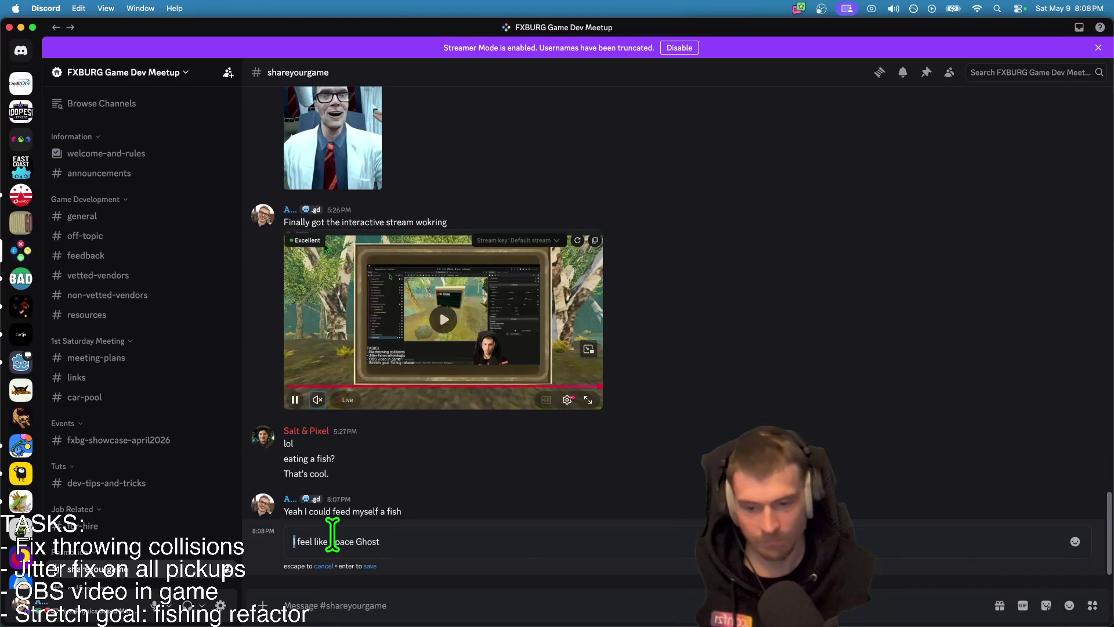
type("a guest on ")
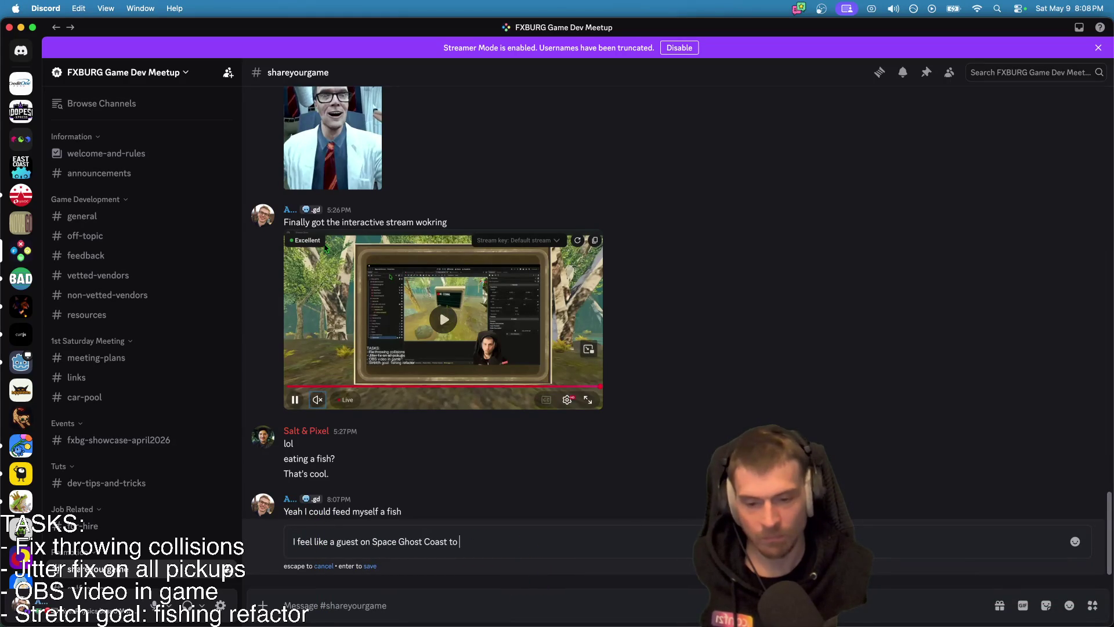
type("ast")
key("Return")
Step: Switch through Firefox back to the Godot editor
key("super+Tab")
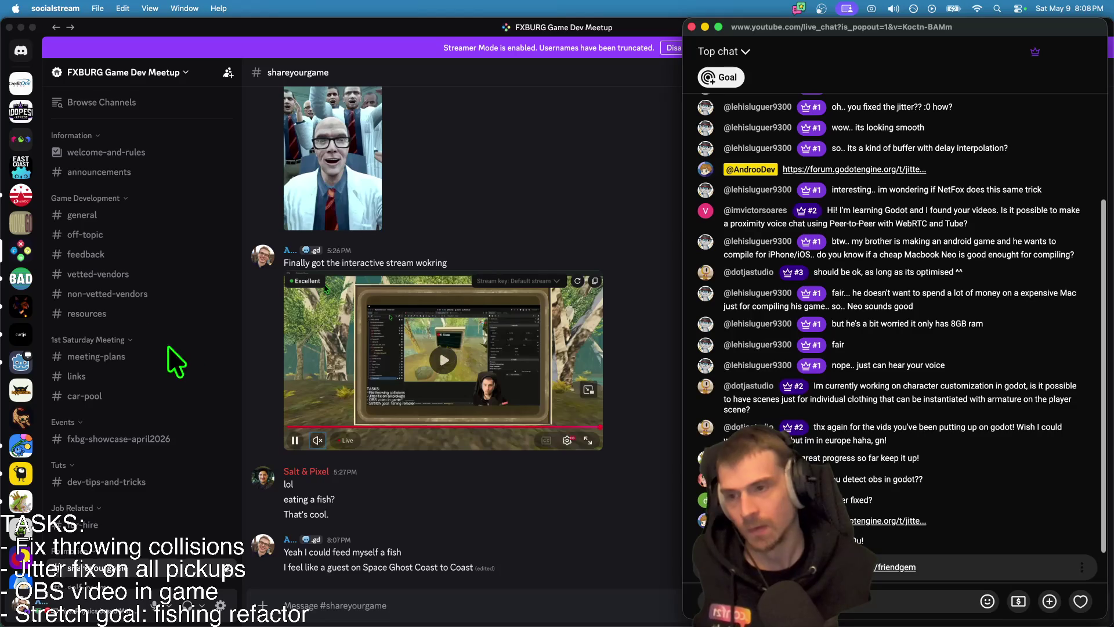
key("super+Tab")
key("Tab")
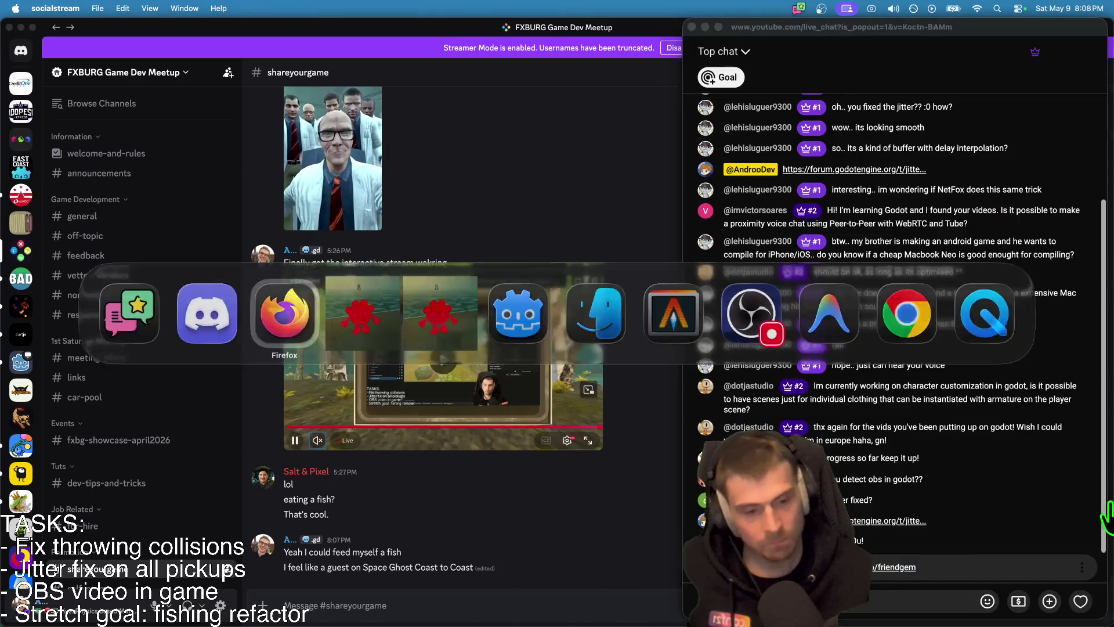
key("super+Tab")
key("Tab")
key("Tab")
key("Tab")
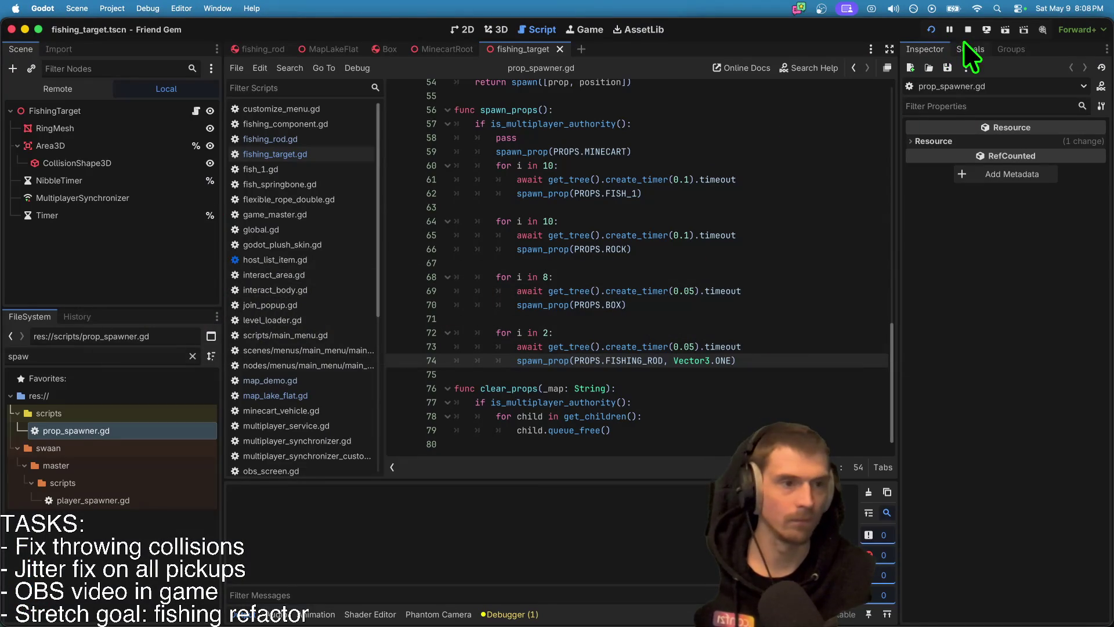
Step: Stop the running game and read back through the jitter-fix thread in Discord's #networking-and-multiplayer channel
left_click(967, 29)
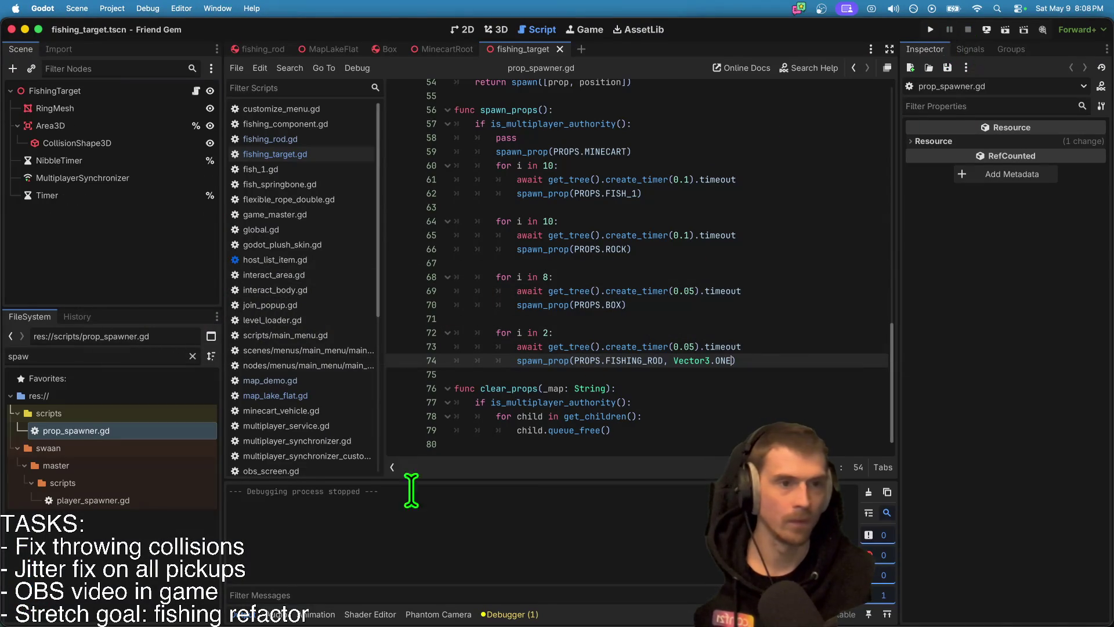
mouse_move(354, 624)
left_click(350, 603)
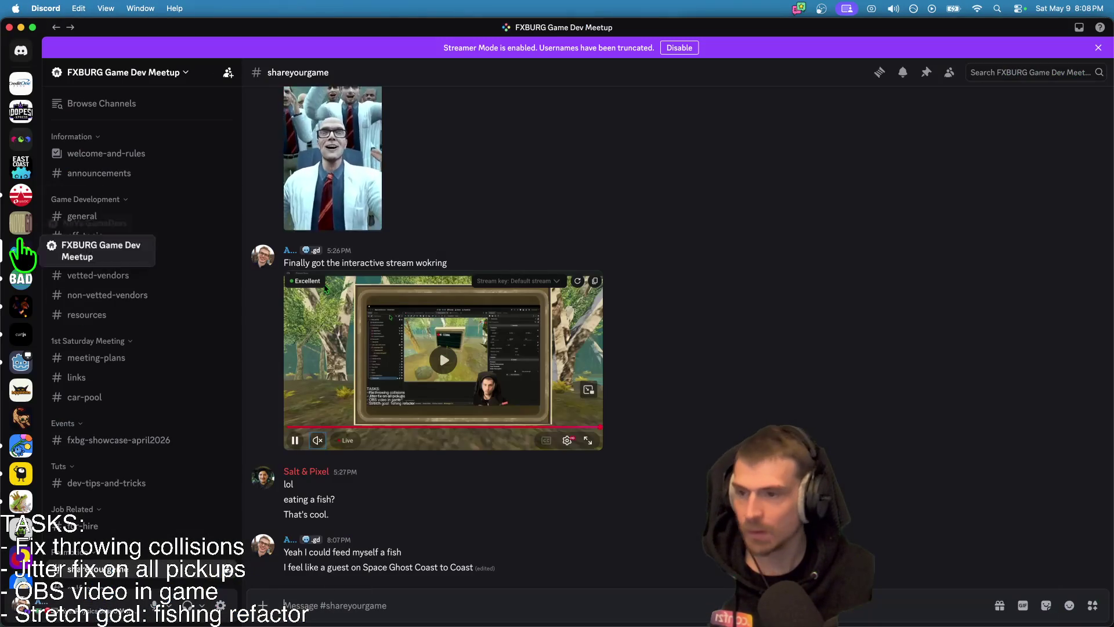
left_click(21, 362)
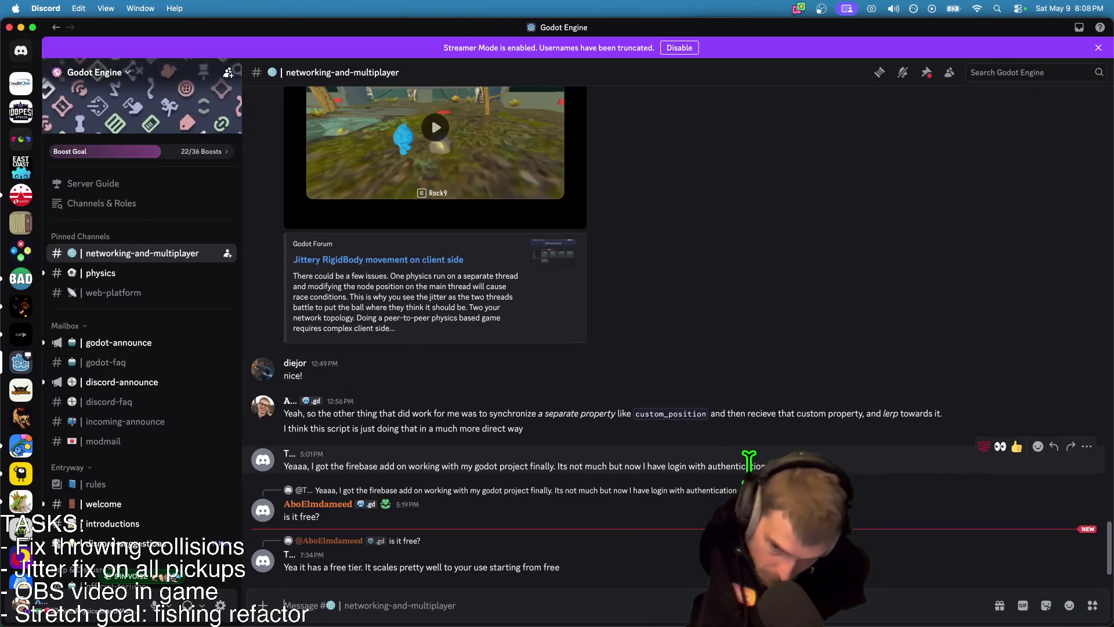
scroll(749, 465, "up", 1)
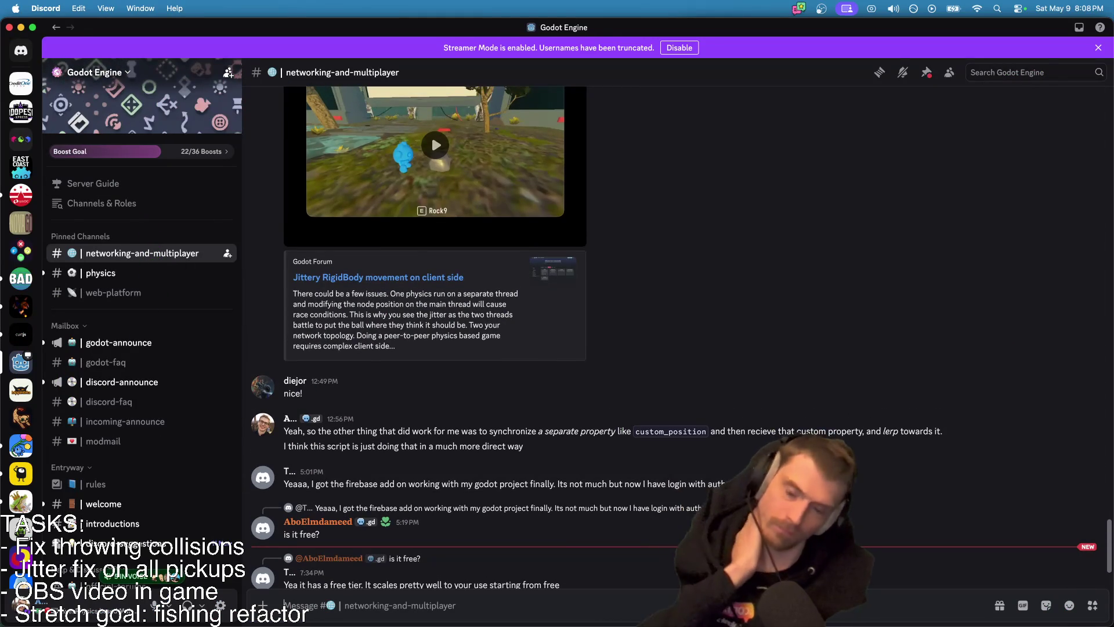
scroll(430, 135, "up", 12)
scroll(691, 398, "up", 12)
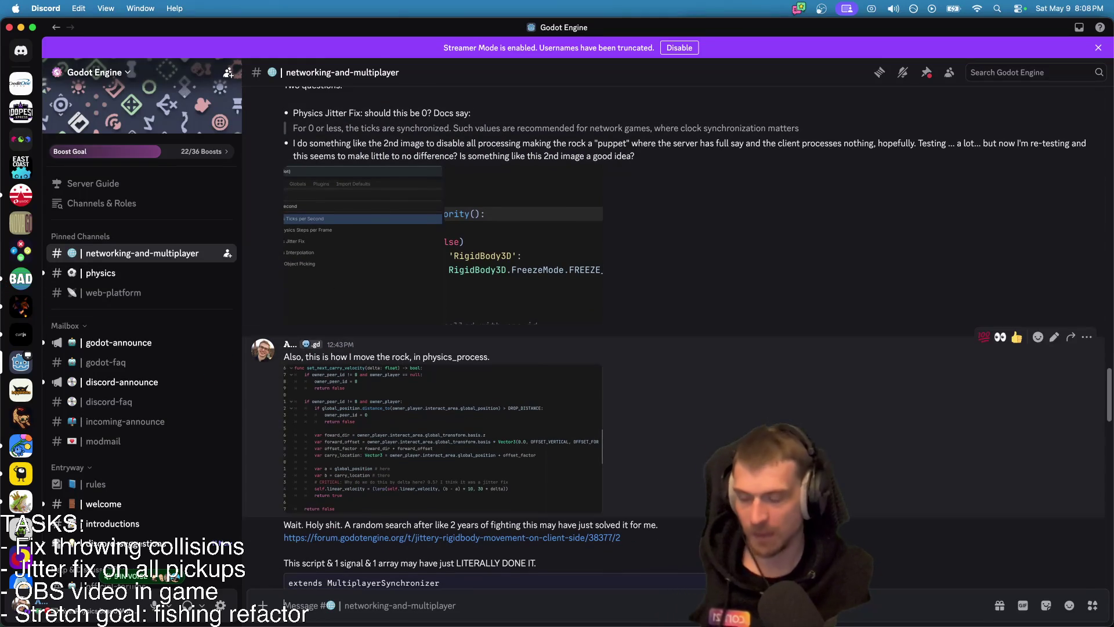
Step: Glance at the BatteryAcidDev server, go back to the Godot Engine server, then return to Godot
left_click(20, 278)
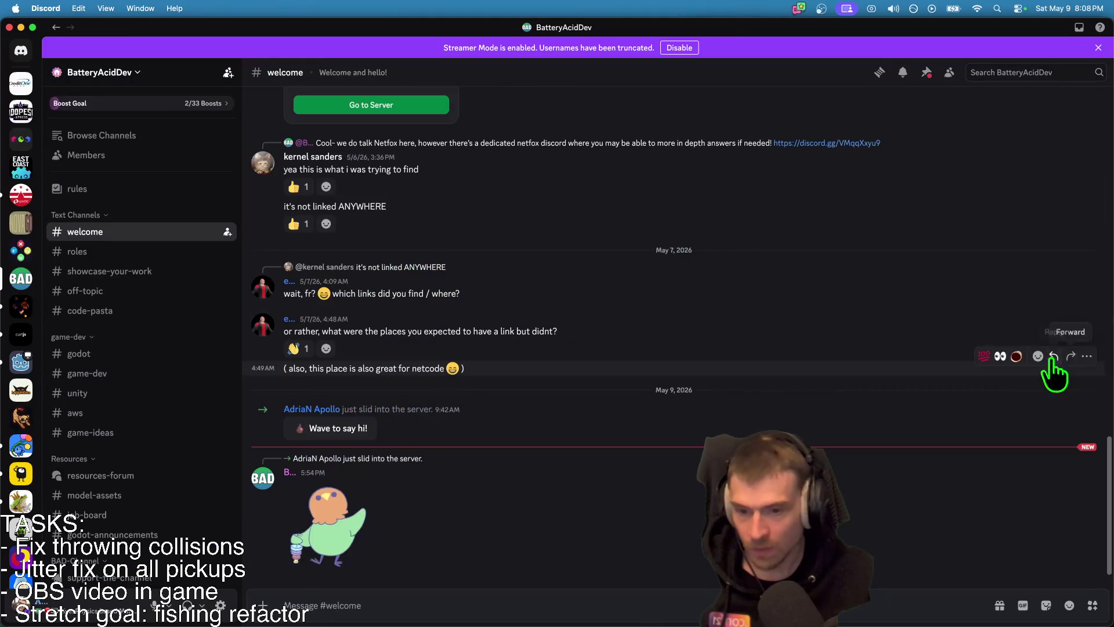
key("super+bracketleft")
key("super+Tab")
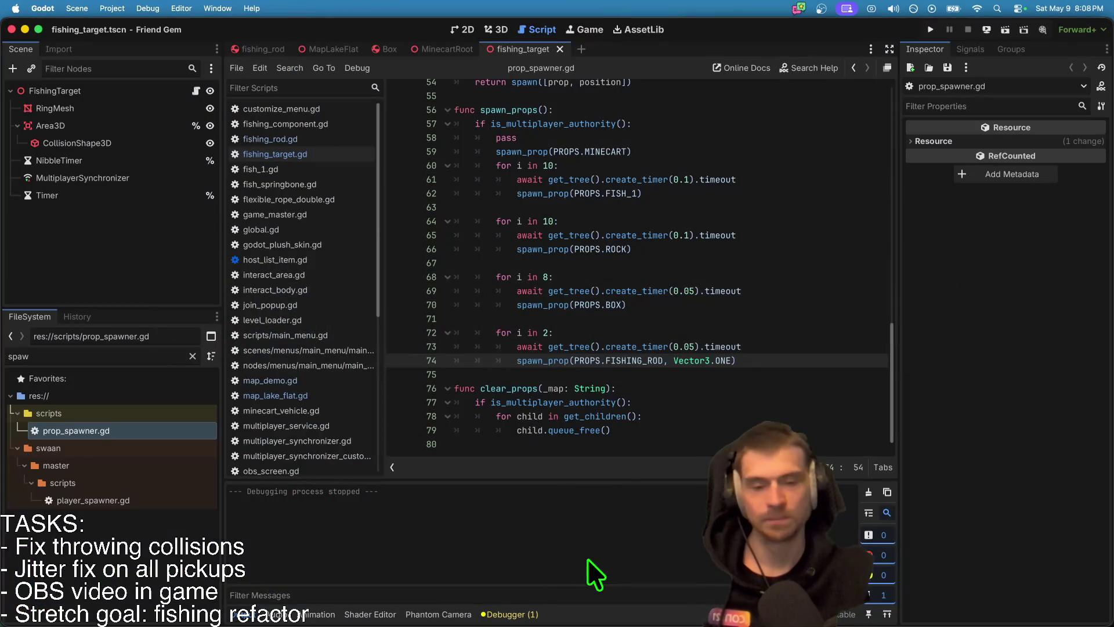
Step: Delete the stray comma from the minecart spawn call on line 59
left_click(668, 384)
left_click(795, 320)
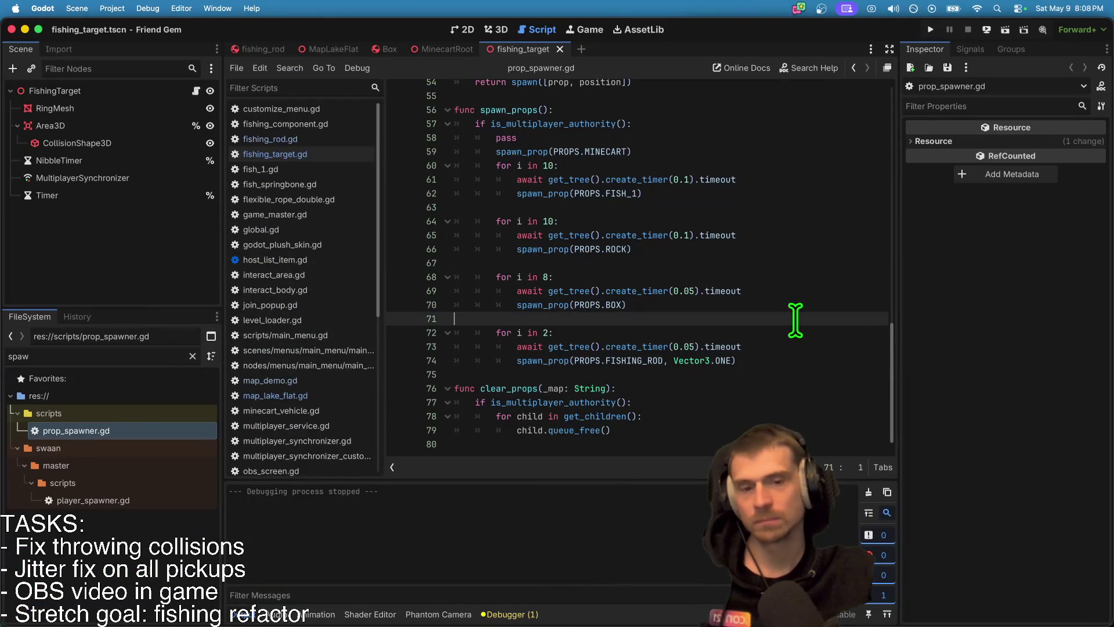
scroll(795, 320, "up", 1)
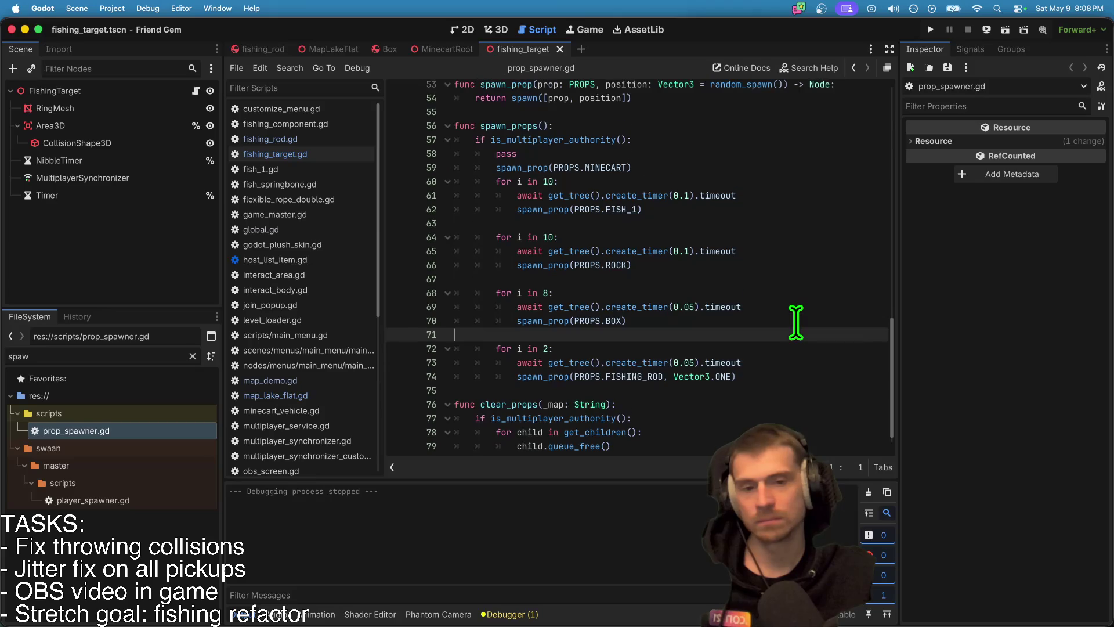
left_click(795, 181)
left_click_drag(733, 376, 675, 377)
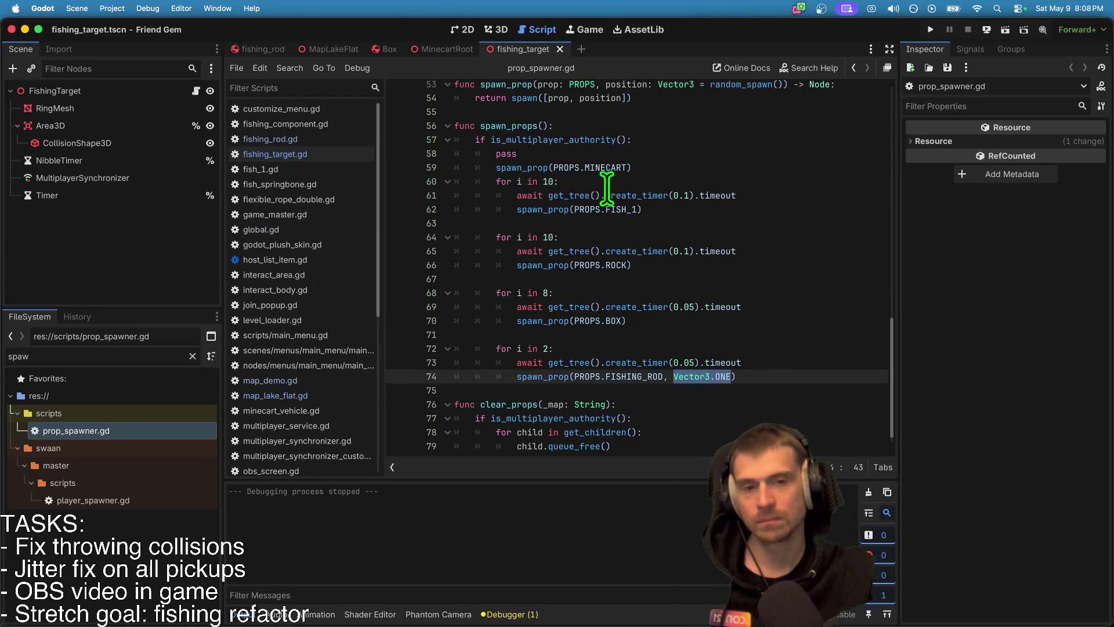
left_click(770, 167)
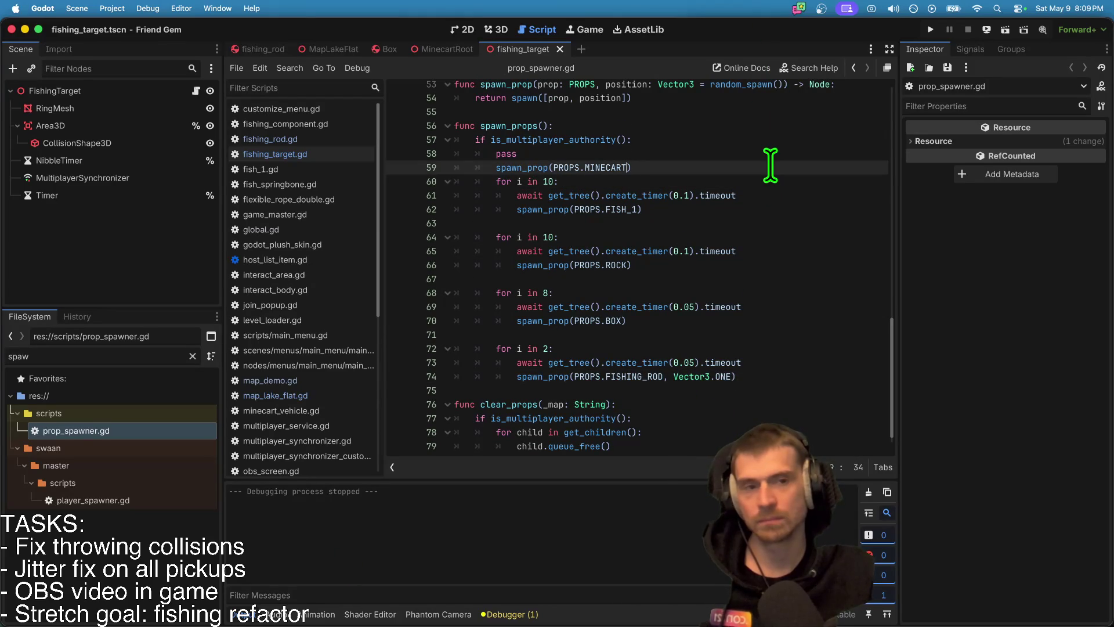
type(",")
key("BackSpace")
key("BackSpace")
Step: Spawn the fishing rod at Vector3.ONE * randi_range(1, 4) and run the game
left_click(810, 376)
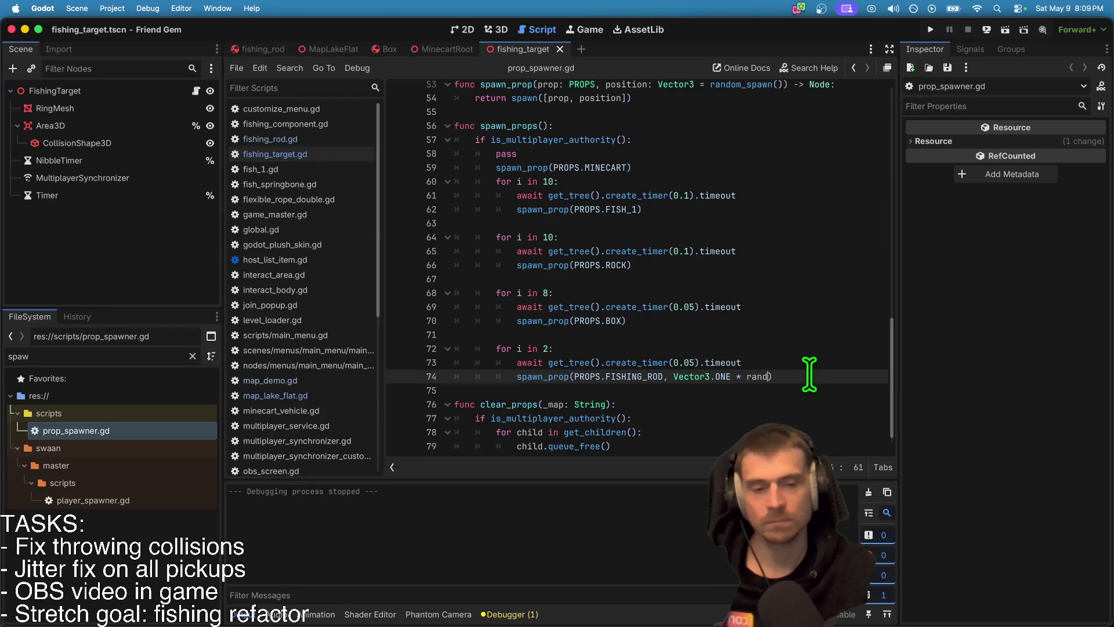
type("i")
key("Return")
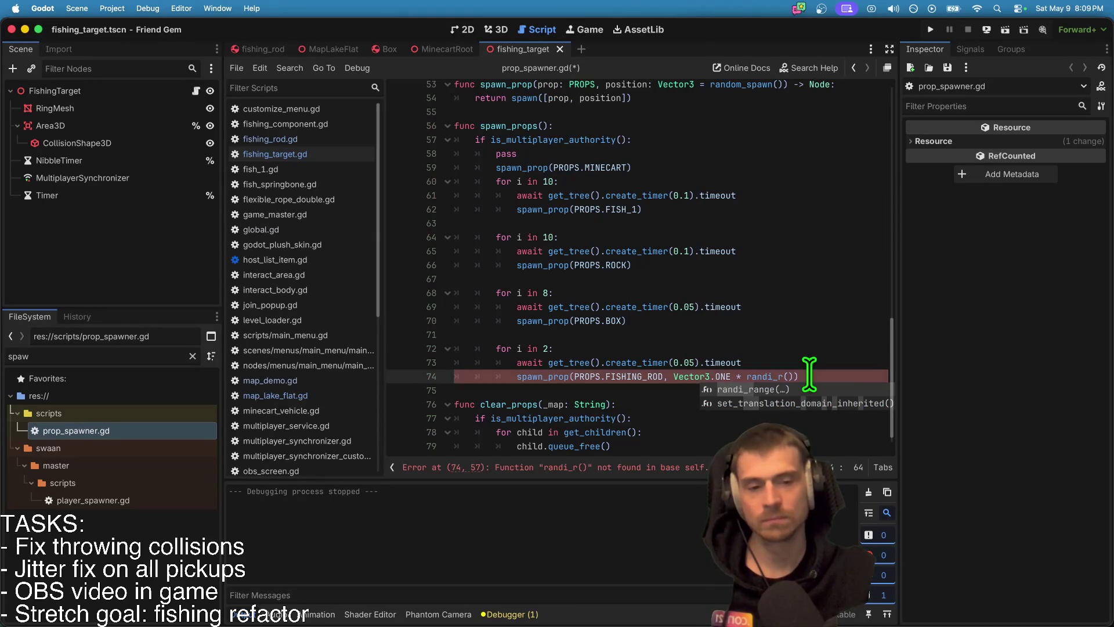
key("Return")
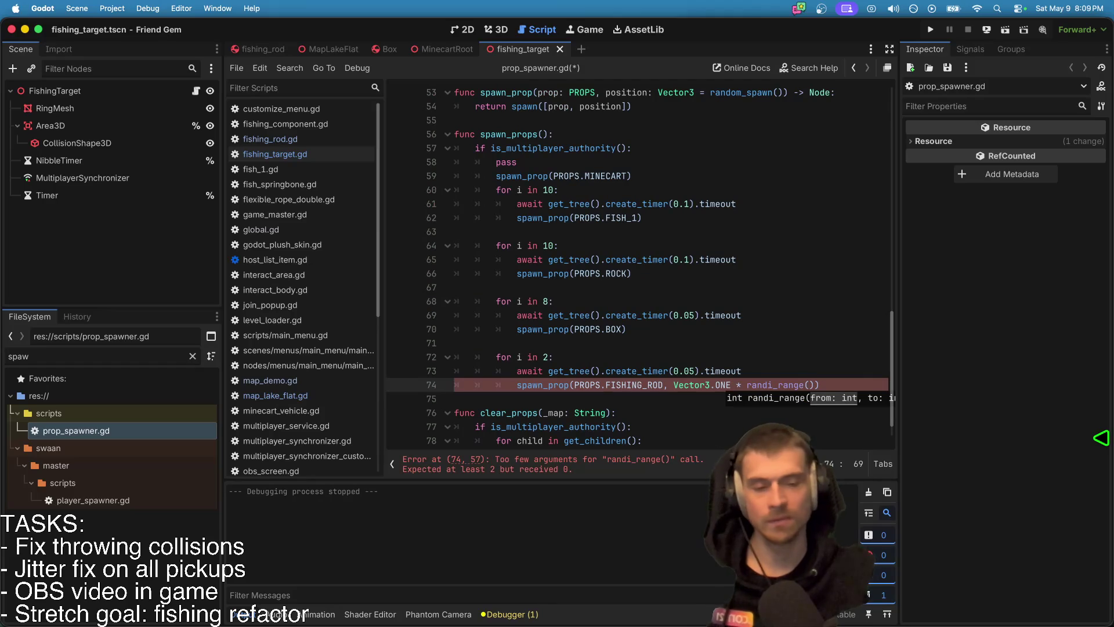
key("BackSpace")
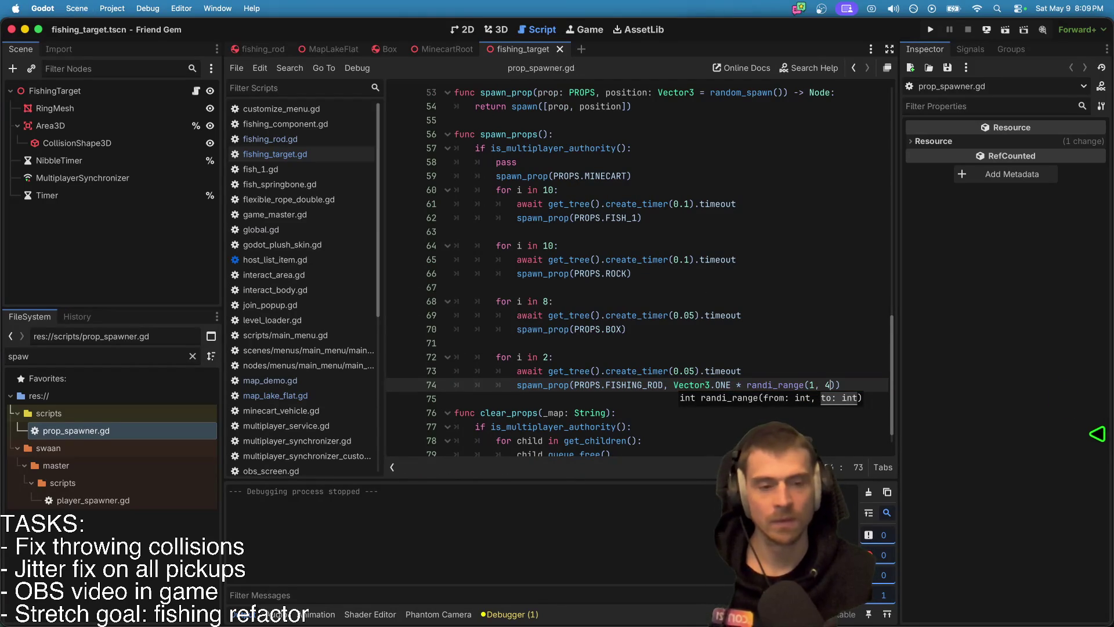
key("super+b")
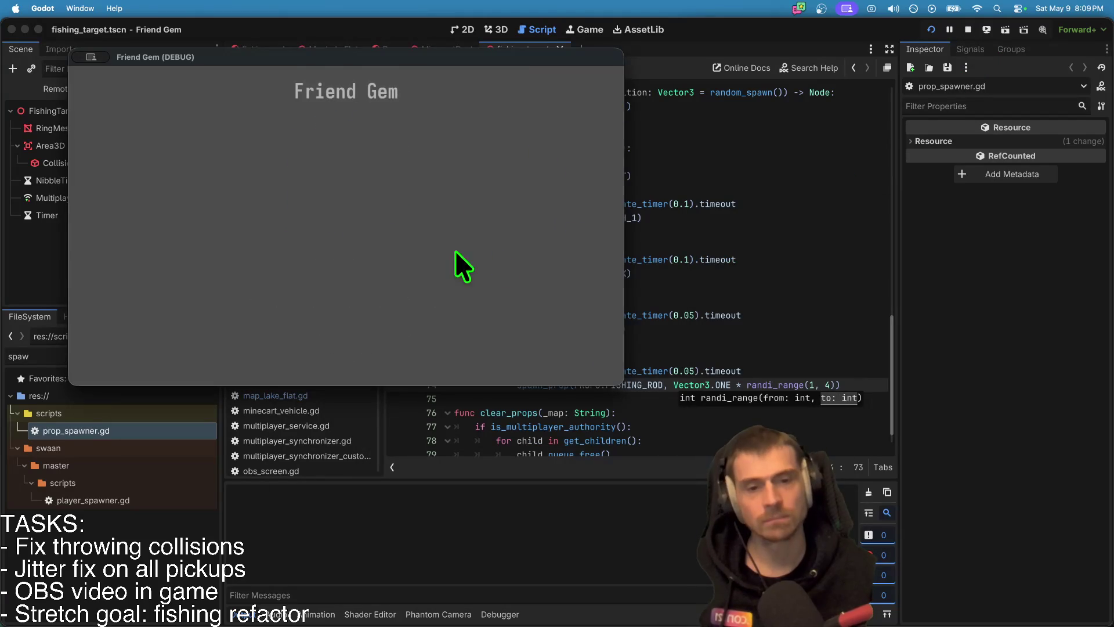
Step: Change the fish spawn loop to 'for i in 5:' and relaunch the game
left_click(667, 289)
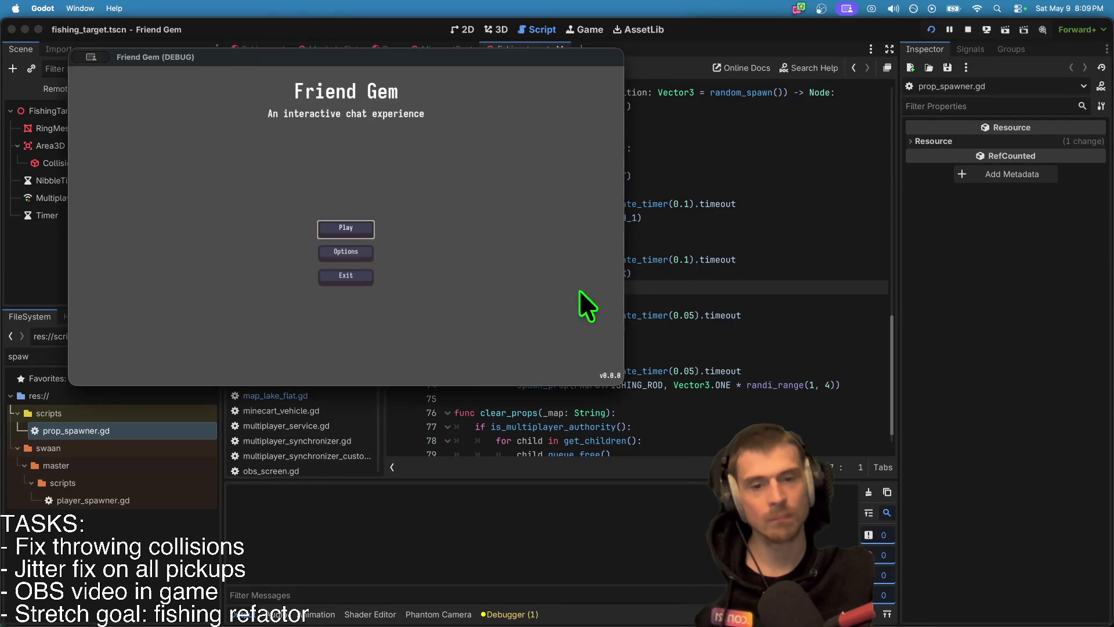
left_click(634, 229)
left_click(570, 191)
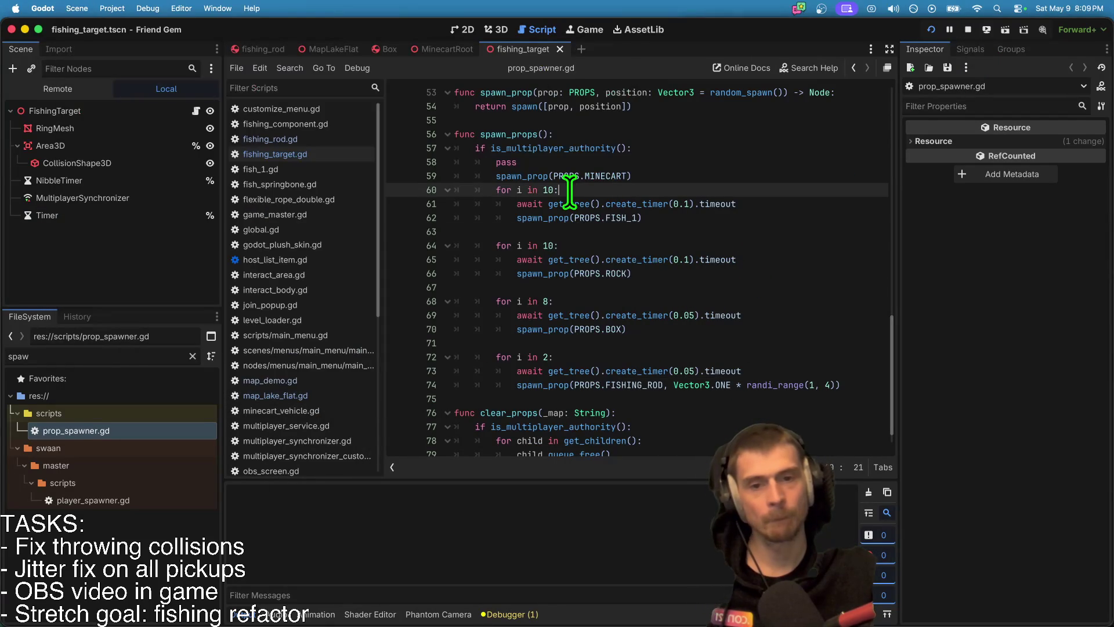
key("super+b")
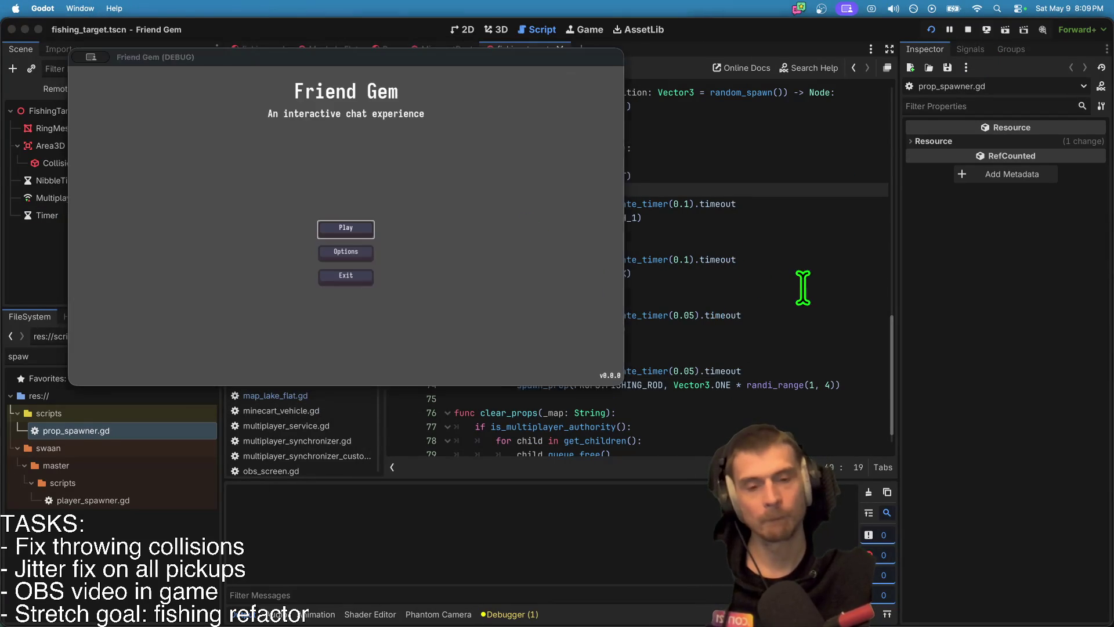
Step: Set the box spawn loop count to 7, relaunch, and open the game's Play menu
left_click(812, 290)
left_click(770, 300)
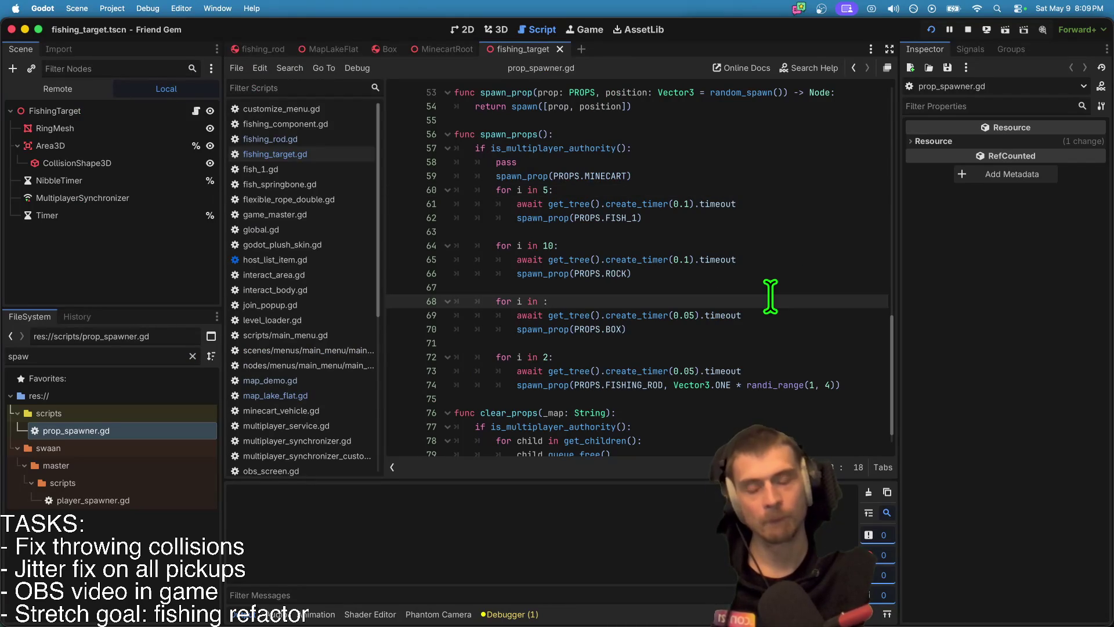
key("super+b")
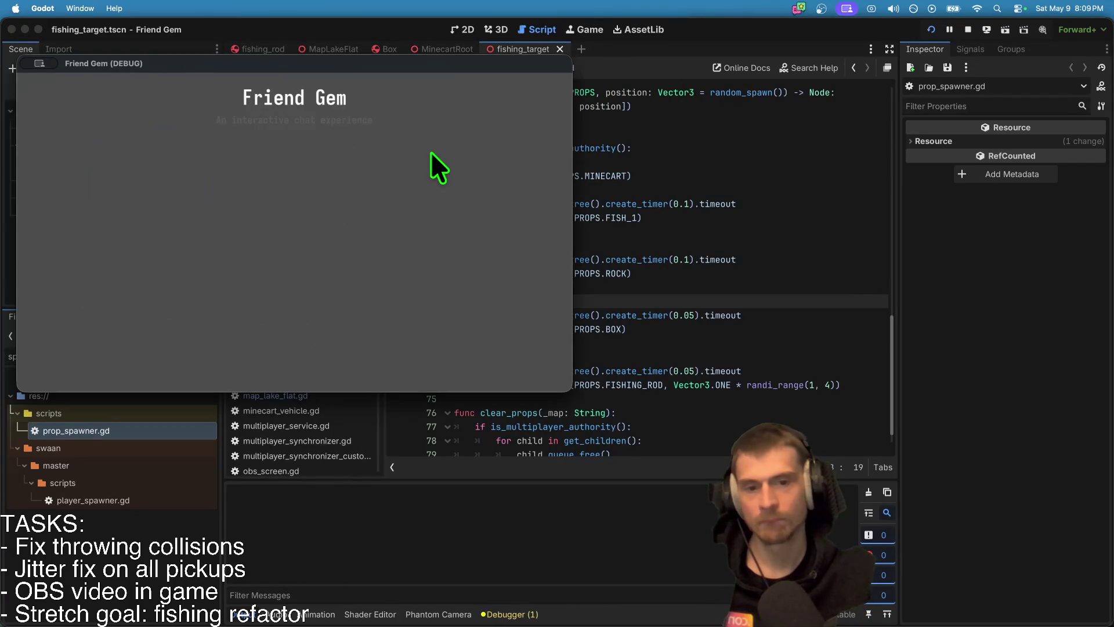
left_click(298, 234)
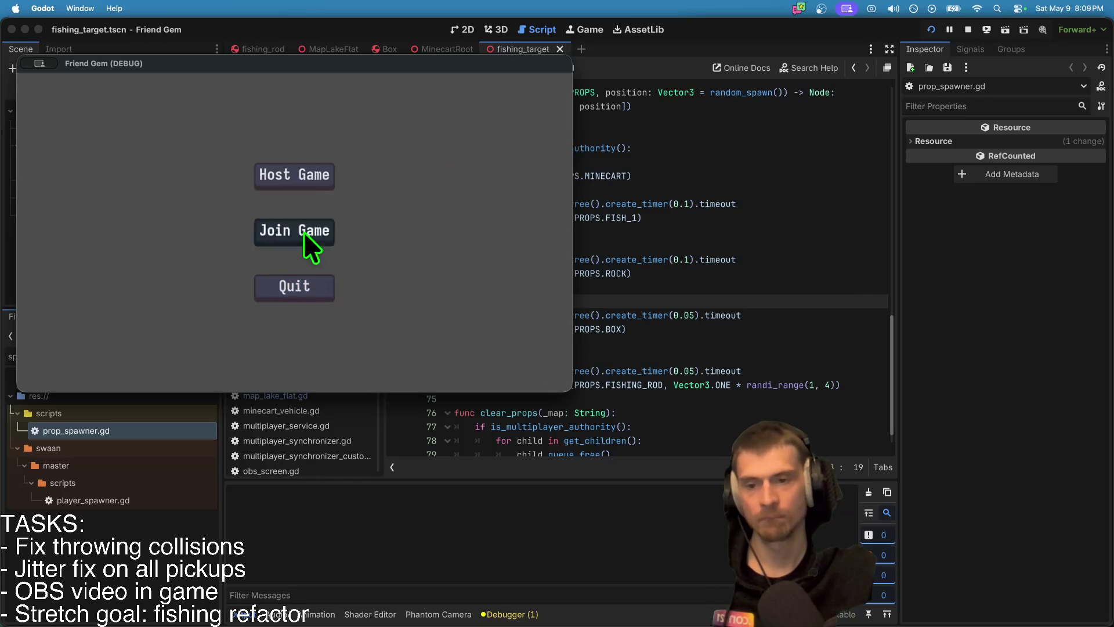
Step: Join the listed host, pick up the crate, walk it to the lake shore, then quit the game
left_click(304, 230)
left_click(376, 160)
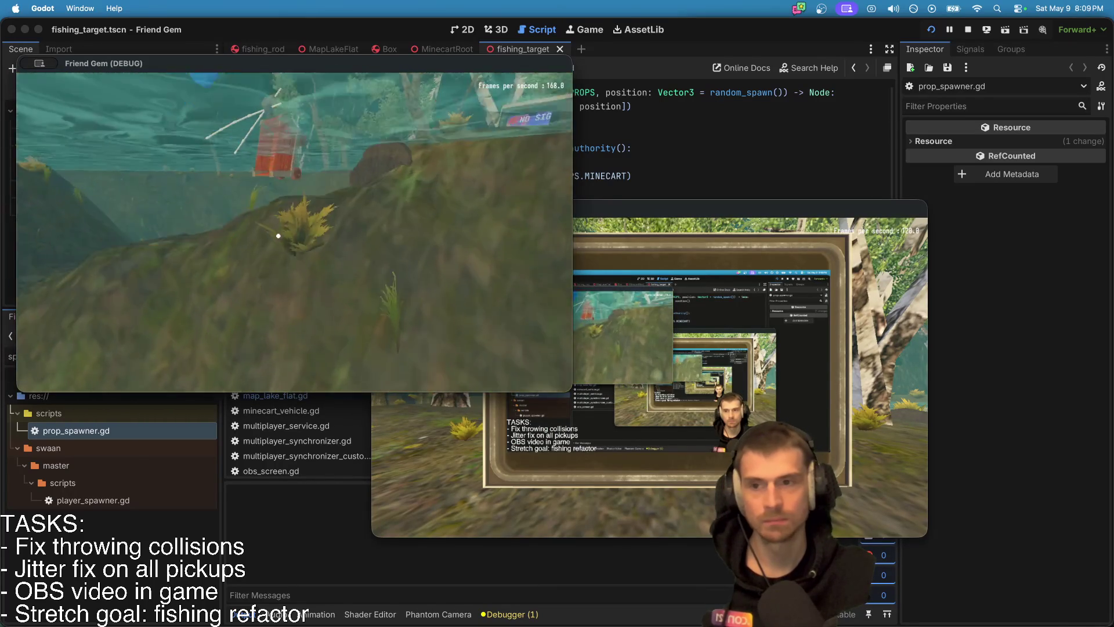
key("e")
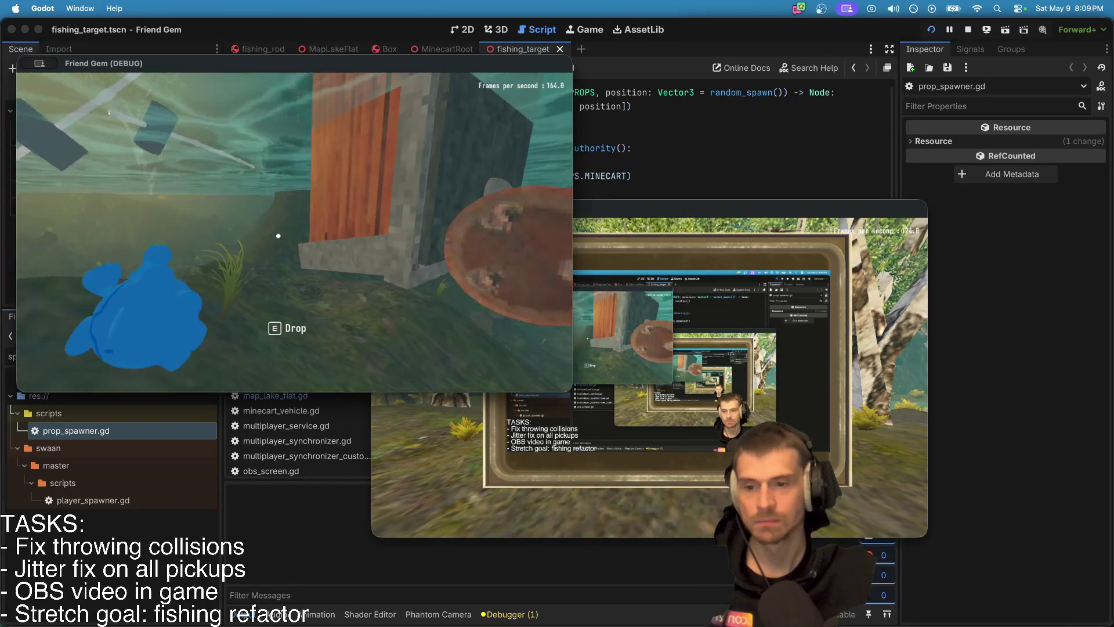
key("w")
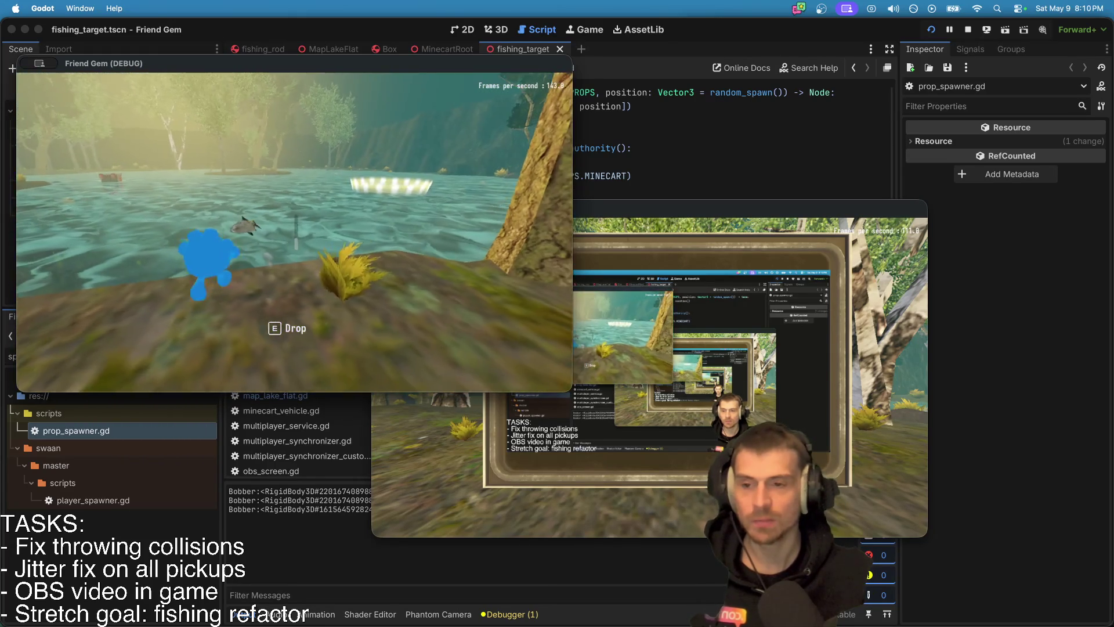
key("e")
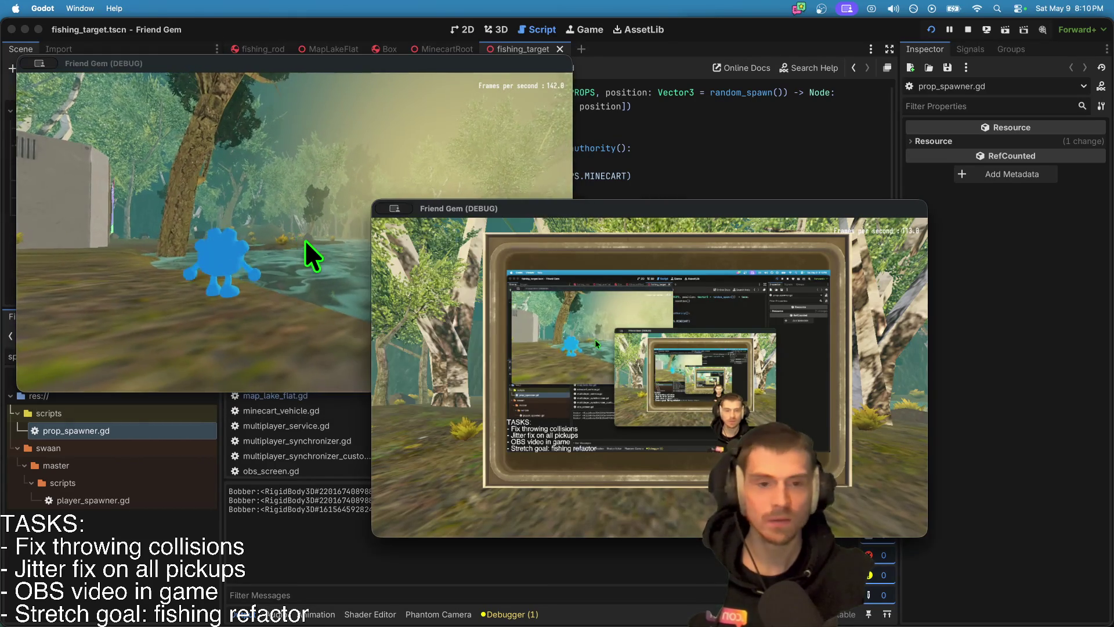
key("super+q")
key("super+s")
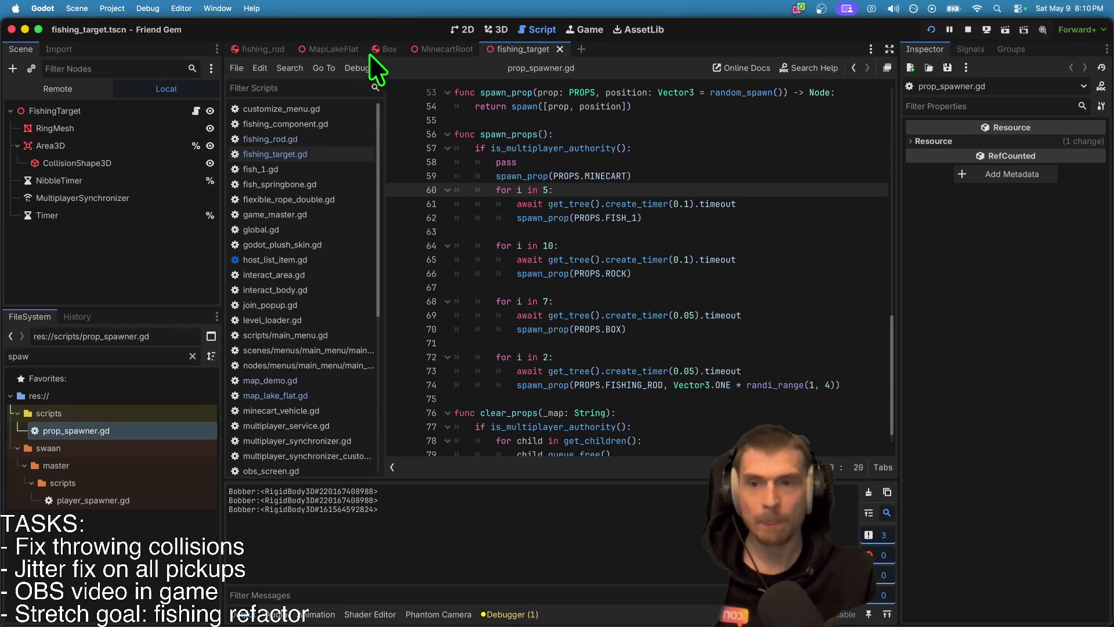
Step: Stop the game, open the fishing_rod scene, and check the Firefox forum thread, Discord and Twitch before returning
left_click(971, 30)
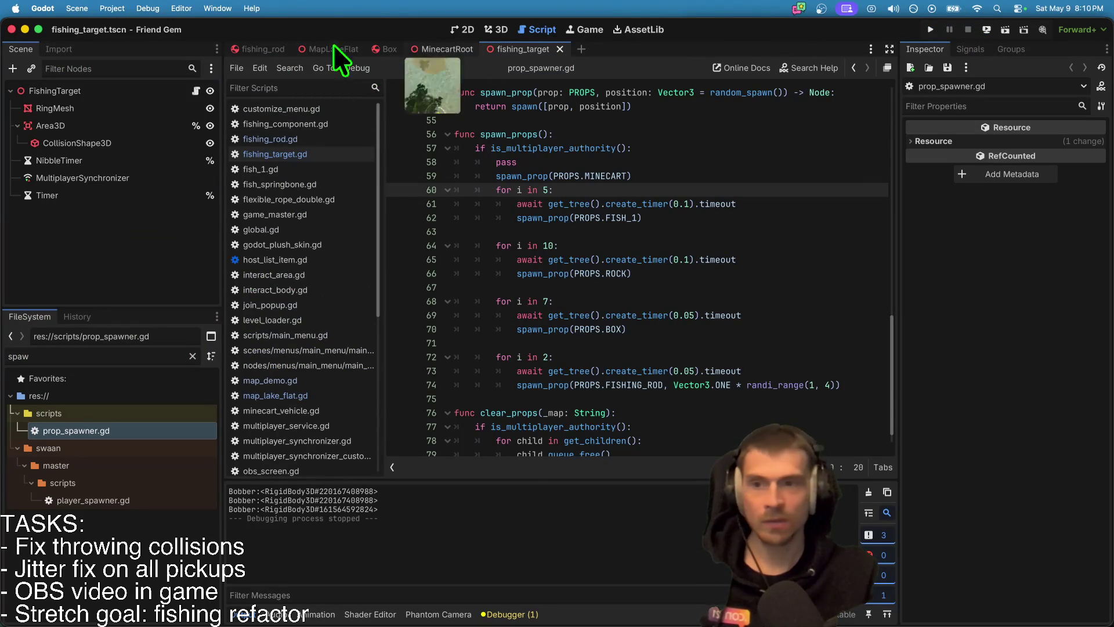
left_click(241, 49)
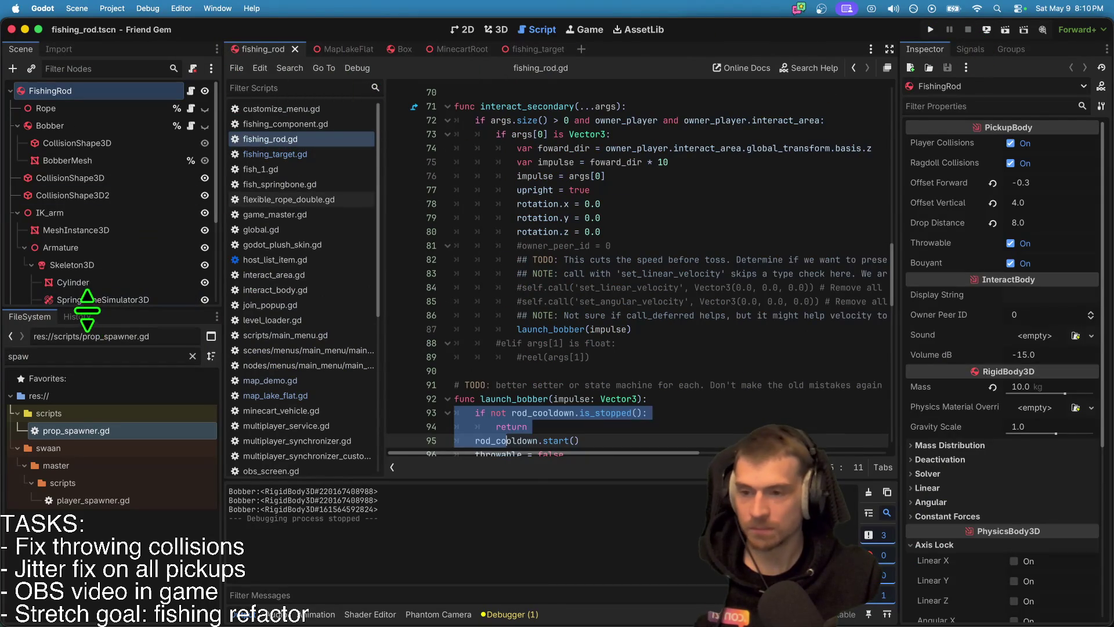
key("super+Tab")
key("super+Tab")
key("super+Tab")
key("super+Tab")
key("super+Tab")
key("super+Tab")
key("super+Tab")
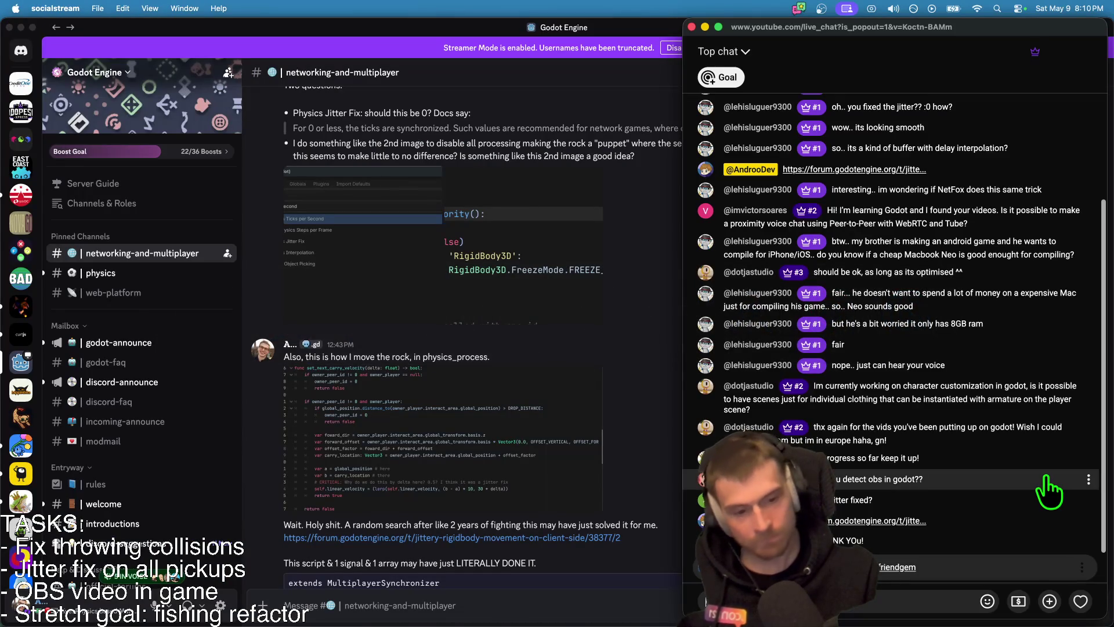
key("super+Tab")
key("super+Tab")
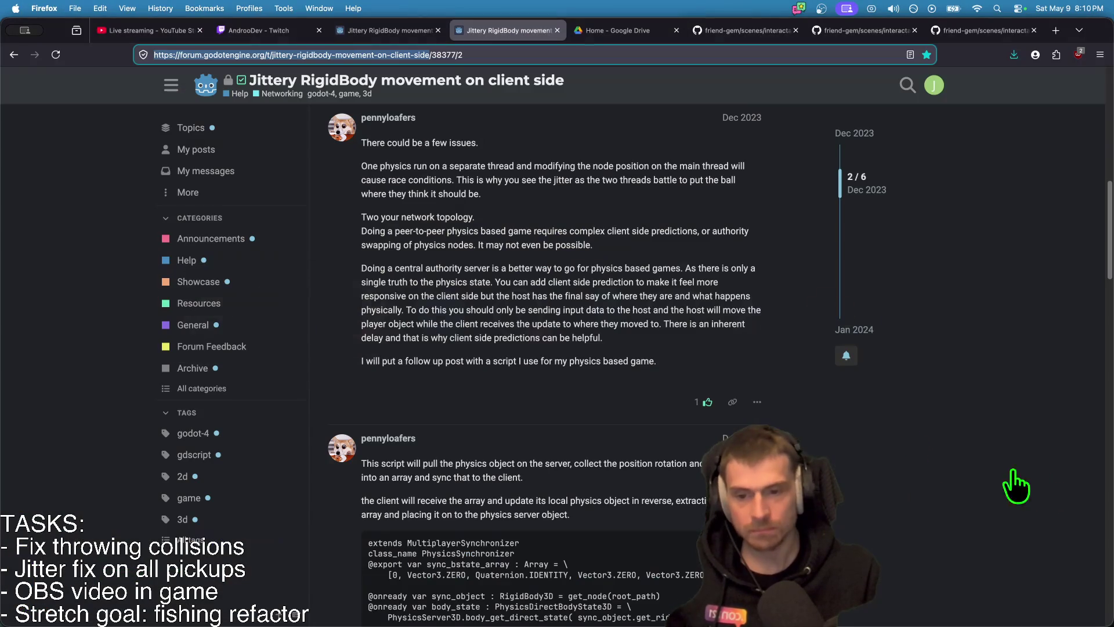
left_click(283, 26)
key("super+Tab")
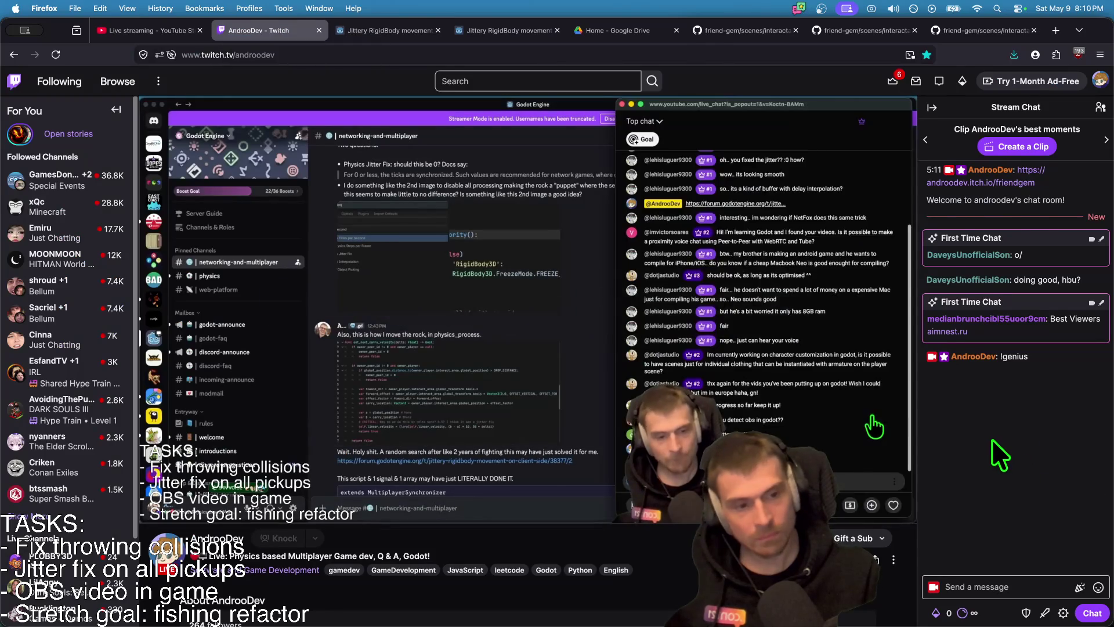
key("super+Tab")
key("super+Tab")
key("super+Tab")
key("super+Tab")
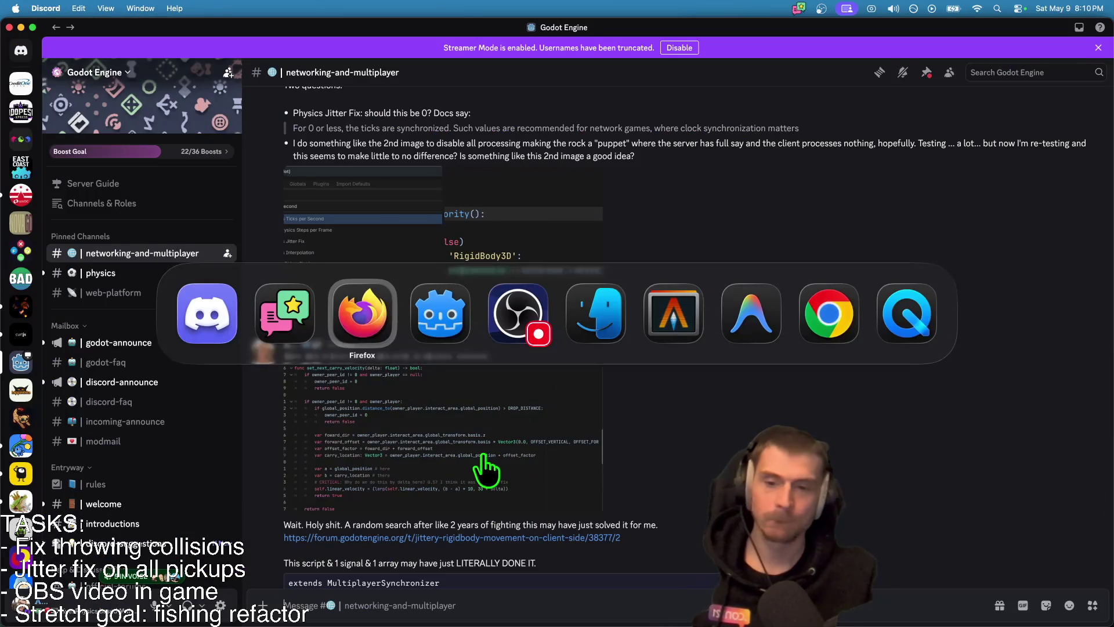
key("super+Tab")
key("super+Tab")
key("super+Tab")
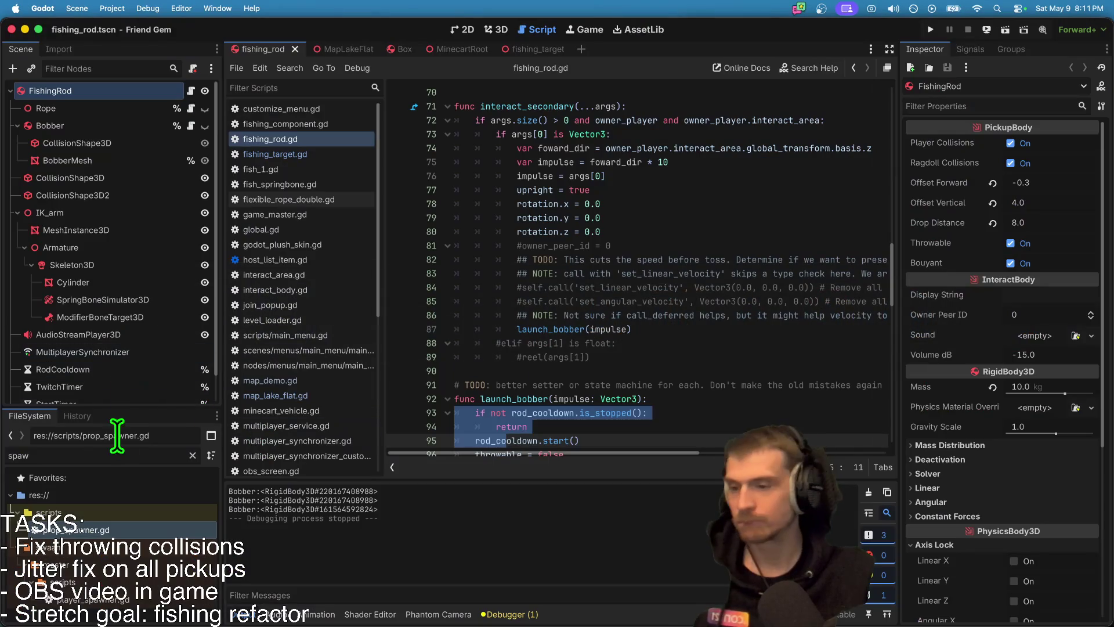
Step: Remove FishingRod:position and FishingRod:rotation from the MultiplayerSynchronizer's replication list
mouse_move(121, 411)
left_mouse_down()
mouse_move(118, 537)
mouse_move(119, 451)
left_mouse_up()
left_click(114, 420)
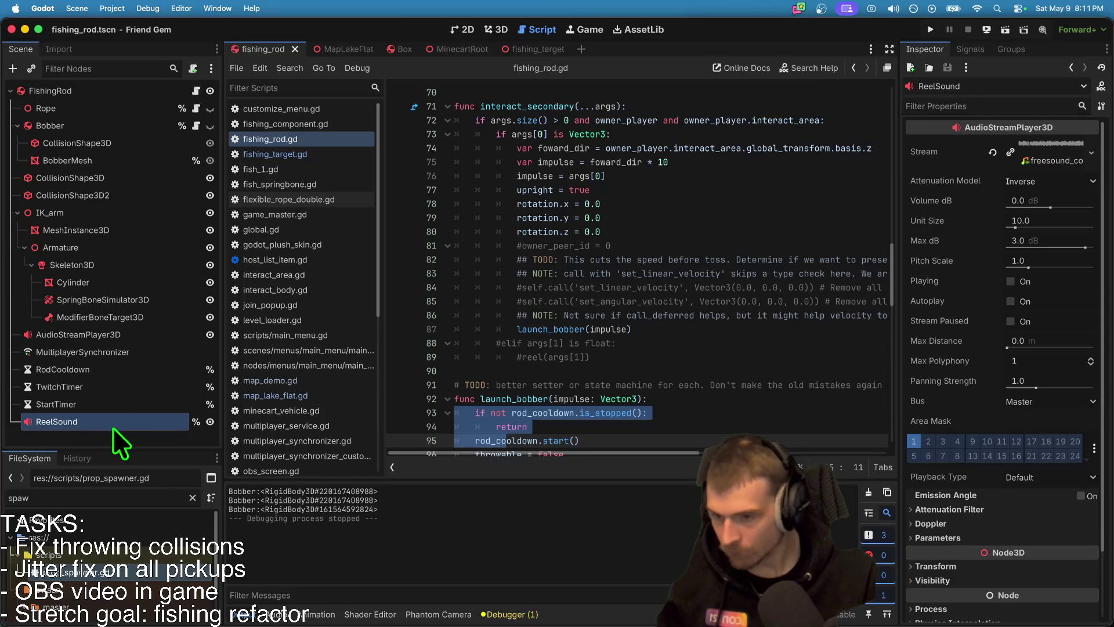
left_click(110, 344)
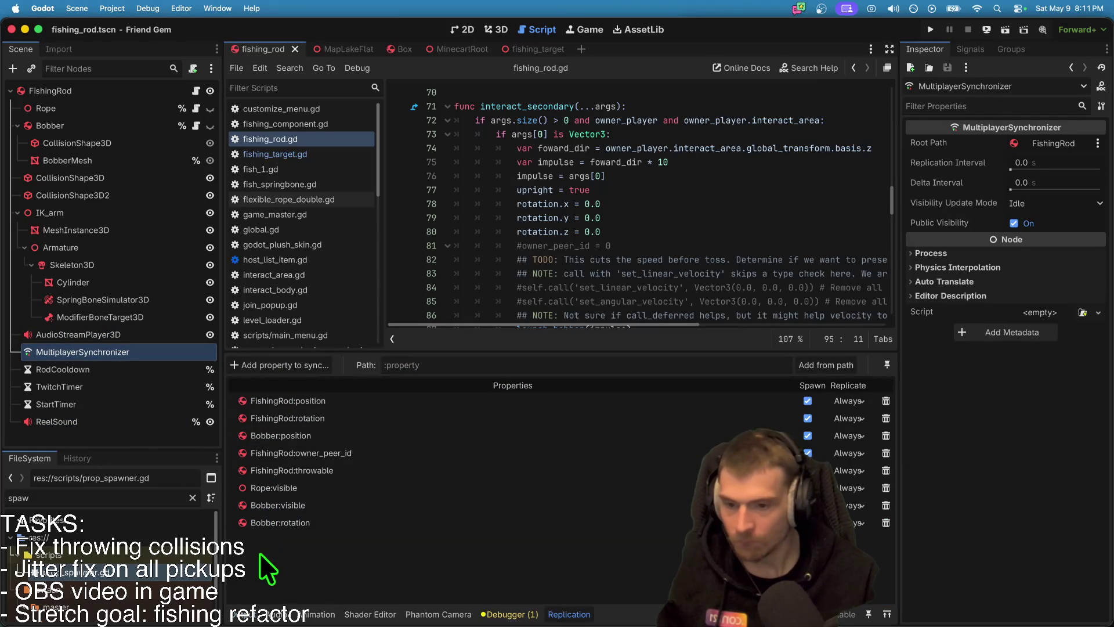
left_click(889, 397)
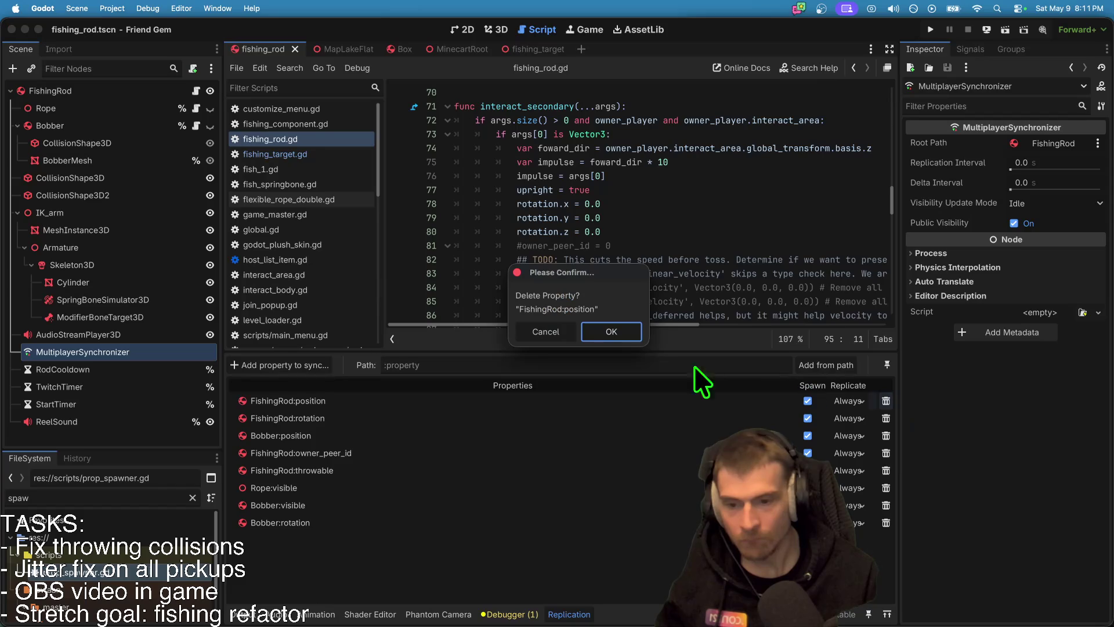
left_click(609, 331)
left_click(886, 400)
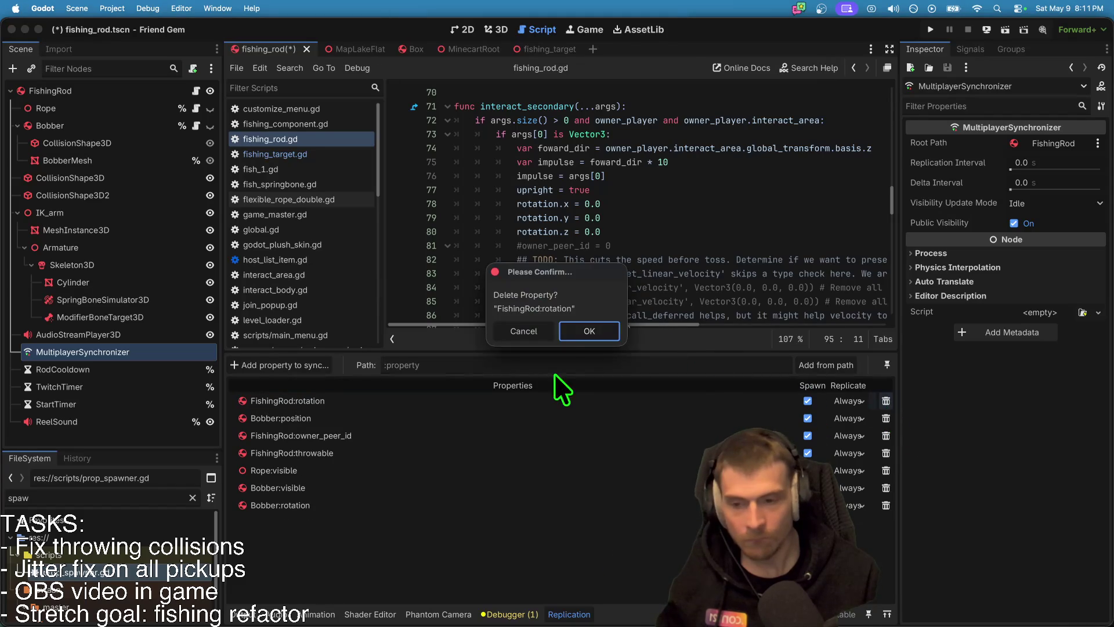
left_click(590, 331)
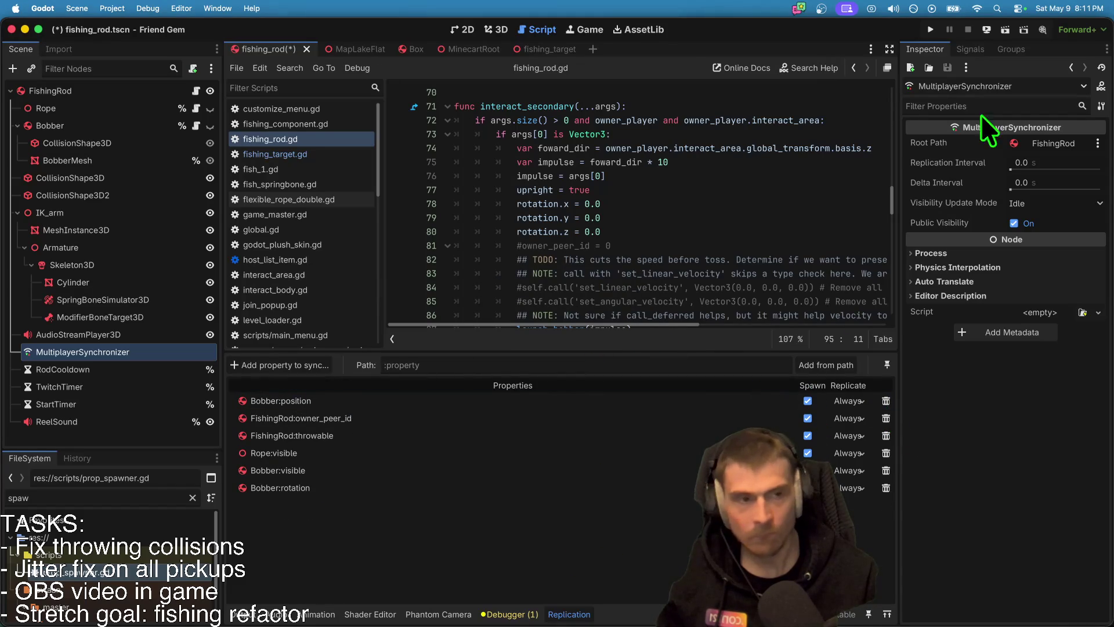
Step: Reselect the MultiplayerSynchronizer and save the fishing_rod scene
left_click(95, 90)
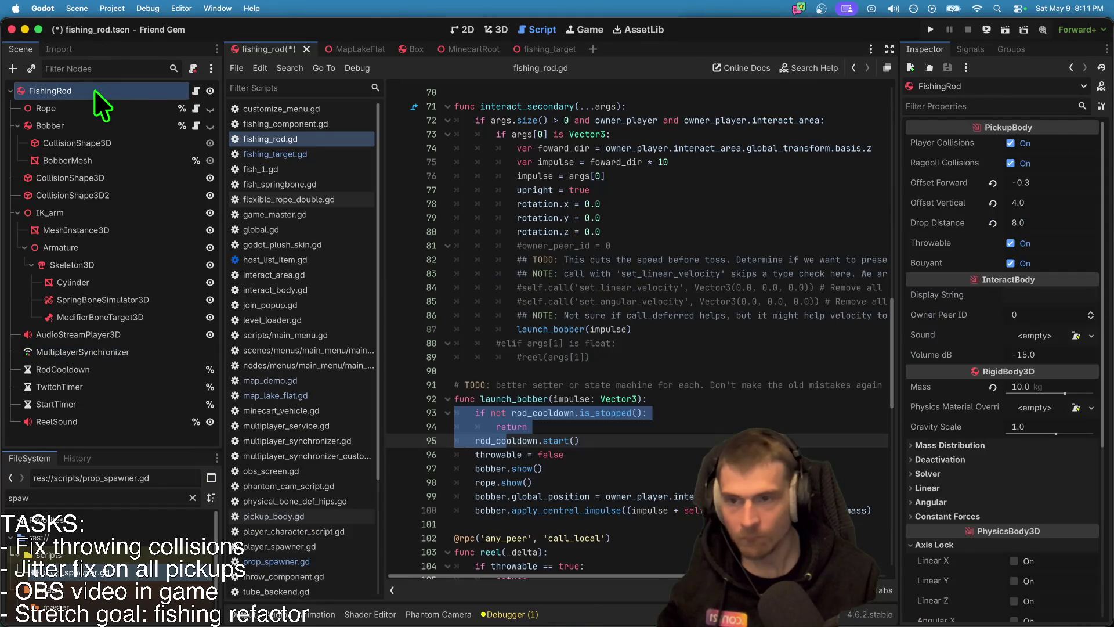
left_click(75, 440)
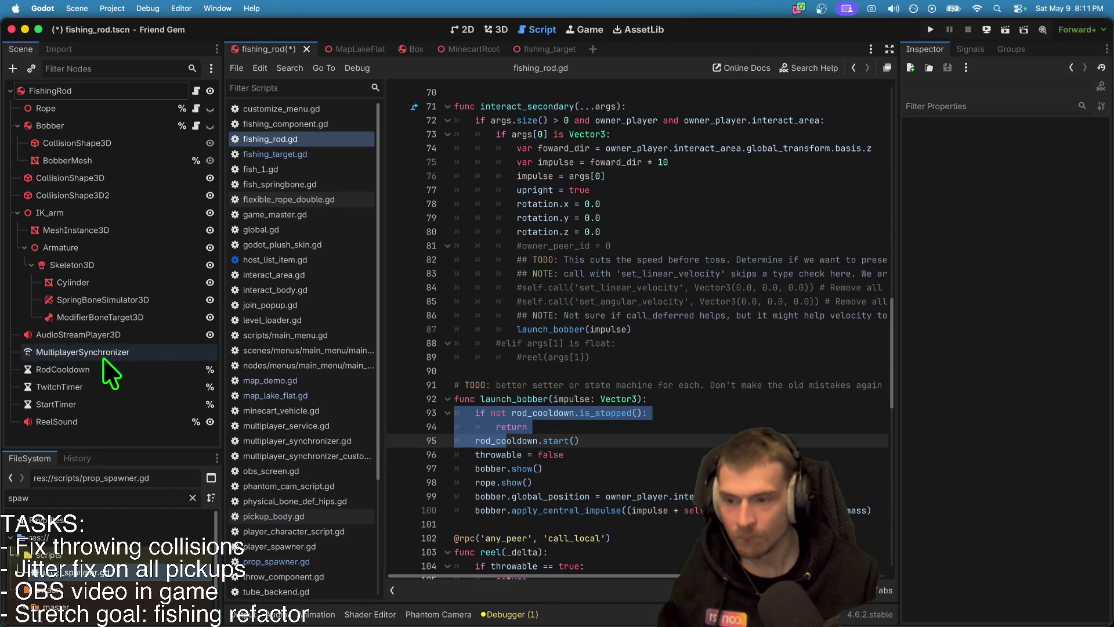
left_click(106, 352)
left_click(280, 364)
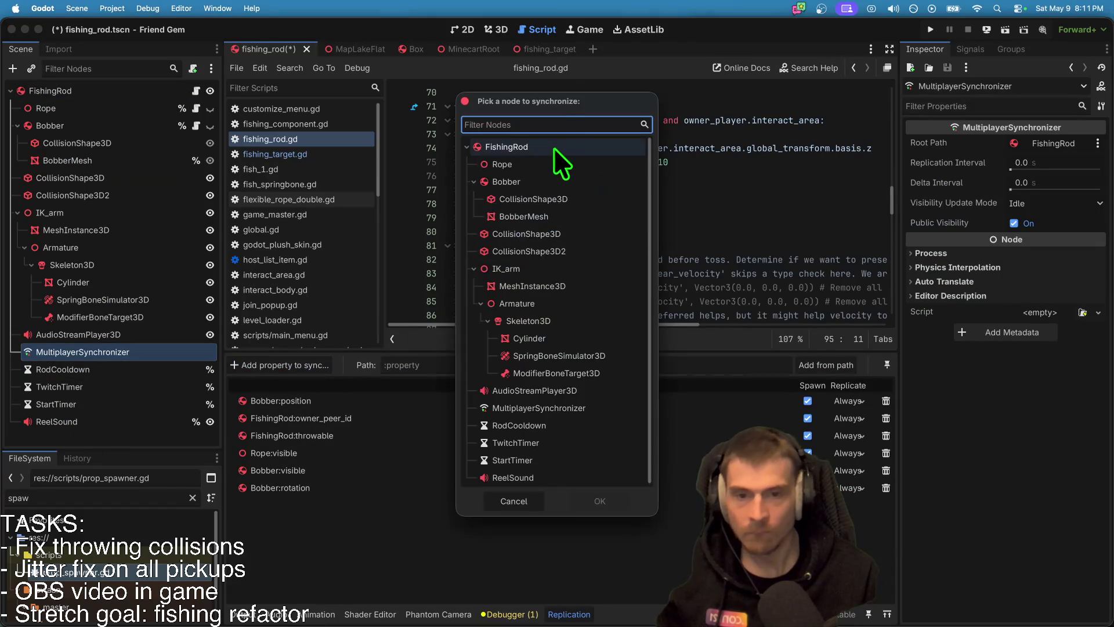
key("Escape")
key("ctrl+s")
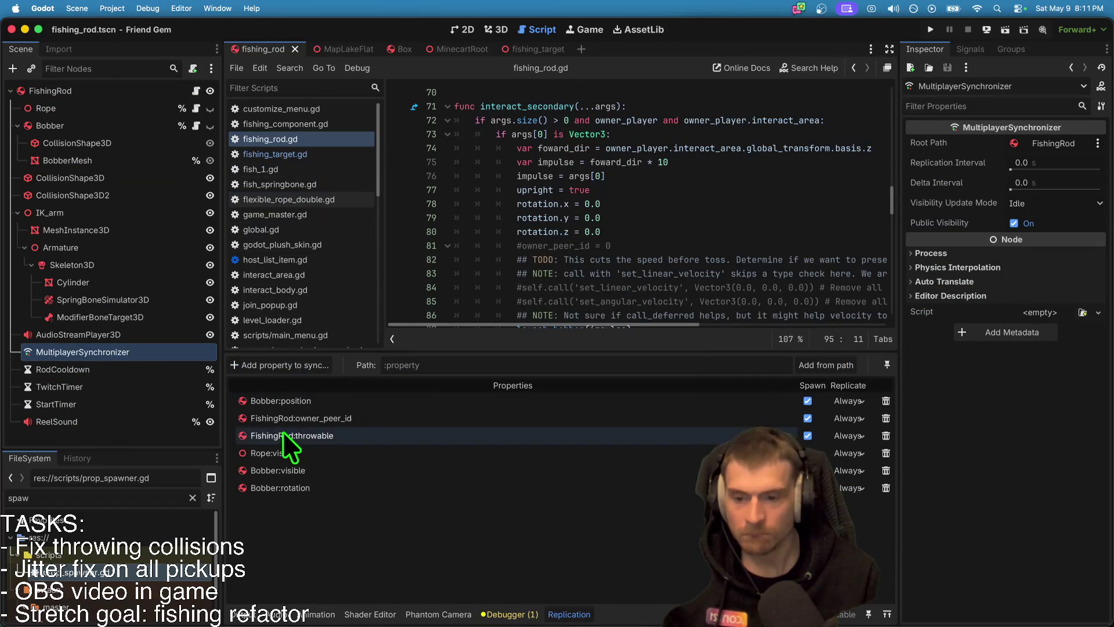
left_click(262, 365)
Step: Attach the existing components/multiplayer_synchronizer_custom.gd script to the MultiplayerSynchronizer node
key("Escape")
right_click(137, 347)
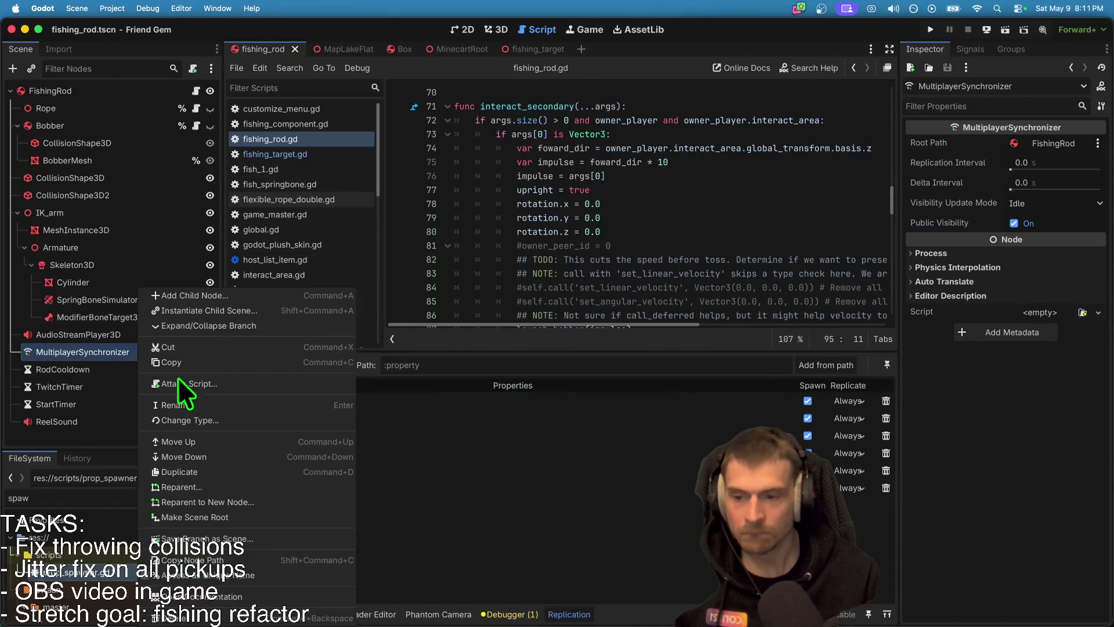
left_click(218, 384)
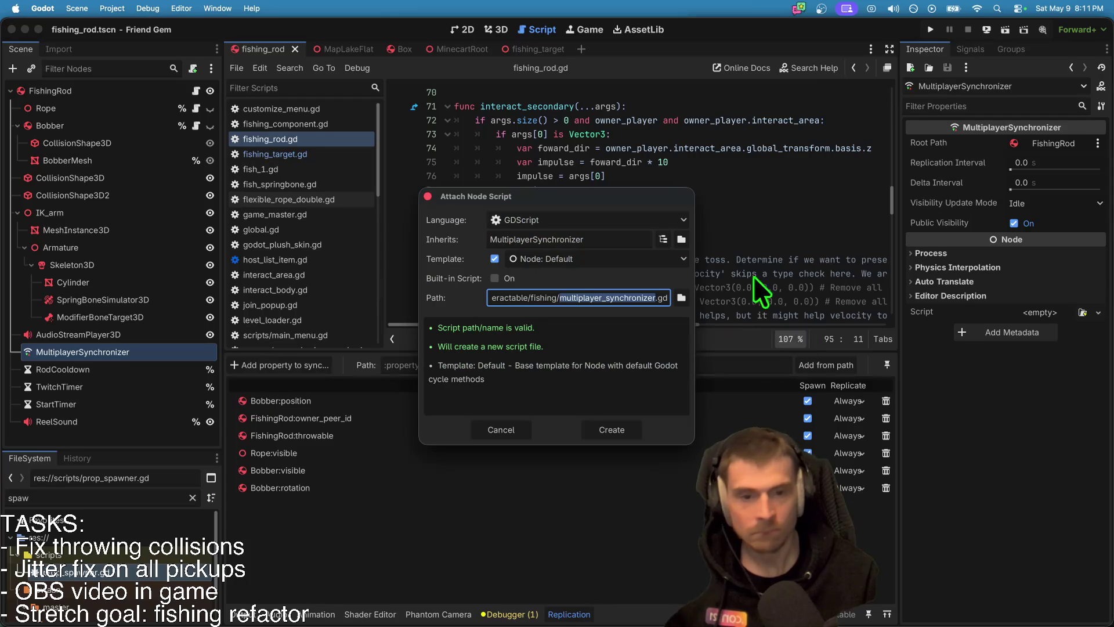
left_click(681, 298)
left_click(311, 338)
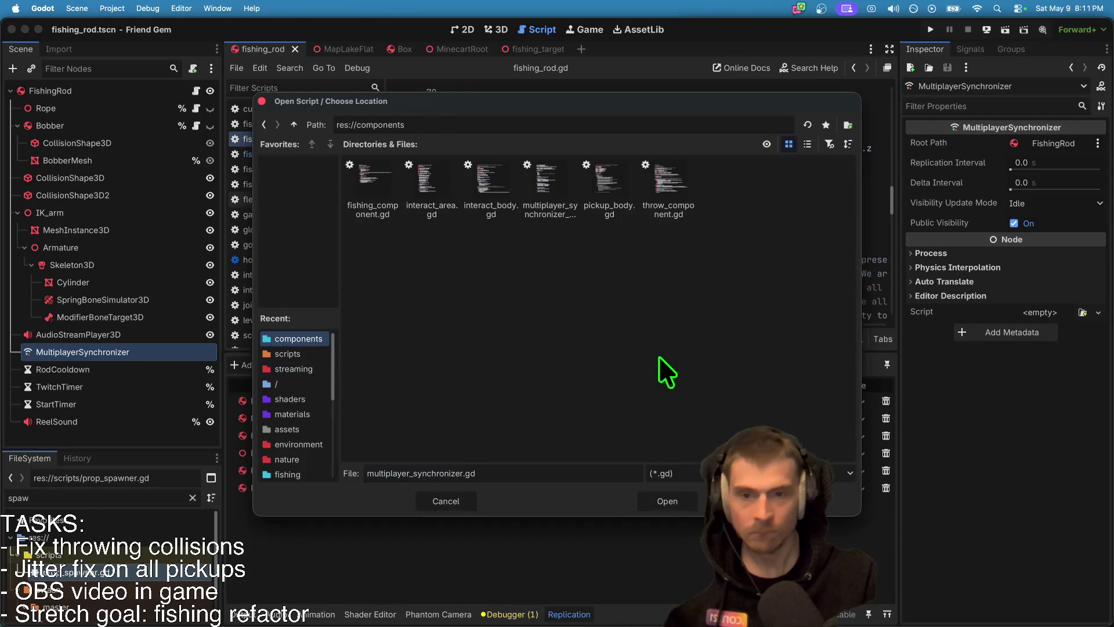
left_click(375, 197)
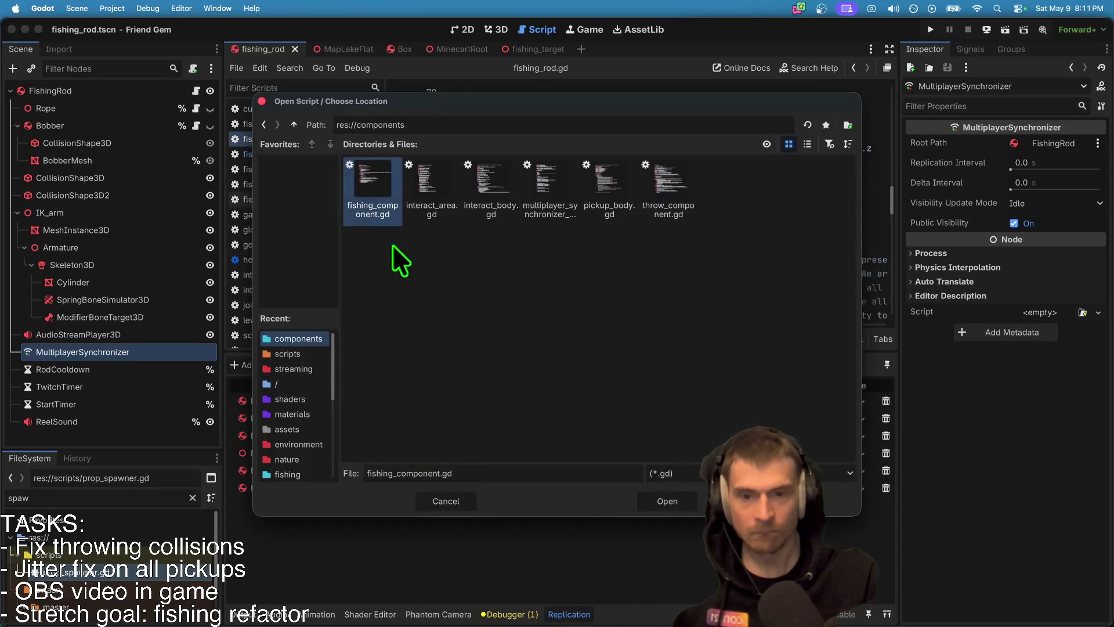
left_click(551, 209)
left_click(668, 501)
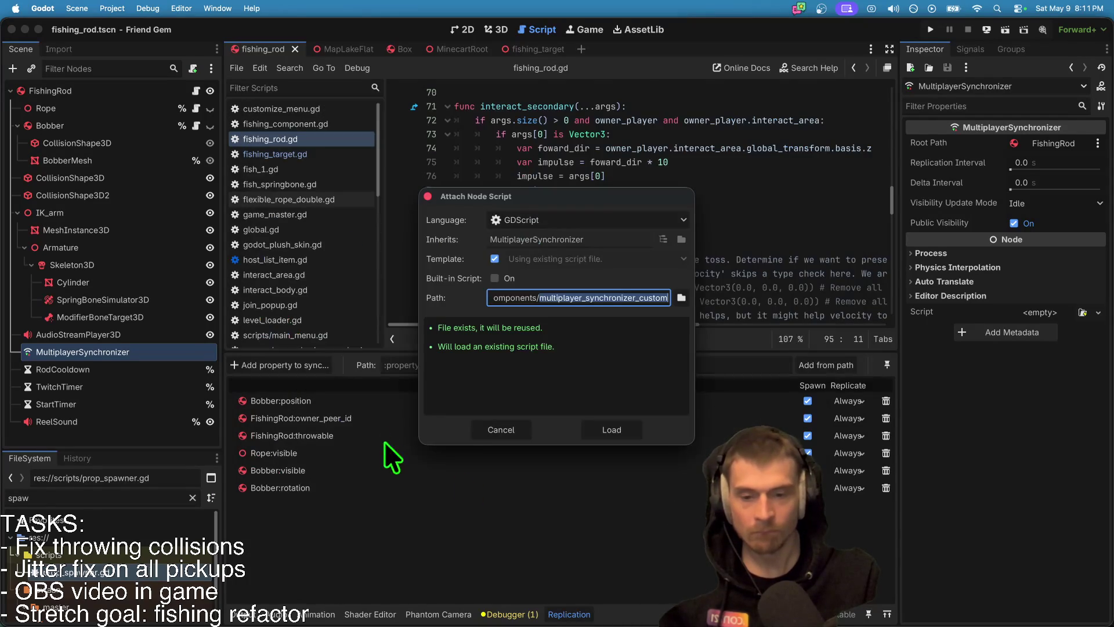
left_click(583, 423)
Step: Add the synchronizer's sync_bstate_array property to replication and save the scene
left_click(323, 365)
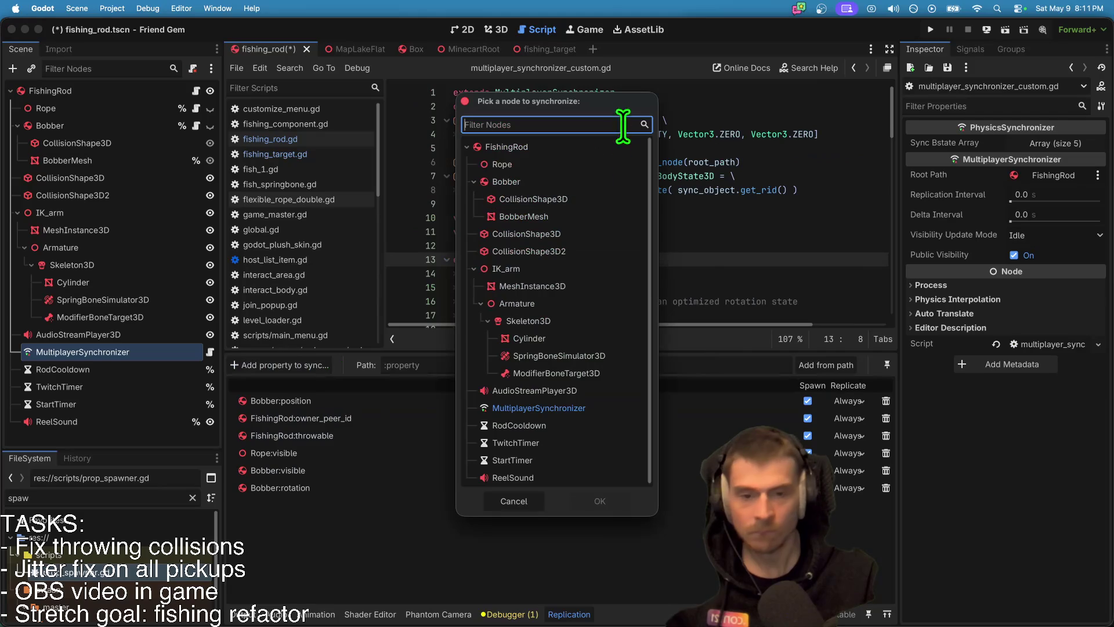
left_click(565, 409)
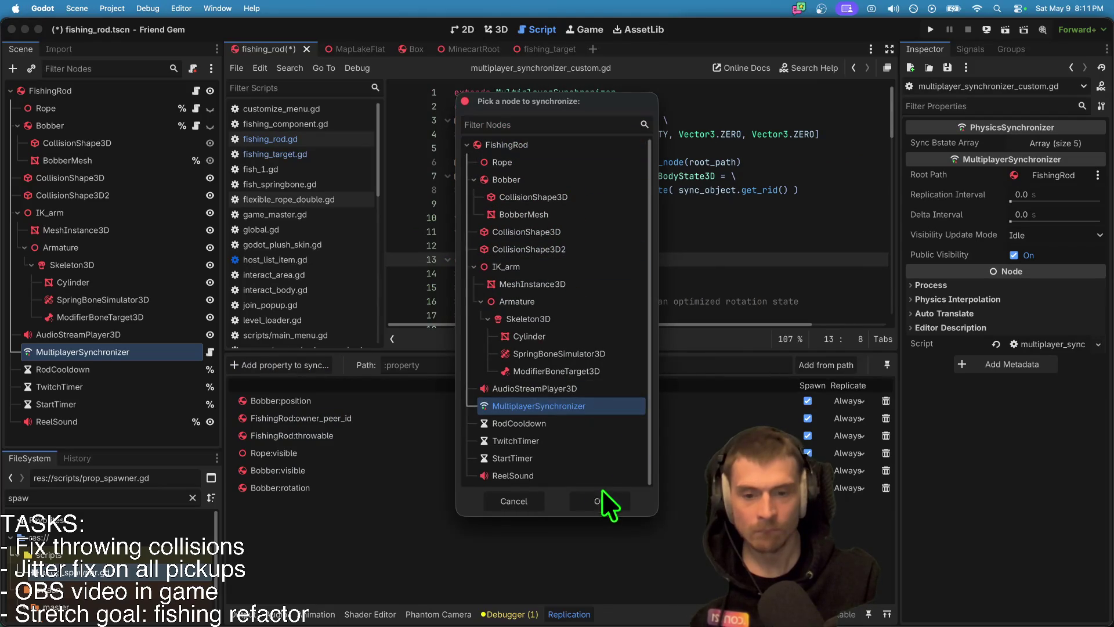
left_click(601, 500)
left_click(380, 216)
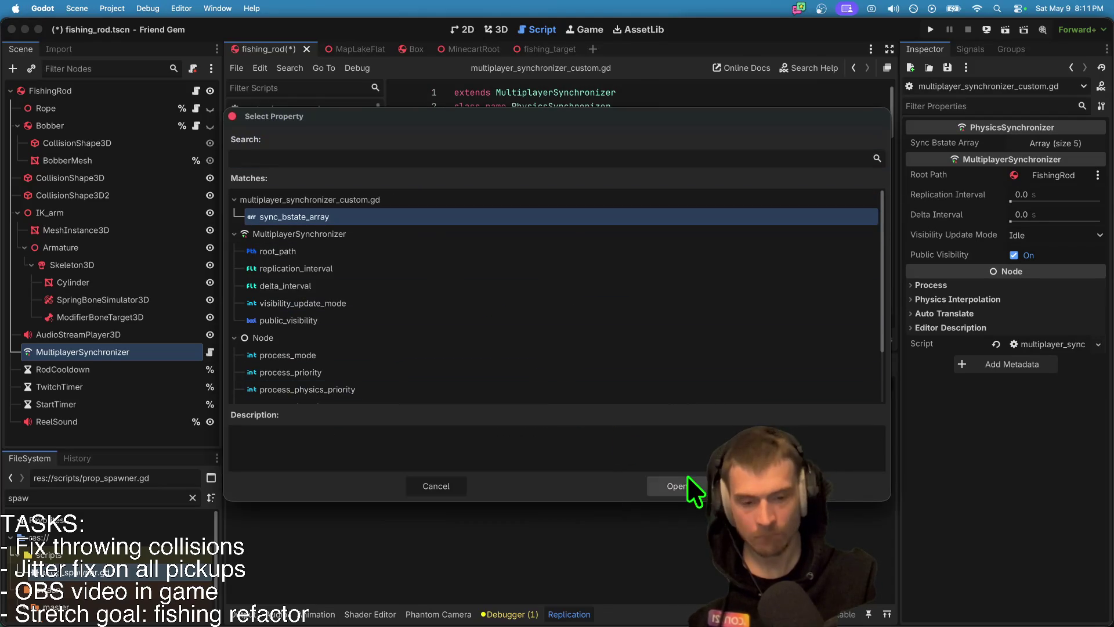
left_click(685, 486)
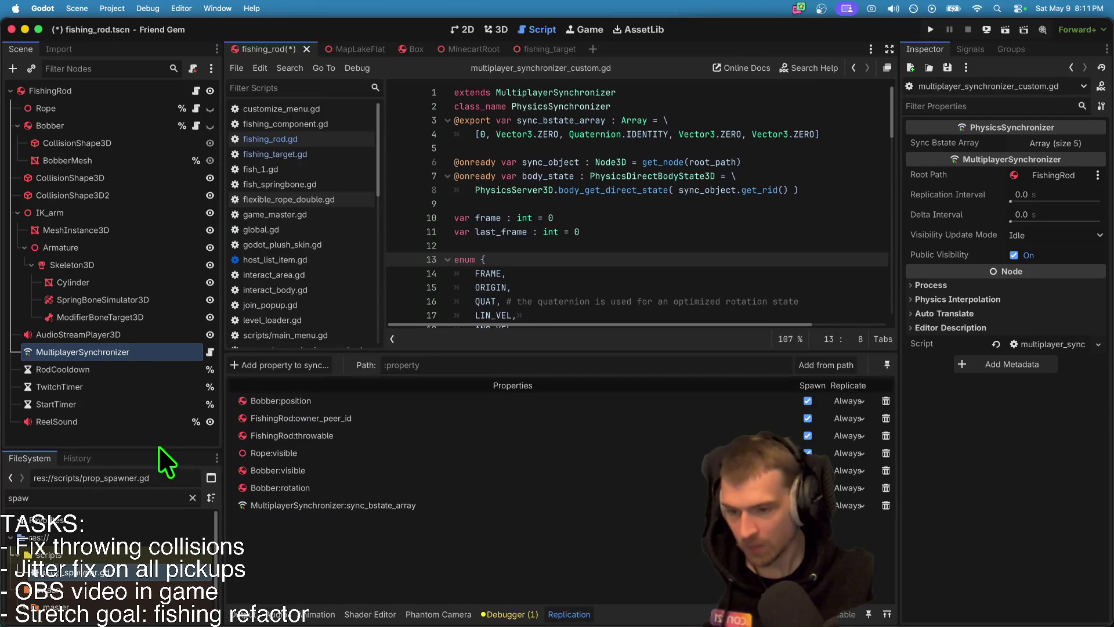
left_click_drag(159, 450, 153, 497)
left_click(151, 471)
key("ctrl+s")
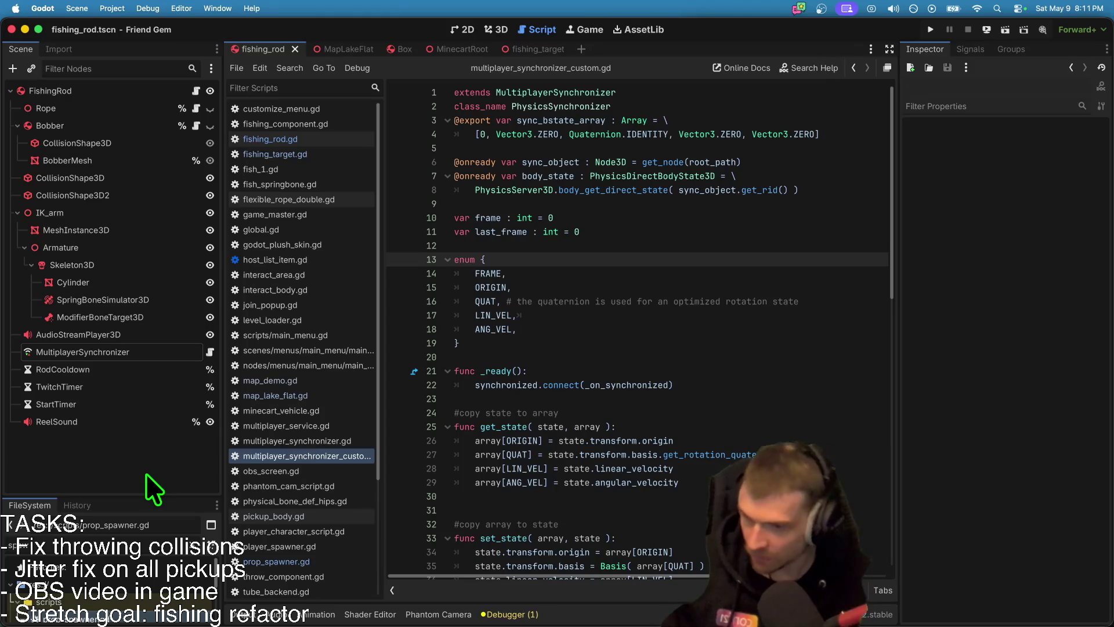
Step: Look over the StartTimer and AudioStreamPlayer3D nodes, then open fishing_rod.gd in the script editor
left_click(141, 405)
left_click(129, 336)
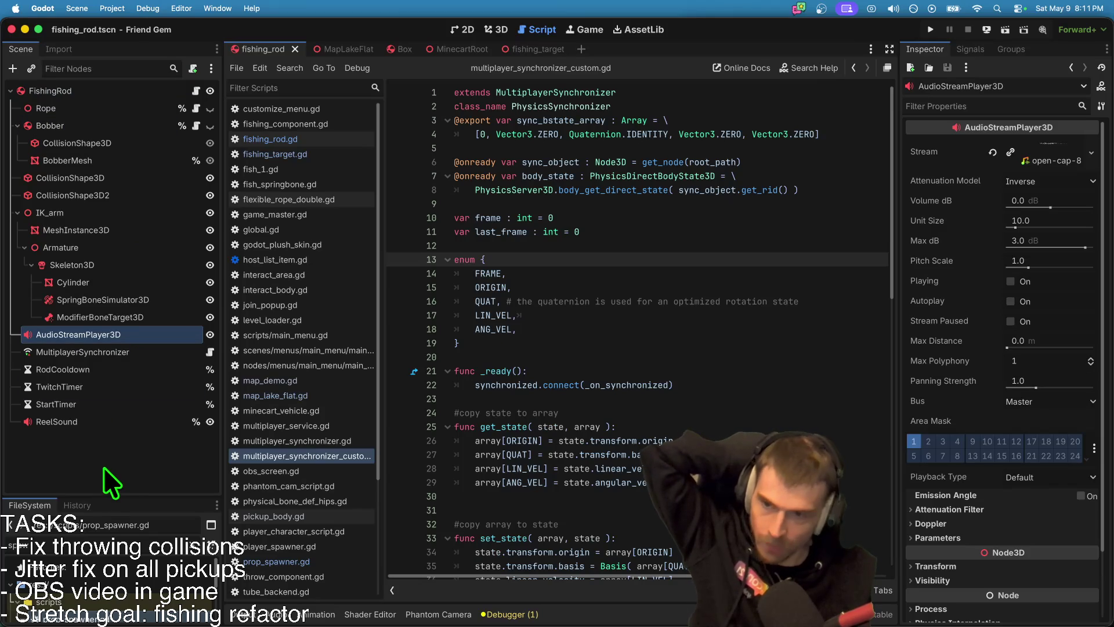
left_click(487, 29)
left_click(545, 29)
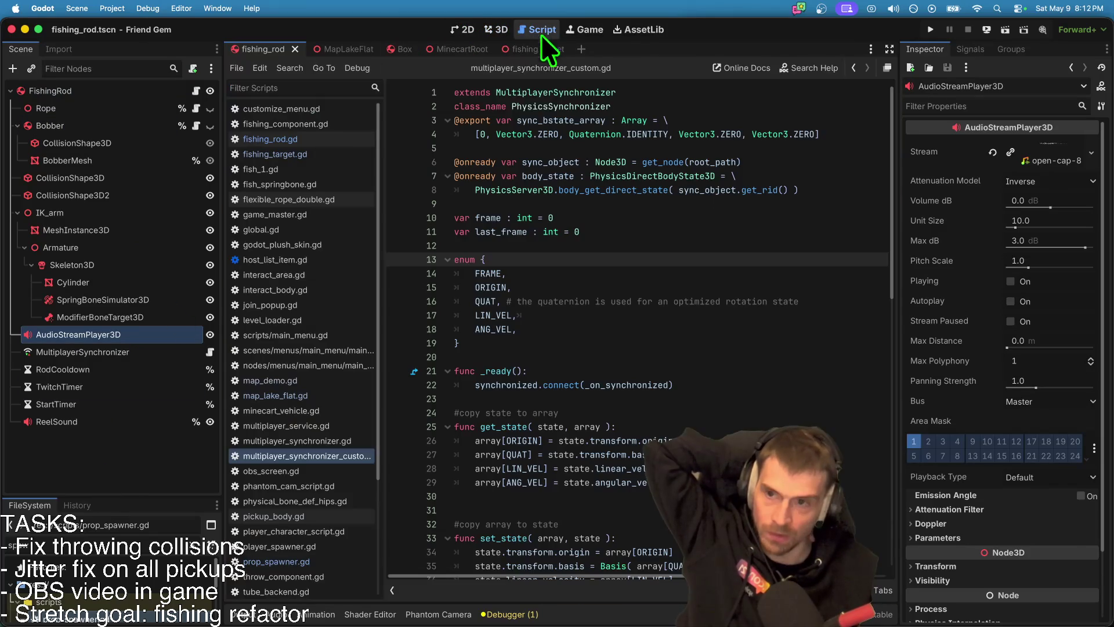
left_click(196, 92)
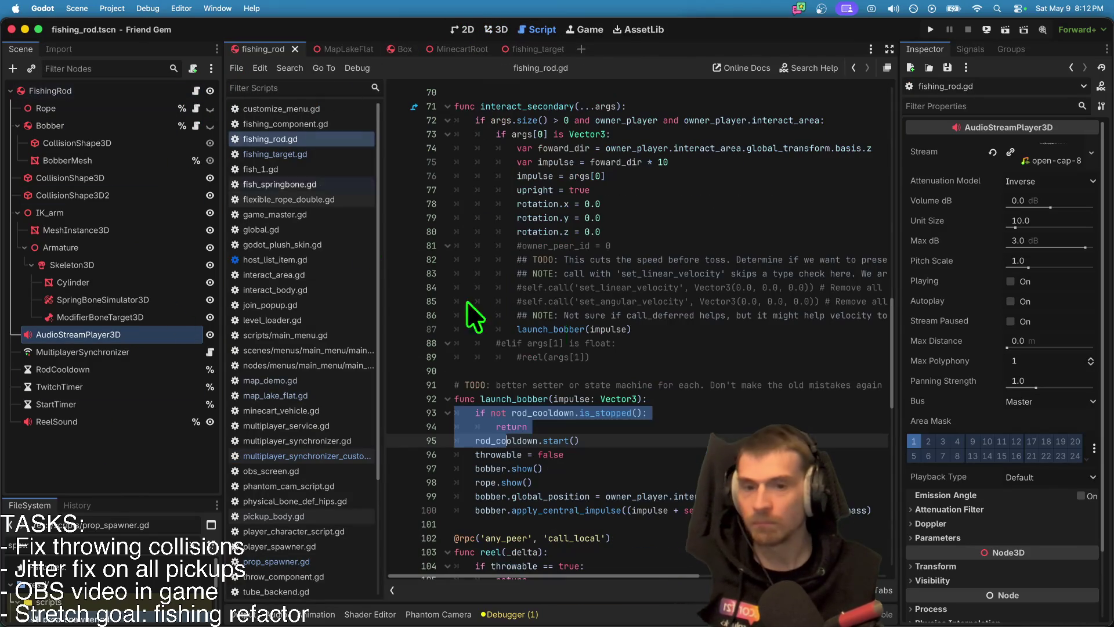
Step: Change the nibble chance in fishing_rod.gd from randi_range(0, 1) to randi_range(0, 4) and save
scroll(691, 320, "down", 9)
scroll(724, 308, "down", 8)
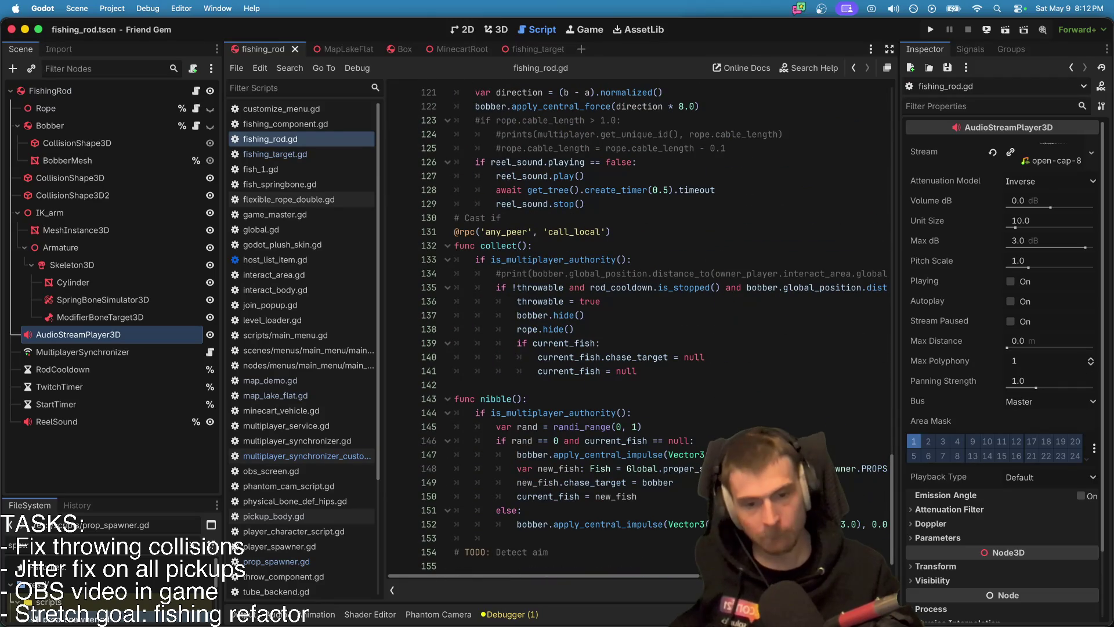
scroll(666, 586, "right", 5)
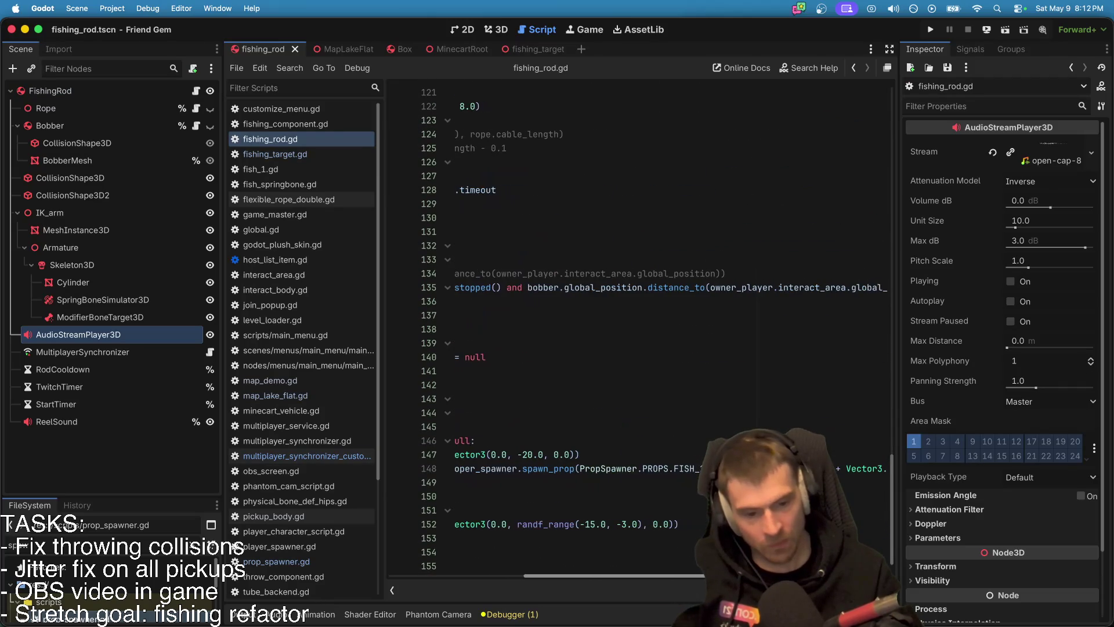
scroll(621, 575, "left", 5)
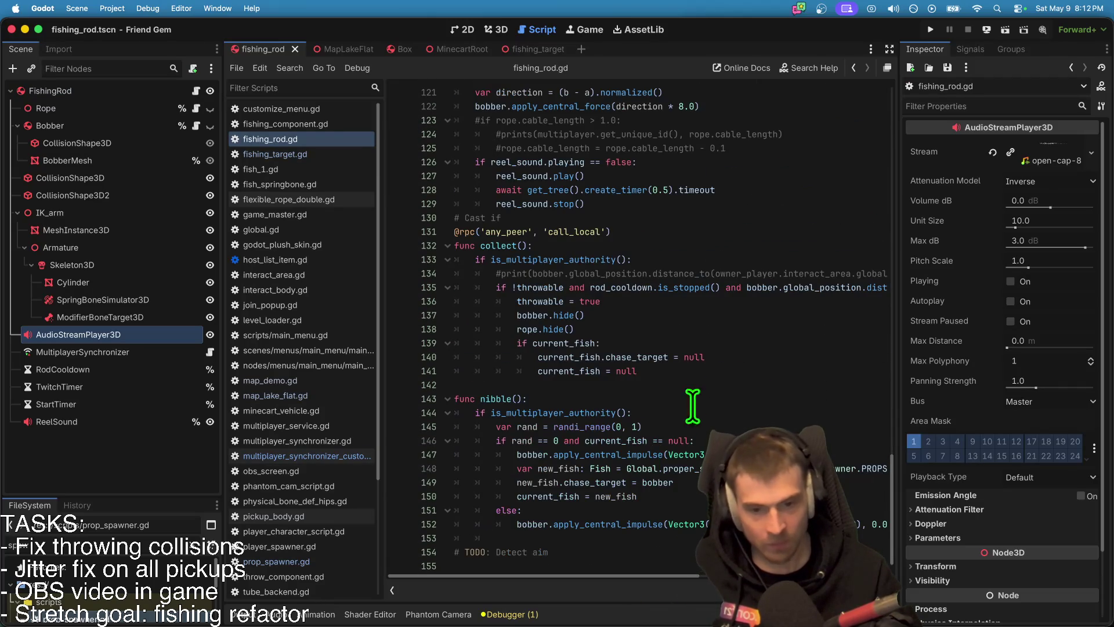
left_click(688, 427)
left_click(728, 441)
key("ctrl+s")
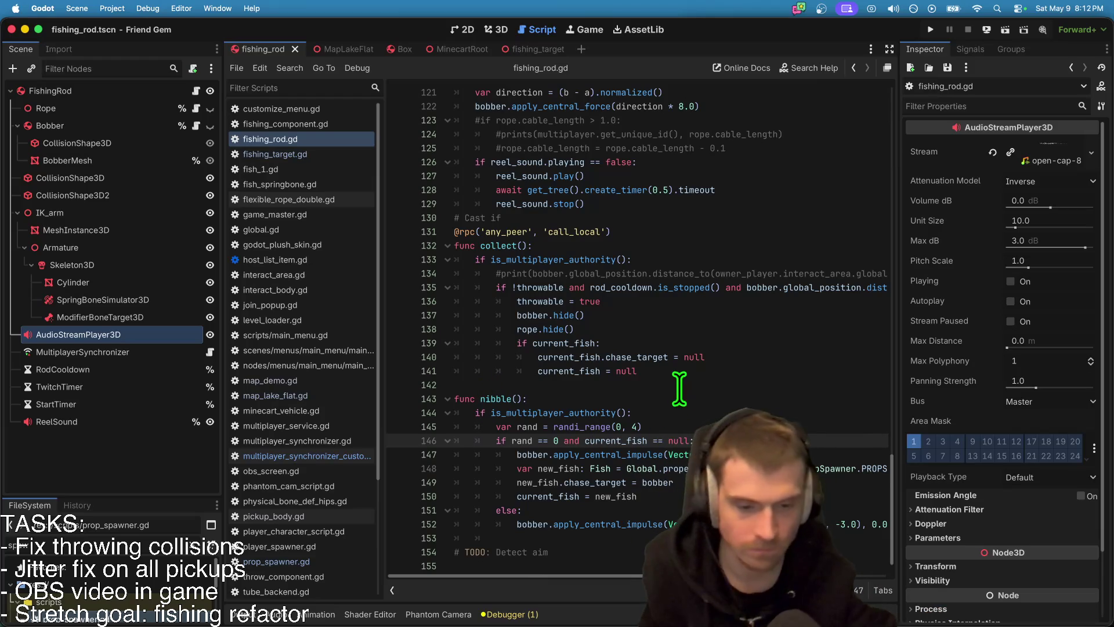
Step: Set the FishingRod node's Offset Forward from -0.3 to 0.0 and run the game
left_click(497, 30)
left_click(535, 30)
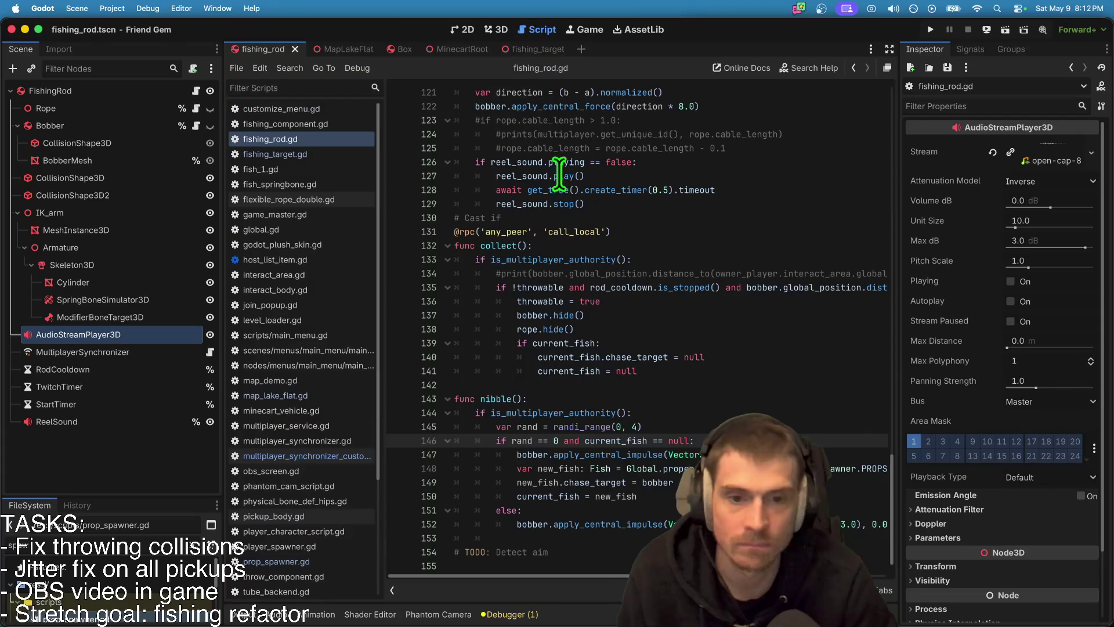
left_click_drag(154, 498, 153, 424)
left_click(159, 444)
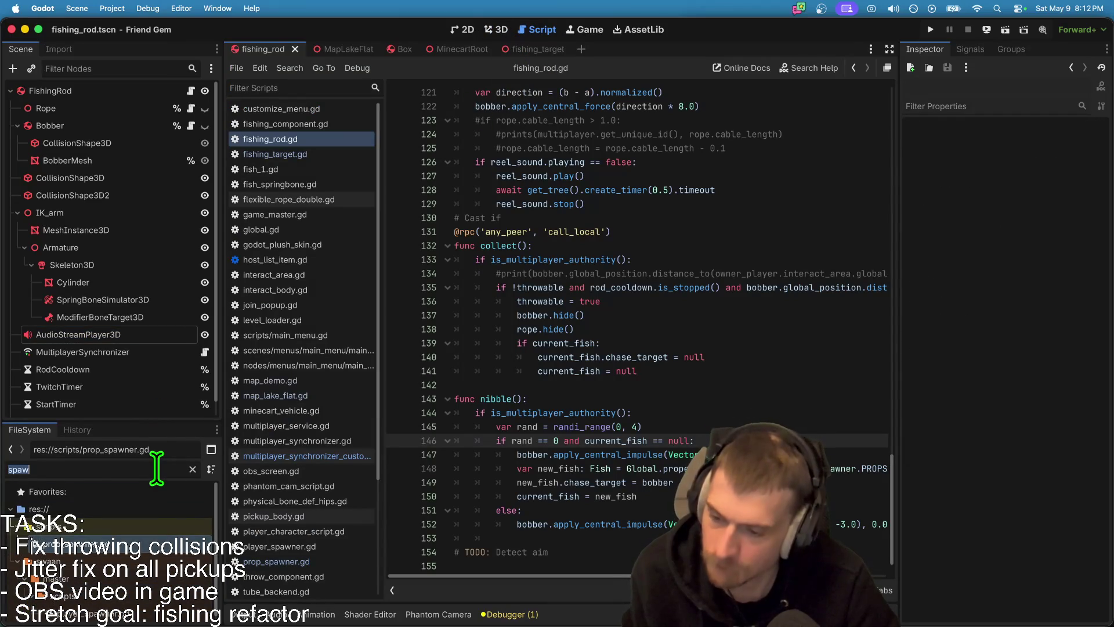
key("BackSpace")
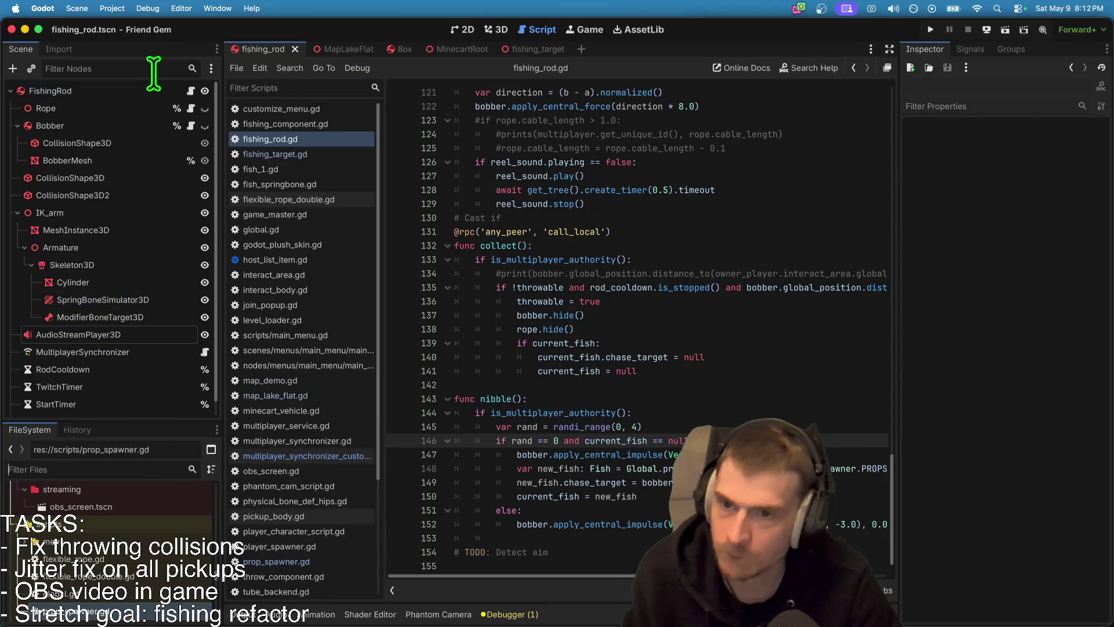
left_click(126, 90)
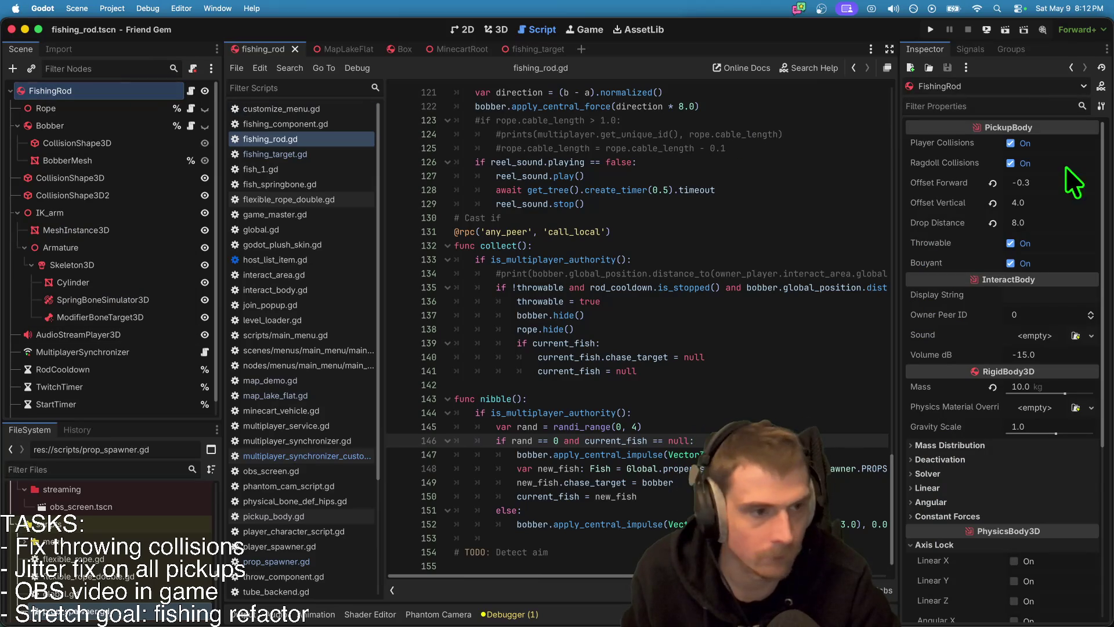
left_click(1050, 183)
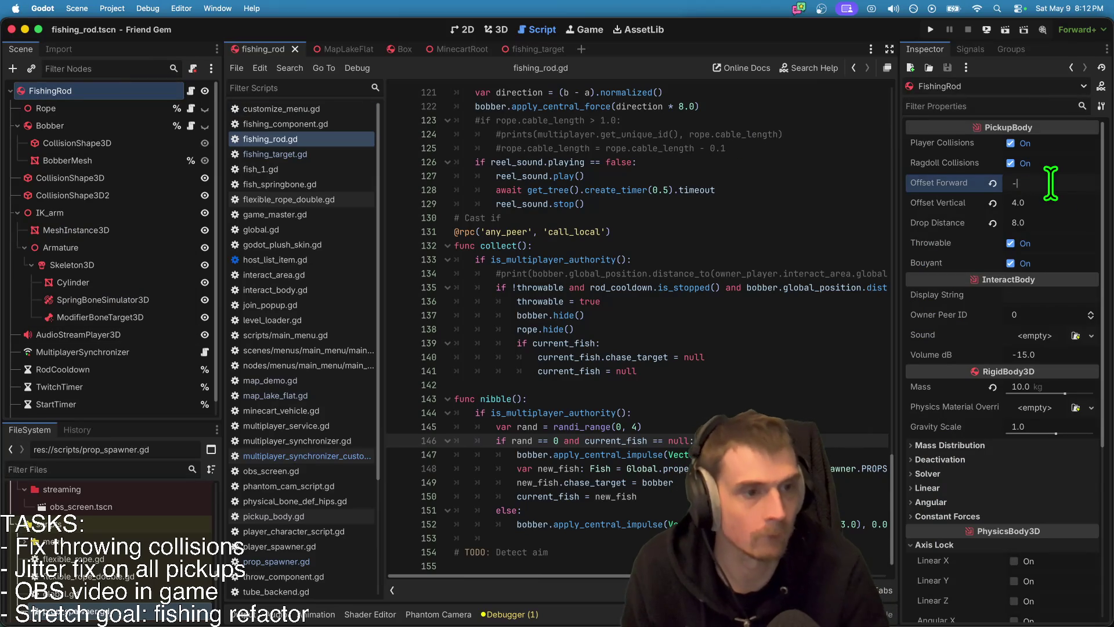
key("Return")
key("super+b")
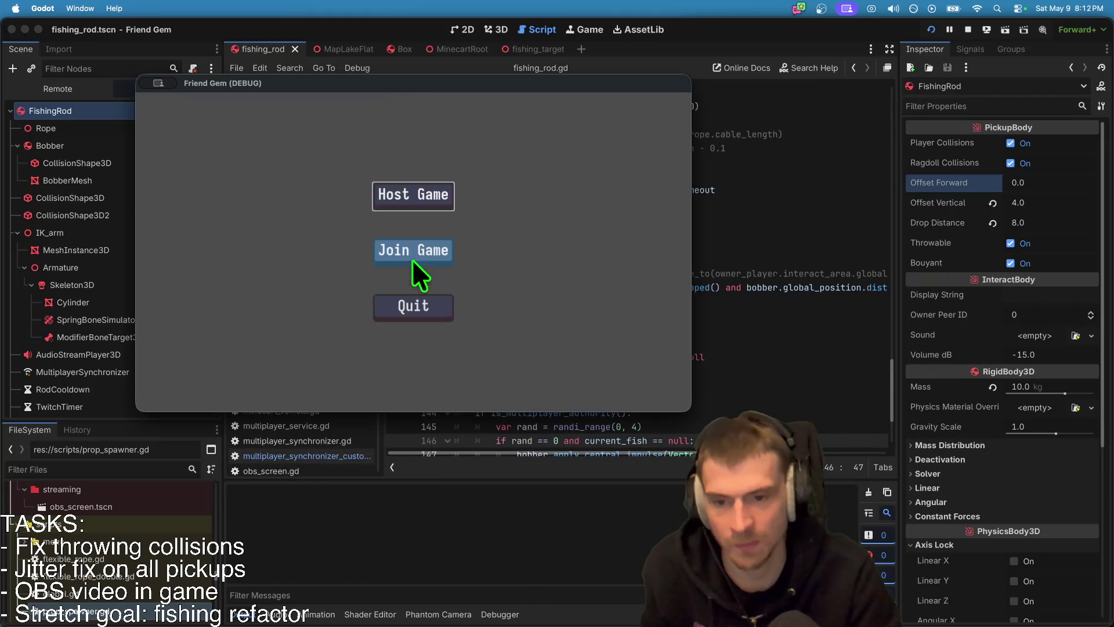
Step: Join the hosted game, pick up the fishing rod by the minecart, and walk it to the water's edge
left_click(412, 256)
left_click(498, 181)
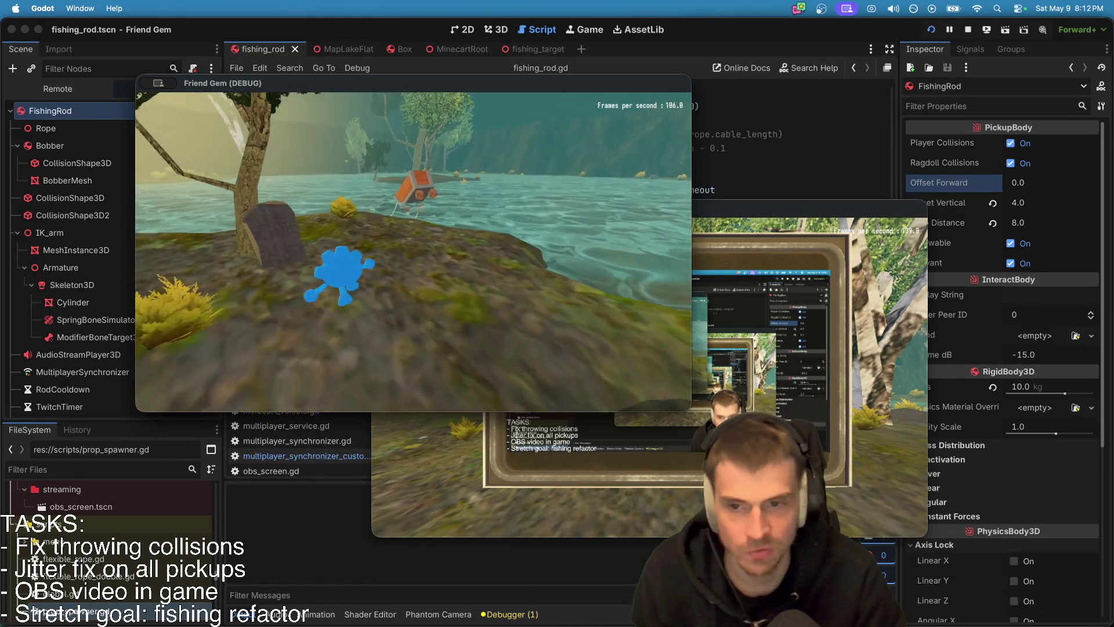
key("w")
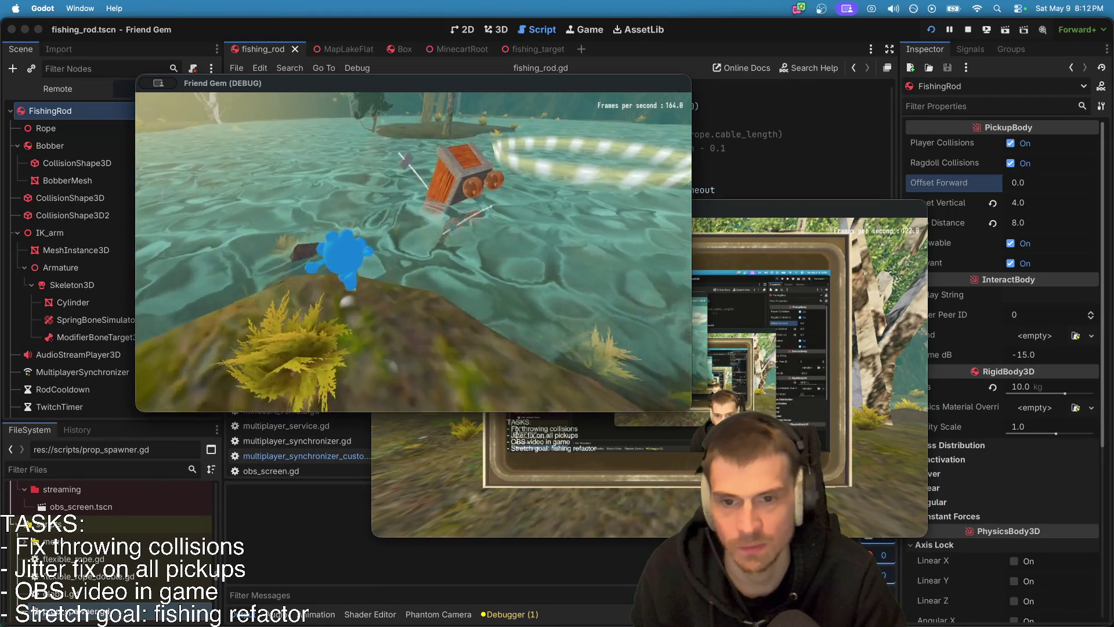
key("e")
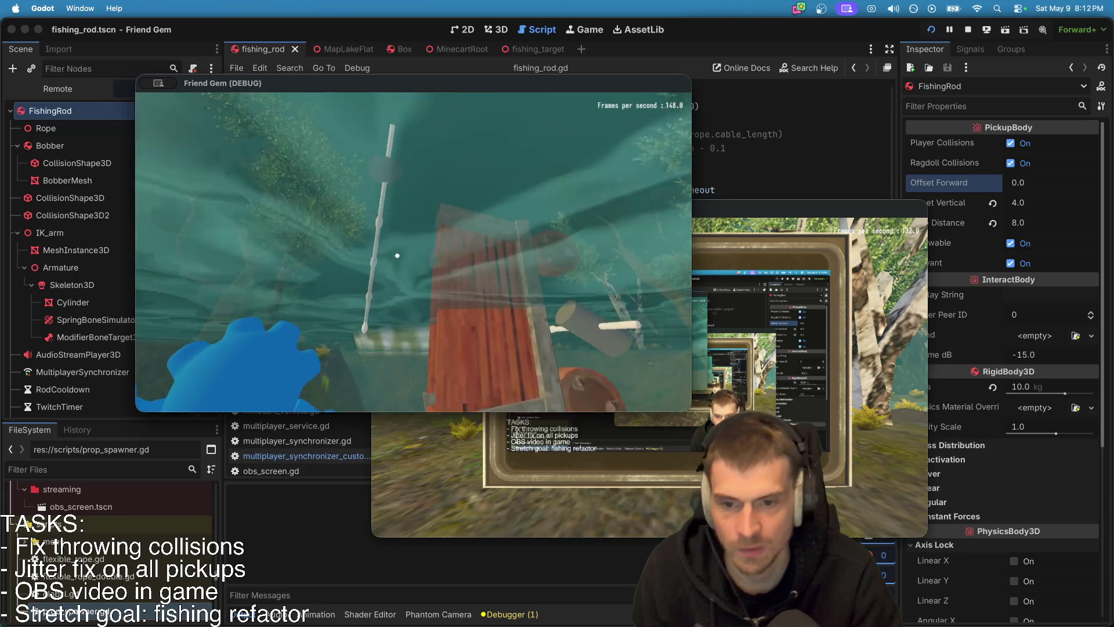
key("w")
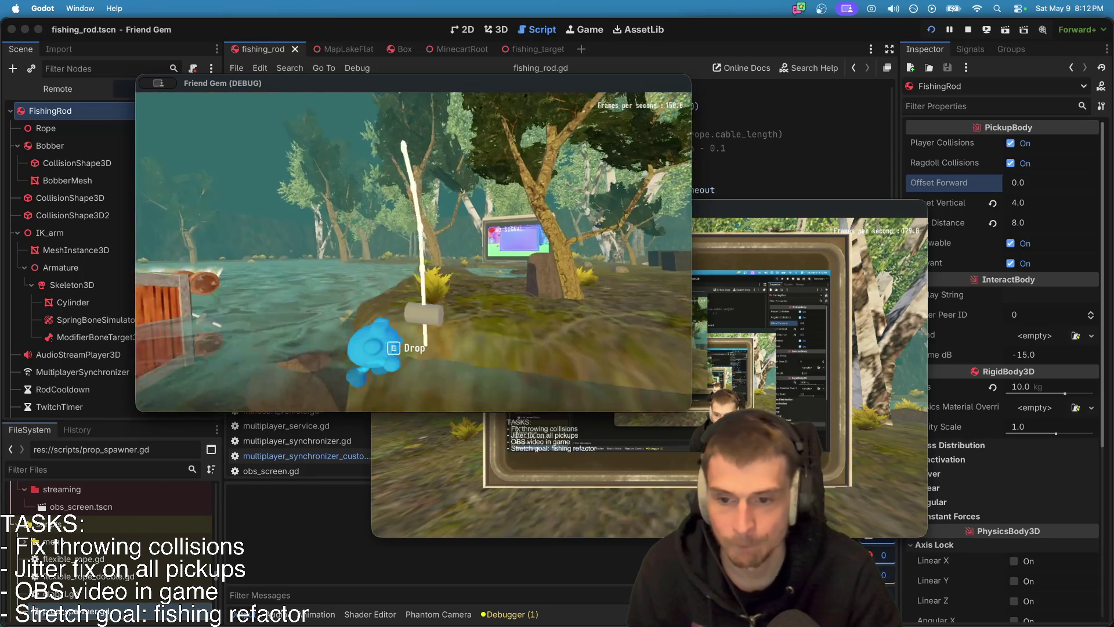
key("w")
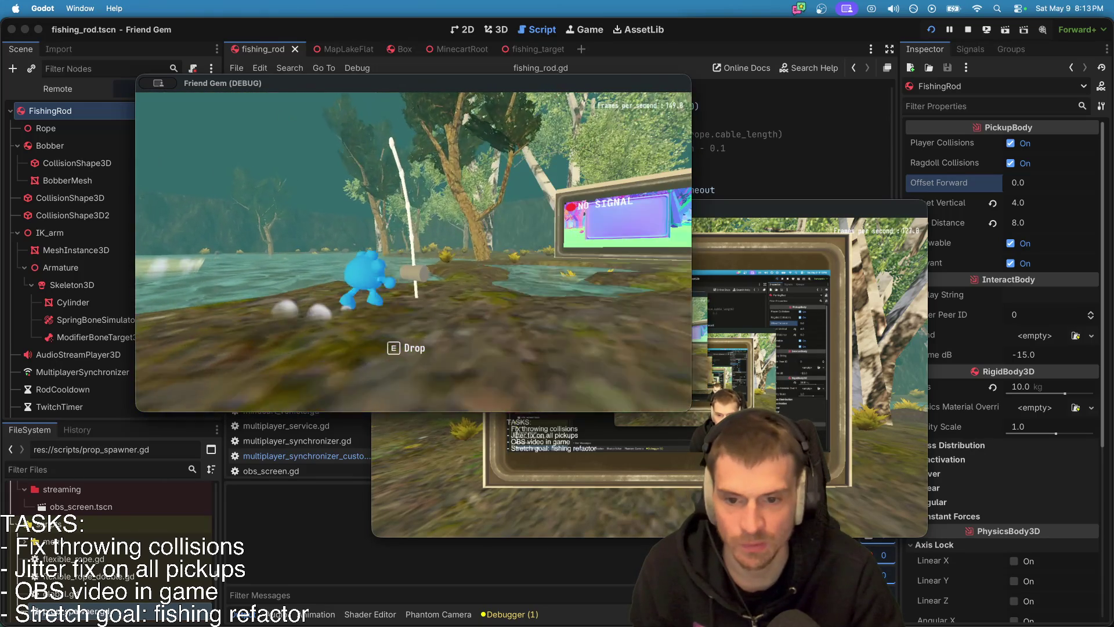
key("w")
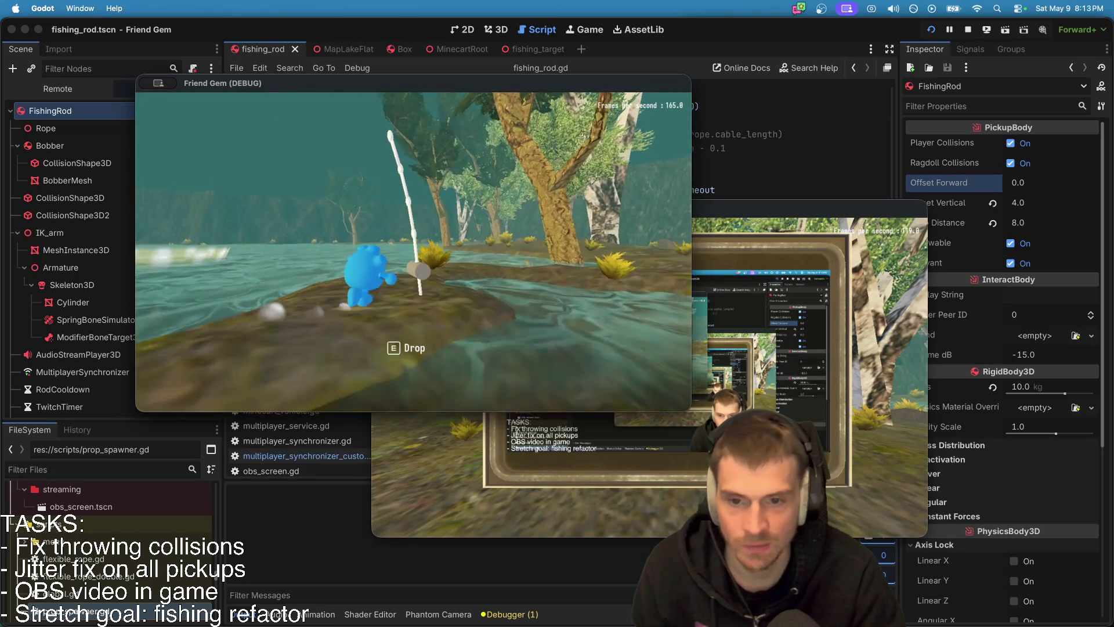
key("w")
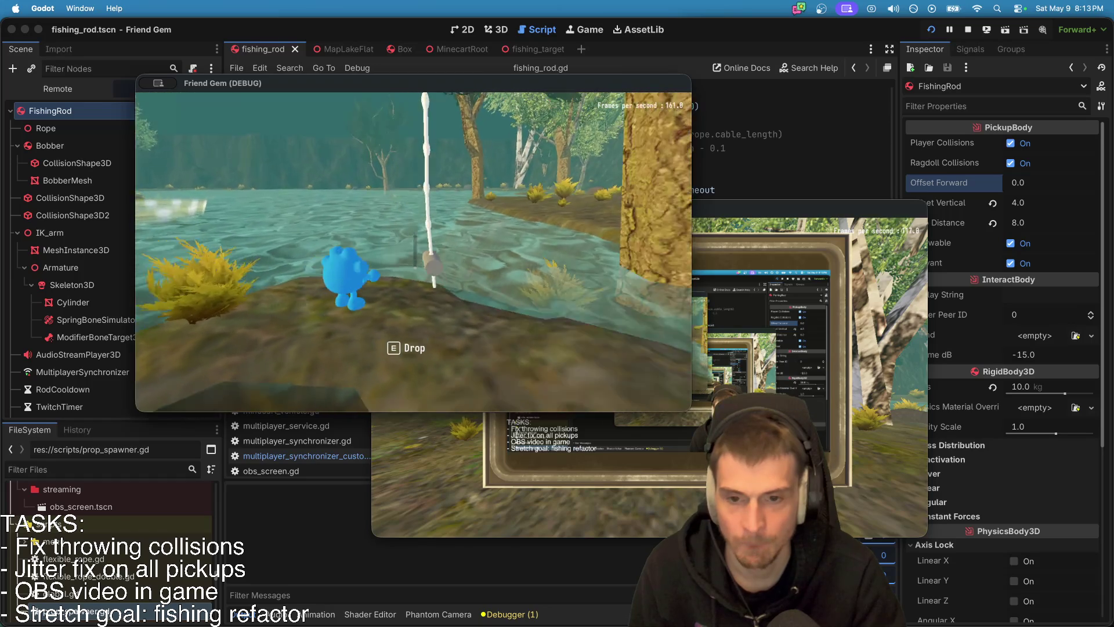
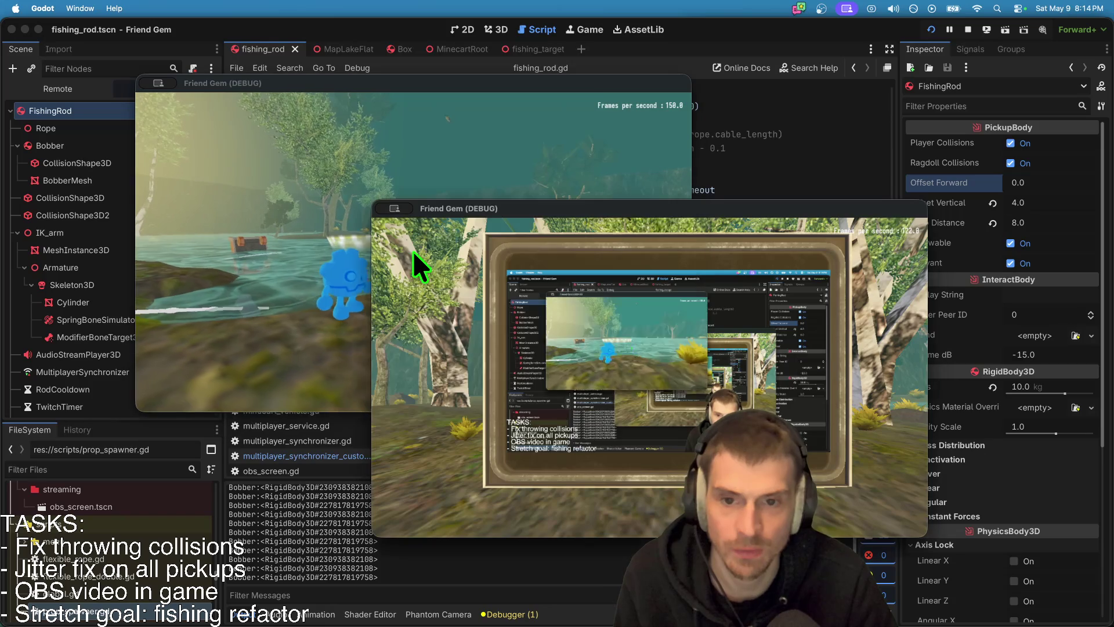
Step: Inspect the Bobber node and its collision shape, then detach Bobber's script
key("super+Tab")
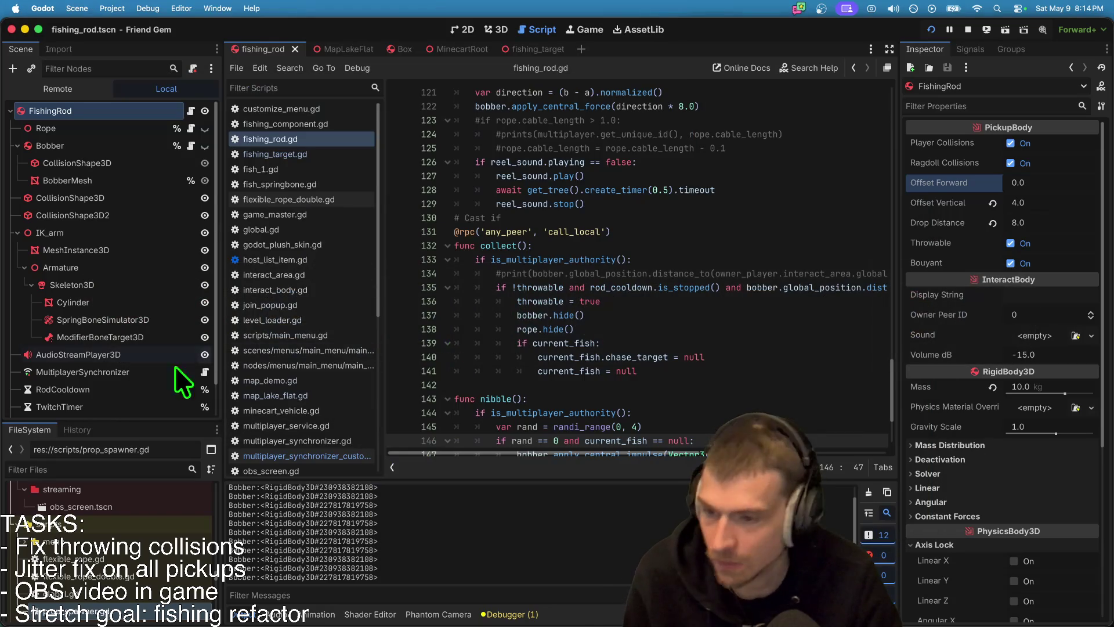
left_click(114, 140)
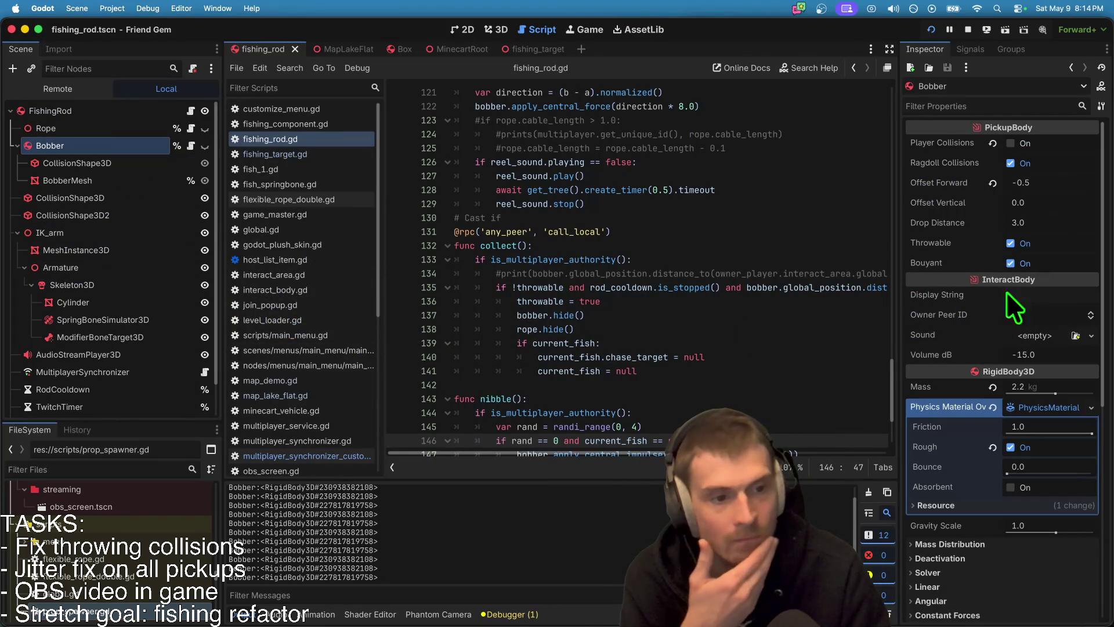
left_click(96, 158)
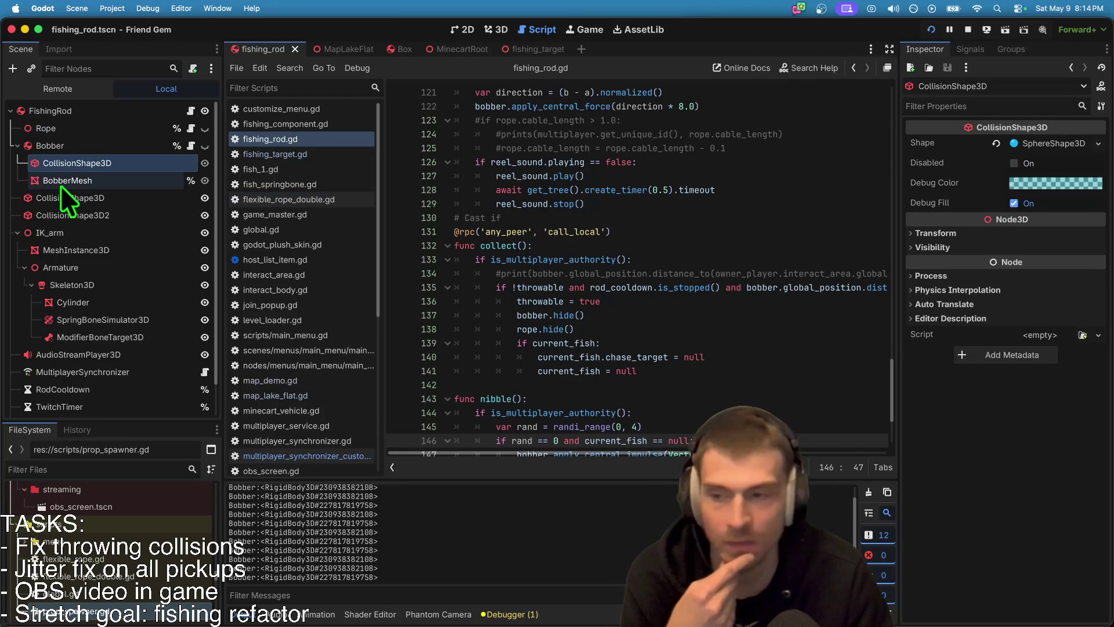
left_click(67, 146)
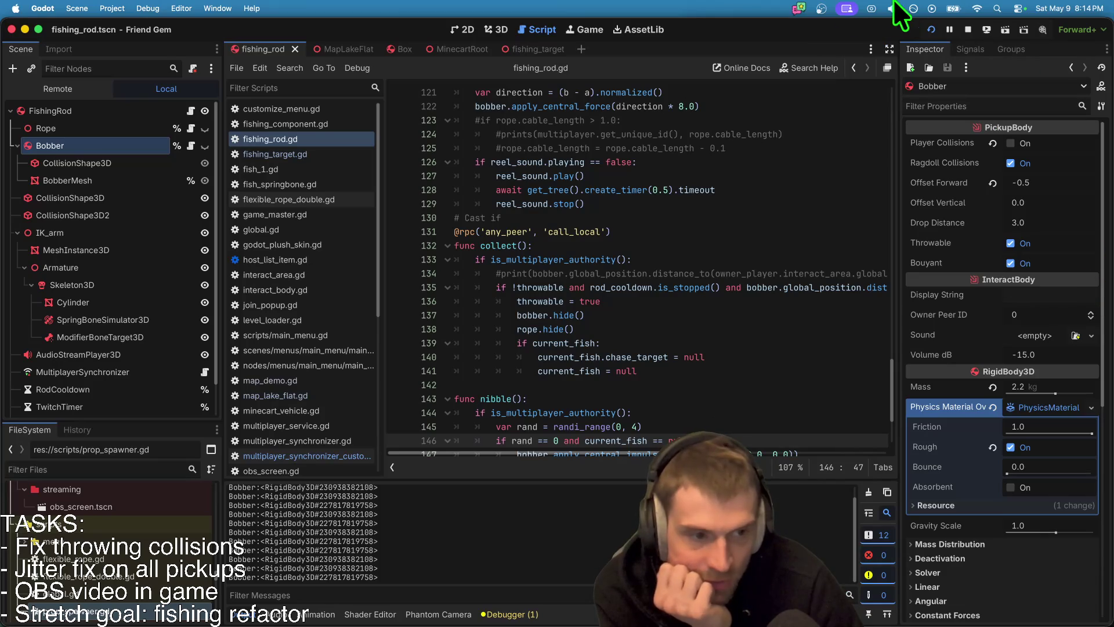
left_click(192, 67)
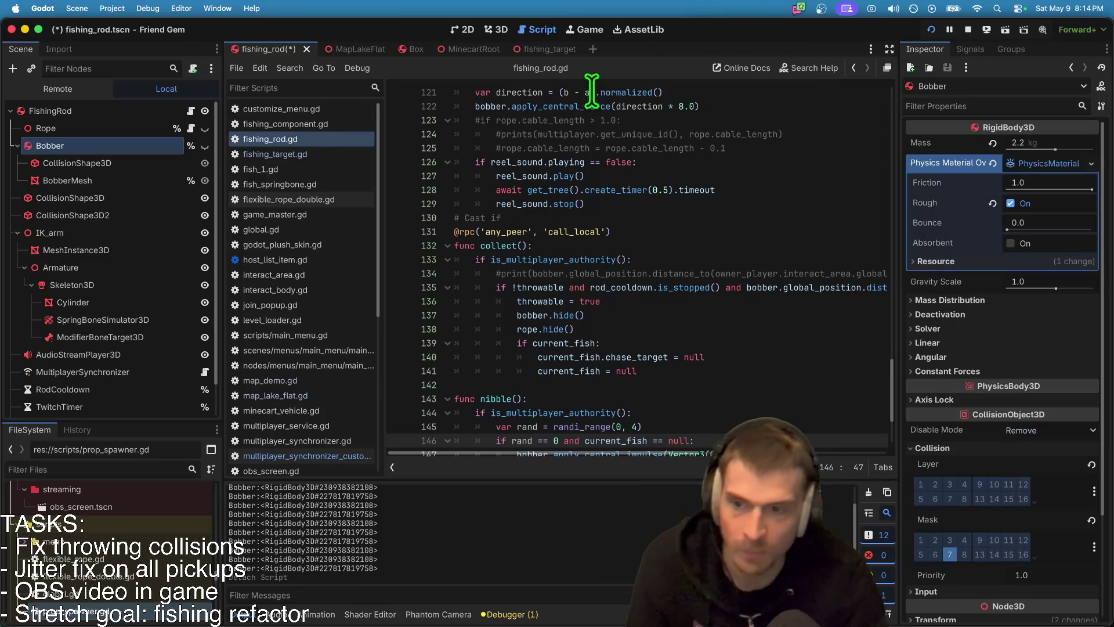
Step: Save the fishing_rod scene, relaunch the game, and move its window up-left
left_click(968, 30)
key("super+b")
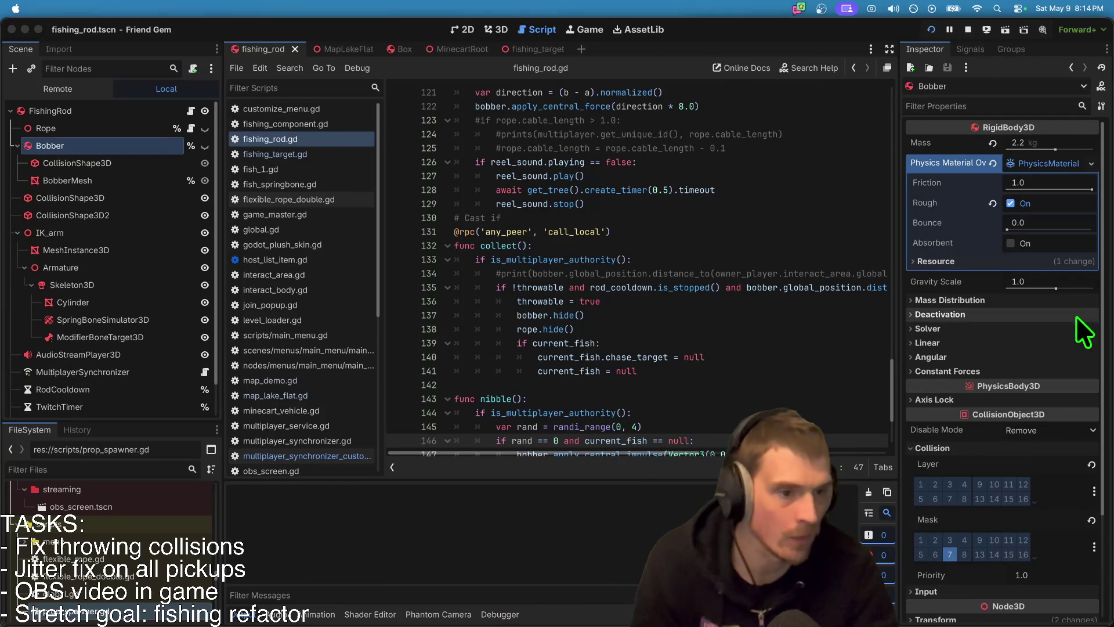
left_click_drag(744, 203, 565, 116)
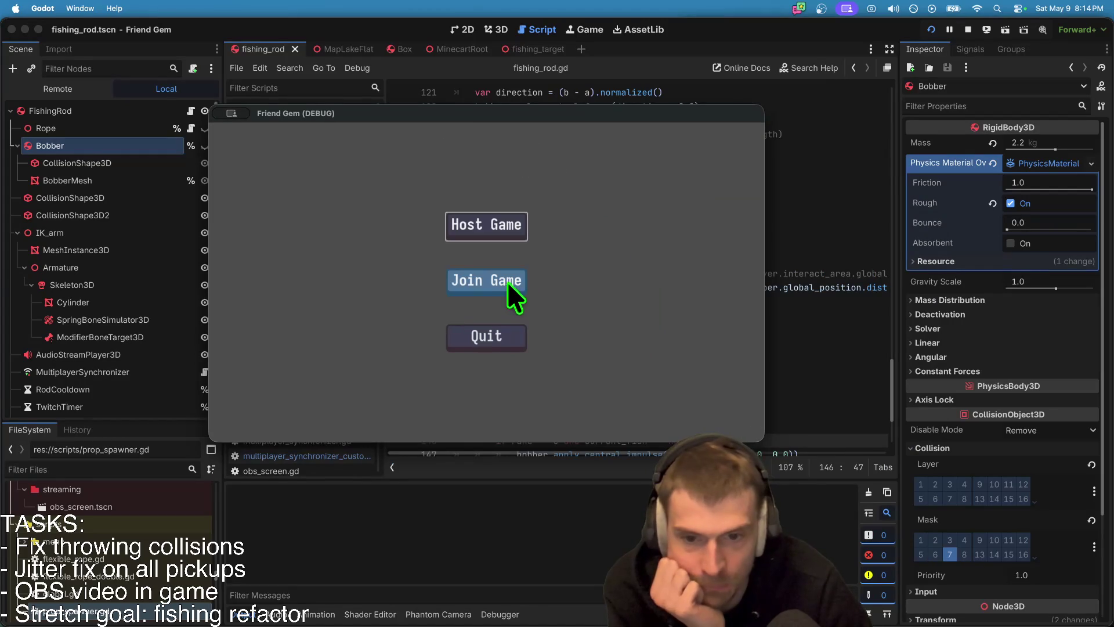
Step: Open the game's Join Game panel and return to the editor
left_click(513, 284)
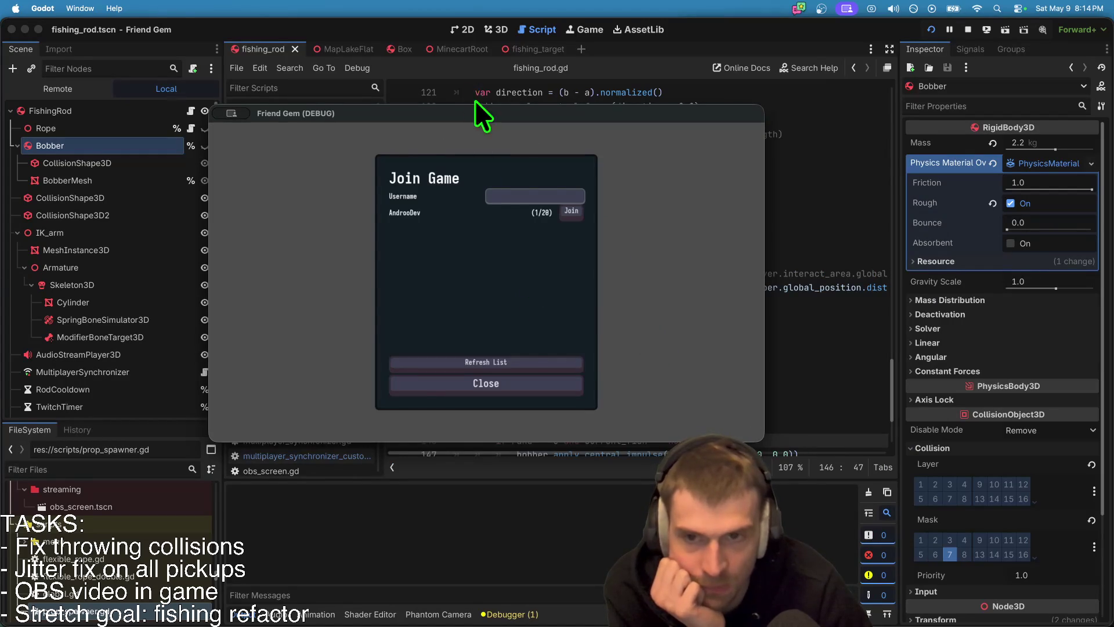
left_click(127, 141)
scroll(581, 250, "down", 3)
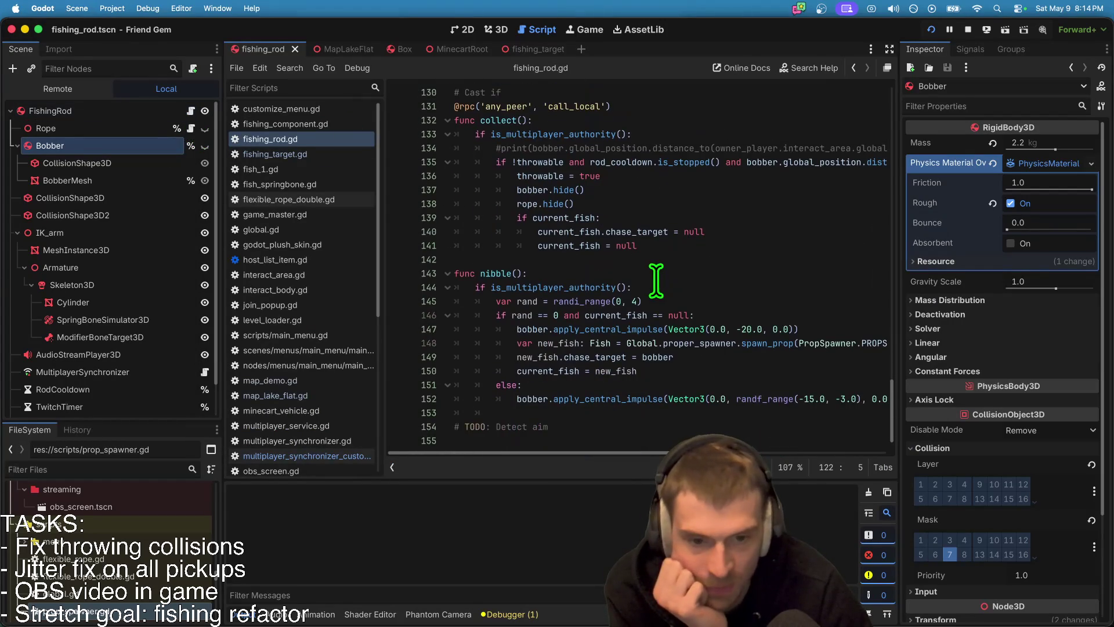
scroll(632, 373, "up", 5)
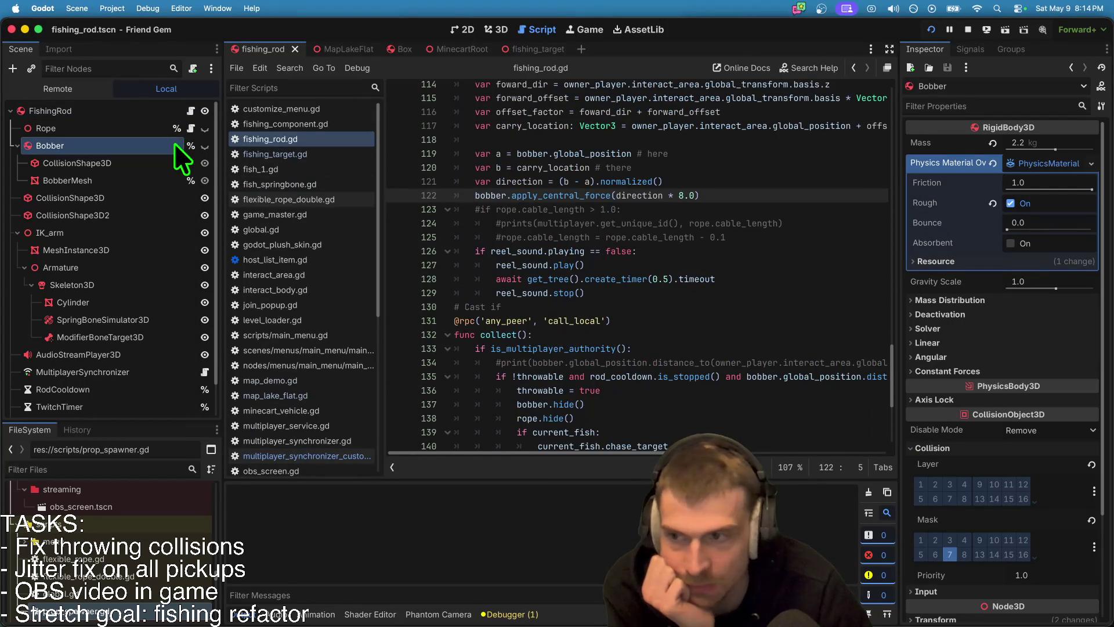
Step: Open fishing_target.gd, select Global.LAYER.Interactable on line 30, then return to fishing_rod
left_click(539, 49)
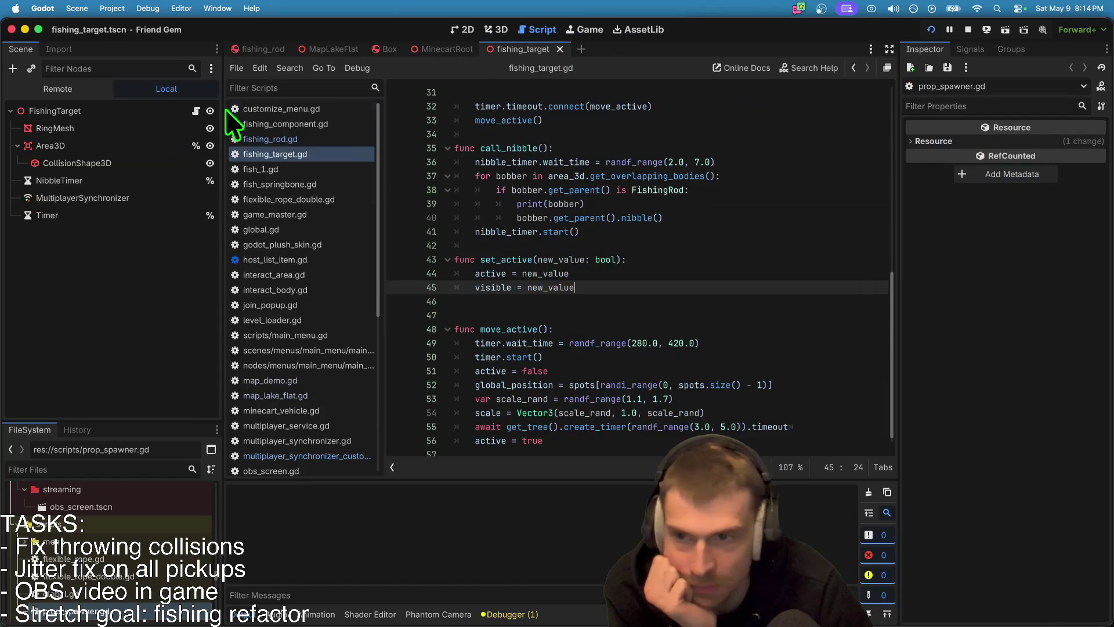
scroll(859, 223, "up", 5)
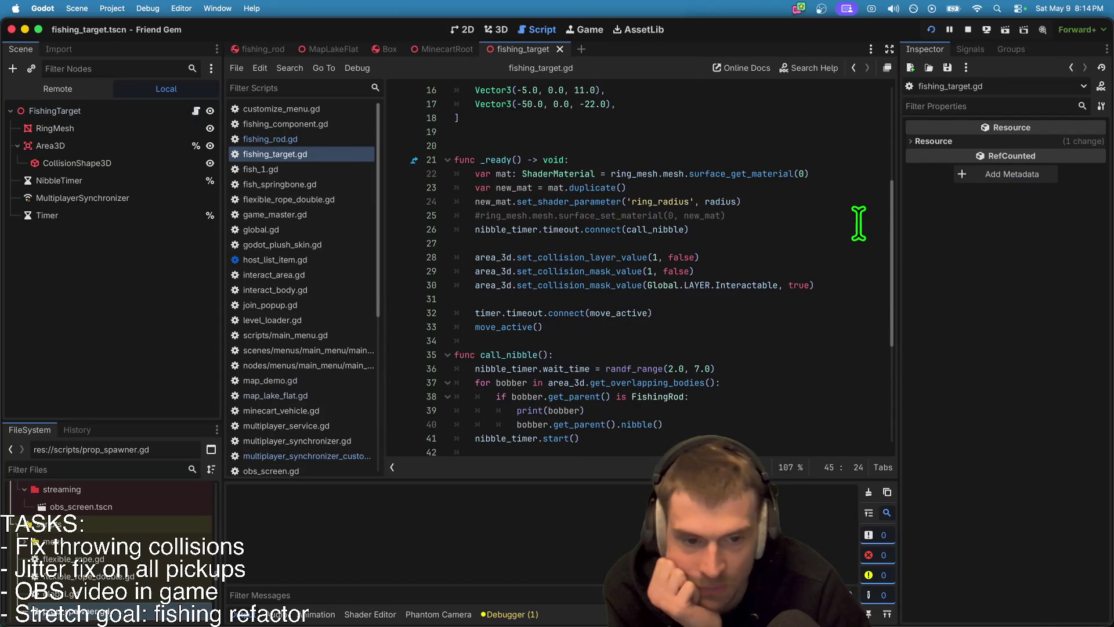
left_click_drag(650, 285, 743, 284)
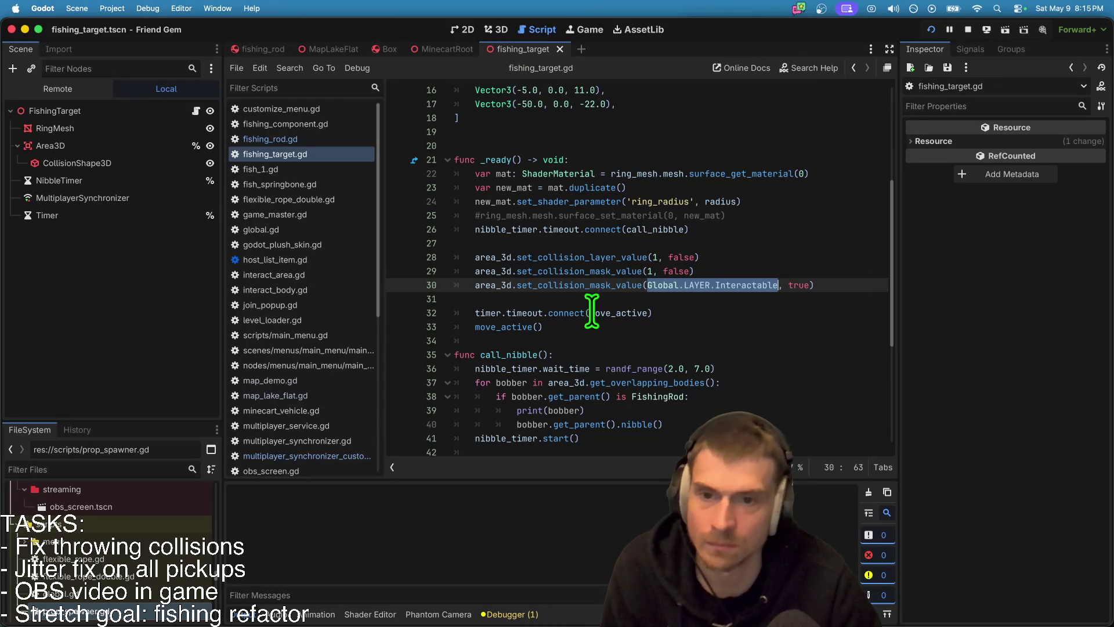
key("ctrl+shift+Tab")
key("ctrl+shift+Tab")
key("ctrl+shift+Tab")
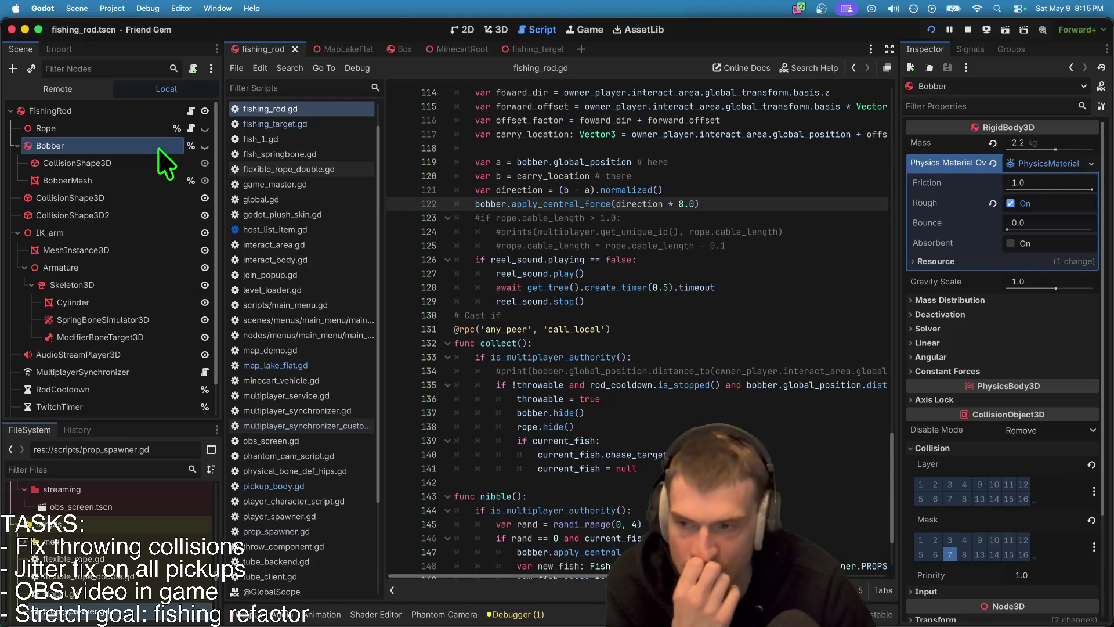
left_click(158, 163)
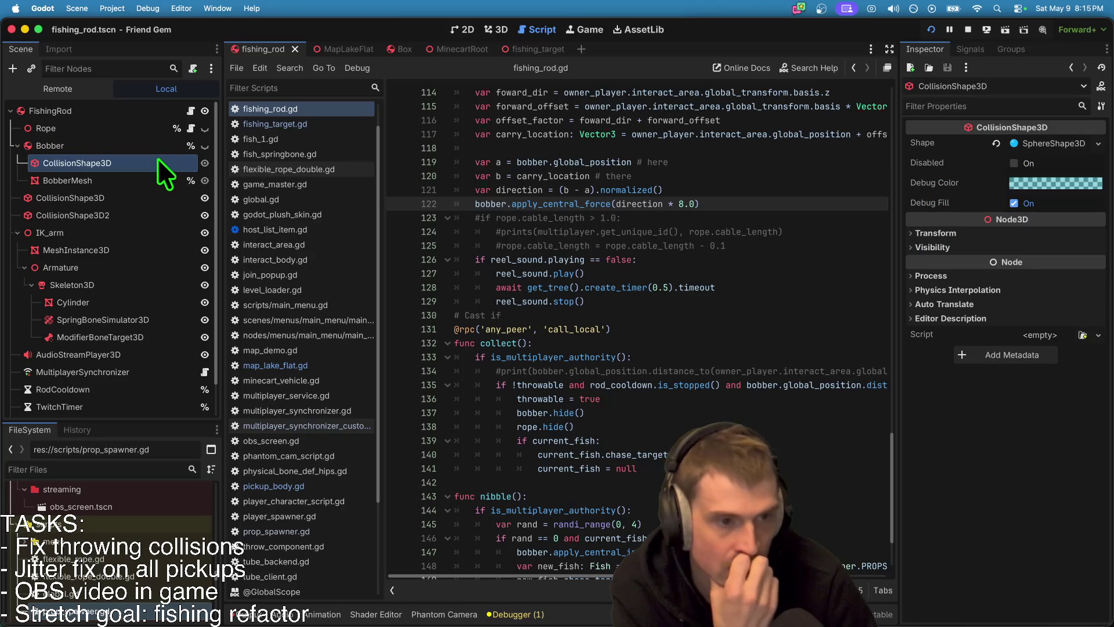
key("Up")
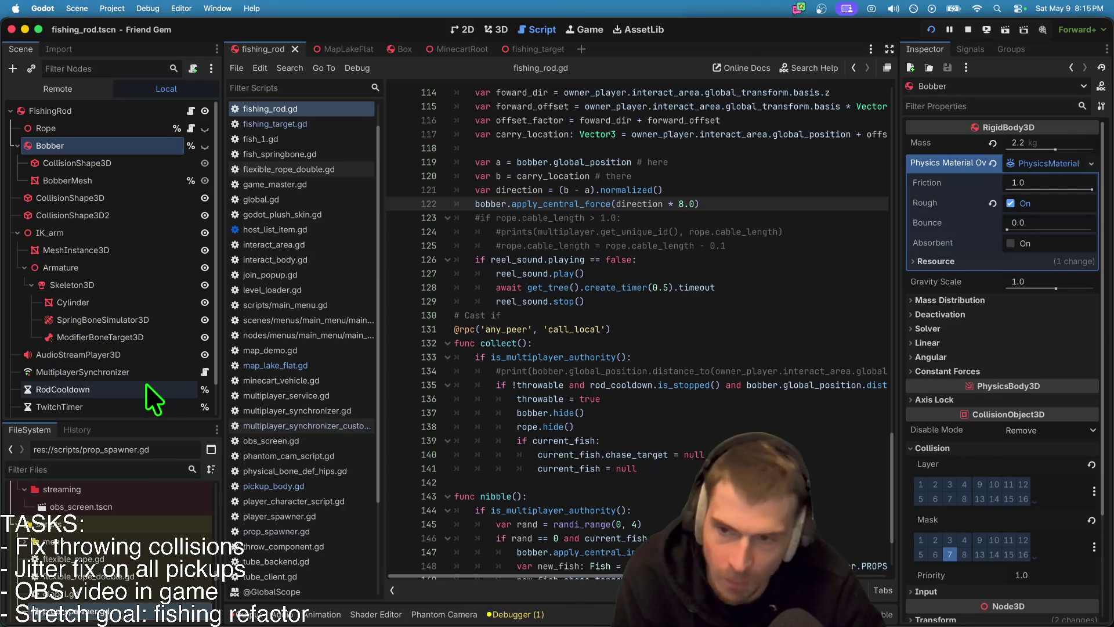
key("ctrl+z")
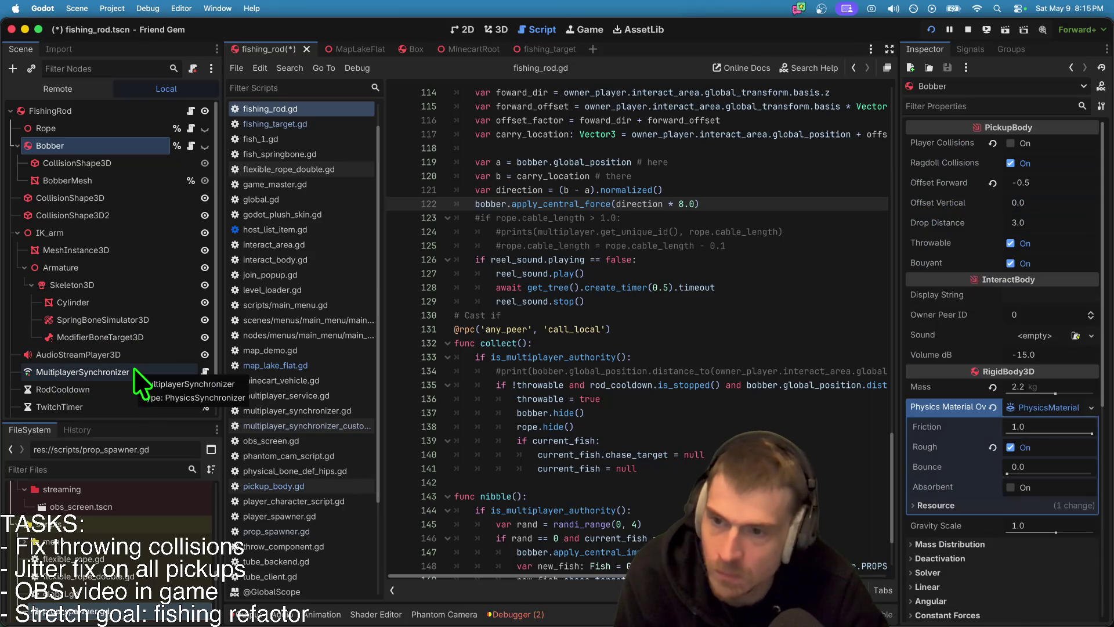
key("ctrl+s")
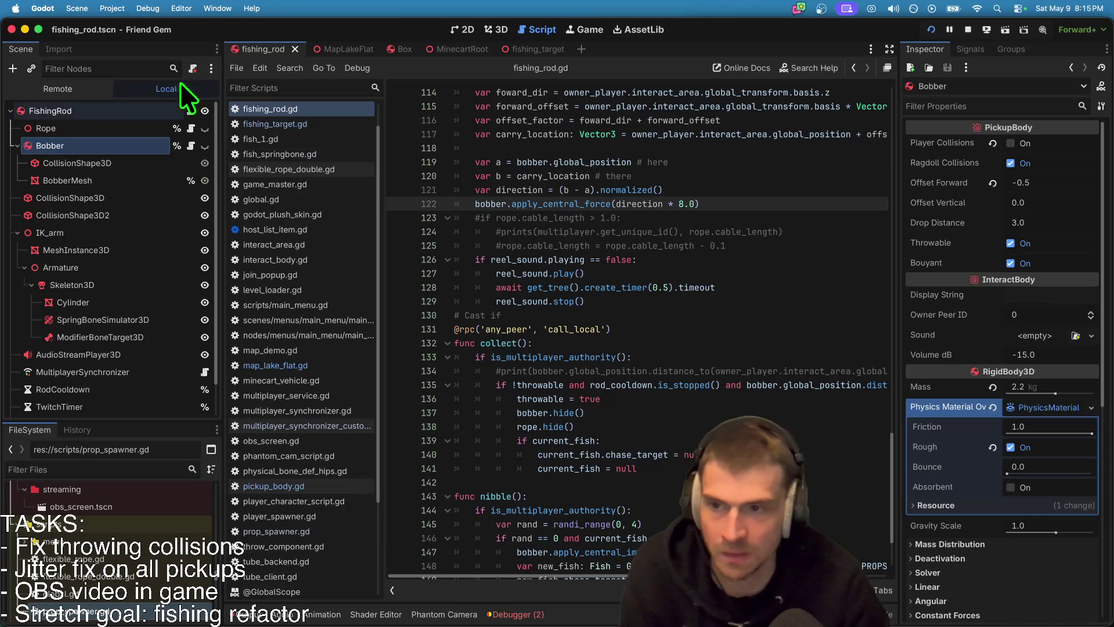
left_click(193, 69)
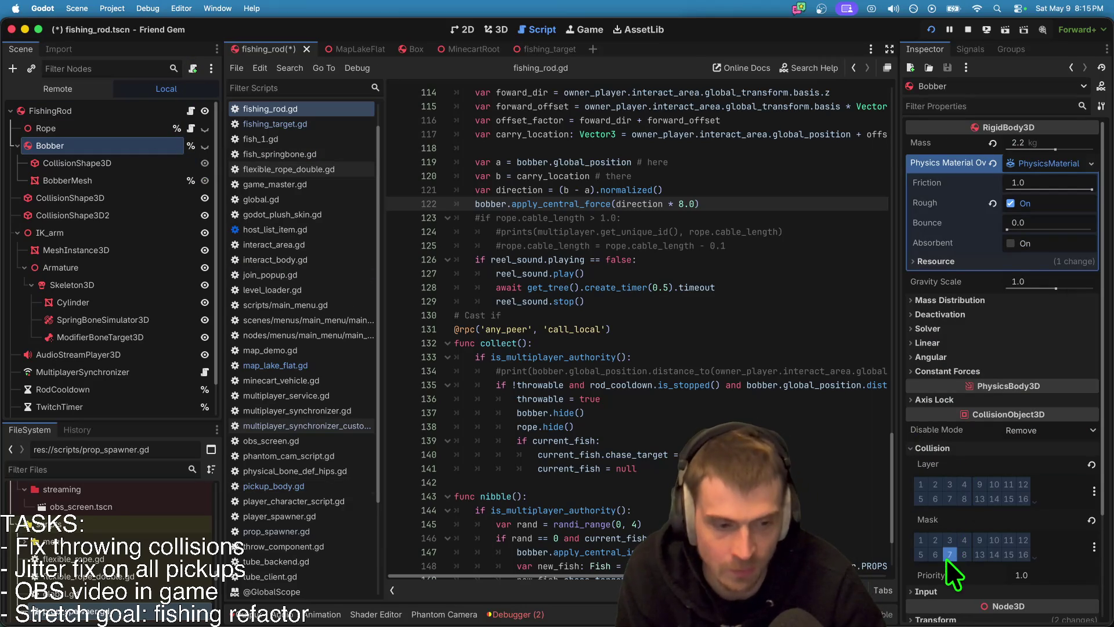
key("super+s")
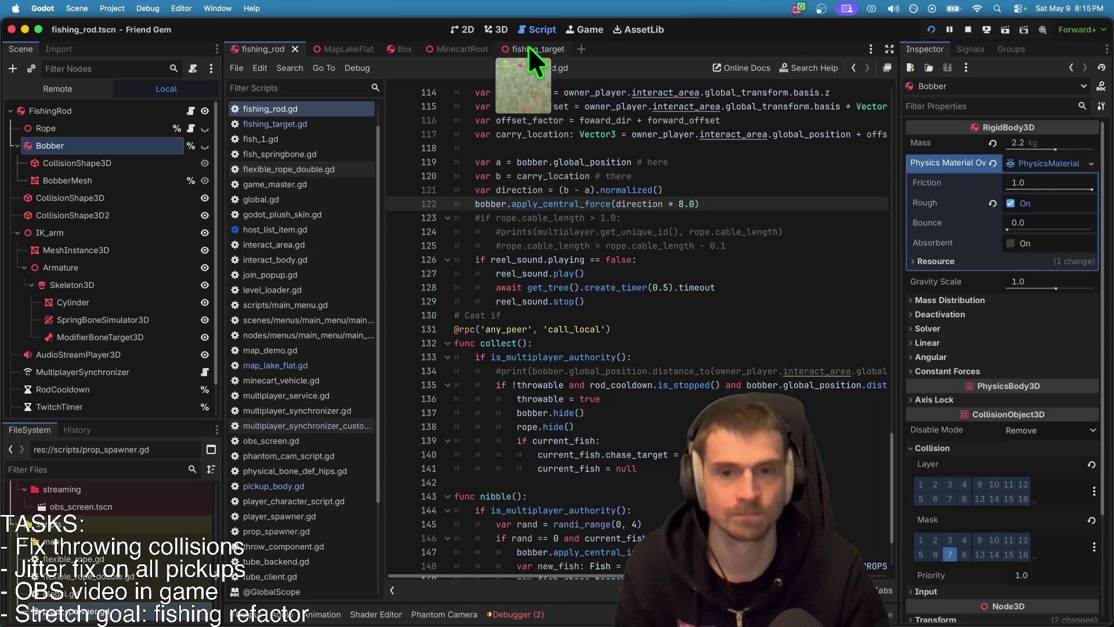
Step: Change line 30's collision mask to 7, comment '# CODIFY this as fishing??', and save
left_click(530, 51)
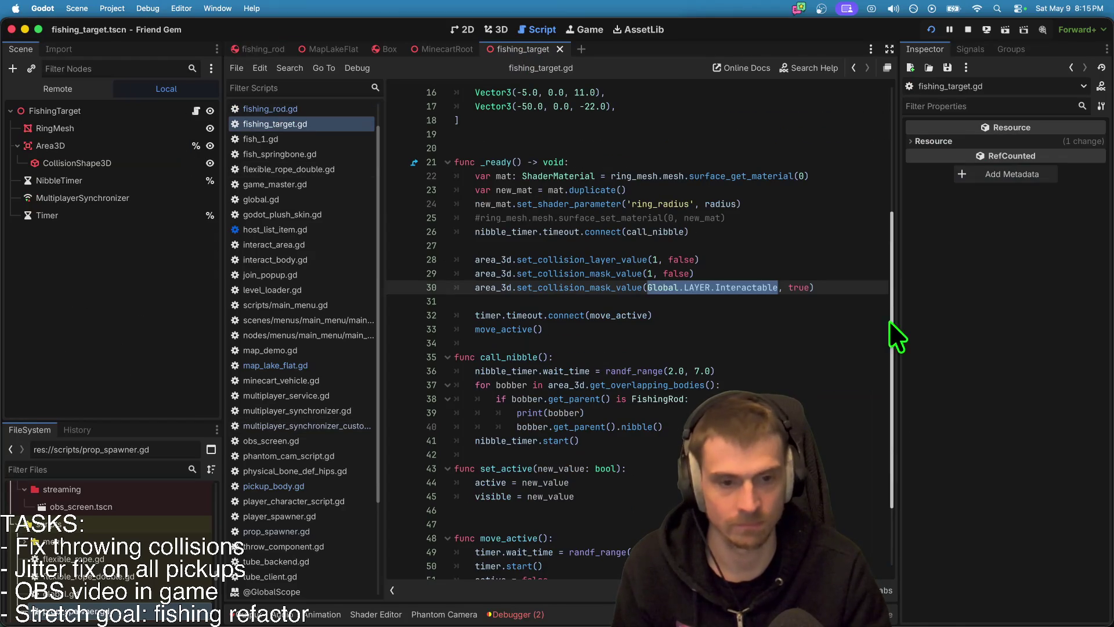
type("7")
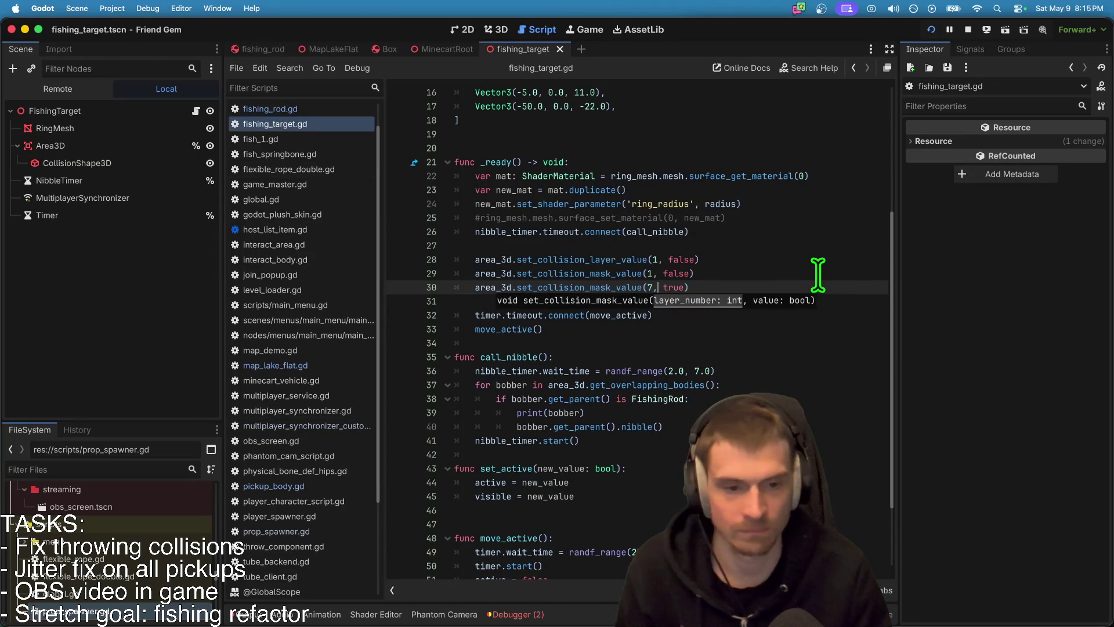
left_click(832, 283)
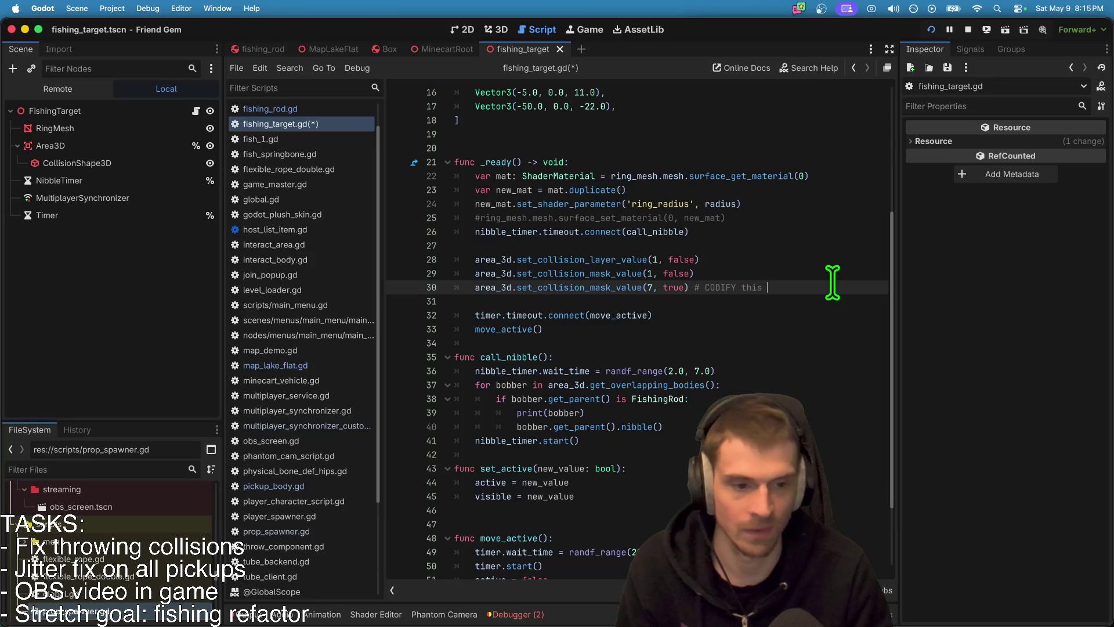
key("super+s")
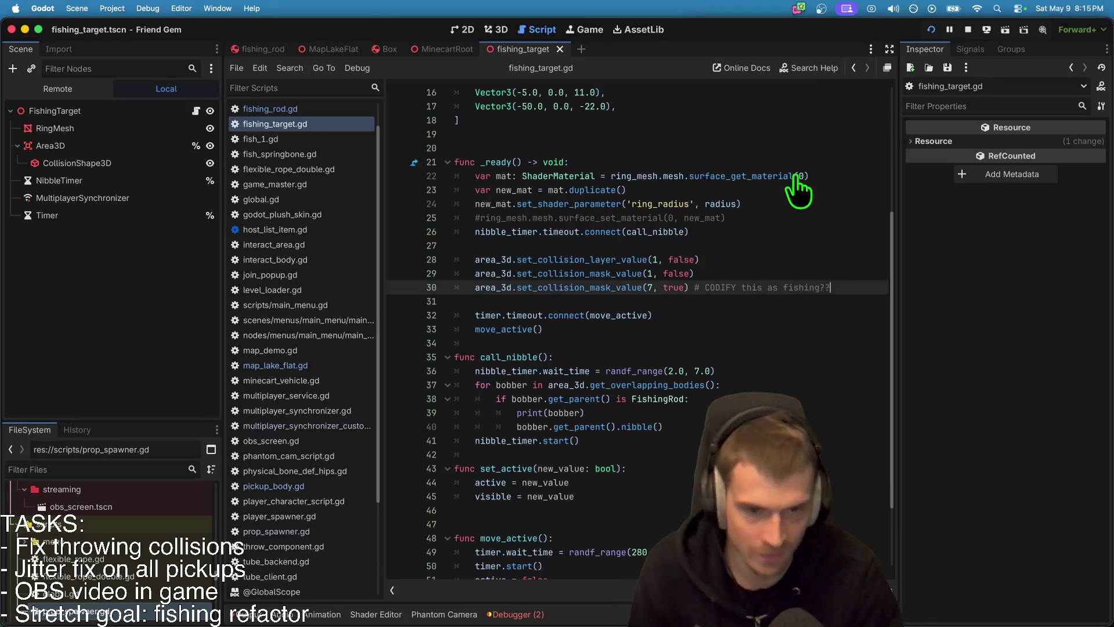
Step: Launch the game again and start switching applications
mouse_move(796, 180)
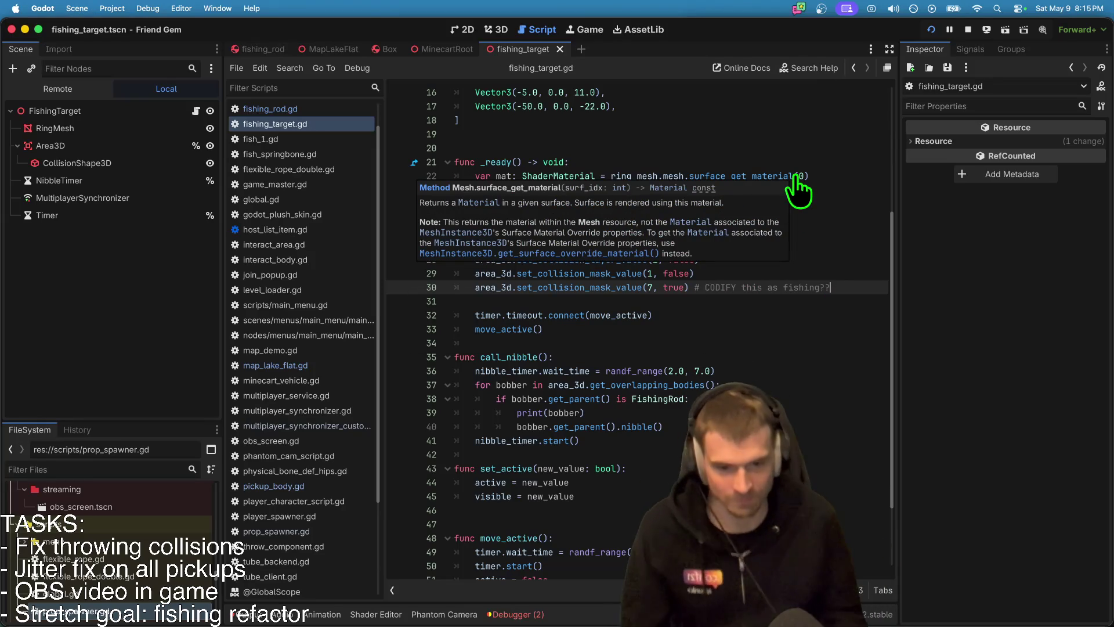
key("super+b")
key("super+Tab")
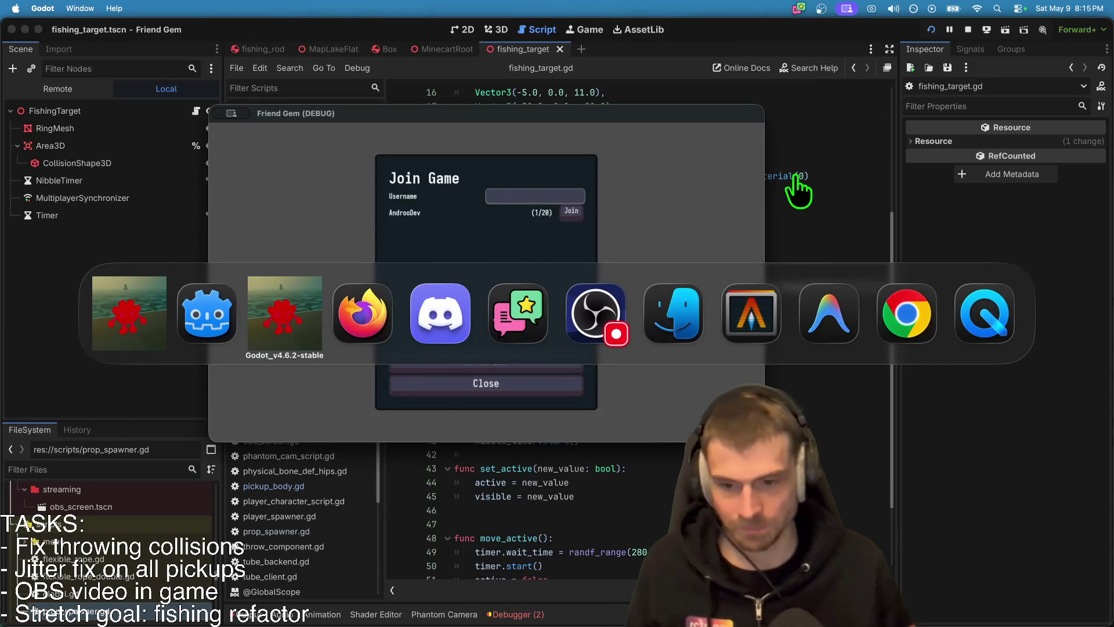
Step: Cycle from Discord through the game windows back to the Godot editor showing fishing_target
key("super+Tab")
key("super+Tab")
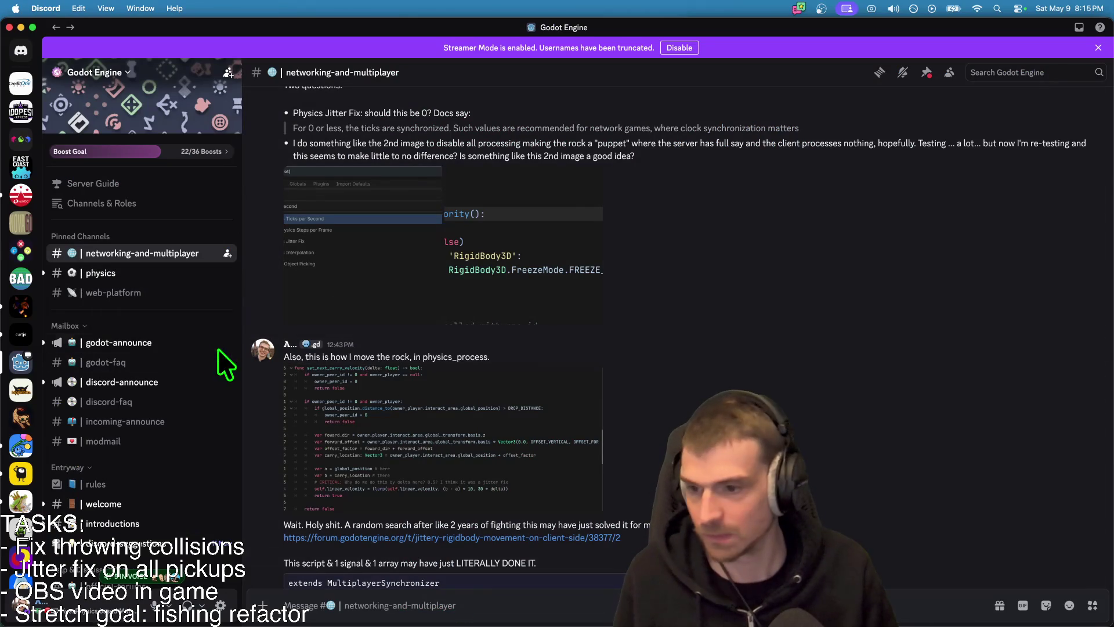
key("super+Tab")
left_click(216, 342)
key("super+Tab")
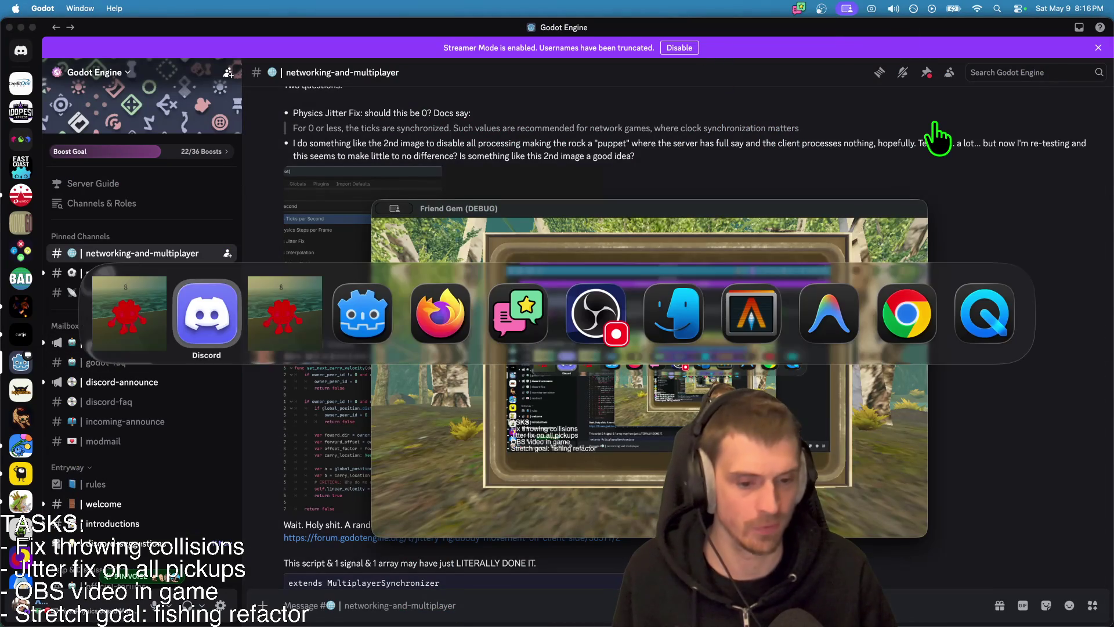
key("super+Tab")
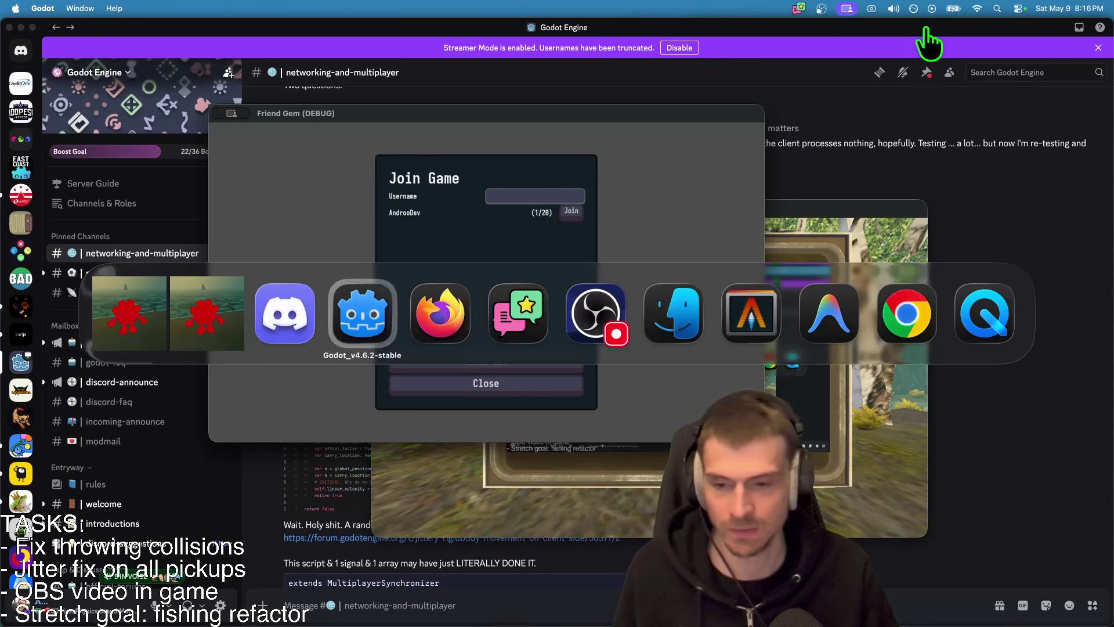
left_click(806, 165)
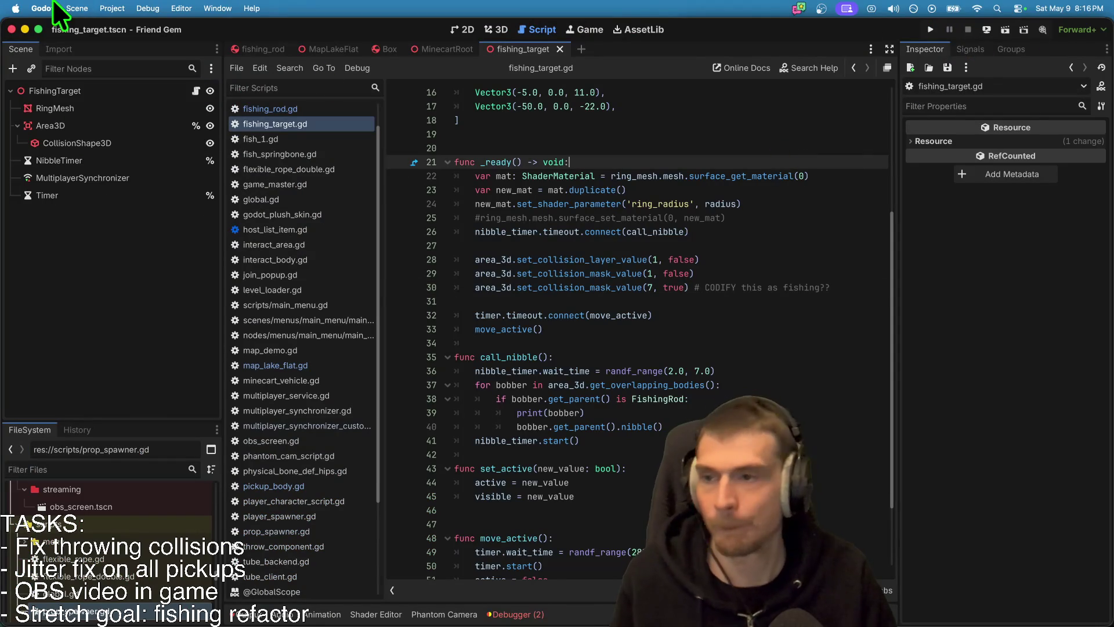
Step: Check the export presets and the debugger's error list, then refocus the fishing_target script
left_click(112, 8)
left_click(125, 60)
left_click(284, 584)
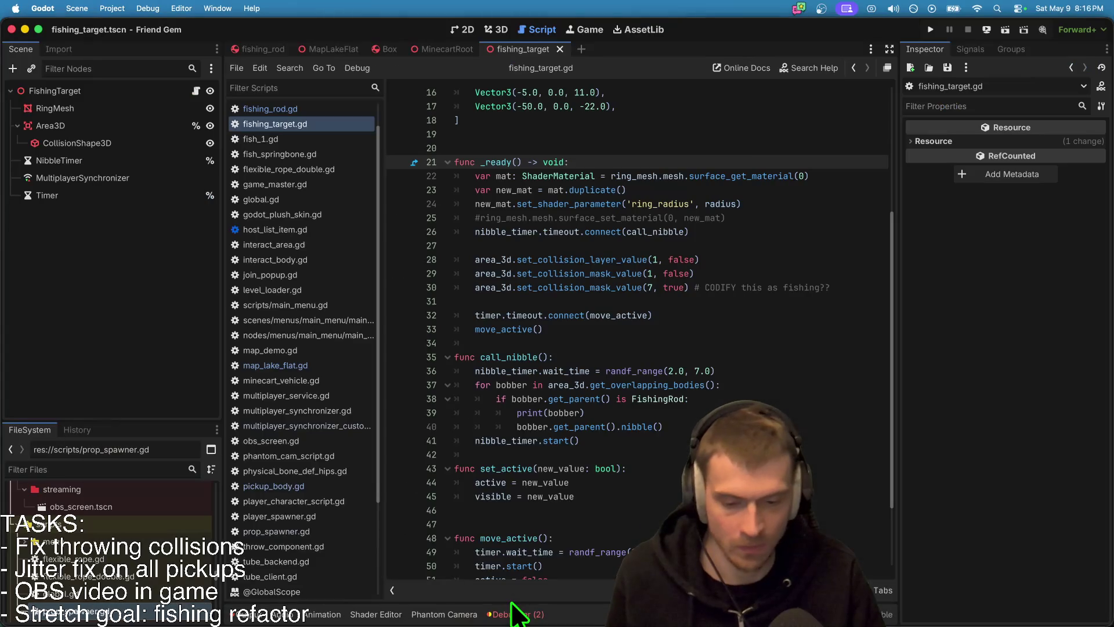
left_click(515, 614)
left_click(314, 465)
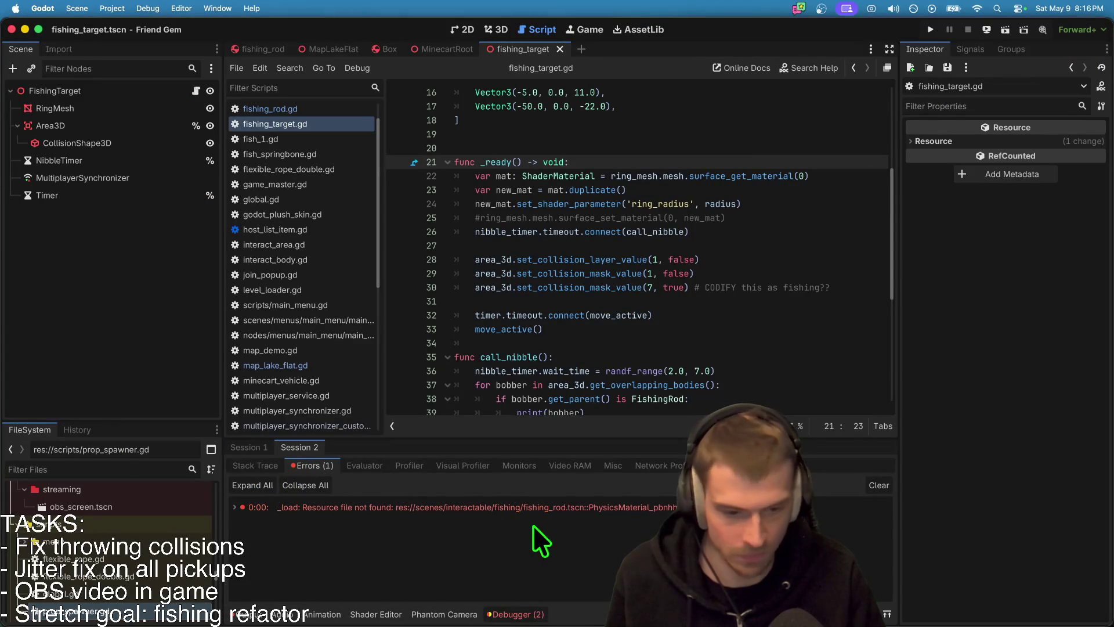
left_click(686, 342)
Step: Save, run the project, and join the hosted game
key("super+s")
key("super+b")
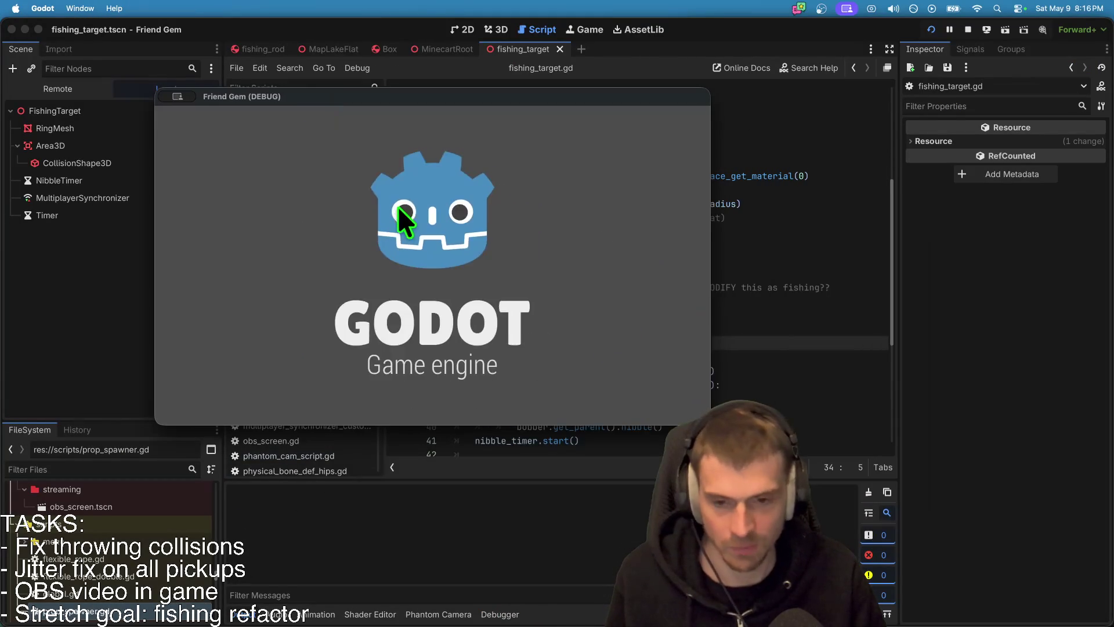
left_click(422, 269)
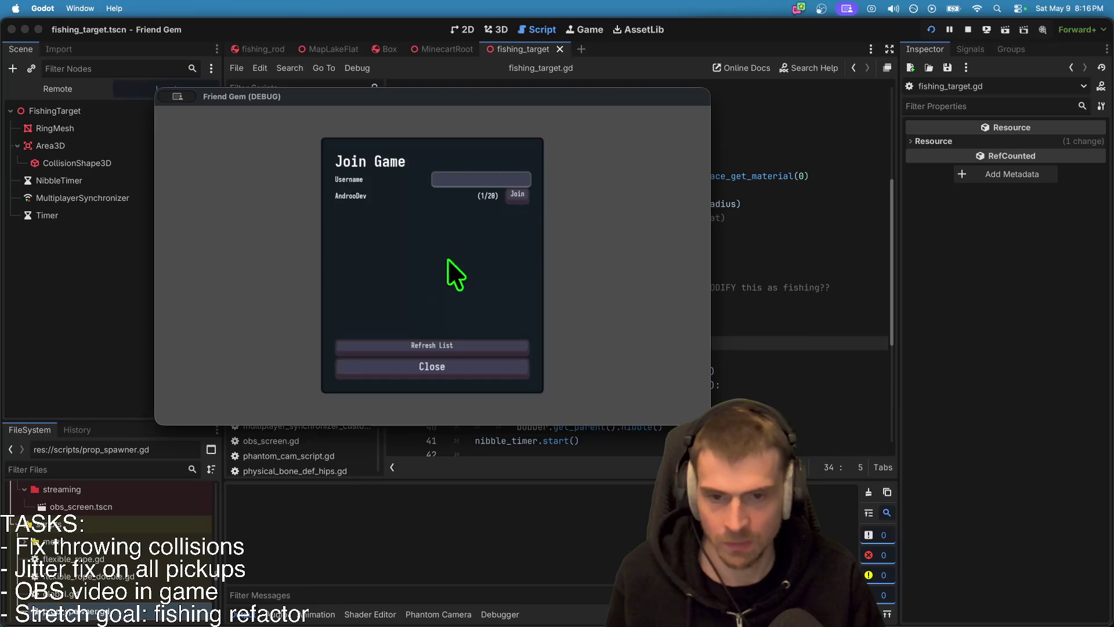
left_click(518, 196)
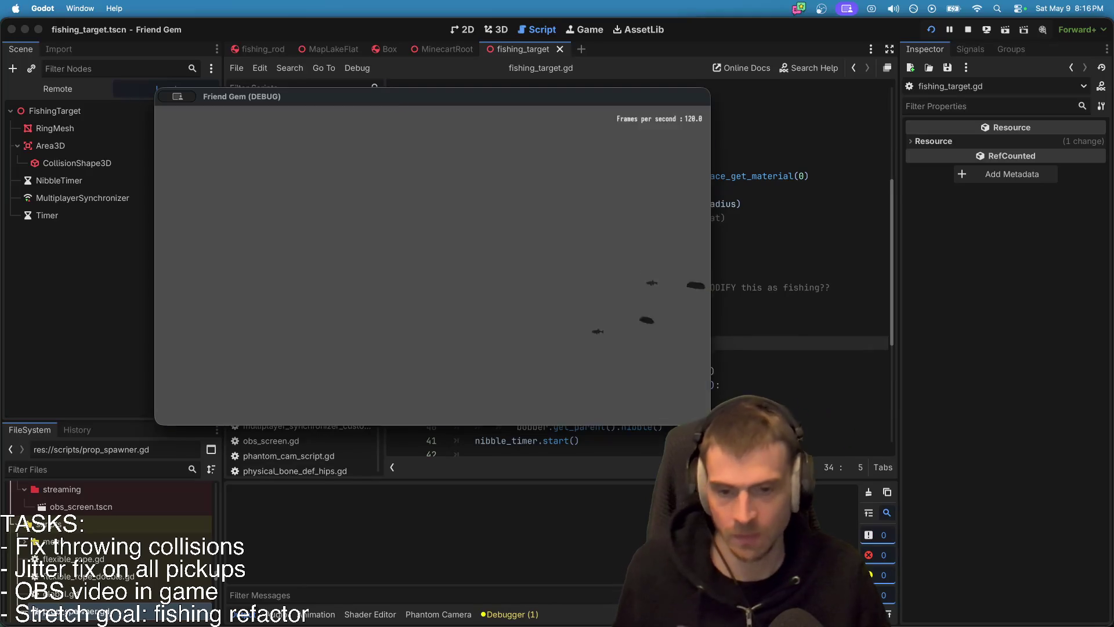
Step: Walk into the water, grab the floating box with E, and carry it ashore
key("w")
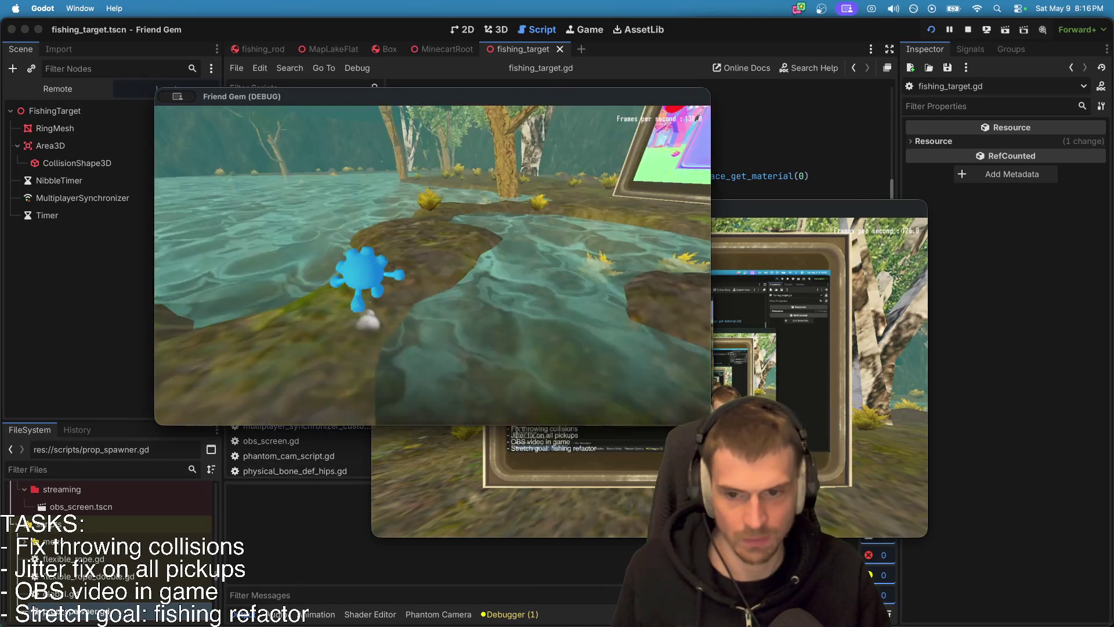
key("w")
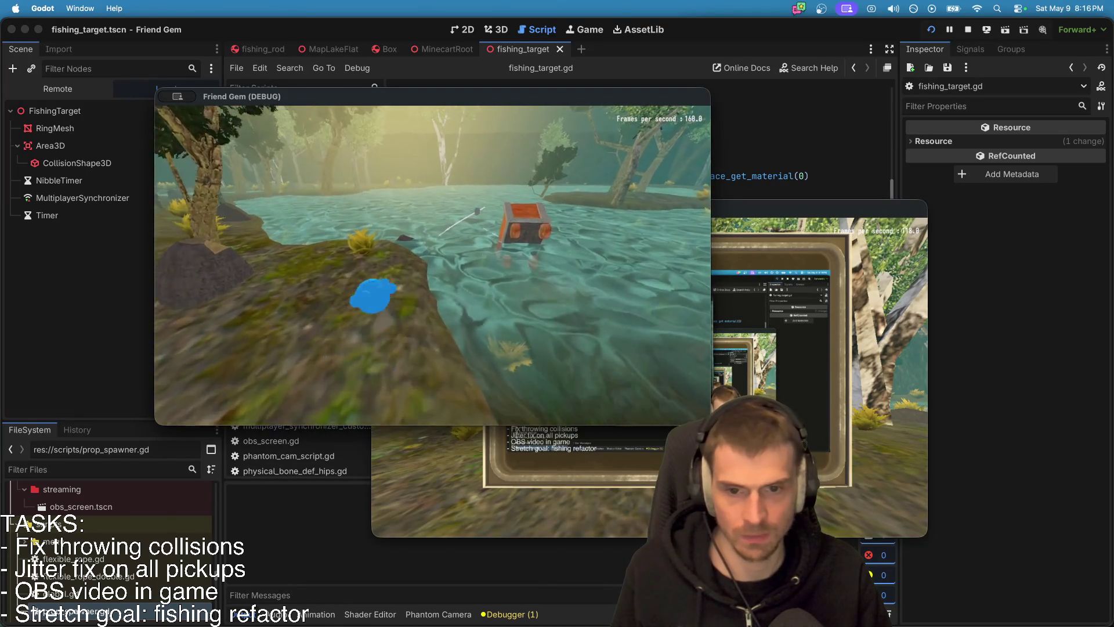
key("e")
key("w")
key("w")
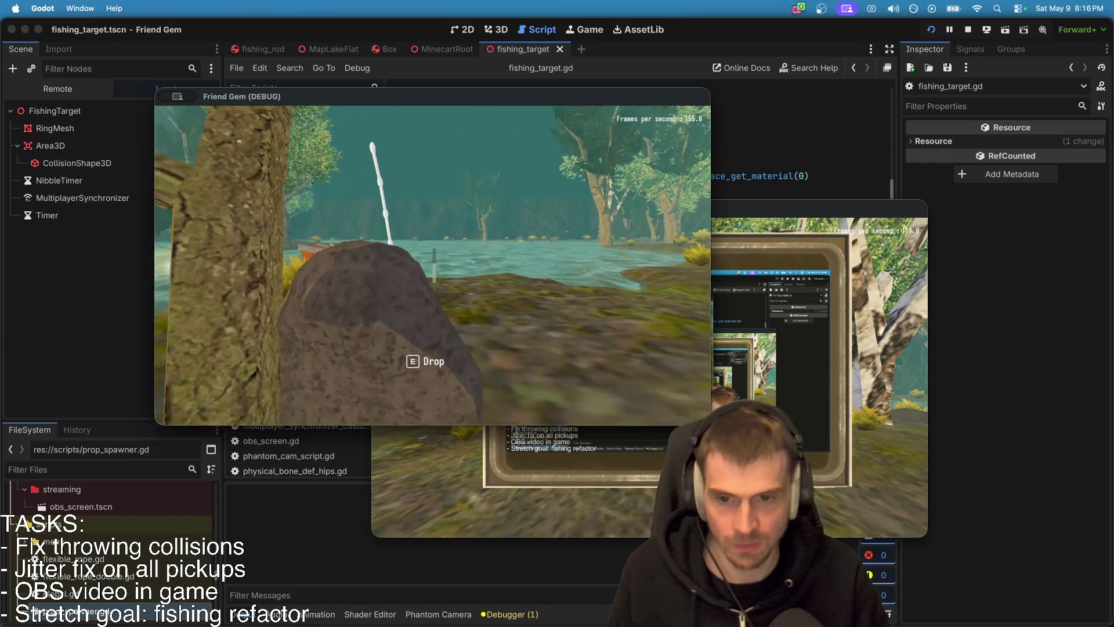
key("w")
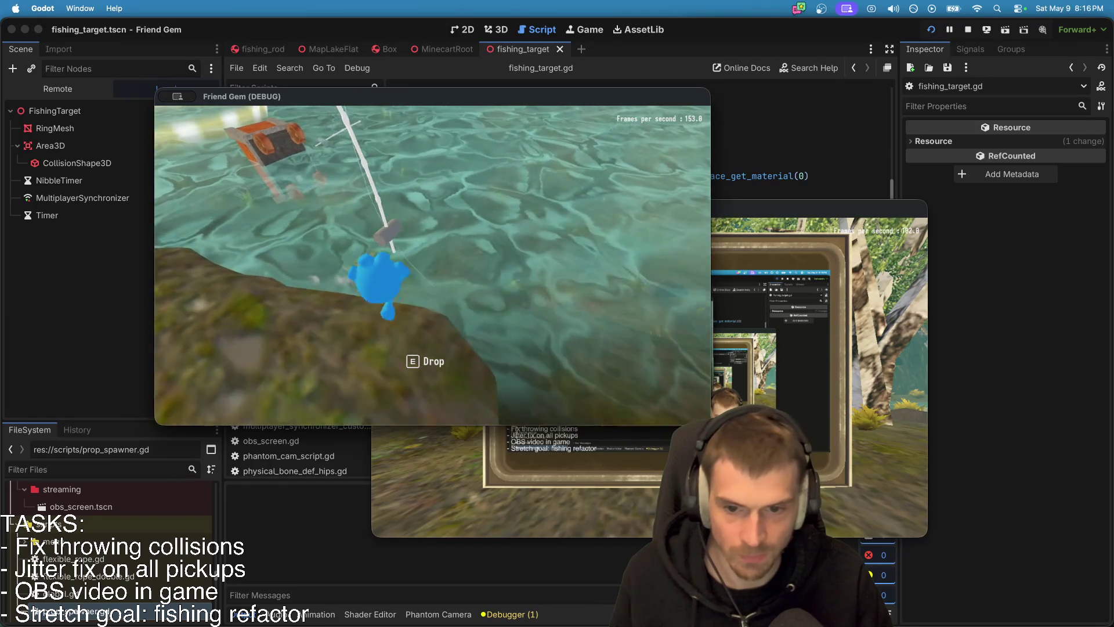
Step: Return to the Godot editor and switch to the fishing_rod scene
left_click(669, 206)
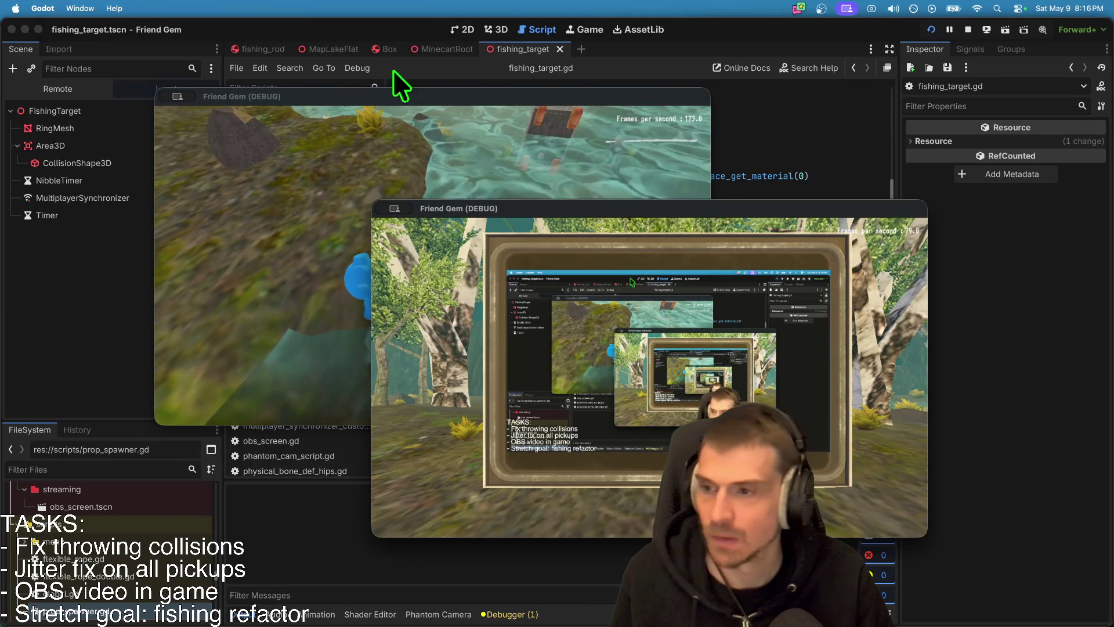
left_click(388, 53)
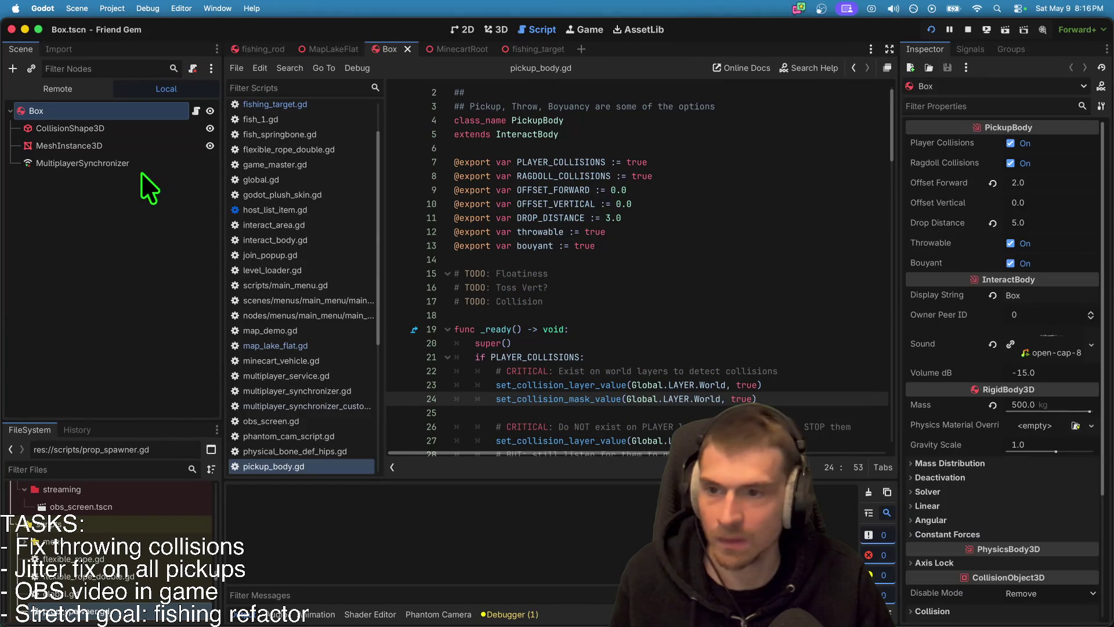
key("ctrl+shift+Tab")
key("ctrl+shift+Tab")
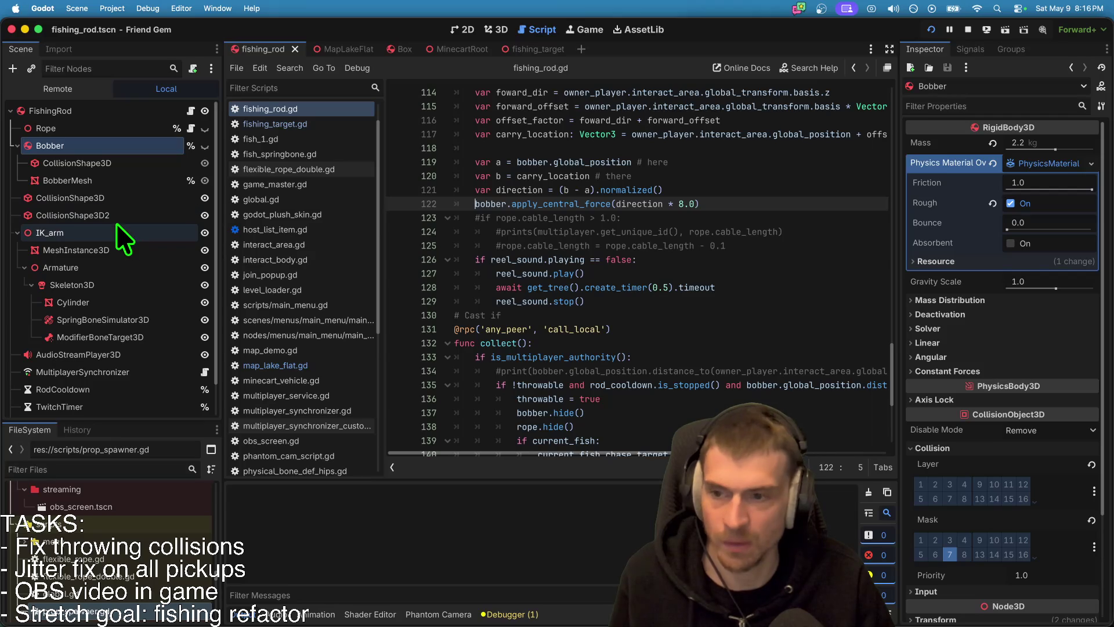
Step: Attach res://components/pickup_body.gd to the Bobber node and save the fishing_rod scene
key("super+z")
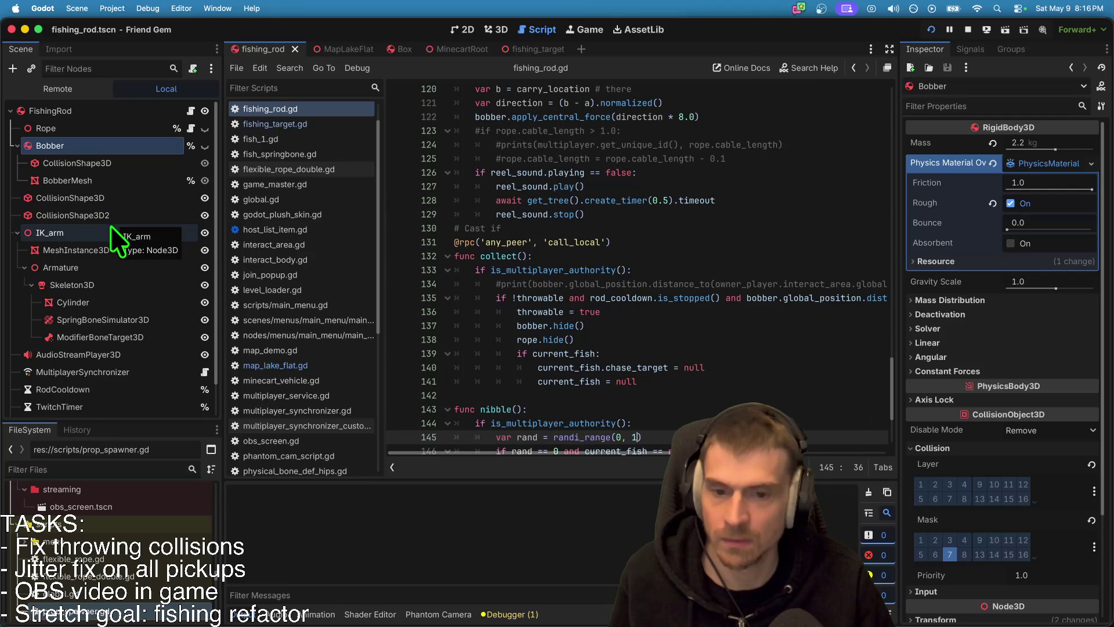
key("super+shift+z")
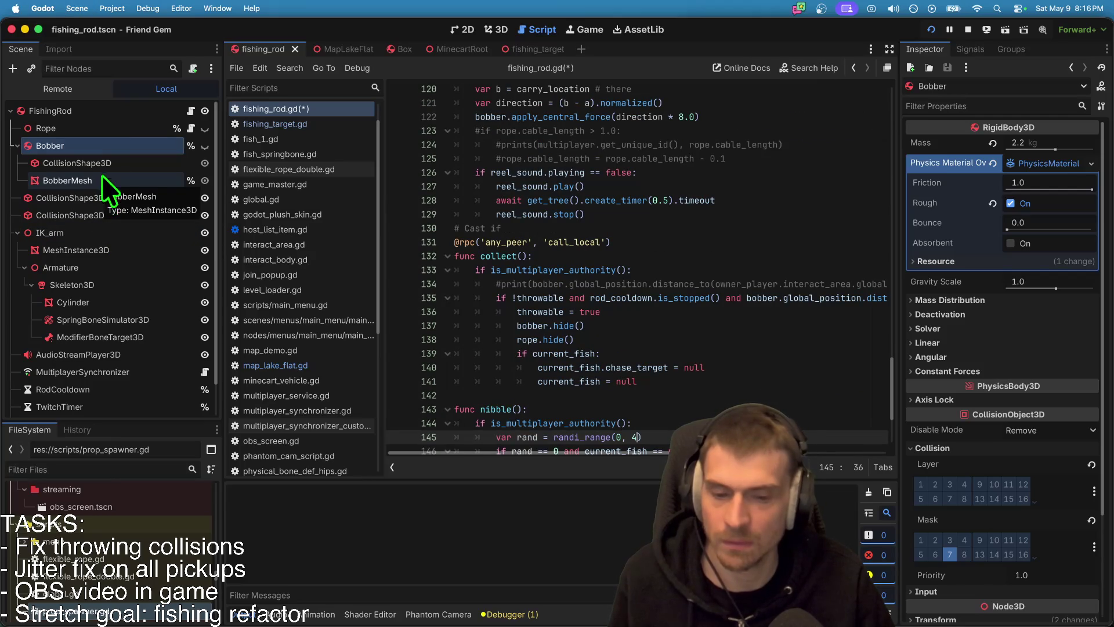
right_click(89, 151)
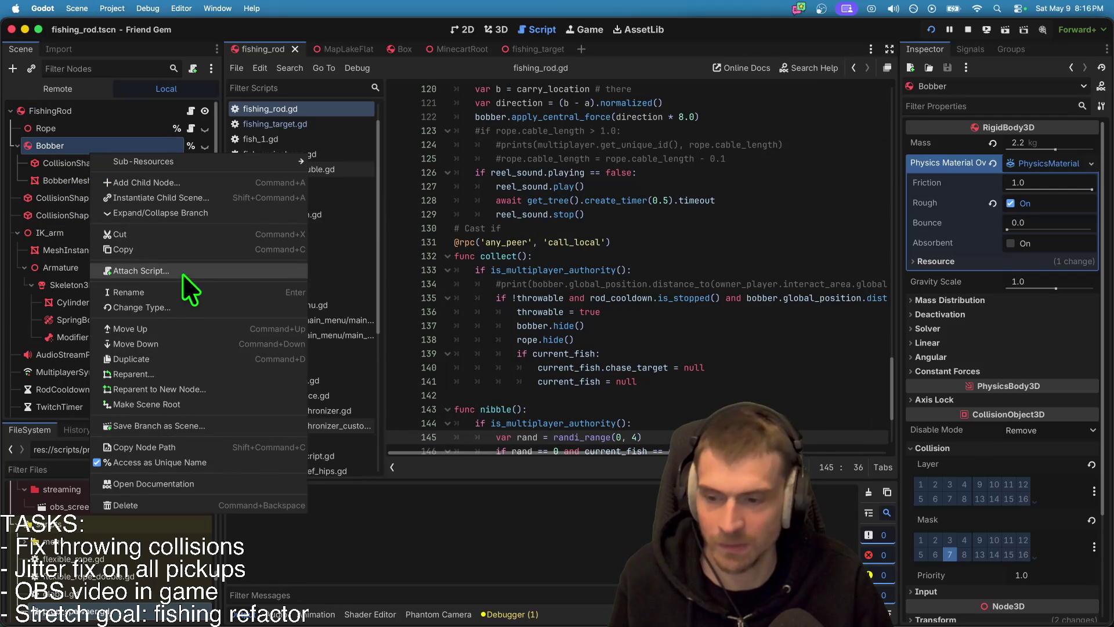
left_click(183, 271)
left_click(681, 286)
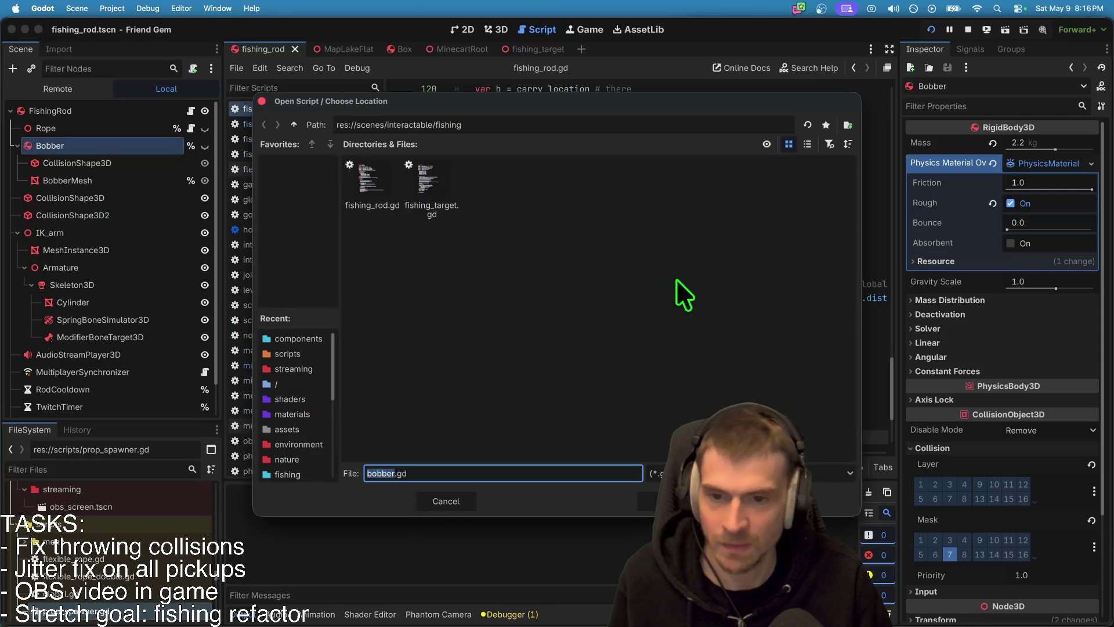
left_click(320, 338)
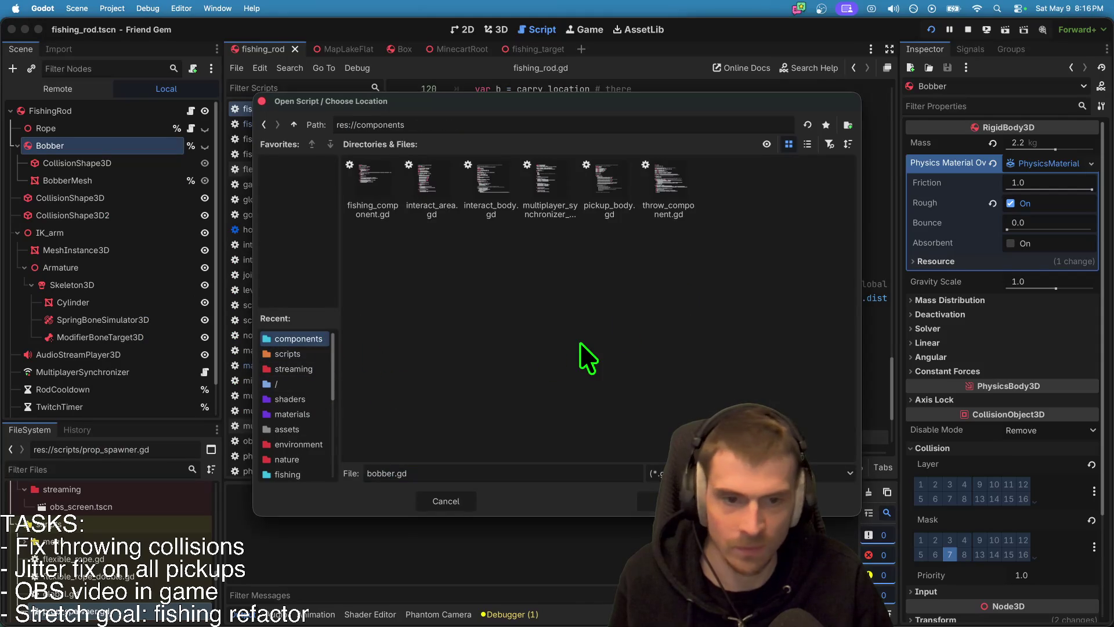
left_click(601, 177)
key("Return")
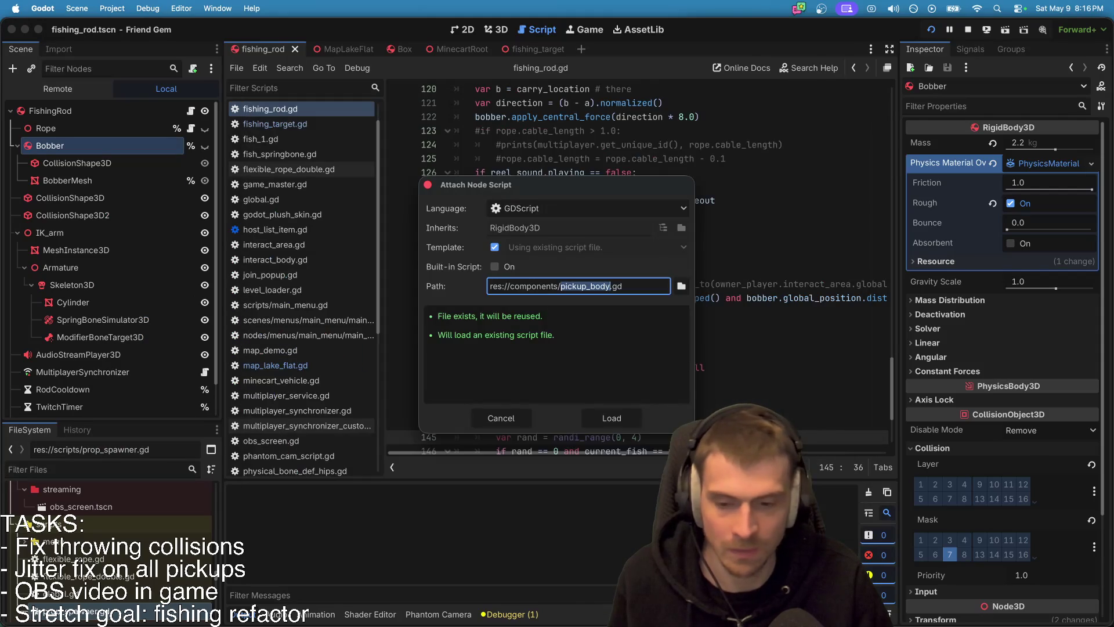
left_click(625, 420)
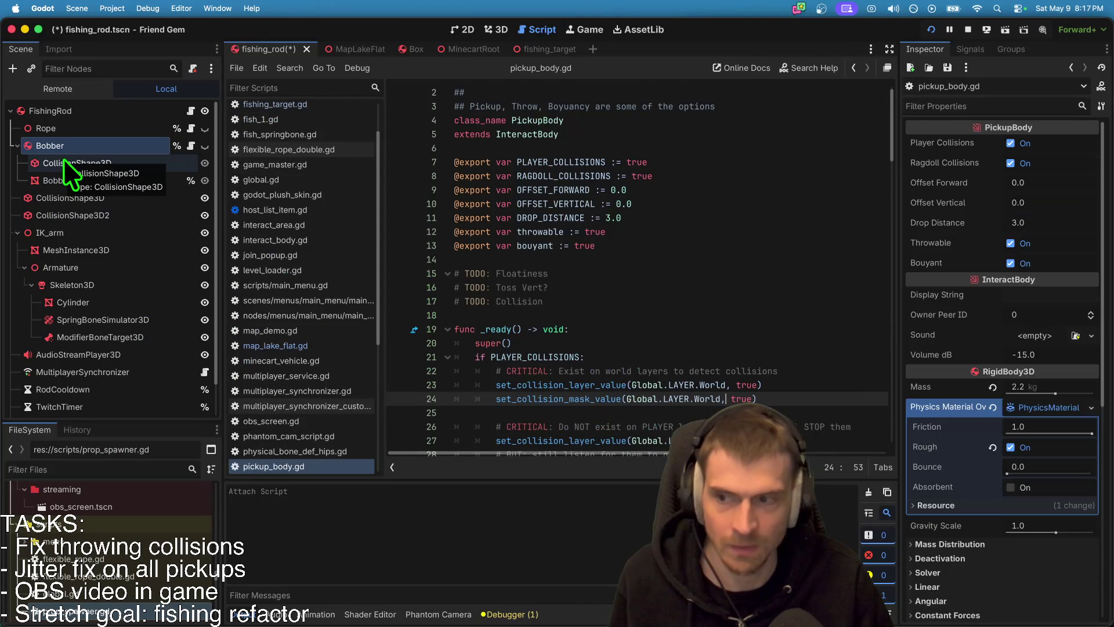
key("super+s")
Step: Check Bobber's collision shape and properties, then reopen fishing_target.gd at line 30's end
left_click(86, 162)
left_click(89, 145)
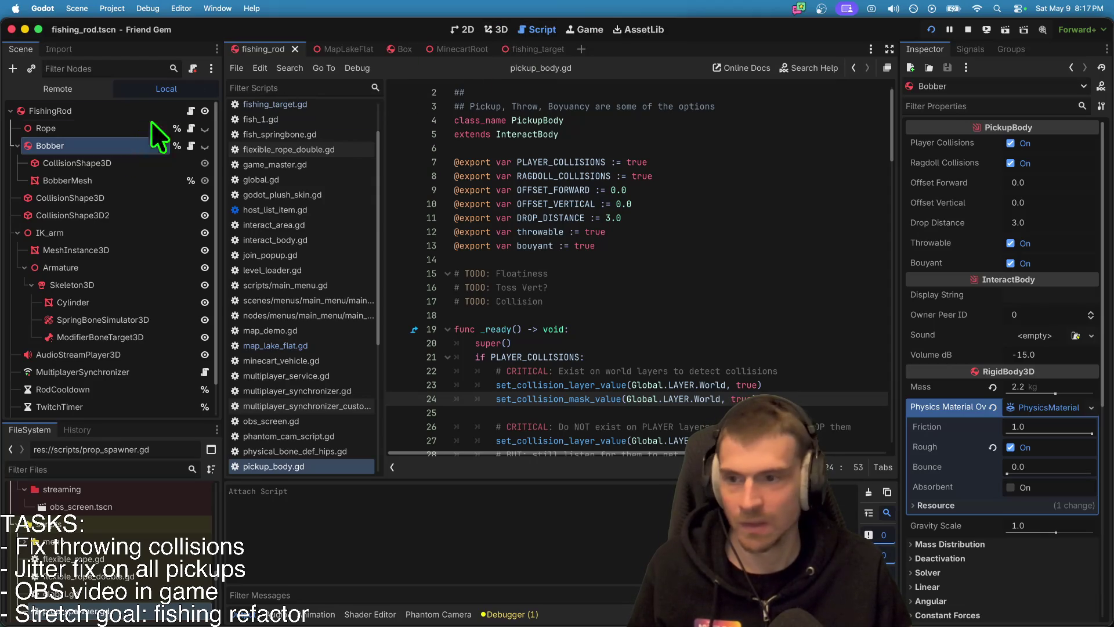
left_click(535, 51)
left_click(686, 289)
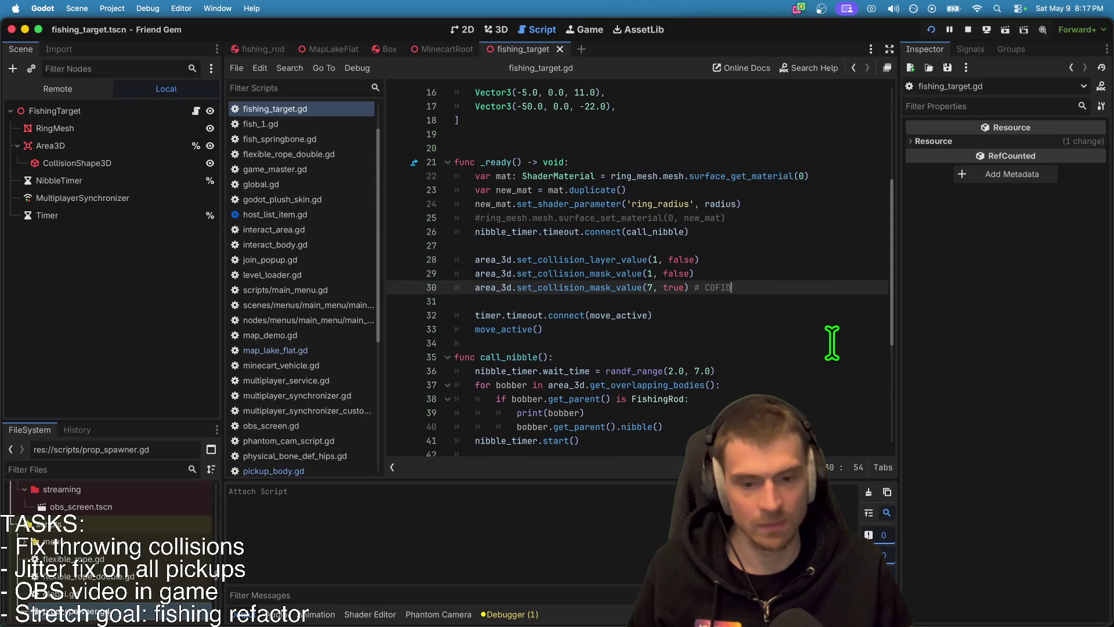
Step: Undo the layer 7 edit so line 30 uses Global.LAYER.Interactable again
scroll(832, 342, "down", 2)
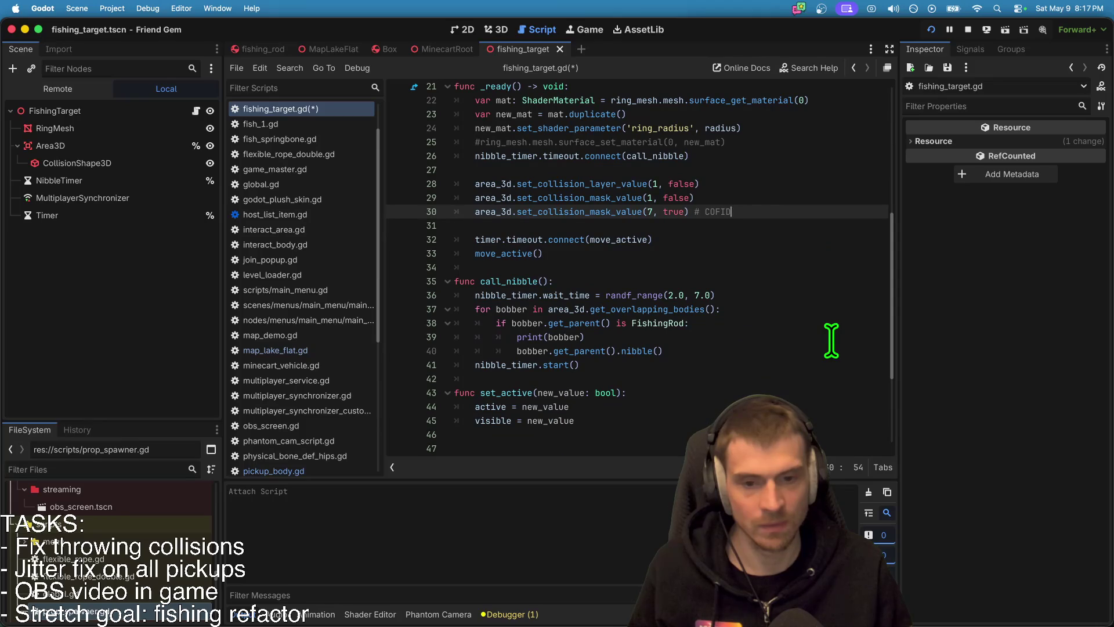
key("super+z")
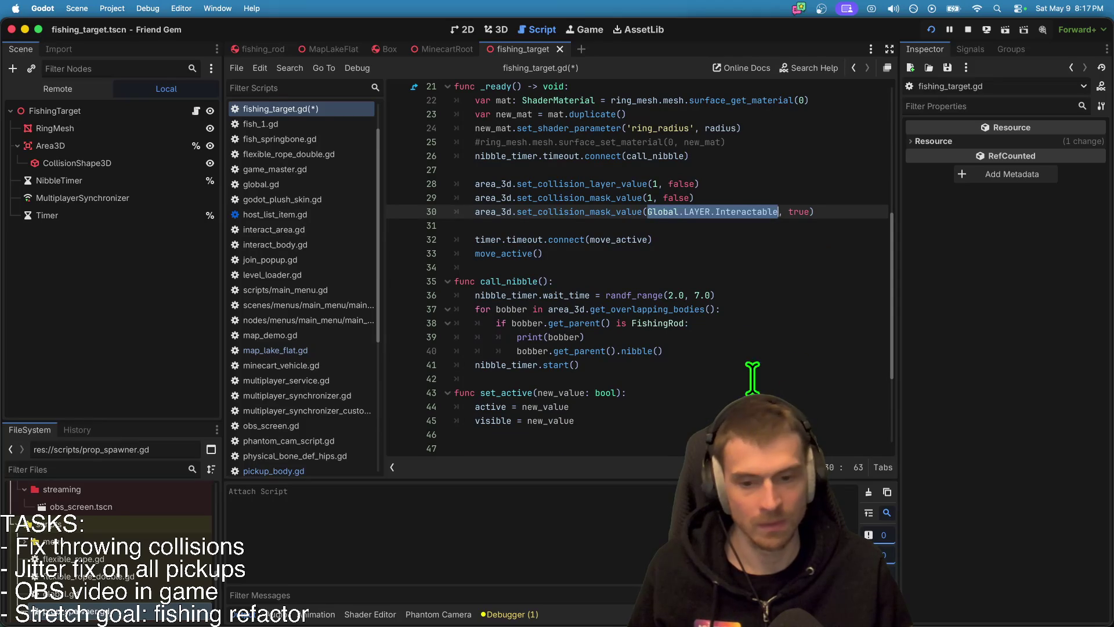
double_click(485, 280)
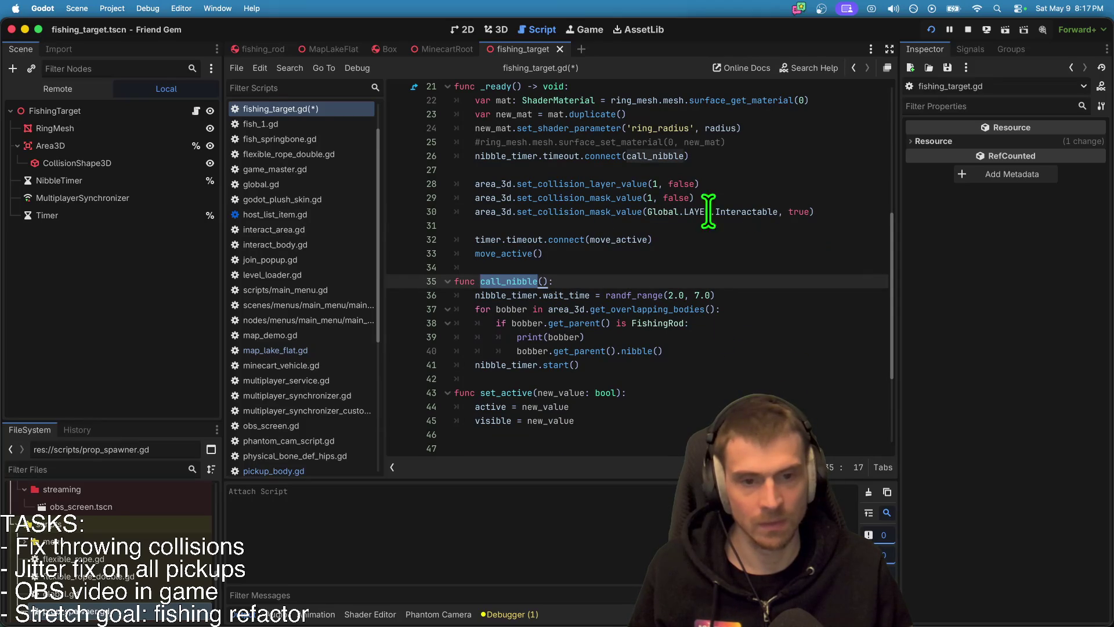
left_click(481, 209)
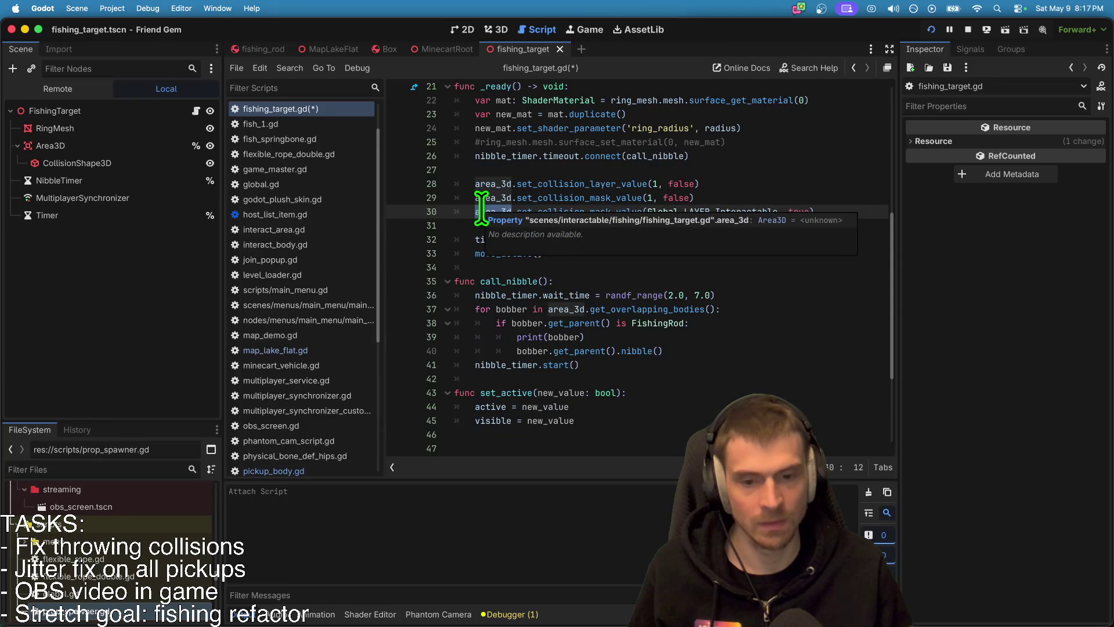
Step: Change the nibble wait time to randf_range(3.0, 9.0) and save the script
left_click(515, 281)
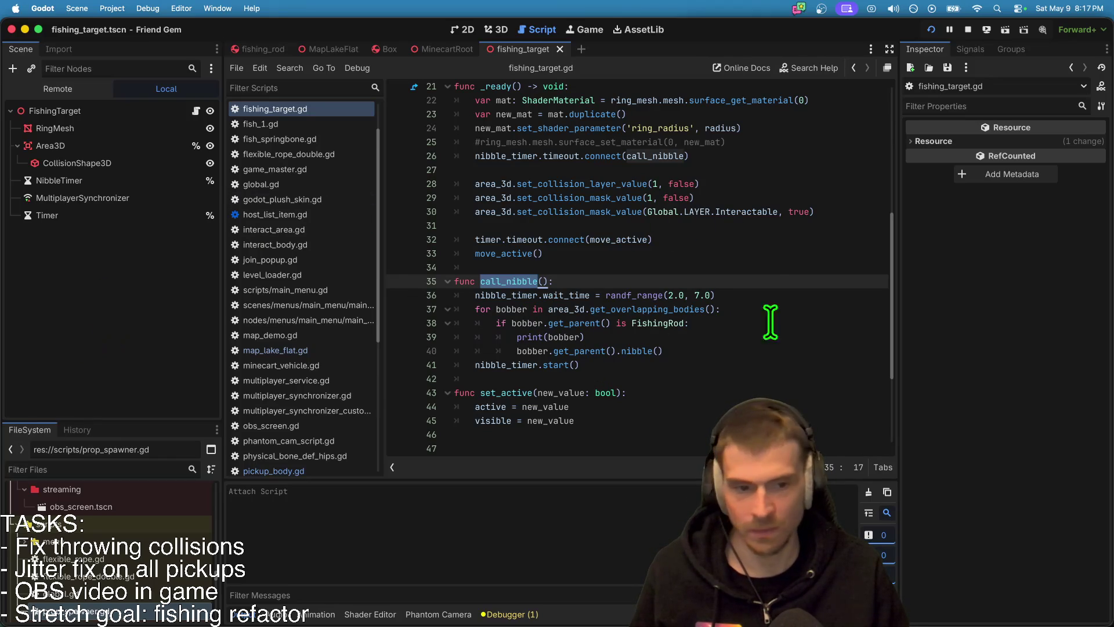
left_click(784, 299)
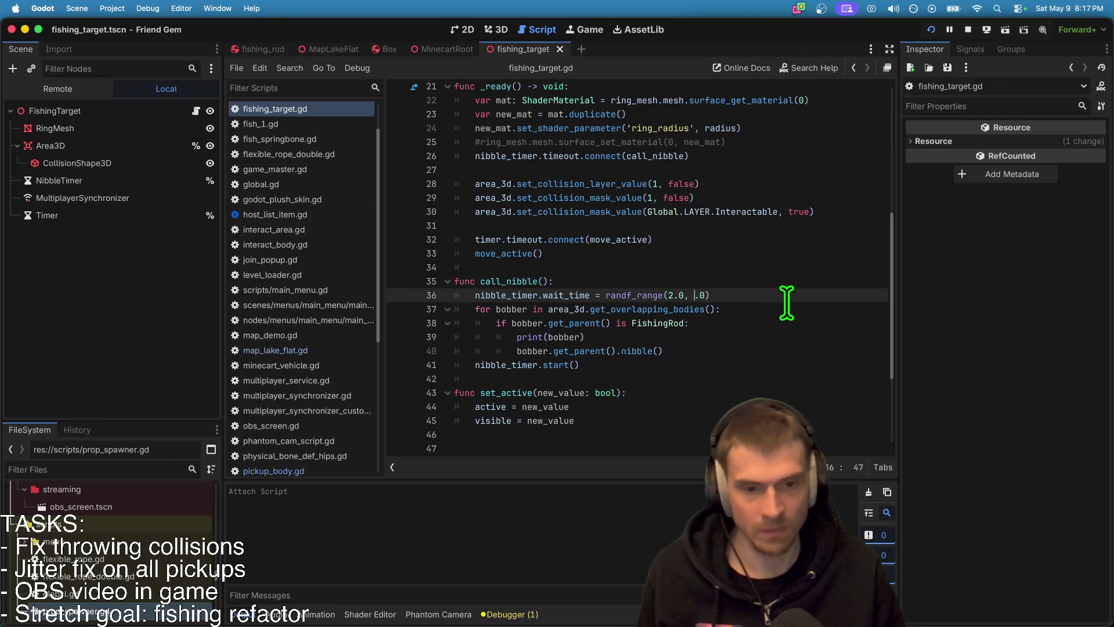
type("8")
key("ctrl+s")
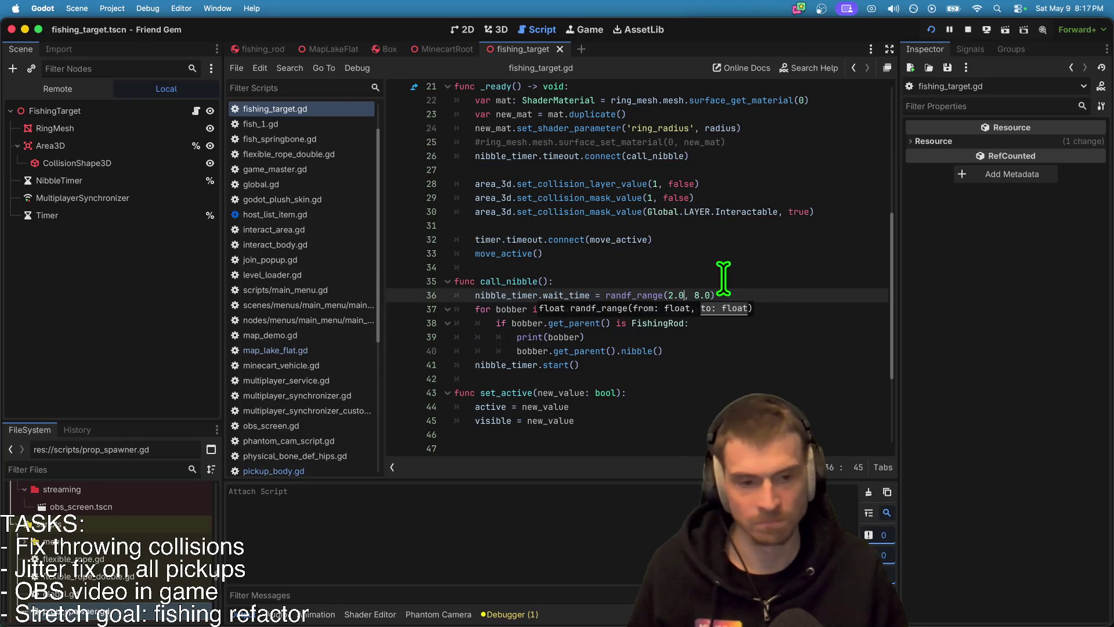
type("3")
key("Right")
key("Right")
key("Right")
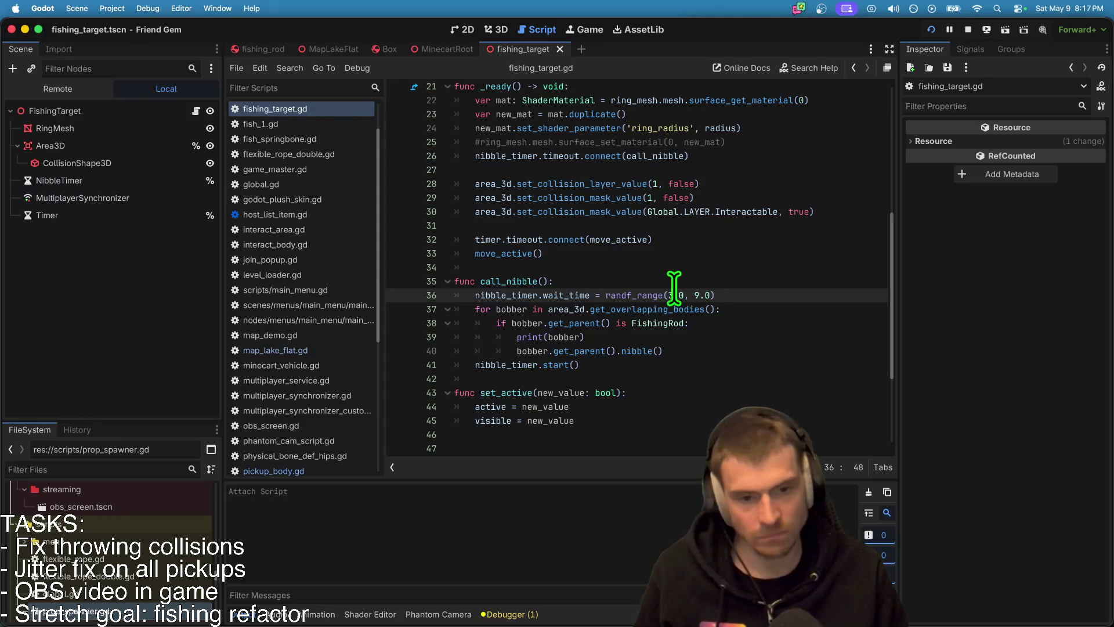
Step: Filter the FileSystem for 'int' and open interact_area.gd
left_click(495, 32)
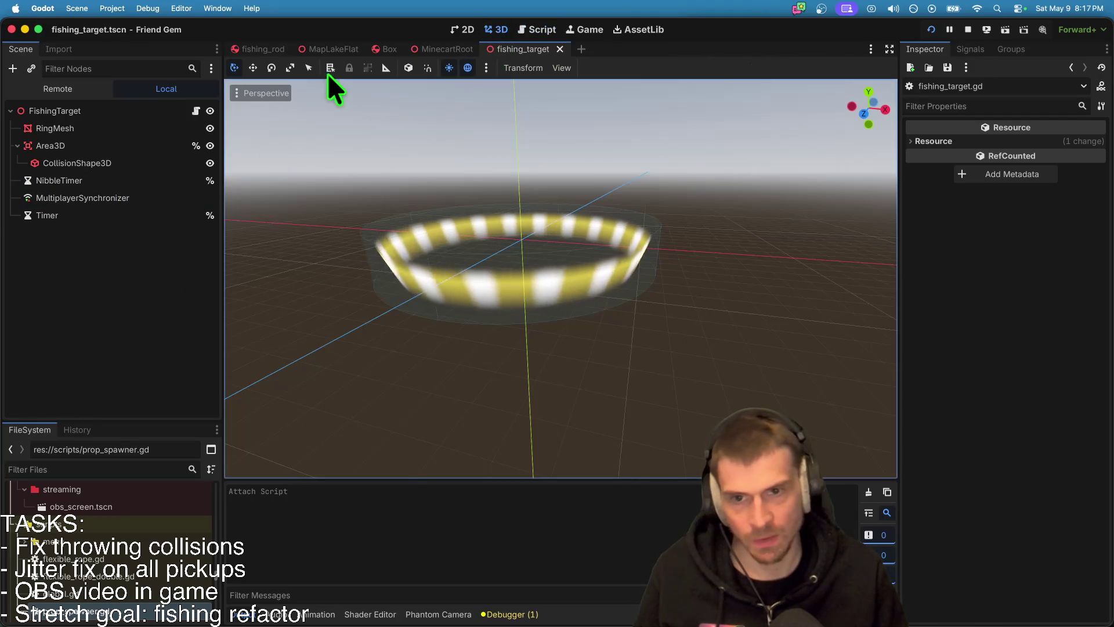
left_click(159, 467)
type("int")
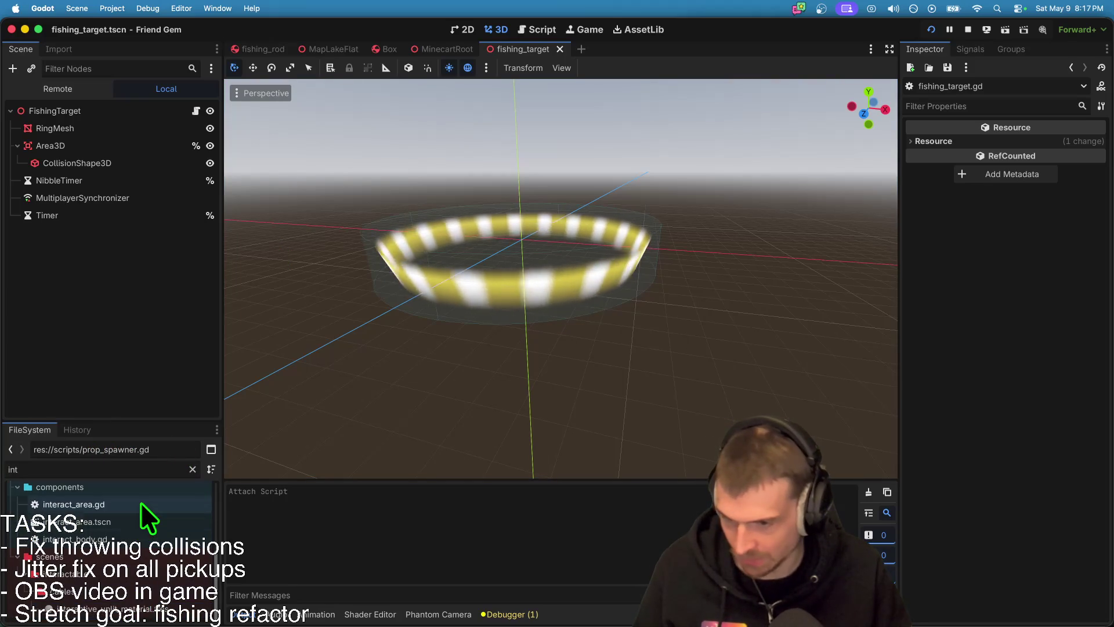
double_click(140, 503)
scroll(787, 324, "up", 1)
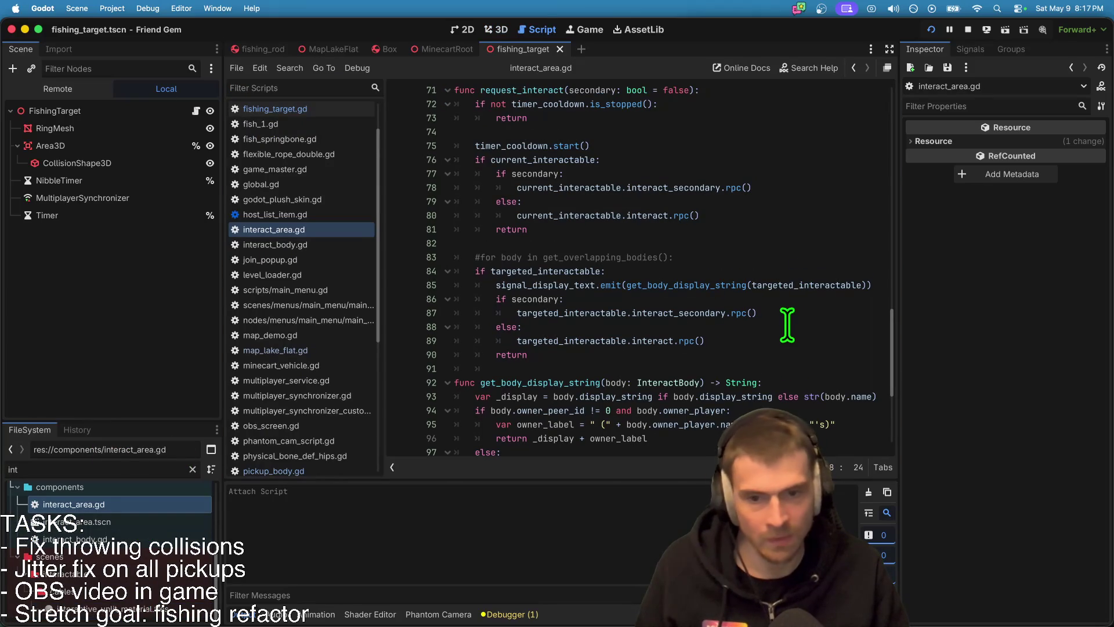
Step: Highlight the targeted_interactable occurrences to locate both InteractBody checks
double_click(536, 271)
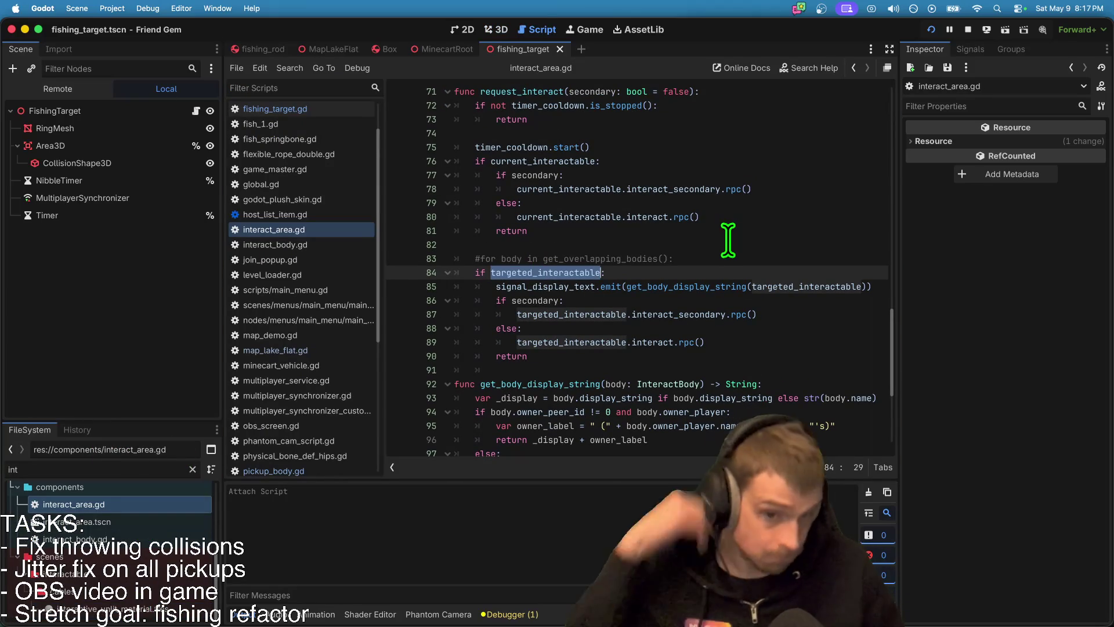
scroll(727, 240, "up", 1)
scroll(727, 241, "down", 5)
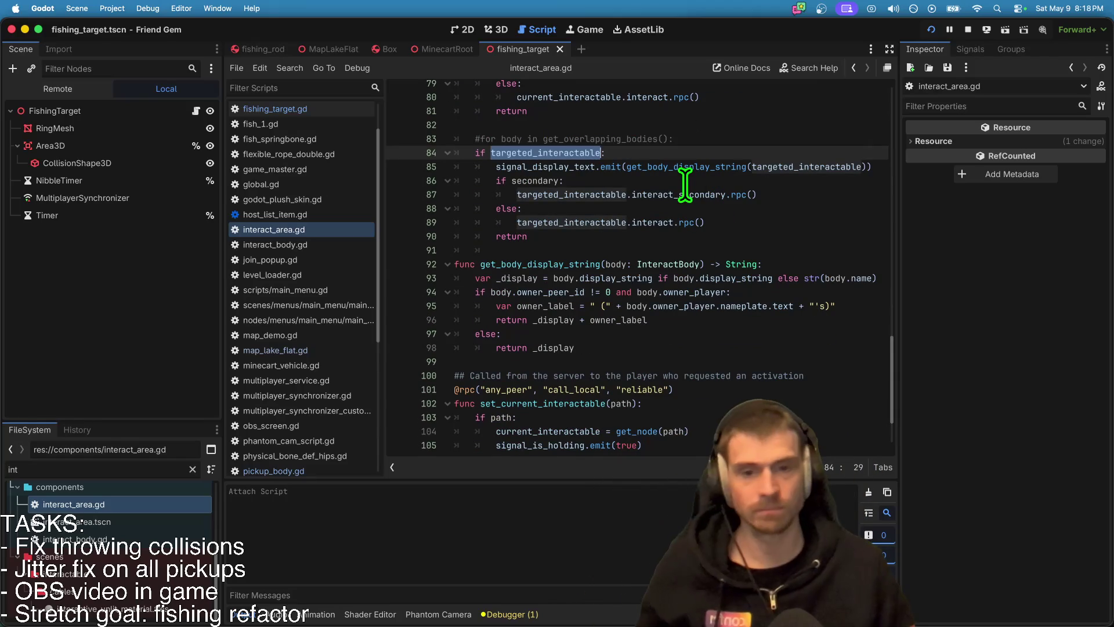
key("super+d")
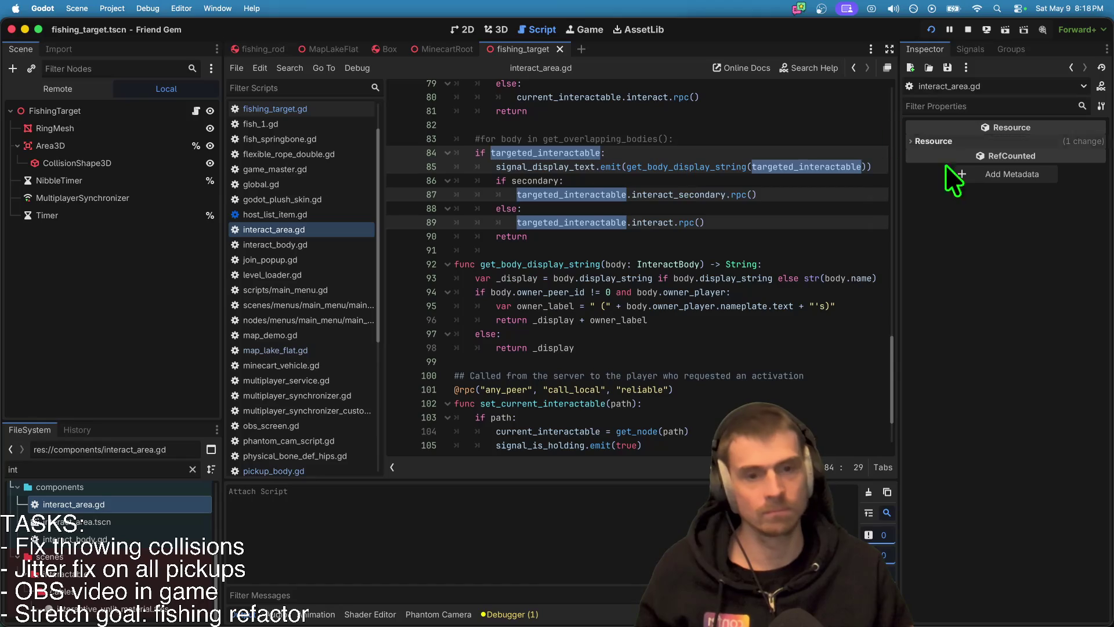
scroll(753, 333, "up", 20)
scroll(754, 304, "down", 6)
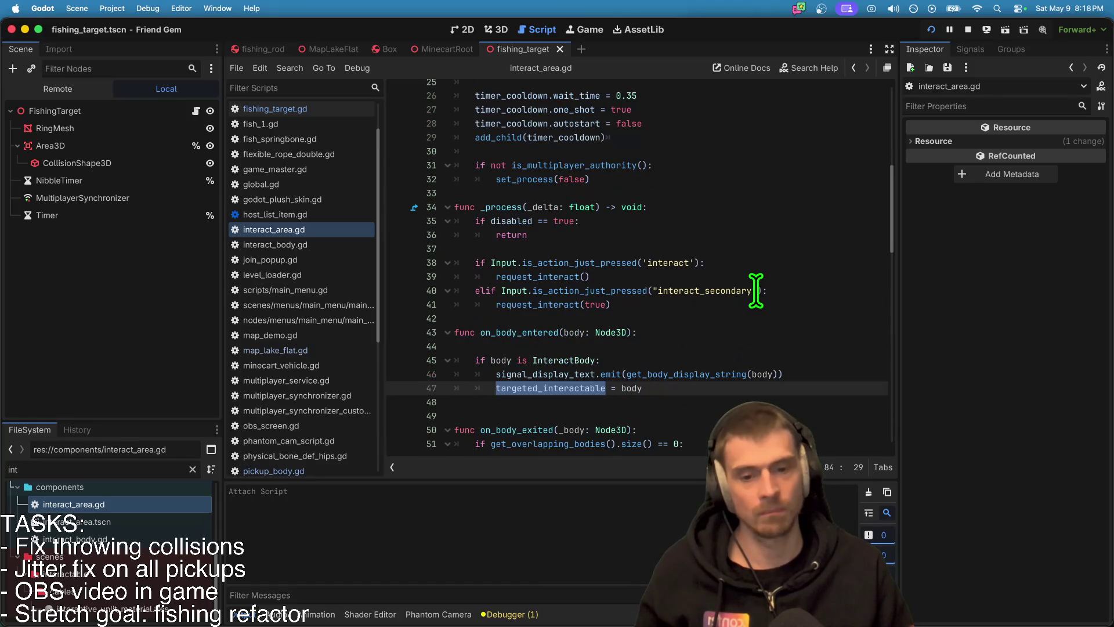
Step: Add 'and body.visible' to the line 44 InteractBody check, remove the empty line, and save
left_click(732, 360)
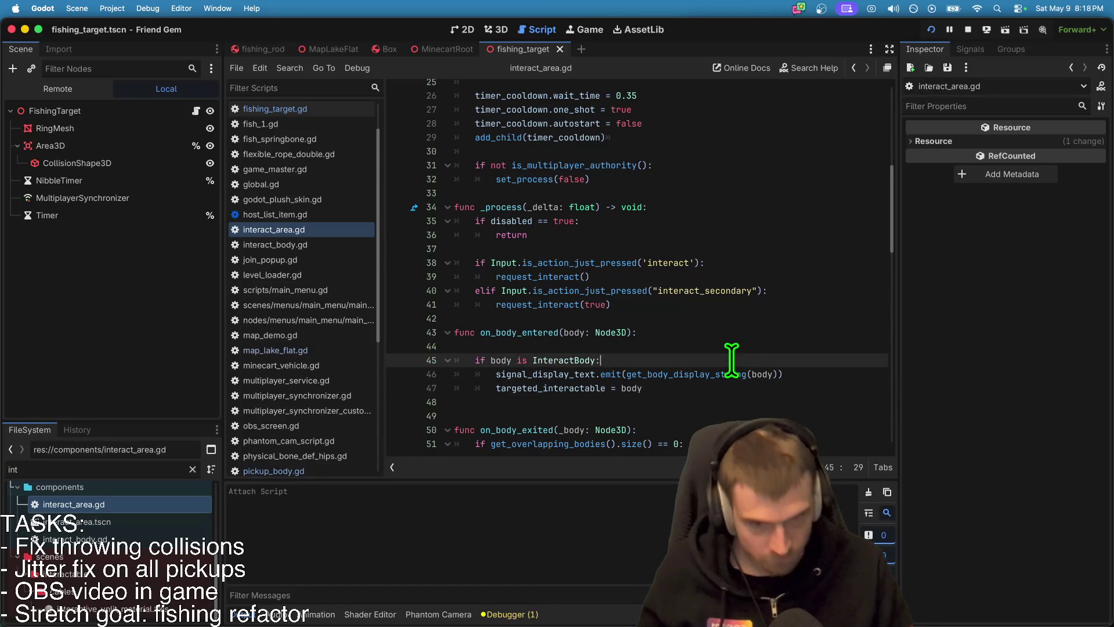
type("and body.is")
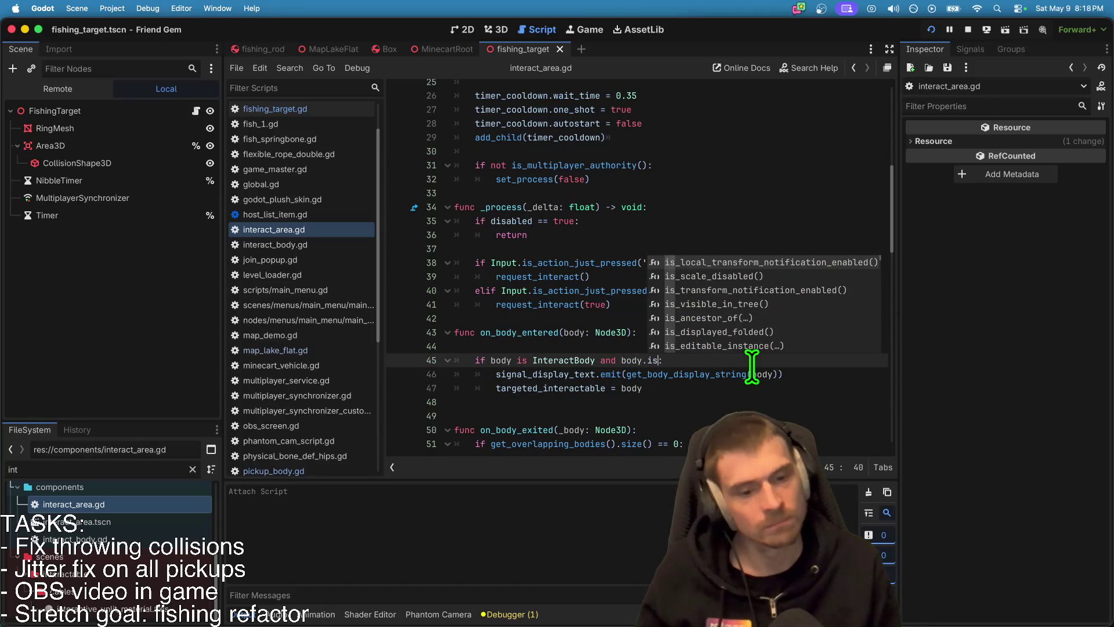
type("vi")
type("vis")
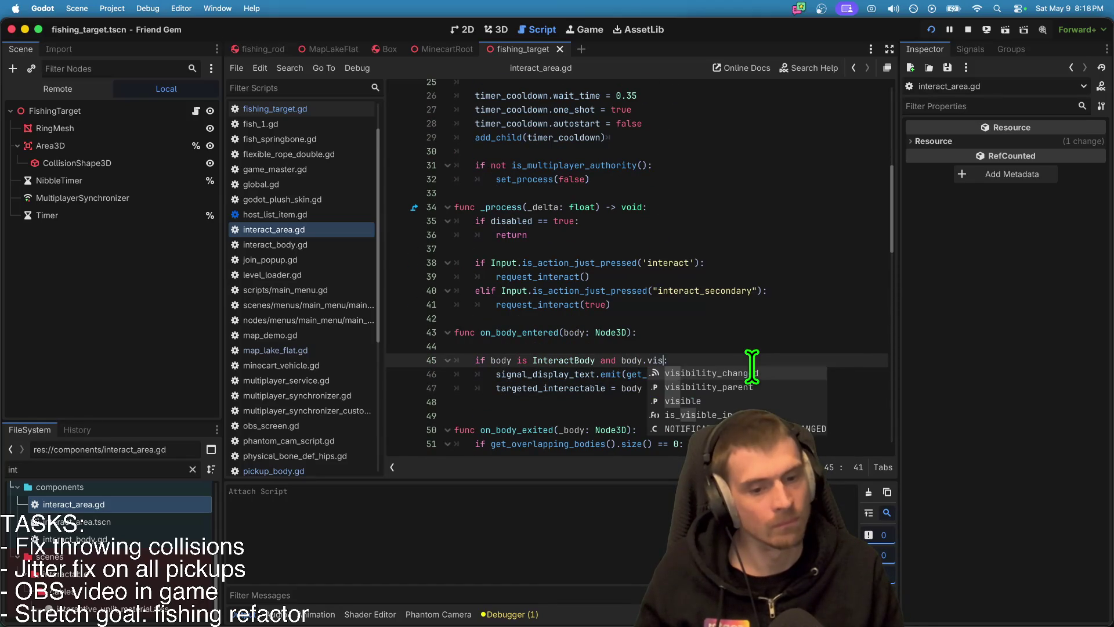
type("ible")
double_click(663, 359)
scroll(714, 355, "down", 5)
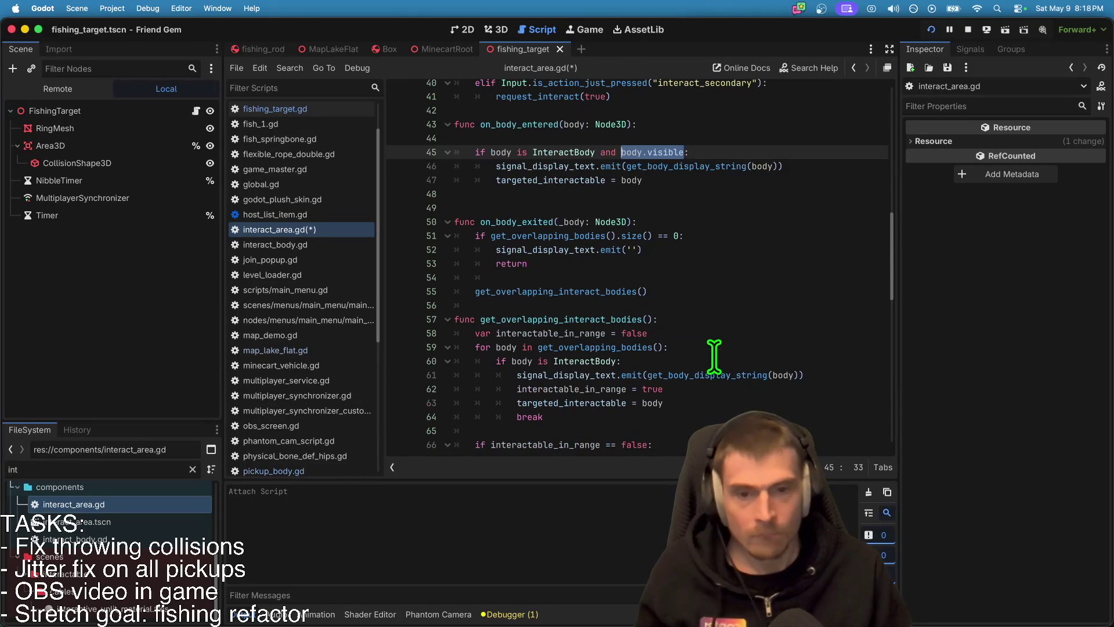
left_click(512, 141)
key("BackSpace")
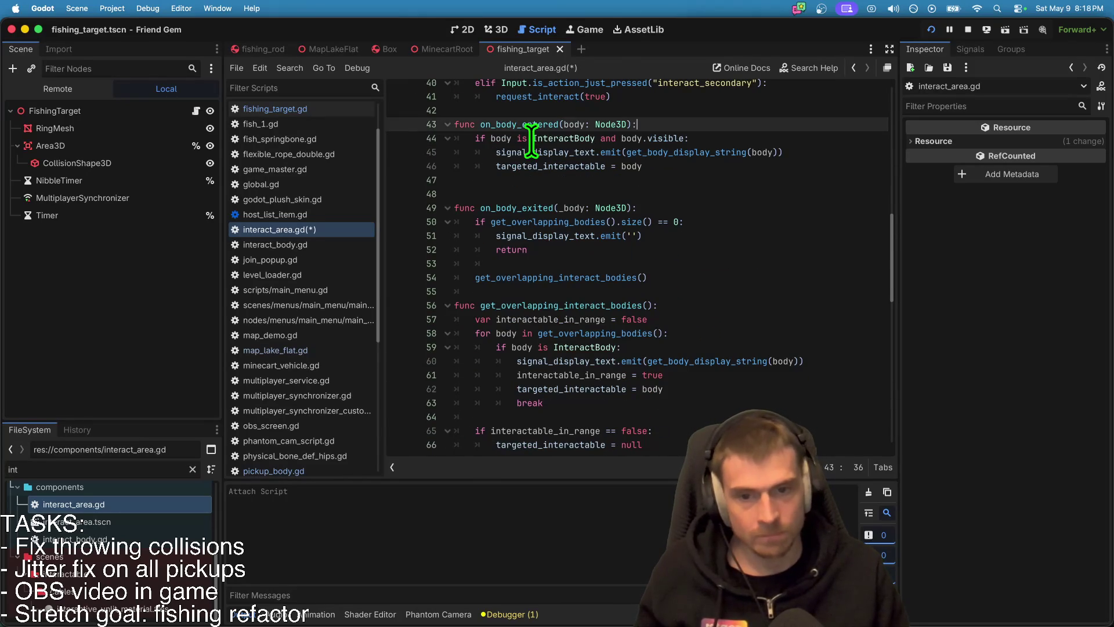
left_click(746, 289)
key("super+s")
left_click(677, 141)
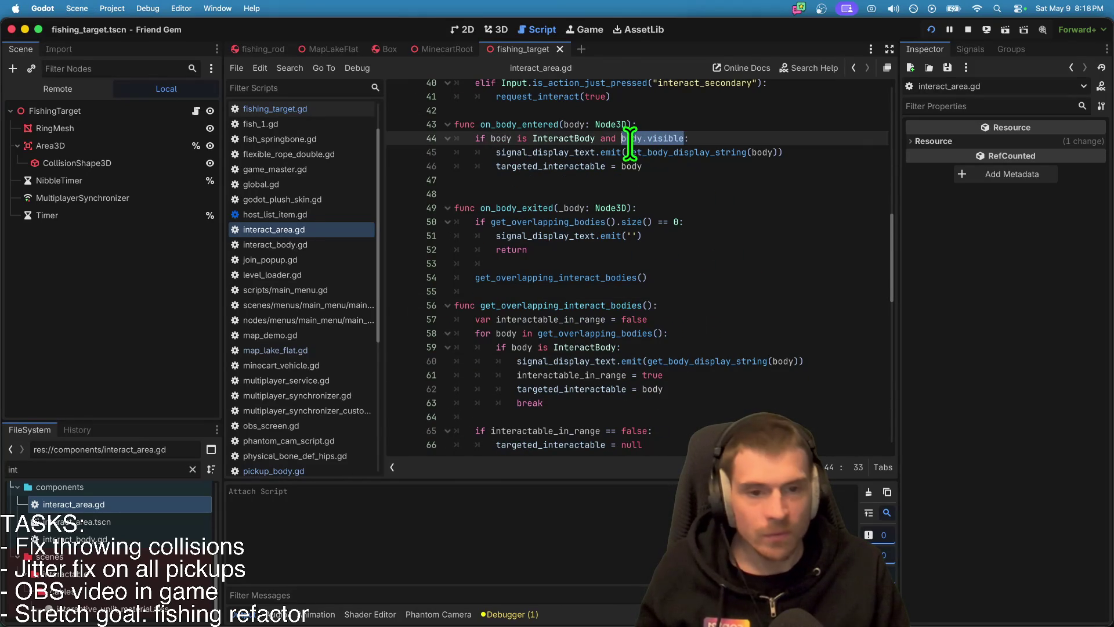
Step: Add the body.visible check to line 59's InteractBody condition and run the game
scroll(674, 378, "down", 1)
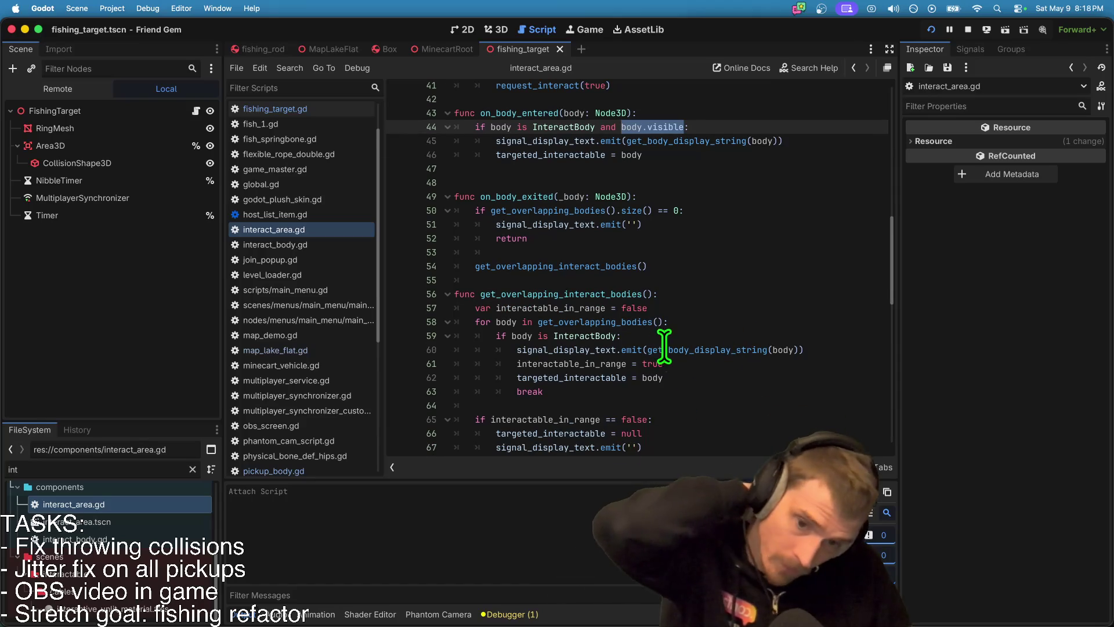
scroll(674, 359, "down", 2)
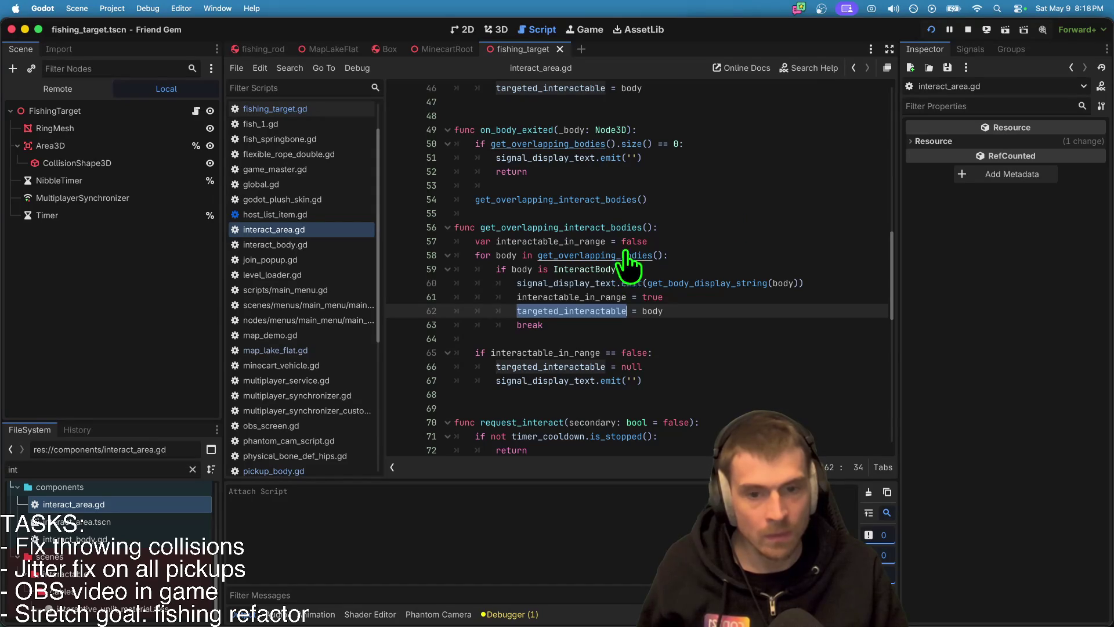
left_click(720, 271)
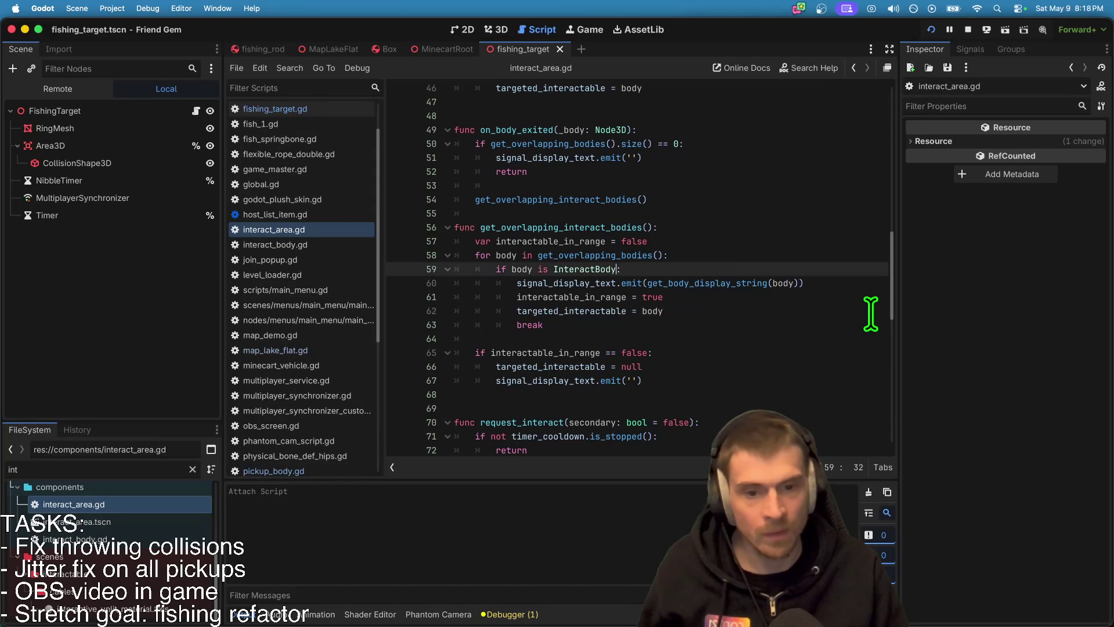
type("andbody.visible")
left_click(771, 354)
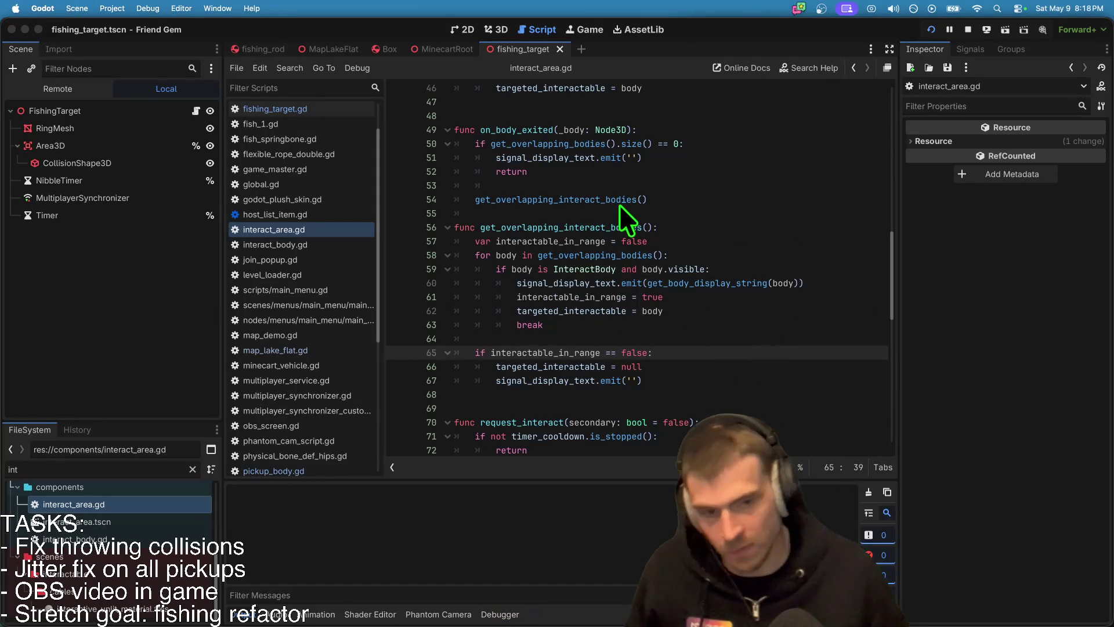
key("super+b")
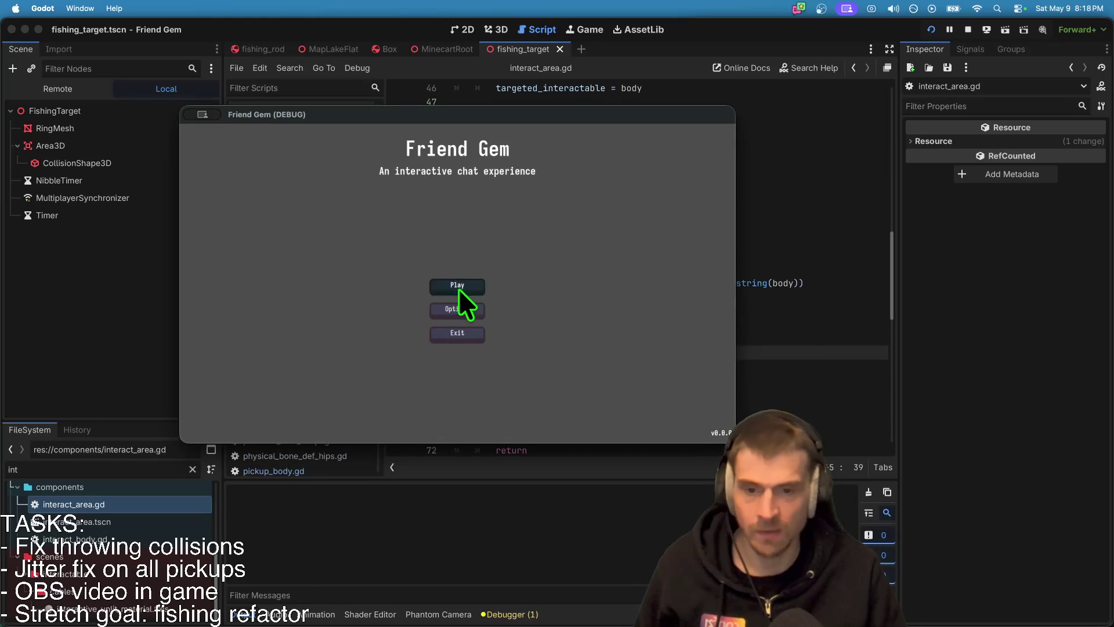
Step: Join the game session and pick up the blue item
left_click(472, 279)
left_click(534, 211)
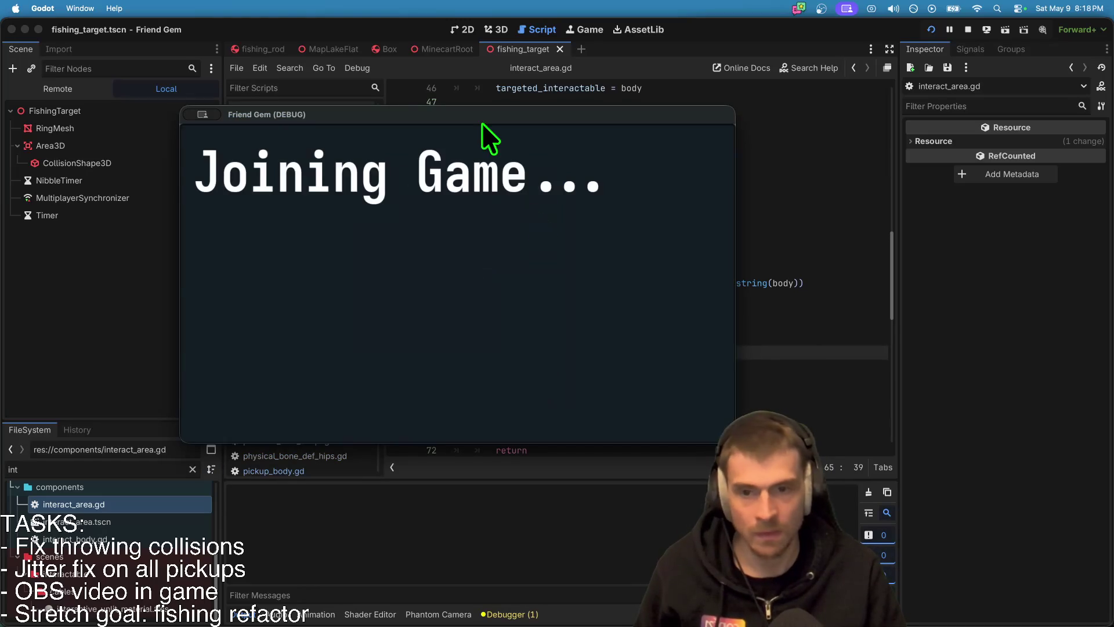
left_click(347, 258)
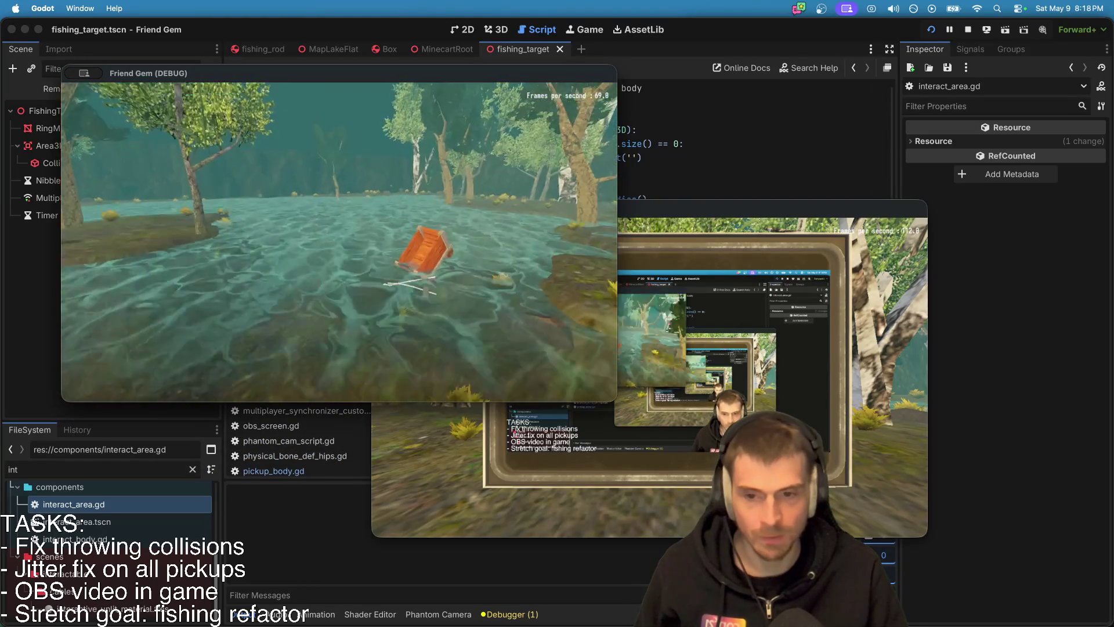
key("w")
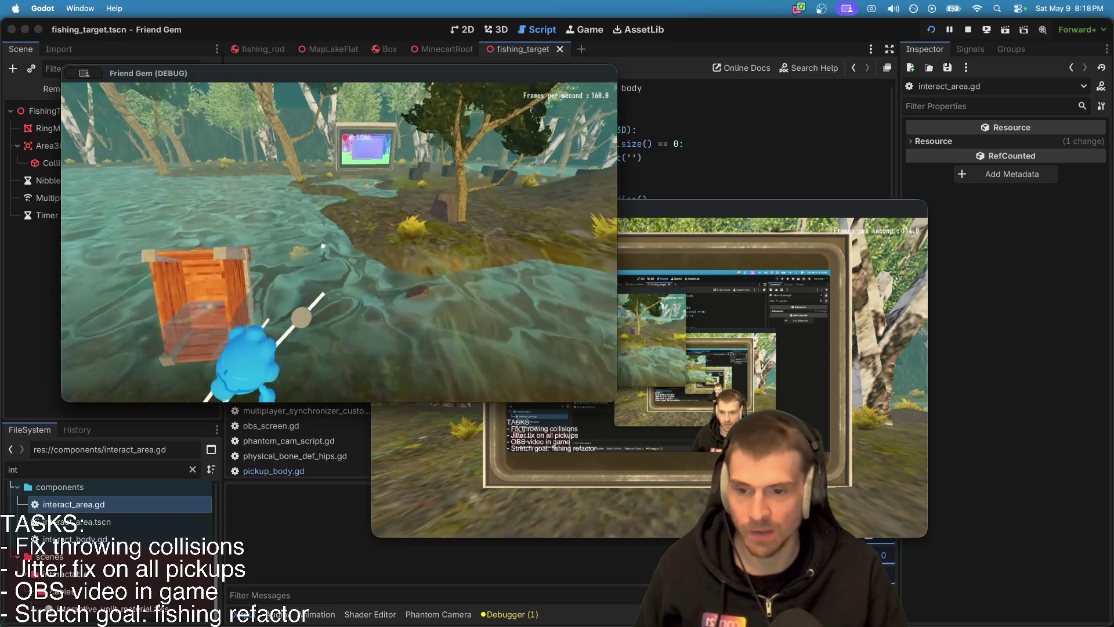
key("e")
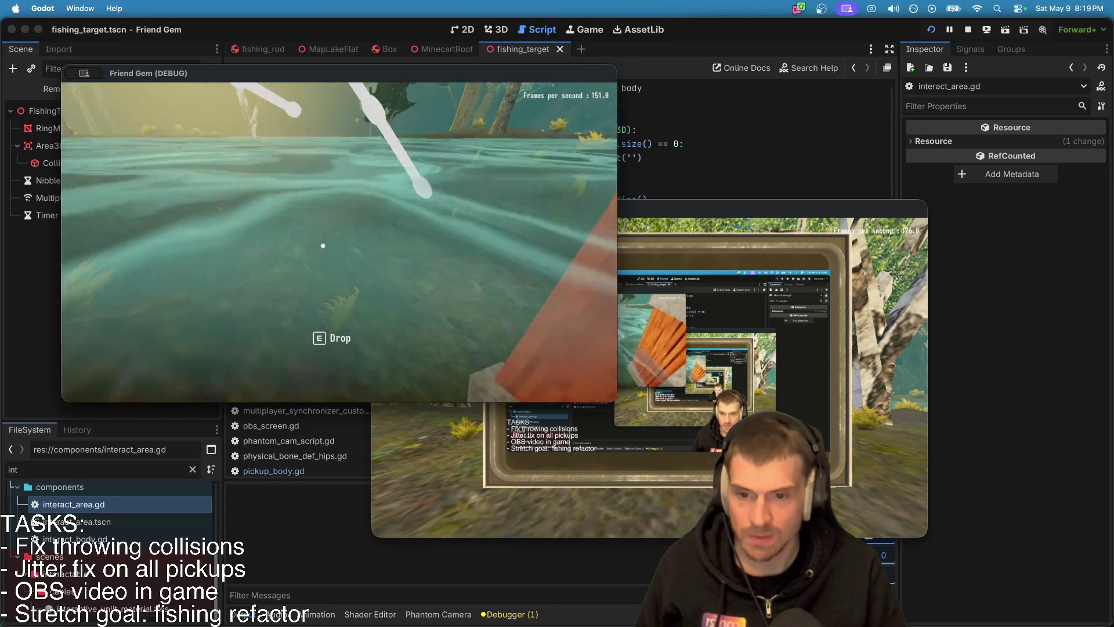
Step: Walk along the shore past the tree to the hanging fishing rod
key("w")
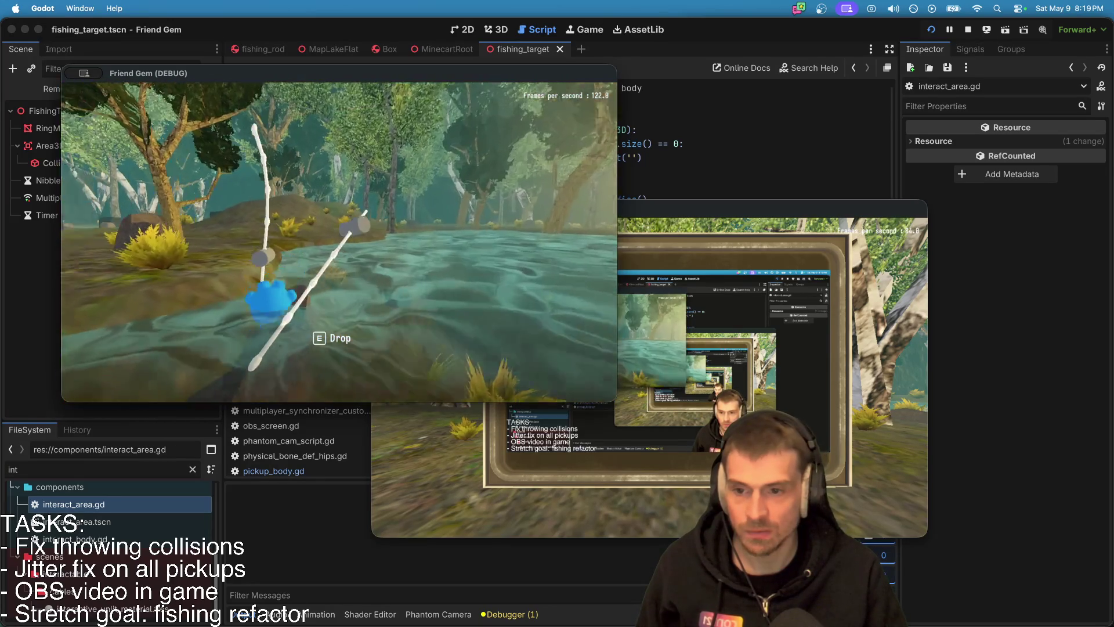
key("w")
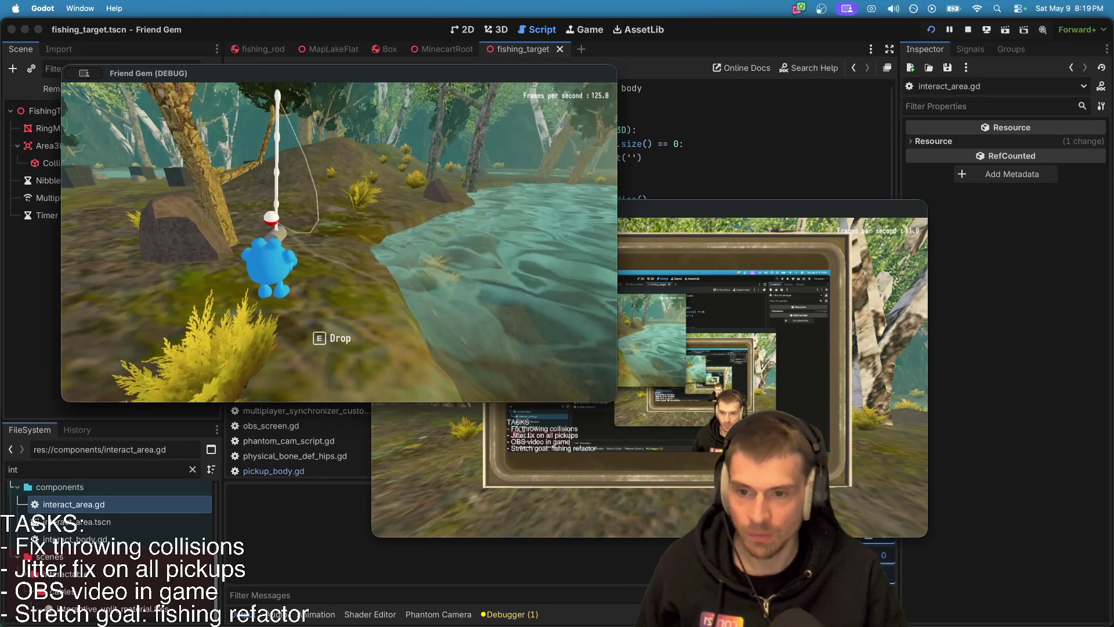
key("w")
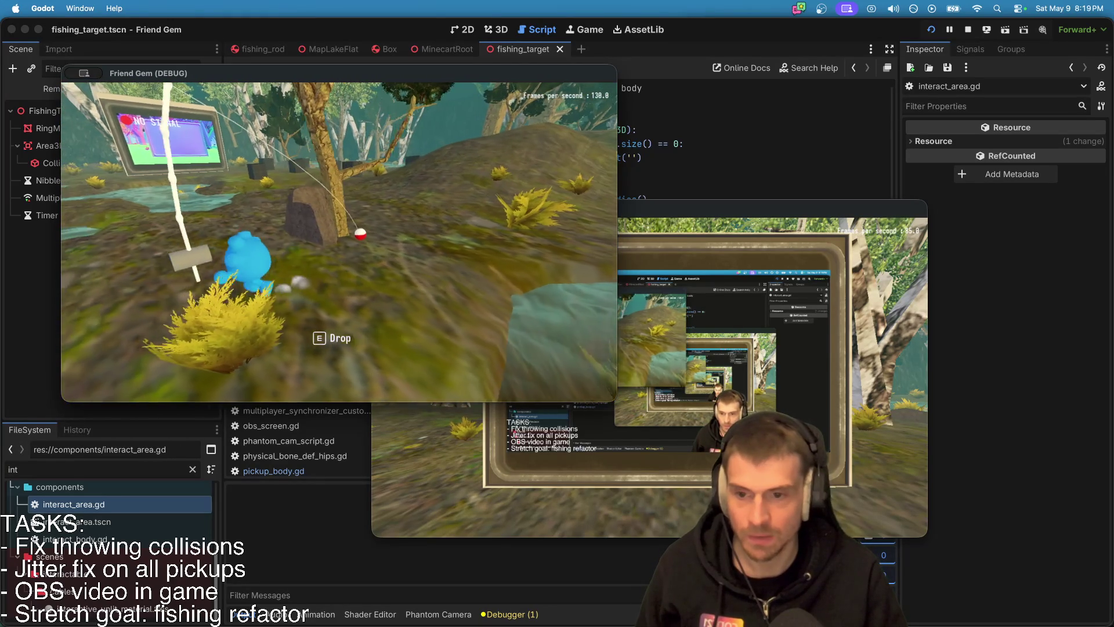
key("w")
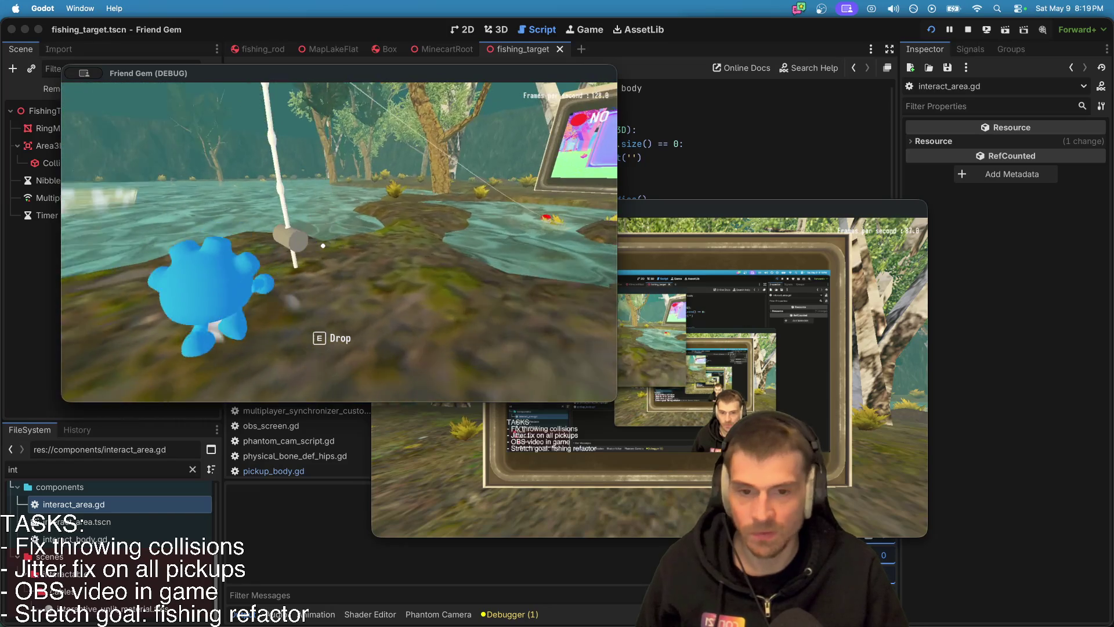
key("w")
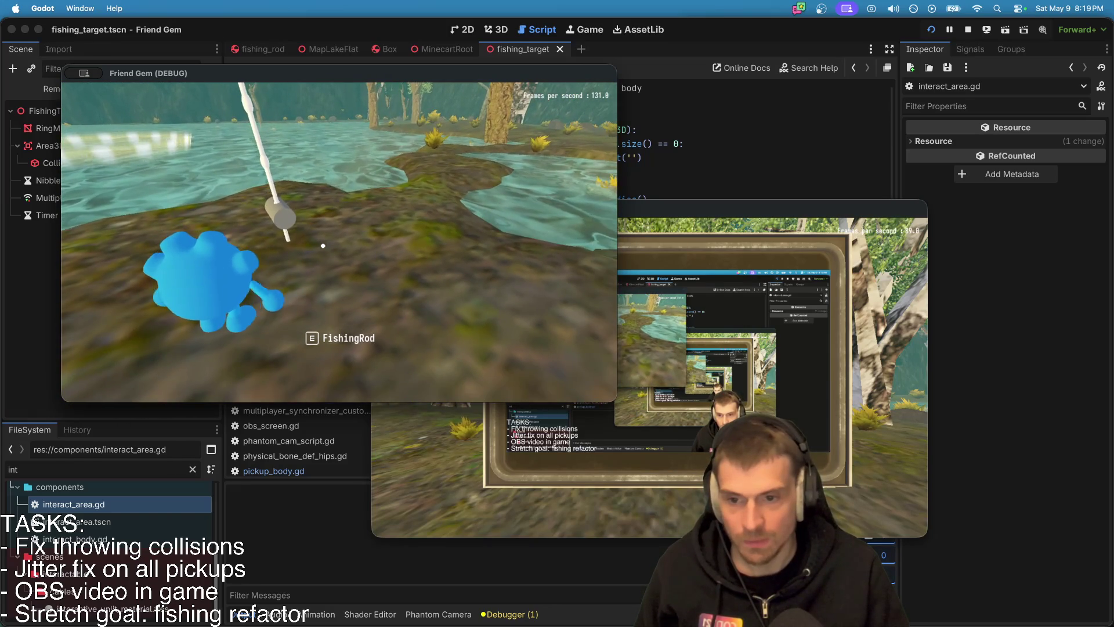
key("s")
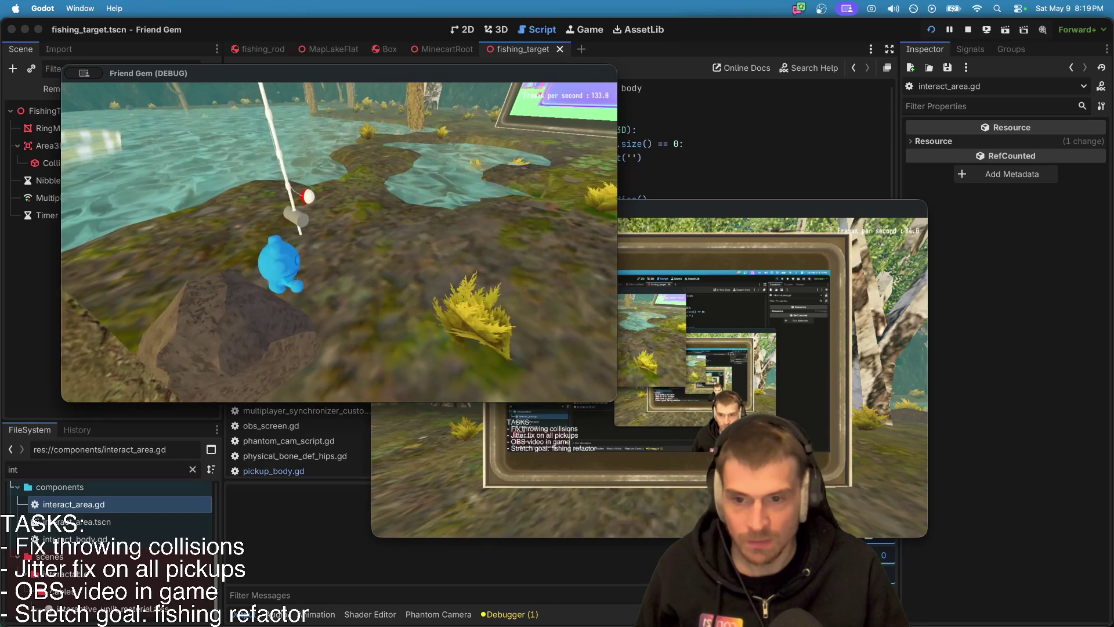
Step: Grab the fishing rod with E, carry it toward the water and ring, then return to the editor
key("e")
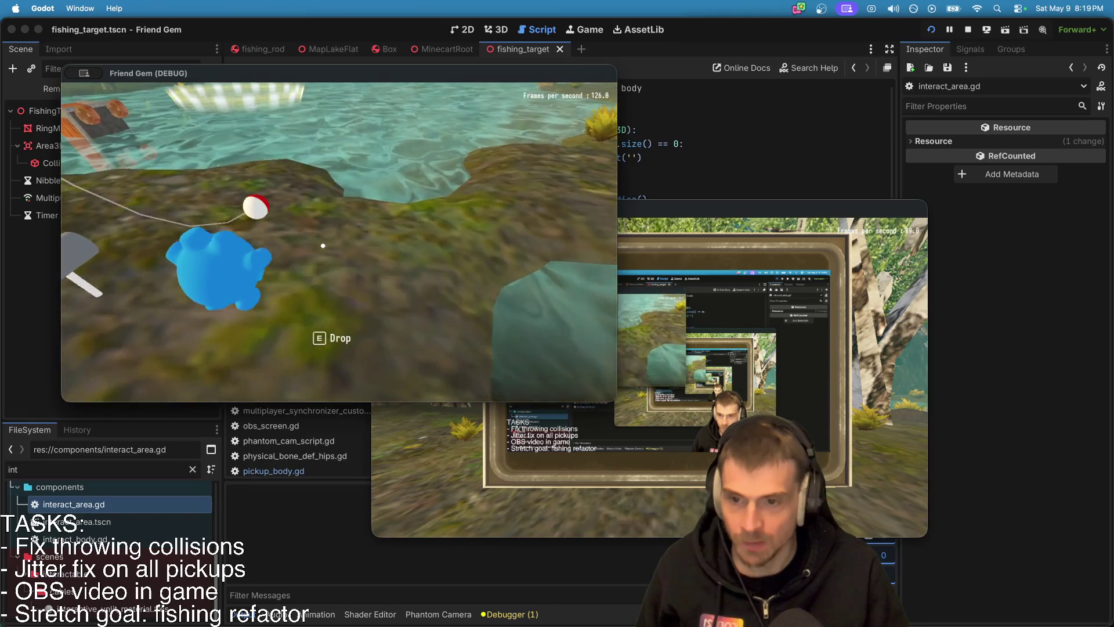
key("w")
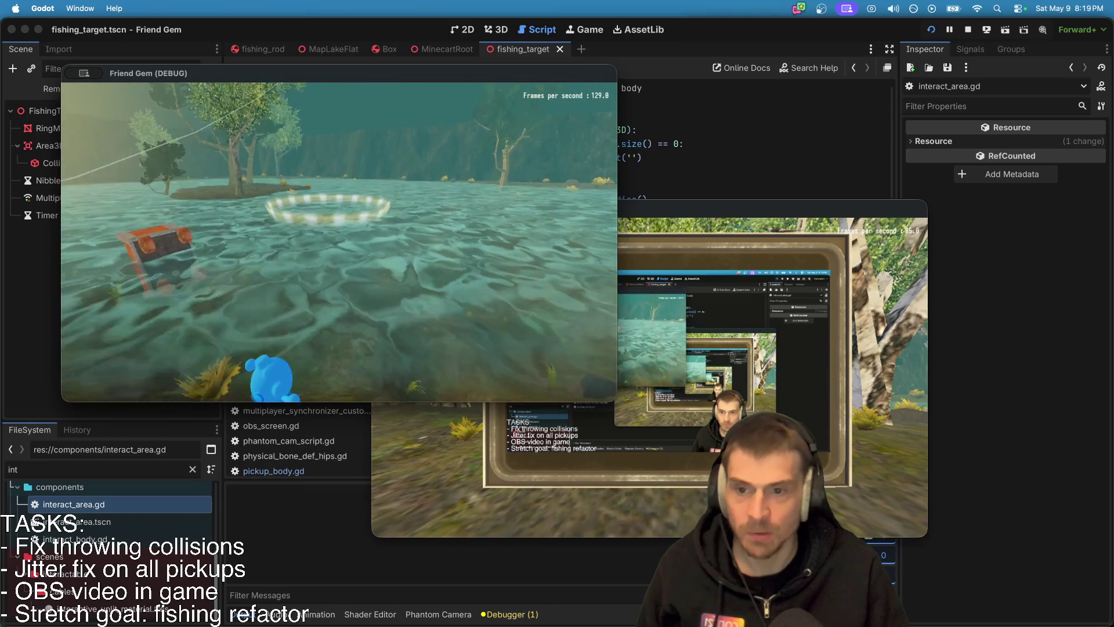
key("s")
key("s")
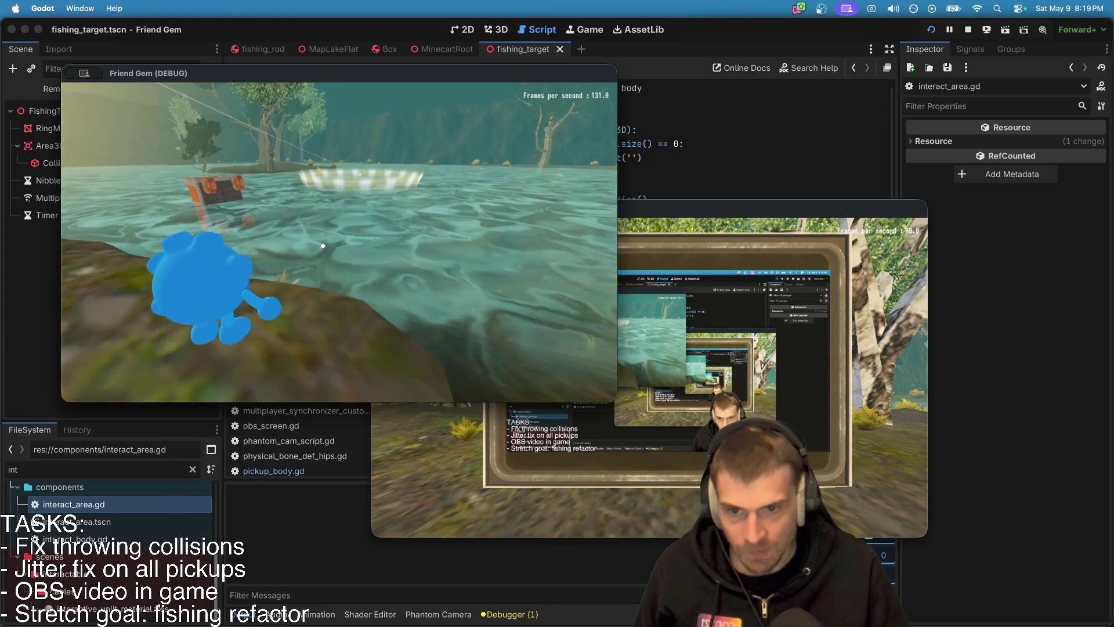
key("s")
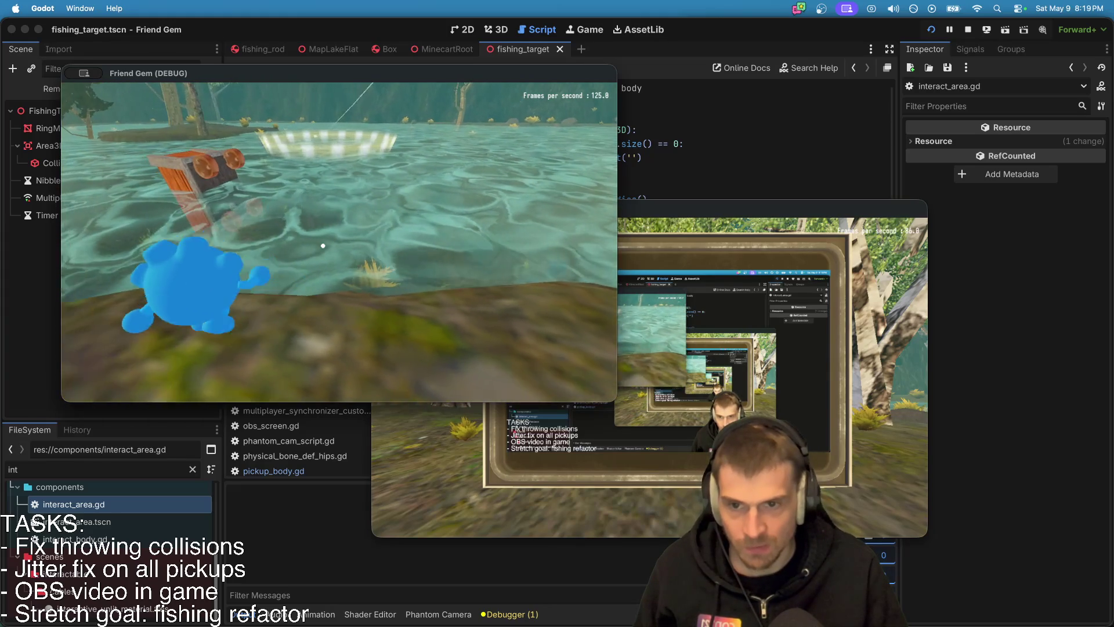
key("w")
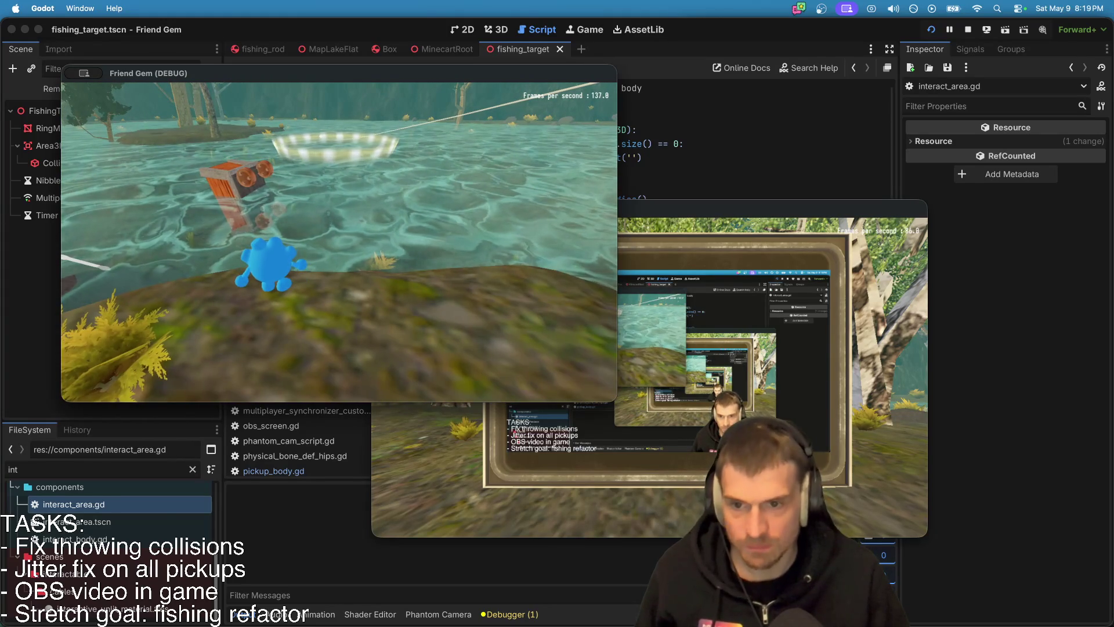
key("super+Tab")
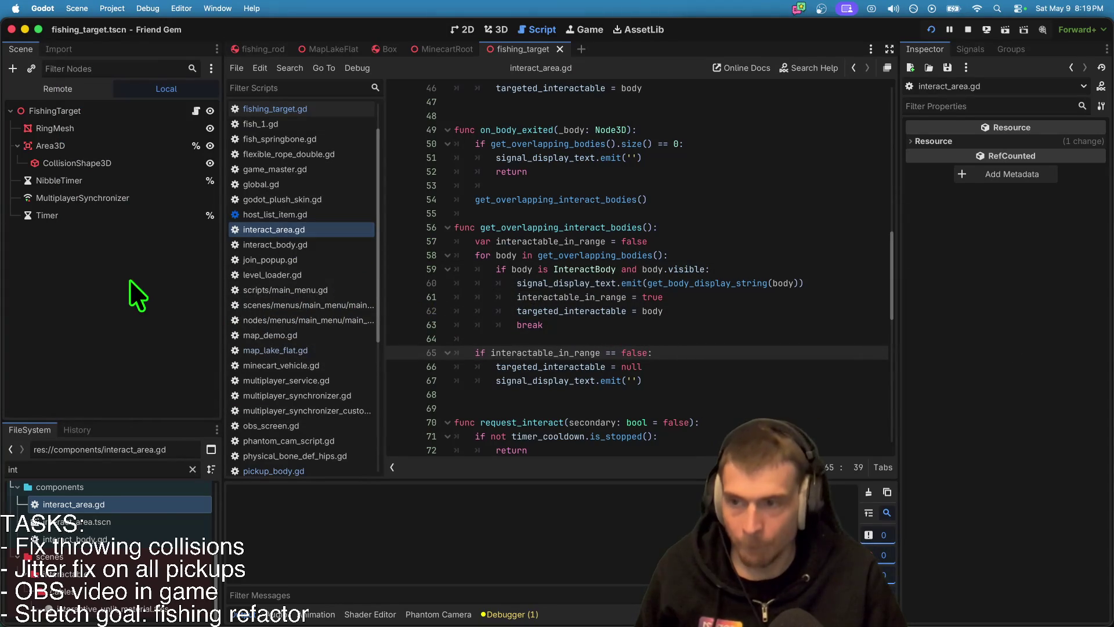
Step: Select RingMesh in 3D view and expand its mission_ring shader parameters (Emission Strength 5.5, Stripe Count 18.0)
left_click(113, 127)
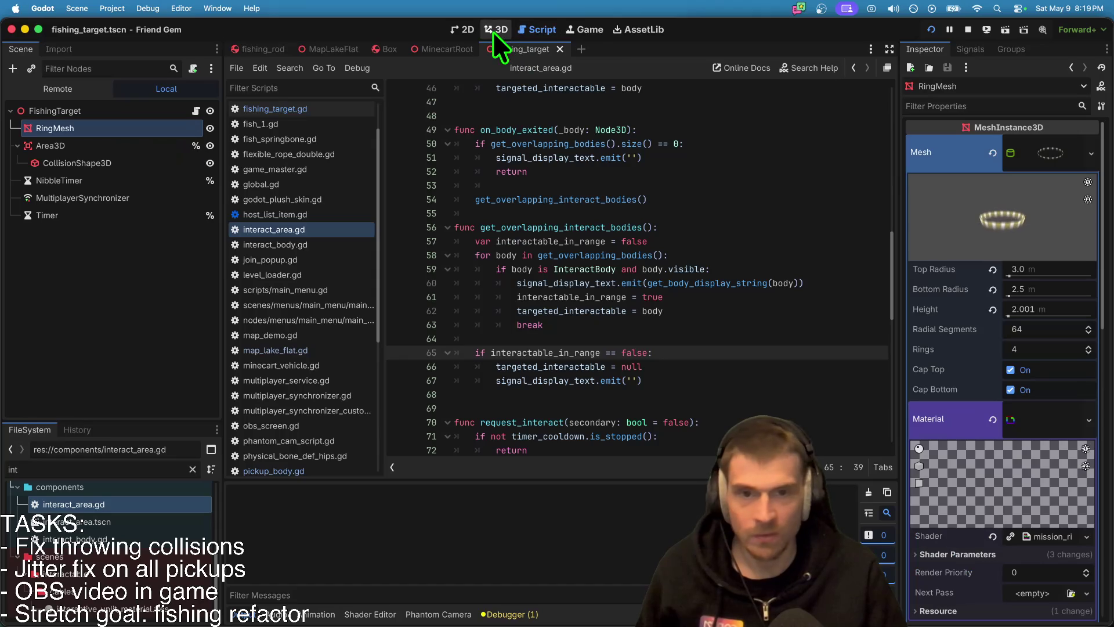
left_click(494, 30)
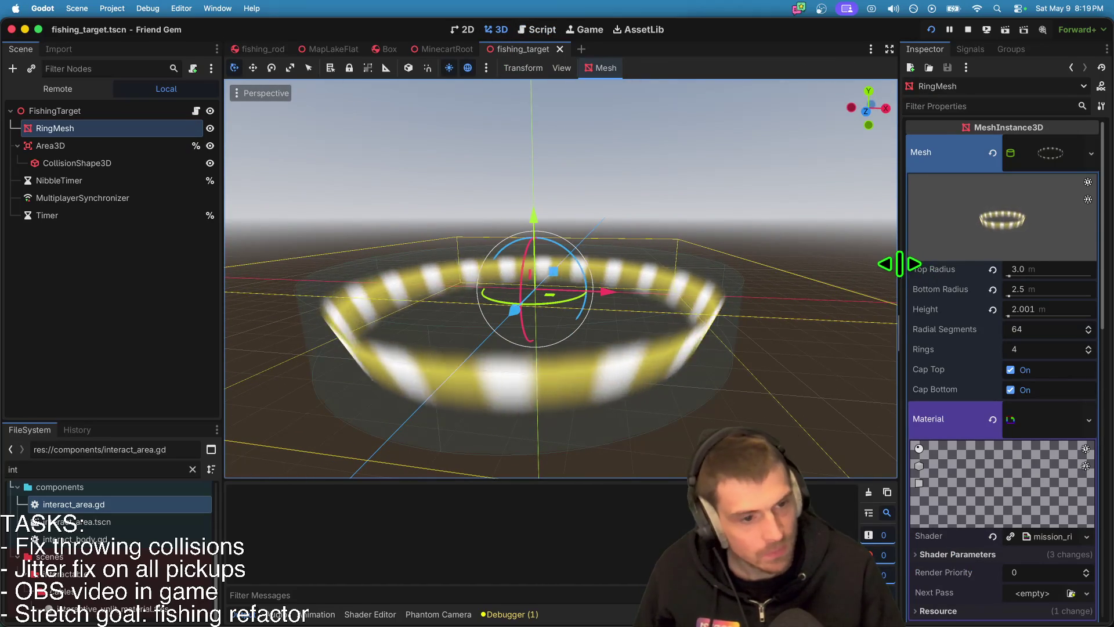
left_click_drag(903, 263, 840, 263)
scroll(946, 395, "down", 4)
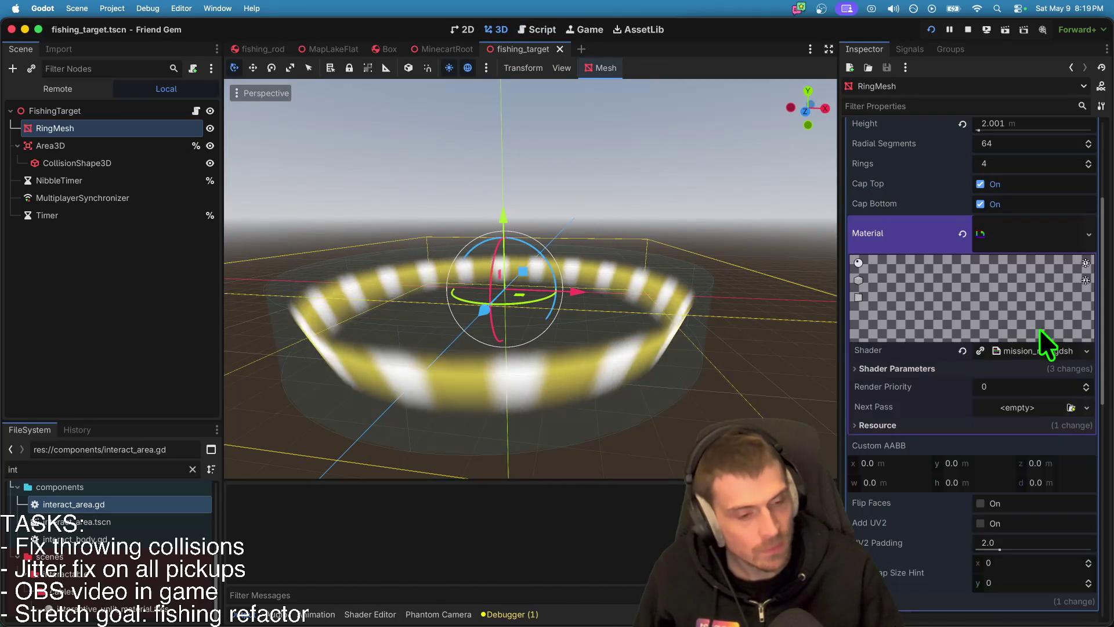
left_click(1042, 368)
scroll(1029, 396, "down", 2)
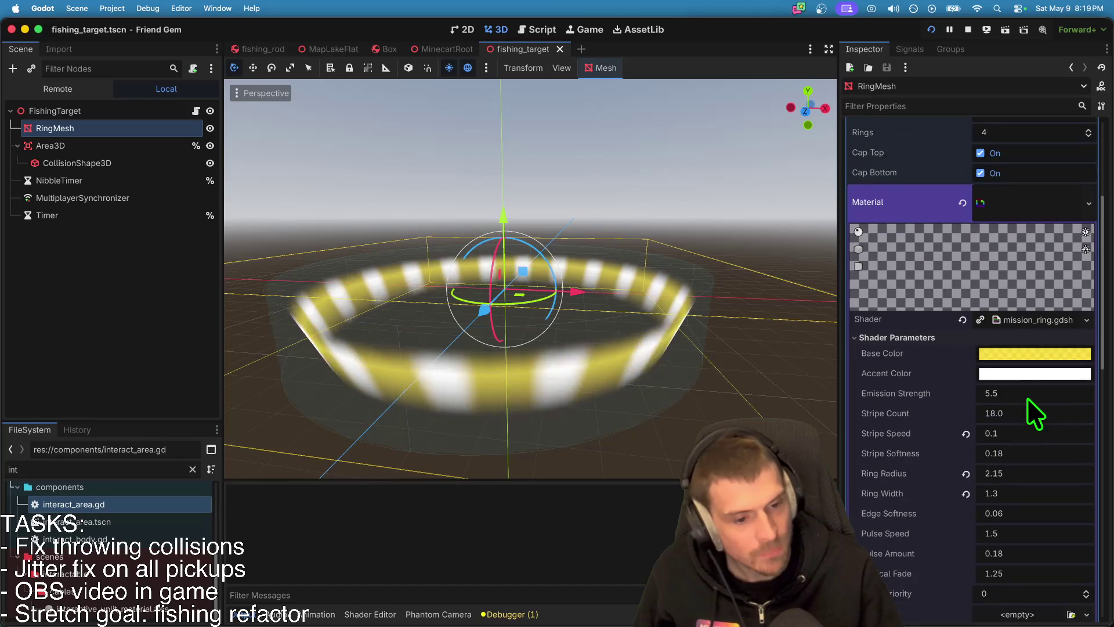
scroll(1027, 399, "down", 2)
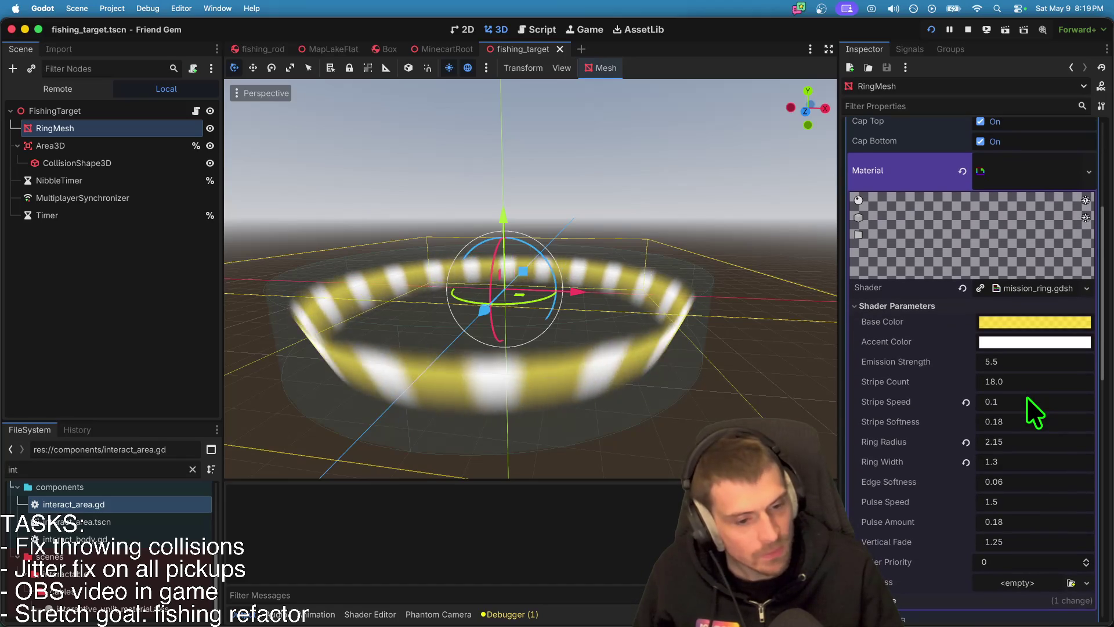
Step: Adjust the Base Color and Accent Color pickers and preview the ring in the running game
left_click(1039, 322)
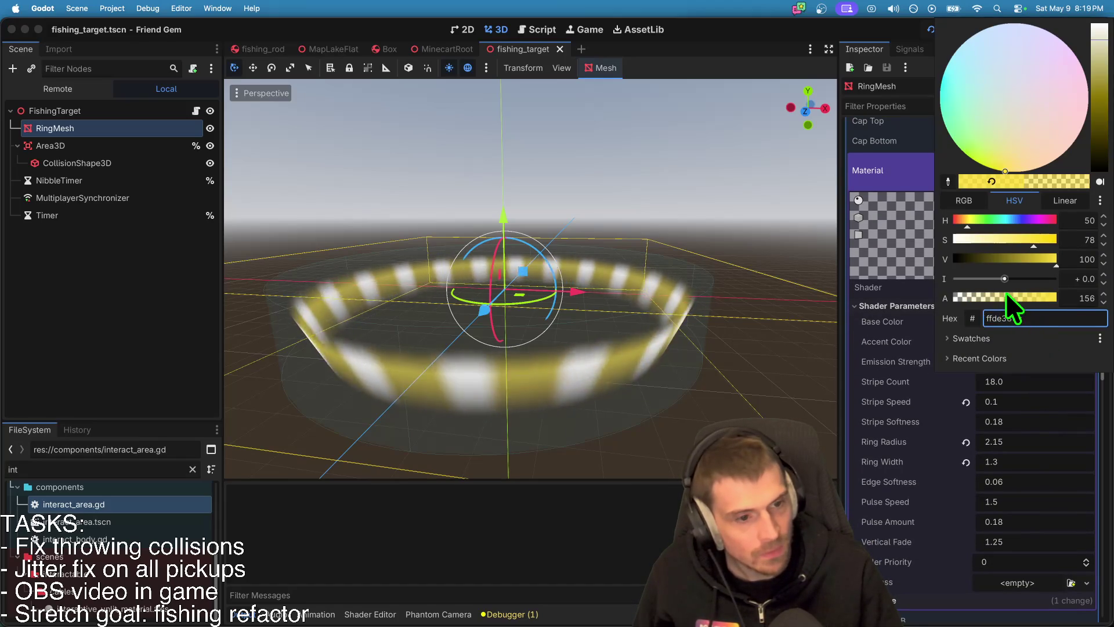
left_click(887, 309)
left_click(1009, 341)
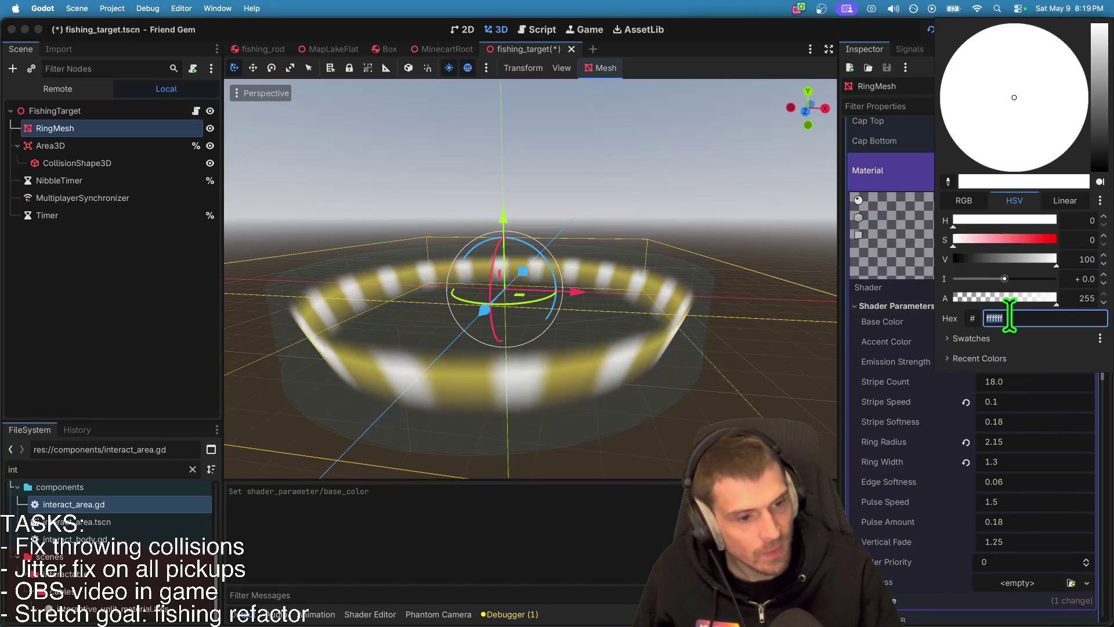
left_click(1006, 298)
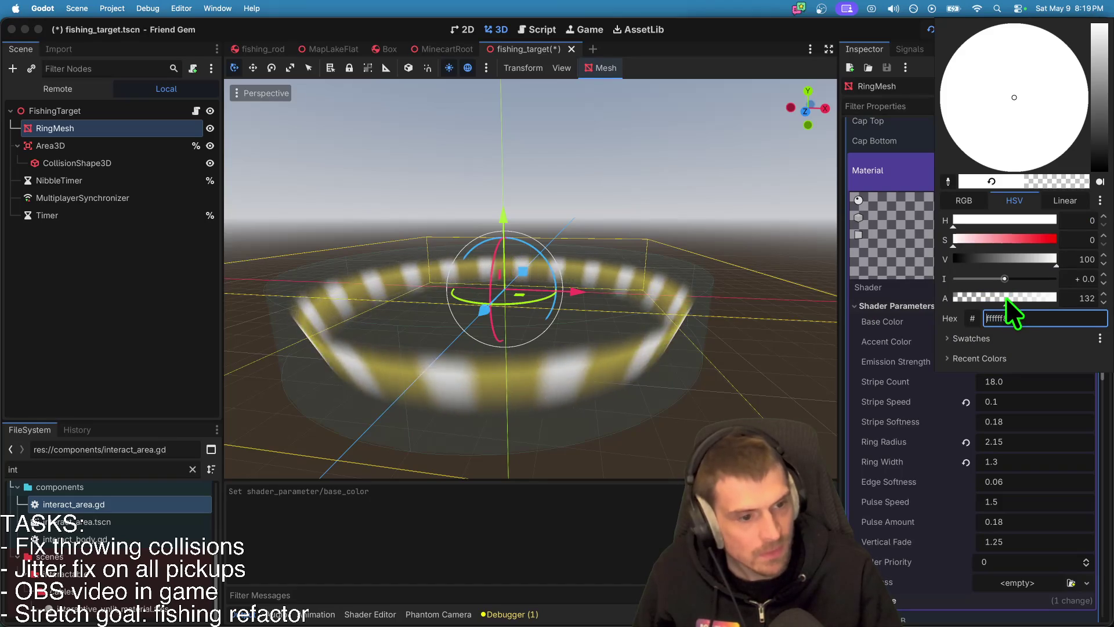
key("super+b")
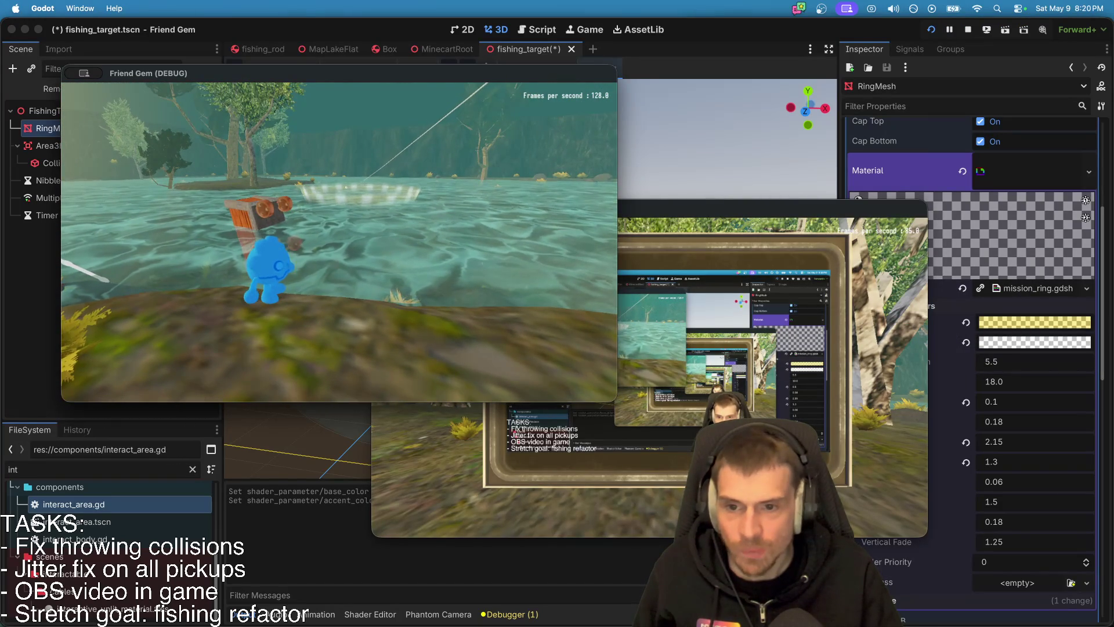
left_click(873, 323)
Step: Set the yellow base colour and the white accent colour to full 255 alpha
left_click(1019, 322)
left_click(1074, 295)
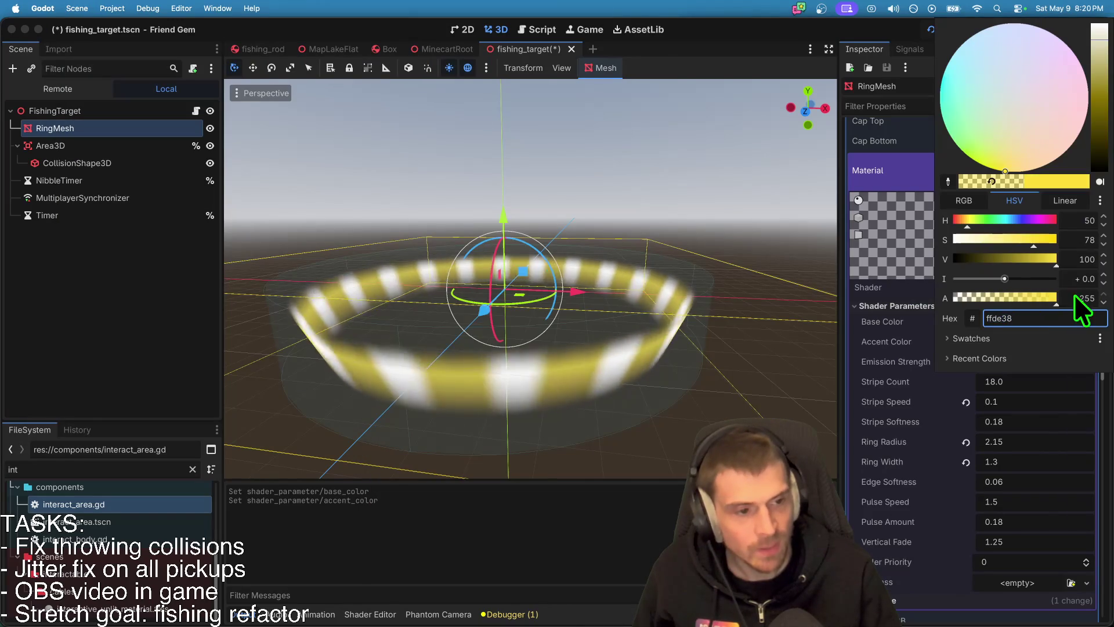
left_click(1058, 335)
left_click(1050, 348)
left_click(1037, 300)
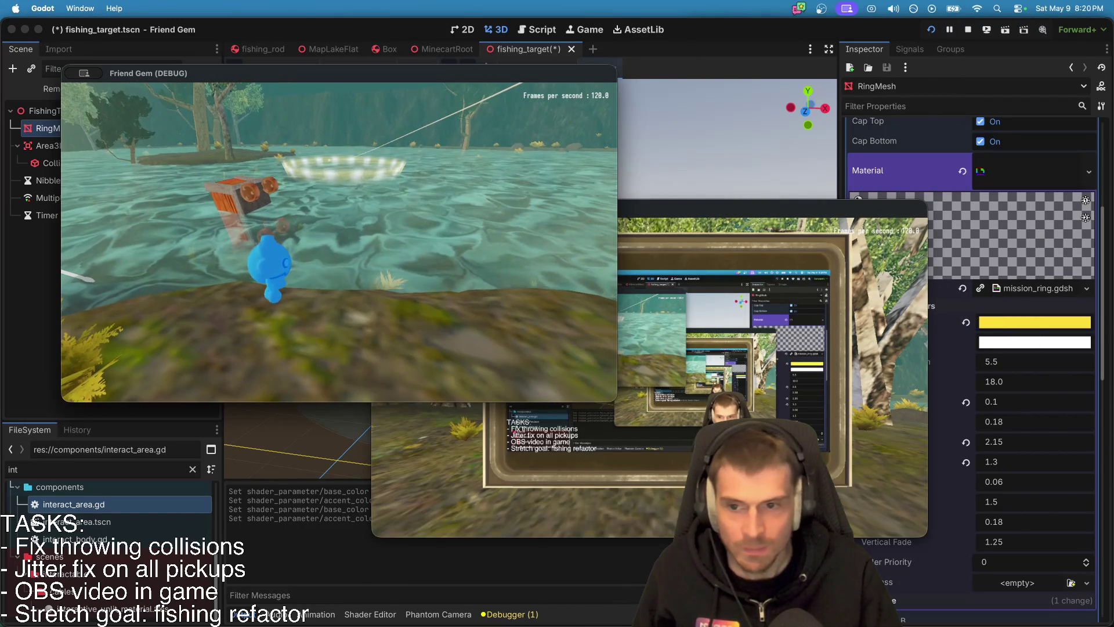
key("super+Tab")
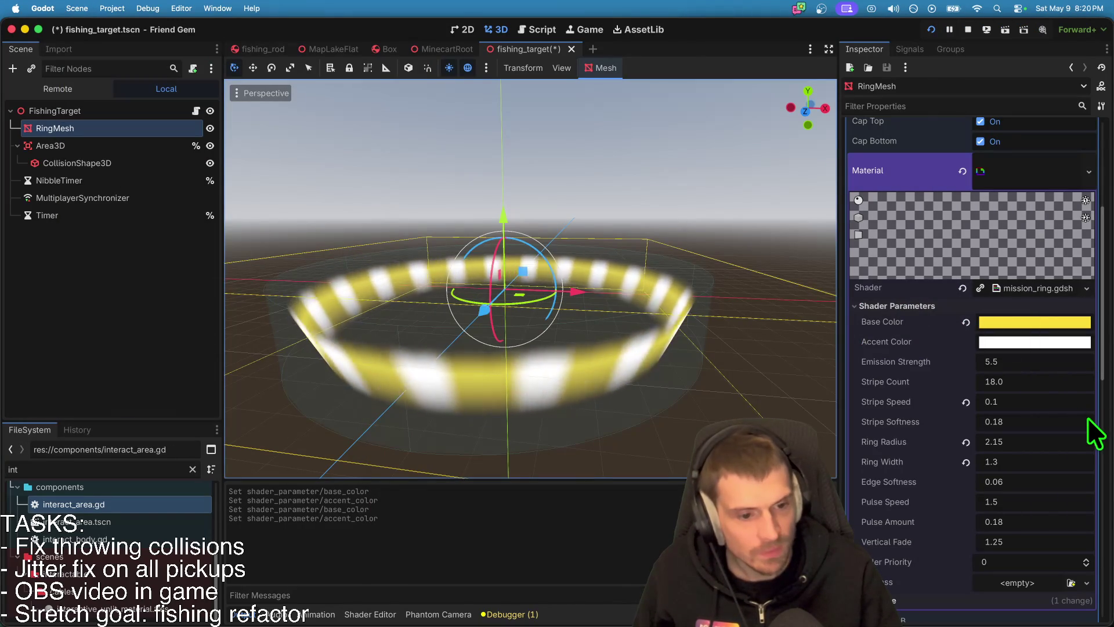
left_click(1042, 363)
Step: Change the mission_ring Emission Strength from 5.5 to 9.5
type("9.5")
key("Return")
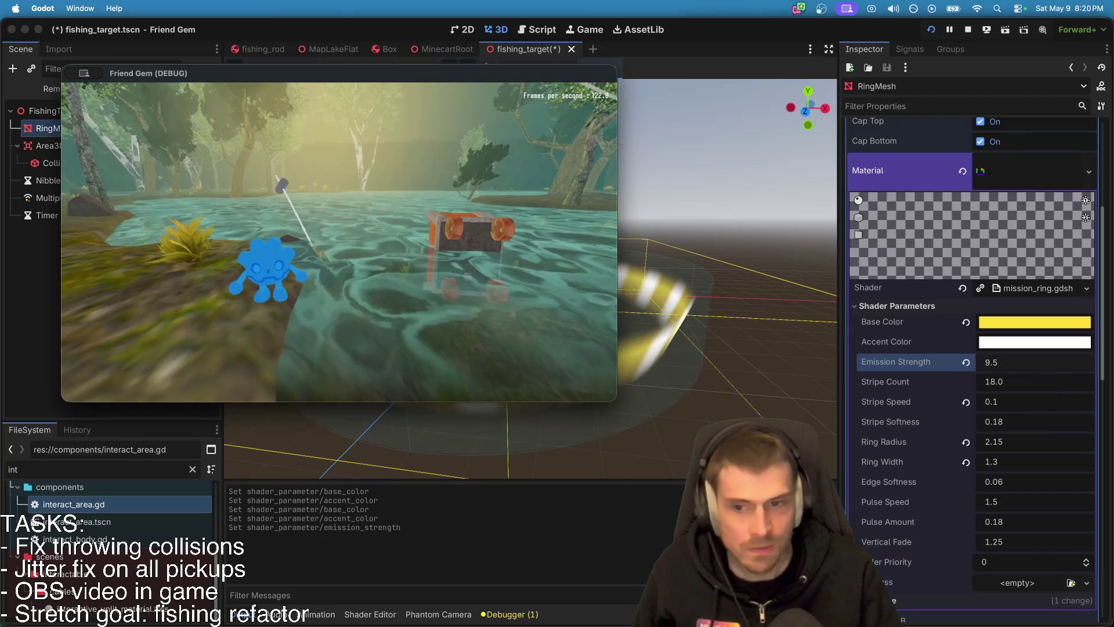
key("Tab")
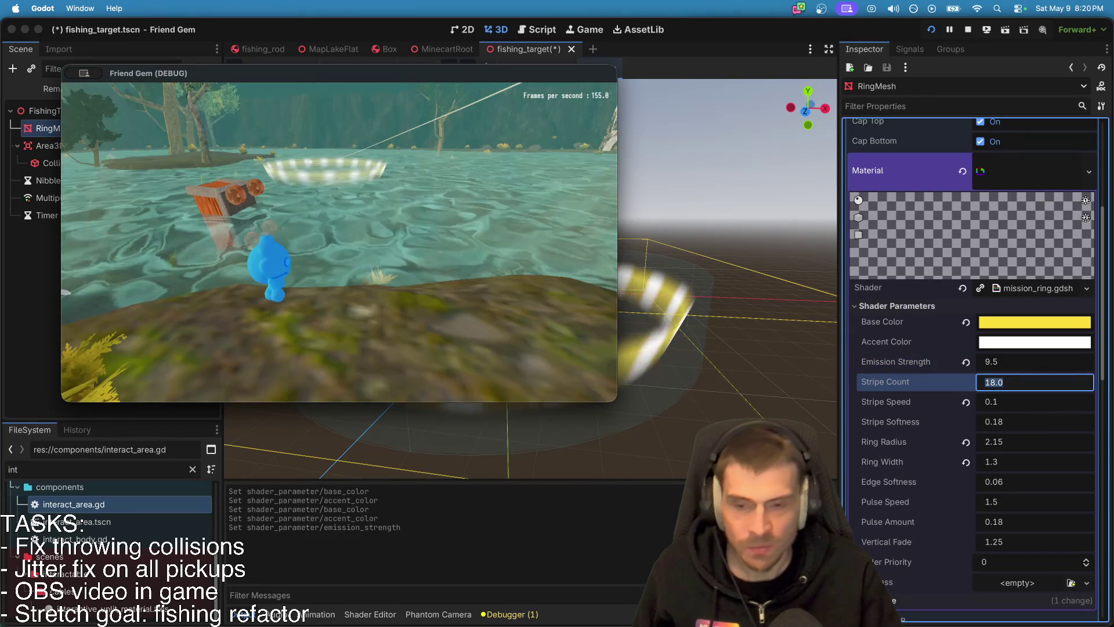
left_click(816, 349)
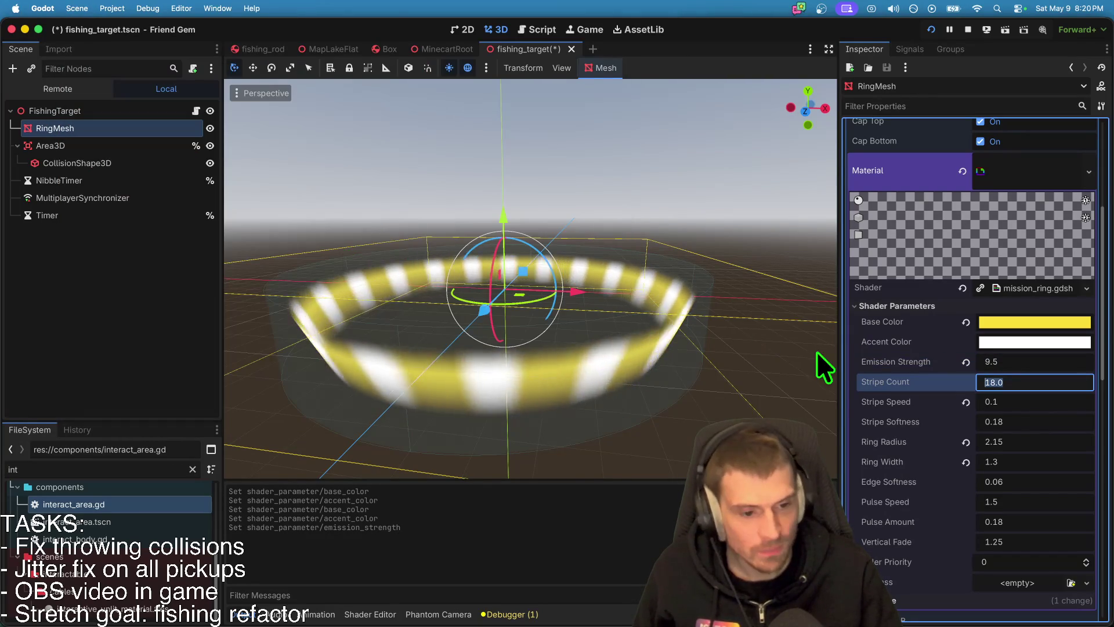
scroll(1035, 464, "down", 1)
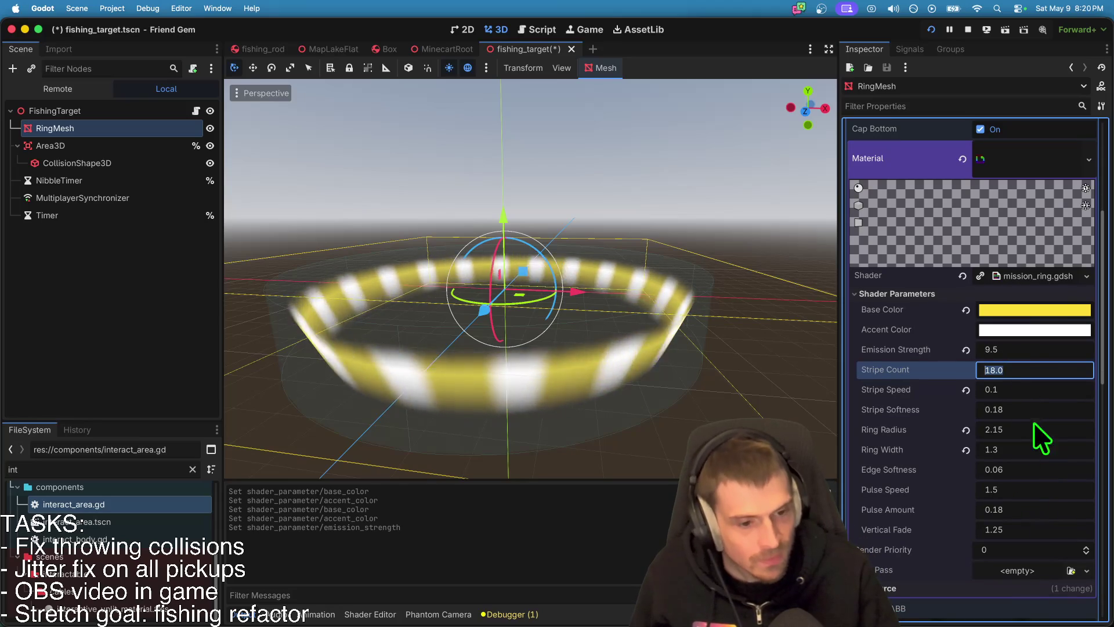
left_click(1042, 450)
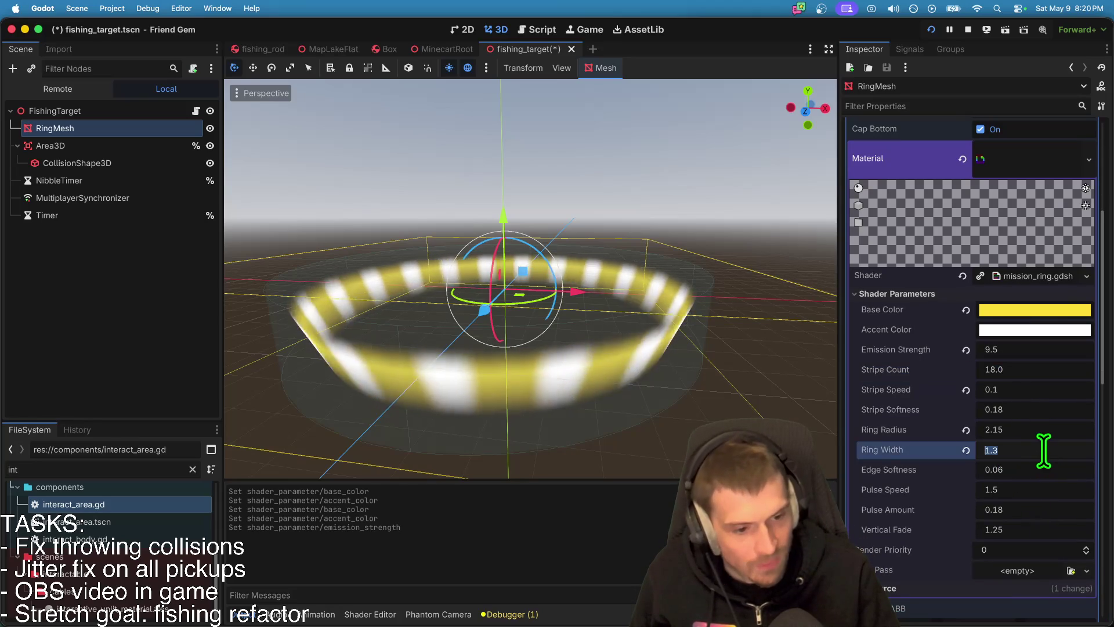
Step: Try Ring Width values of 0.8, which is undone, and then 1.0
type("10.8")
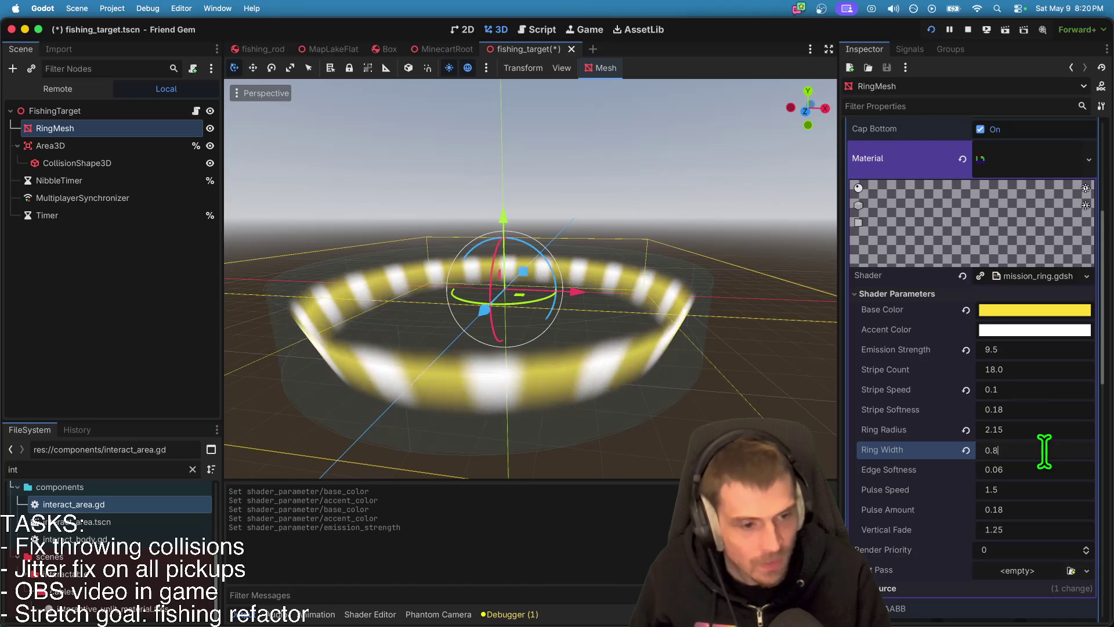
key("Return")
key("ctrl+z")
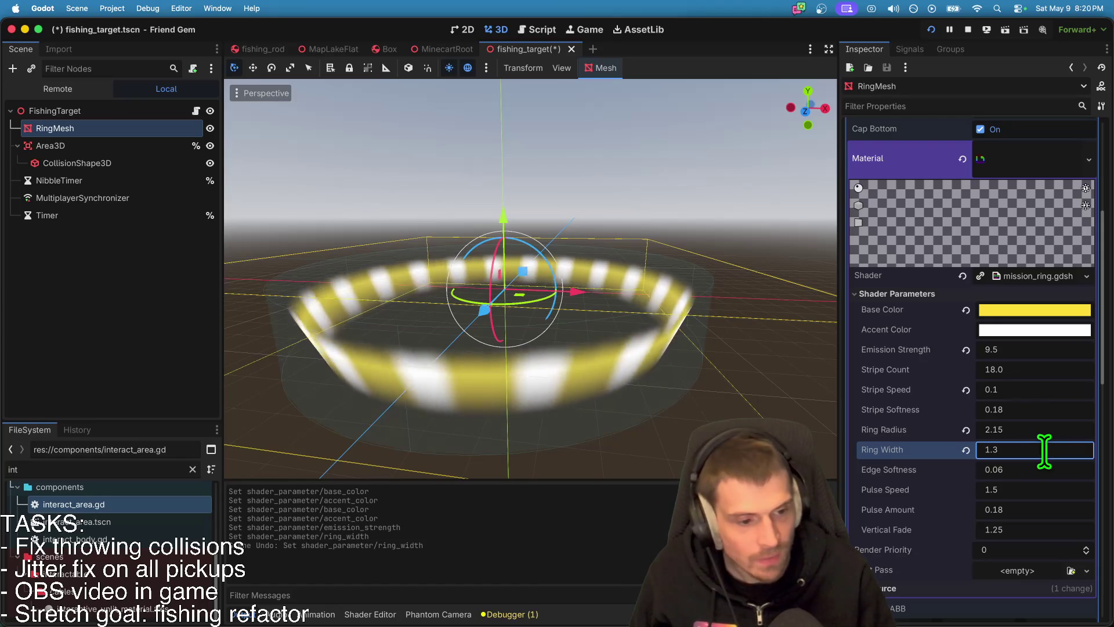
type("1")
key("Return")
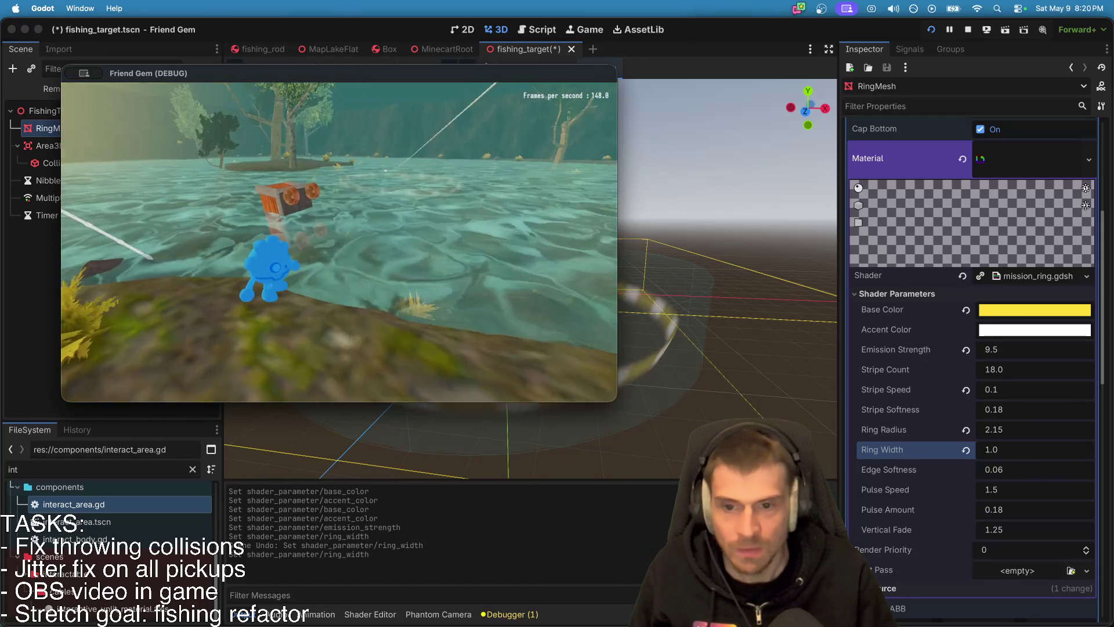
left_click(961, 406)
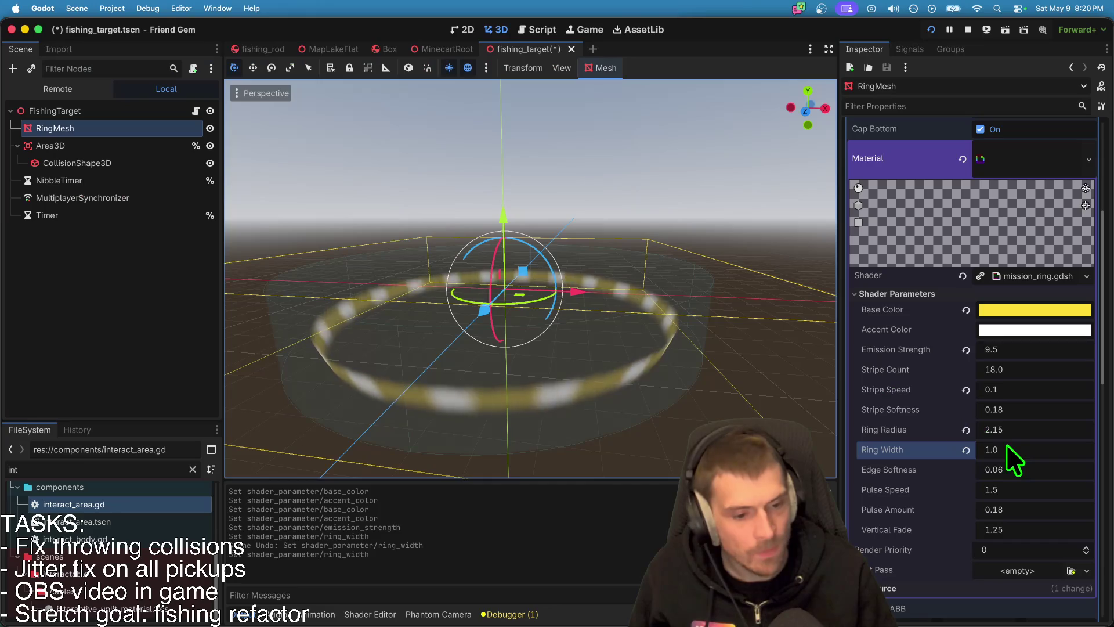
Step: Try a Ring Width of 1.4, then settle on 1.1 and preview it in the game
type("1.4")
key("Return")
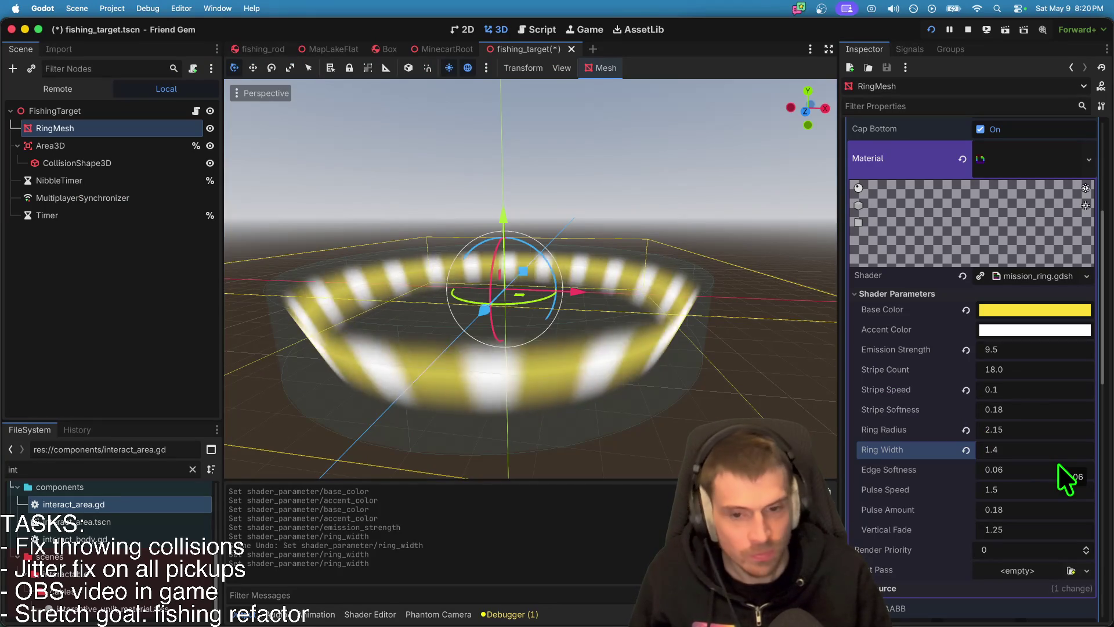
key("super+Tab")
left_click(1011, 409)
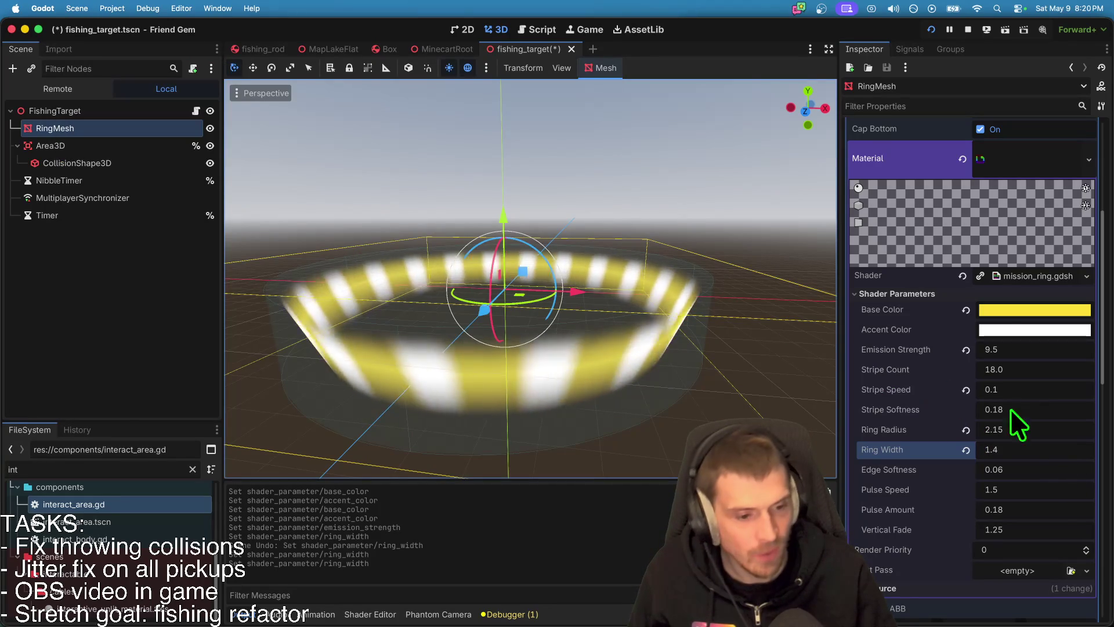
left_click(1058, 447)
key("BackSpace")
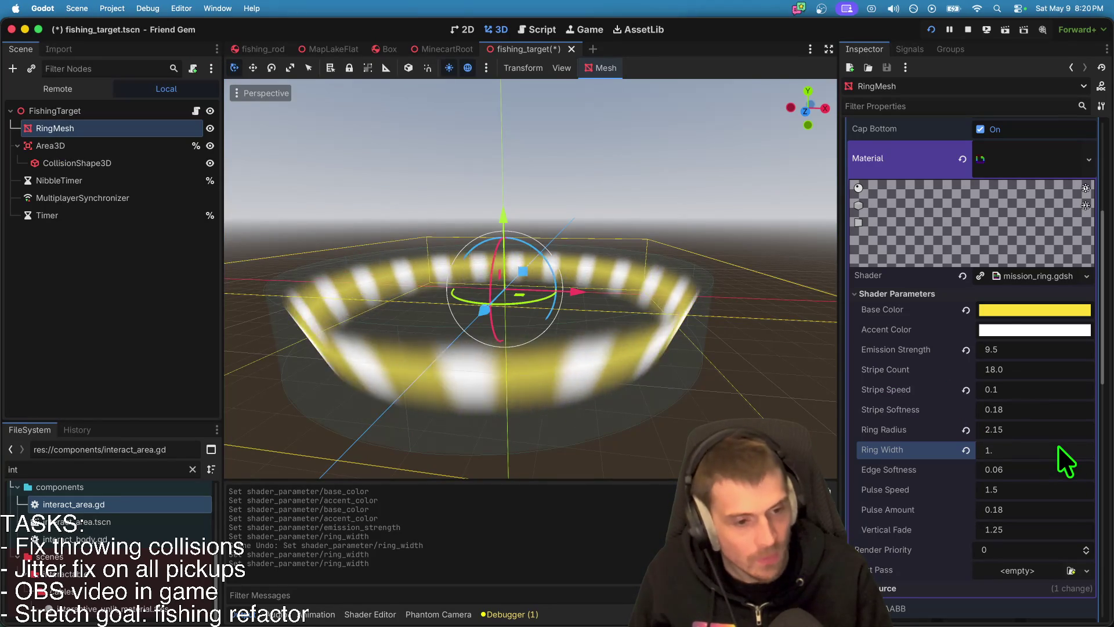
type("1")
key("Return")
key("super+b")
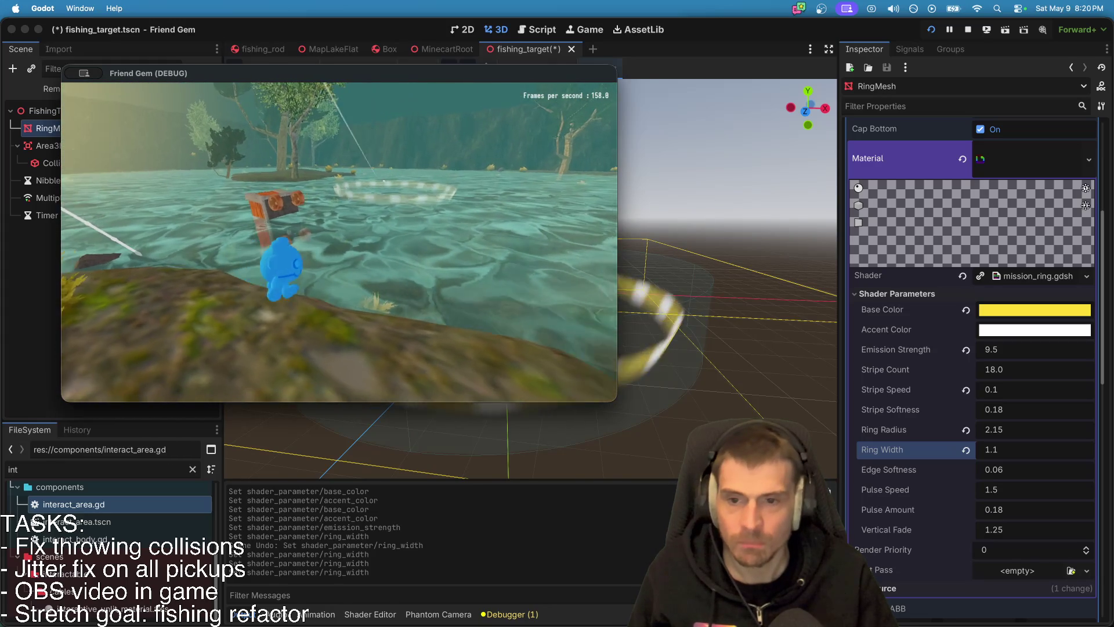
left_click(833, 314)
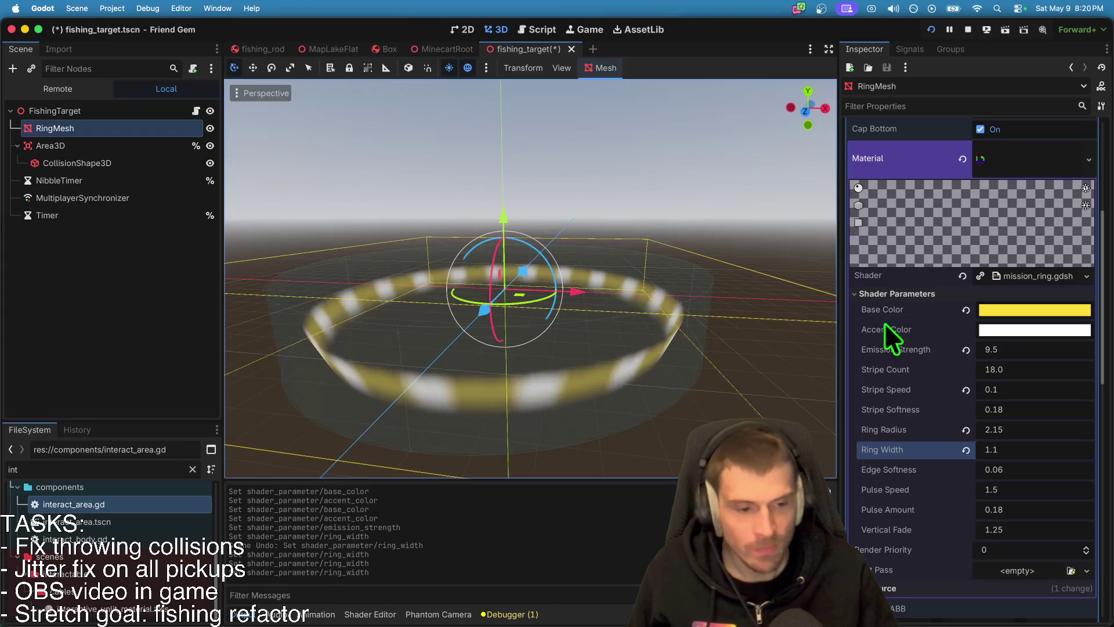
Step: Try softer Stripe Softness values such as 0.3, then undo back to 0.18
left_click(1011, 406)
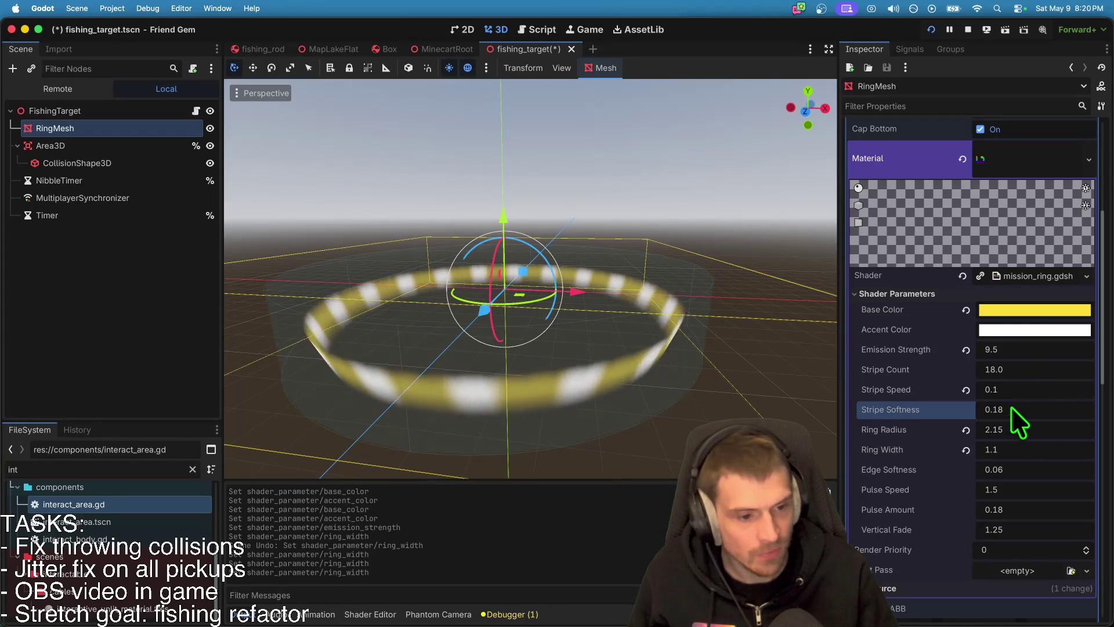
type("1")
key("Return")
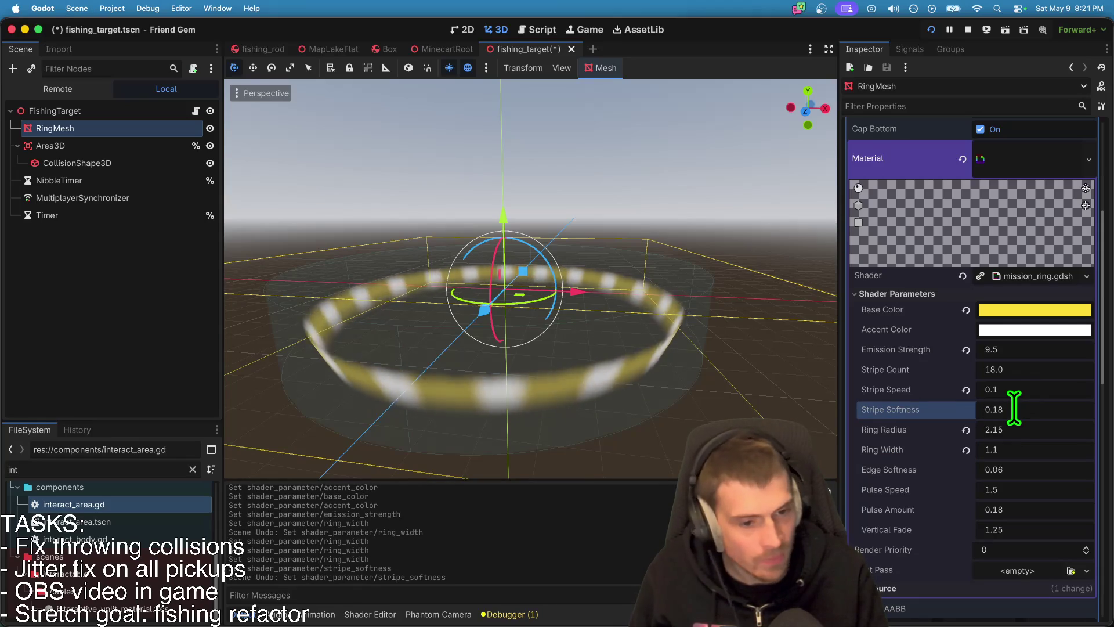
key("BackSpace")
key("BackSpace")
type("3")
key("Return")
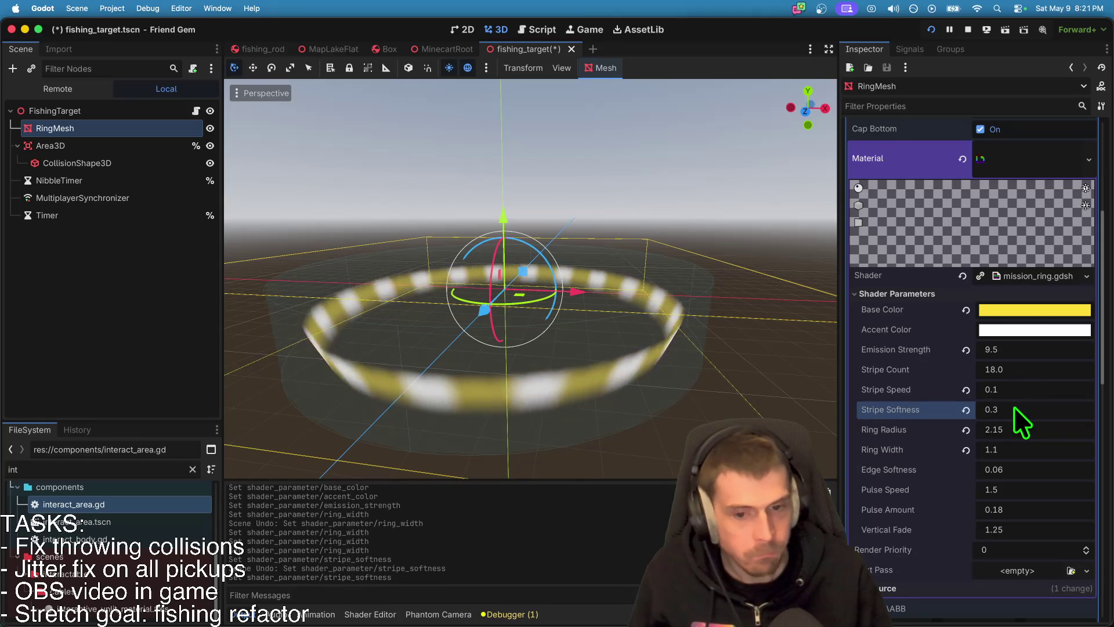
left_click(1015, 408)
key("BackSpace")
type("8")
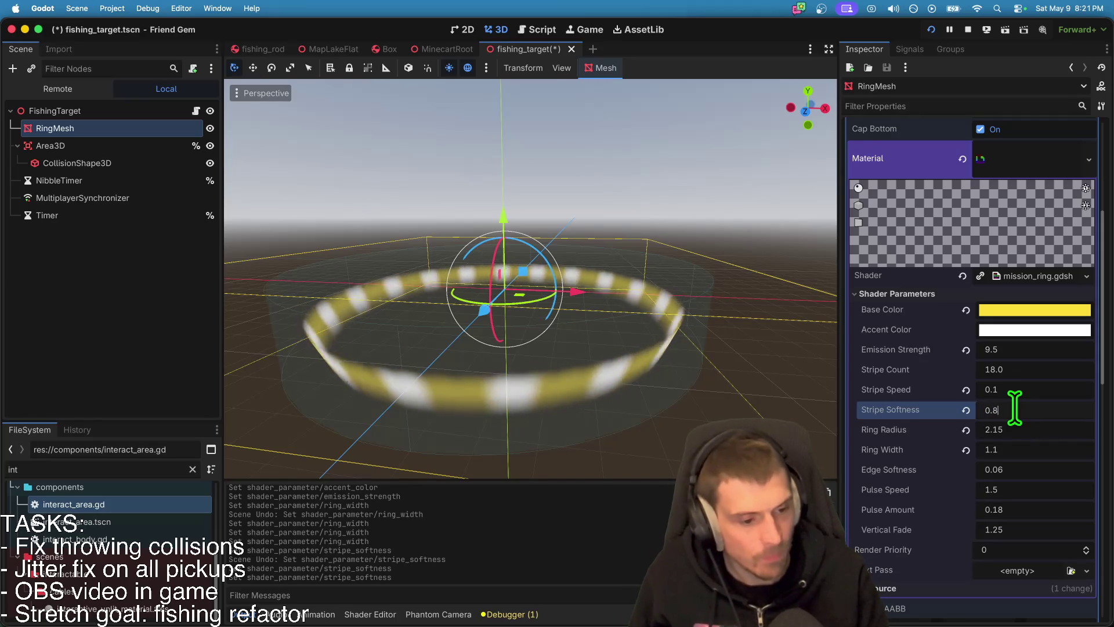
key("super+z")
key("super+z")
key("super+z")
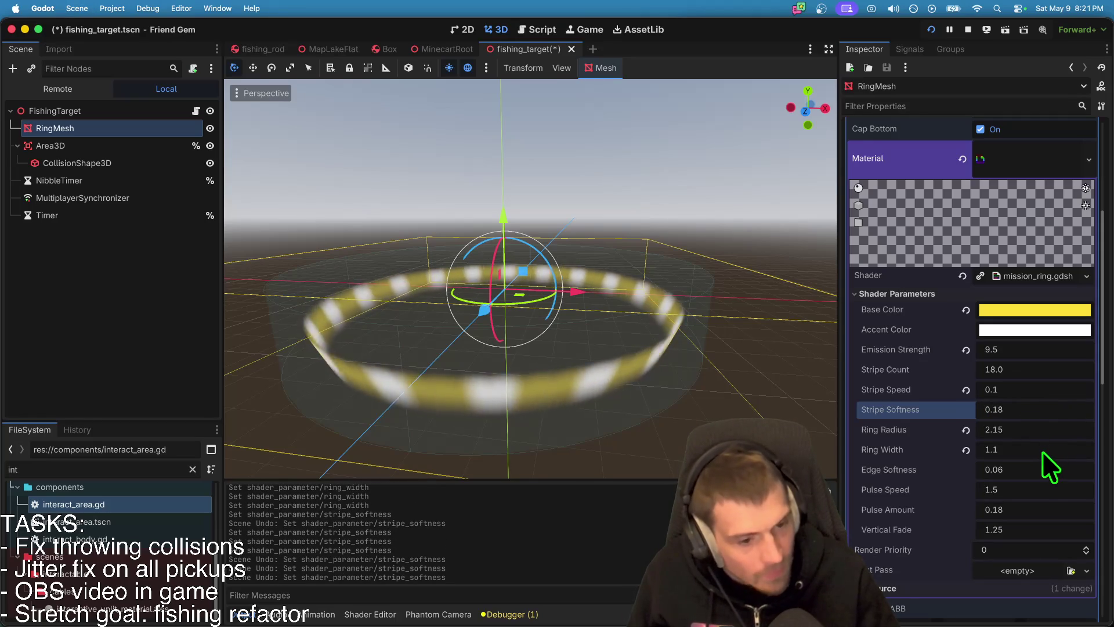
Step: Step Edge Softness through 0.5, 0.1 and 0.02, previewing 0.02 in the game
left_click(1040, 462)
key("BackSpace")
key("BackSpace")
type("5")
key("Return")
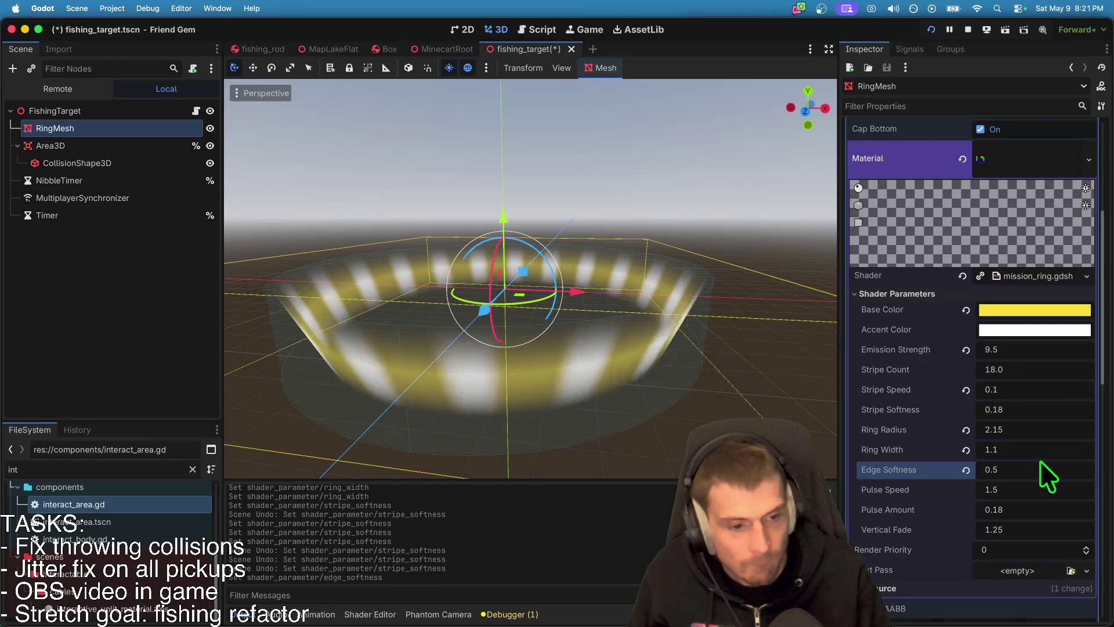
left_click(1040, 461)
key("BackSpace")
type("1")
key("Return")
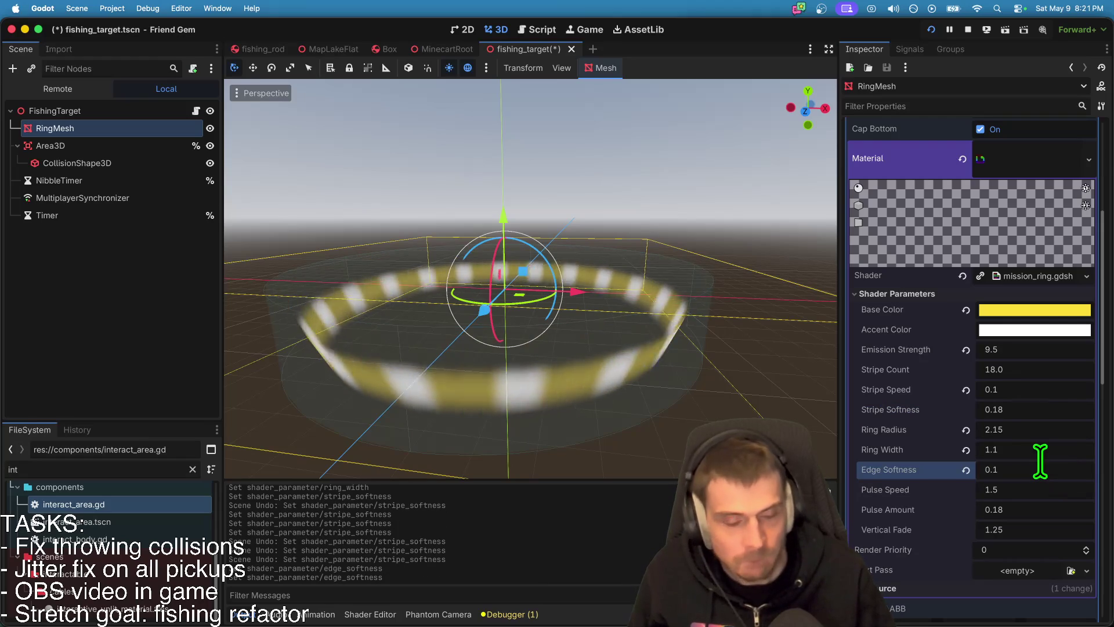
left_click(1040, 461)
type("0.02")
key("Return")
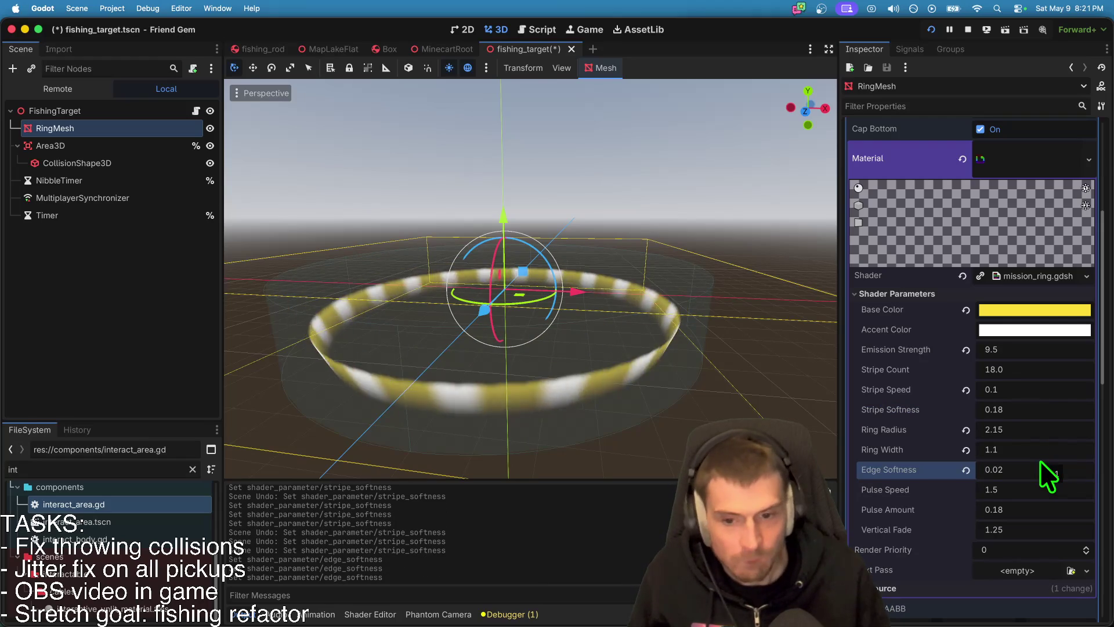
key("super+b")
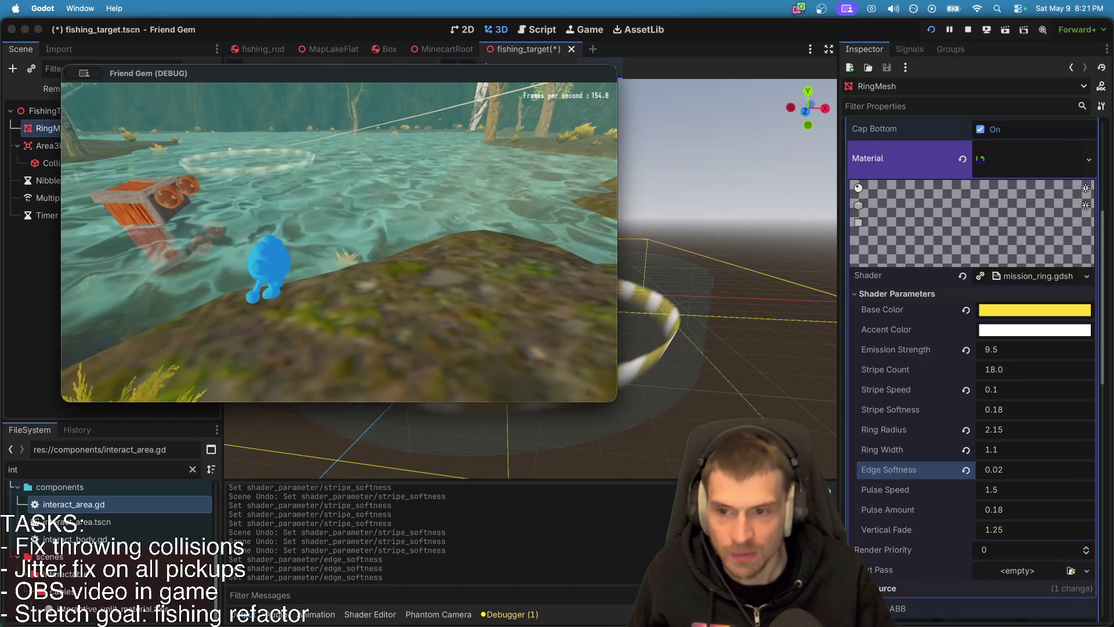
key("super+period")
Step: Set Edge Softness to 0.04, then 0.0, and check the crisp ring in-game with the fishing rod
left_click(1025, 476)
type("0.04")
key("Return")
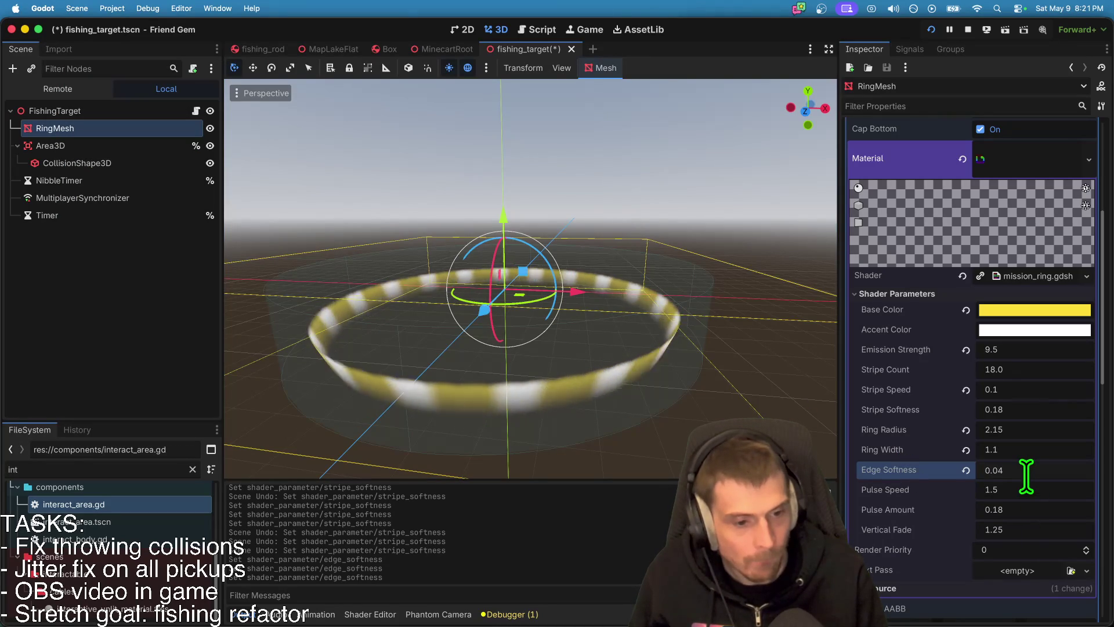
left_click(1025, 473)
type("0")
key("Return")
key("super+Tab")
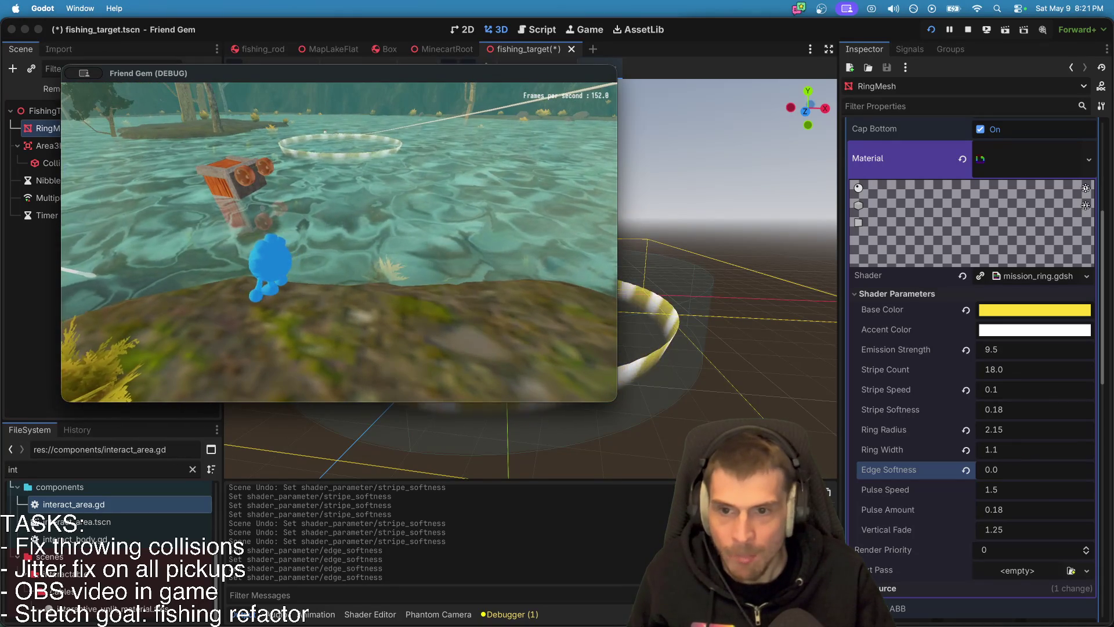
key("w")
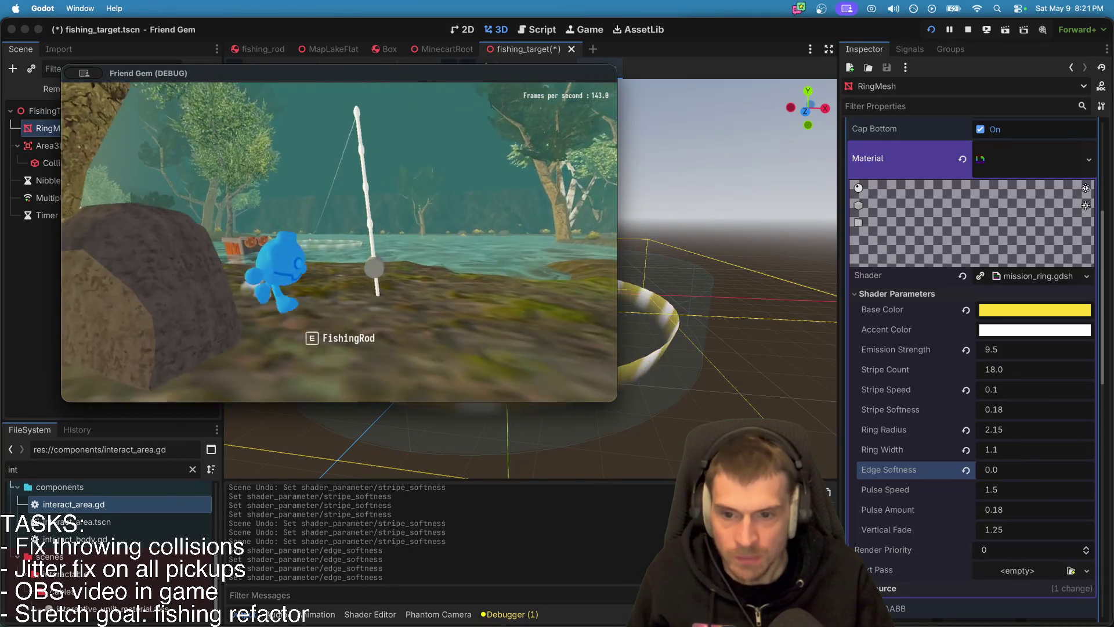
key("e")
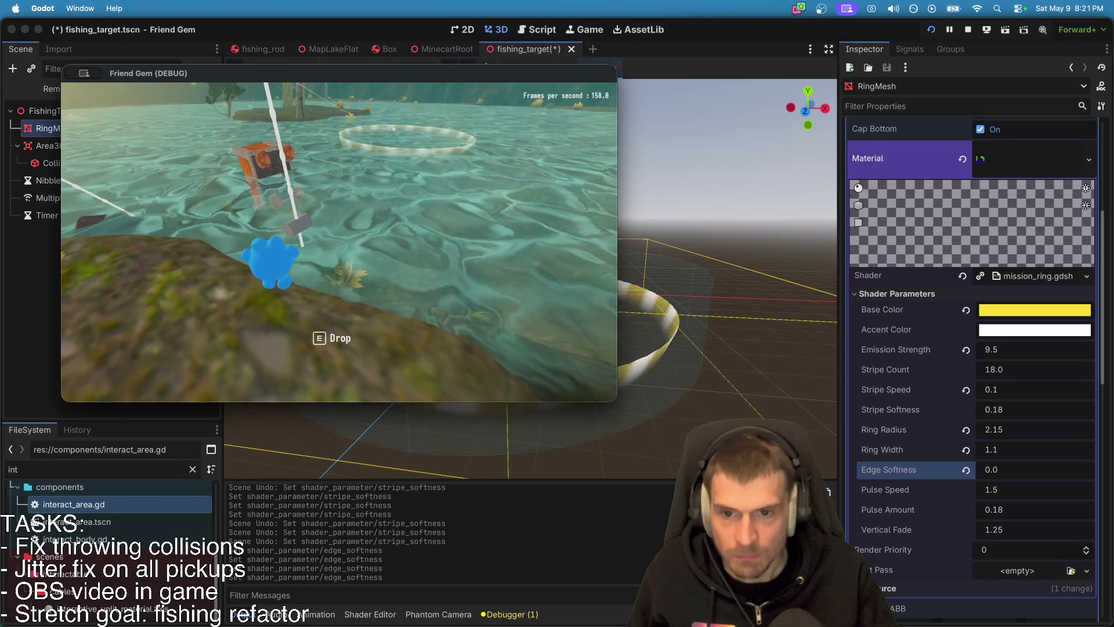
key("e")
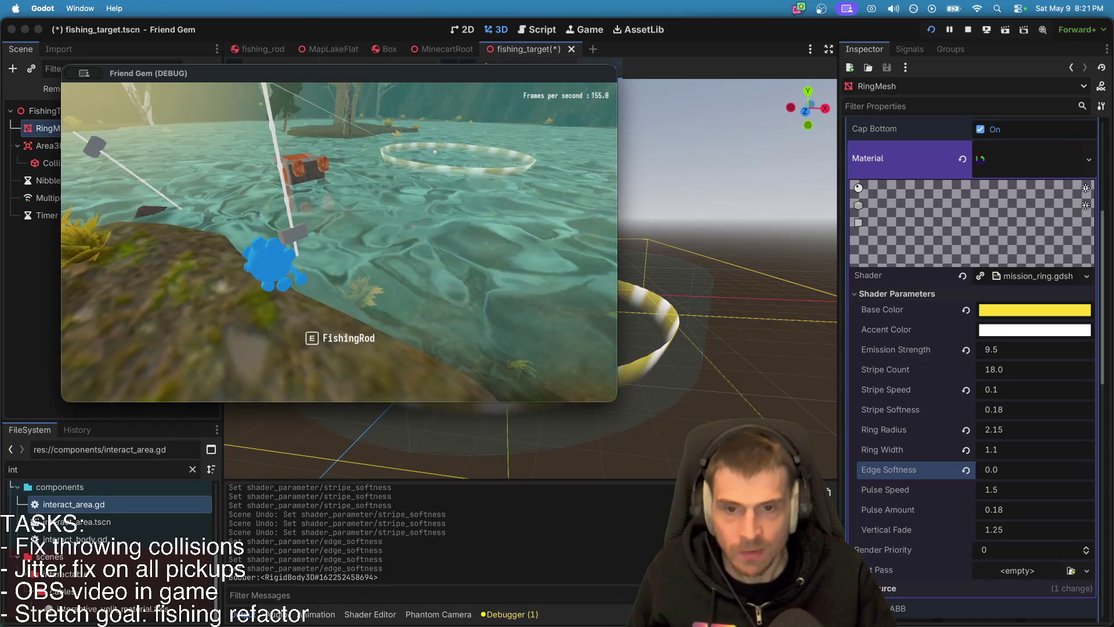
left_click(1097, 378)
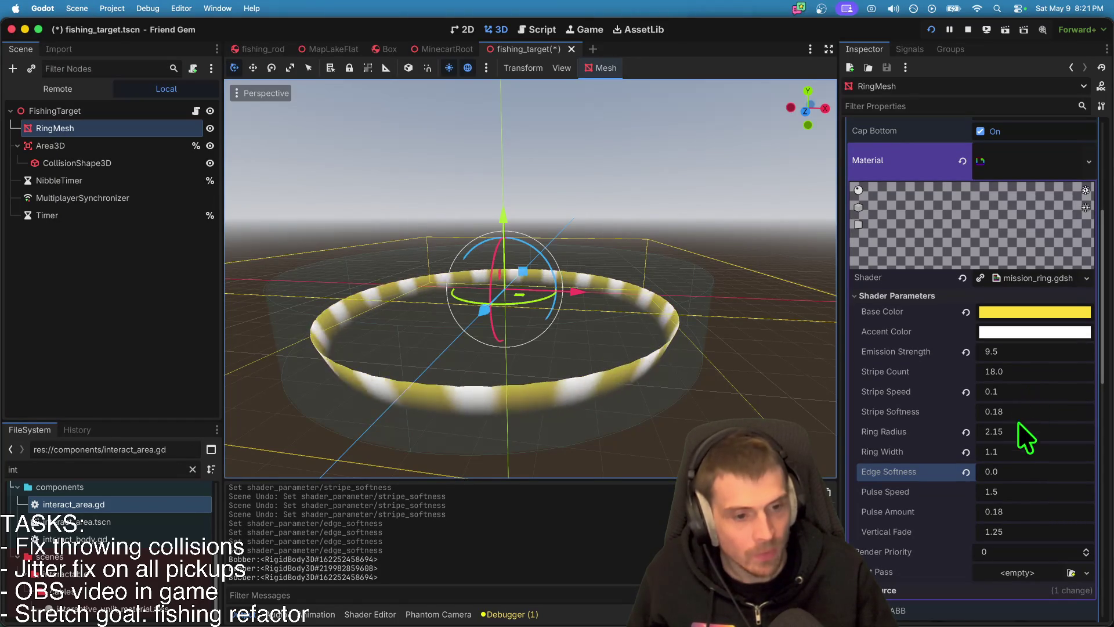
left_click(1024, 432)
Step: Widen the Ring Width to 1.8 and preview it in the game
left_click(1057, 455)
type("1.8")
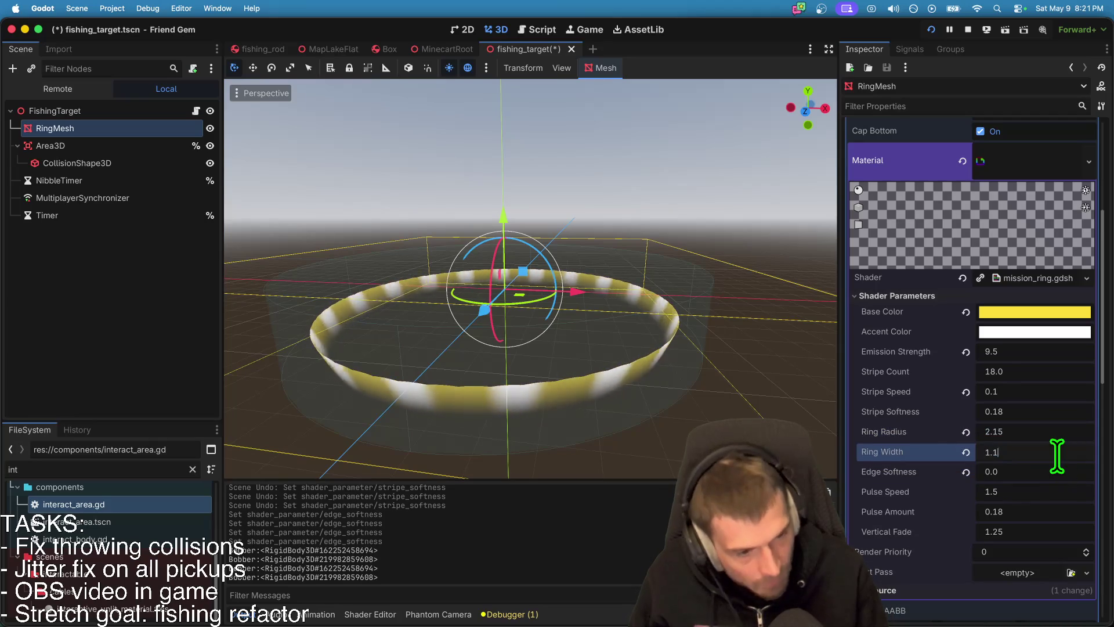
key("Return")
key("super+Tab")
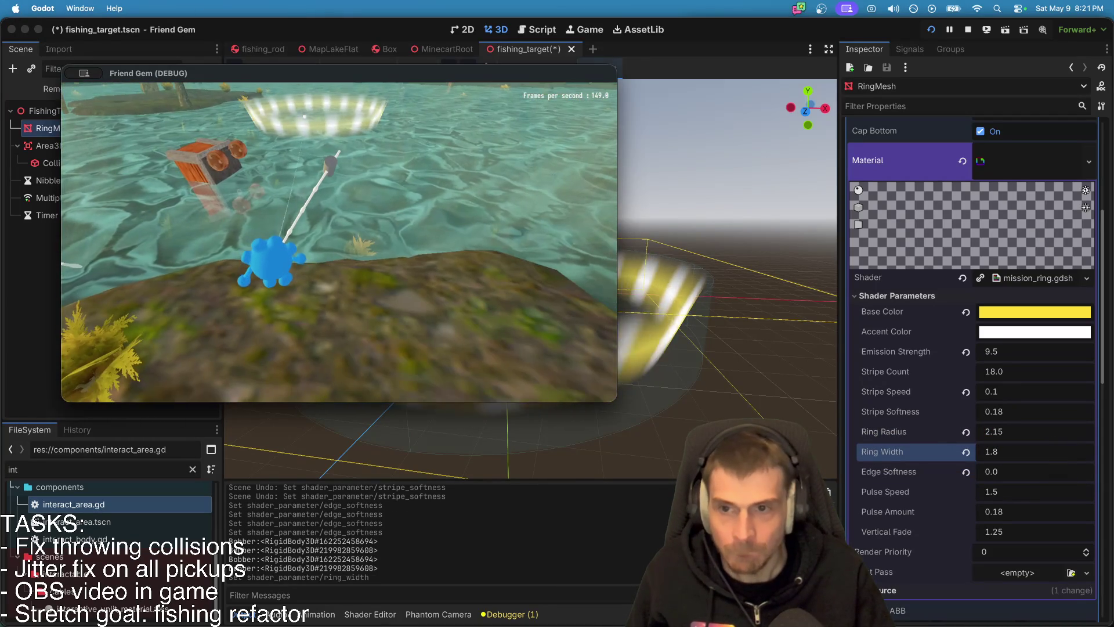
Step: Undo back to Ring Width 1.1, check it in-game, and save the fishing_target scene
key("super+Tab")
key("super+z")
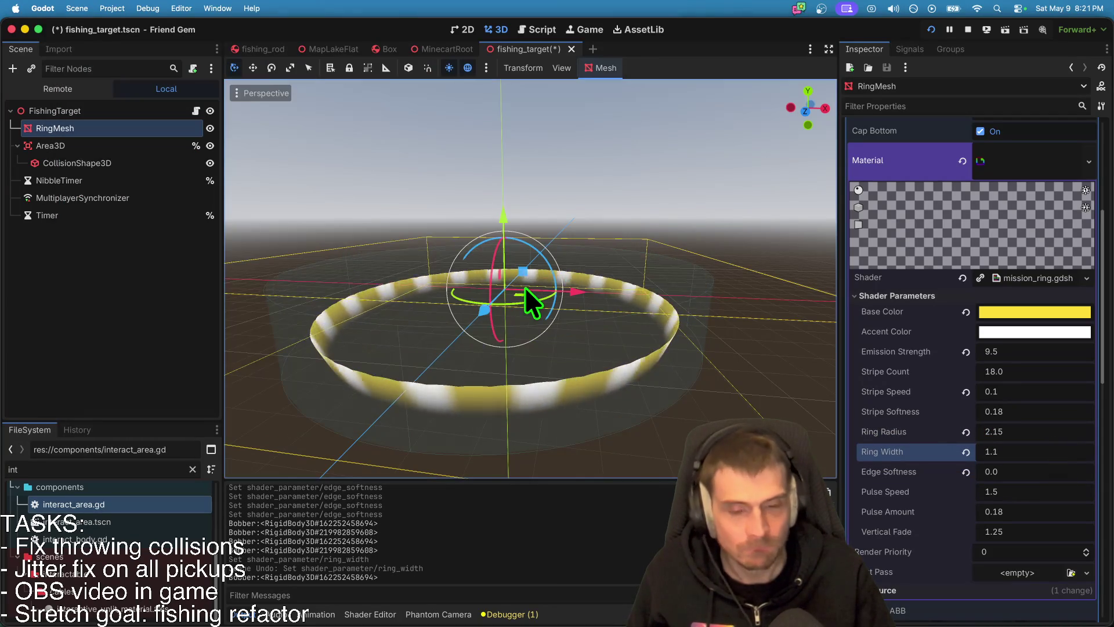
key("super+Tab")
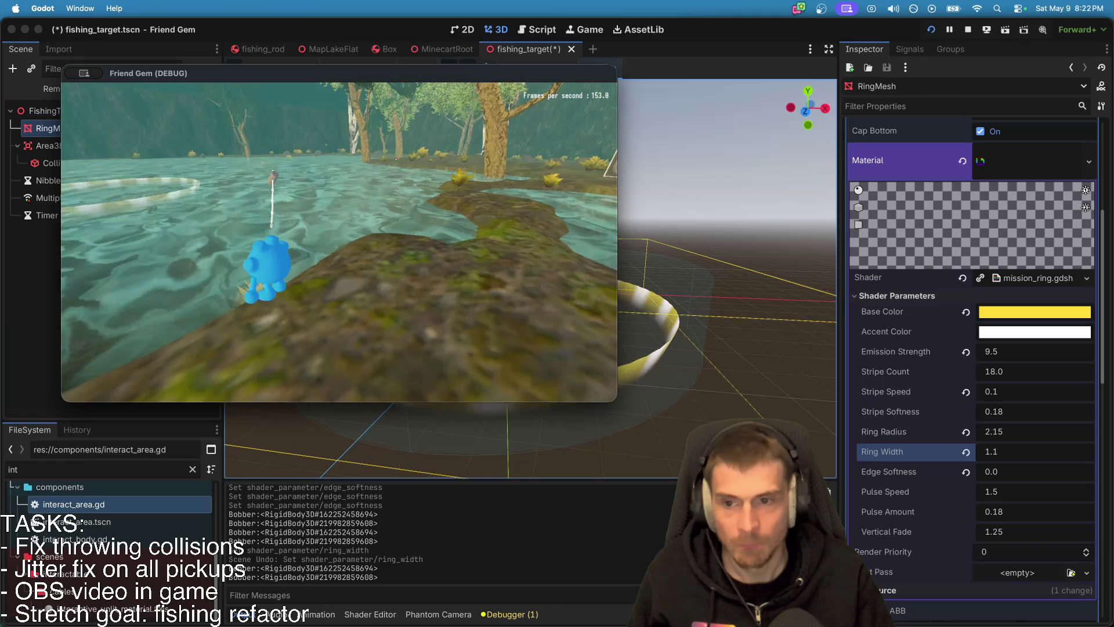
key("e")
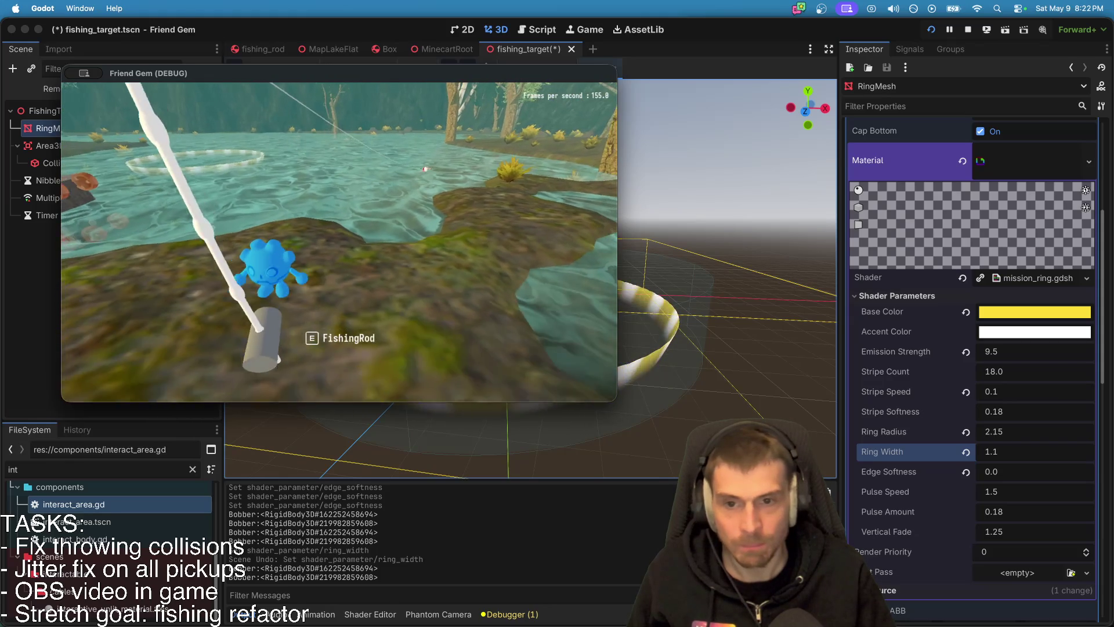
left_click(548, 241)
key("super+s")
double_click(100, 470)
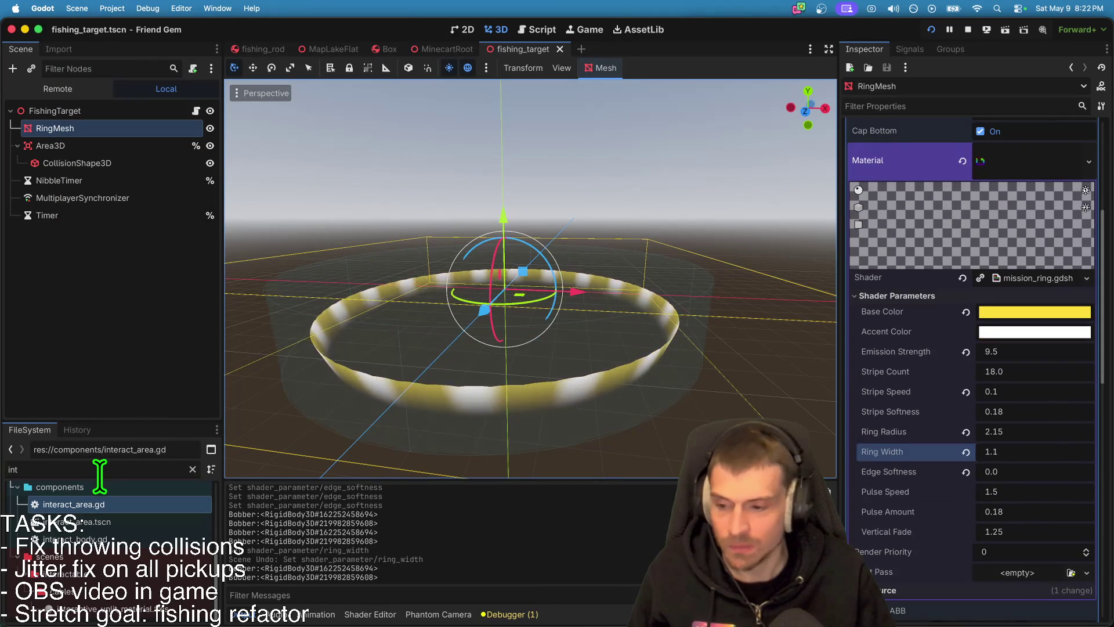
type("fish")
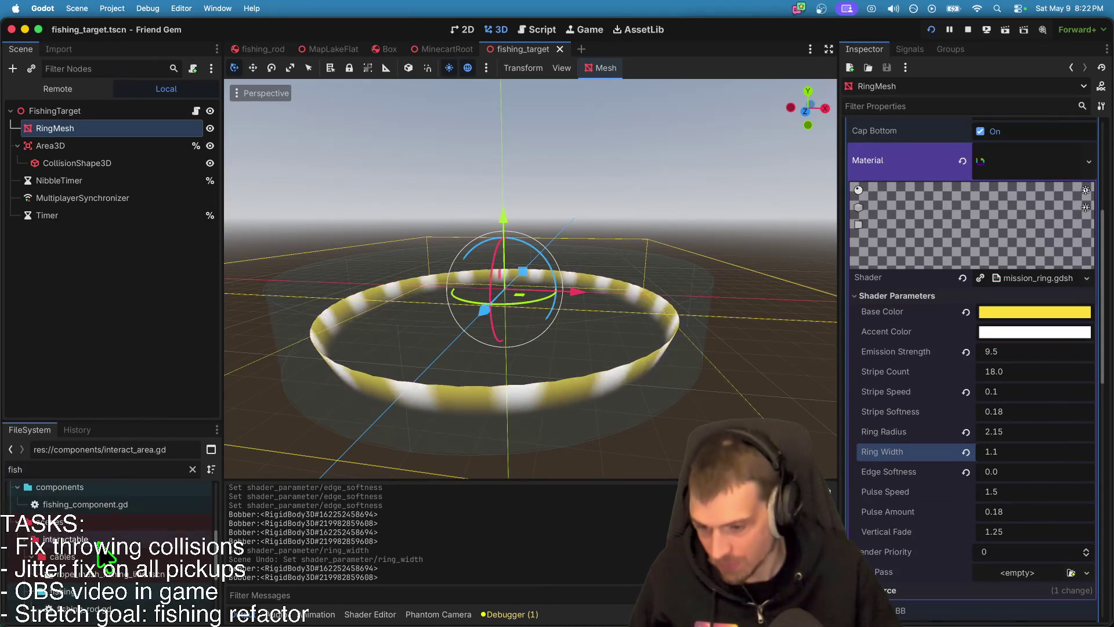
left_click(114, 575)
double_click(114, 578)
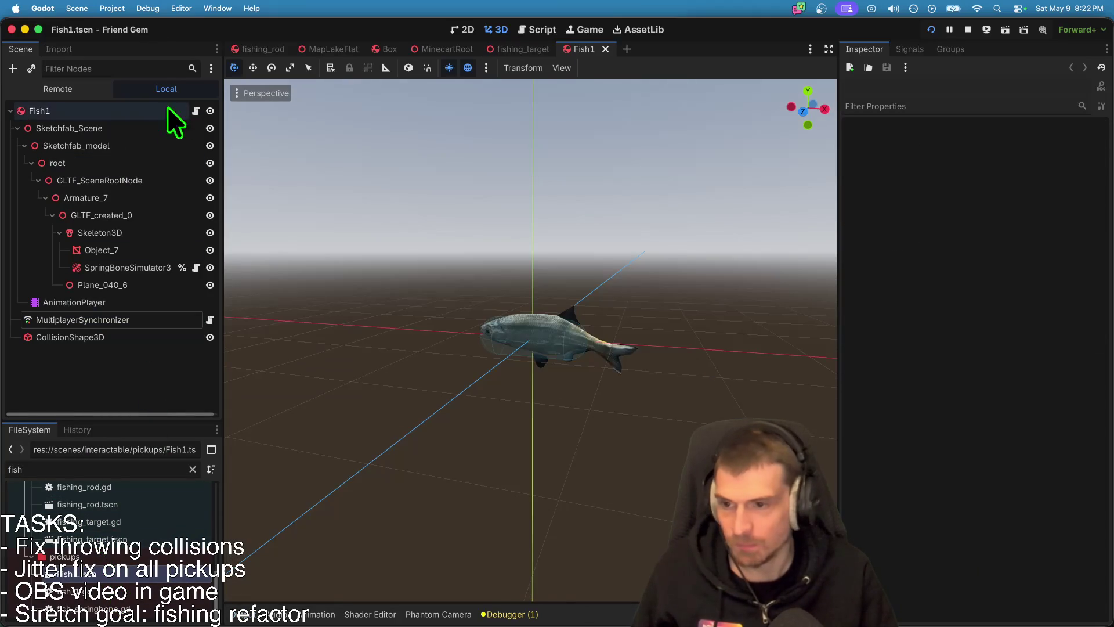
left_click(196, 110)
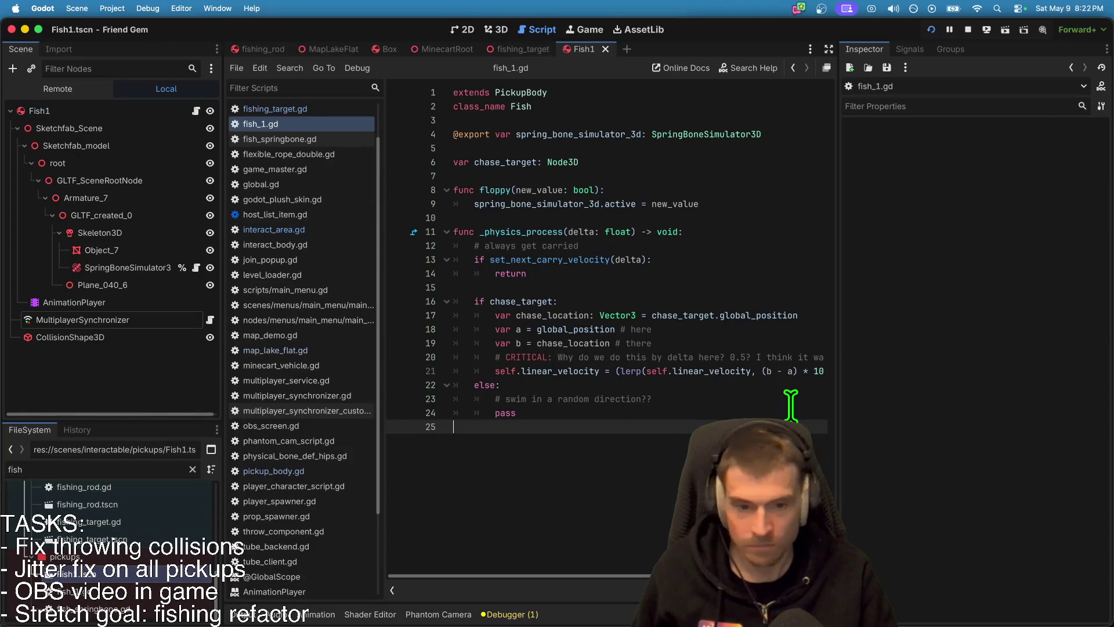
left_click(835, 303)
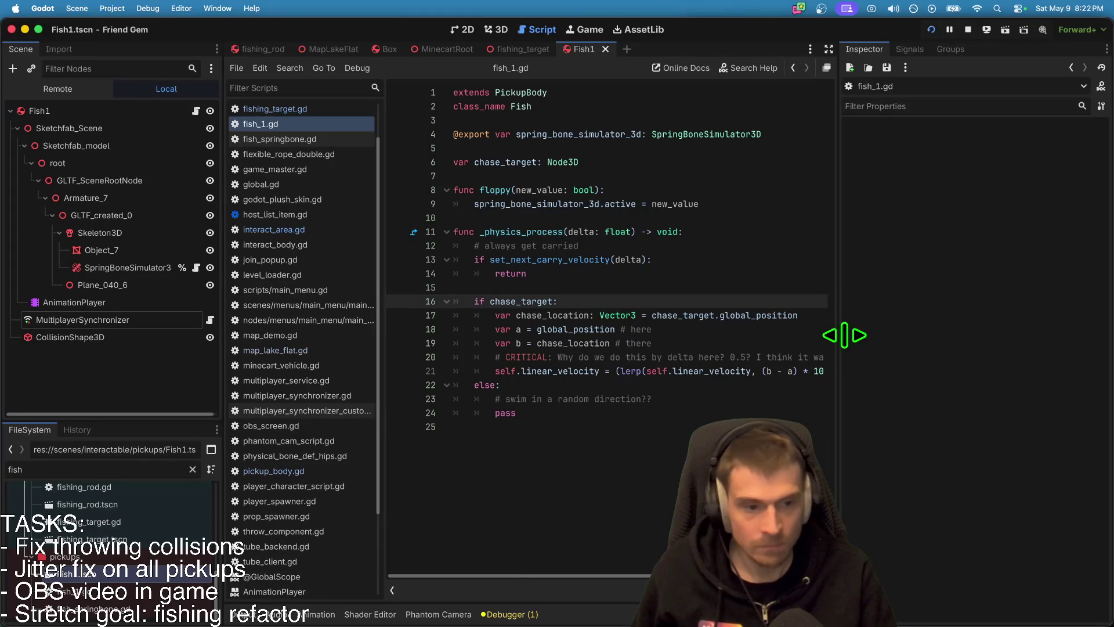
left_click_drag(853, 335, 944, 336)
left_click(911, 367)
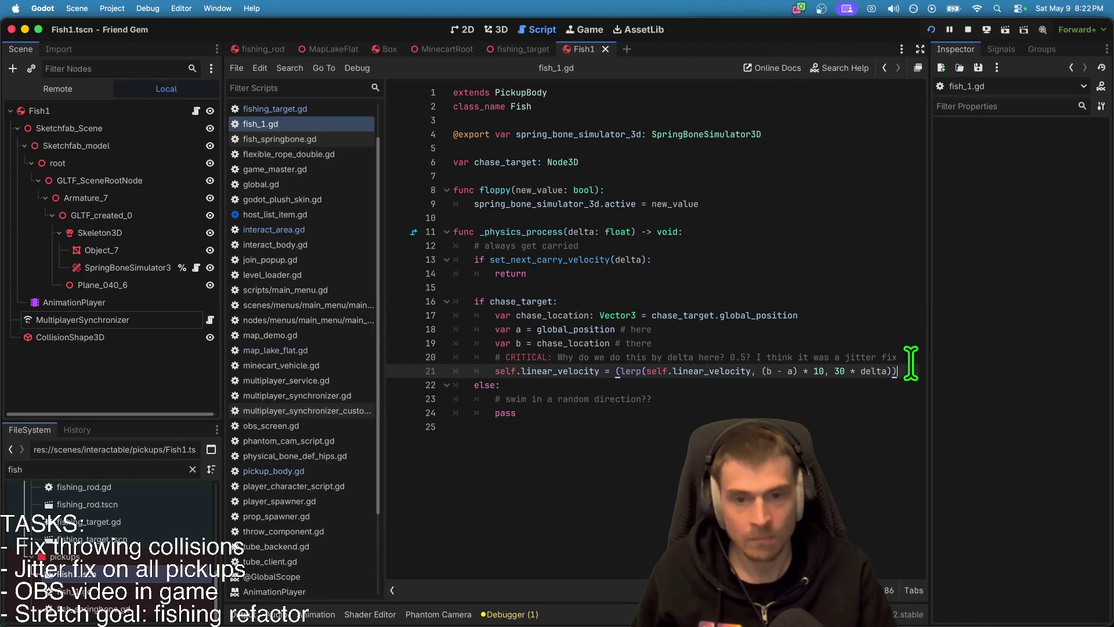
left_click(546, 204)
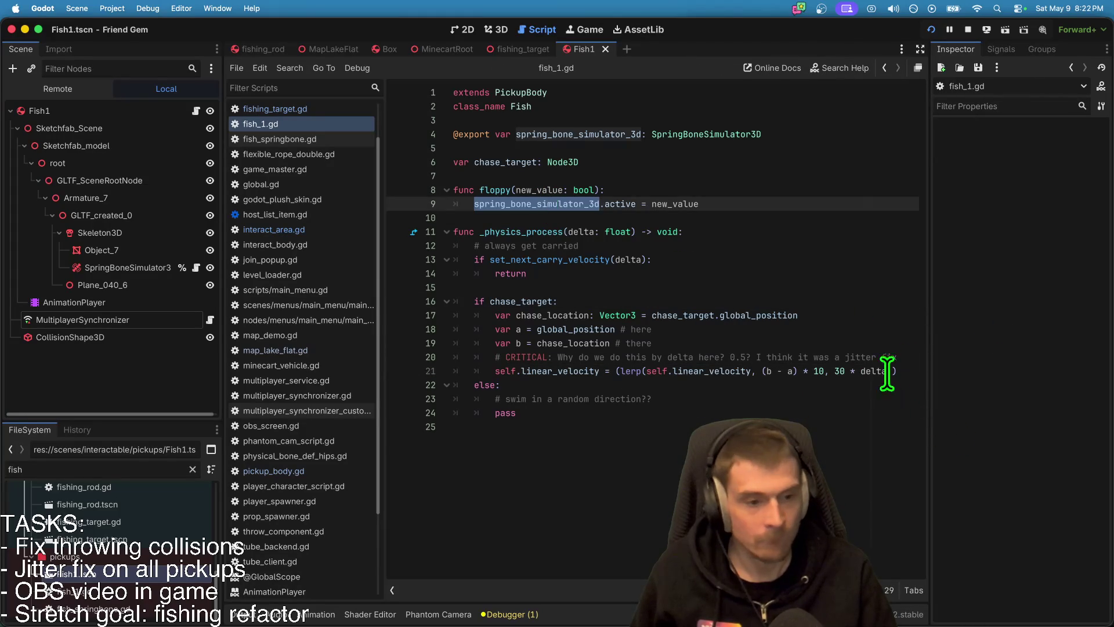
left_click(900, 370)
left_click(903, 383)
Step: After line 21, add an 'if spring_bone_simulator_3d.active == false' check that sets it to true
key("Up")
key("End")
key("Return")
type("if")
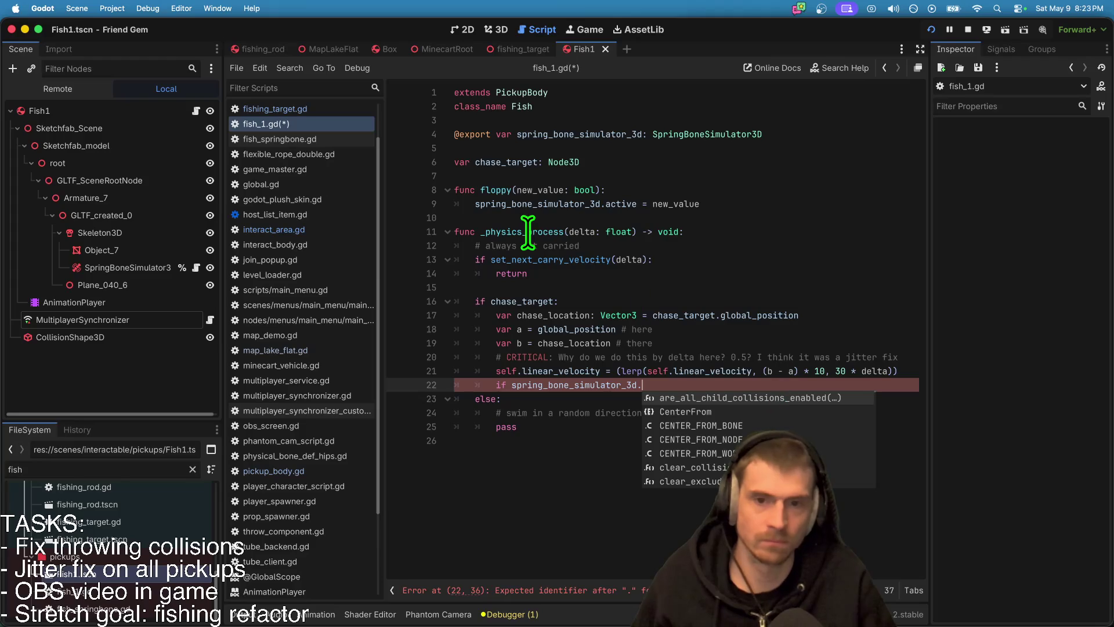
type("ac")
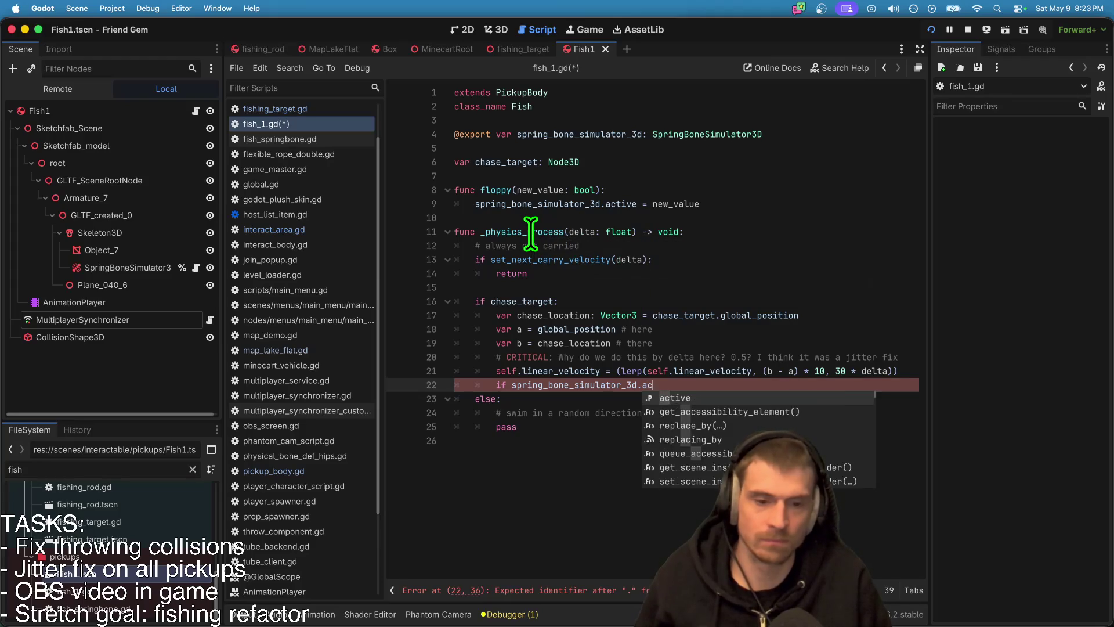
type("tive = false:")
key("Return")
type("spring_bone_simulator_3d.ac")
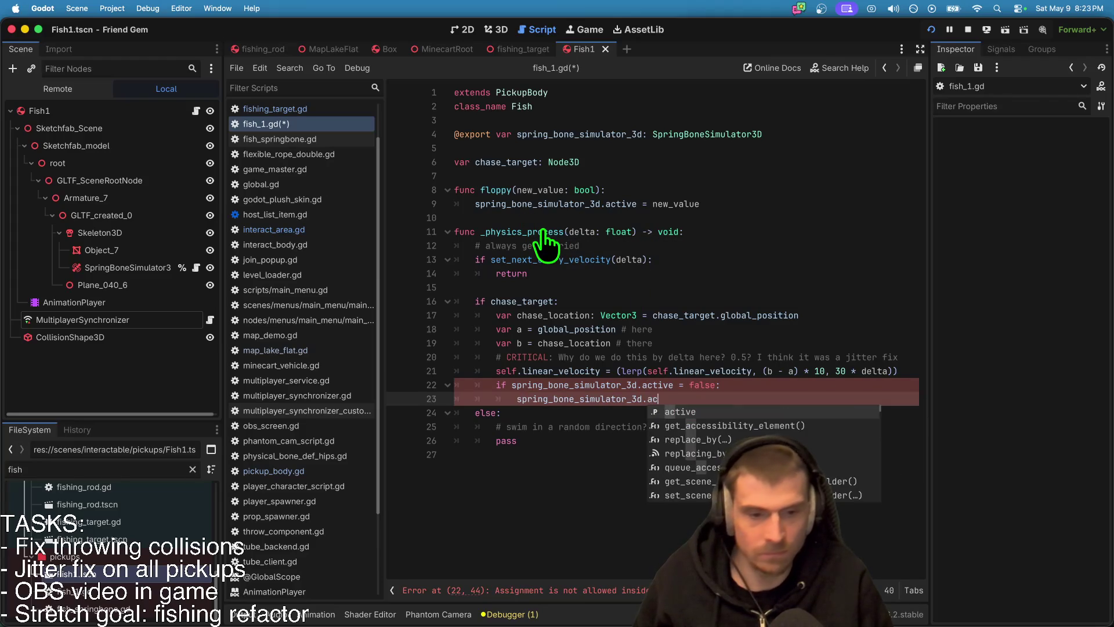
key("Return")
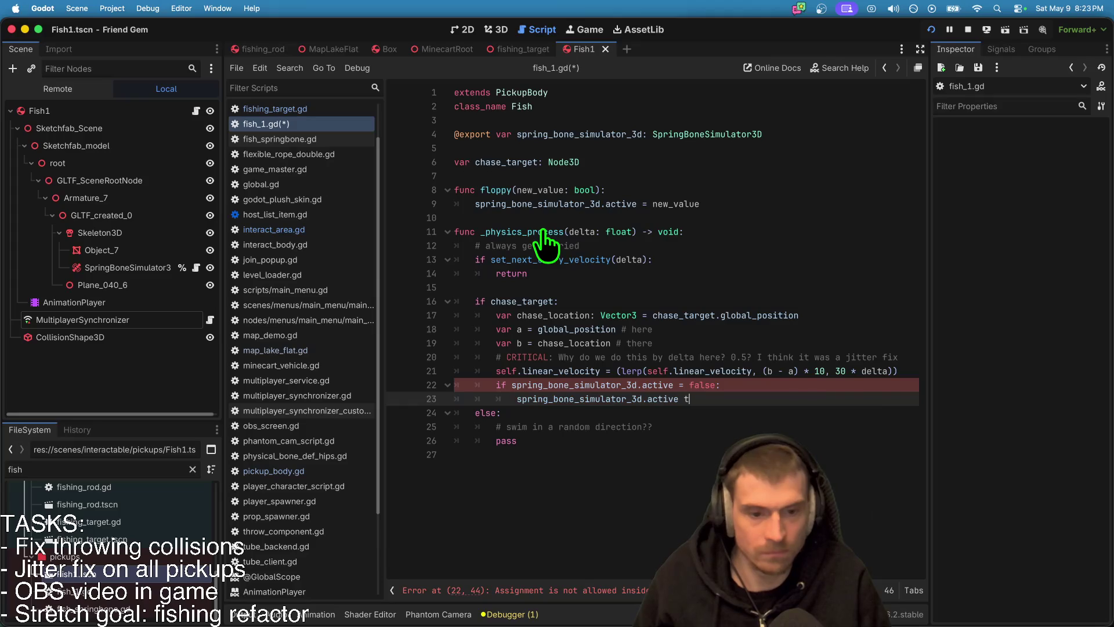
key("BackSpace")
type("= tru")
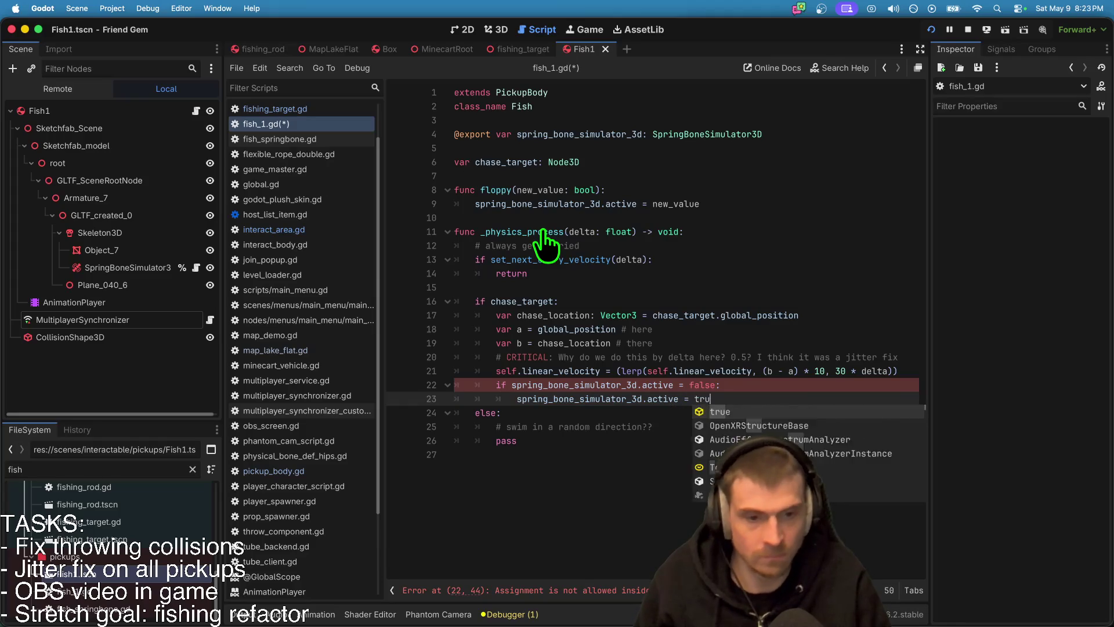
type("e")
Step: Save the script, correct the condition to '== false', and run the project
key("super+s")
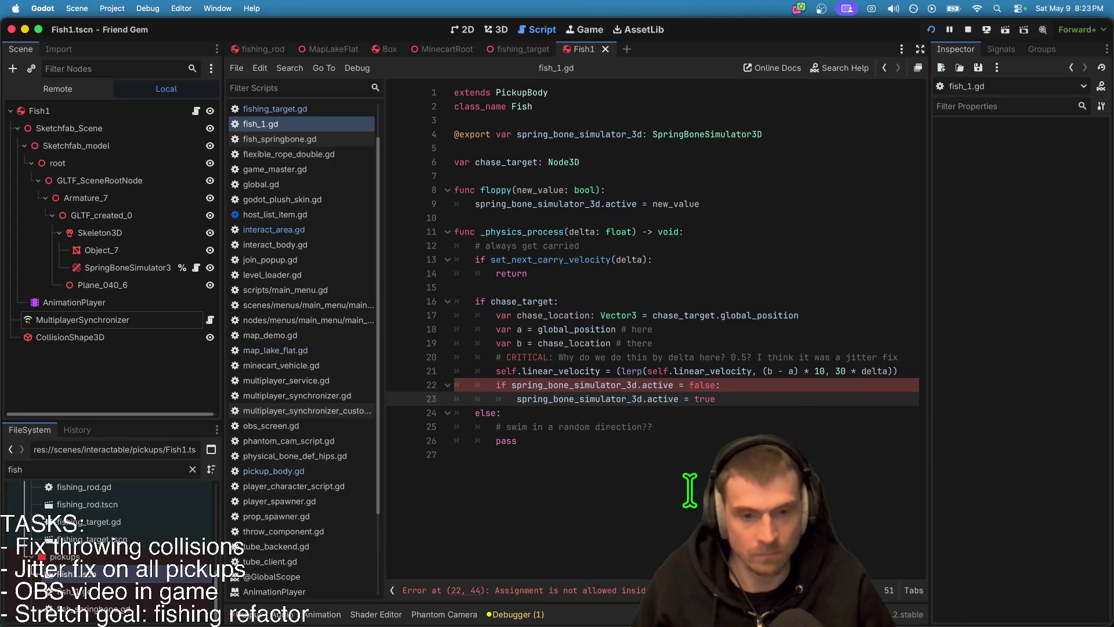
left_click(687, 385)
type("=")
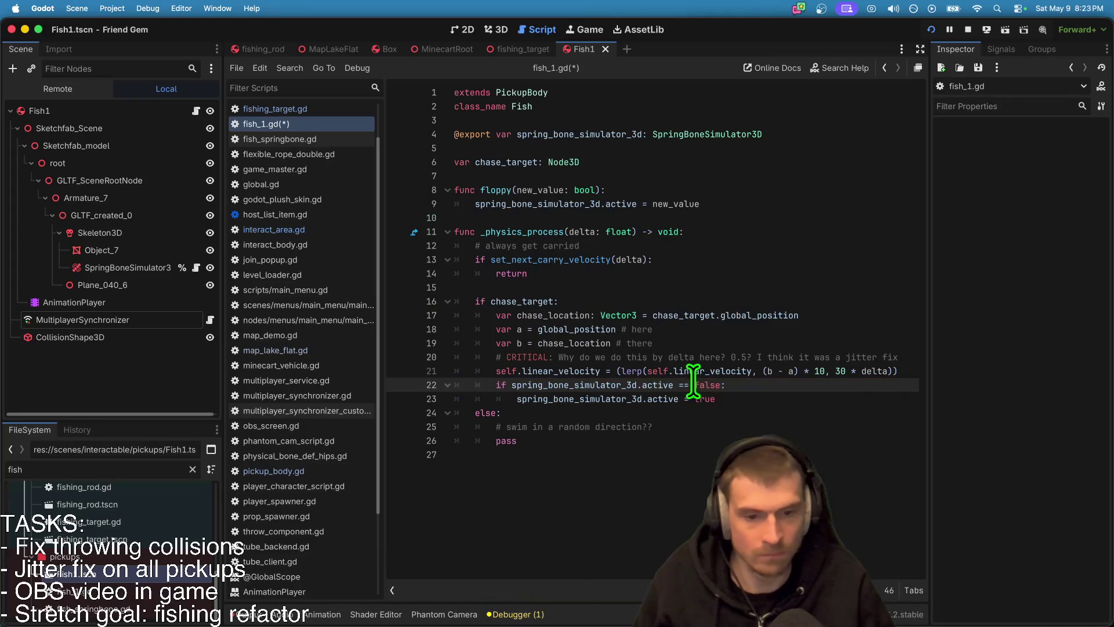
key("super+r")
key("super+Tab")
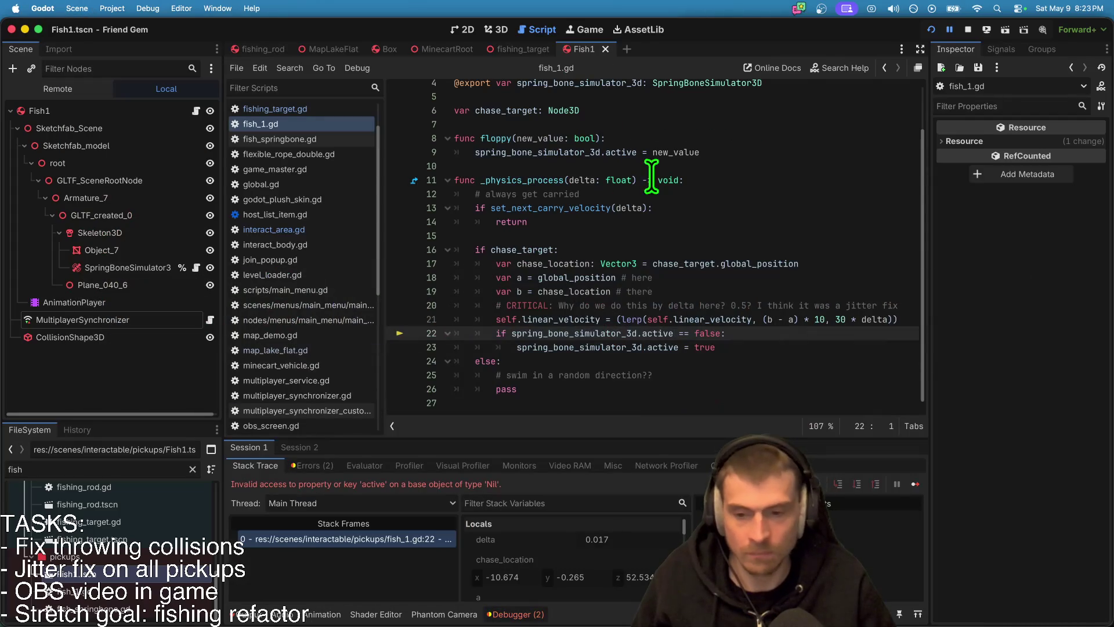
Step: Stop the crashed run and review the simulator reference on line 22
left_click(901, 372)
left_click(966, 28)
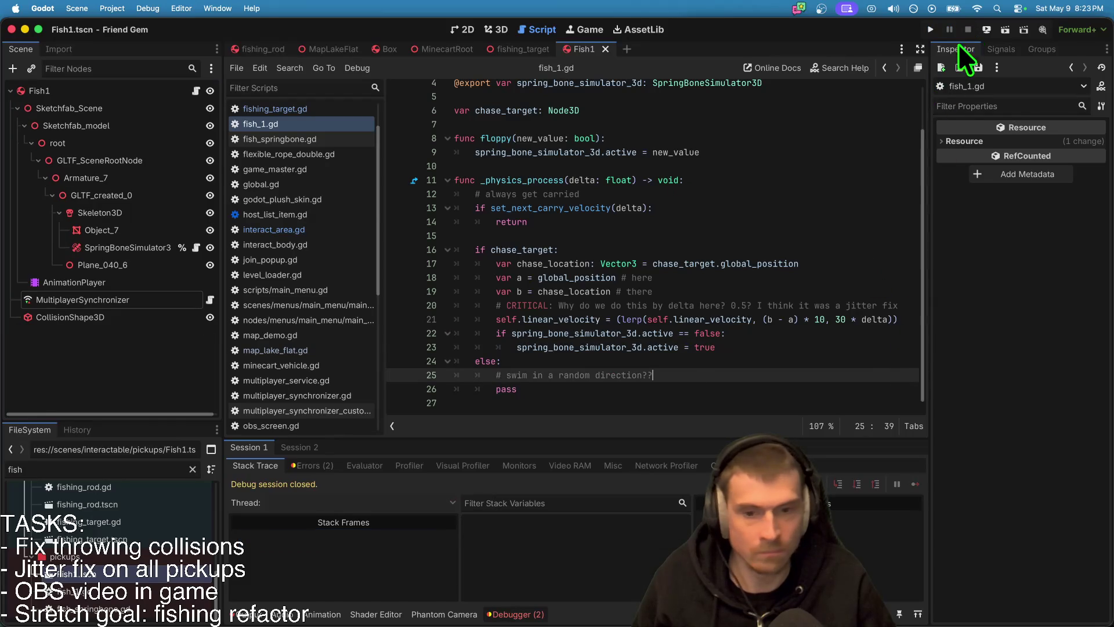
double_click(560, 333)
scroll(670, 268, "up", 2)
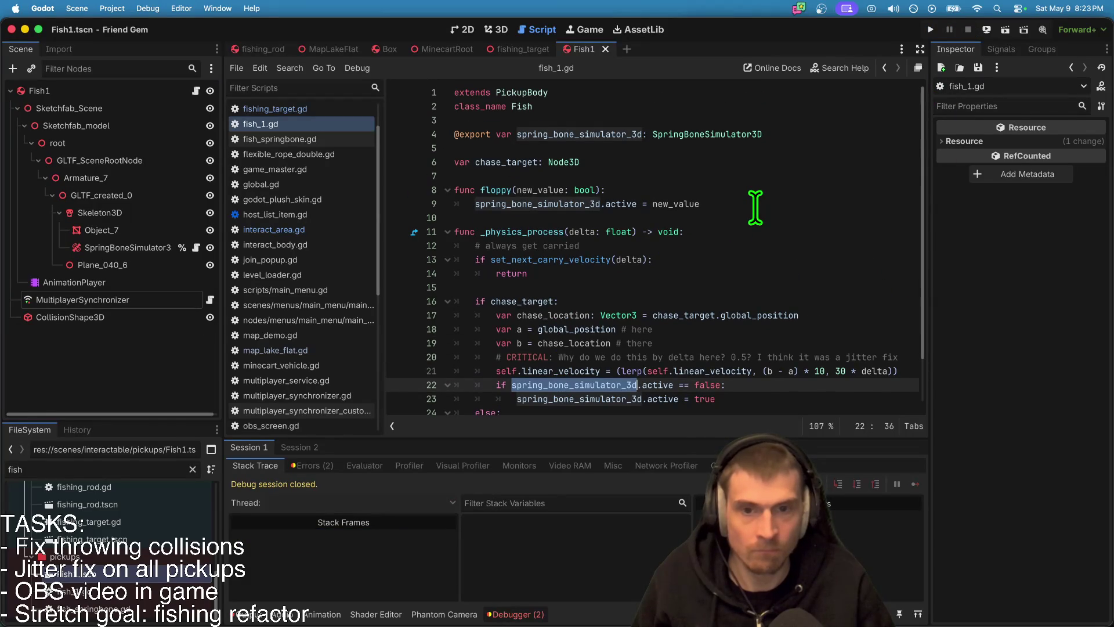
double_click(499, 192)
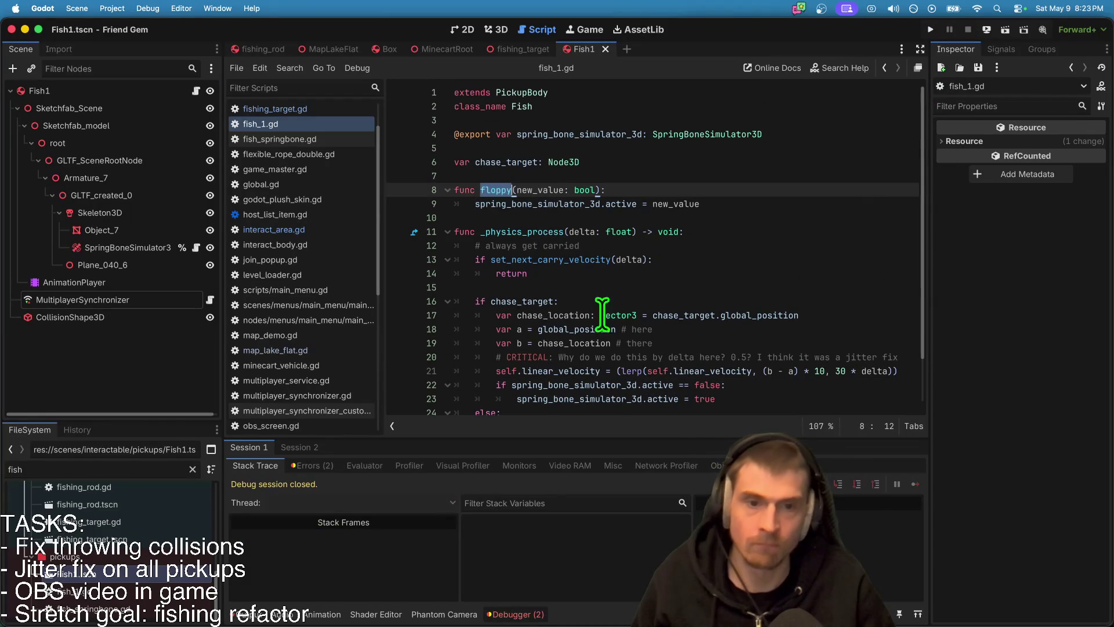
scroll(623, 327, "down", 1)
double_click(588, 341)
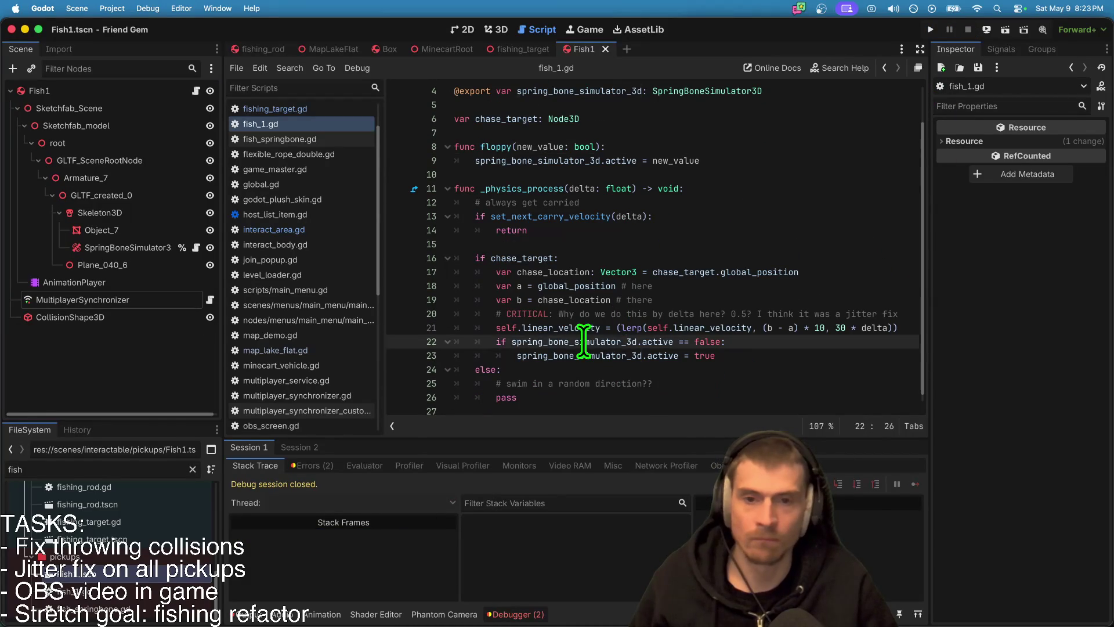
left_click(841, 328)
Step: Rerun the game, join a session, pick up the fishing rod, and return to the line 22 error
key("super+b")
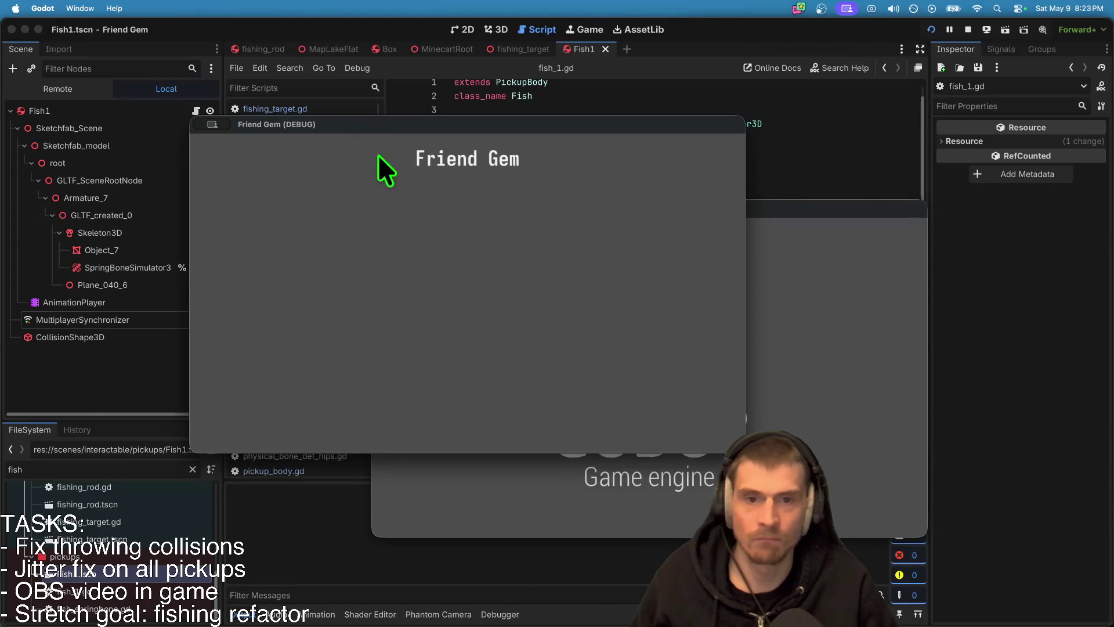
left_click(482, 293)
left_click(551, 221)
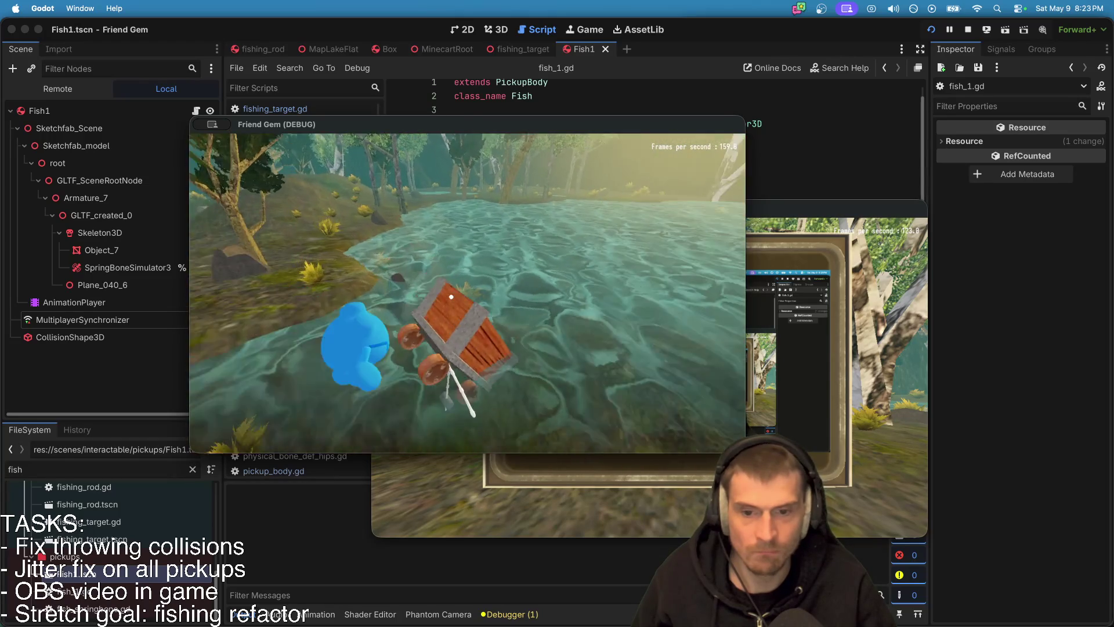
key("e")
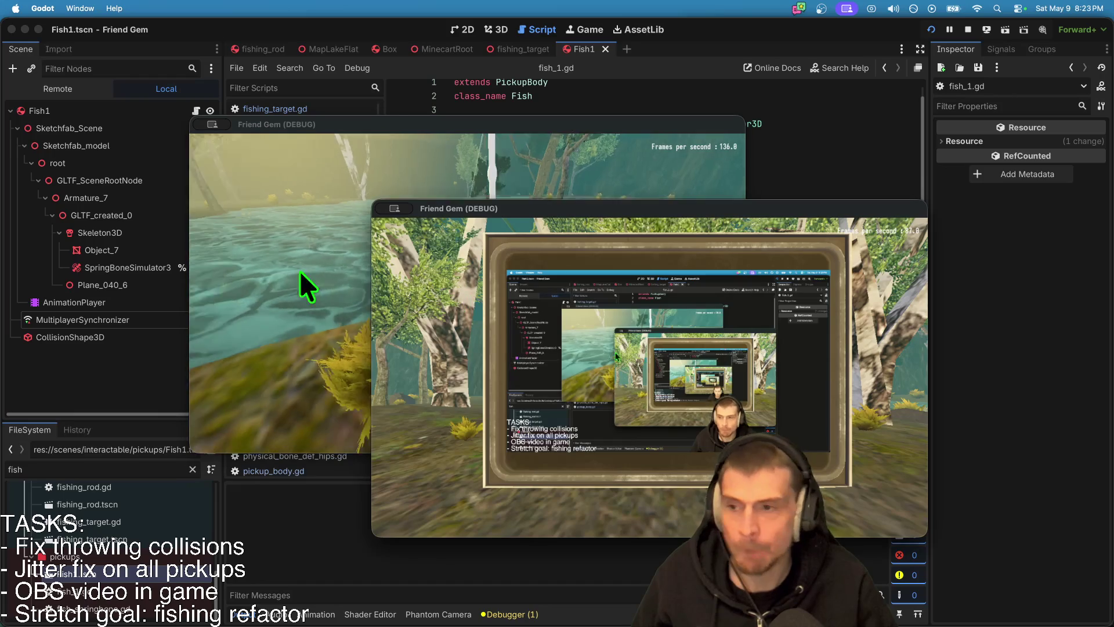
left_click(81, 337)
key("super+Tab")
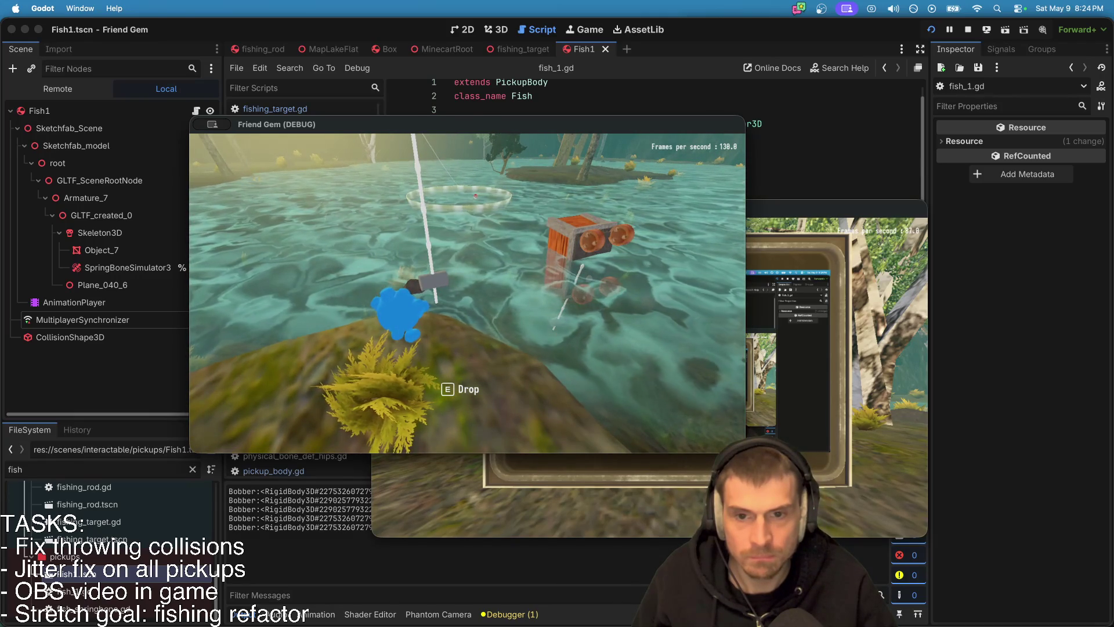
left_click(466, 292)
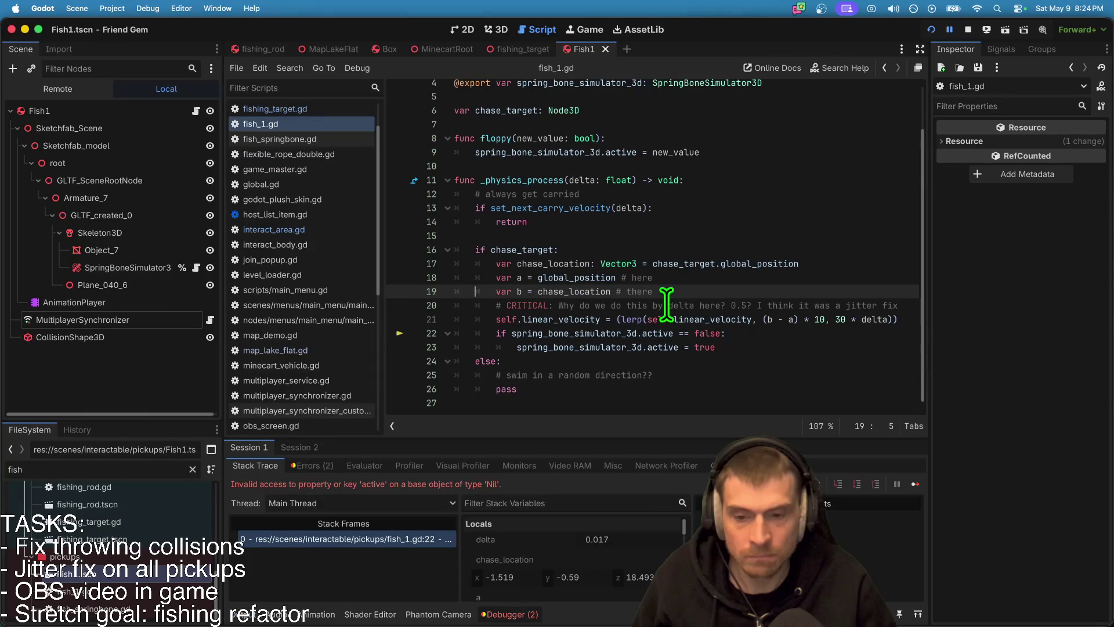
Step: Stop debugging, jump to the line 22 Nil error, delete lines 22–23, and save fish_1.gd
left_click(967, 29)
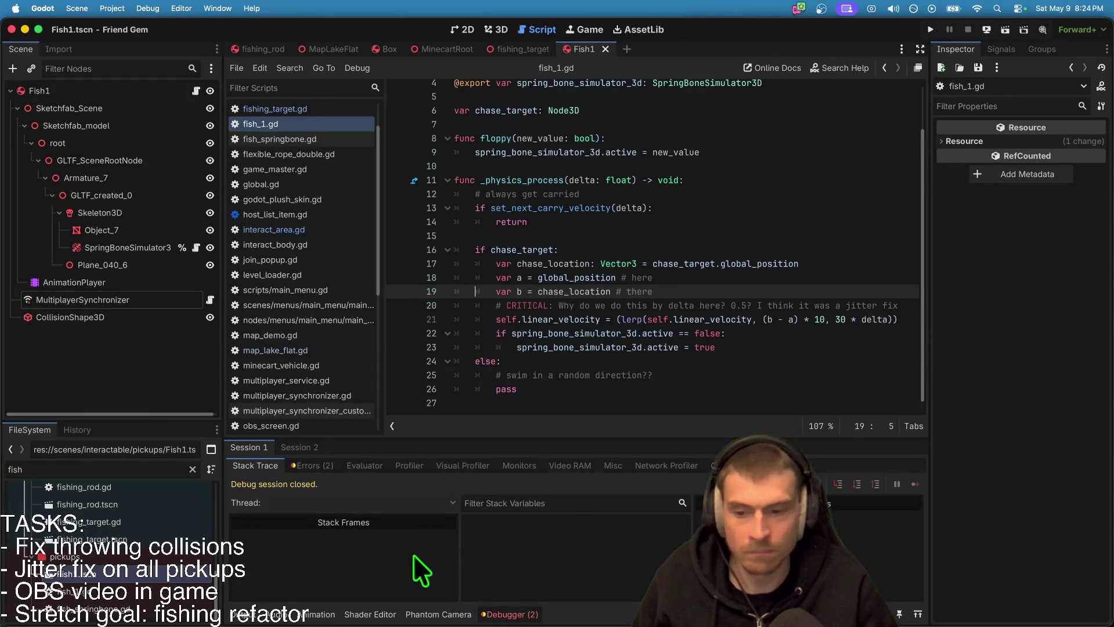
left_click(305, 467)
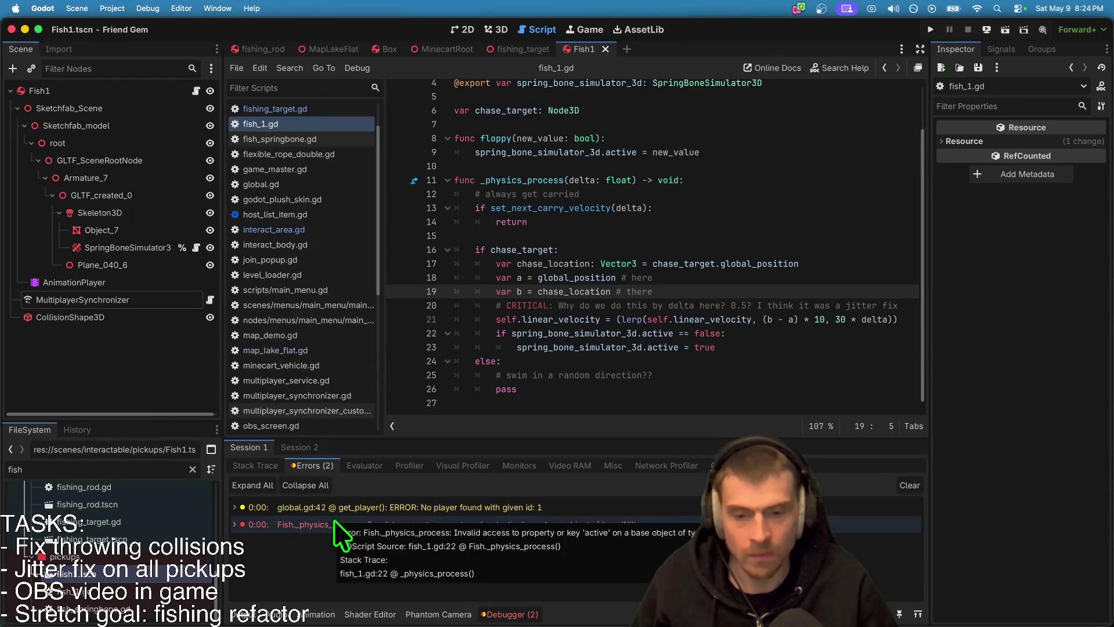
left_click(333, 523)
left_click_drag(778, 348, 455, 333)
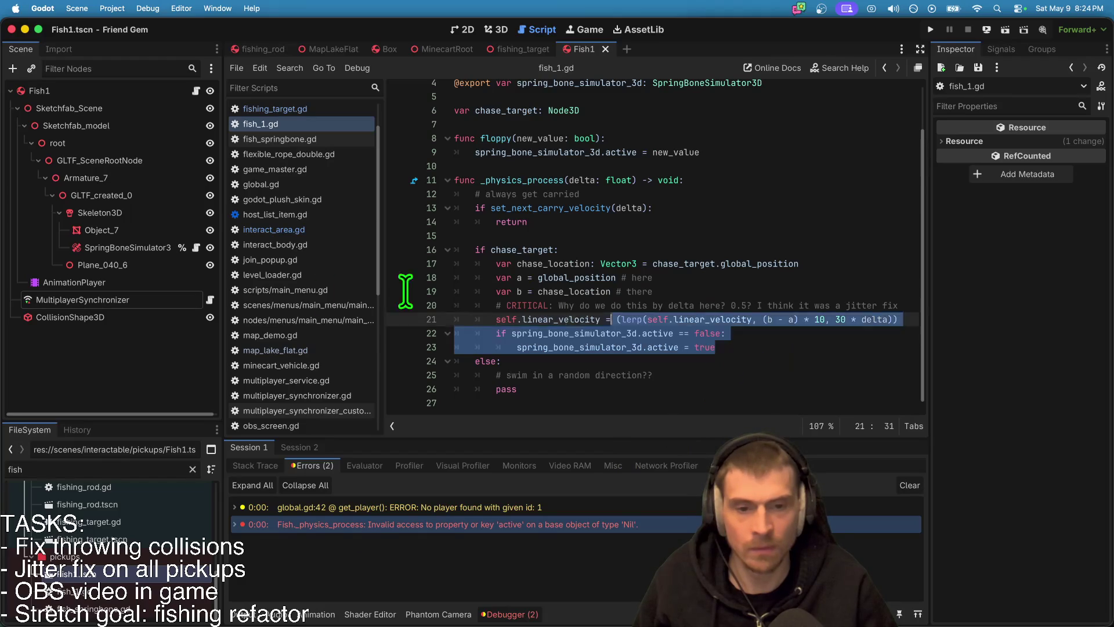
key("BackSpace")
key("super+s")
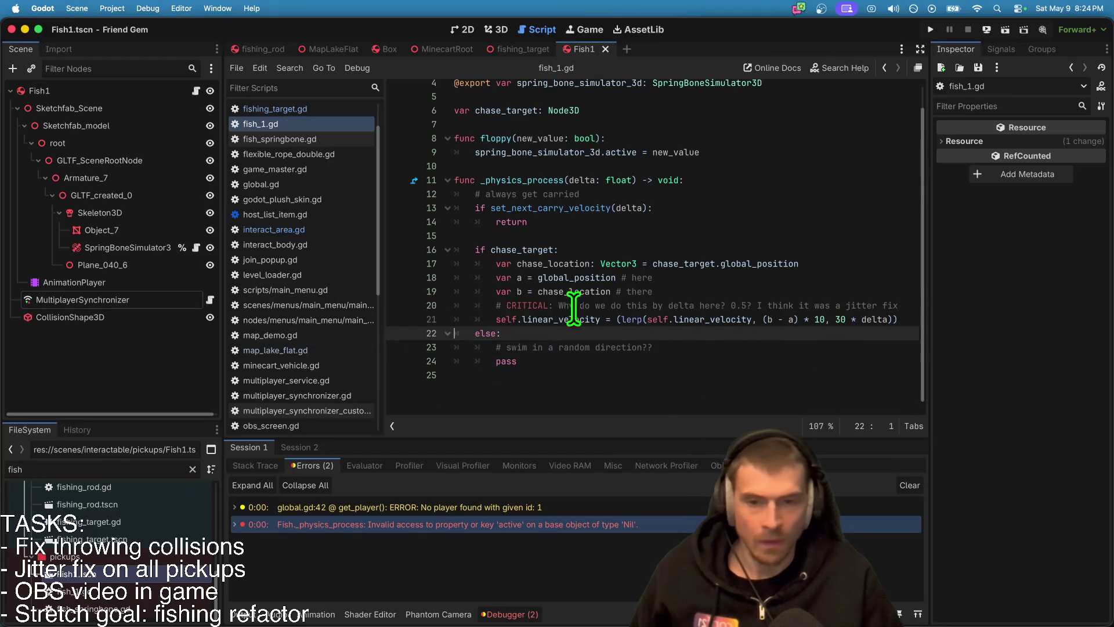
scroll(541, 247, "up", 2)
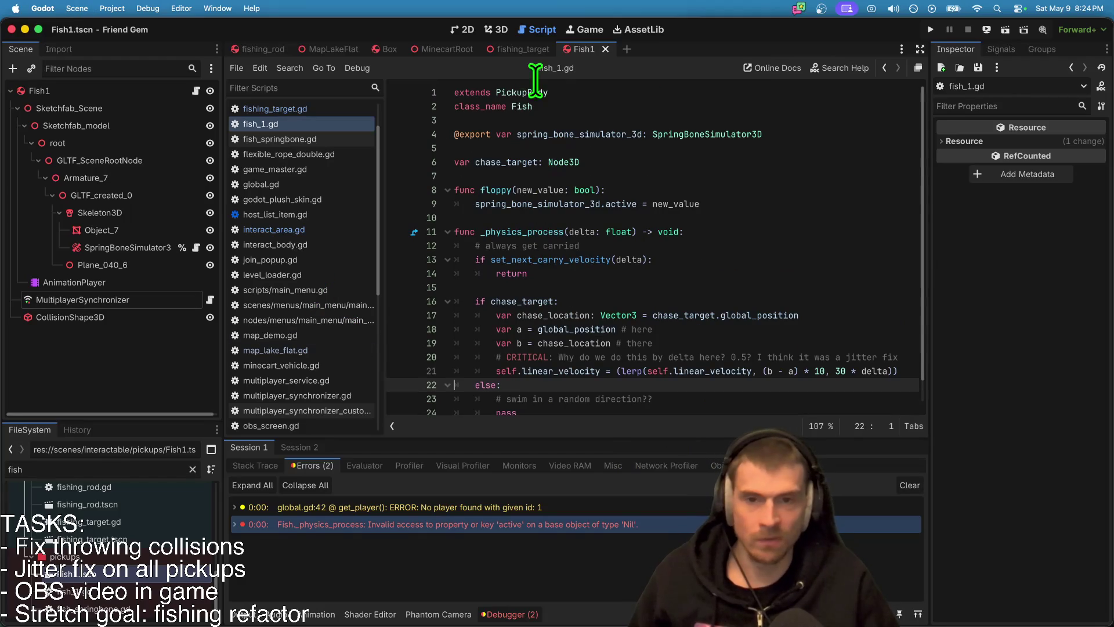
Step: Assign the SpringBoneSimulator3D node to Fish1's Spring Bone Simulator property
double_click(550, 136)
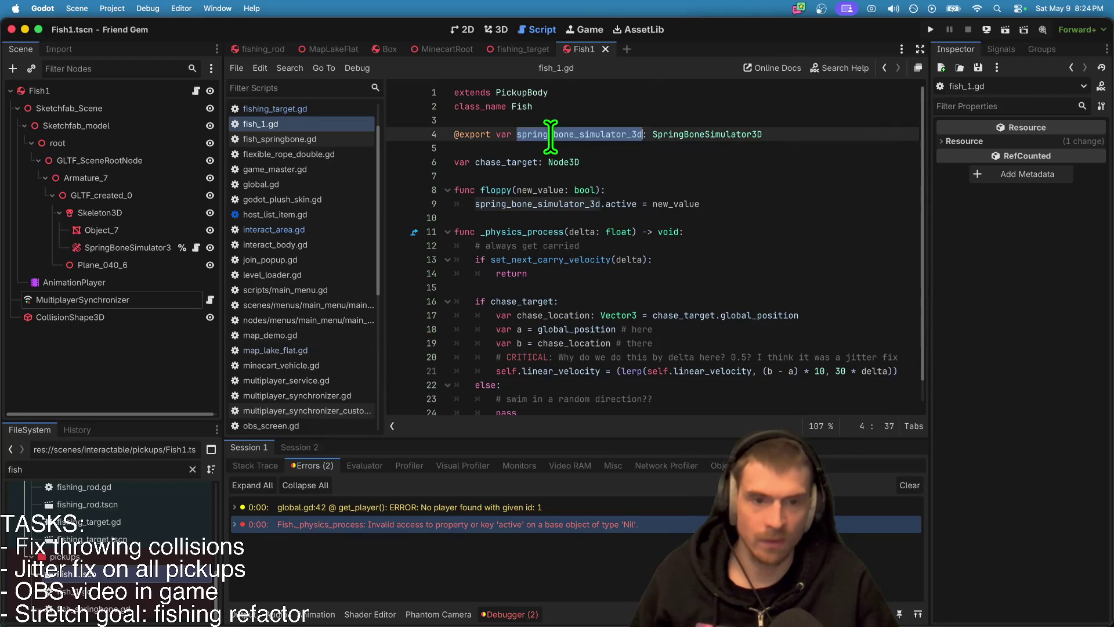
left_click(135, 92)
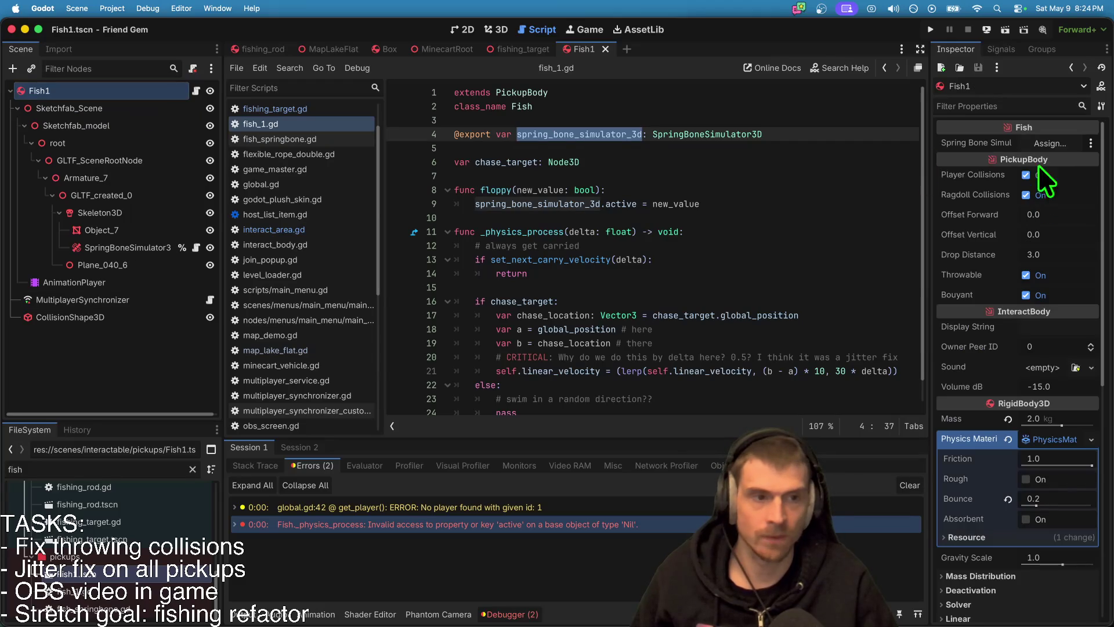
left_click(1049, 142)
left_click(552, 297)
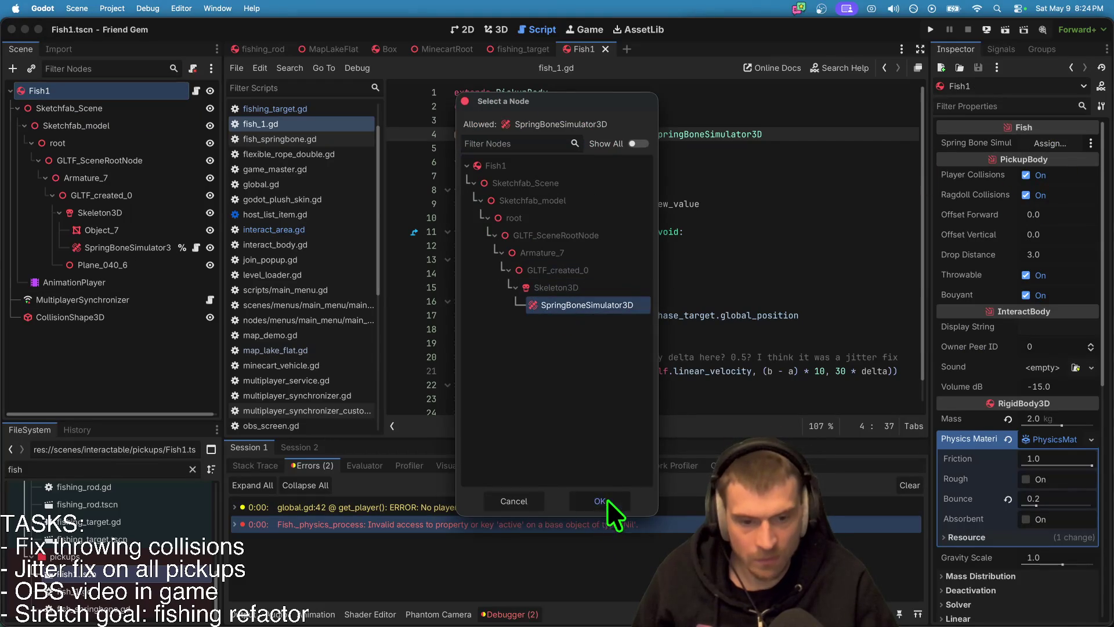
left_click(604, 501)
Step: Paste the activation check back into fish_1.gd, save, and launch the game
left_click(796, 311)
scroll(793, 383, "down", 1)
key("super+v")
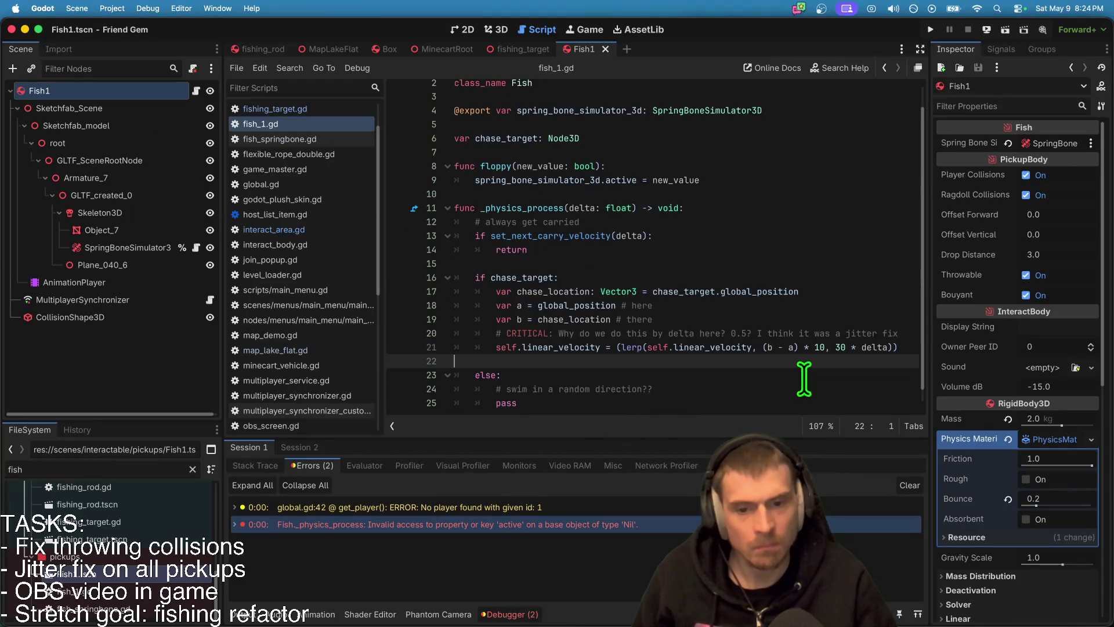
key("super+s")
key("super+b")
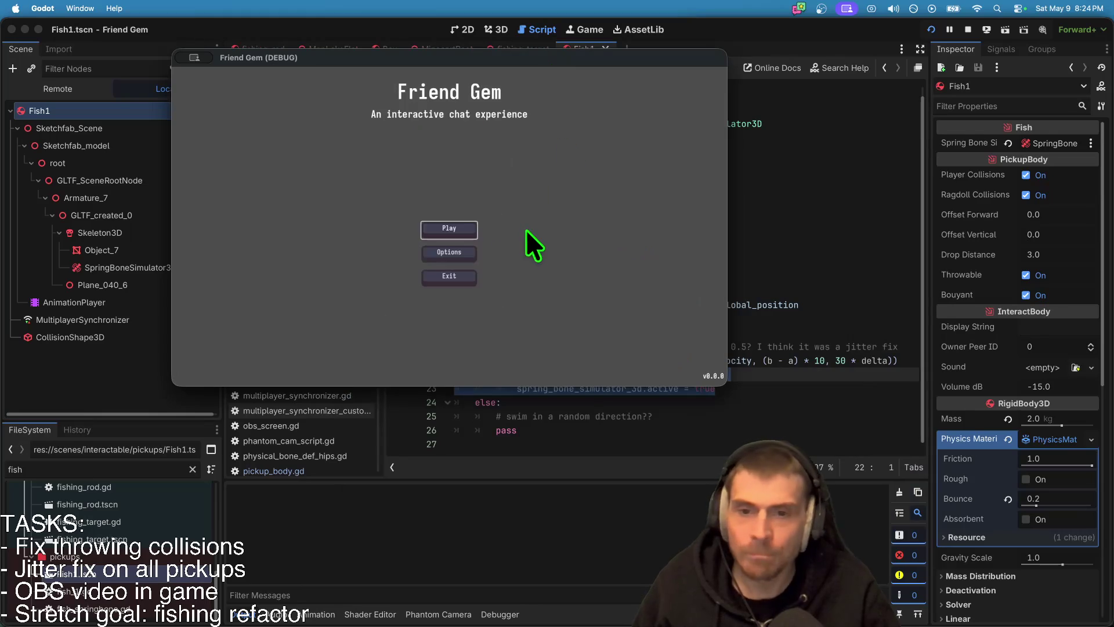
Step: Join the hosted game, carry the fishing rod onto the island, cast, and stop the run
left_click(458, 225)
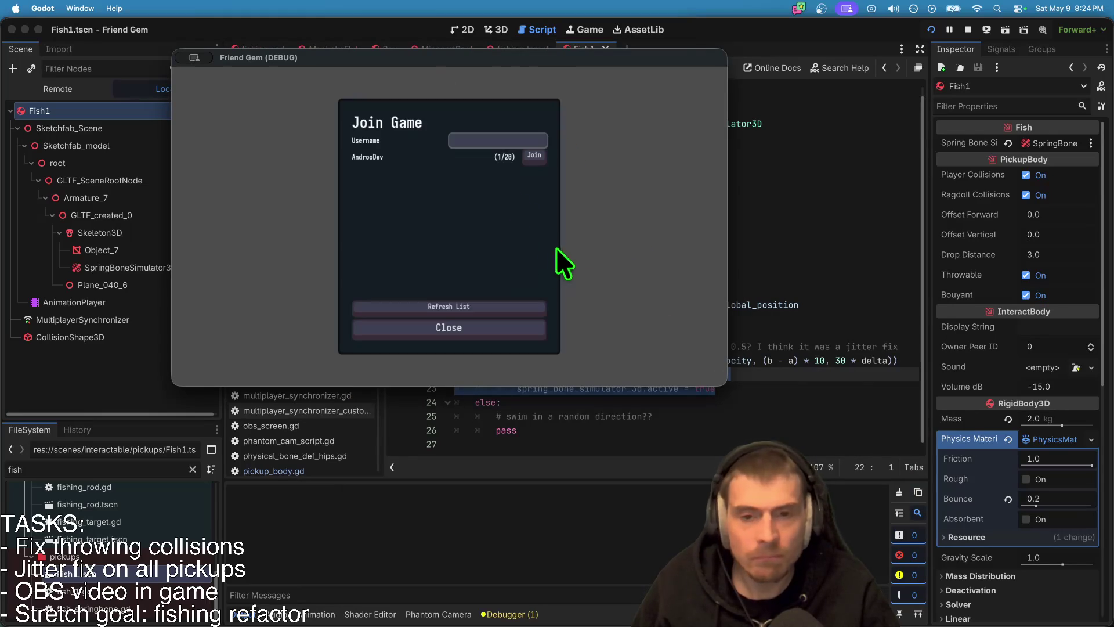
left_click(522, 303)
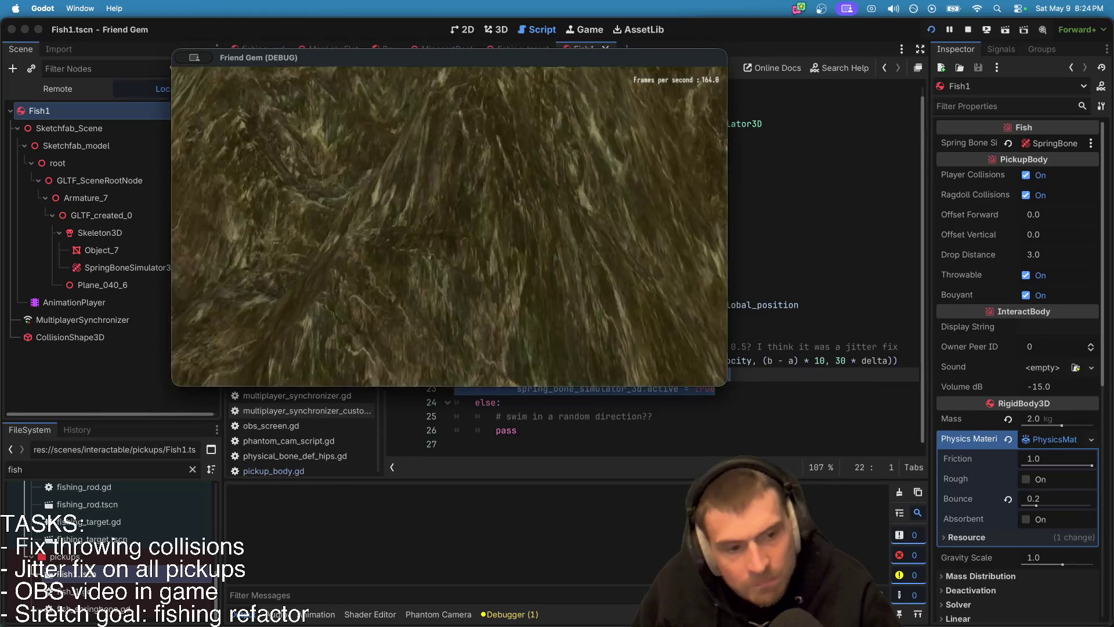
key("w")
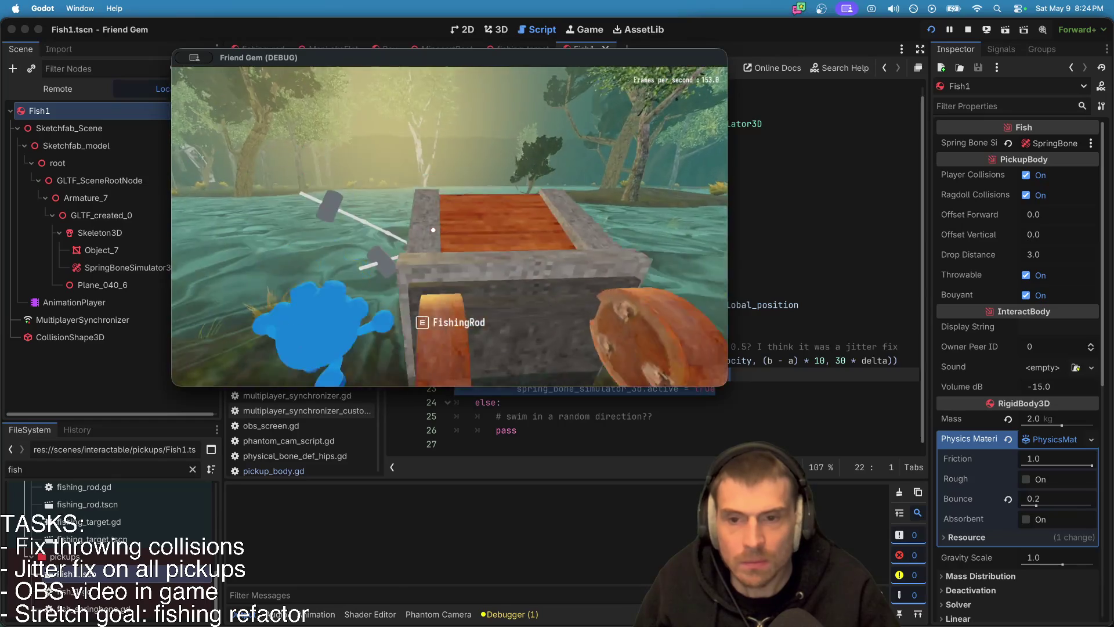
key("e")
key("w")
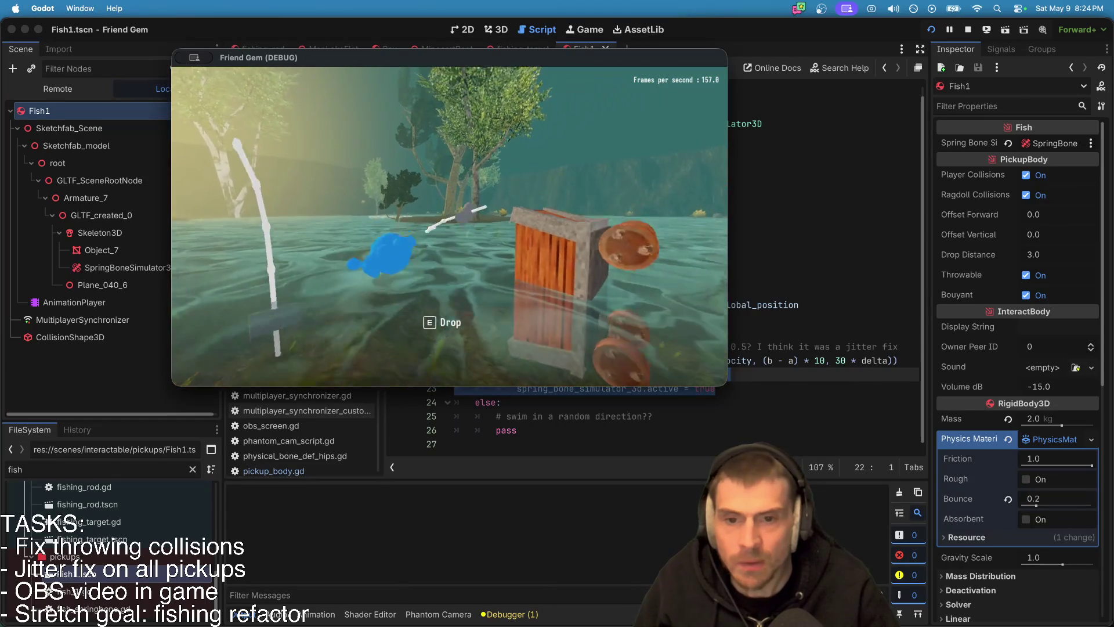
key("w")
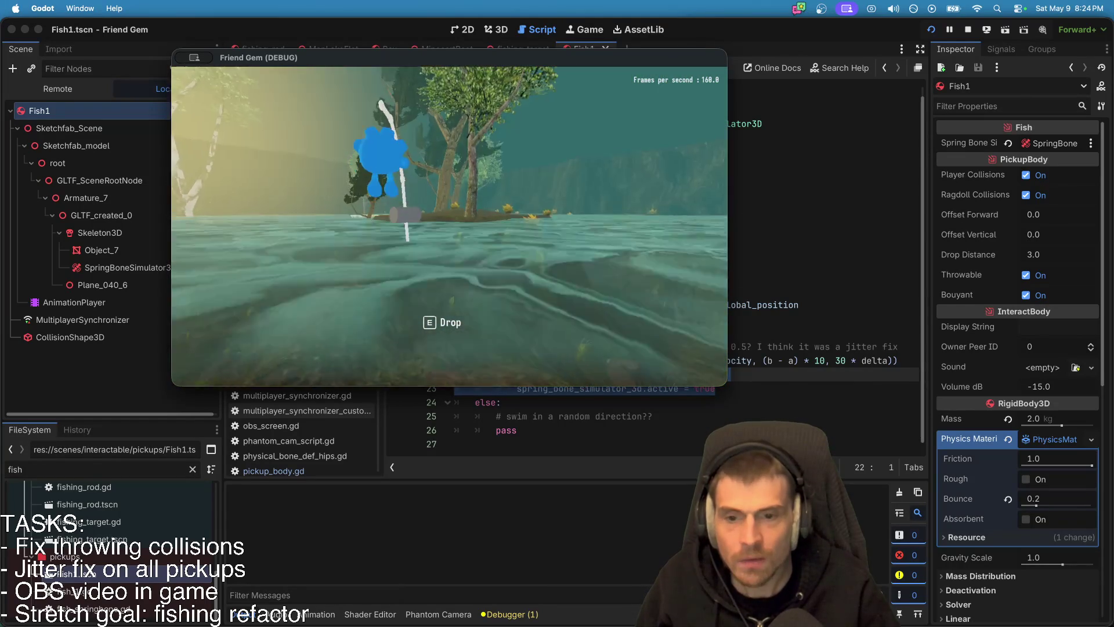
key("w")
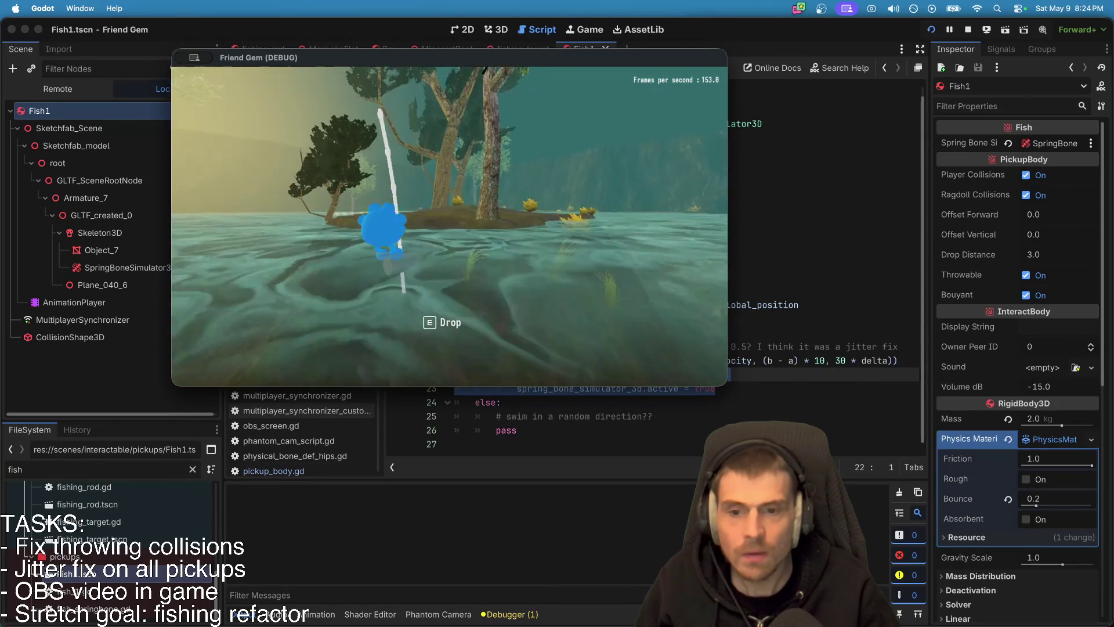
key("w")
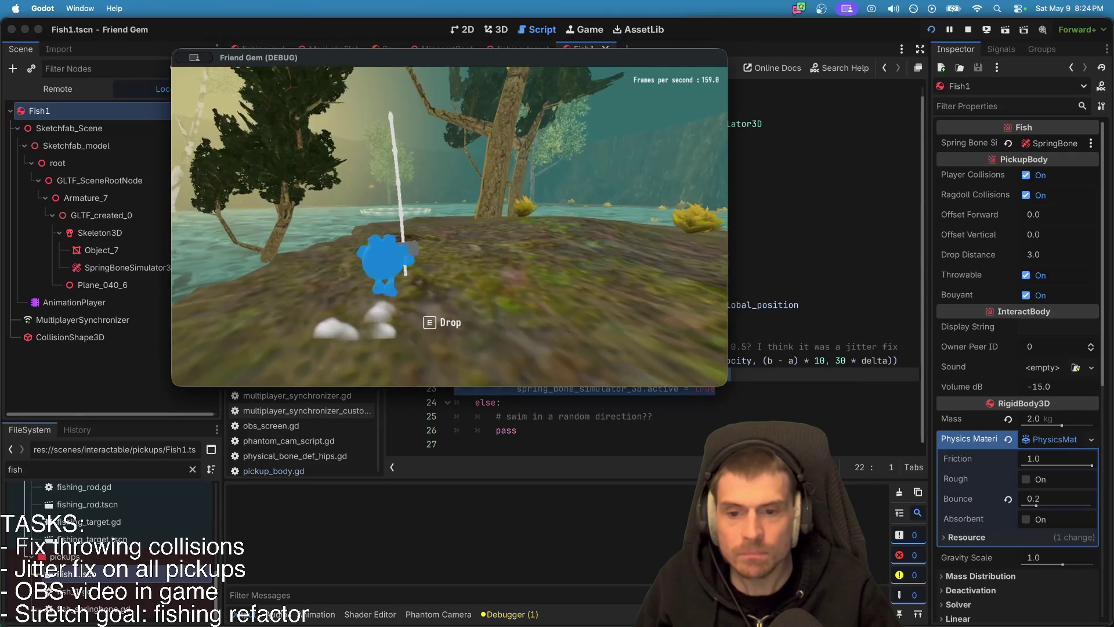
key("w")
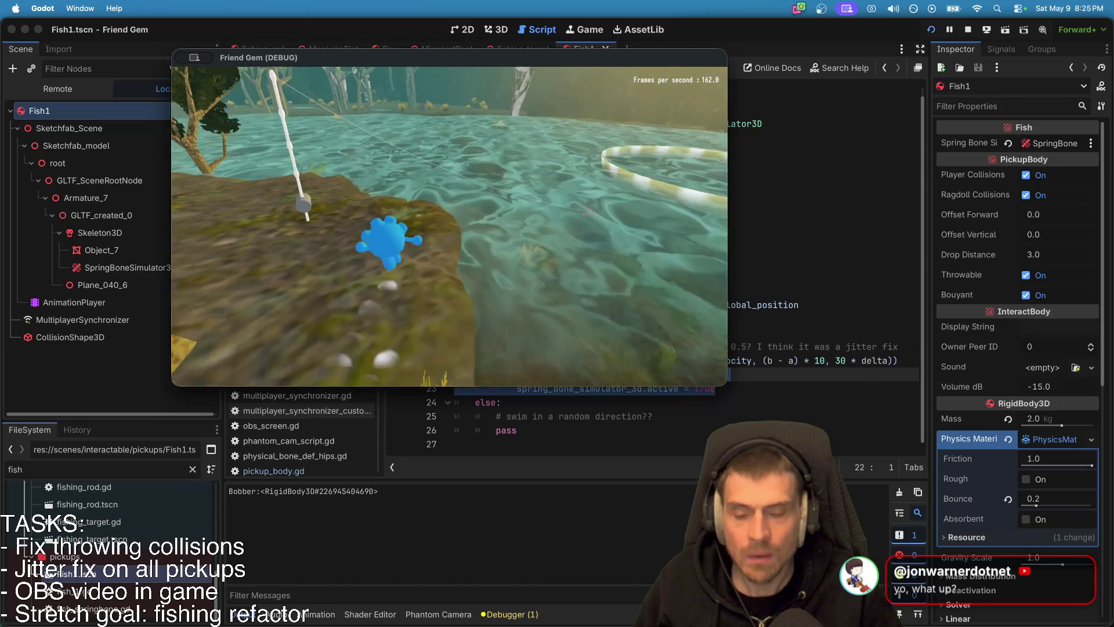
key("super+q")
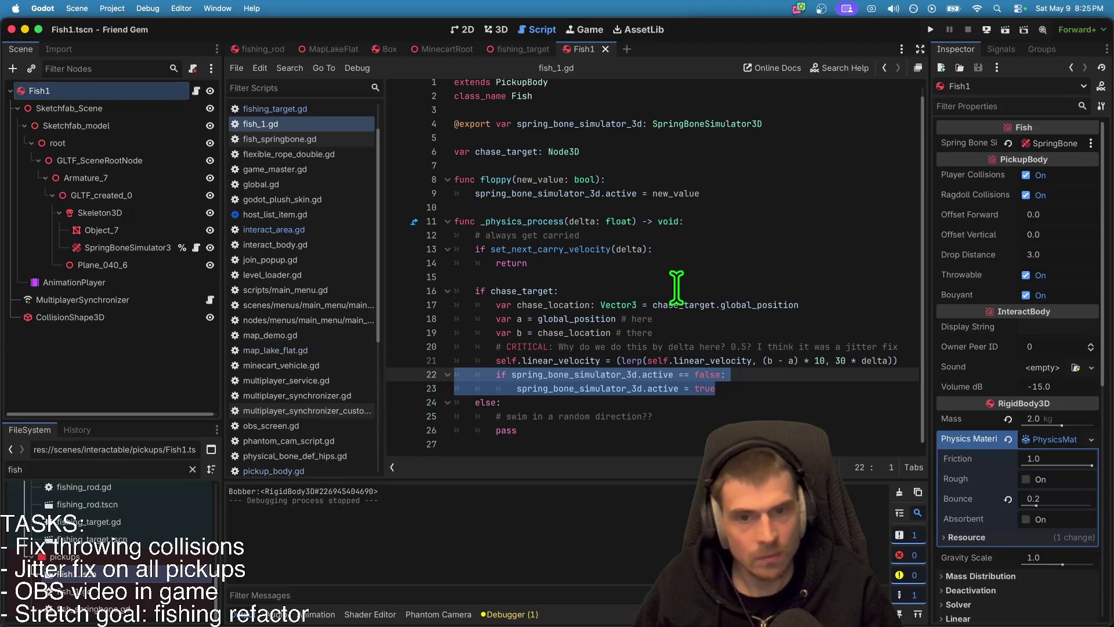
Step: Under 'if chase_target:', add 'if owner_peer_id != 0: chase_target = null'
left_click(772, 249)
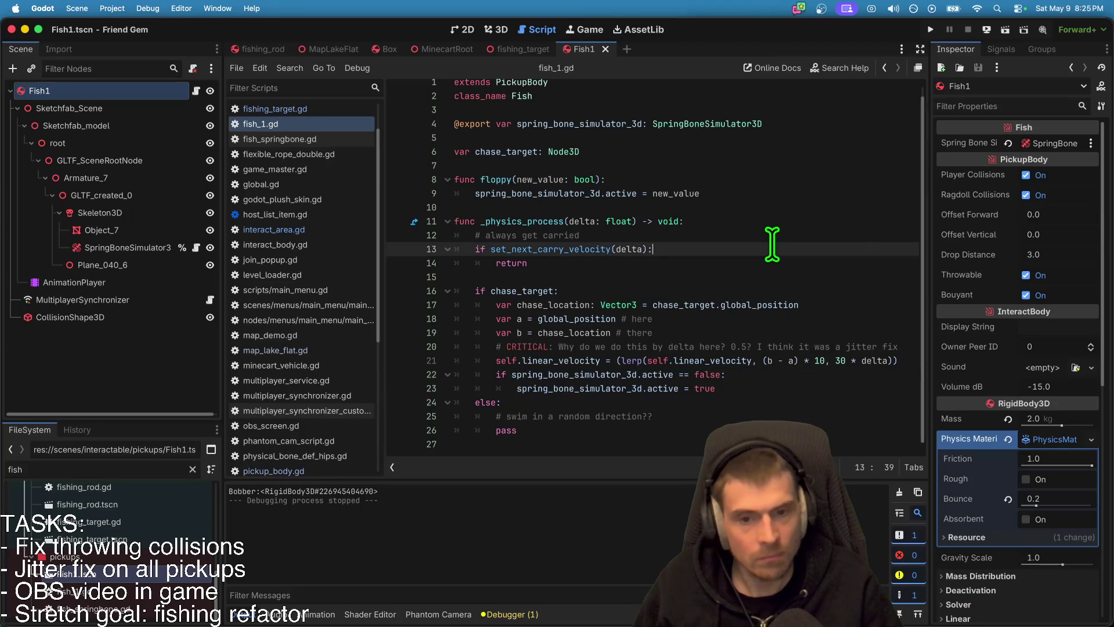
left_click(778, 288)
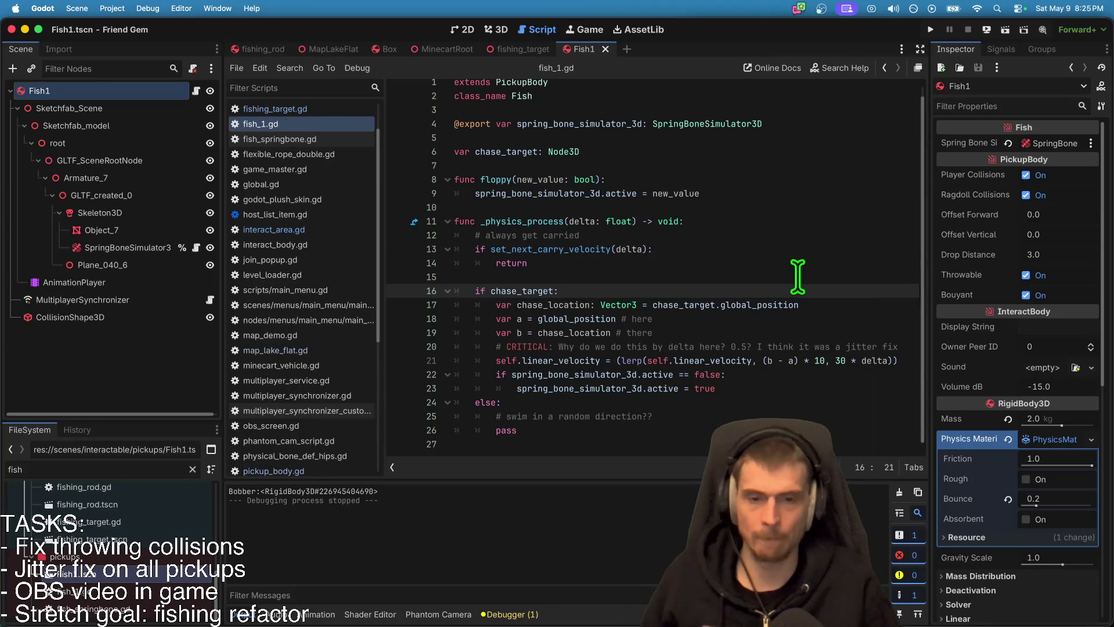
key("Return")
key("Return")
key("Up")
type("if ")
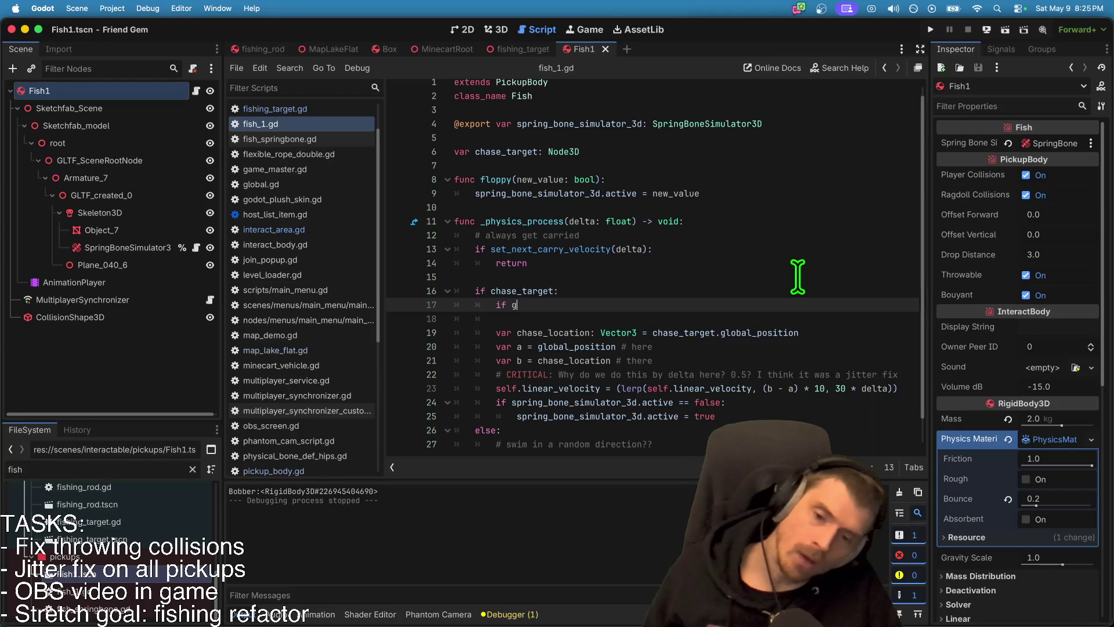
type("p")
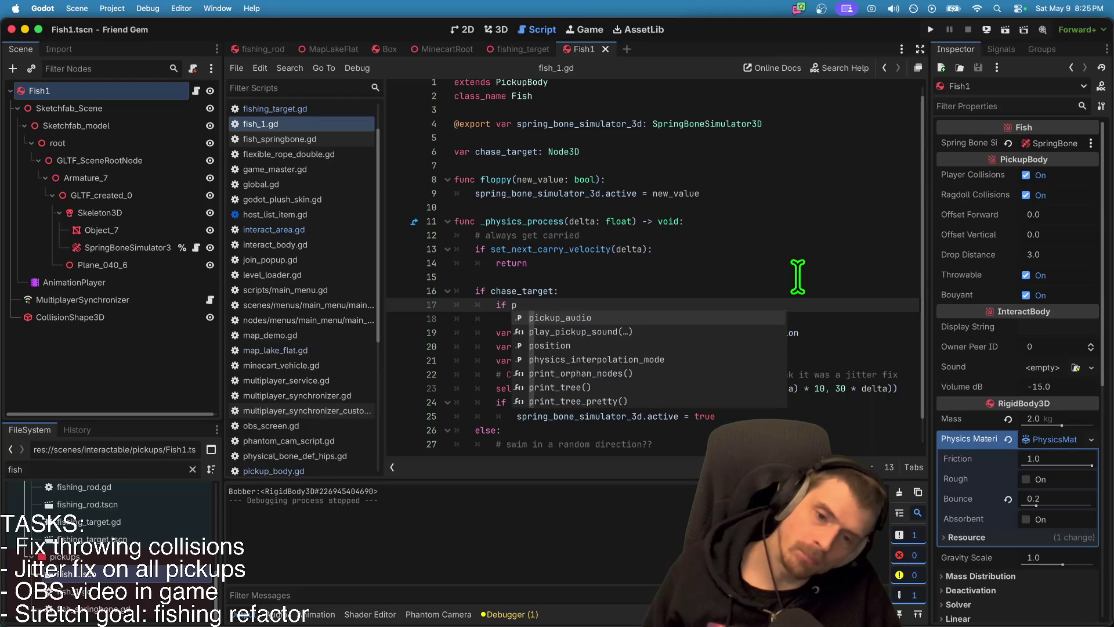
key("BackSpace")
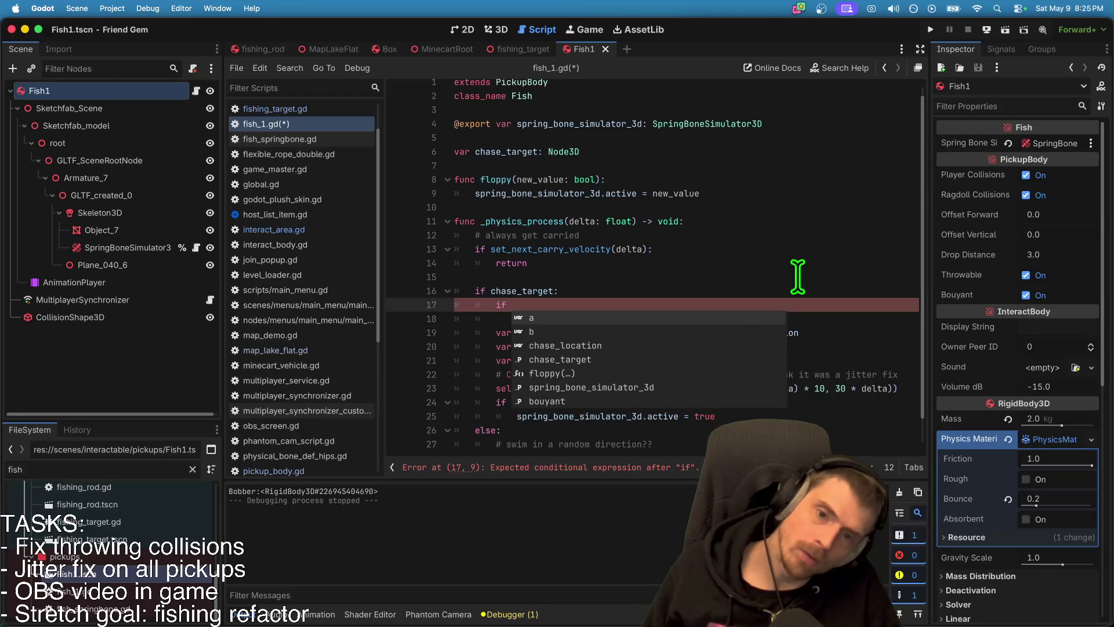
type("owe")
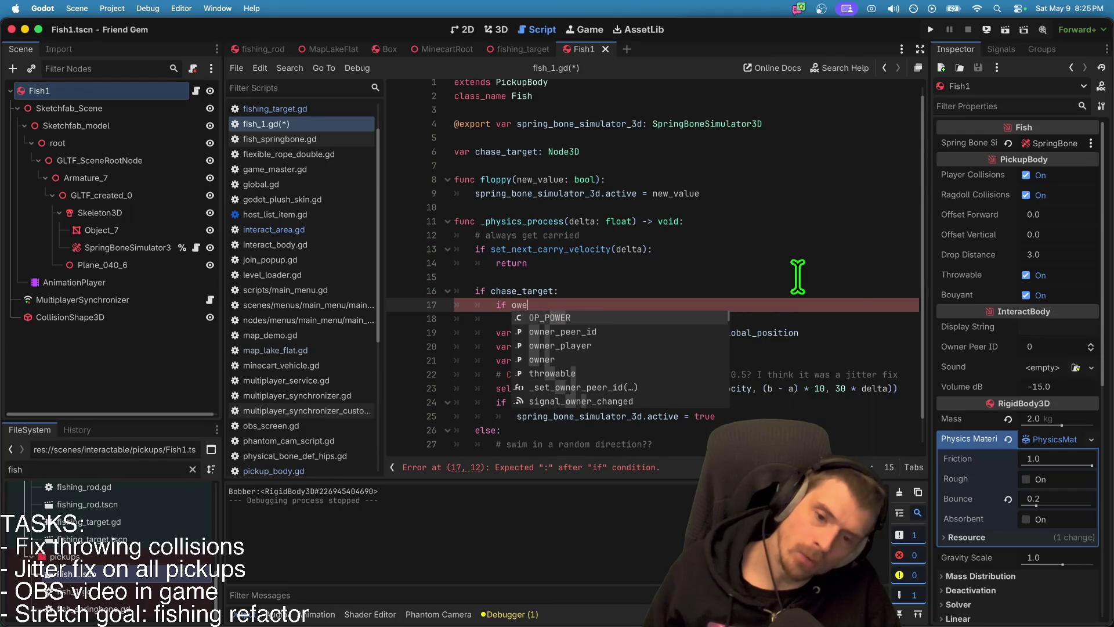
key("Down")
key("Return")
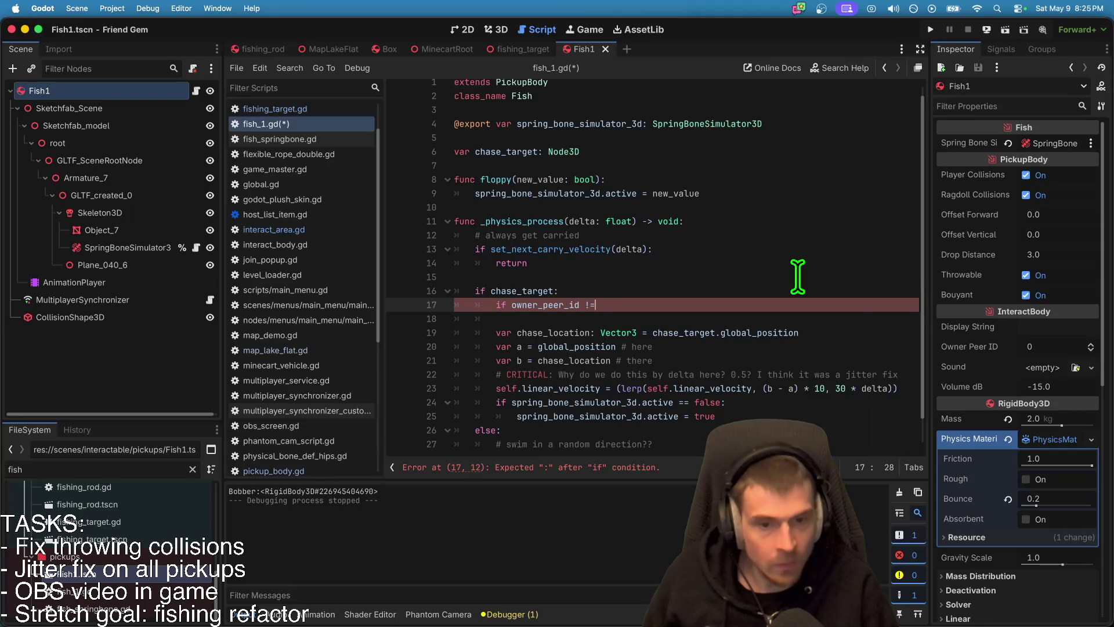
type(" 0:")
key("Return")
type("ch")
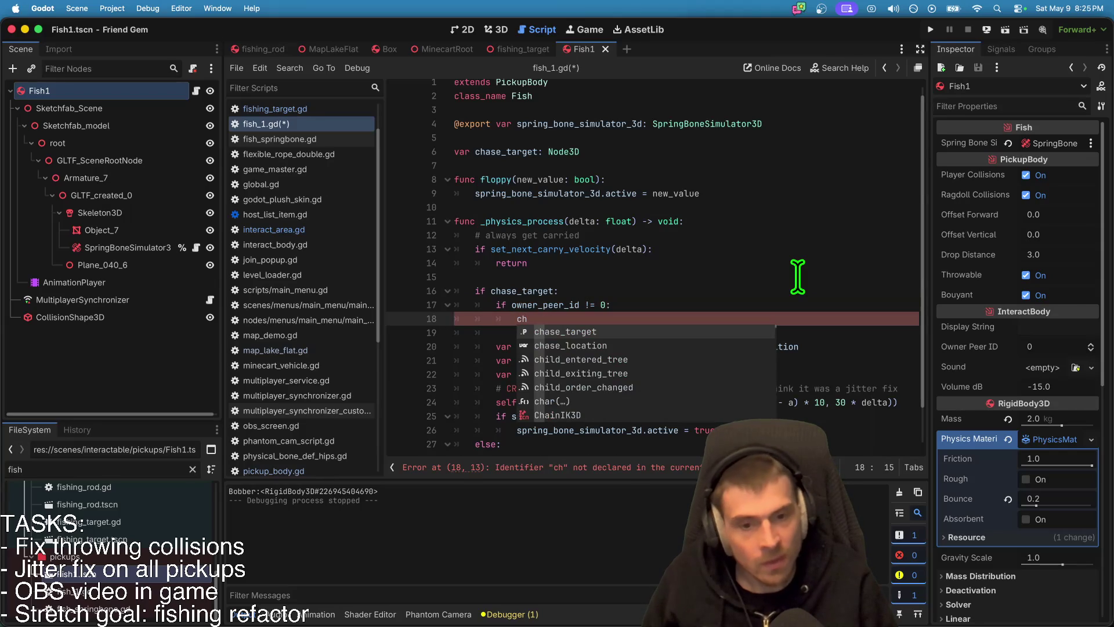
key("Return")
type("null")
Step: Look over the rest of fish_1.gd and save the script
scroll(783, 308, "down", 3)
left_click(765, 384)
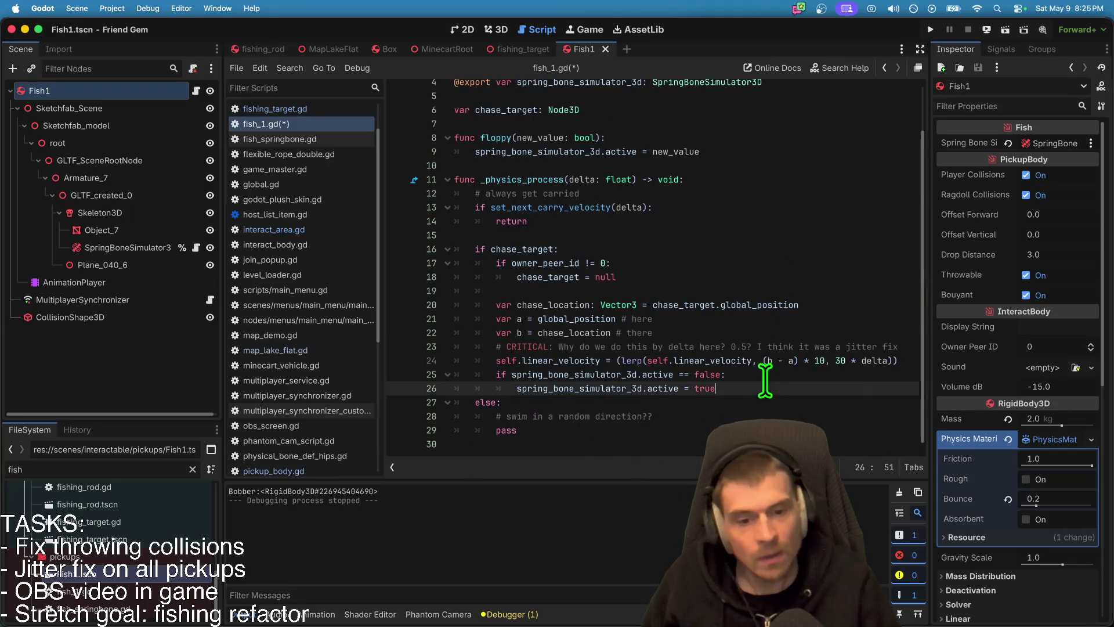
left_click(801, 416)
left_click(736, 275)
key("super+s")
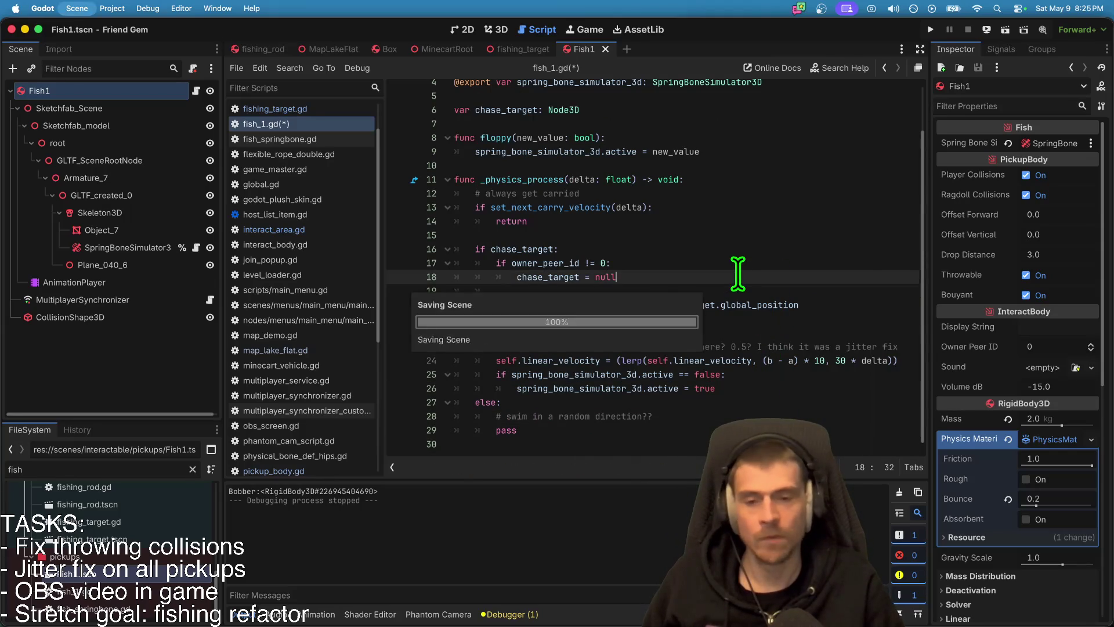
left_click(683, 251)
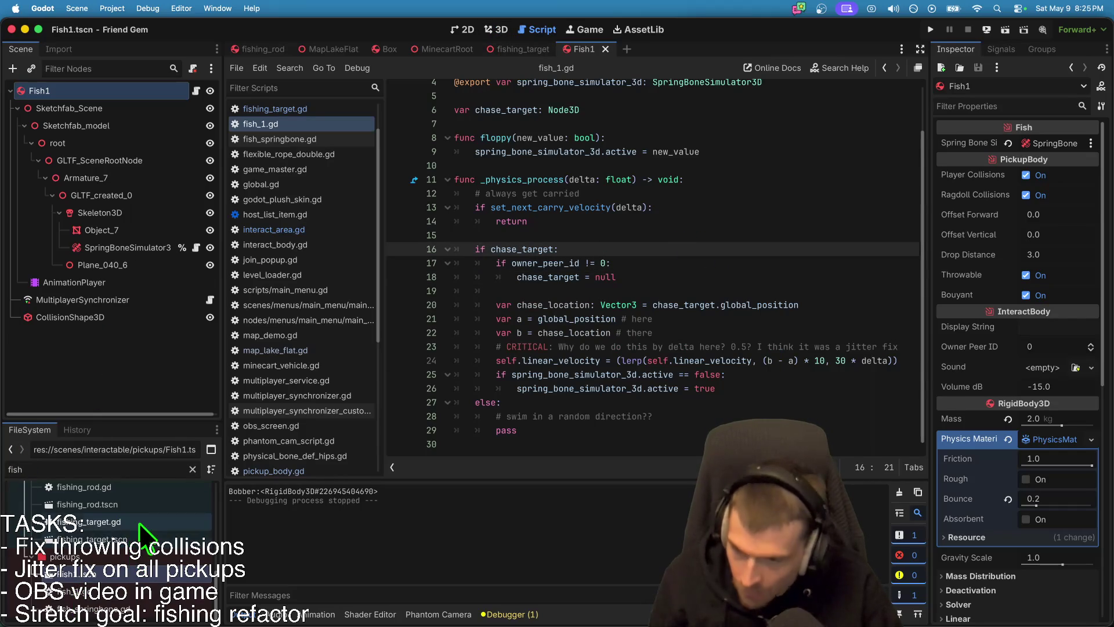
Step: Open fishing_rod.gd, check the Twitch chat, then return to Godot and run the game
double_click(161, 489)
key("super+Tab")
key("super+Tab")
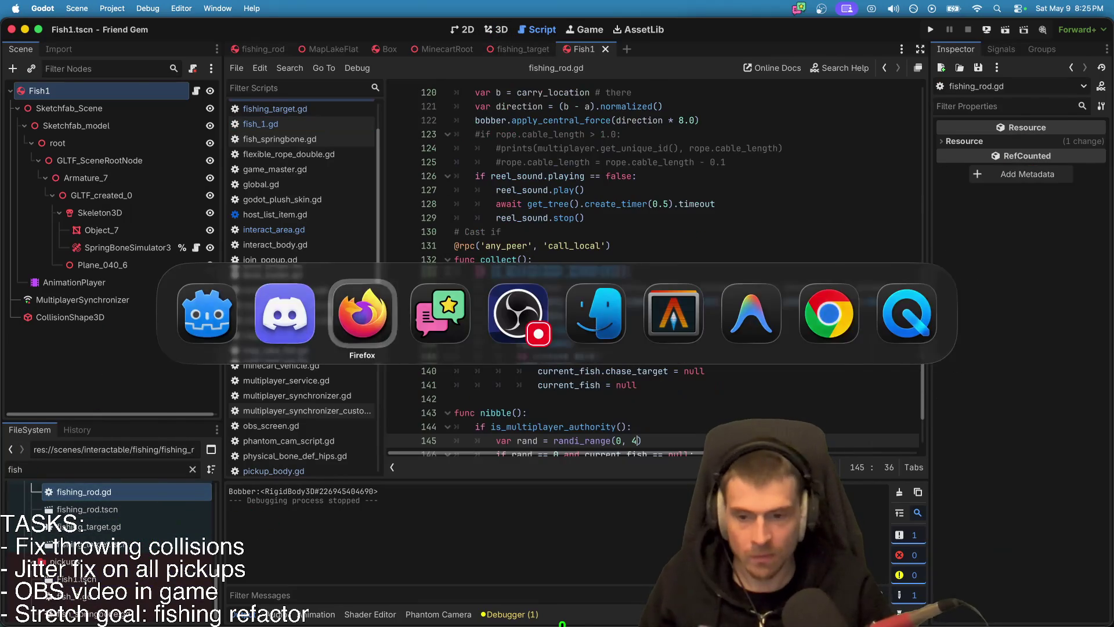
key("super+Tab")
key("super+Tab")
key("super+Tab")
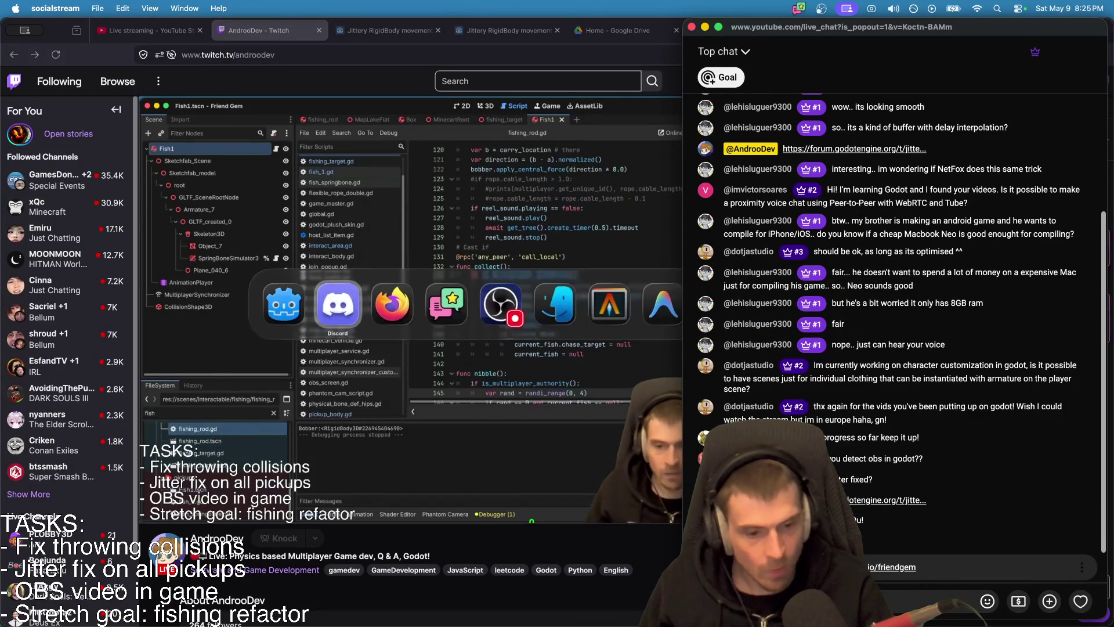
left_click(619, 609)
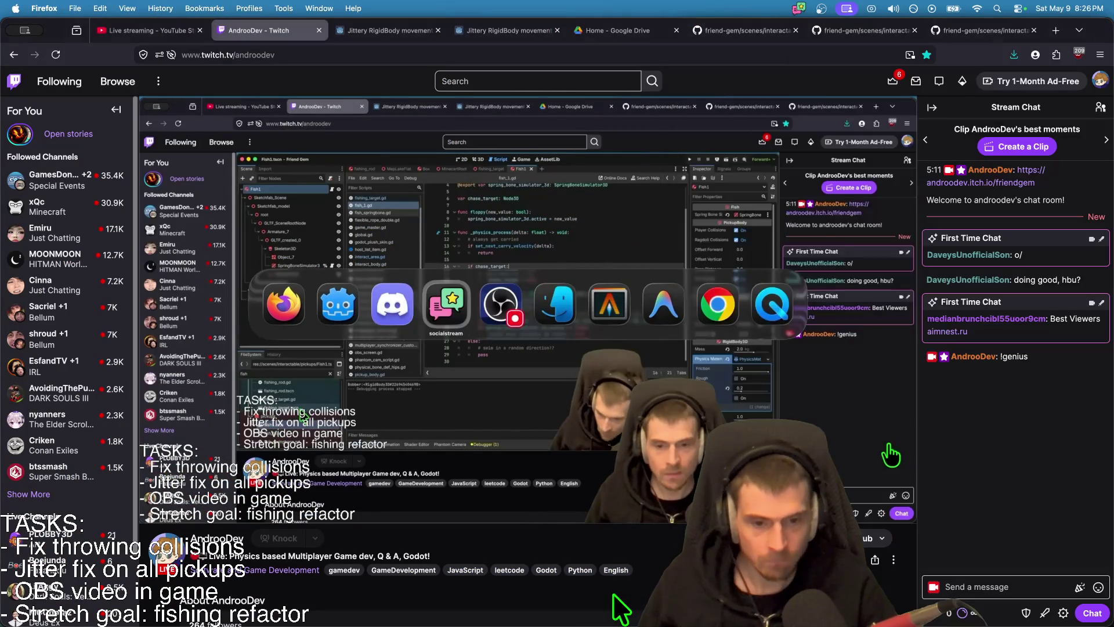
key("super+Tab")
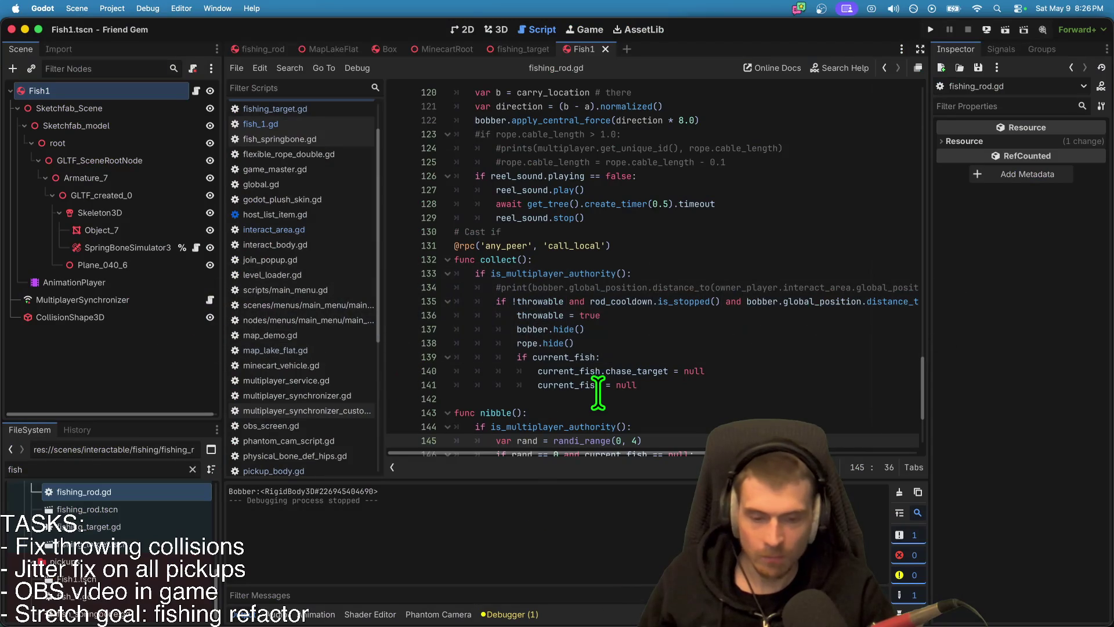
key("super+b")
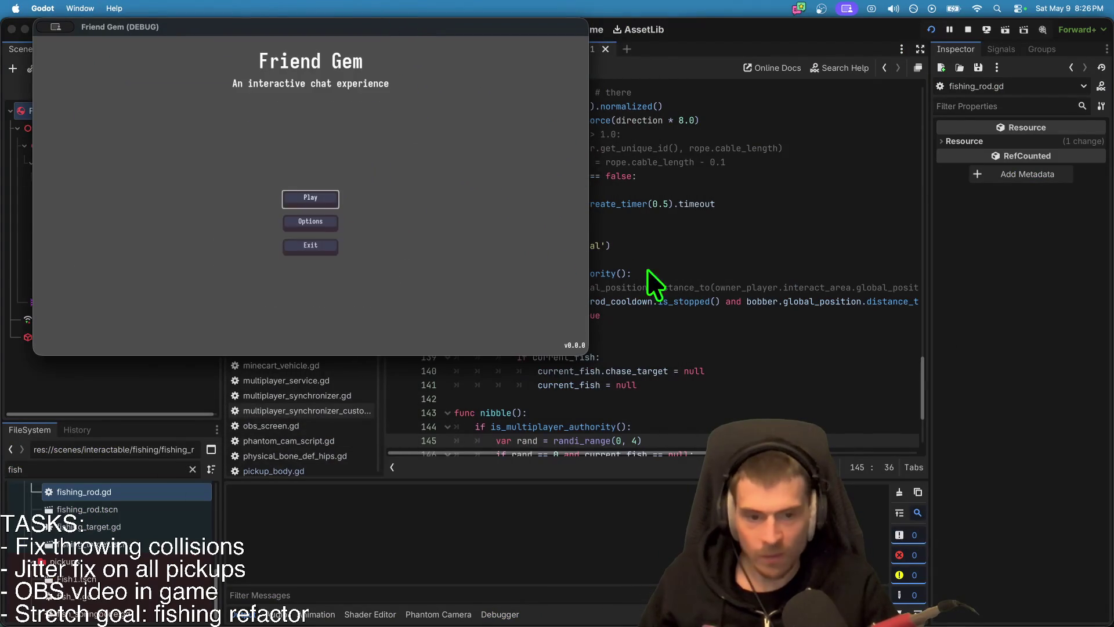
Step: Join the hosted game session and walk the character up to the NO SIGNAL TV
left_click(331, 202)
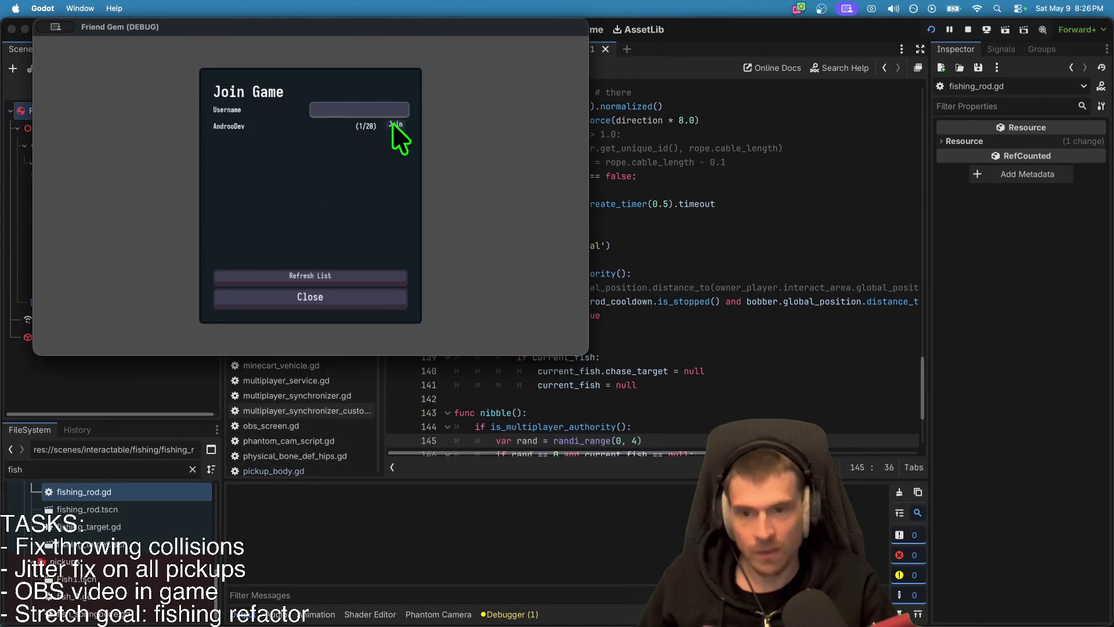
left_click(393, 125)
mouse_move(659, 203)
left_mouse_down()
mouse_move(313, 191)
mouse_move(728, 243)
mouse_move(897, 30)
left_mouse_up()
left_click(316, 209)
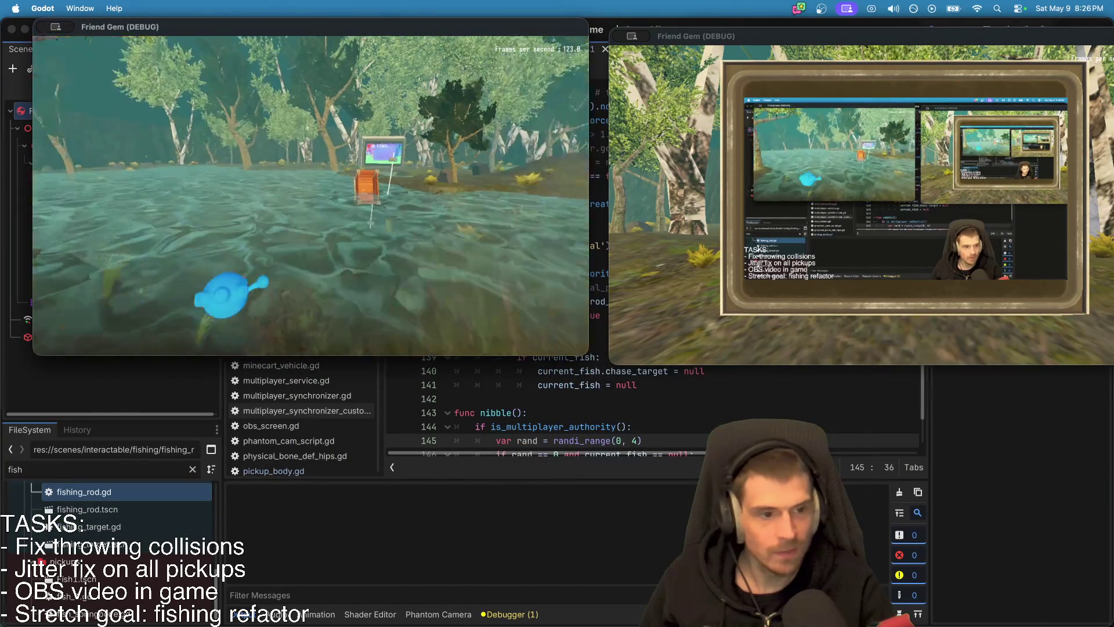
key("w")
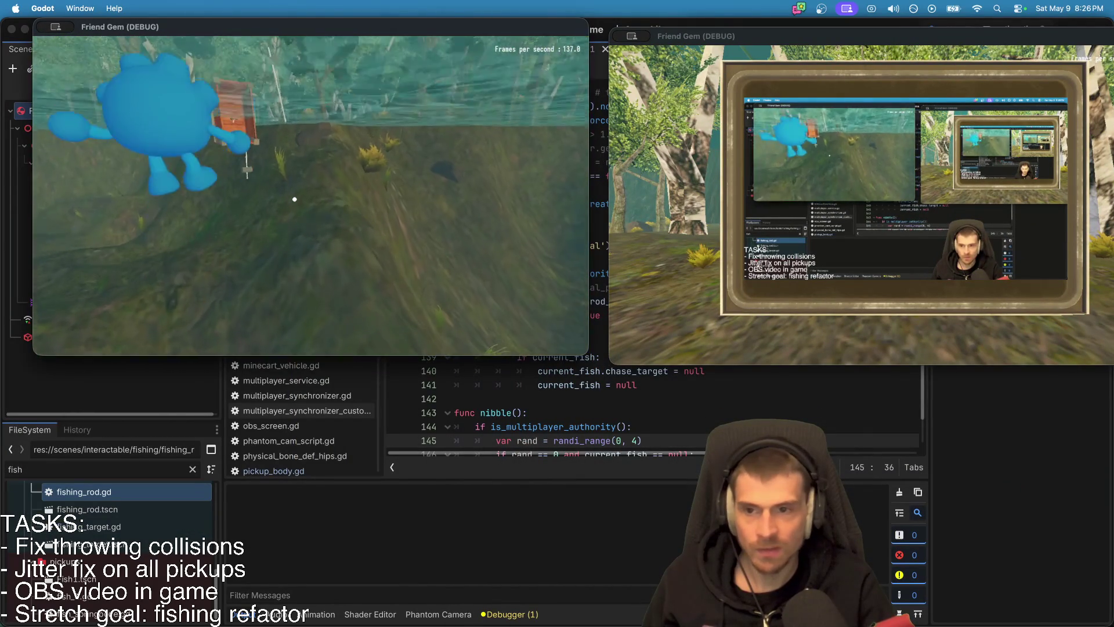
key("w")
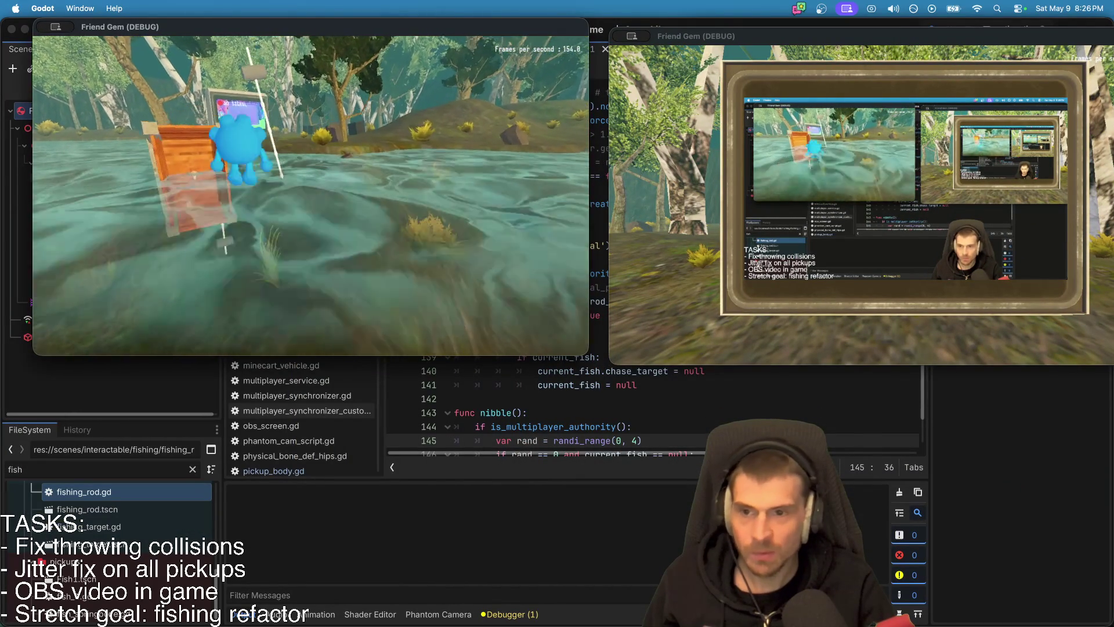
key("w")
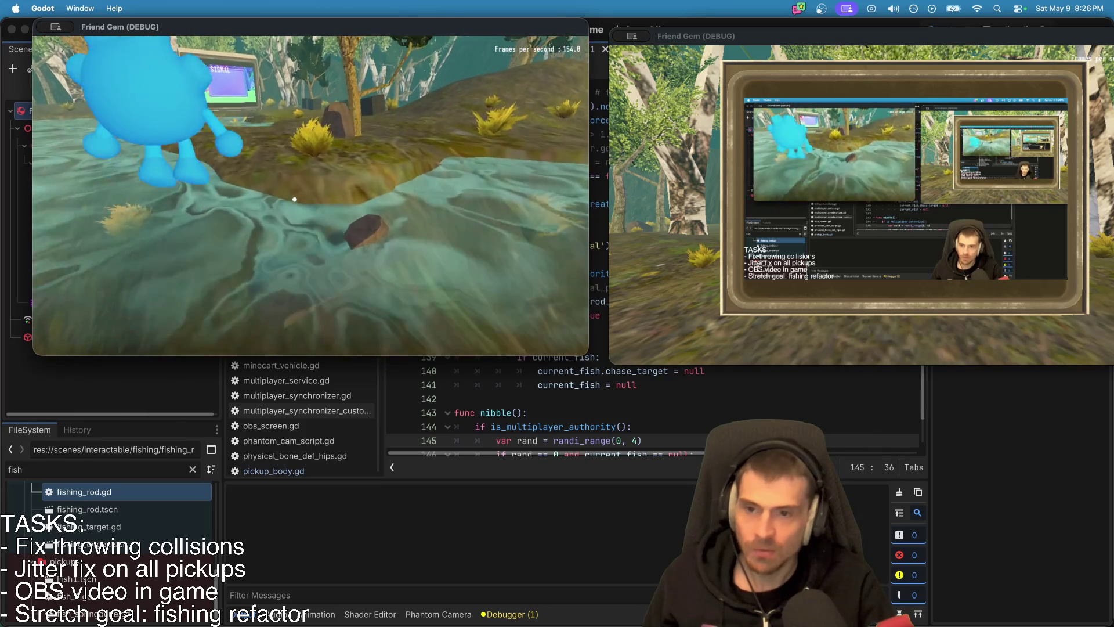
key("w")
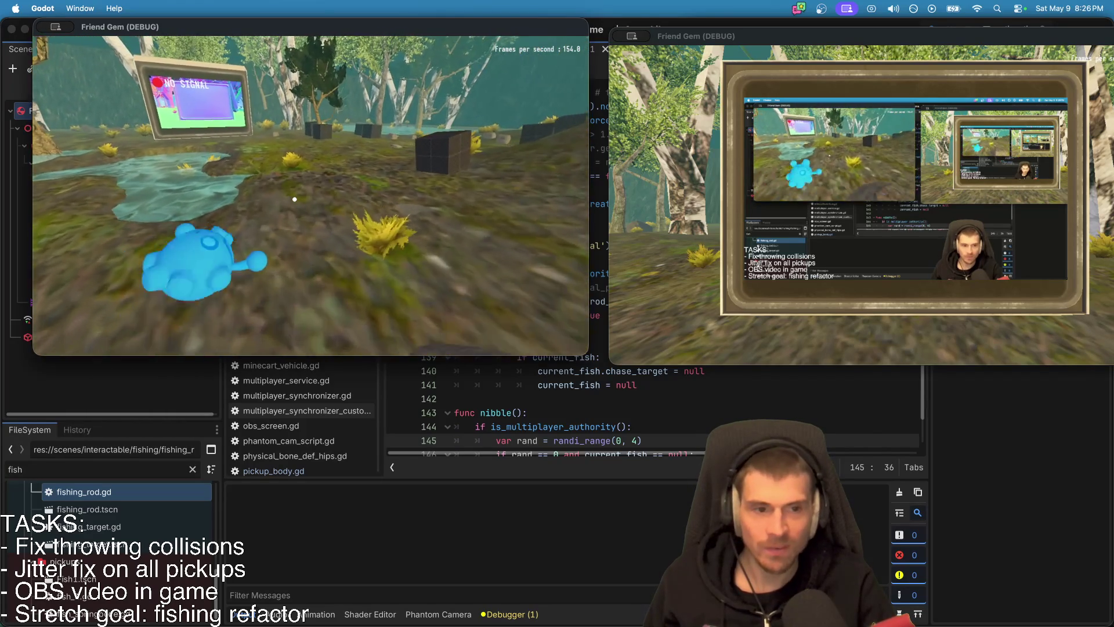
key("w")
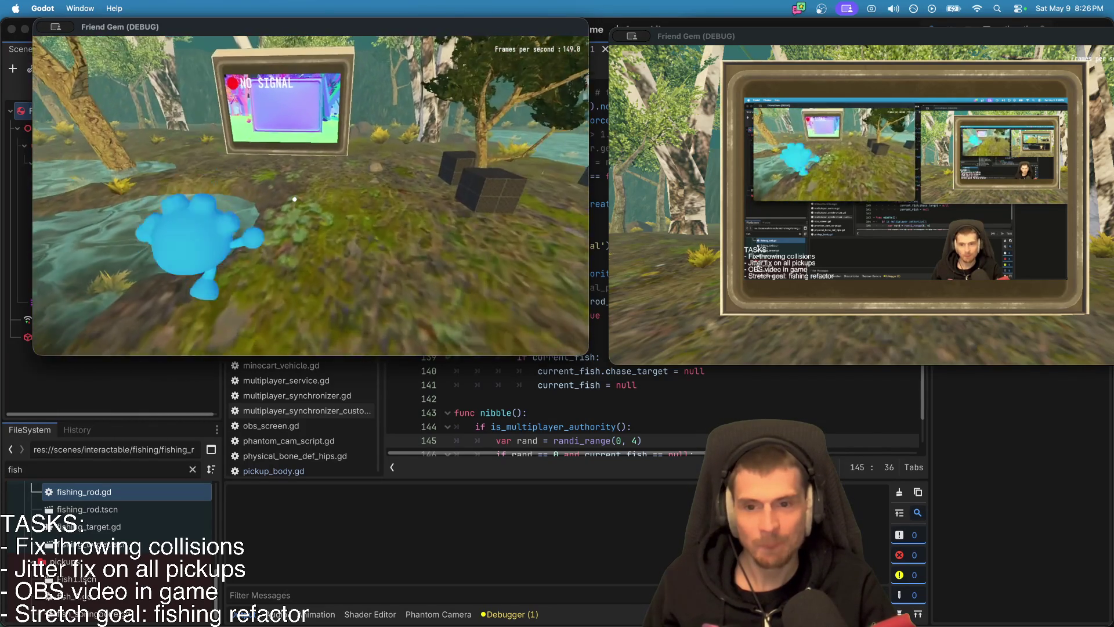
key("w")
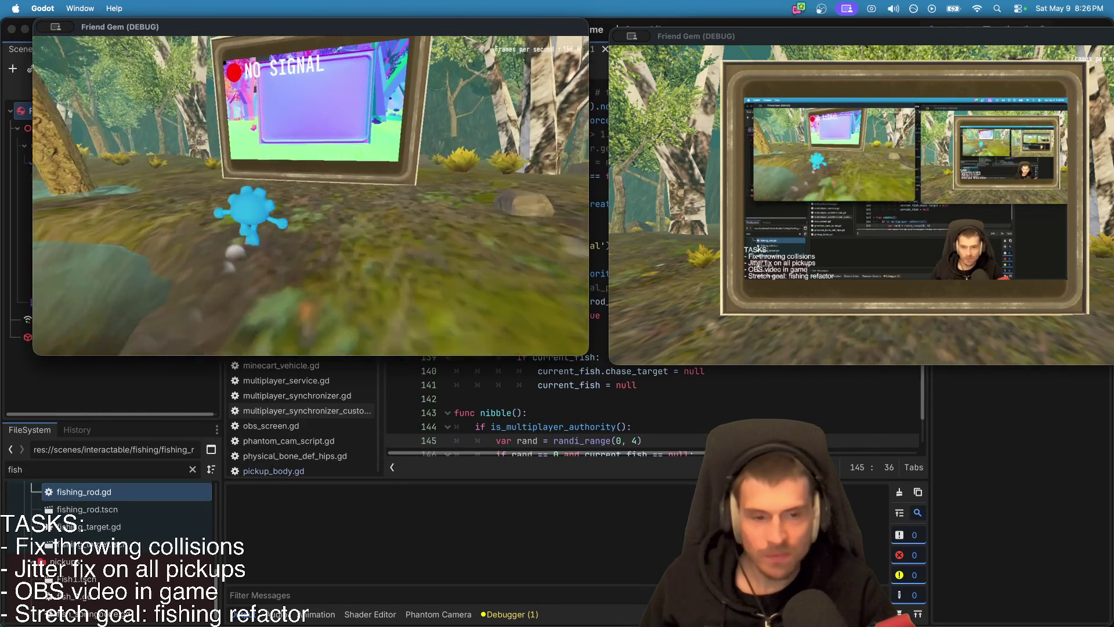
key("w")
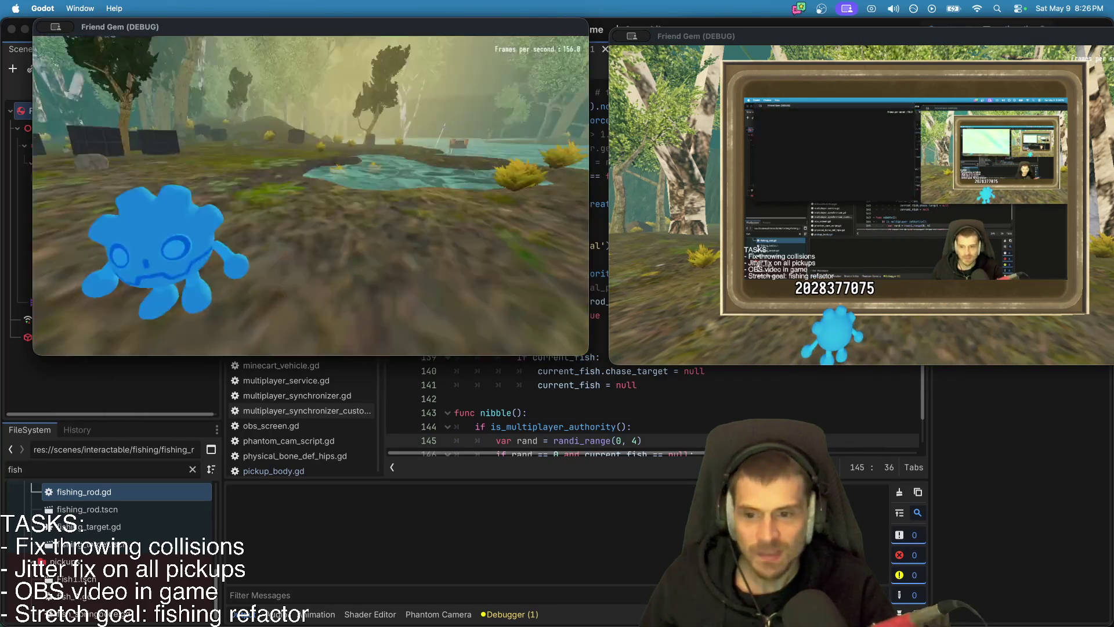
Step: In the game options, enter a new username and set the character colour to cyan
key("Escape")
left_click(328, 211)
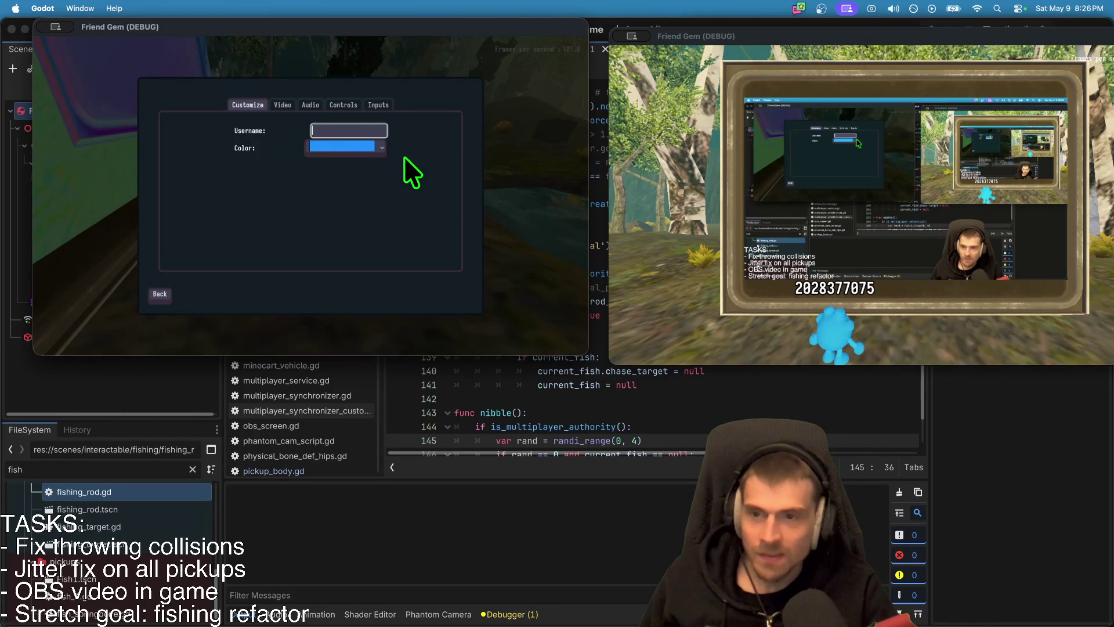
type("JonWen")
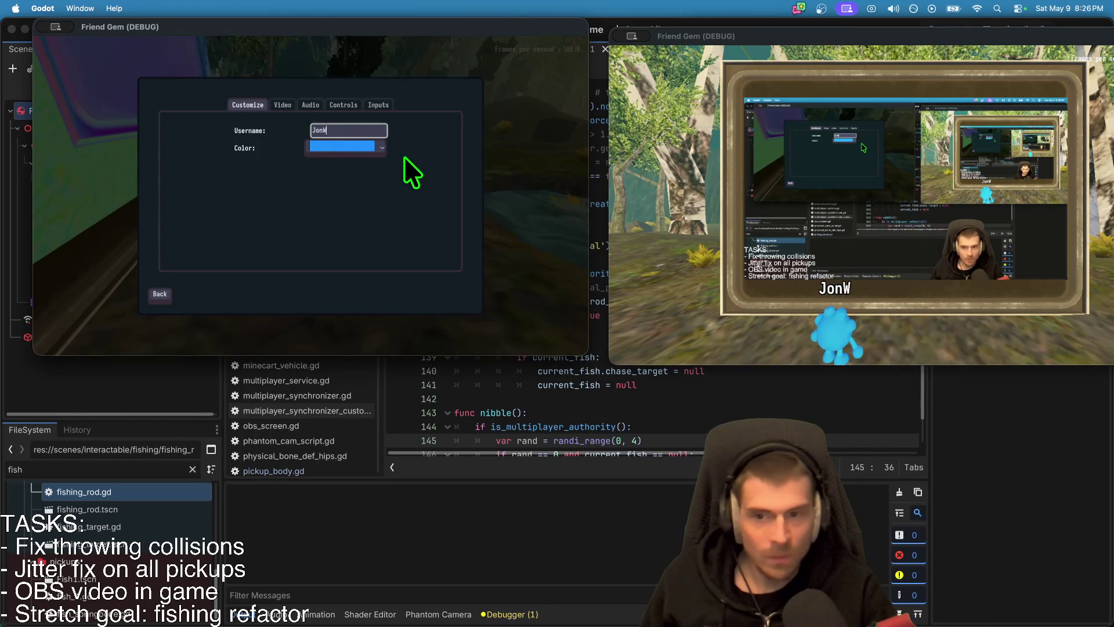
key("BackSpace")
type("rner!")
left_click(345, 152)
left_click(339, 193)
key("Escape")
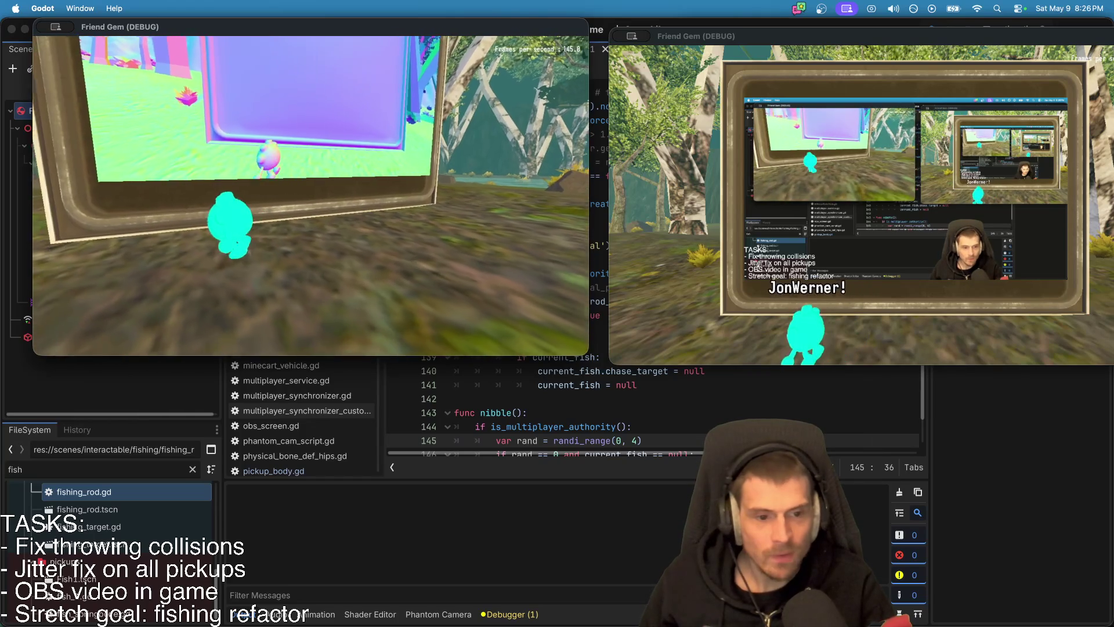
Step: Pick up a fish, carry it toward the TV, then return to the Godot editor
key("w")
key("w")
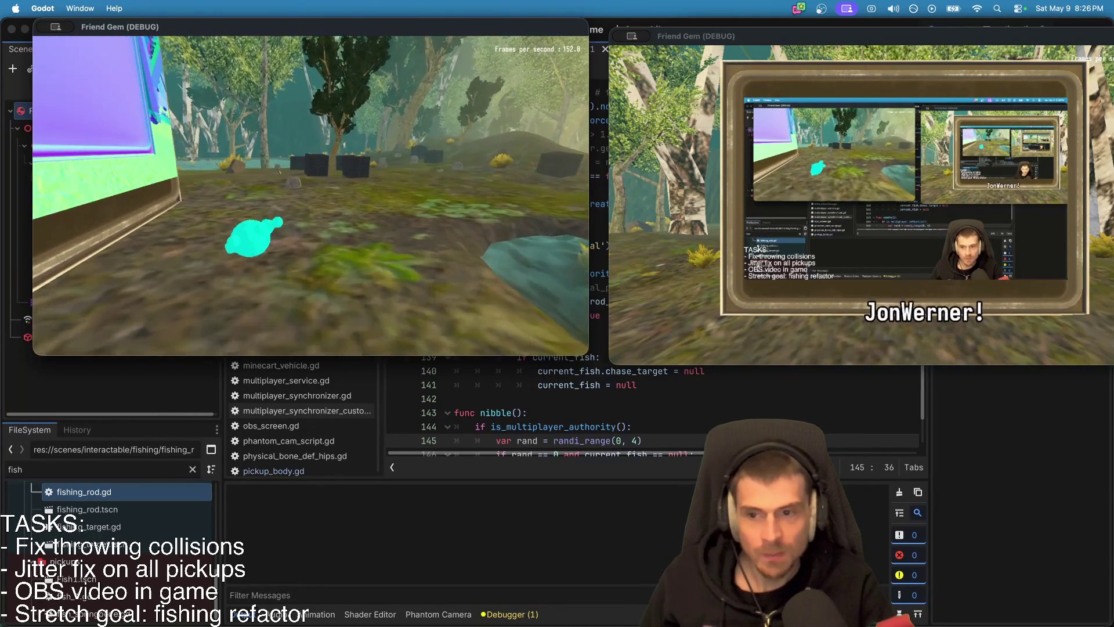
key("w")
key("e")
key("w")
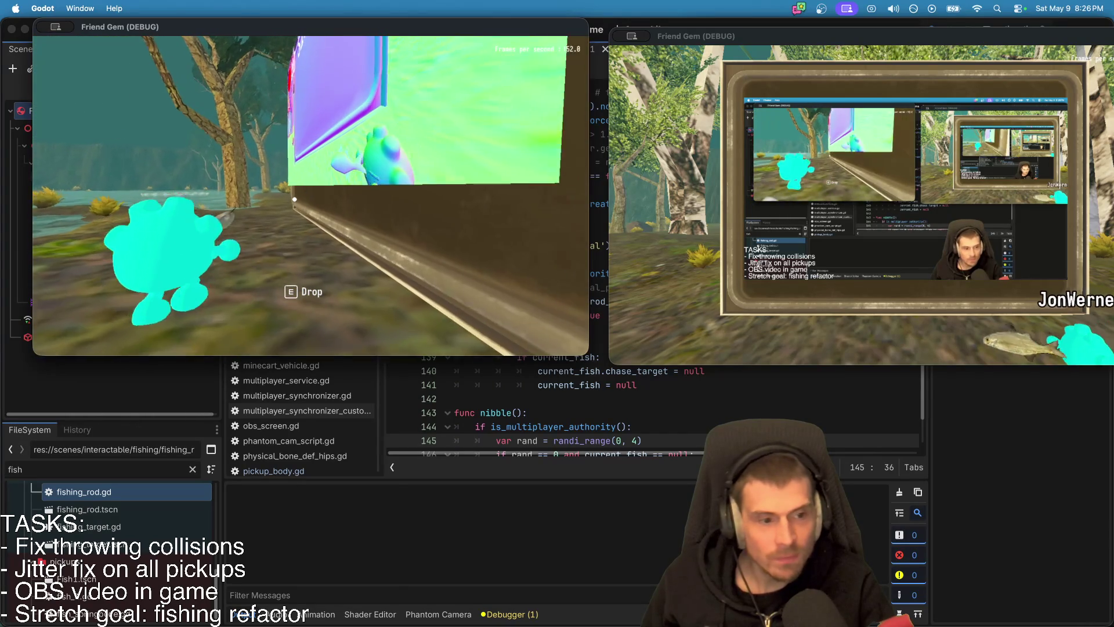
key("s")
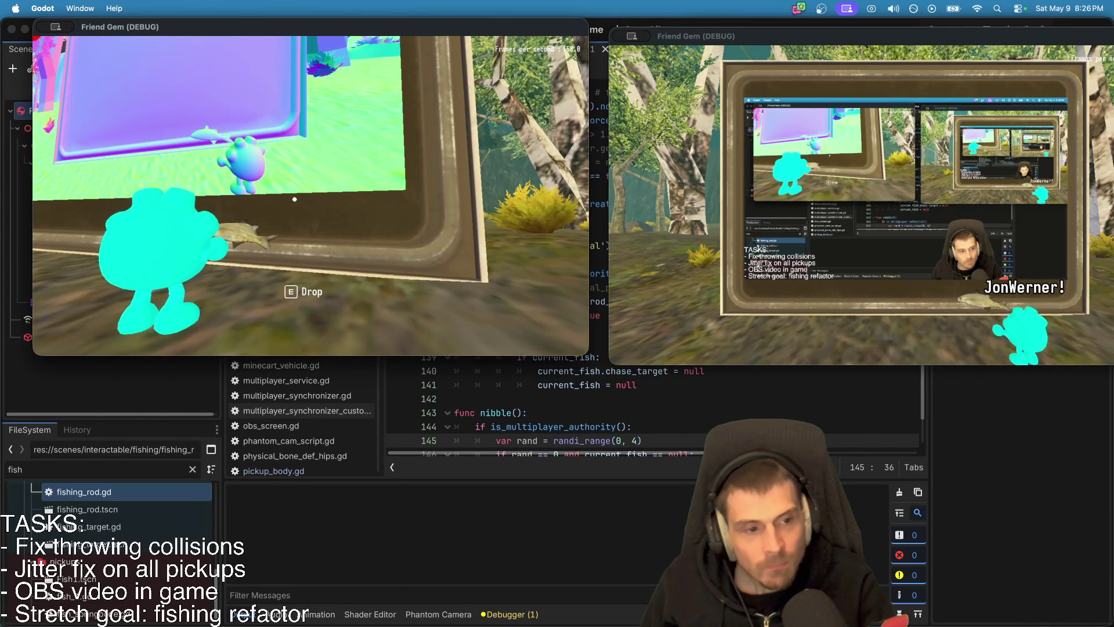
key("a")
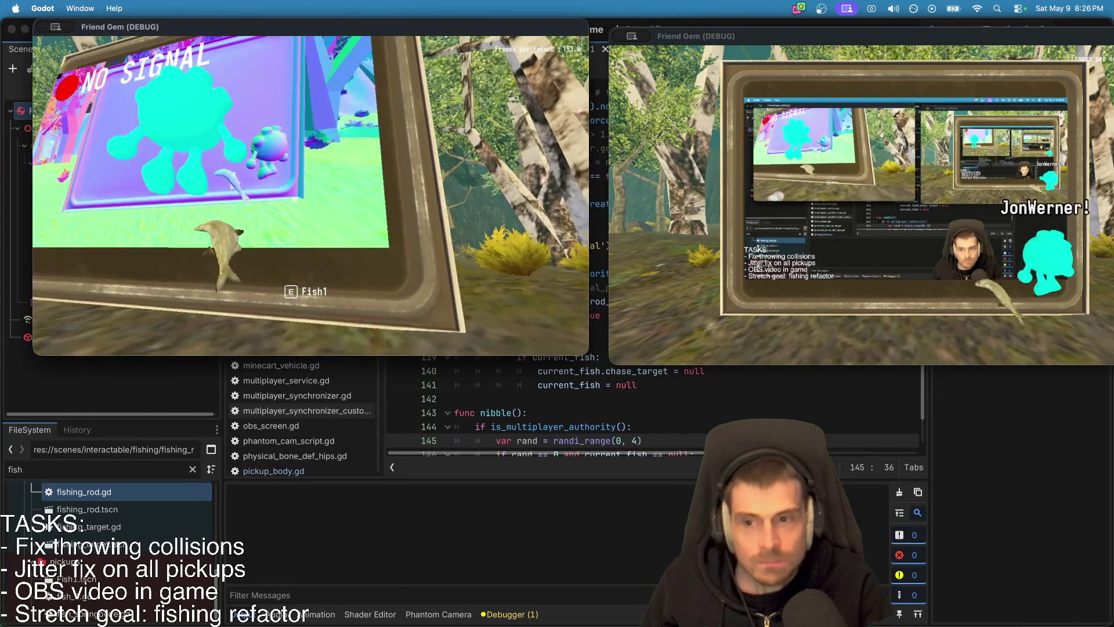
left_click(402, 371)
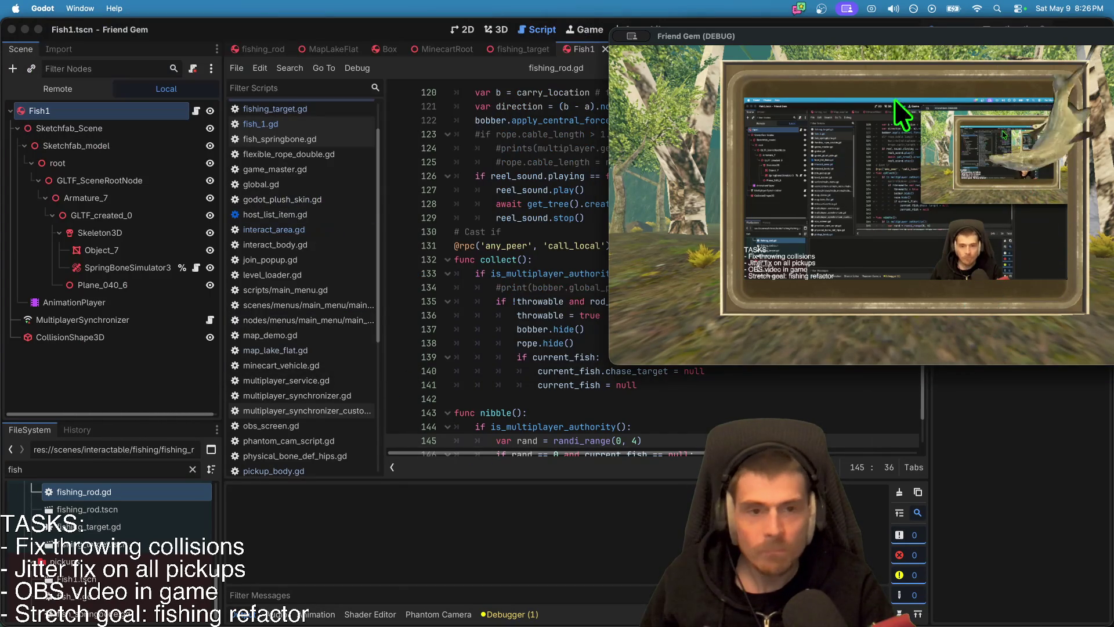
Step: Stop the game and add Fish1's scale to the MultiplayerSynchronizer's synced properties
left_click(448, 260)
key("super+period")
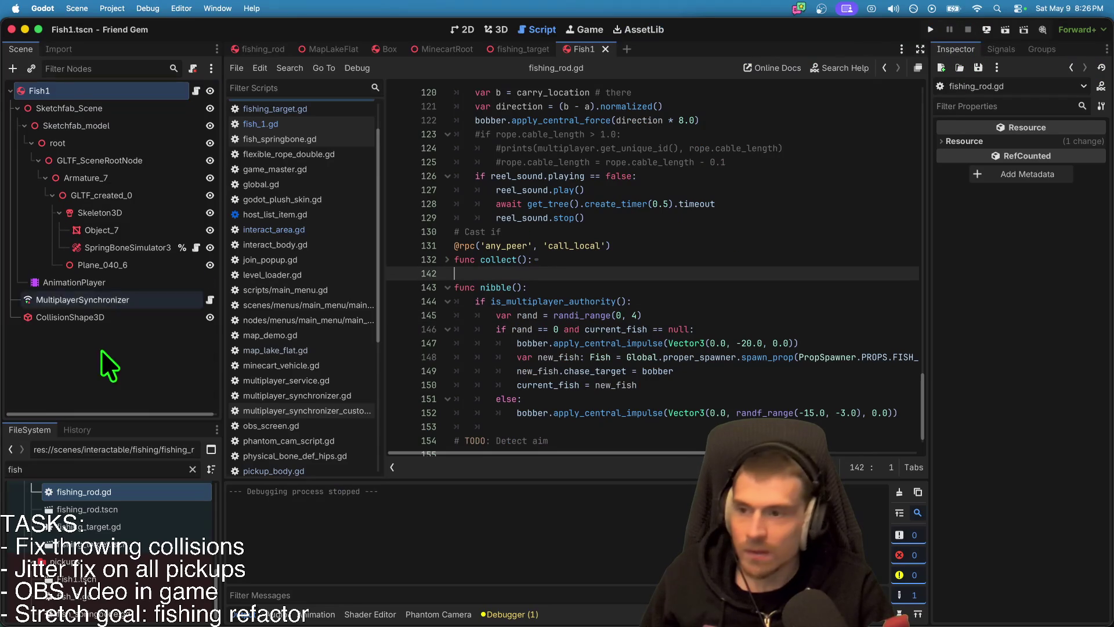
left_click(97, 299)
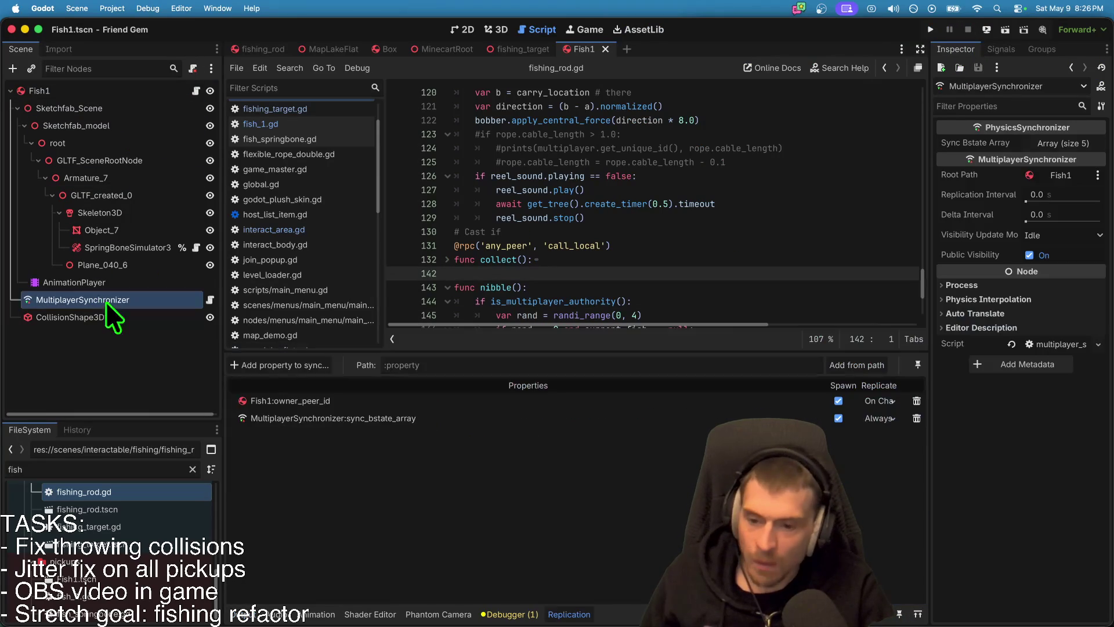
left_click(281, 365)
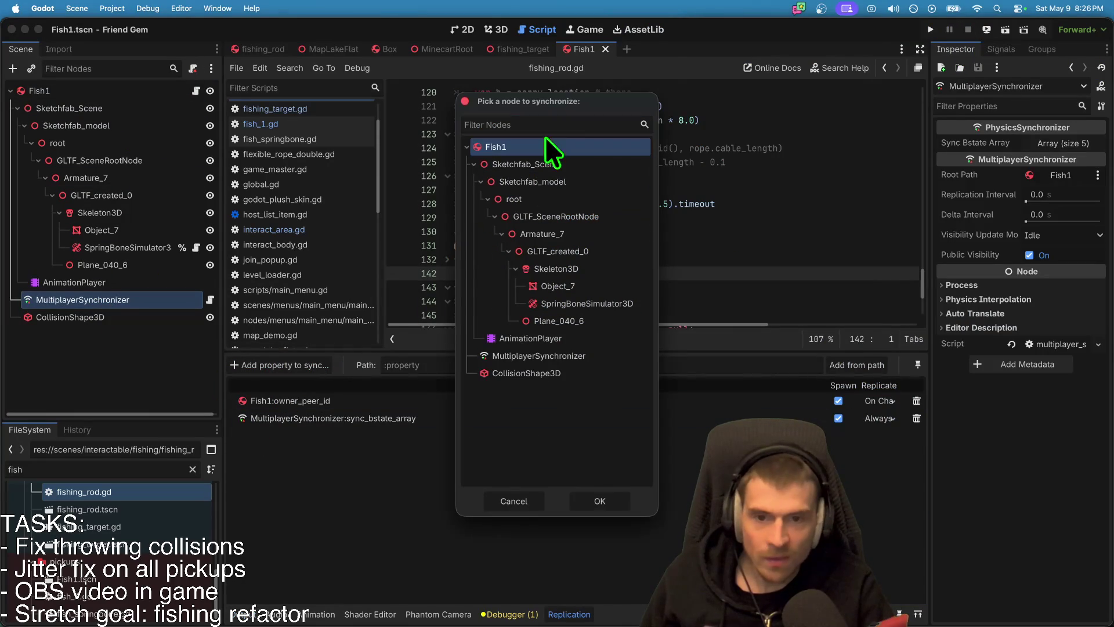
left_click(601, 499)
type("sca")
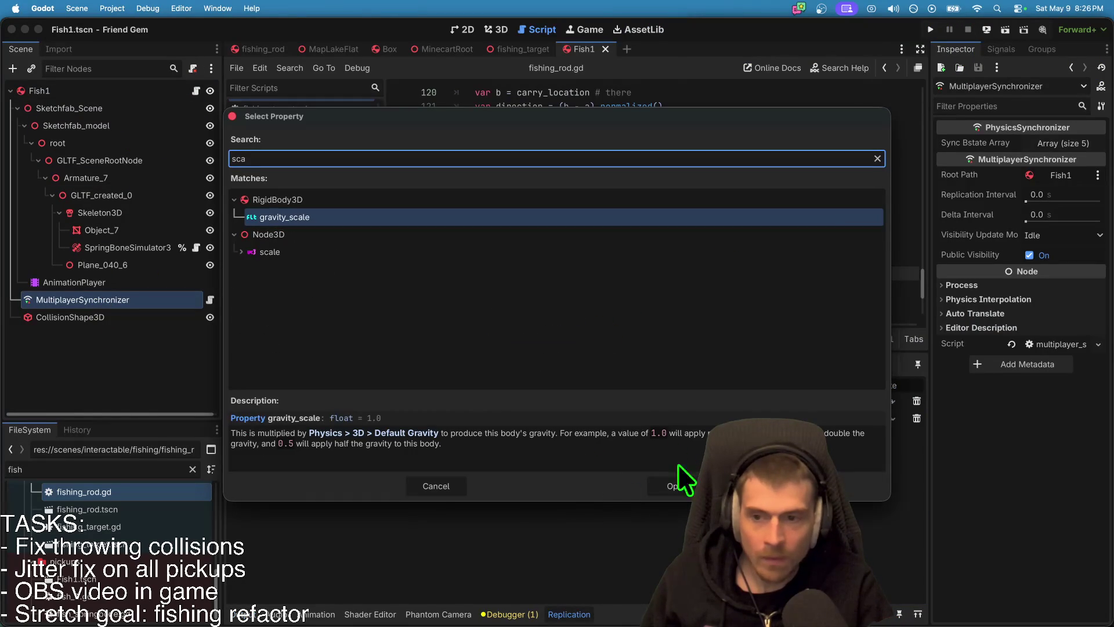
left_click(394, 259)
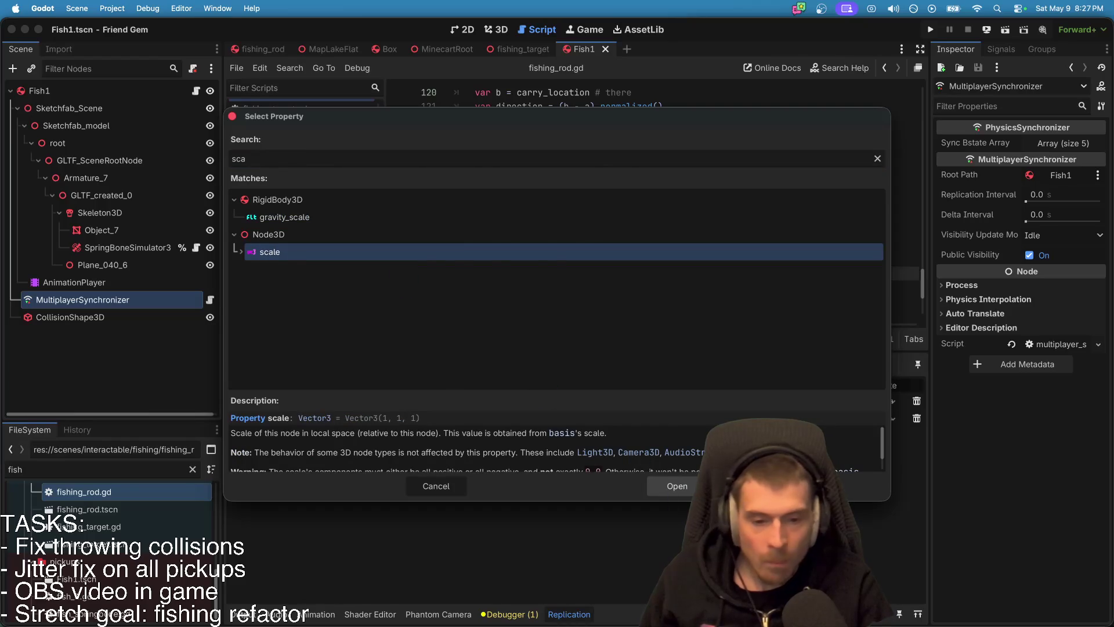
left_click(677, 486)
Step: Try a 2.0 scale on the Fish1 root, undo it, and save the scene
left_click(73, 366)
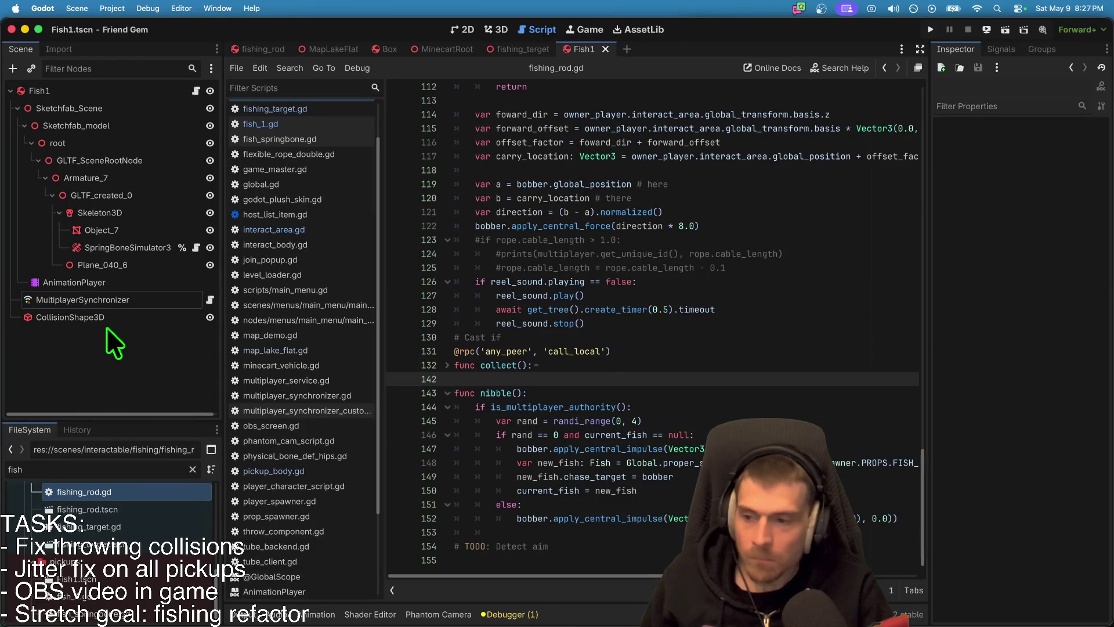
left_click(84, 91)
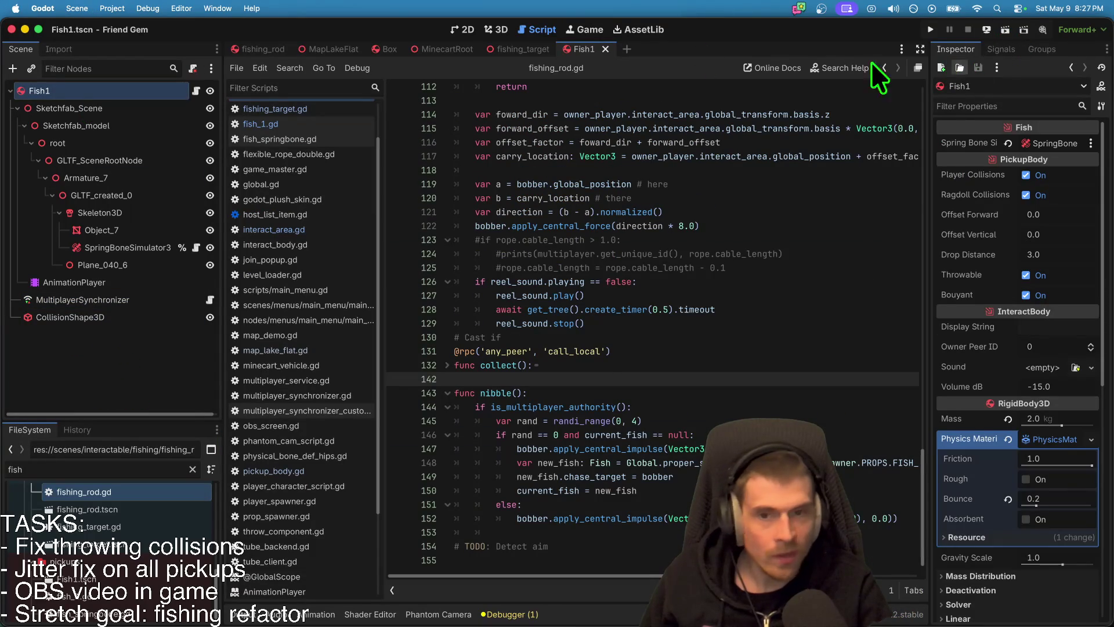
left_click(493, 30)
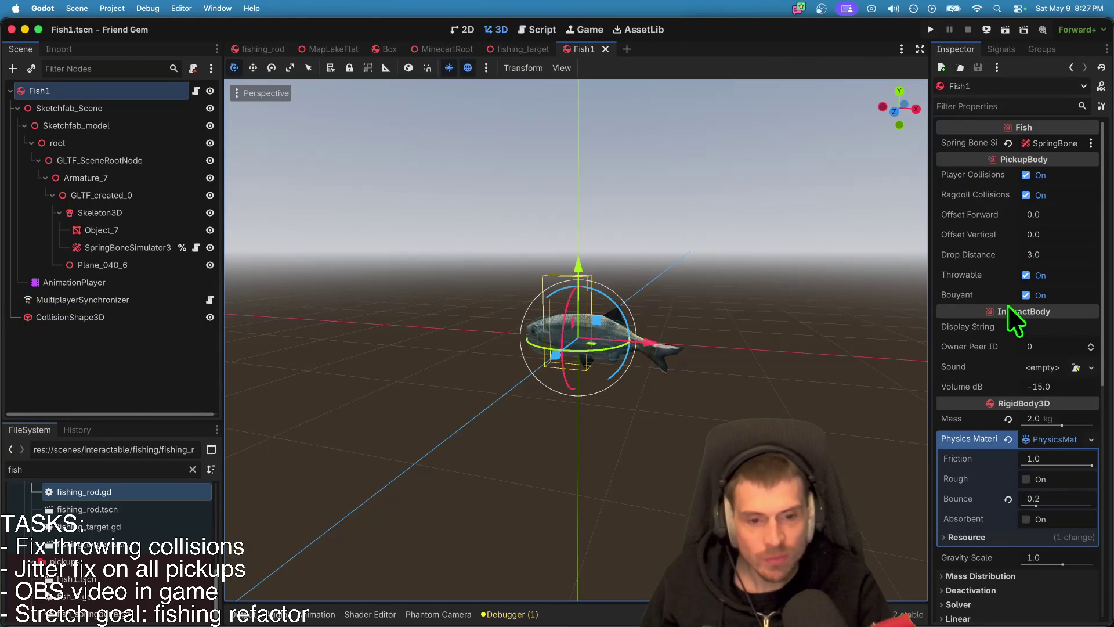
scroll(1046, 395, "down", 3)
scroll(1057, 425, "up", 3)
scroll(1052, 277, "down", 8)
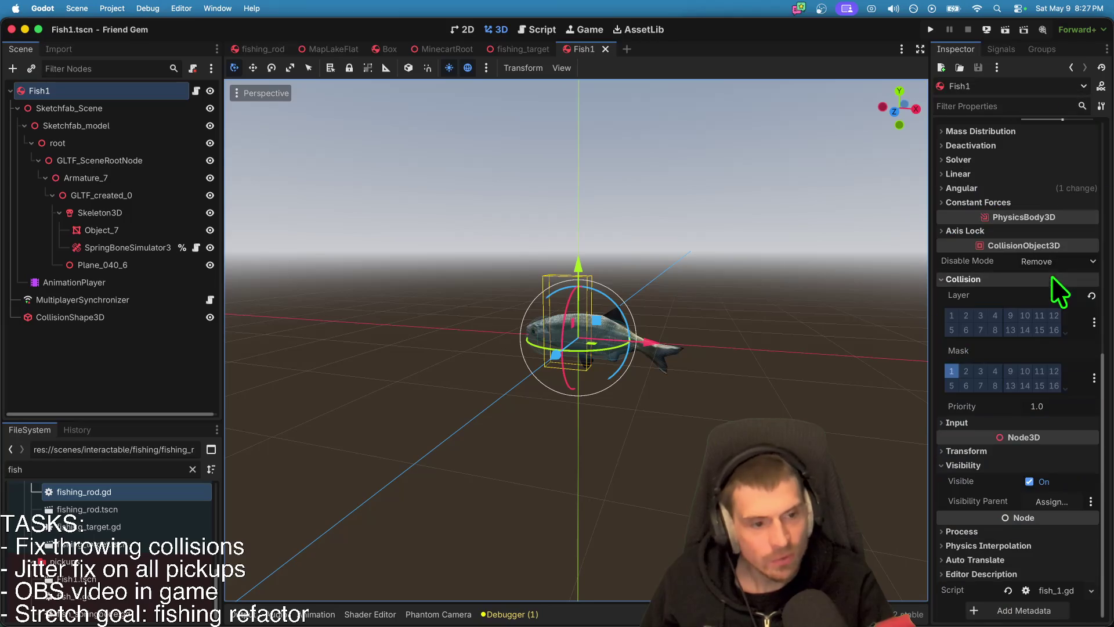
left_click(1032, 451)
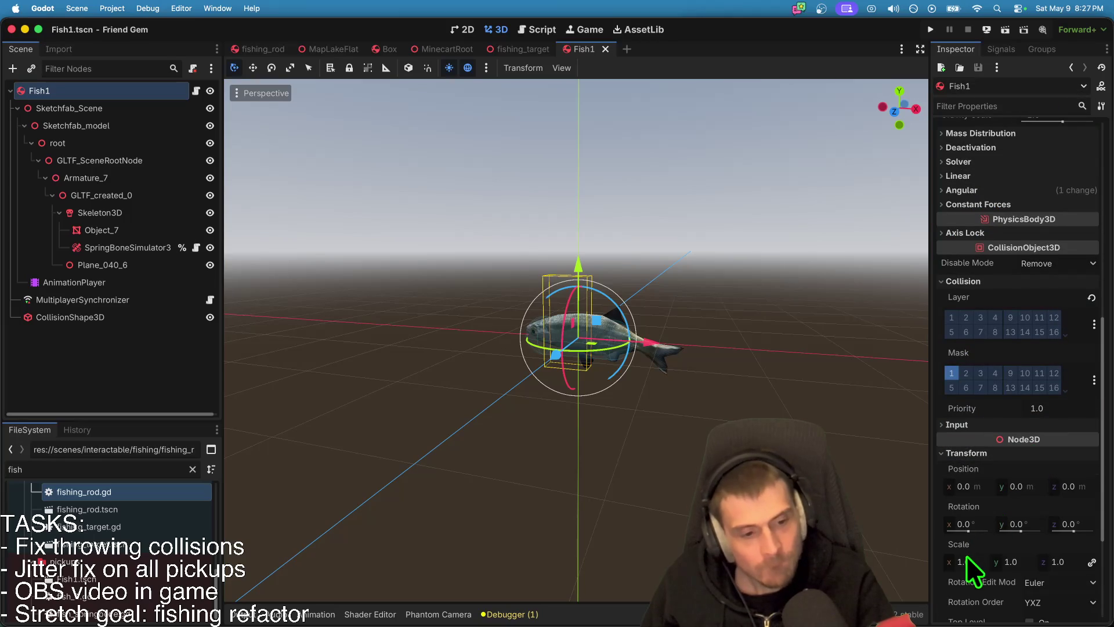
type("2")
key("Return")
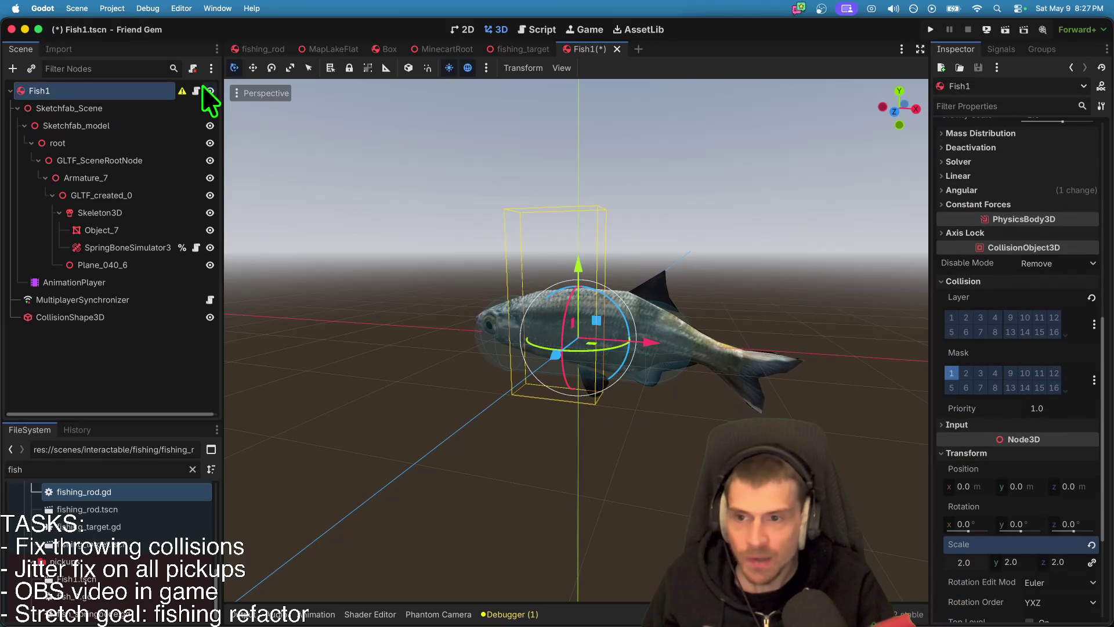
mouse_move(180, 93)
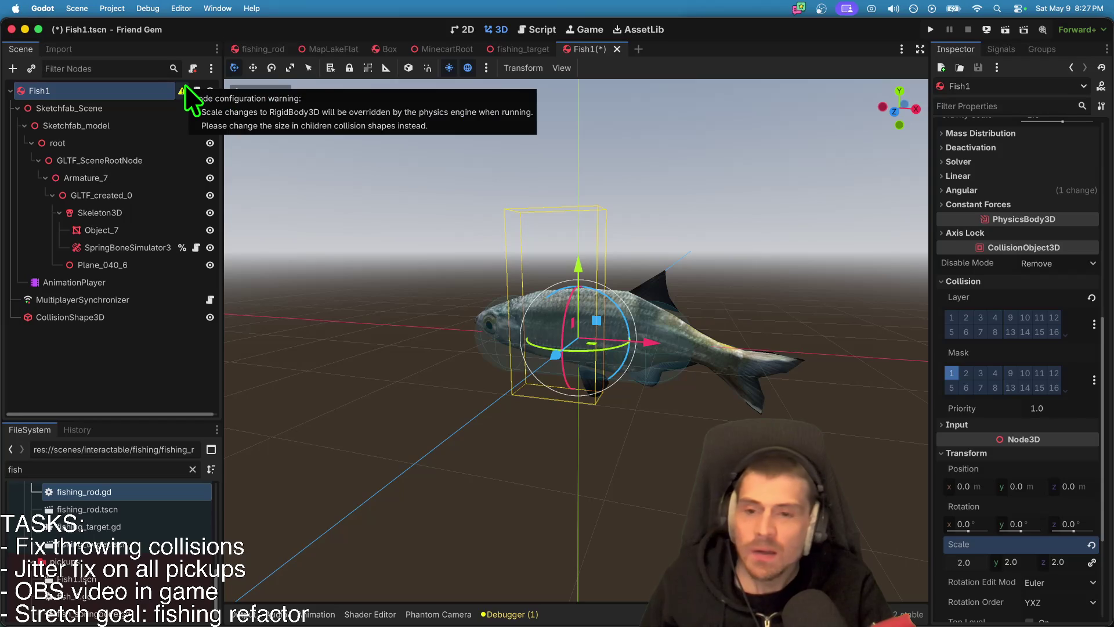
key("super+z")
key("super+z")
left_click(160, 357)
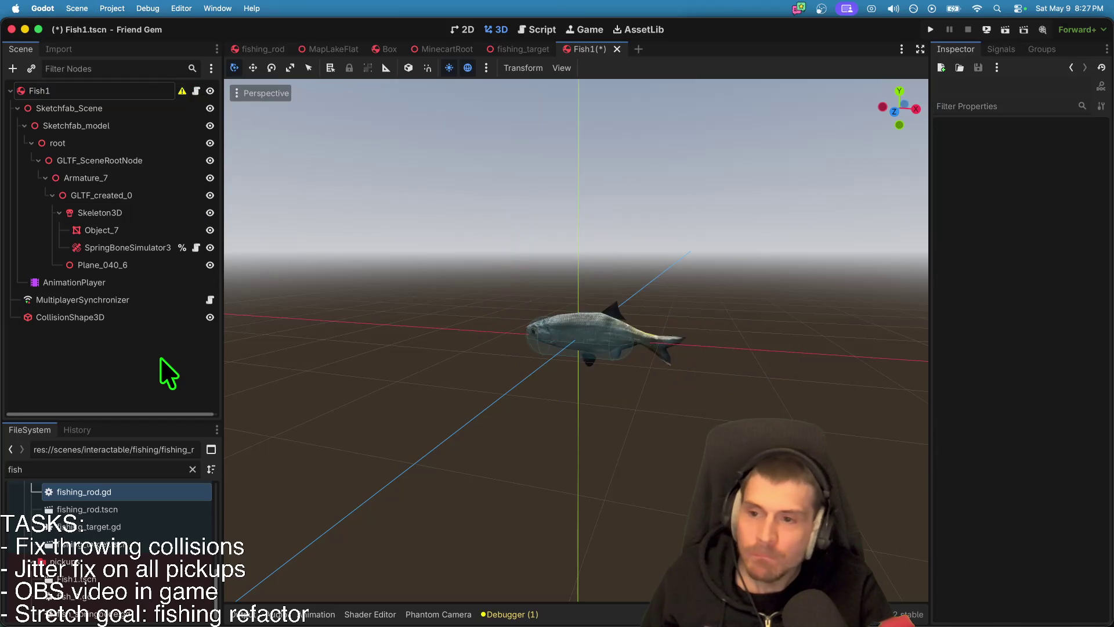
key("super+s")
Step: Add Sketchfab_Scene and CollisionShape3D scale to the synchronizer's replicated properties
left_click(148, 305)
left_click(310, 363)
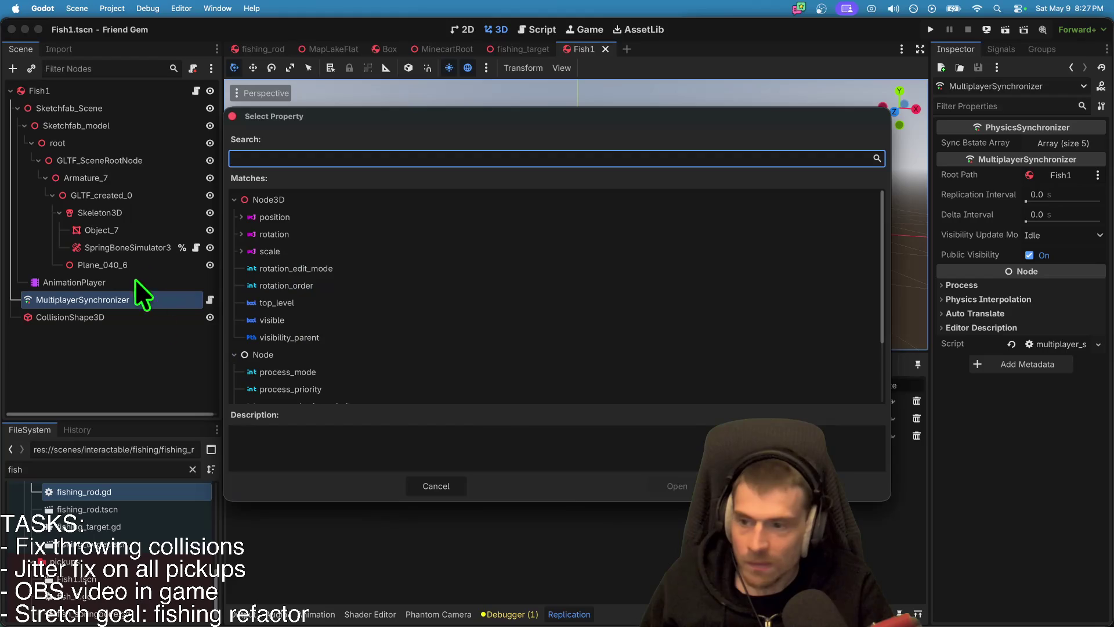
type("sca")
left_click(679, 489)
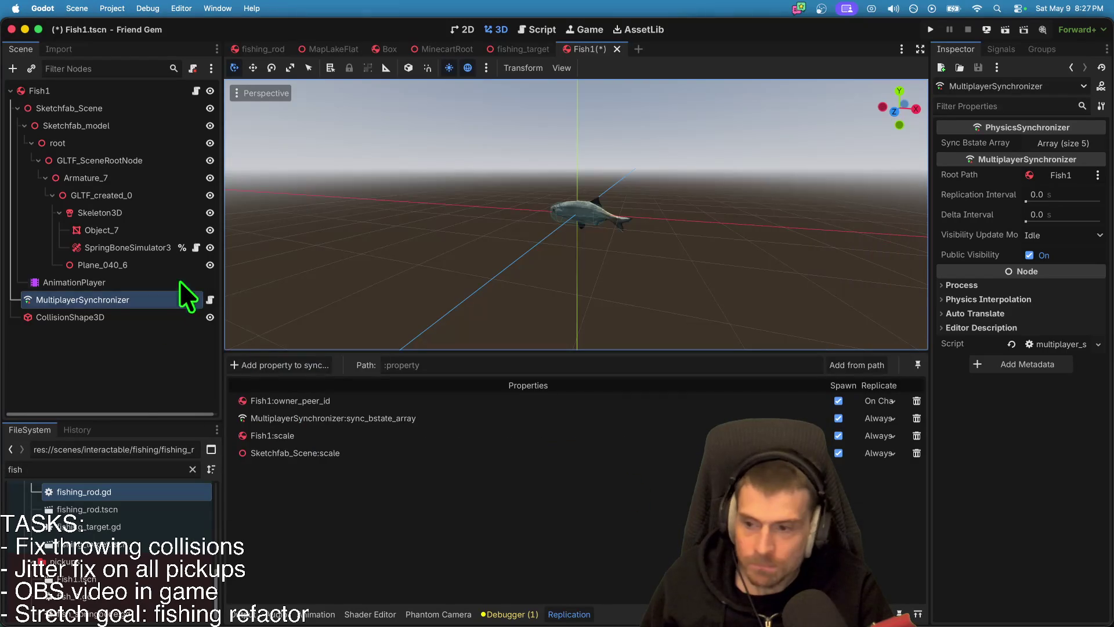
left_click(308, 365)
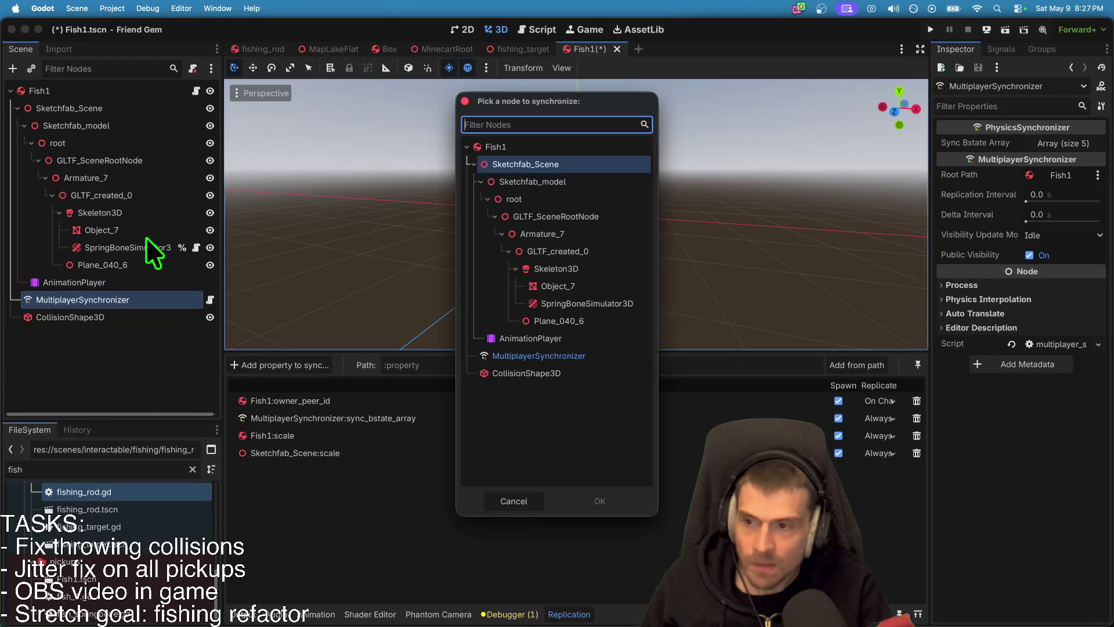
left_click(580, 373)
left_click(624, 502)
type("sca")
left_click(679, 489)
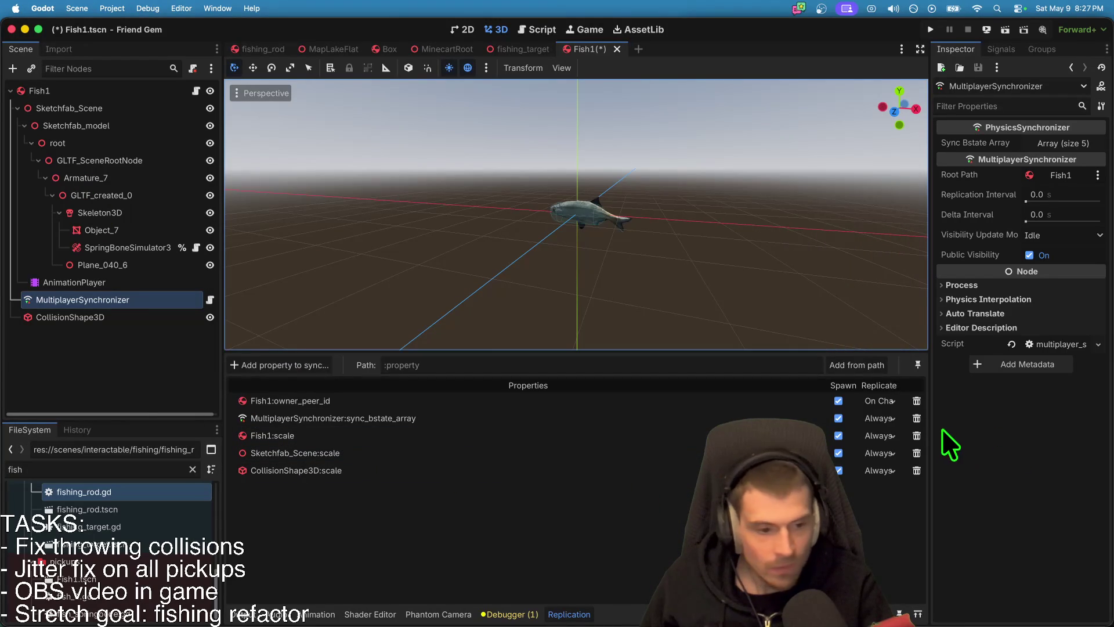
Step: Delete the Fish1:scale replication entry and open the Fish1 script
left_click(916, 435)
left_click(606, 331)
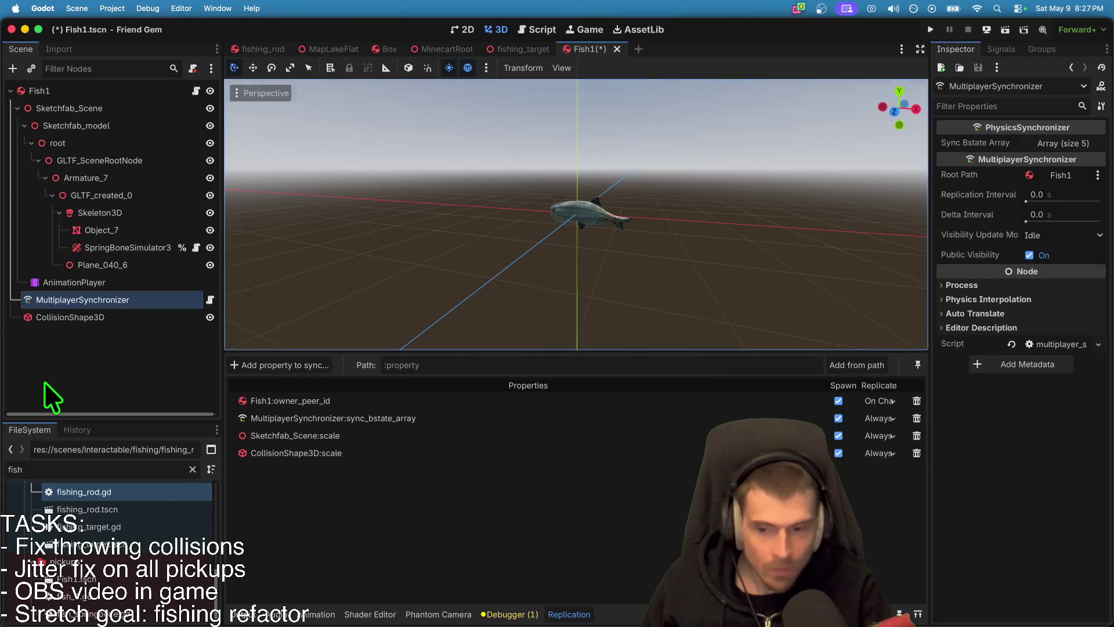
left_click(44, 393)
left_click(196, 90)
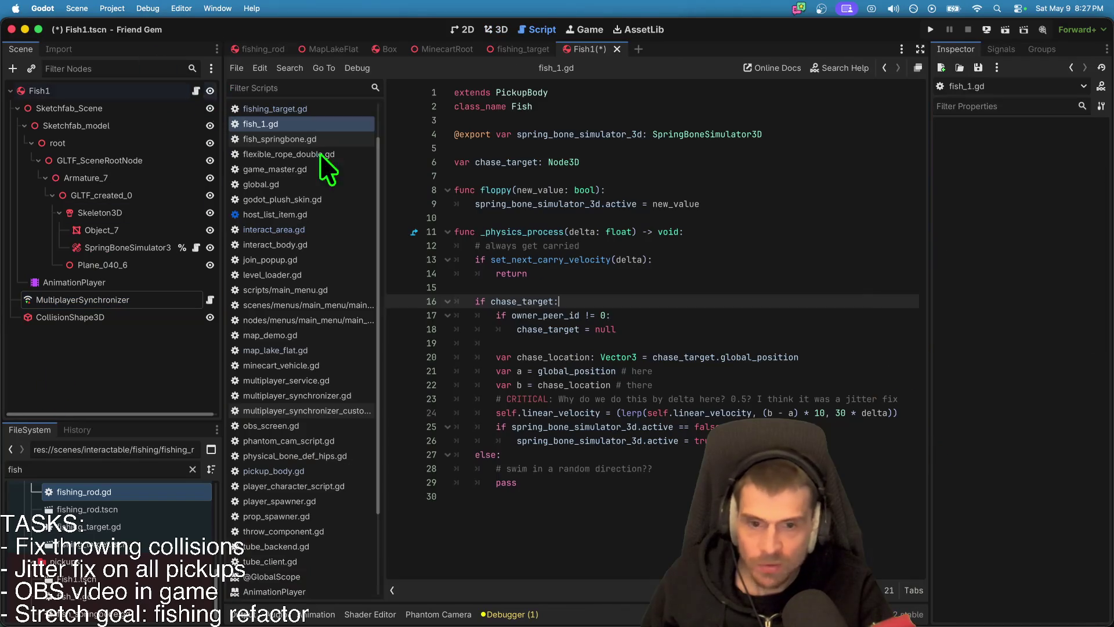
Step: Below the chase_target variable, add a _ready() function whose body calls super()
left_click(778, 260)
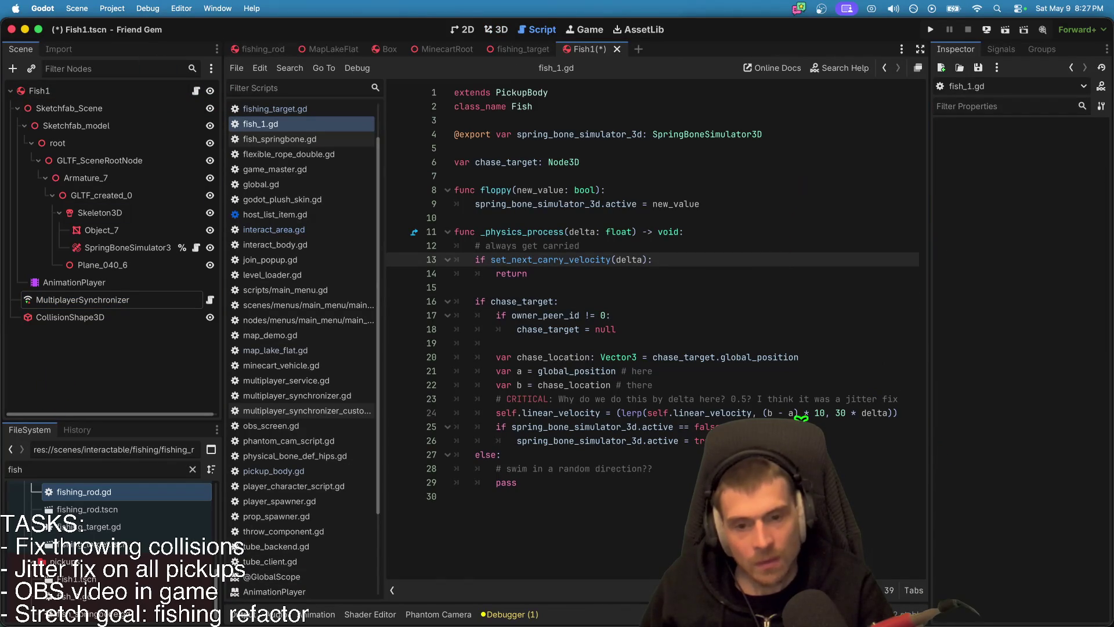
left_click(859, 175)
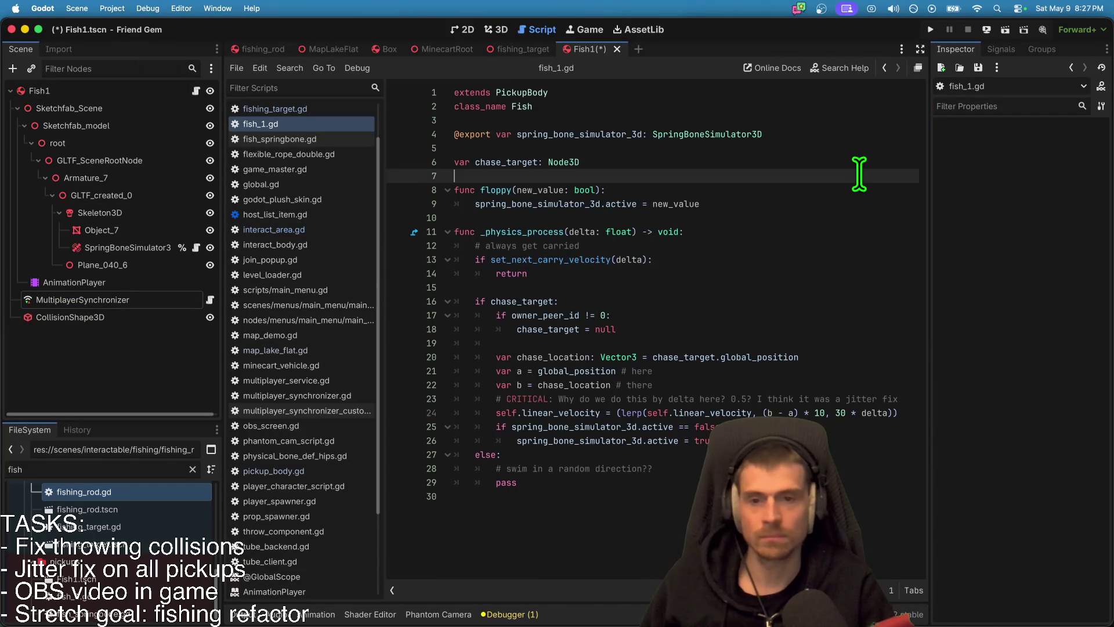
key("Return")
key("Return")
type("func _ready():")
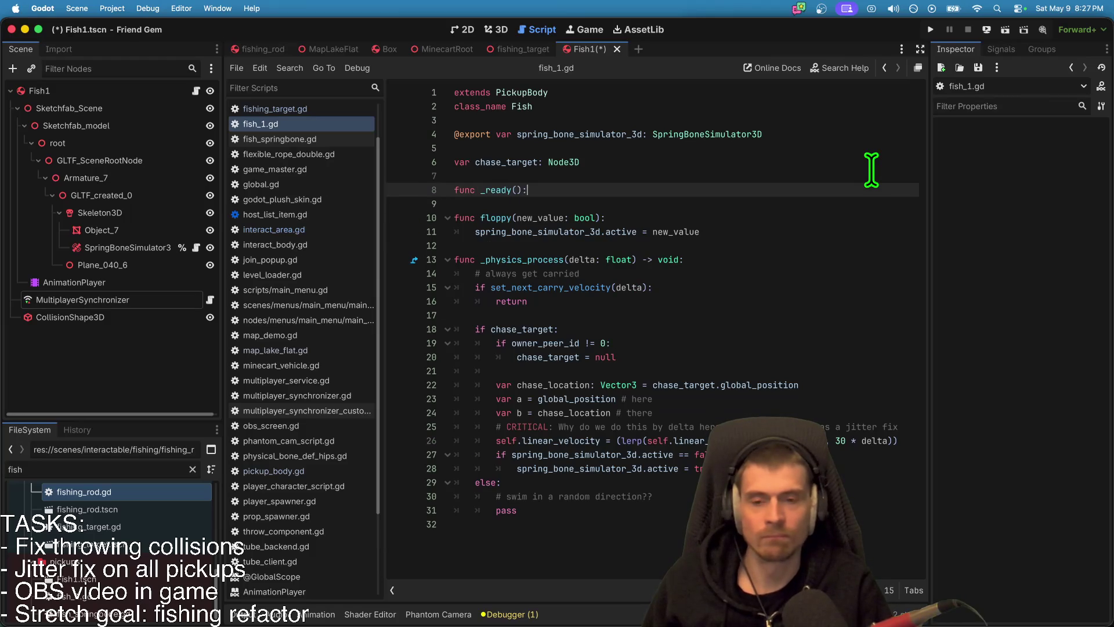
key("Return")
type("super(")
key("super+Tab")
key("super+Tab")
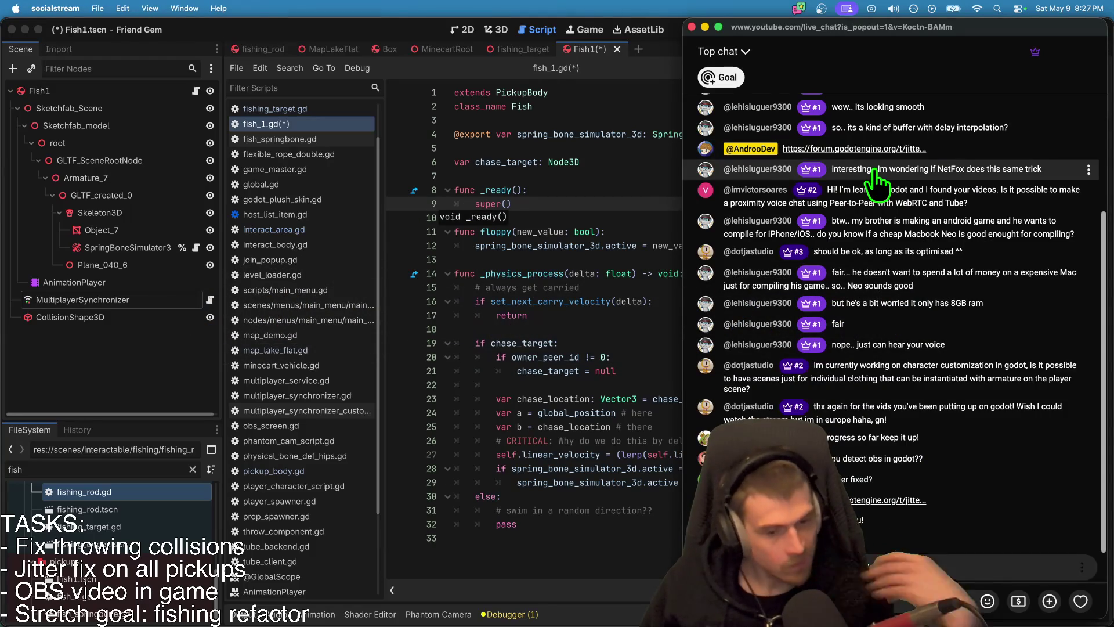
key("super+Tab")
type(")")
key("Return")
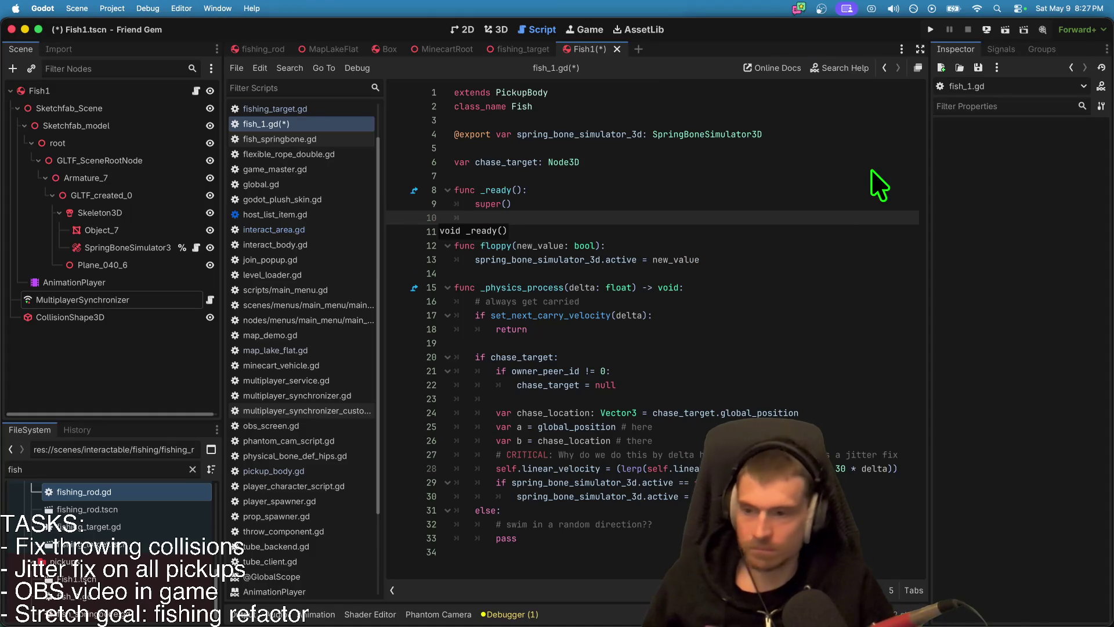
left_click(636, 162)
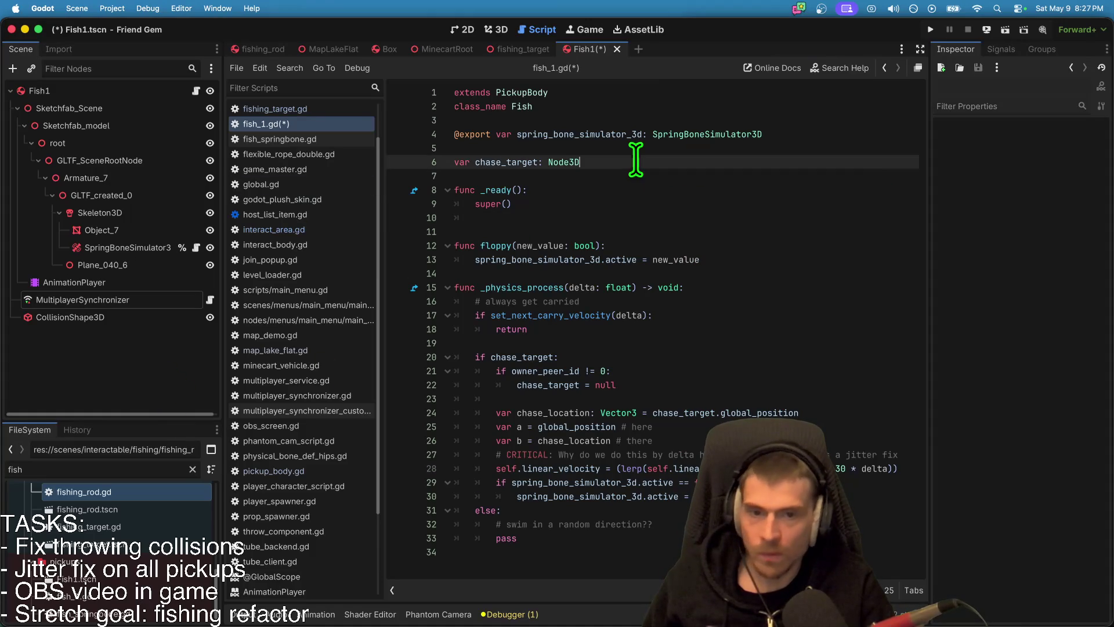
left_click(78, 106)
key("Left")
right_click(79, 106)
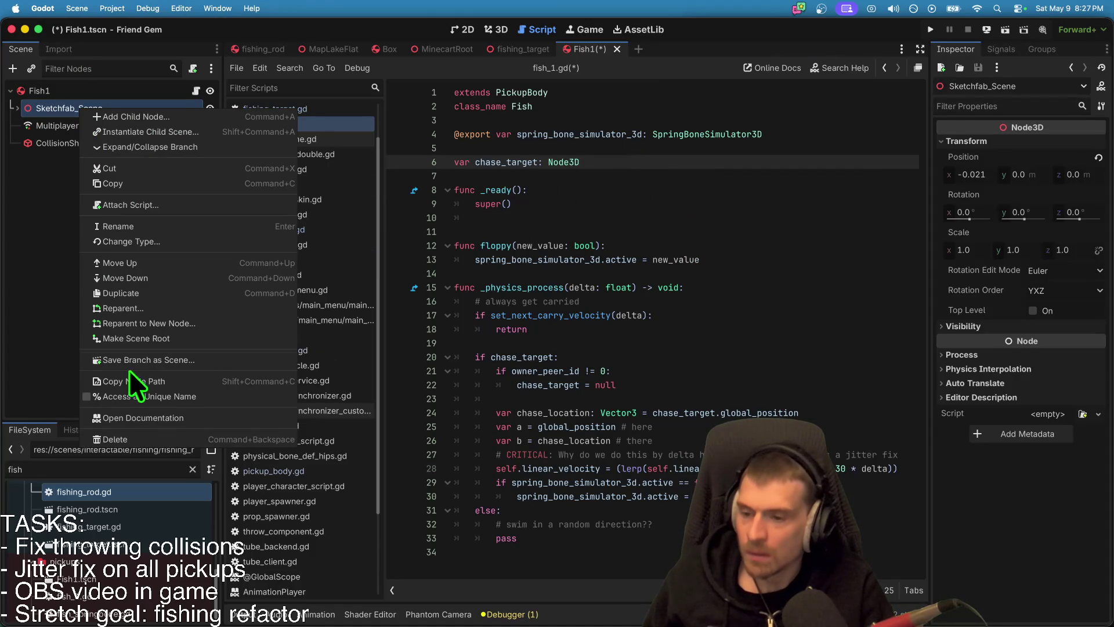
left_click(159, 396)
right_click(92, 139)
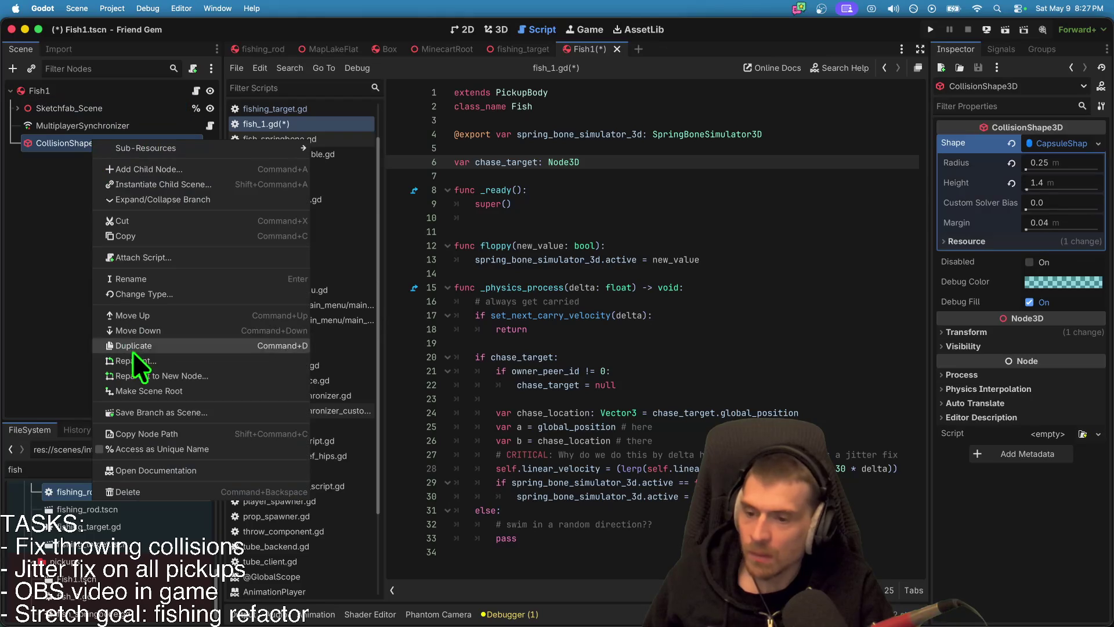
left_click(156, 448)
mouse_move(122, 148)
left_mouse_down()
mouse_move(758, 186)
mouse_move(832, 147)
left_mouse_up()
mouse_move(102, 109)
left_mouse_down()
mouse_move(112, 119)
mouse_move(644, 148)
mouse_move(596, 159)
left_mouse_up()
Step: In _ready, add a rand_scale variable assigned from a random range call above a scale line
left_click(642, 217)
key("Down")
key("Down")
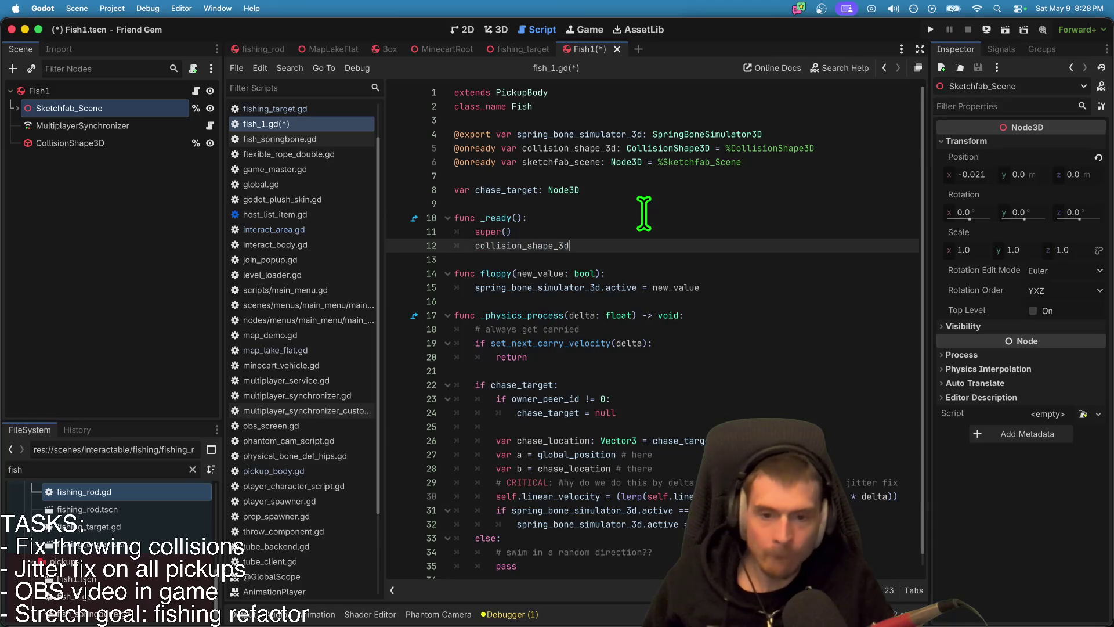
type(".scale(")
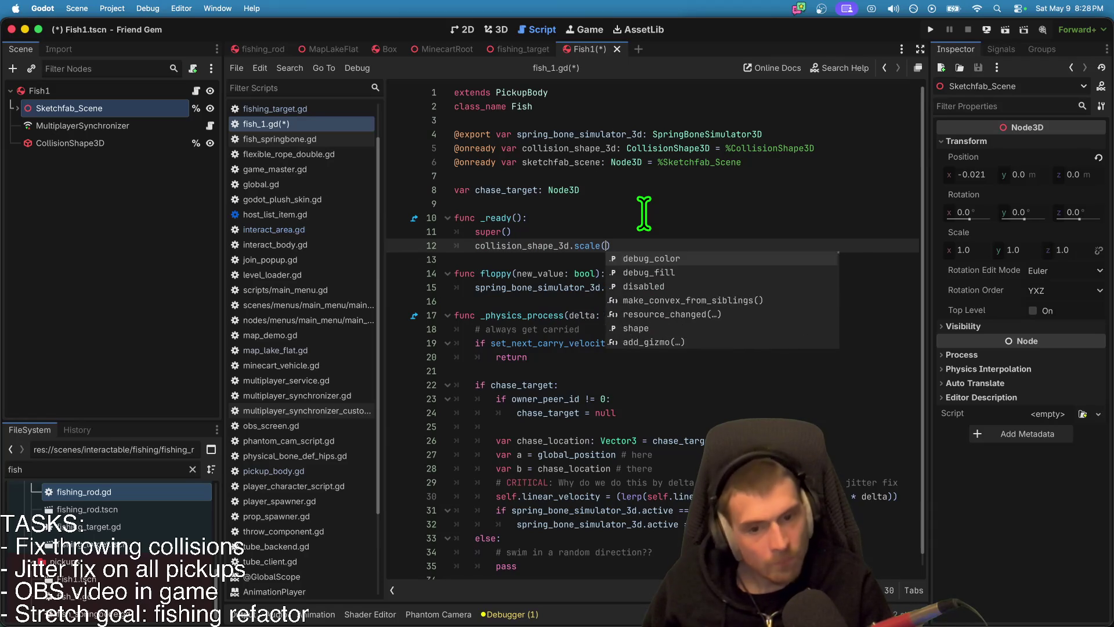
key("super+shift+Return")
type("var rand_sc")
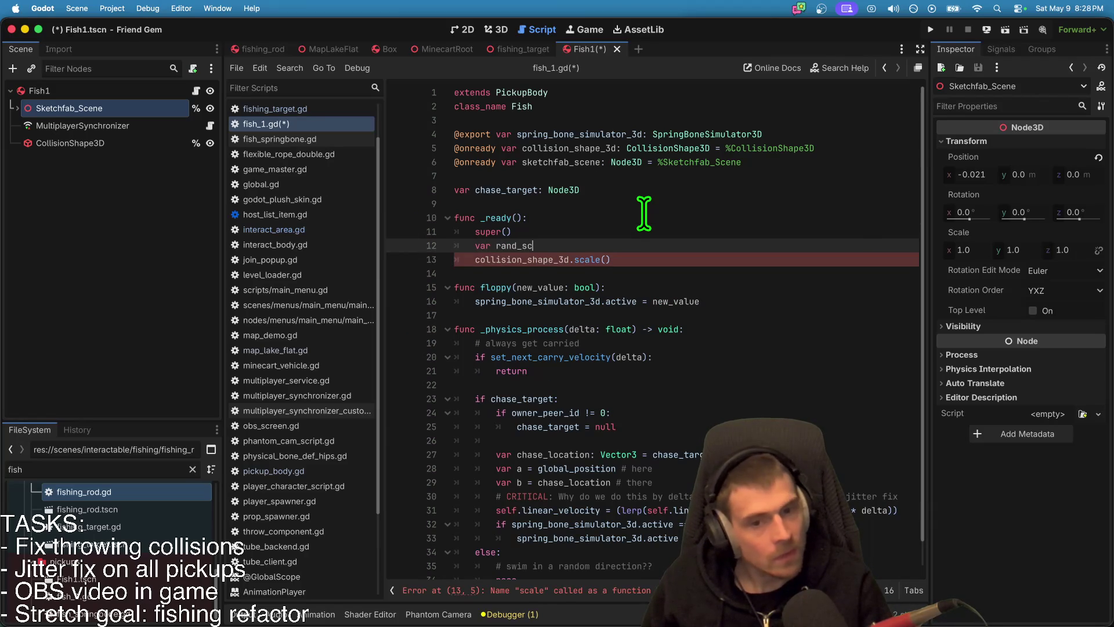
type("ale =")
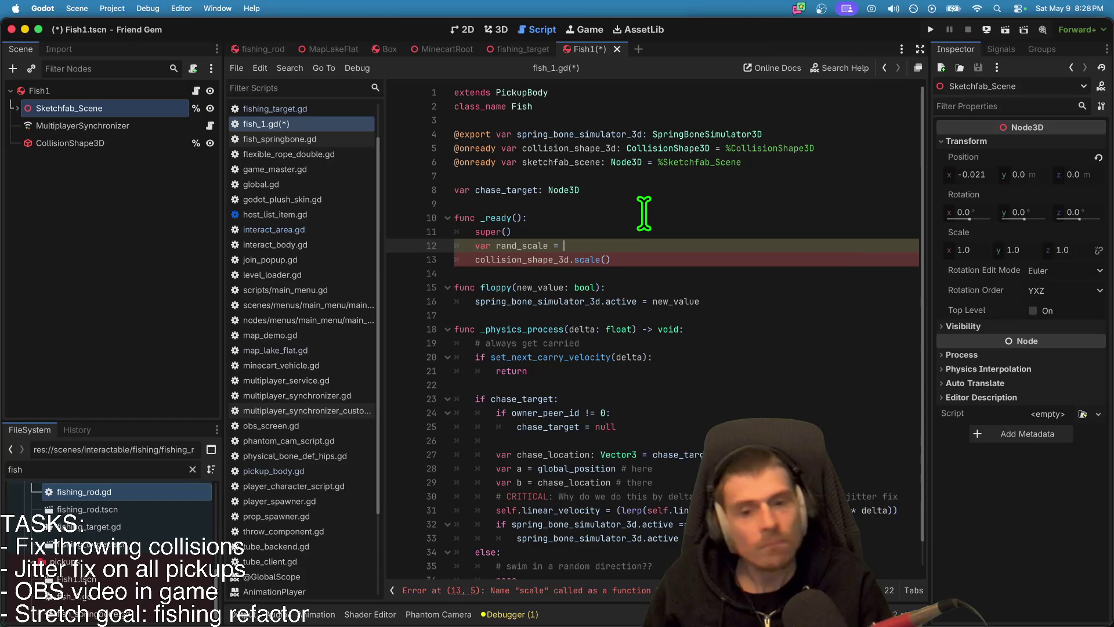
type("Ve")
key("BackSpace")
key("BackSpace")
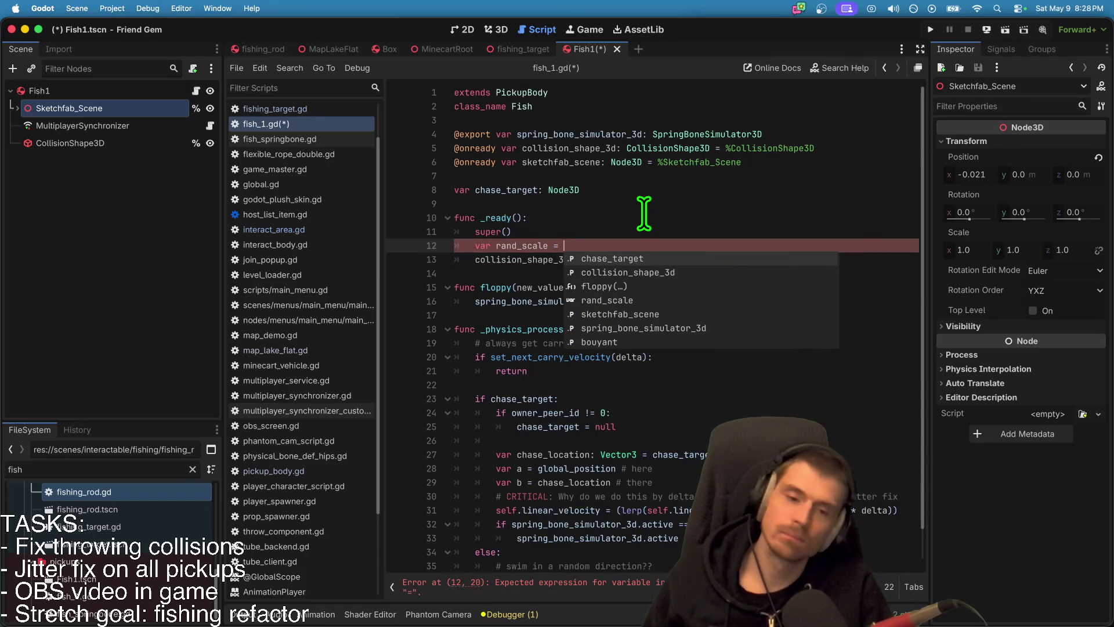
type("randi")
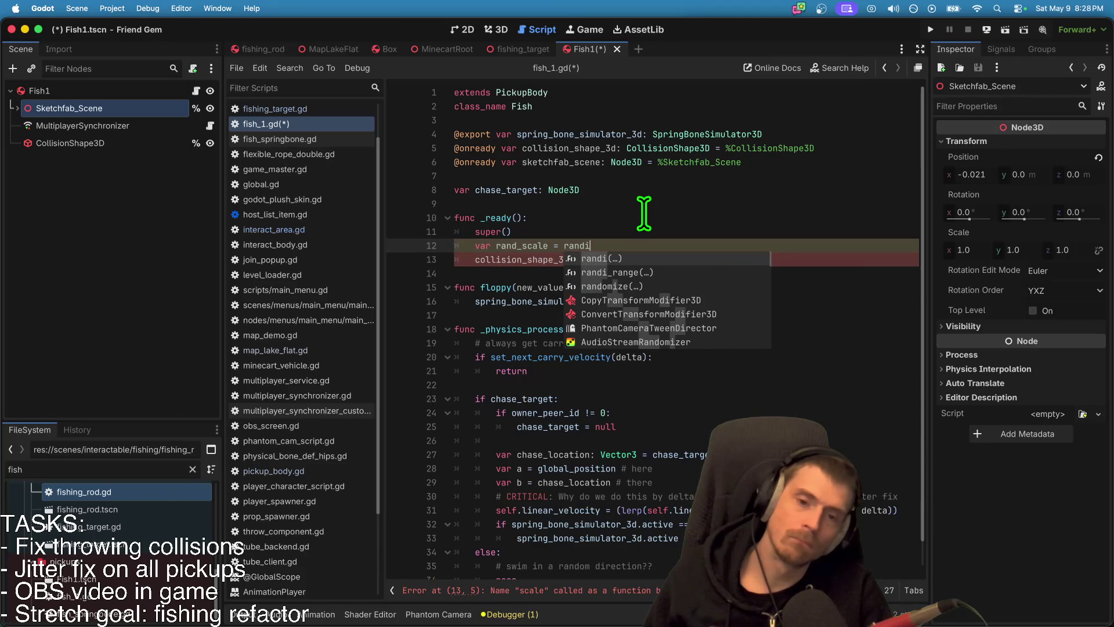
key("Down")
key("Return")
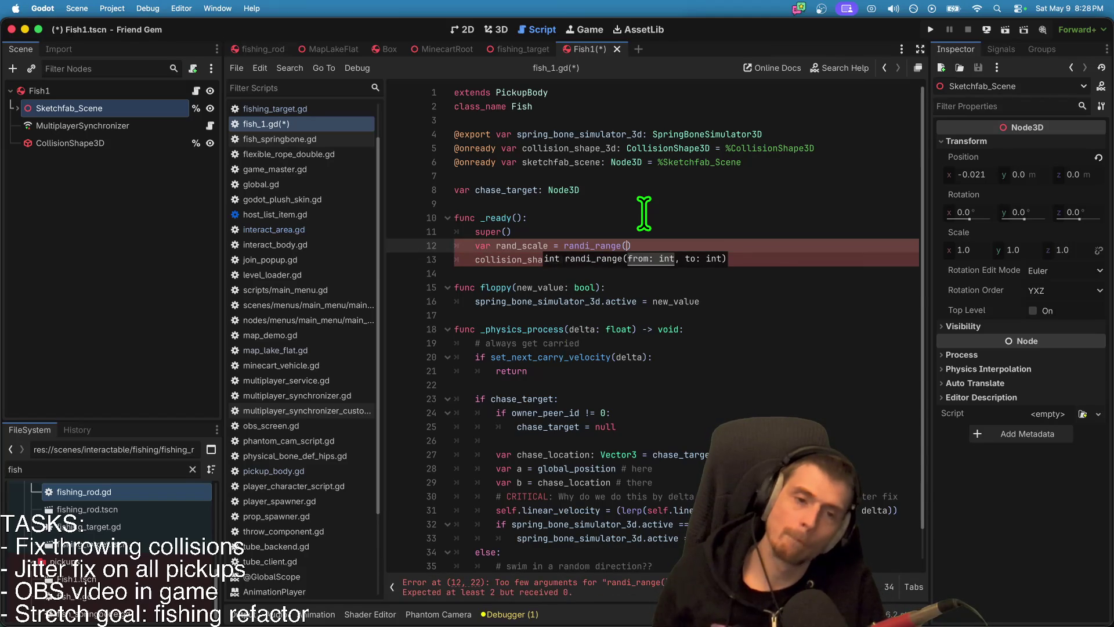
type("1.0, 2.0")
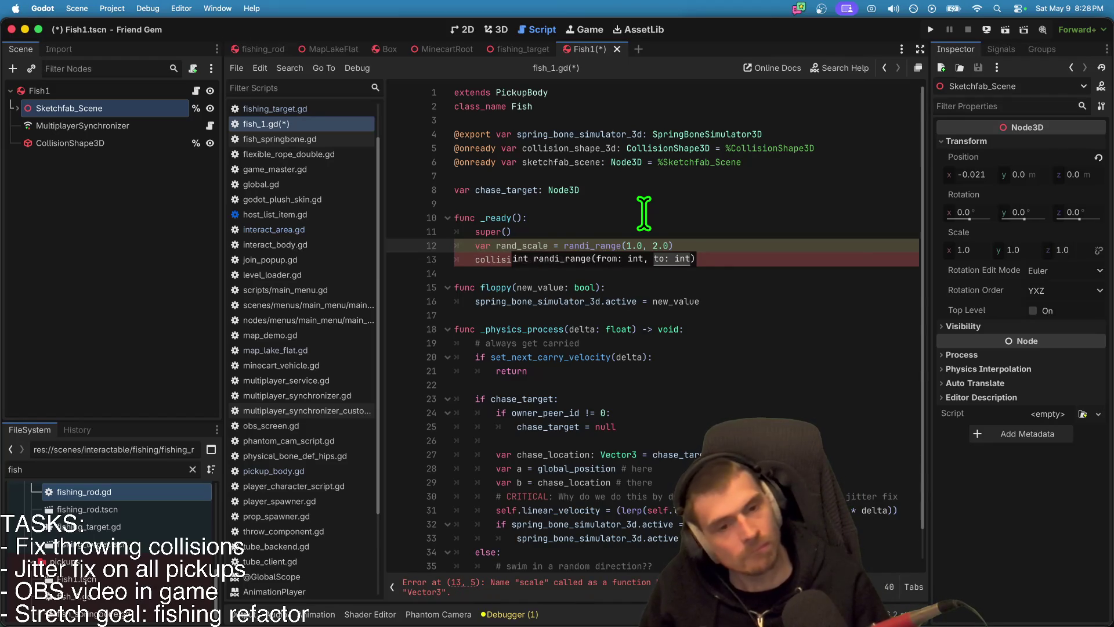
type("3")
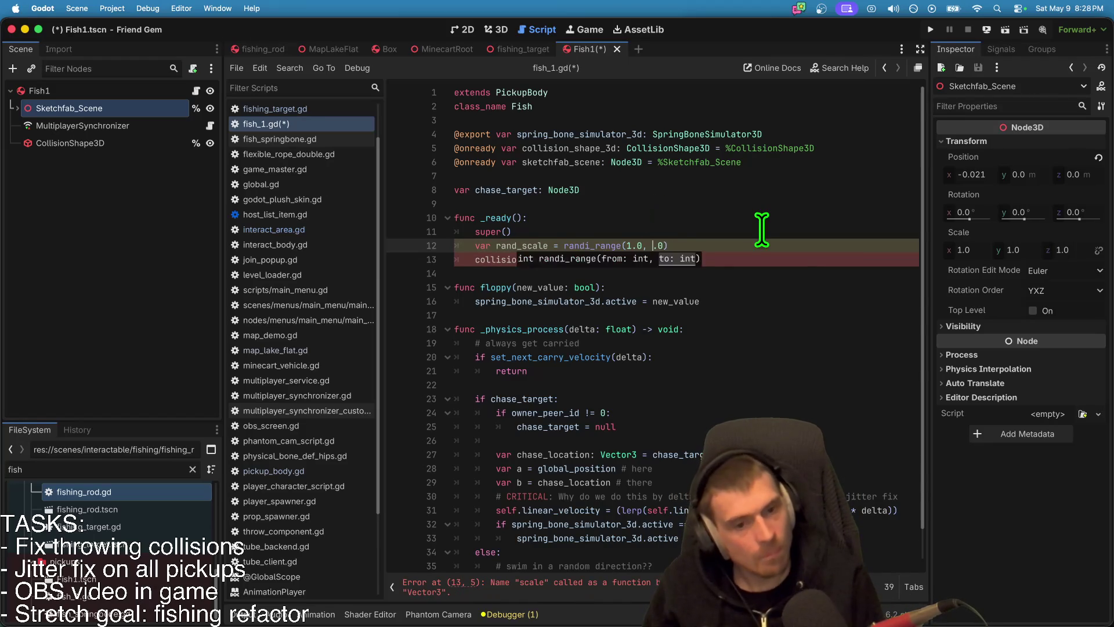
Step: Set the collision shape's scale to Vector3(rand_scale)
double_click(519, 246)
key("Down")
key("End")
key("Left")
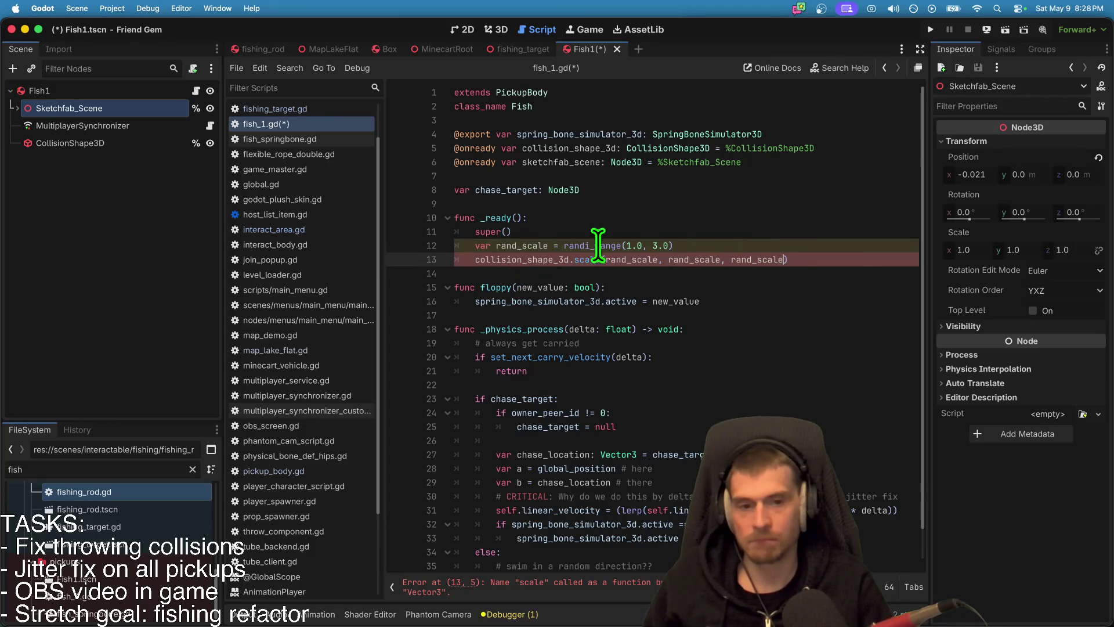
left_click_drag(605, 259, 775, 259)
type("Vector")
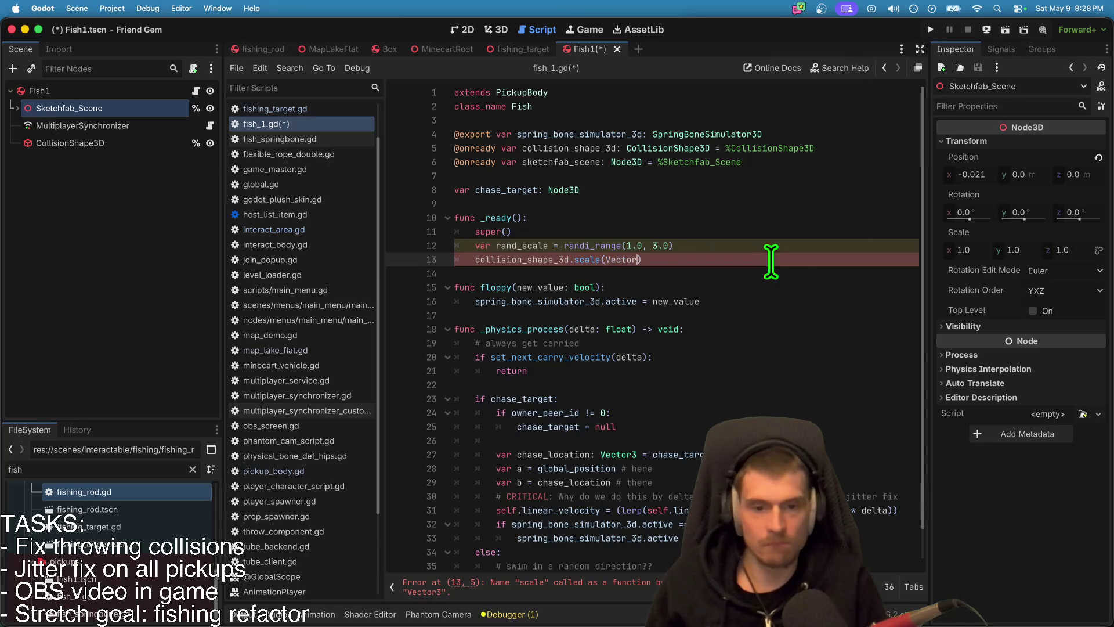
key("BackSpace")
key("BackSpace")
key("BackSpace")
type("Verc")
key("BackSpace")
key("BackSpace")
type("c")
key("Down")
key("Down")
key("Down")
key("Return")
type("(")
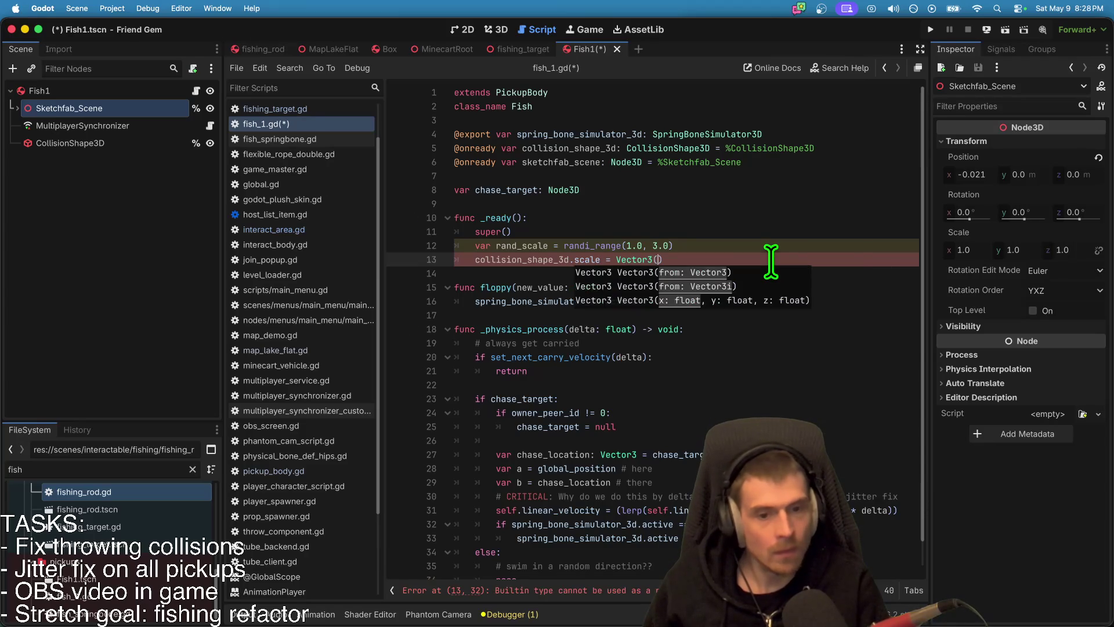
type("rand")
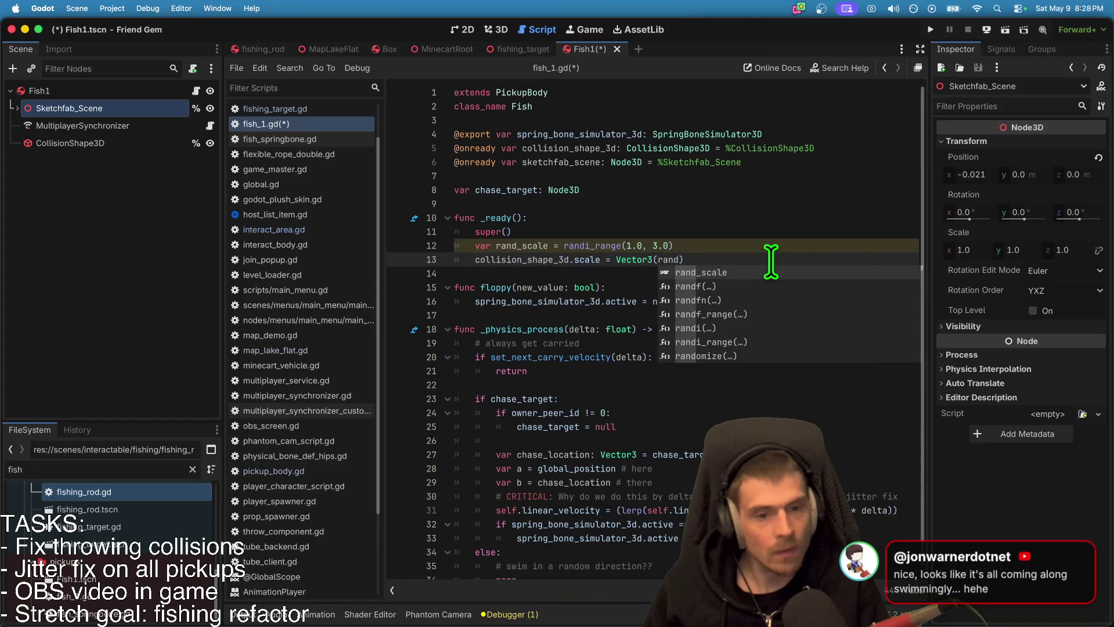
key("Return")
Step: Switch randi_range to randf_range and save the script
left_click(591, 245)
key("BackSpace")
type("f")
left_click(757, 272)
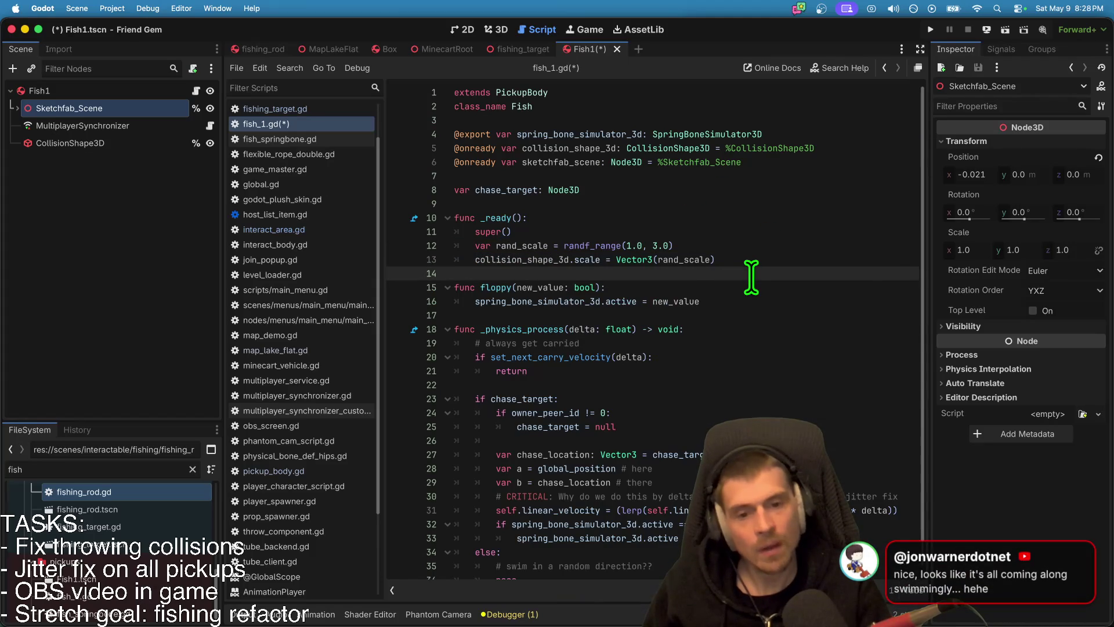
key("ctrl+s")
Step: Add a sketchfab_scene.scale line and set the random range to 0.8–3.0
double_click(495, 261)
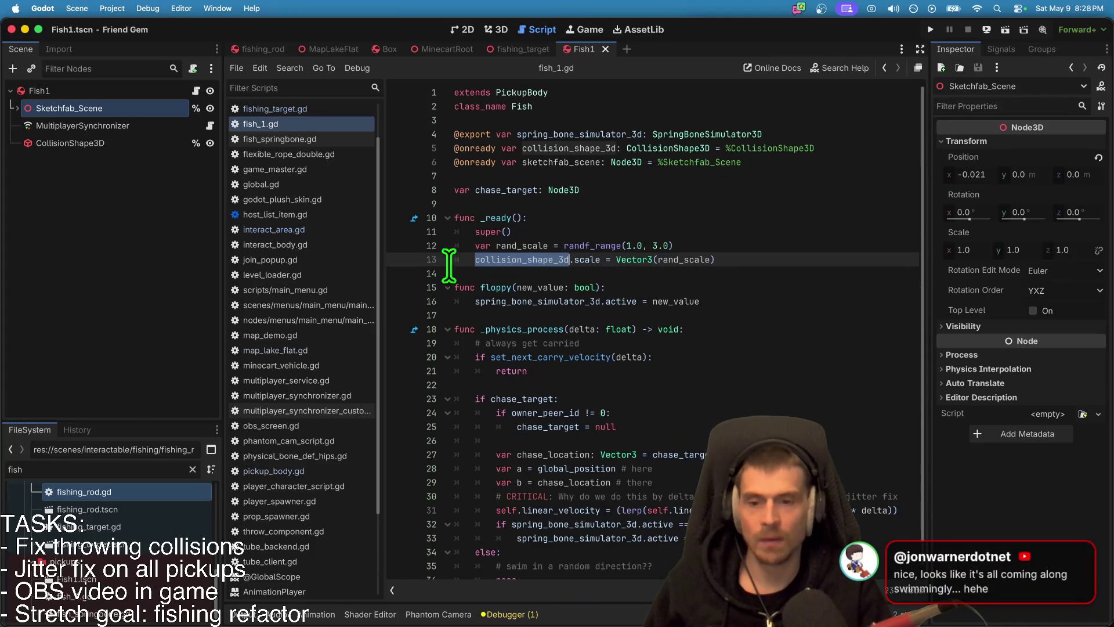
left_click(124, 236)
left_click(582, 162)
double_click(583, 162)
key("ctrl+c")
left_click(801, 260)
key("Return")
key("ctrl+v")
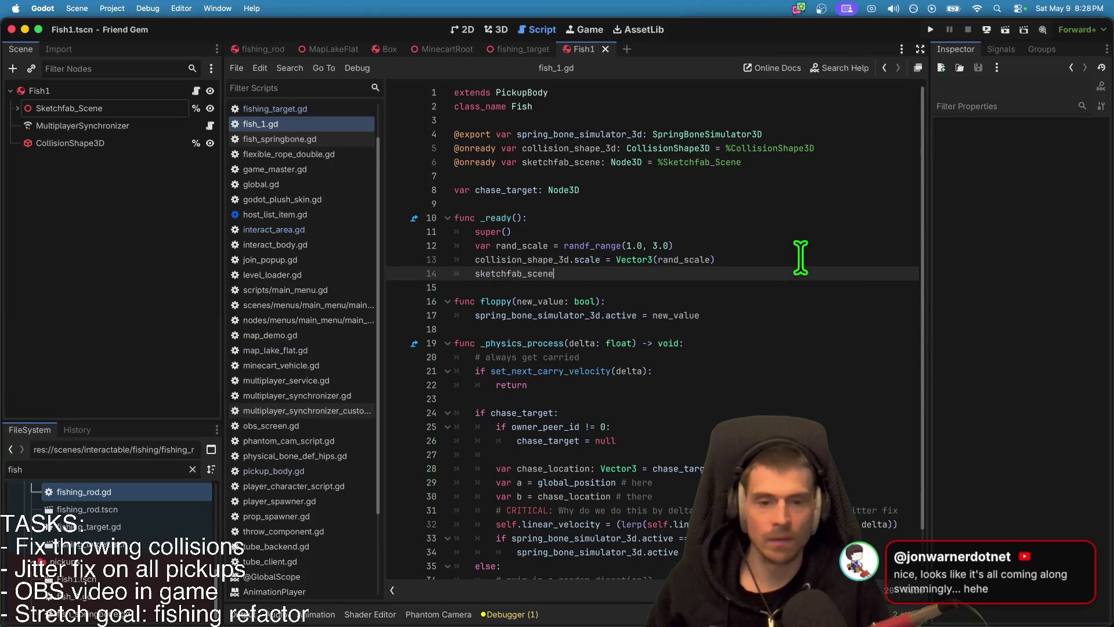
type(".scale = Vector3(rand_scale")
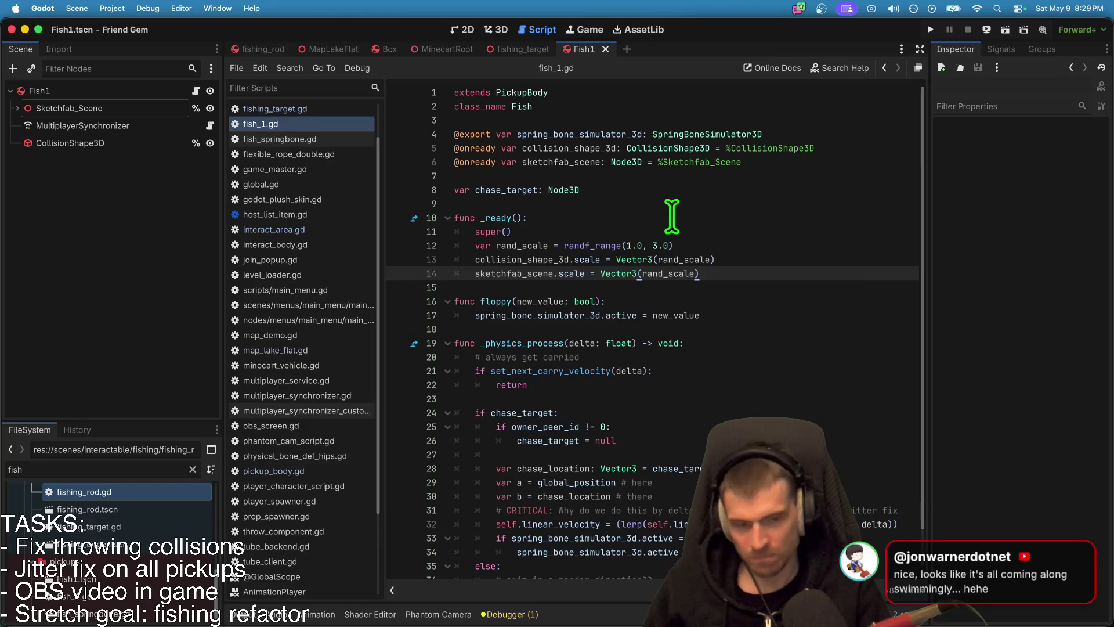
left_click(643, 245)
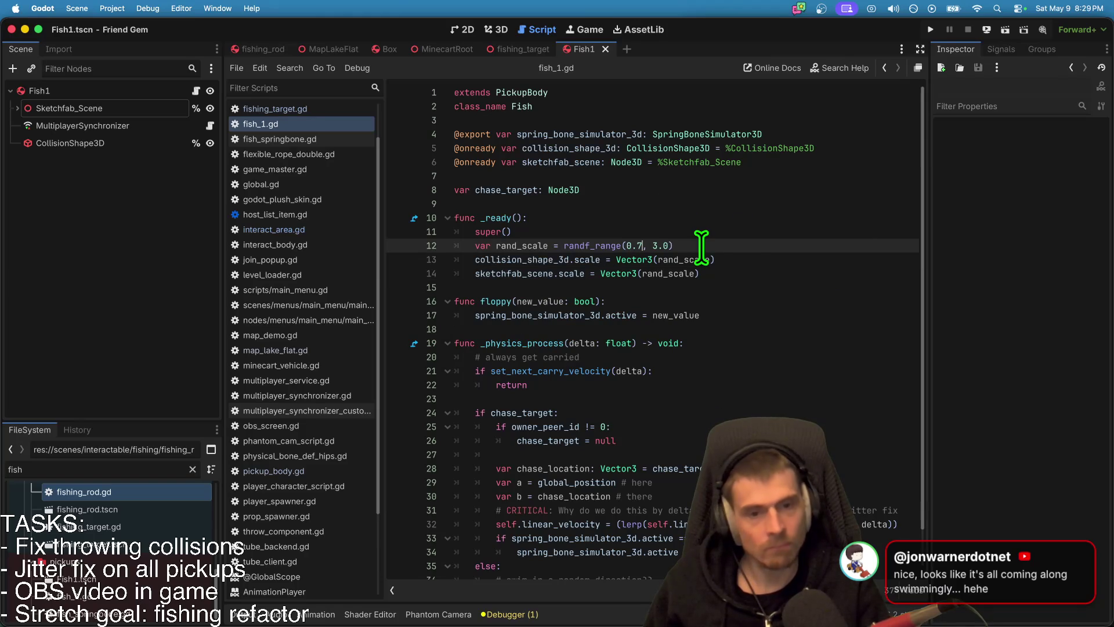
key("Down")
key("Down")
key("Down")
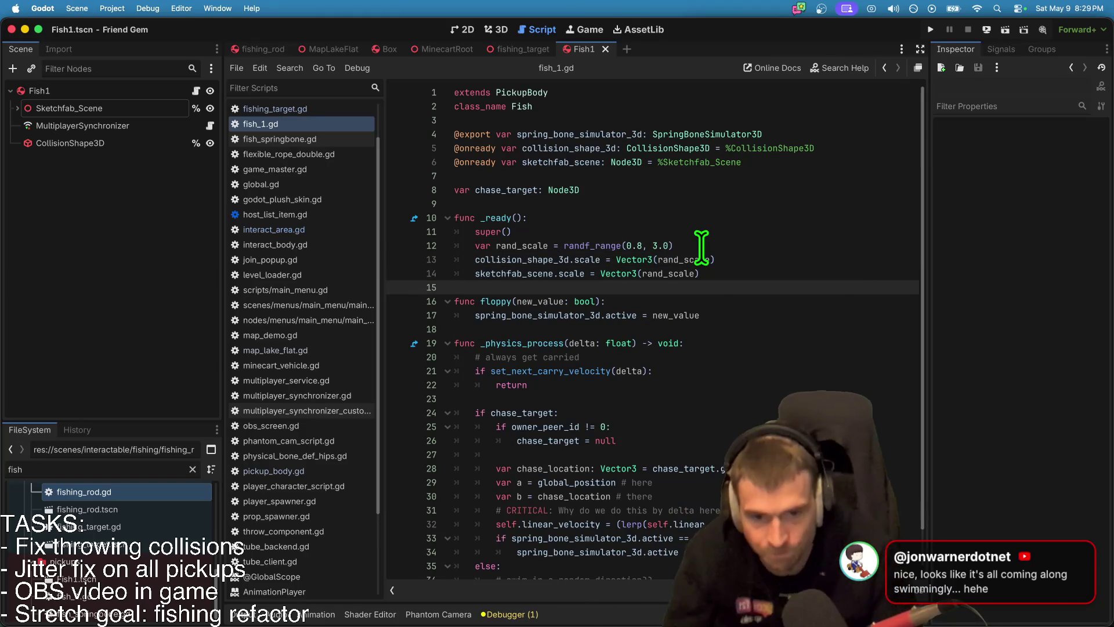
Step: Glance at the live stream chat, then run the game
key("super+Tab")
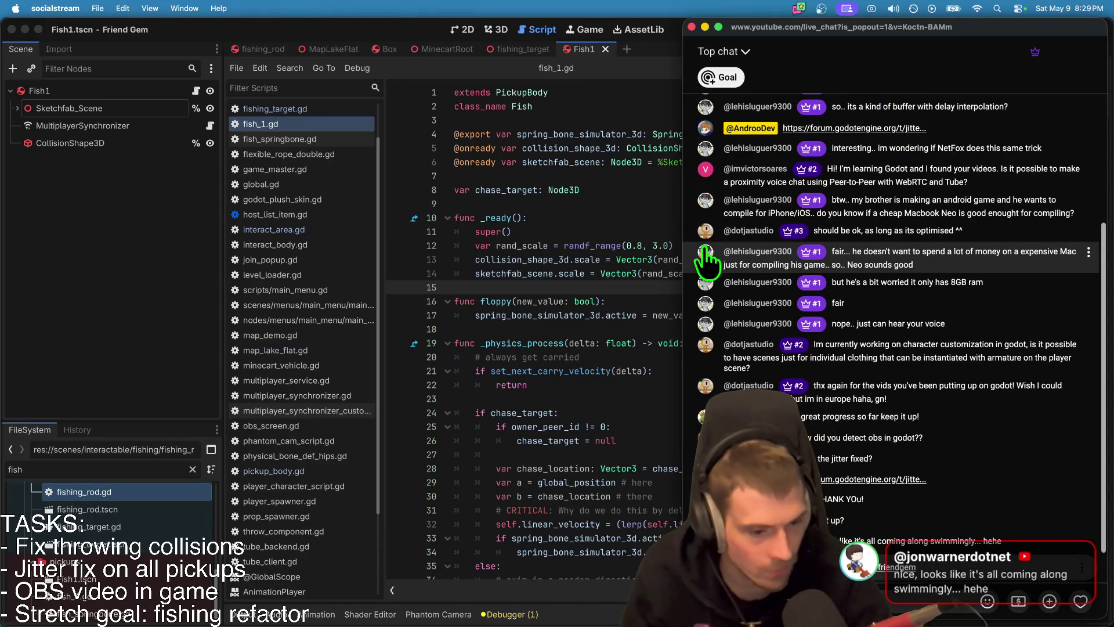
key("super+Tab")
key("super+Tab")
key("super+Tab")
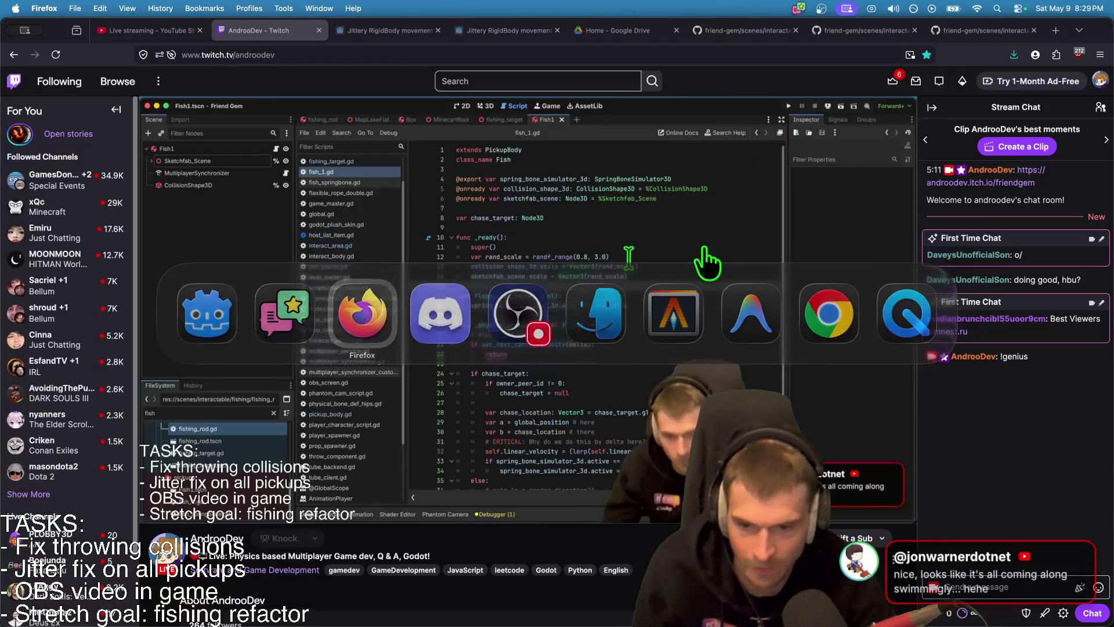
key("super+Tab")
key("super+Tab")
key("super+Tab")
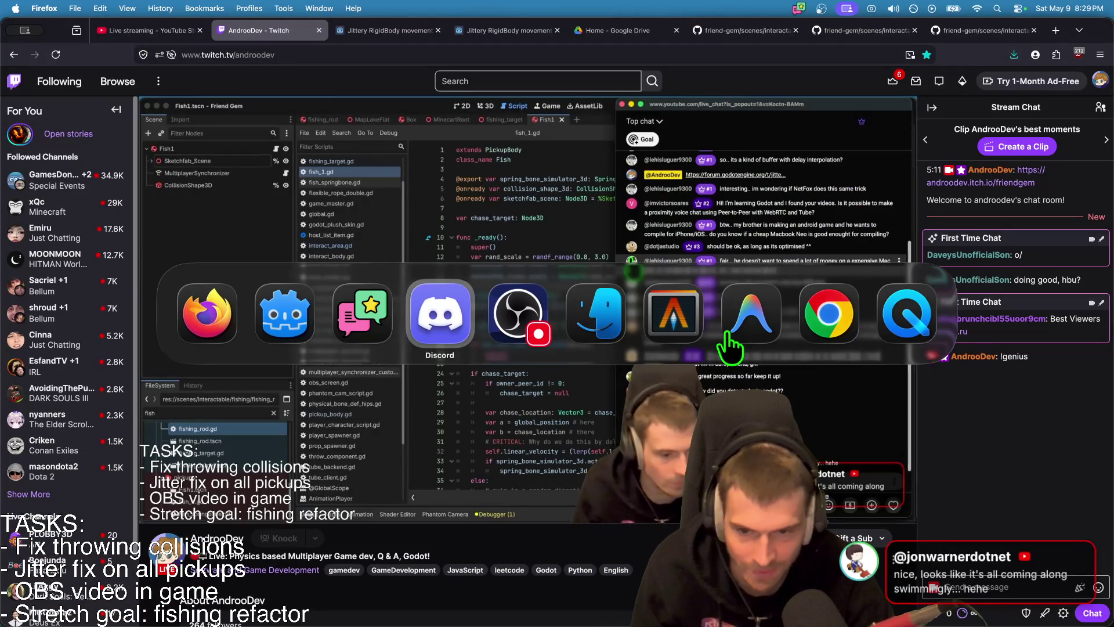
key("super+Tab")
key("super+Tab")
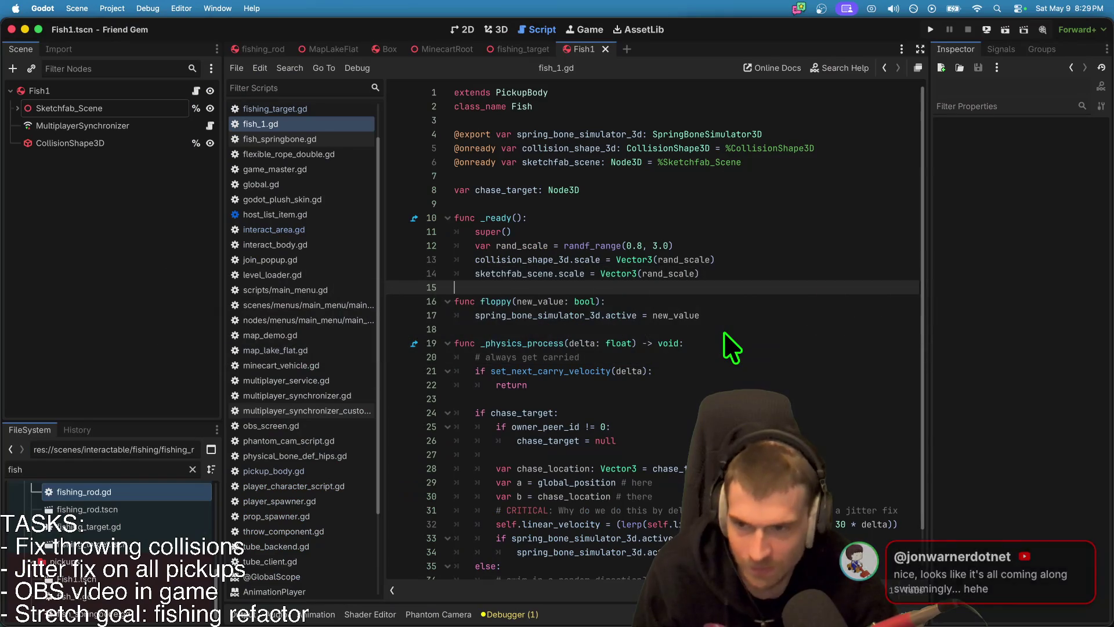
key("super+b")
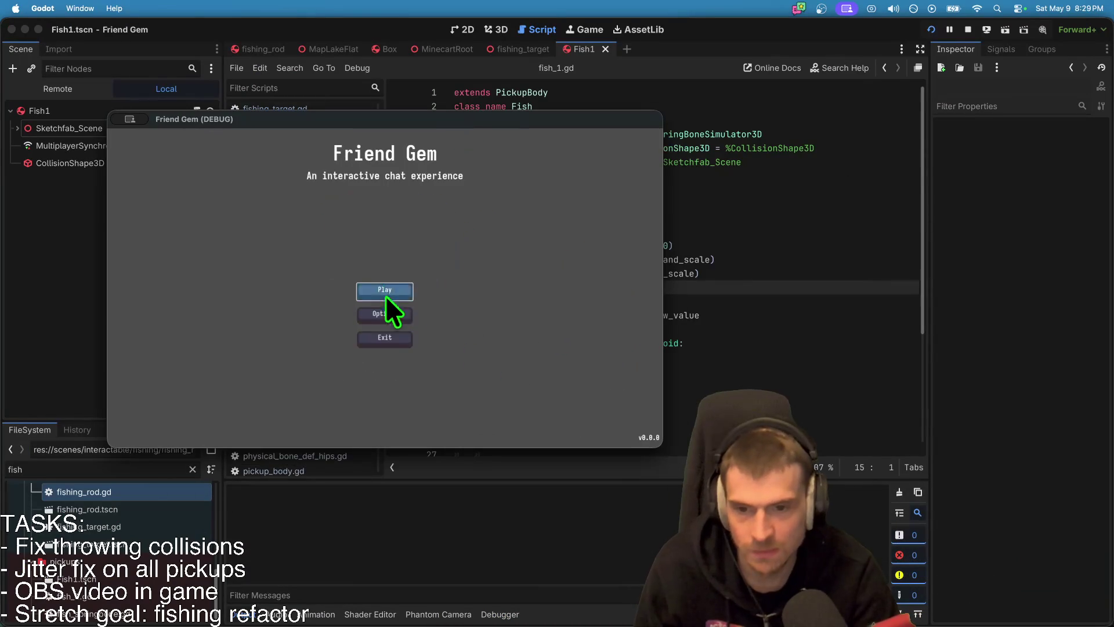
Step: Join the game, stop the run after the nonexistent Vector3 constructor error, and remove super()
left_click(415, 294)
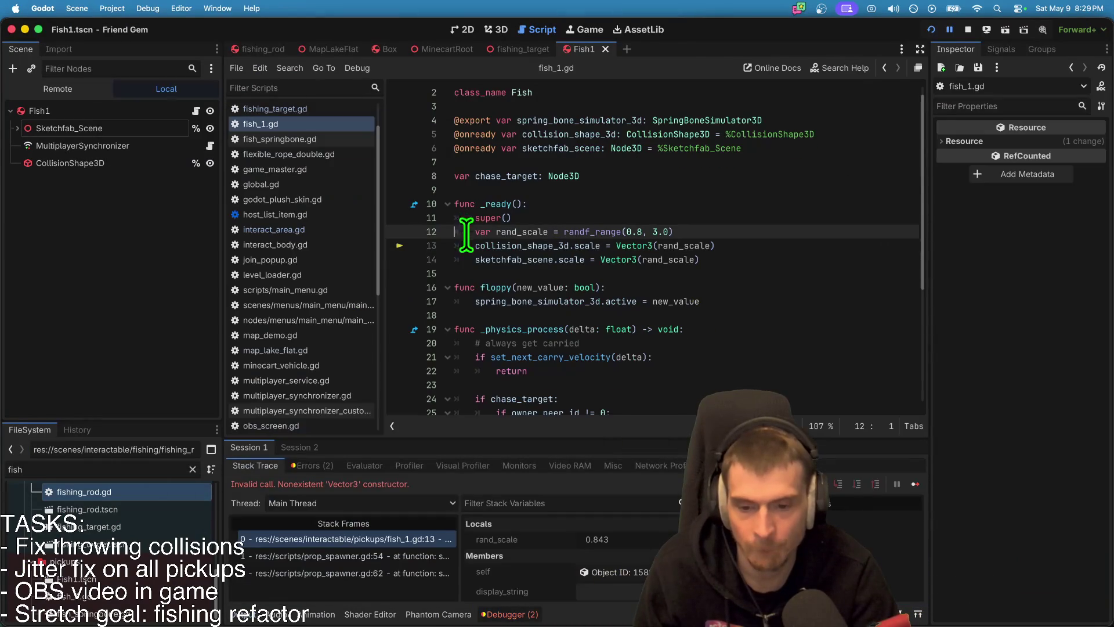
left_click(969, 31)
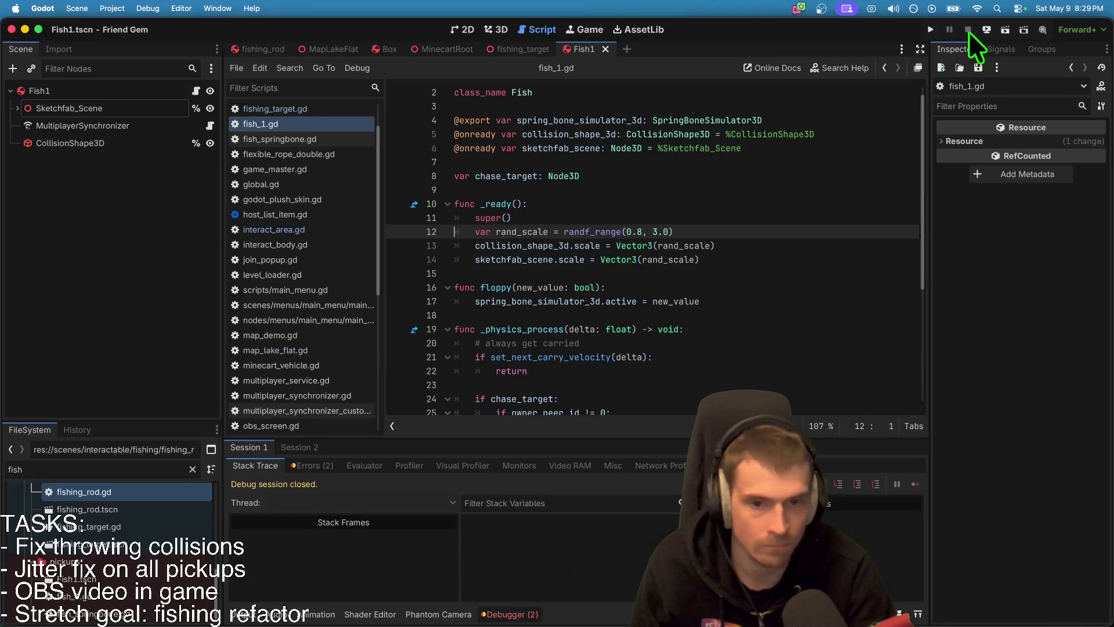
left_click(521, 221)
key("super+shift+k")
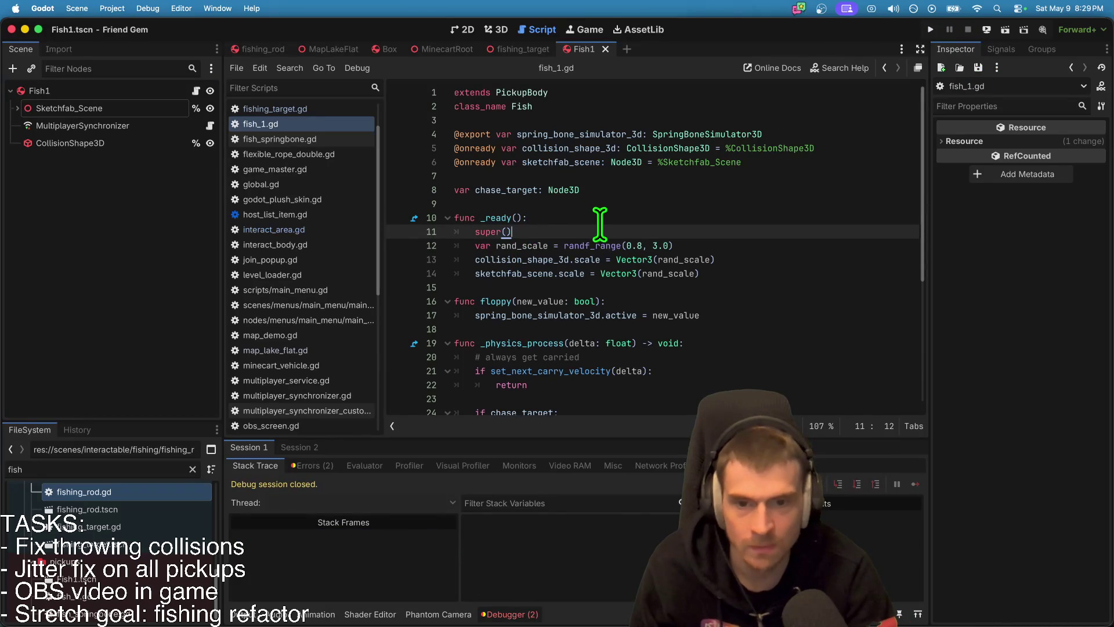
Step: Inspect the PickupBody parent script and its _ready, restoring the super() call in fish_1.gd
left_click(526, 94, "super")
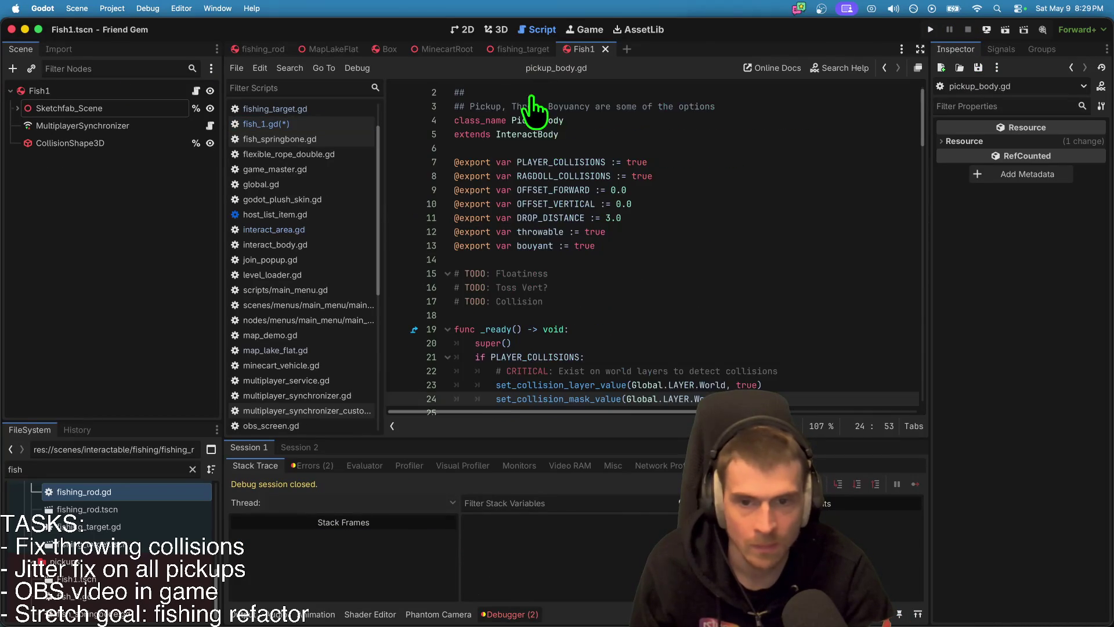
scroll(656, 228, "down", 3)
key("alt+Left")
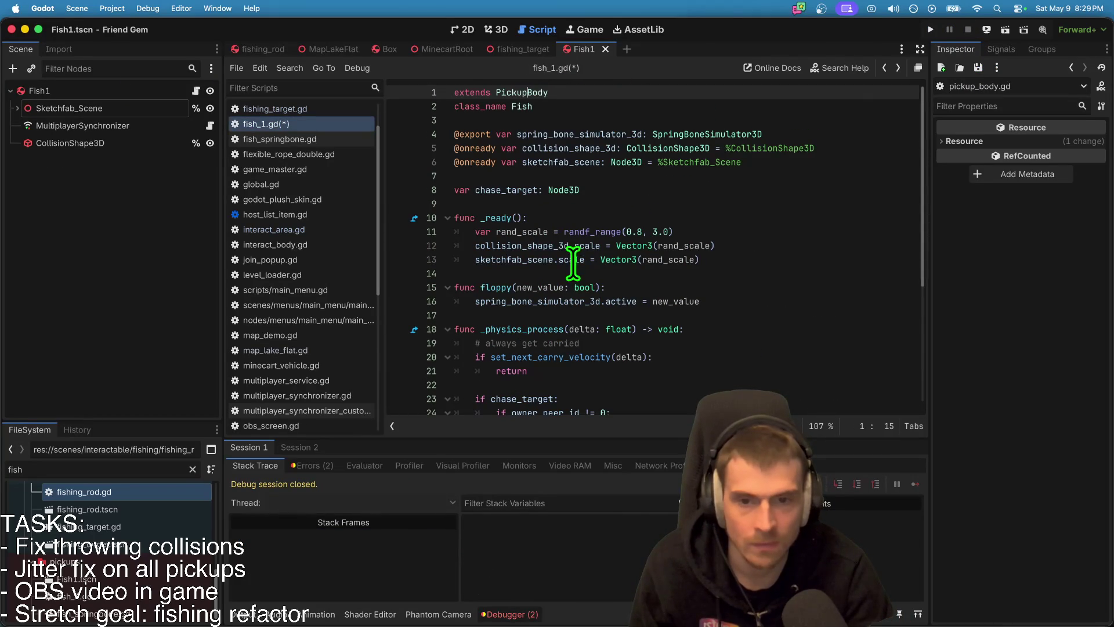
left_click(734, 191)
key("super+shift+z")
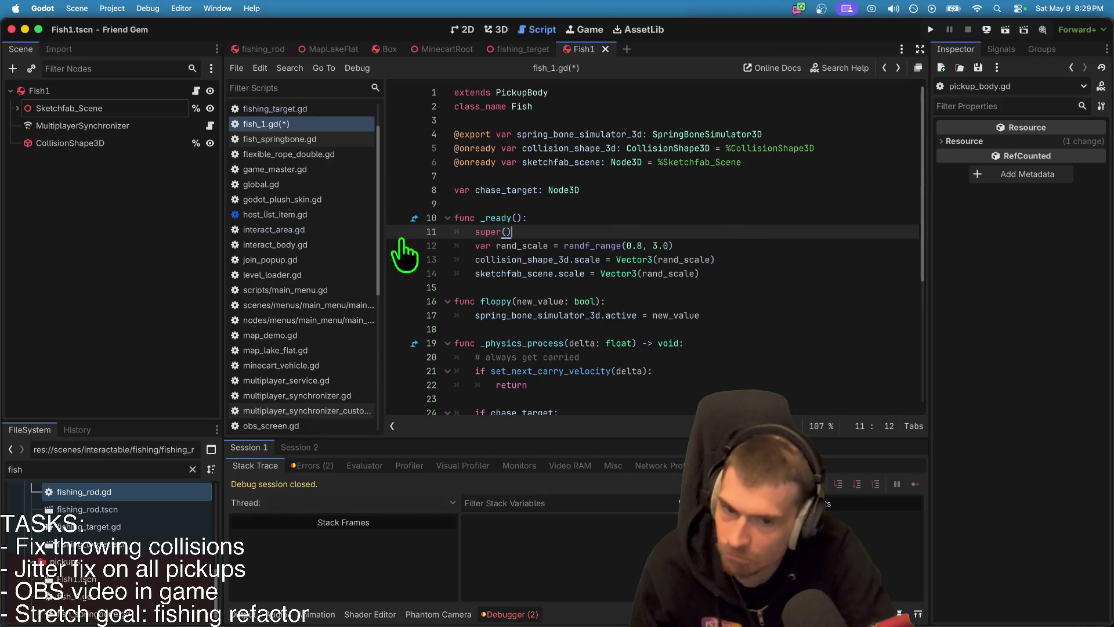
left_click(489, 232, "super")
scroll(569, 267, "down", 1)
key("alt+Left")
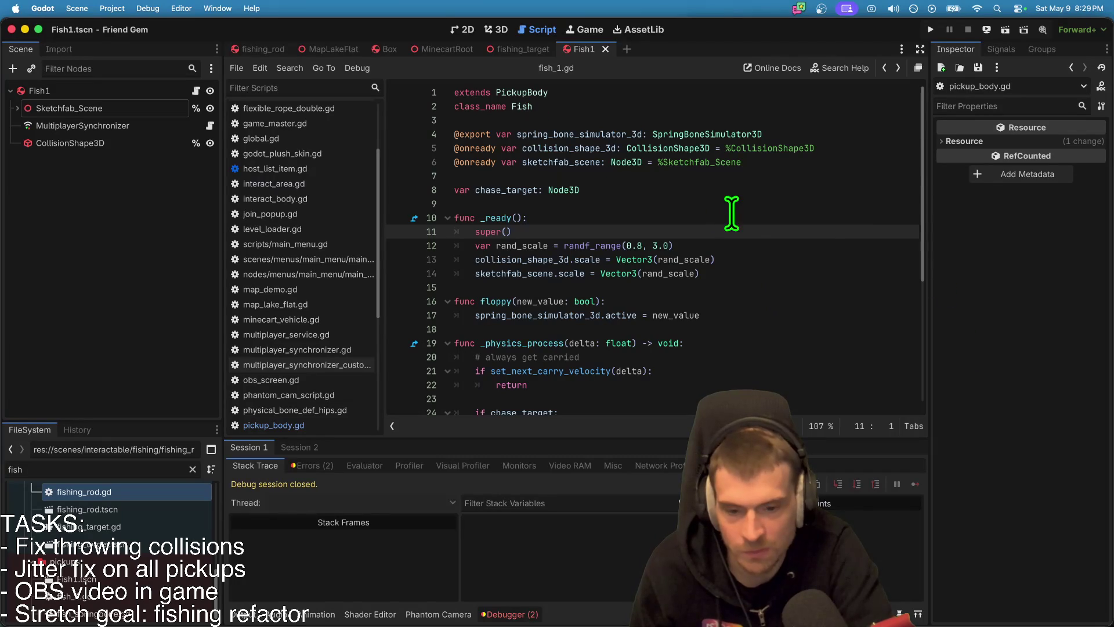
Step: Review the debugger errors and change line 13's collision shape scale to Vector3.ONE * rand_scale
left_click(304, 465)
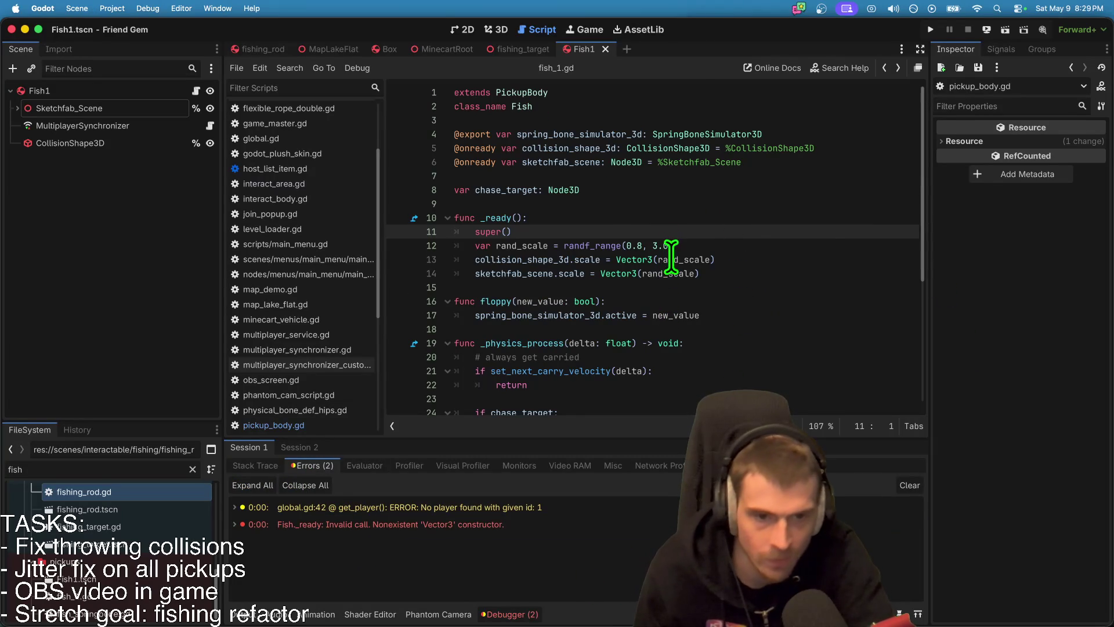
left_click(626, 259)
double_click(701, 259)
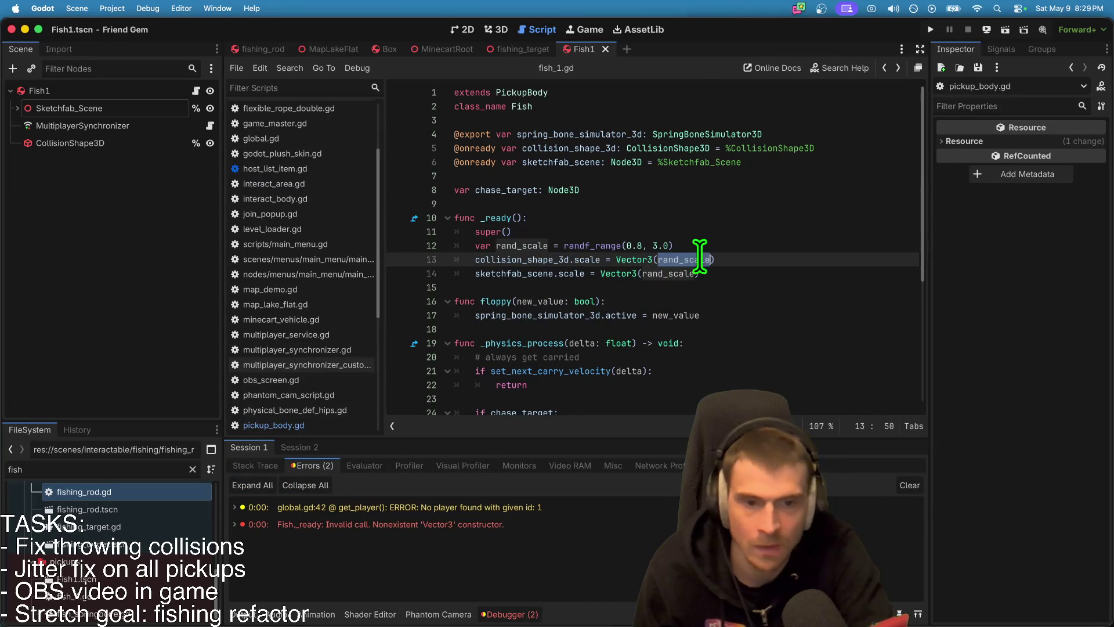
key("ctrl+space")
key("Left")
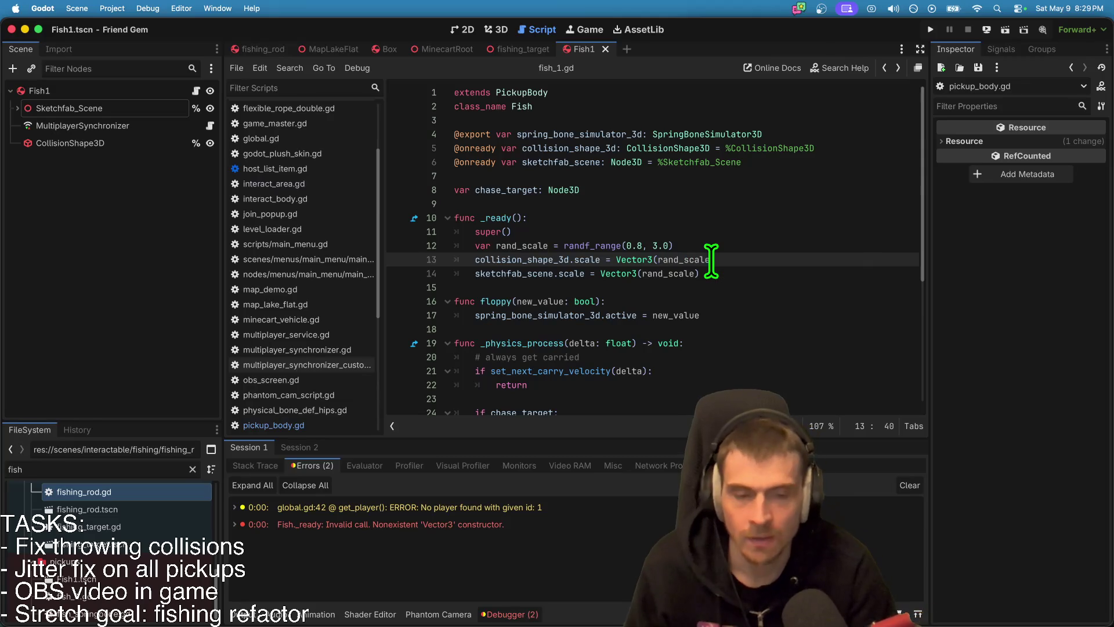
double_click(686, 260)
key("BackSpace")
key("BackSpace")
key("BackSpace")
key("Delete")
key("ctrl+z")
left_click(714, 261)
type(".o")
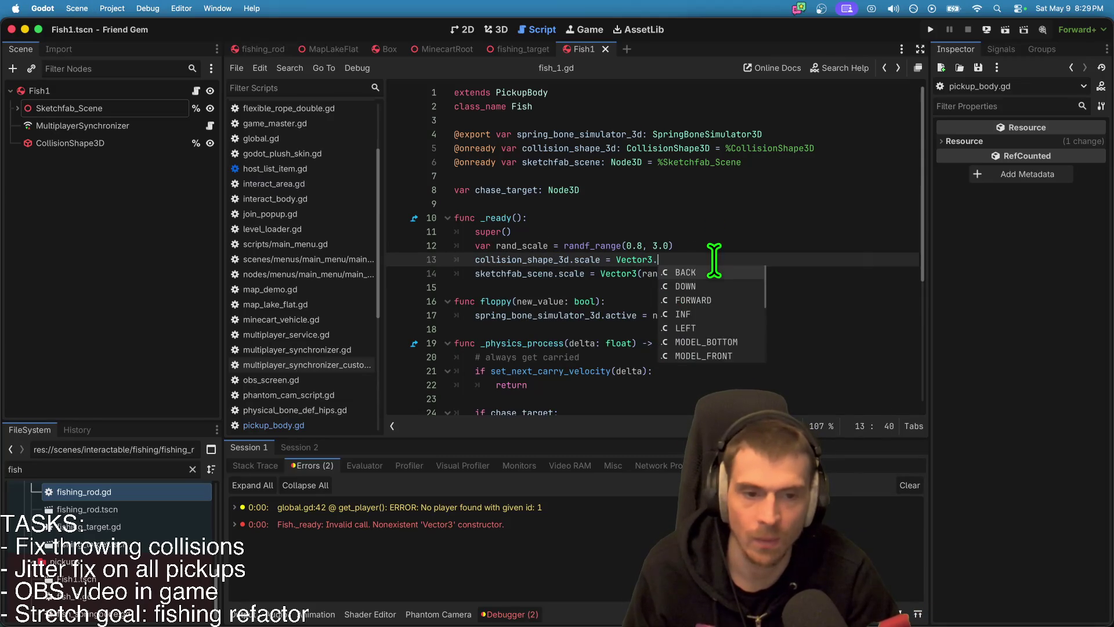
key("Return")
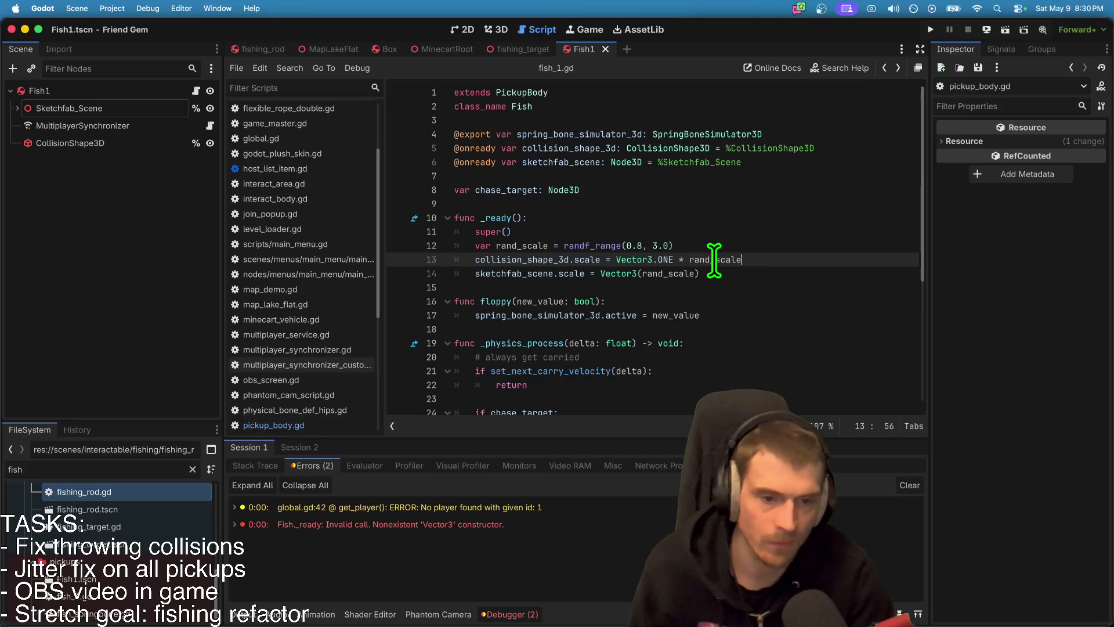
Step: Make line 14's model scale Vector3.ONE * rand_scale and run the game
left_click(716, 269)
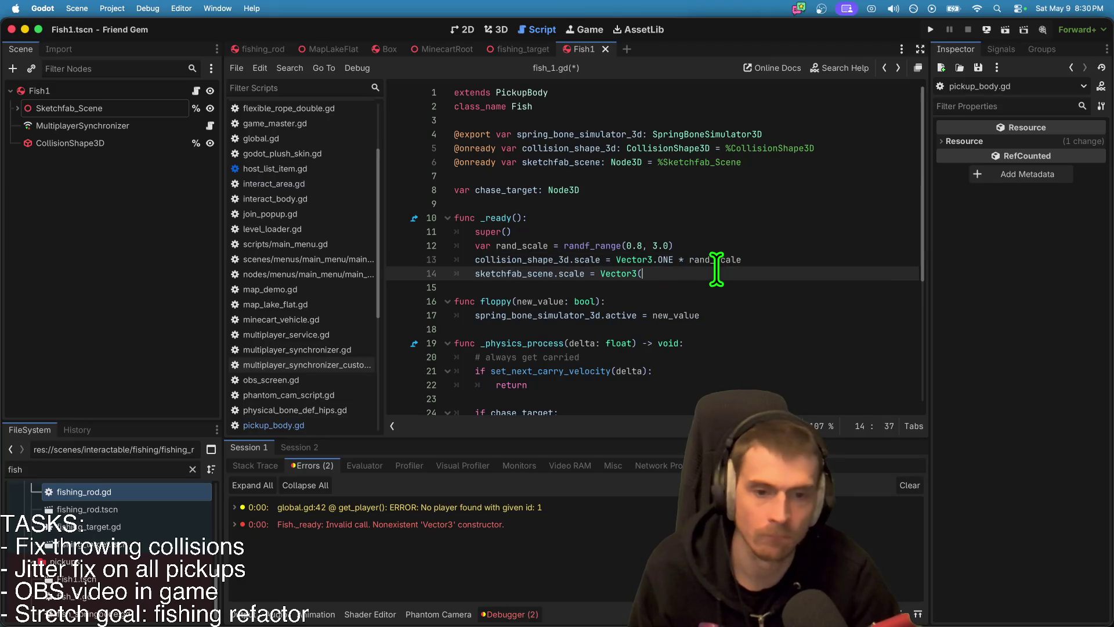
type("o")
key("Return")
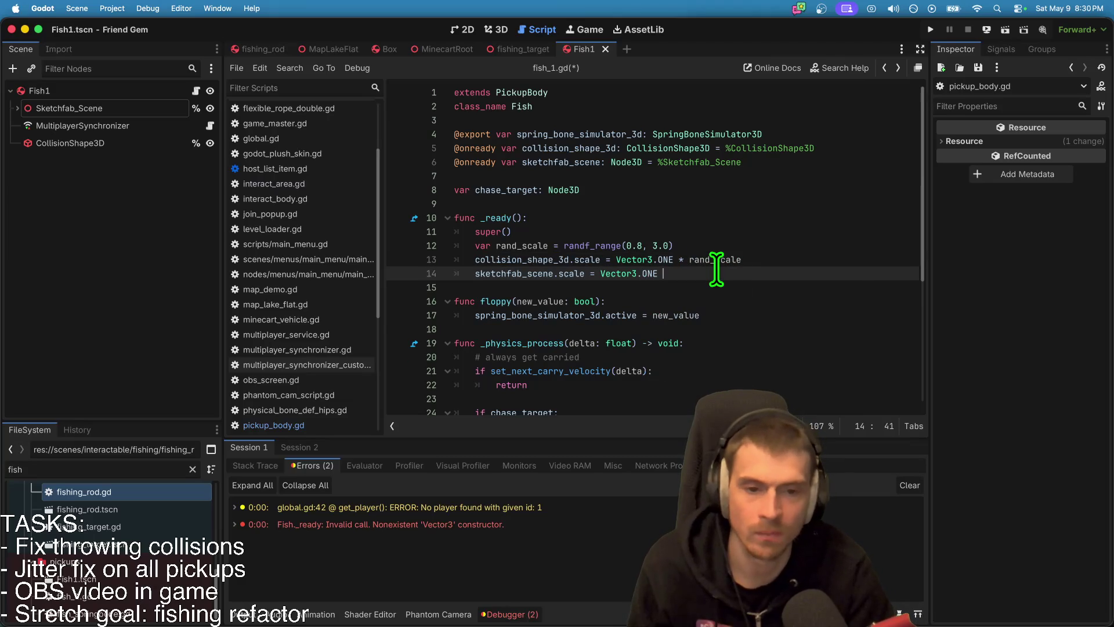
type("* rand_scale")
key("Return")
key("super+b")
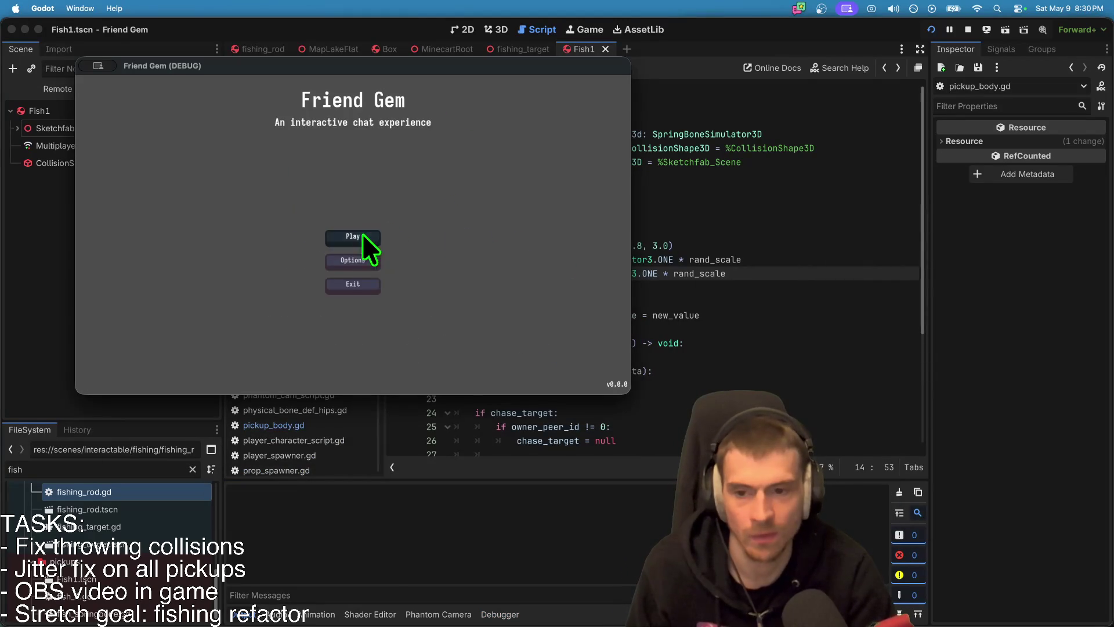
Step: Join the game, carry and drop a stick, then walk into the pond among differently sized fish
left_click(362, 234)
left_click(447, 171)
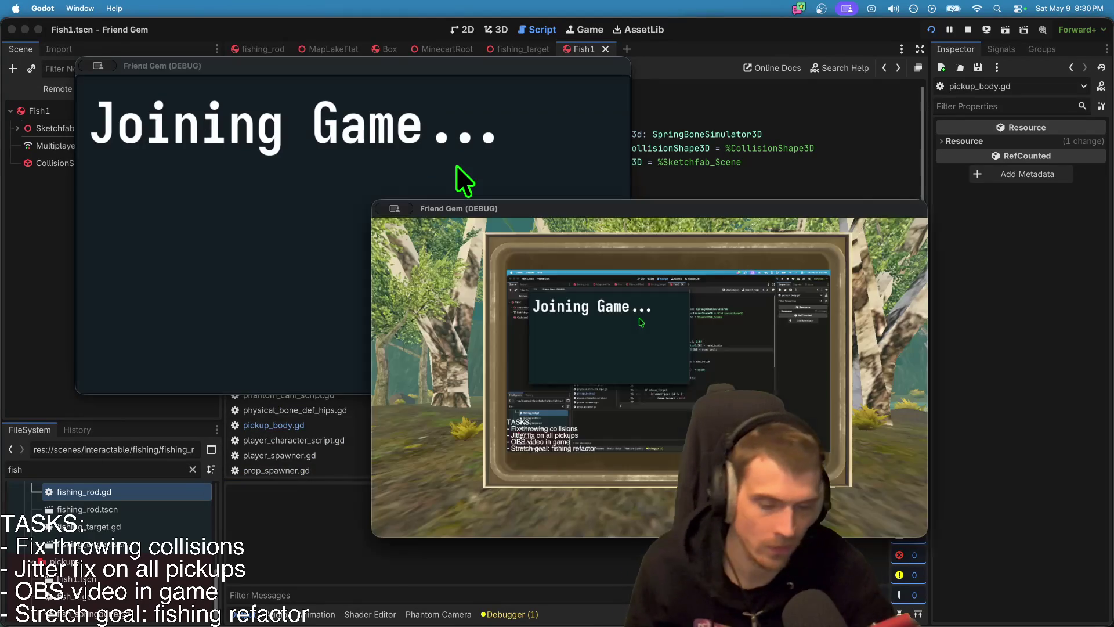
key("w")
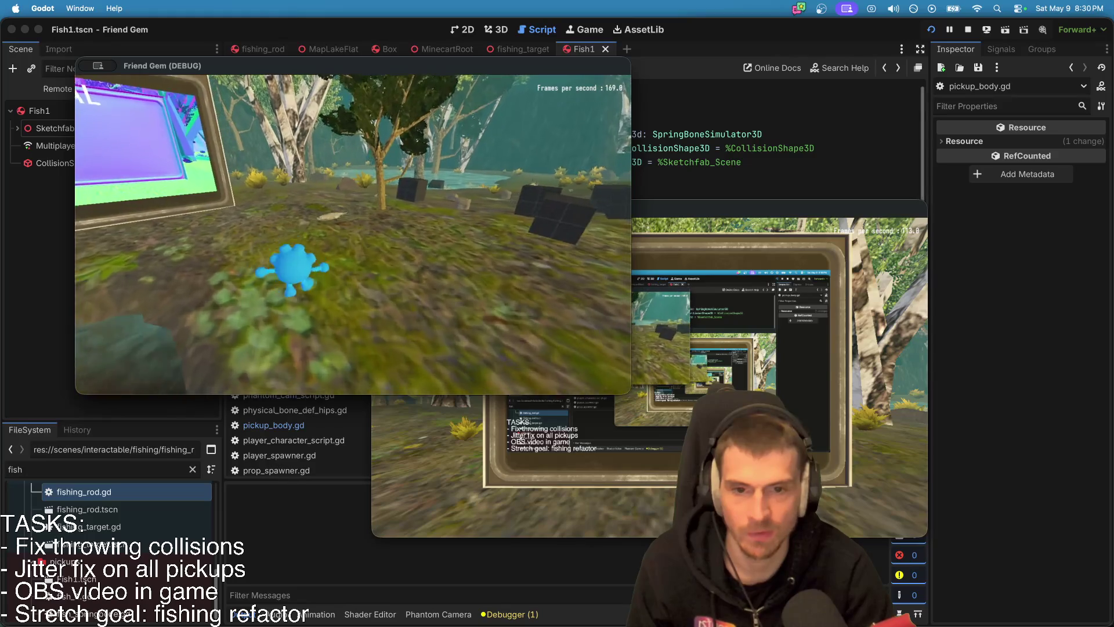
key("e")
key("w")
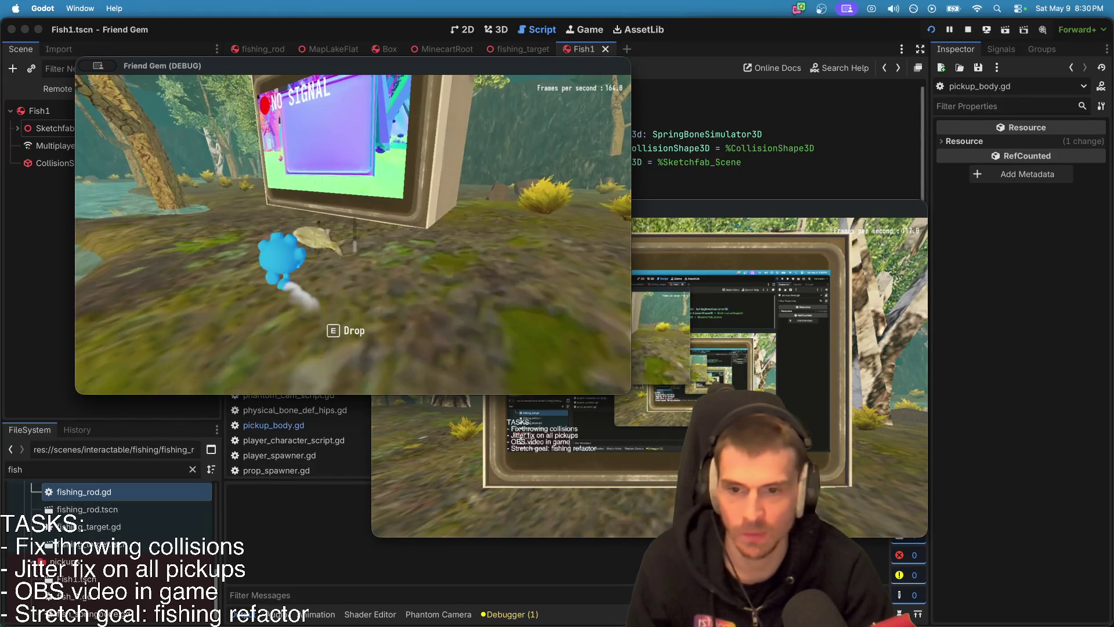
key("e")
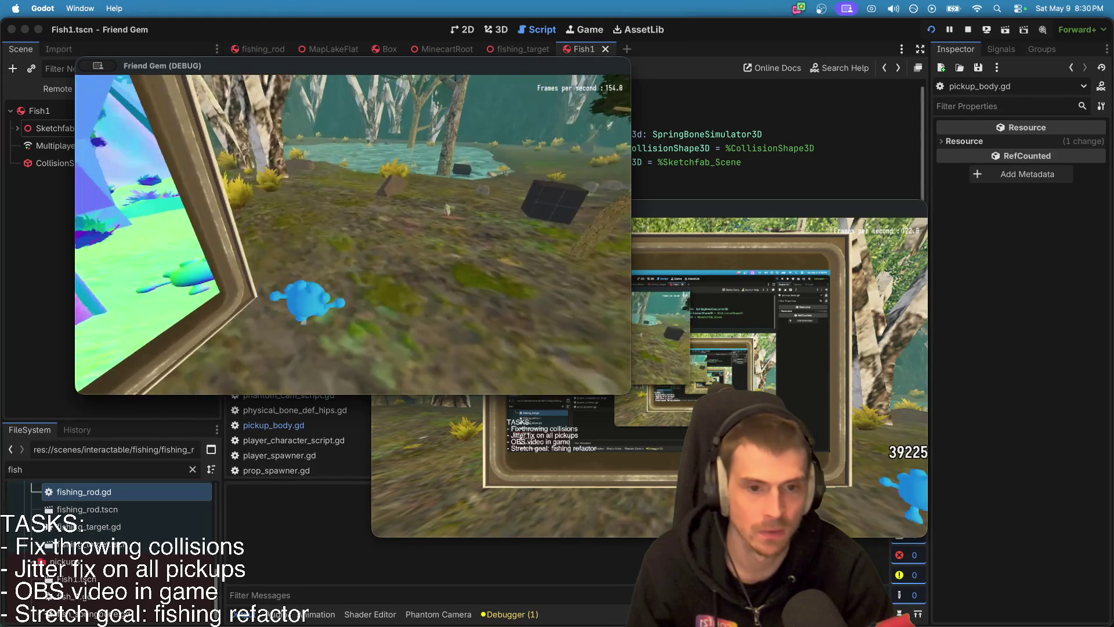
key("w")
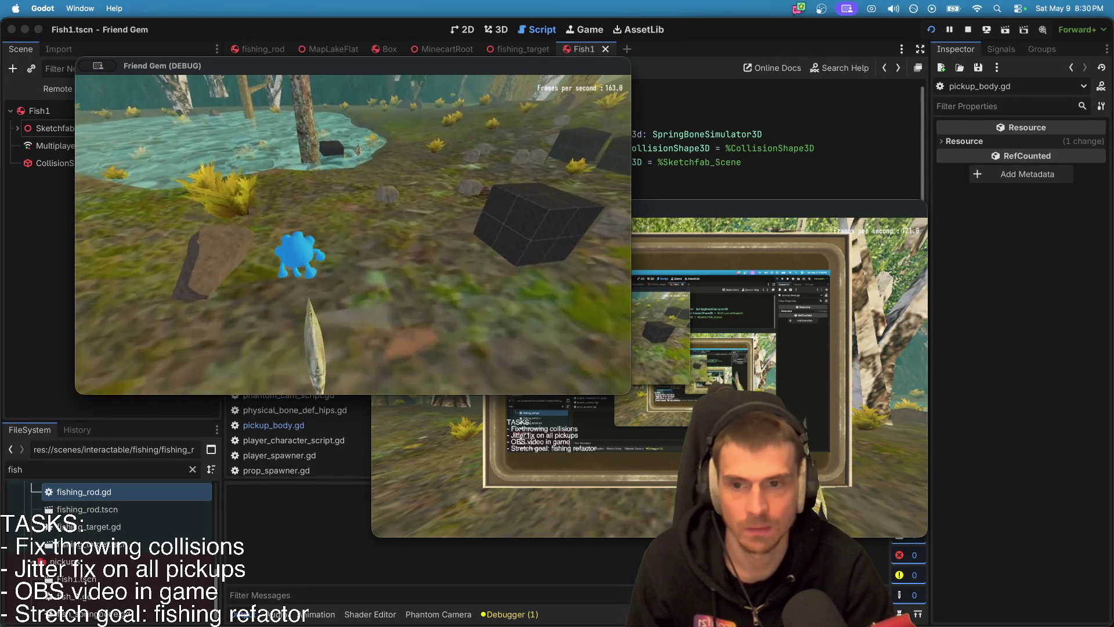
key("w")
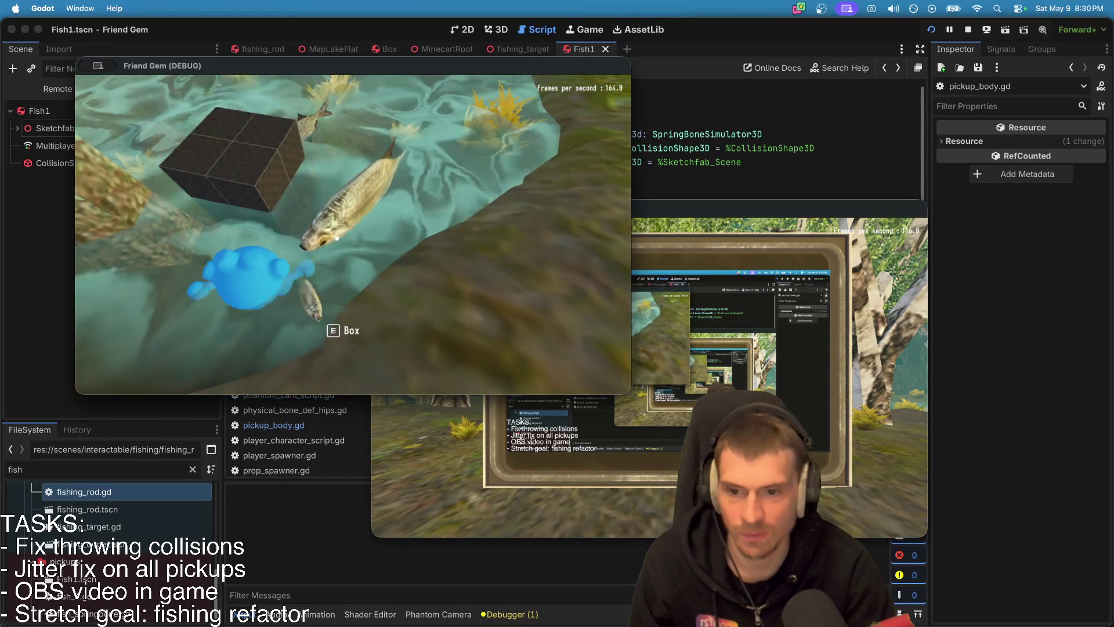
key("e")
key("w")
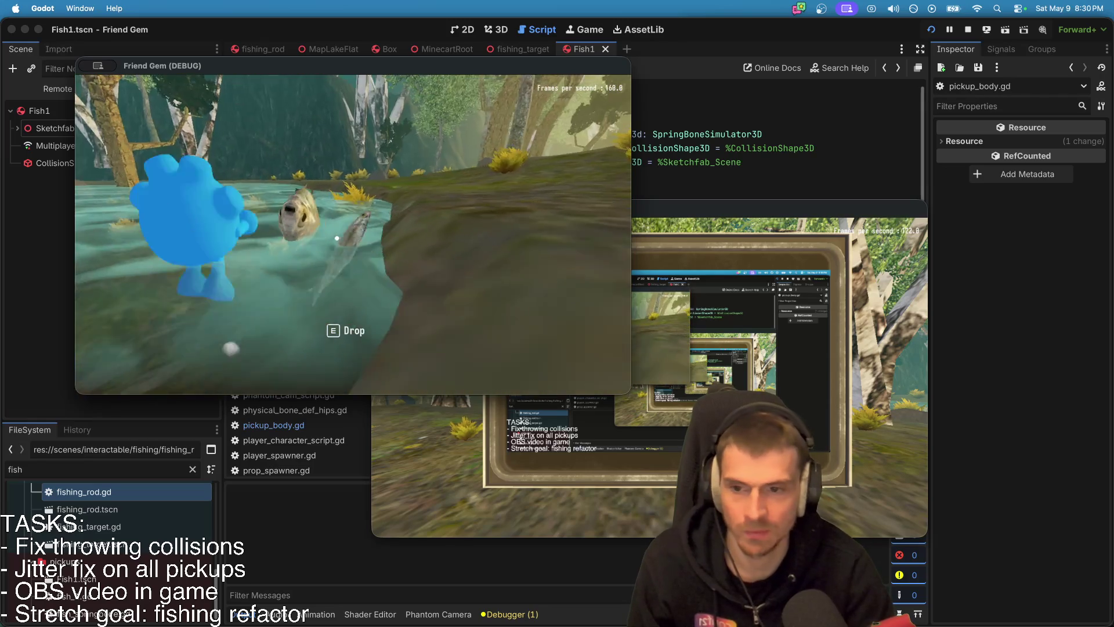
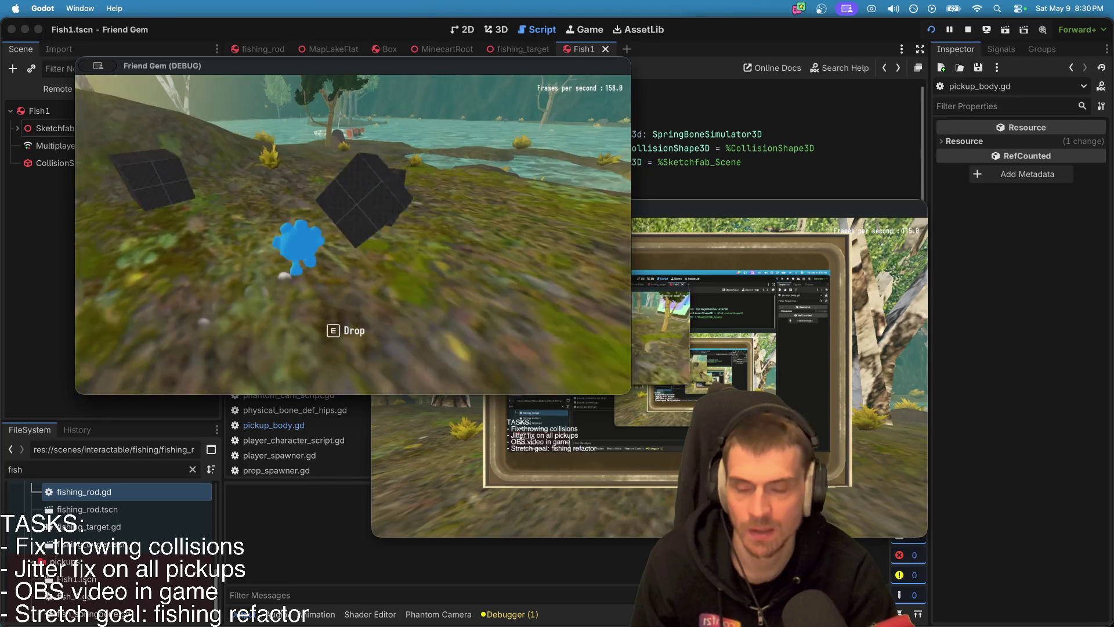
Step: Stop the running game test and return to the Godot editor
key("super+period")
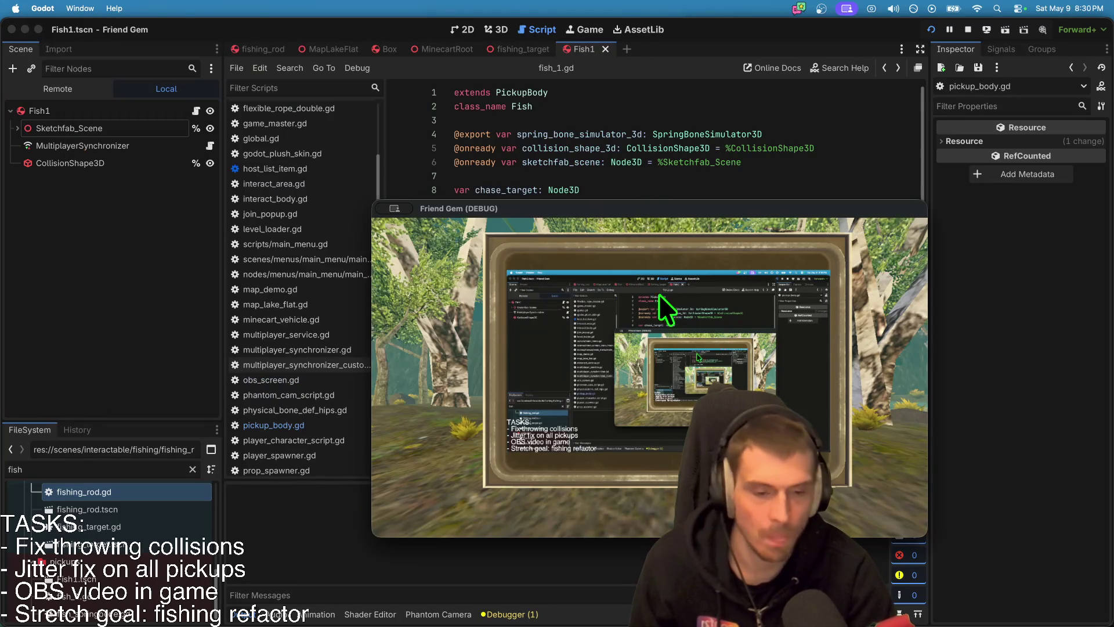
key("super+Tab")
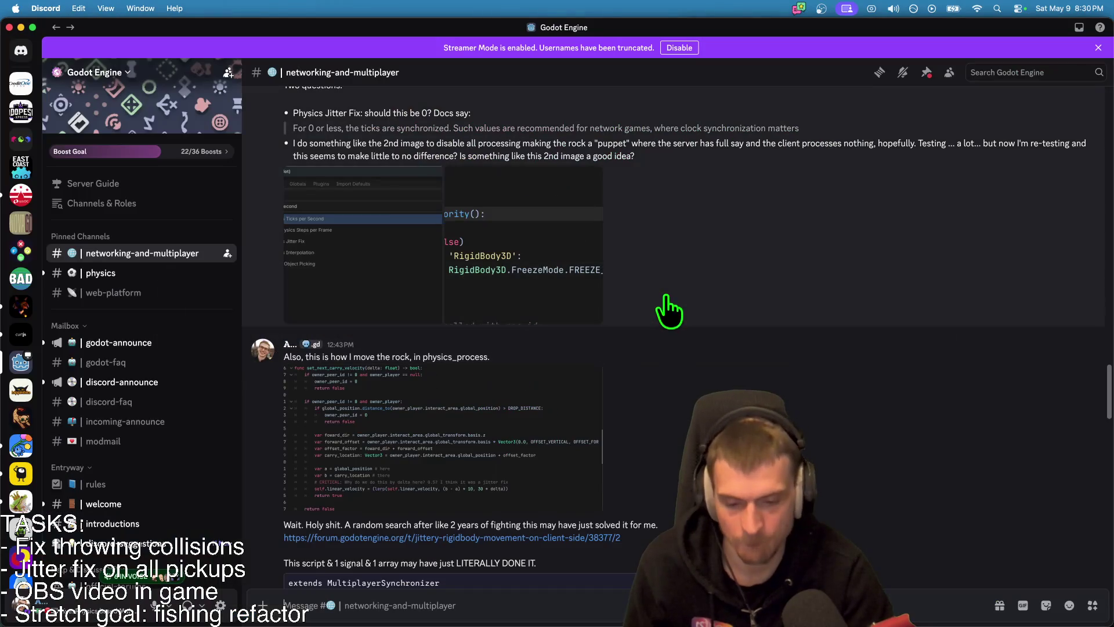
scroll(667, 311, "down", 10)
key("super+Tab")
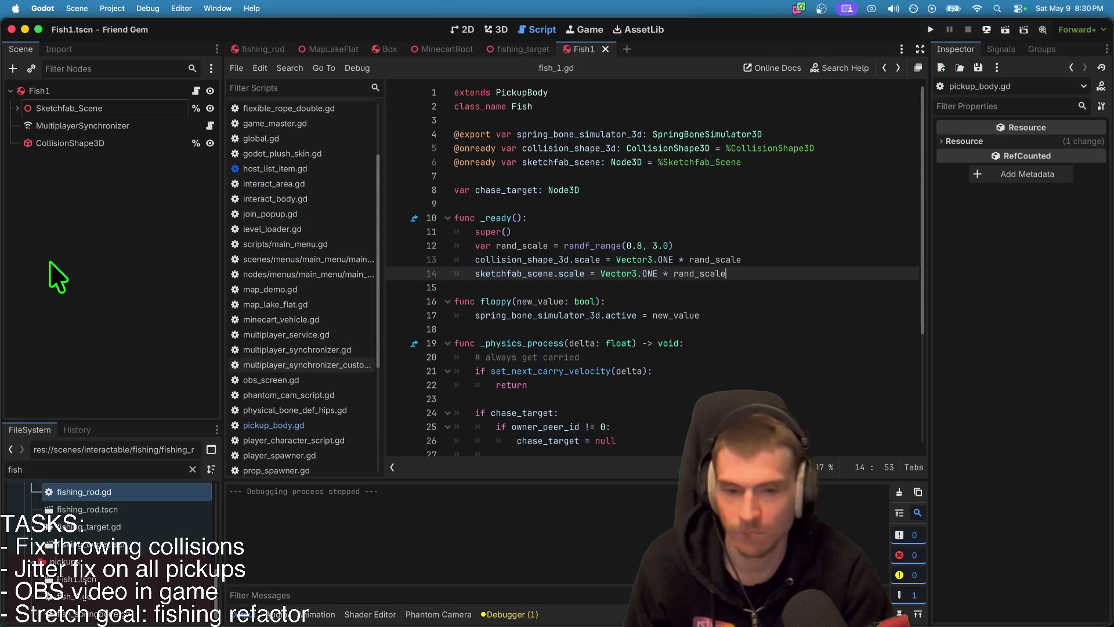
key("super+Tab")
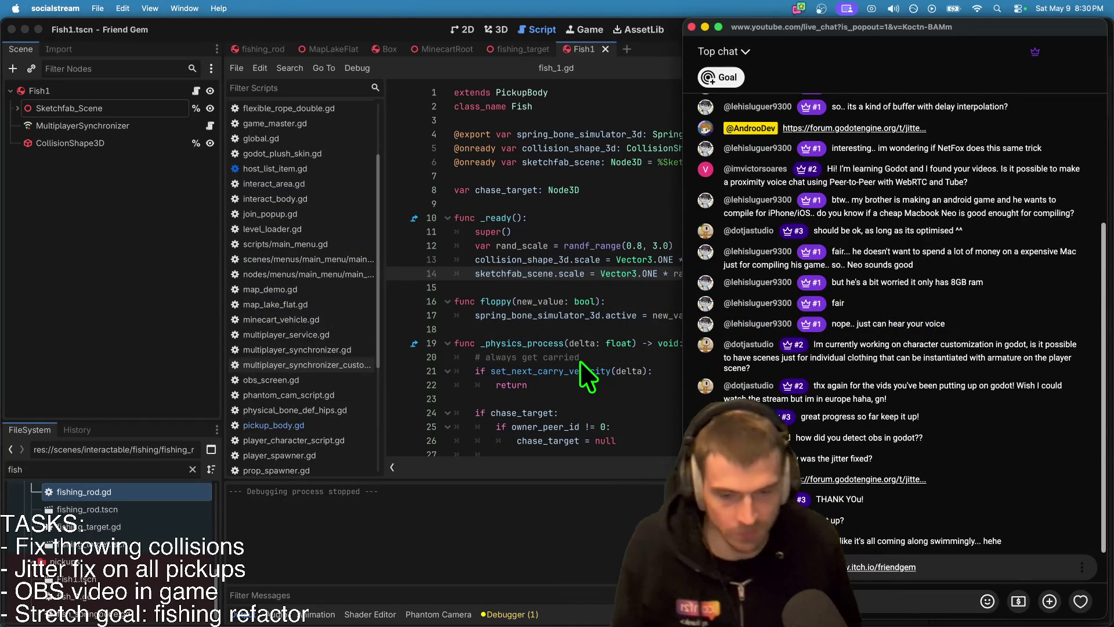
left_click(580, 366)
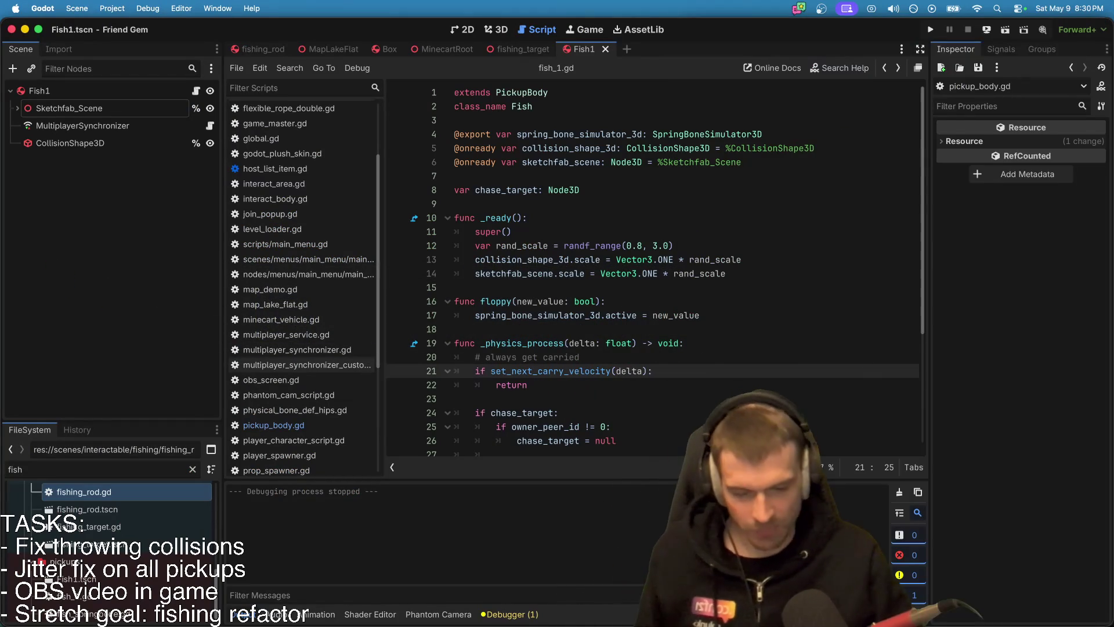
Step: Show the Debugger's Errors log and select the FishingRod root node in fishing_rod.tscn
left_click(509, 614)
left_click(43, 8)
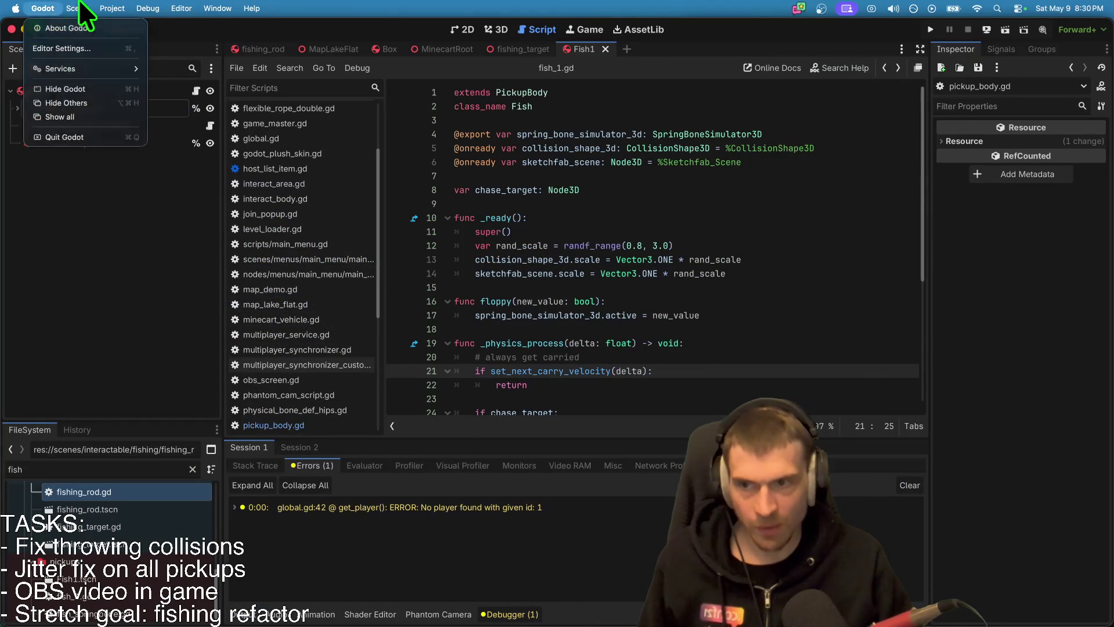
left_click(626, 232)
key("super+Tab")
key("super+Tab")
key("super+Tab")
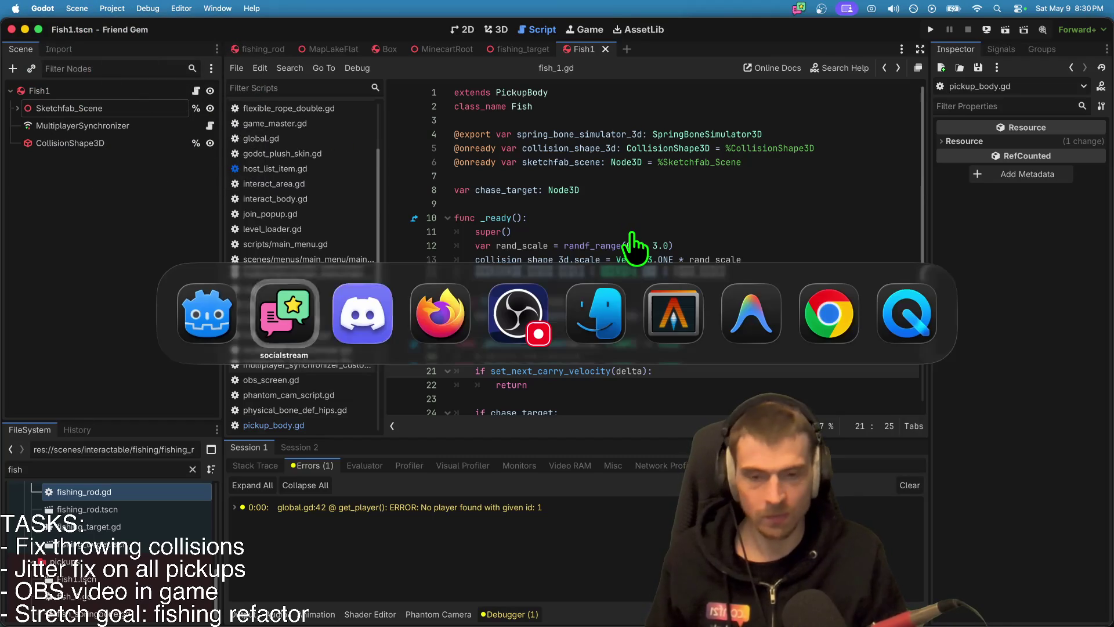
key("super+Tab")
key("super+Tab")
key("super+Tab")
key("super+Tab")
key("super+Tab")
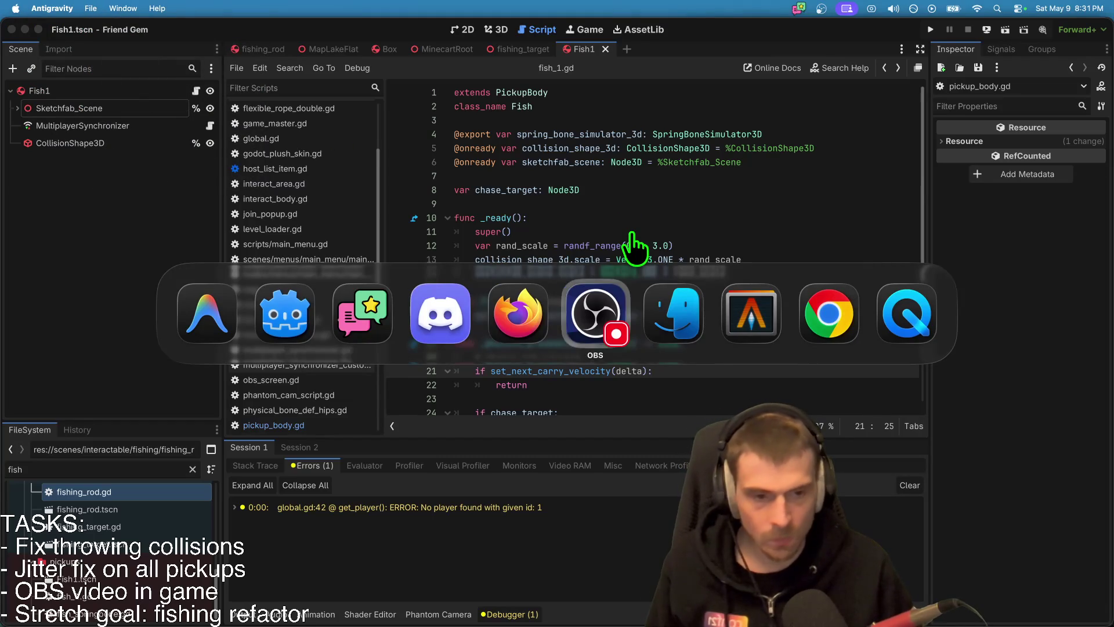
key("super+shift+Tab")
key("super+shift+Tab")
key("super+shift+Tab")
key("super+shift+Tab")
key("super+shift+Tab")
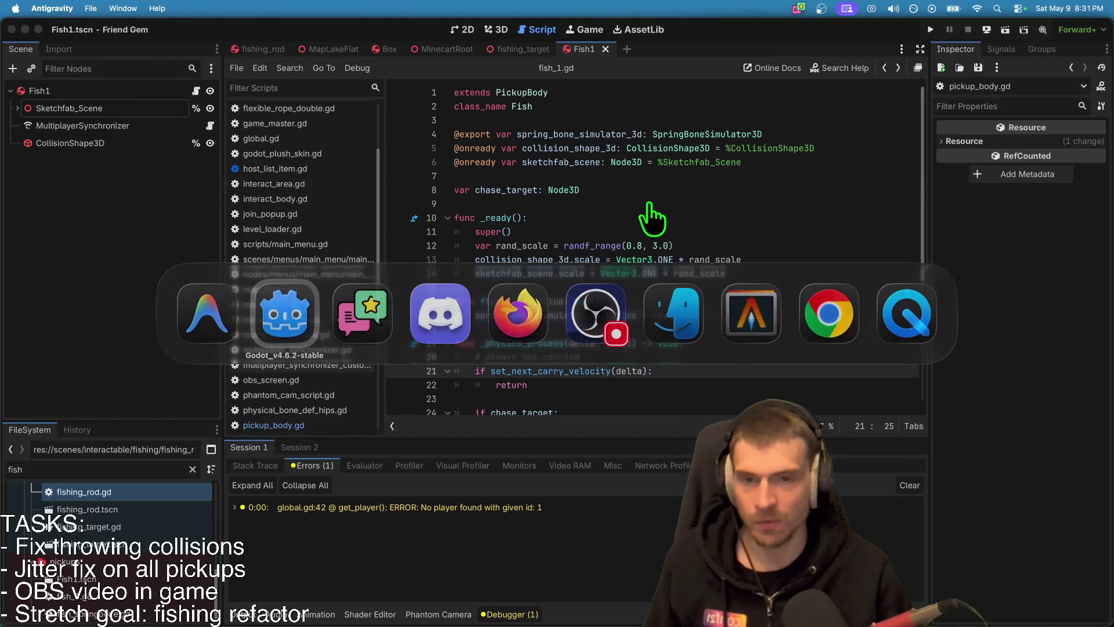
left_click(116, 91)
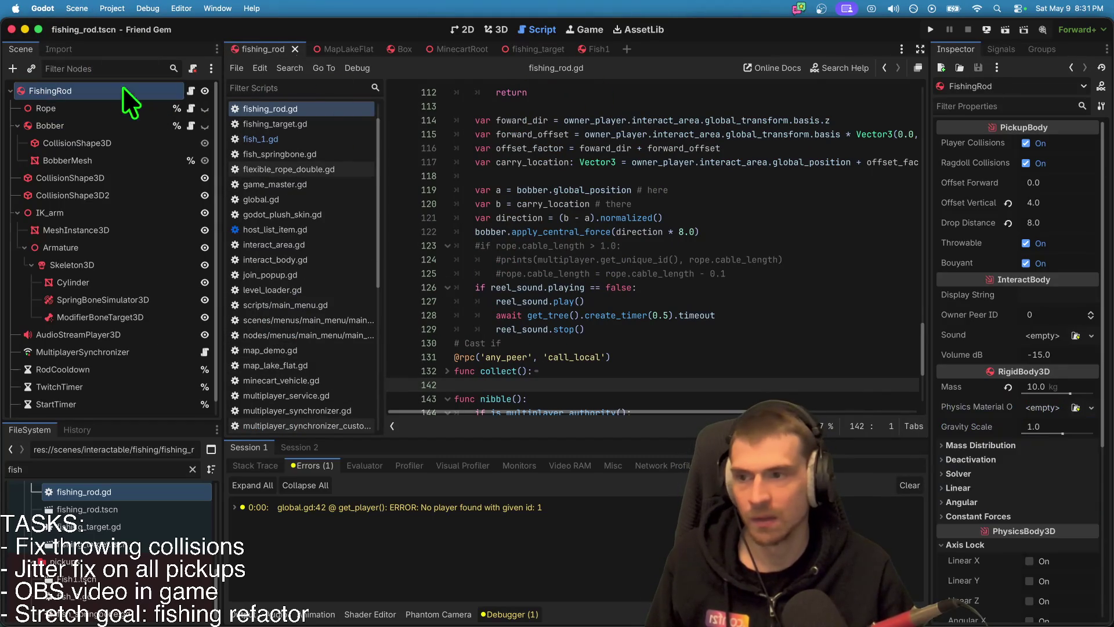
Step: In the 3D view, select the Cylinder mesh and expand its material's Albedo settings
left_click(492, 26)
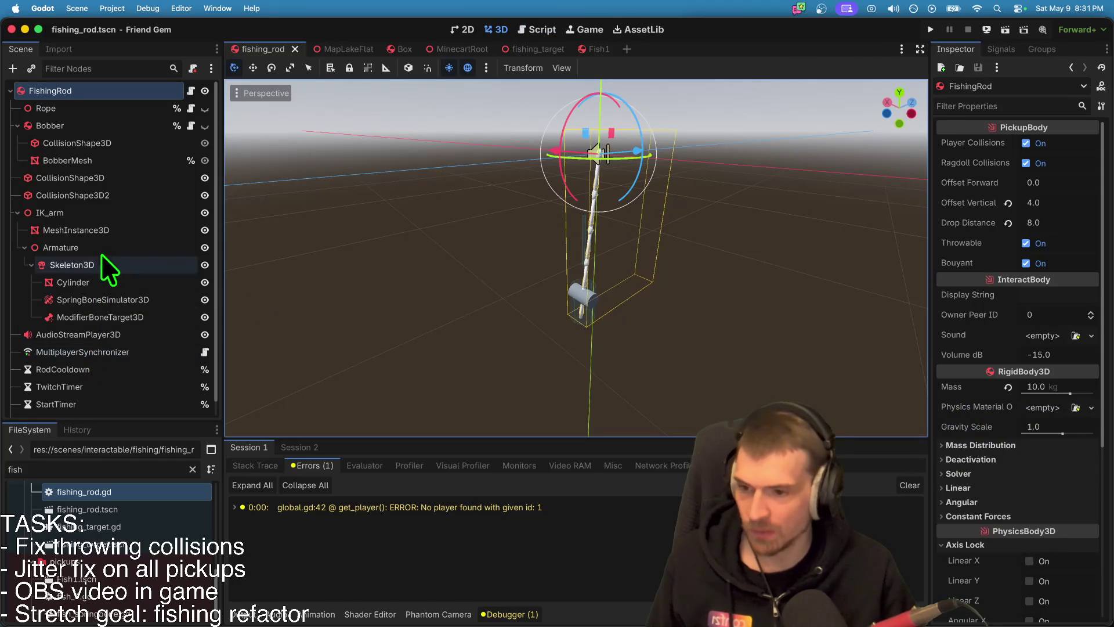
left_click(76, 193)
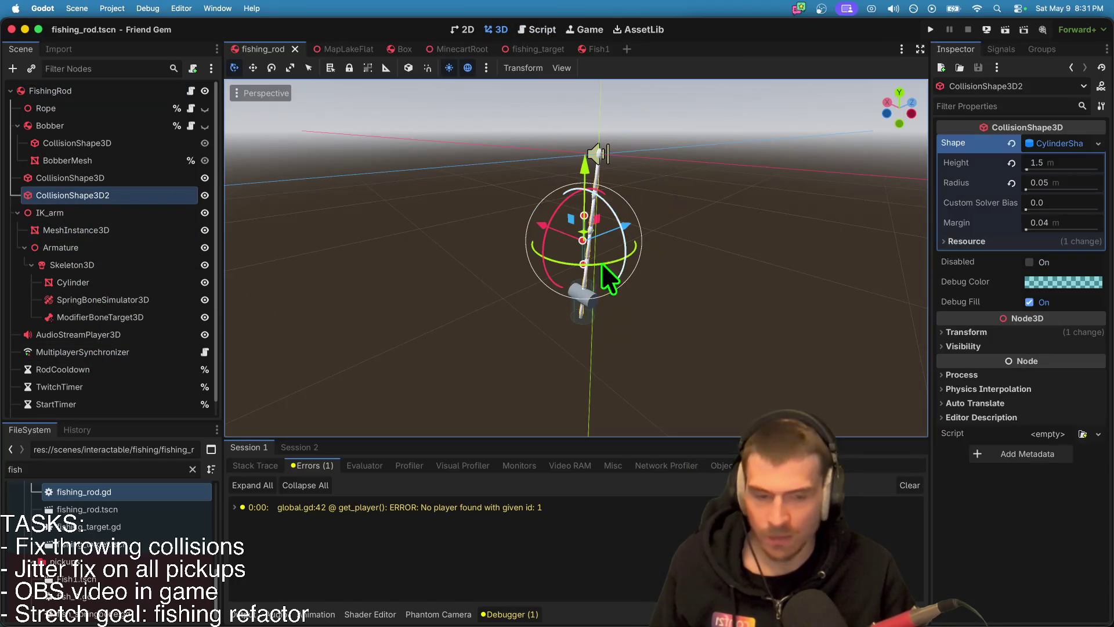
left_click(74, 282)
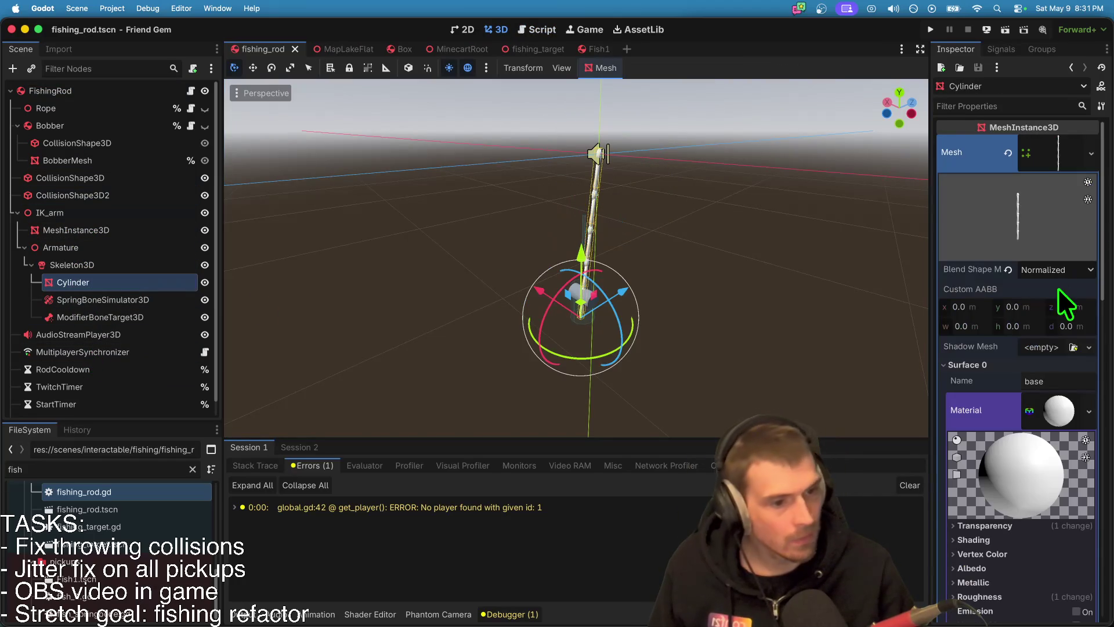
left_click(1071, 408)
left_click(1072, 408)
right_click(1071, 406)
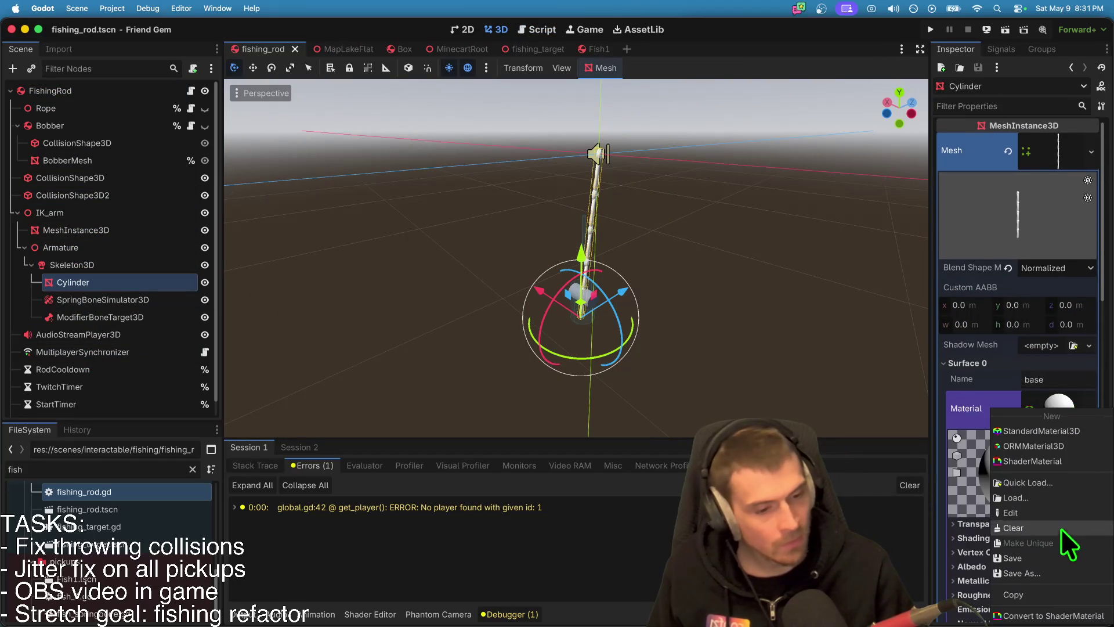
scroll(1055, 539, "down", 3)
left_click(1028, 473)
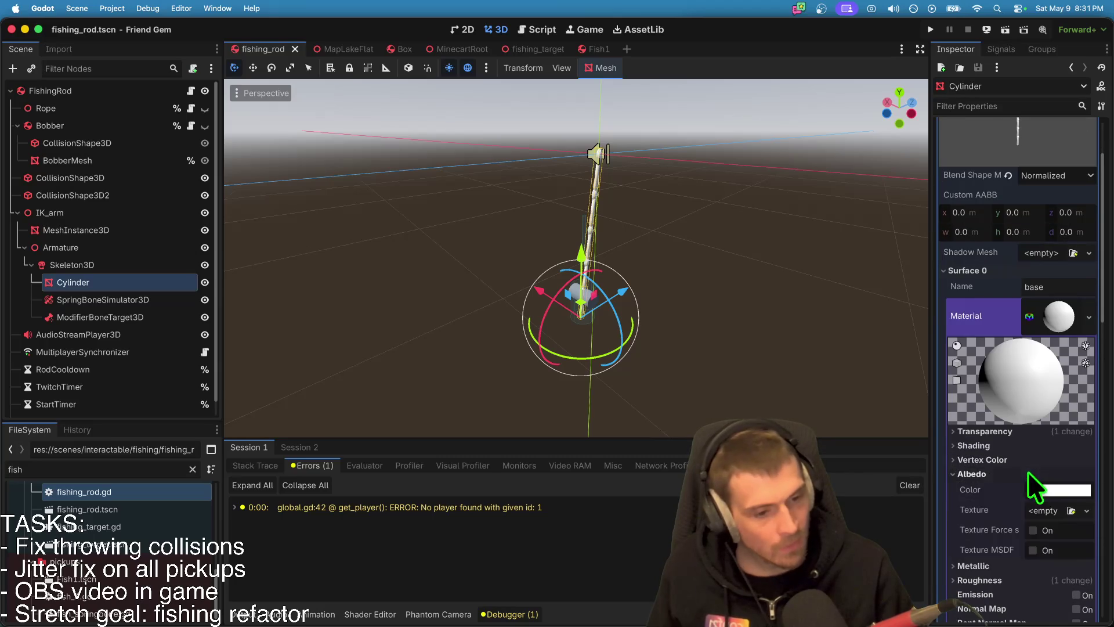
Step: Set the Cylinder's albedo colour to dark grey (2f2f2f)
left_click(1053, 492)
left_click(1102, 250)
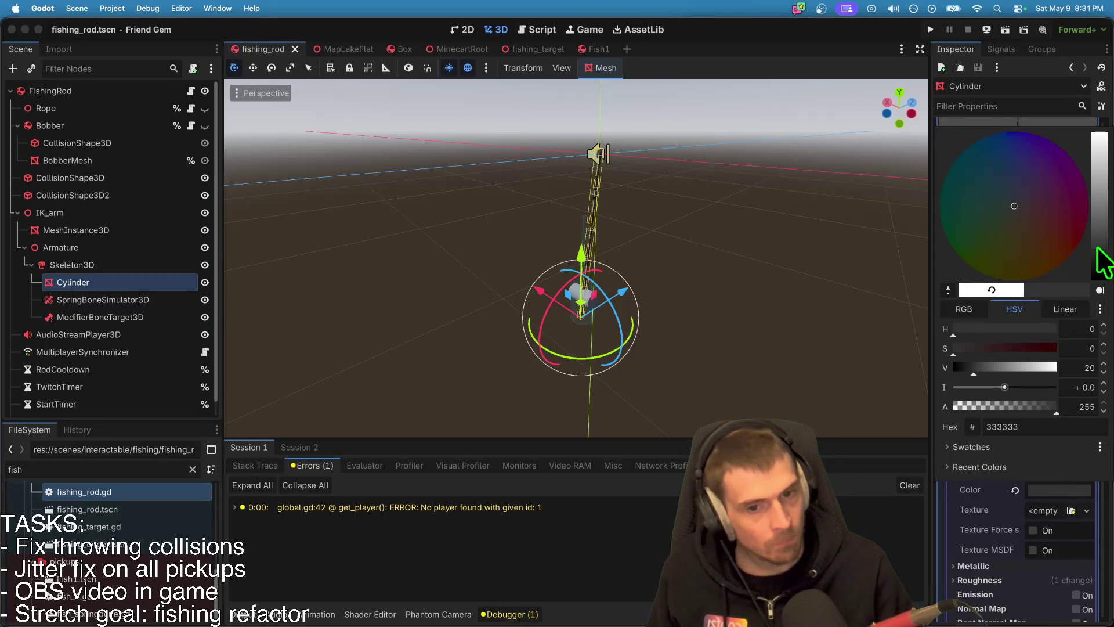
left_click(636, 273)
left_click(1060, 490)
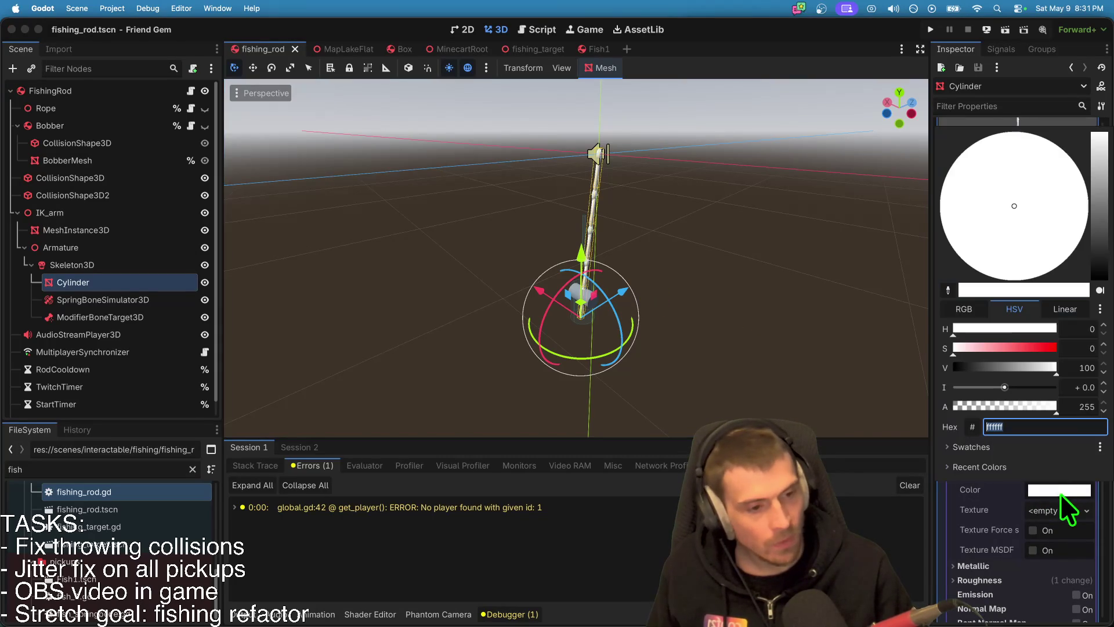
left_click(1102, 250)
left_click(814, 317)
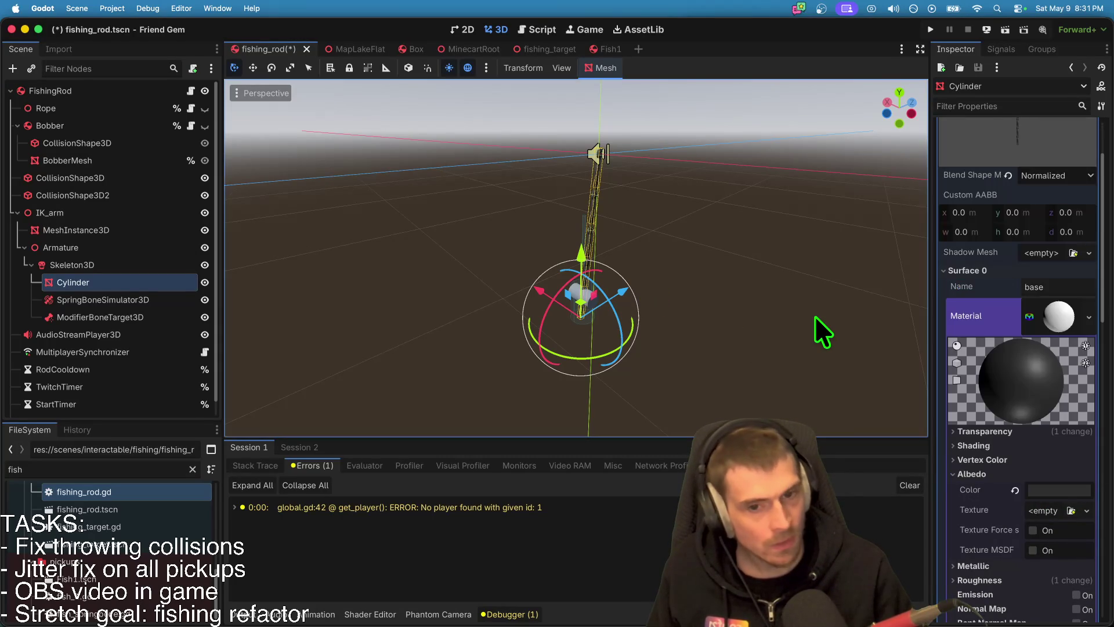
left_click(1074, 487)
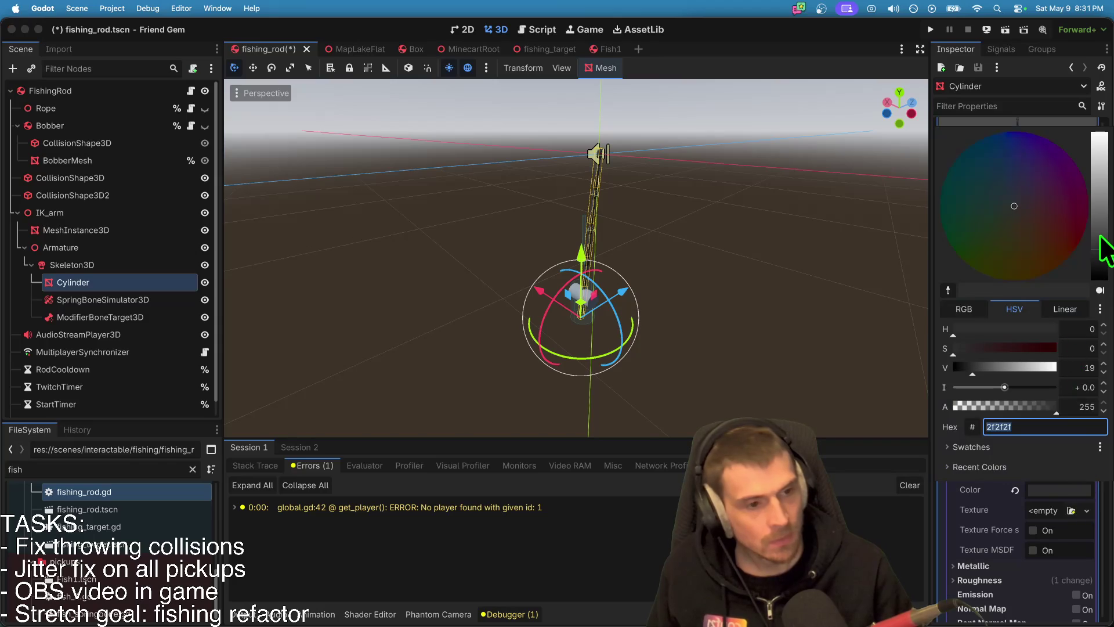
left_click(1102, 250)
left_click(861, 306)
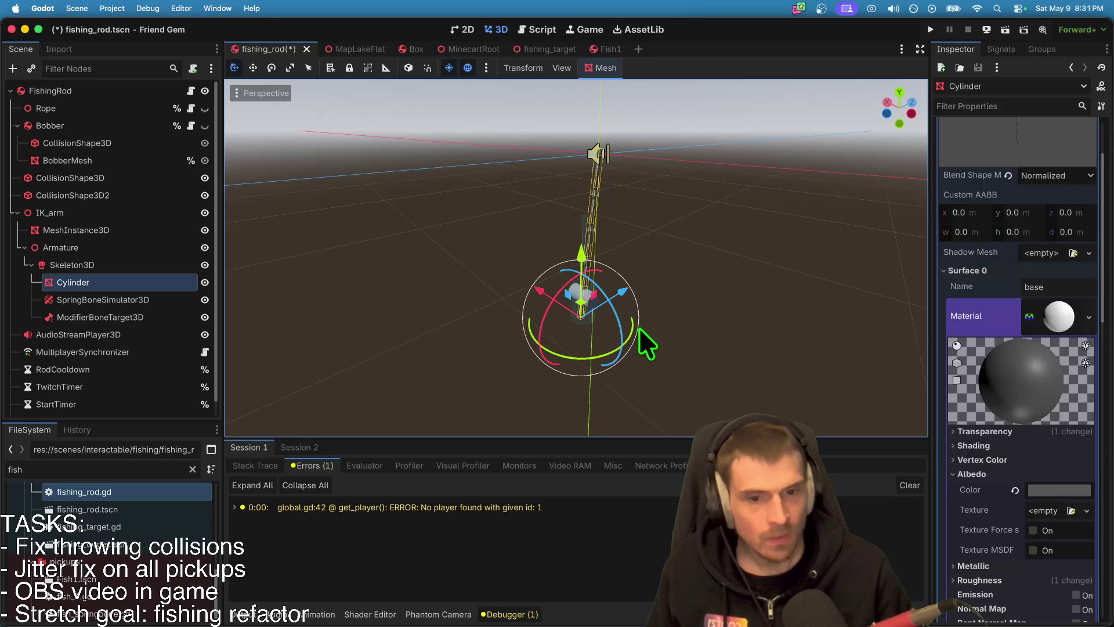
left_click(638, 328)
scroll(686, 316, "up", 6)
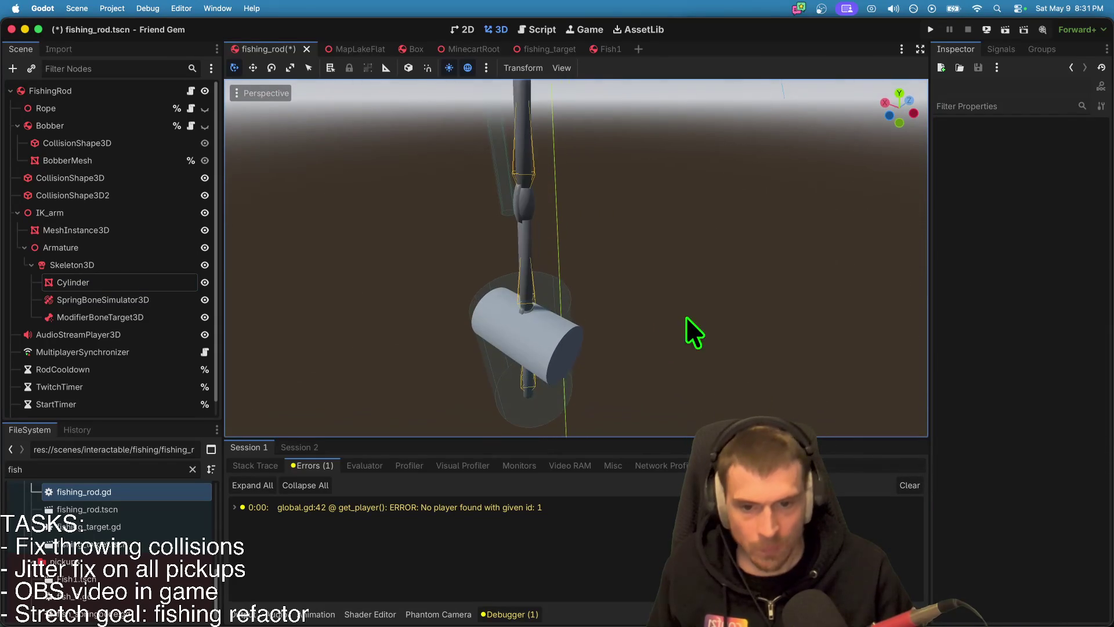
Step: Select the reel MeshInstance3D and give its albedo a new GradientTexture2D
left_click(548, 352)
scroll(1046, 440, "down", 10)
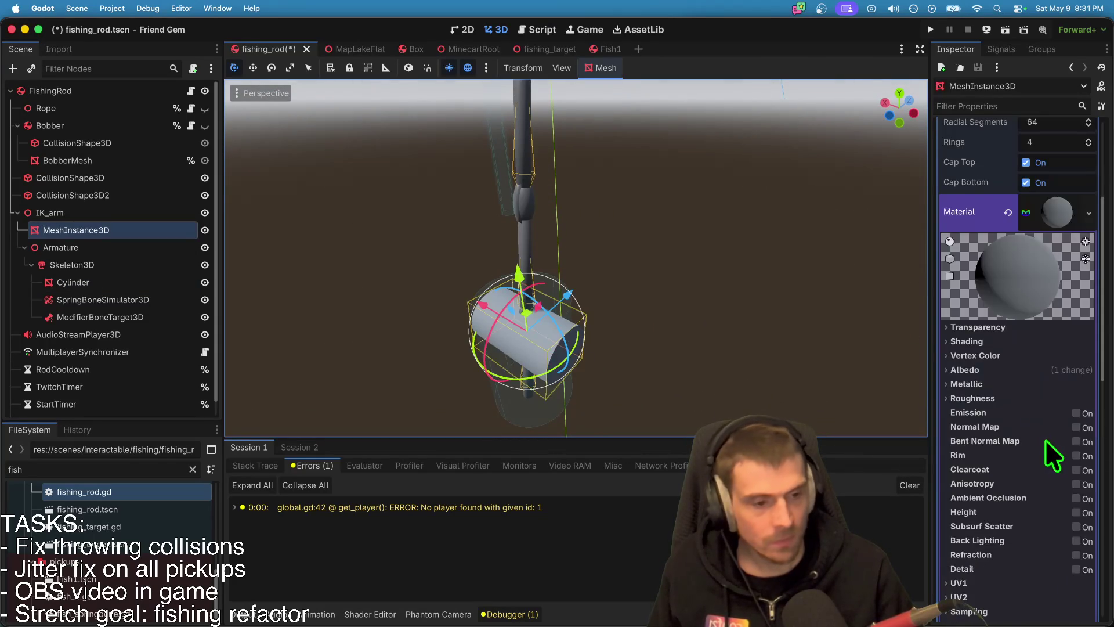
scroll(993, 255, "up", 1)
left_click(1011, 184)
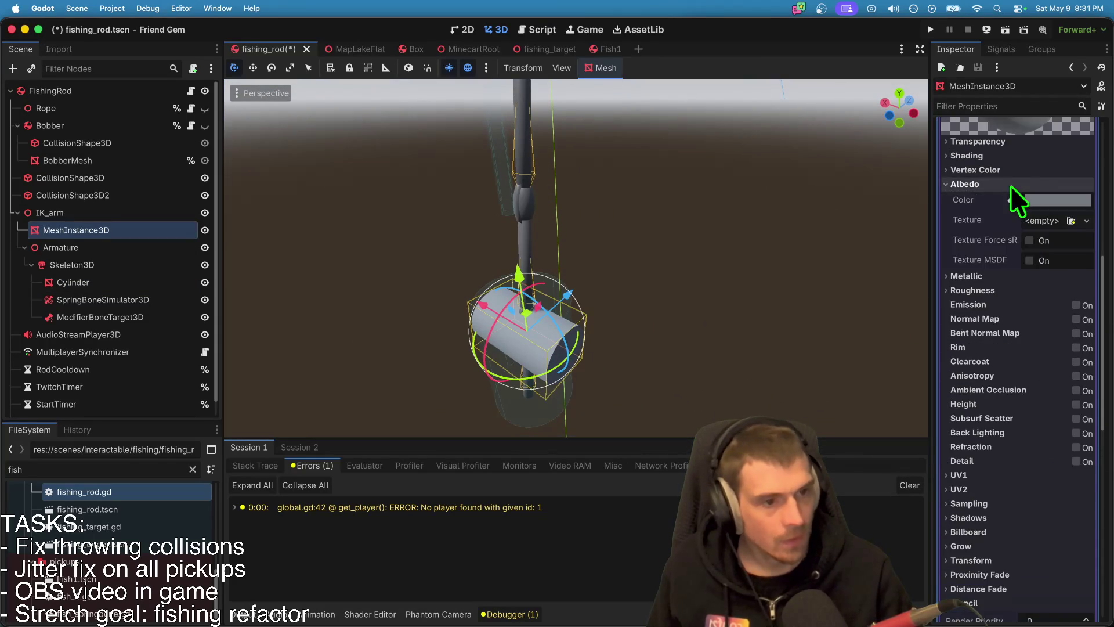
left_click(1048, 220)
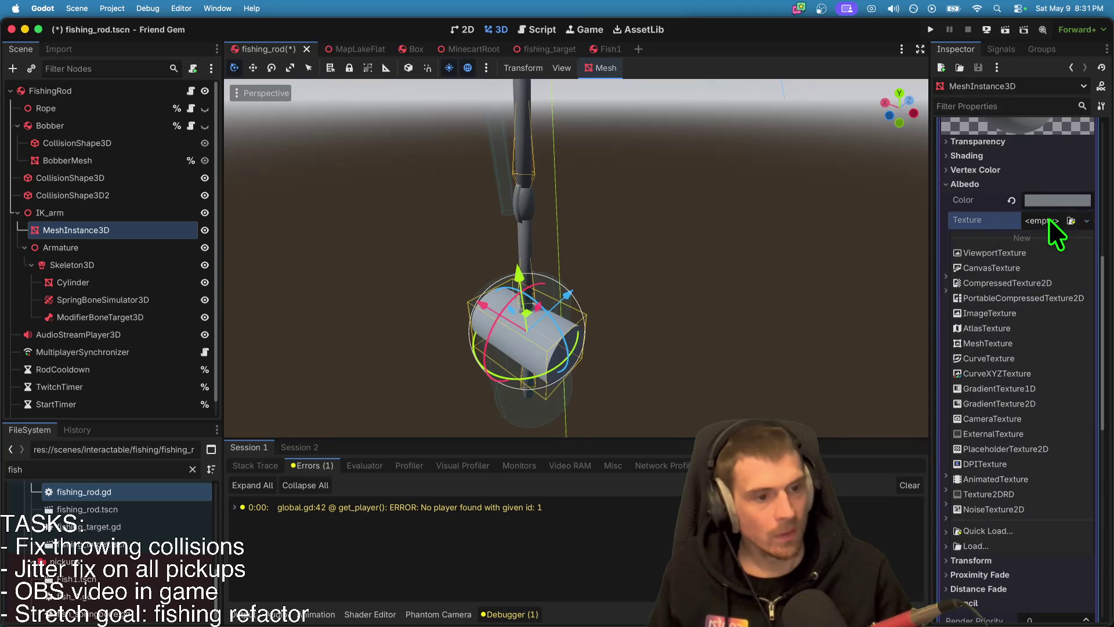
left_click(1024, 403)
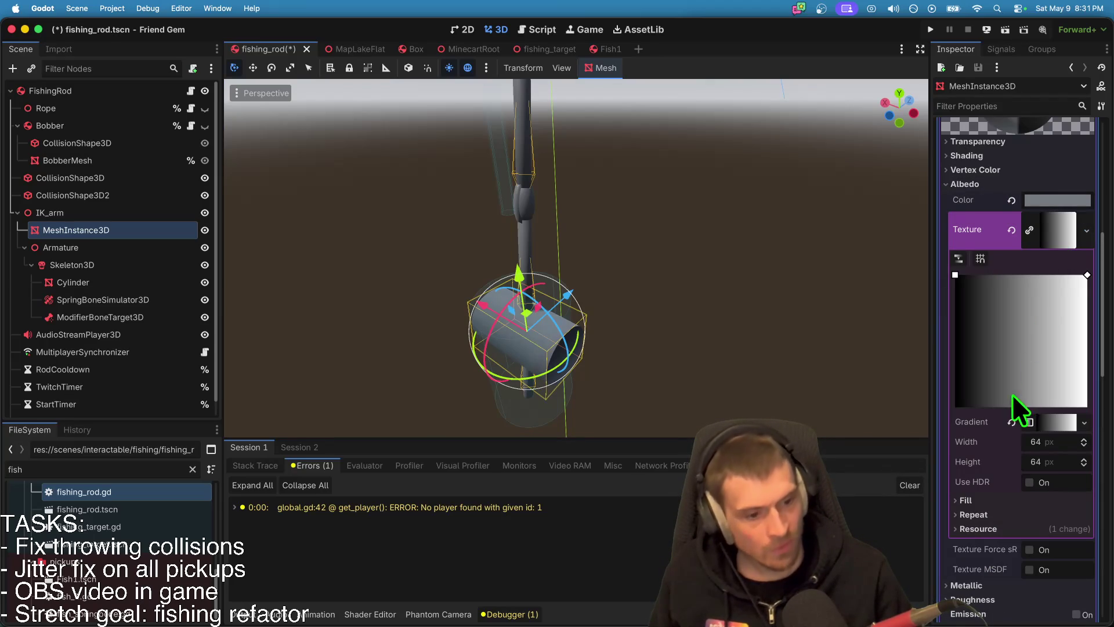
Step: Set the gradient's Fill To point to (0, 1) for a vertical black-to-white gradient
scroll(1031, 482, "down", 1)
left_click(1029, 483)
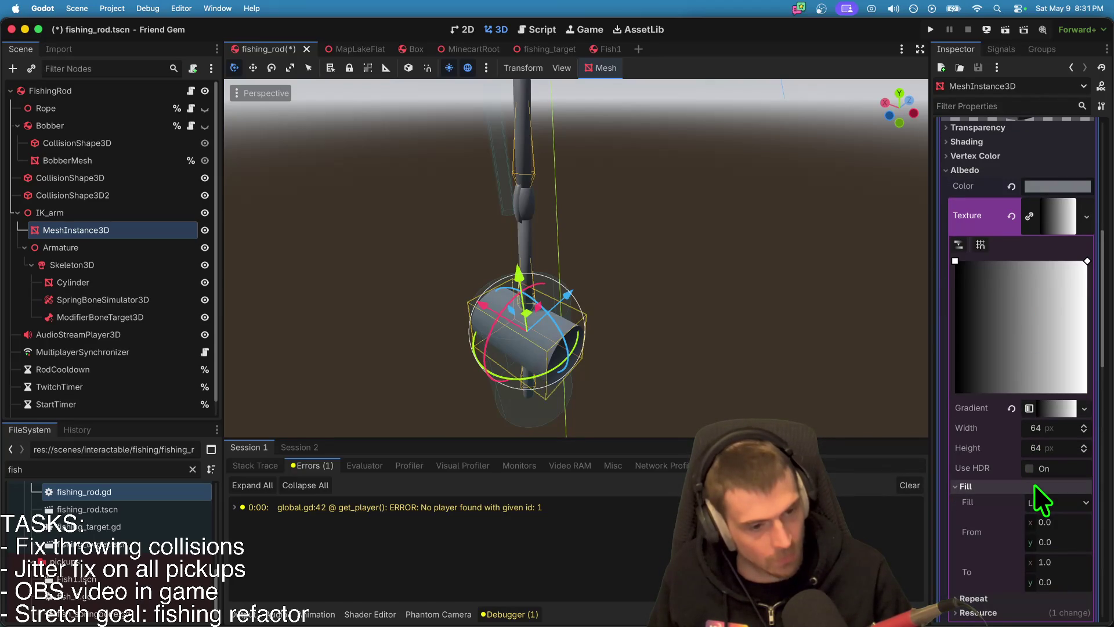
left_click(1057, 560)
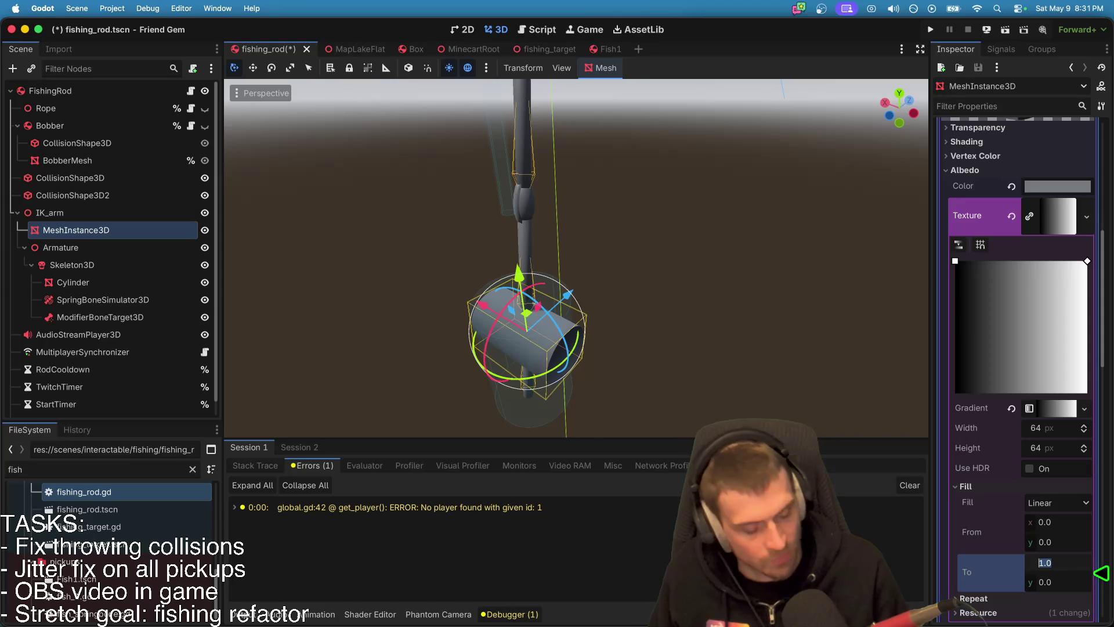
type("0")
key("Tab")
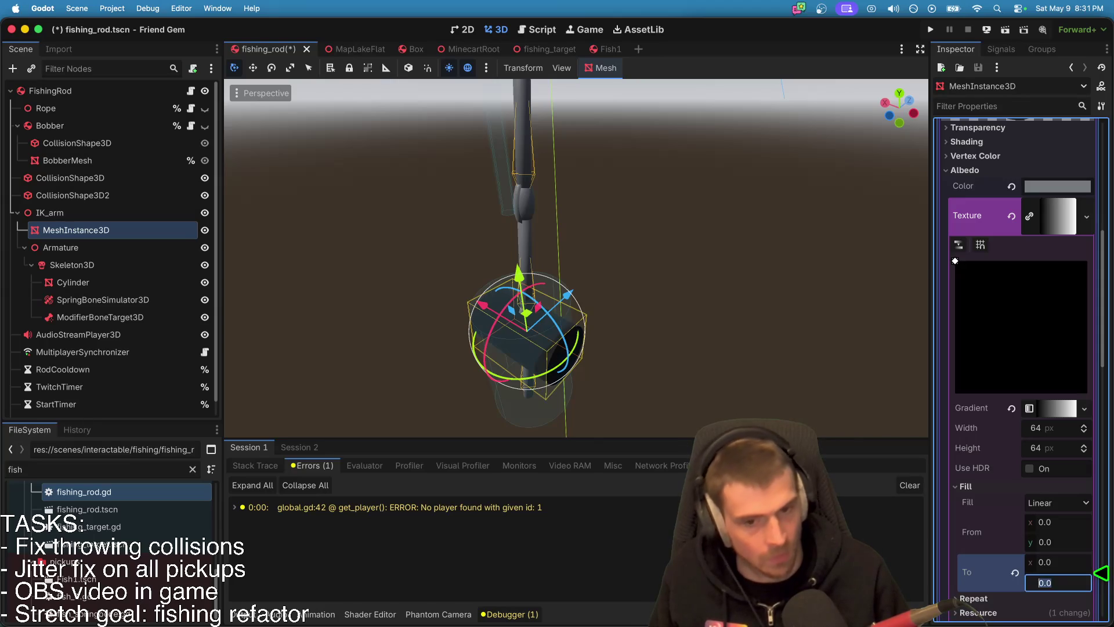
type("1")
key("Return")
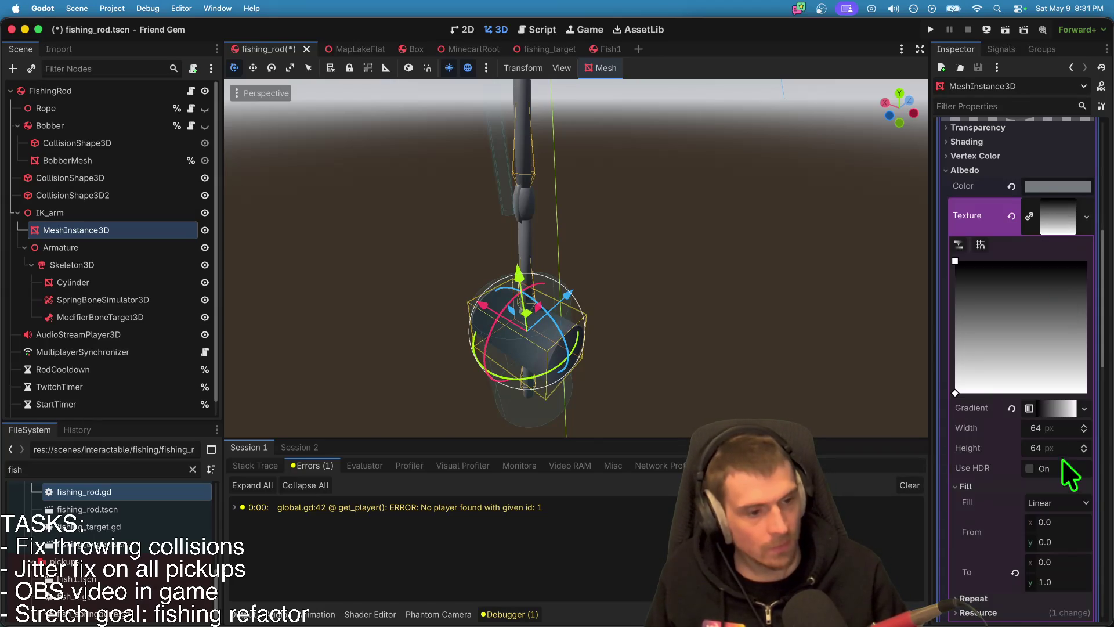
left_click(1060, 407)
Step: Move the gradient stops inward and add a black stop near the start
mouse_move(956, 375)
left_mouse_down()
mouse_move(1044, 371)
mouse_move(963, 378)
mouse_move(994, 377)
mouse_move(980, 377)
left_mouse_up()
left_click_drag(1008, 373, 986, 373)
left_click(980, 373)
left_click(980, 374)
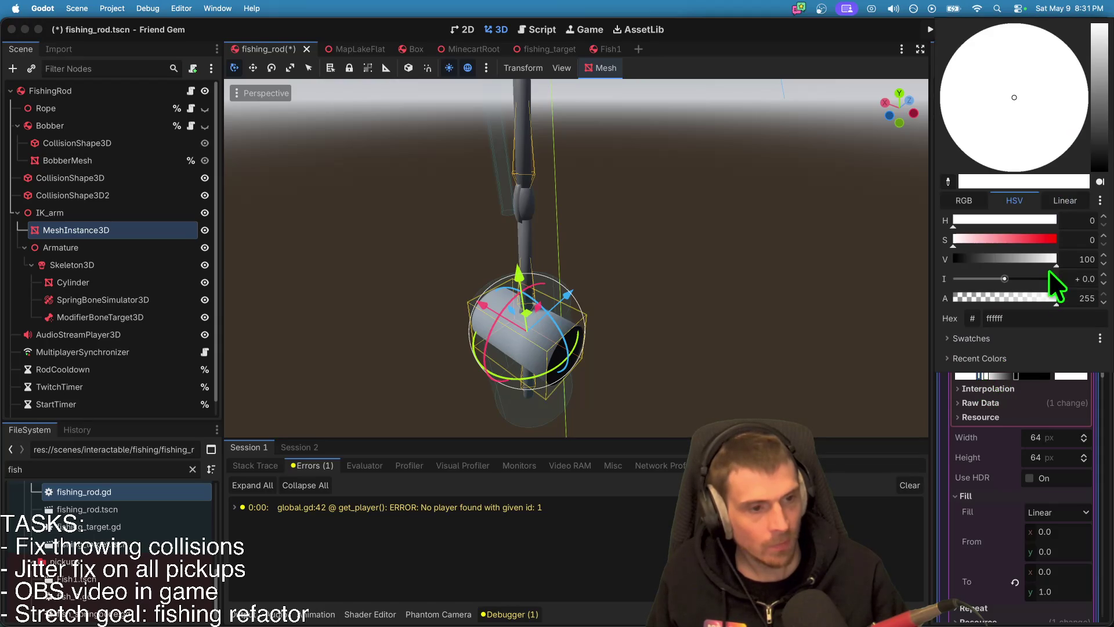
left_click(952, 260)
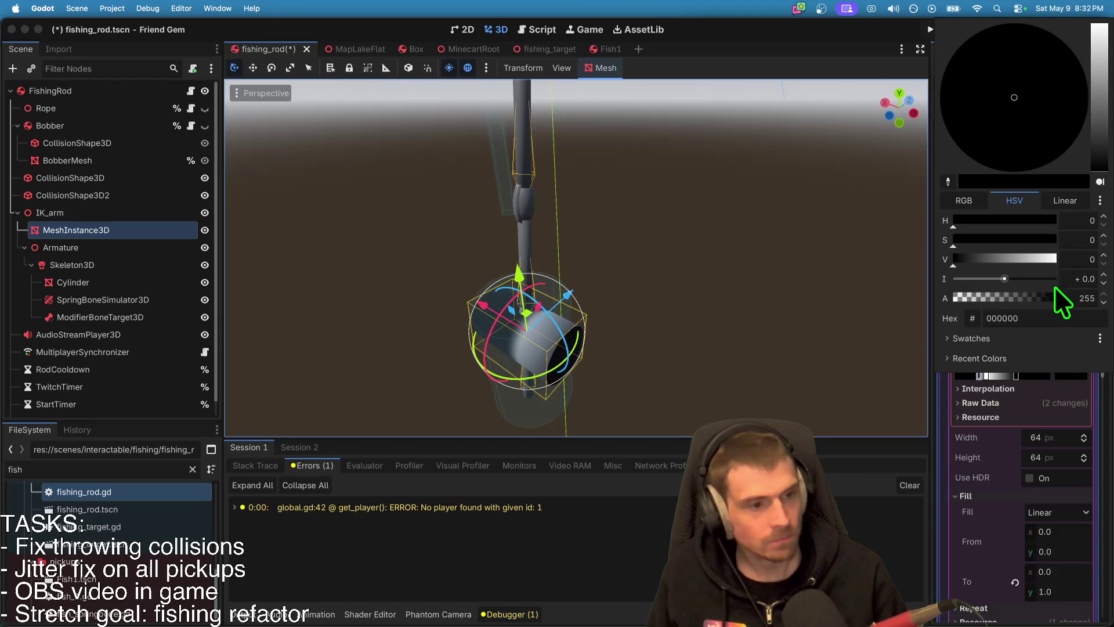
left_click(1029, 392)
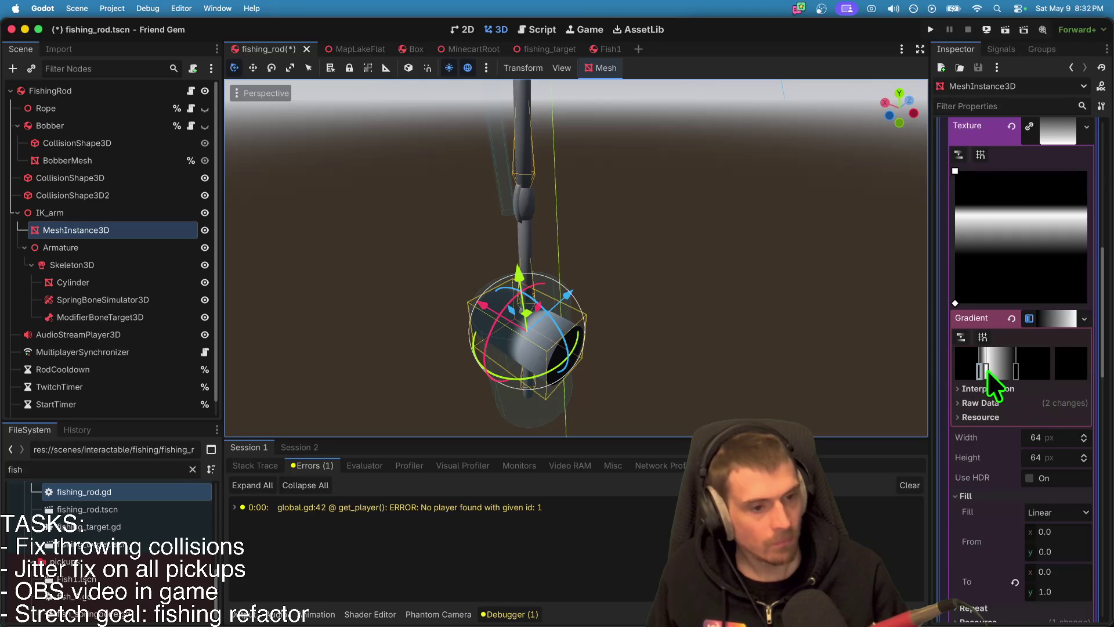
left_click_drag(988, 371, 980, 371)
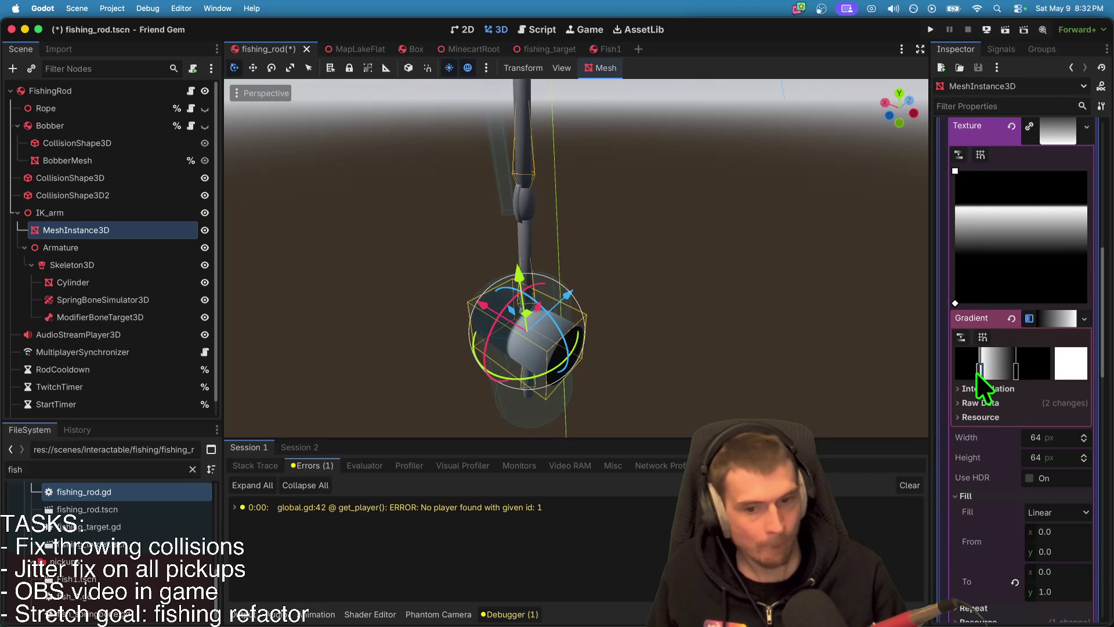
scroll(576, 258, "up", 5)
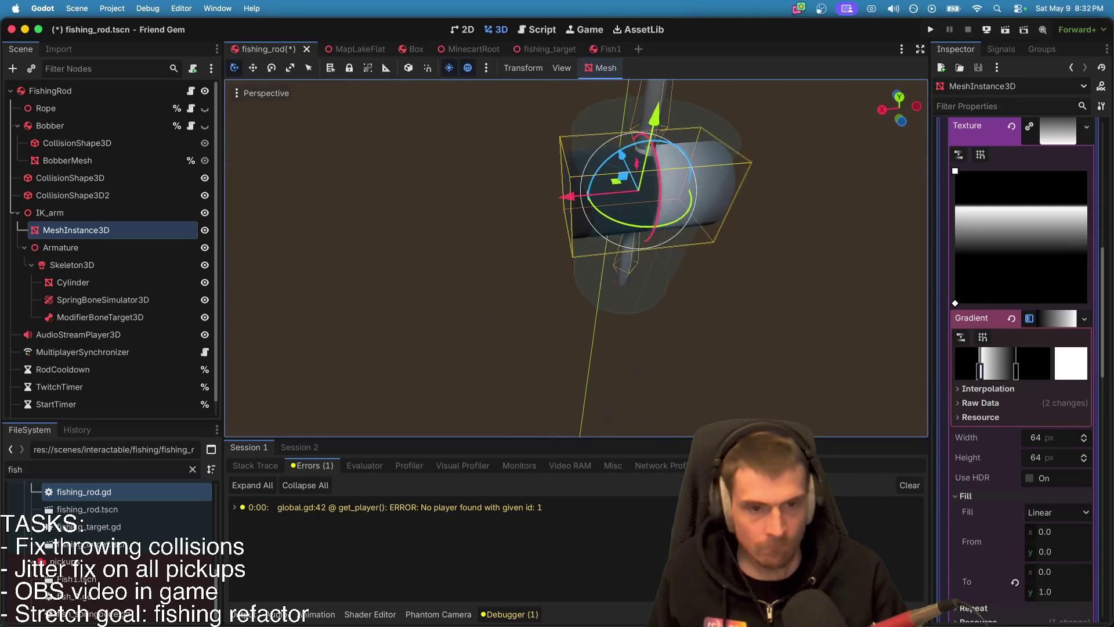
key("f")
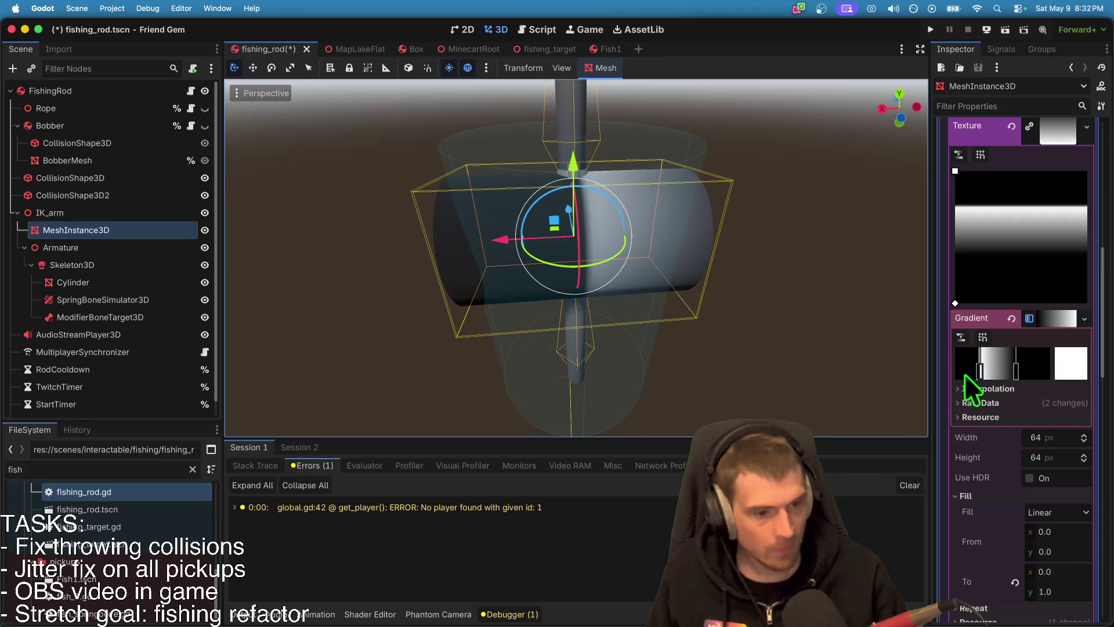
Step: Add a white stop beside it to form a thin white band
double_click(976, 370)
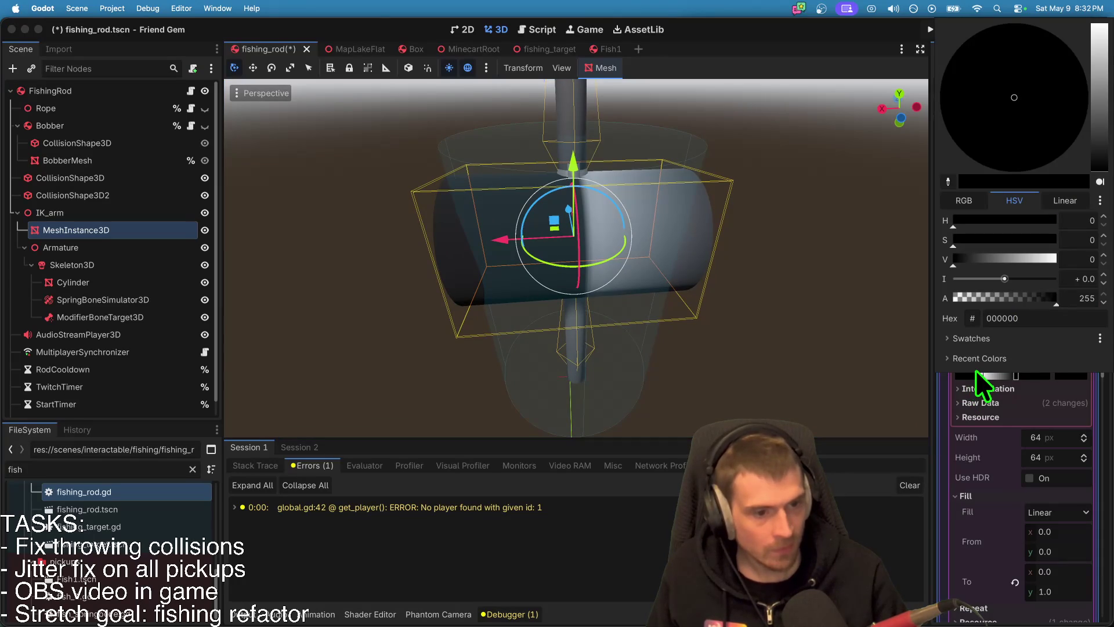
left_click_drag(968, 258, 887, 269)
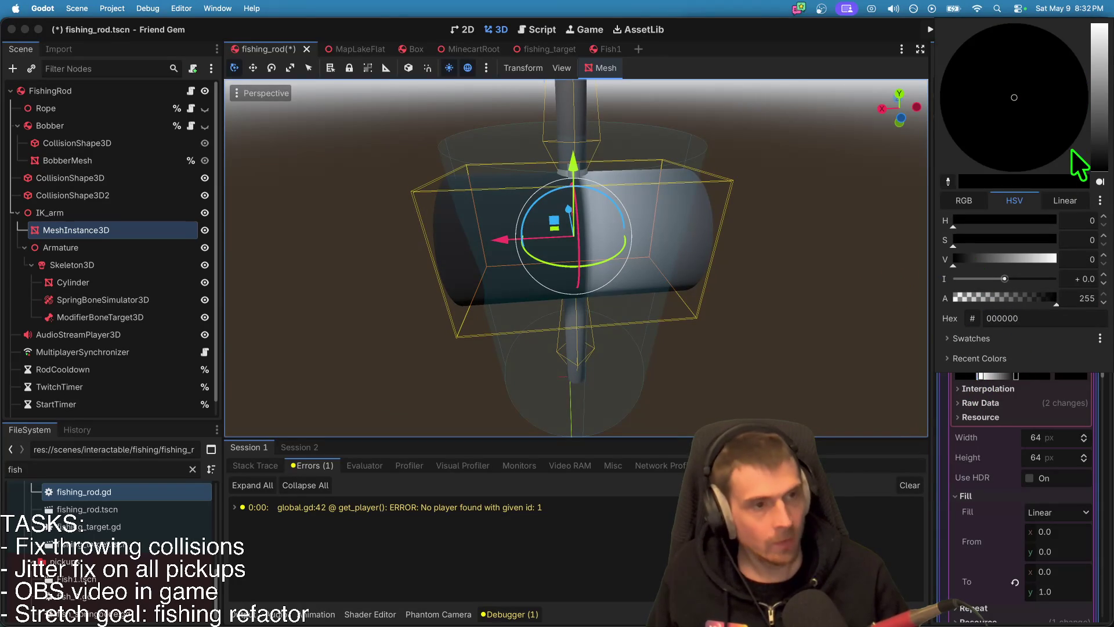
key("Escape")
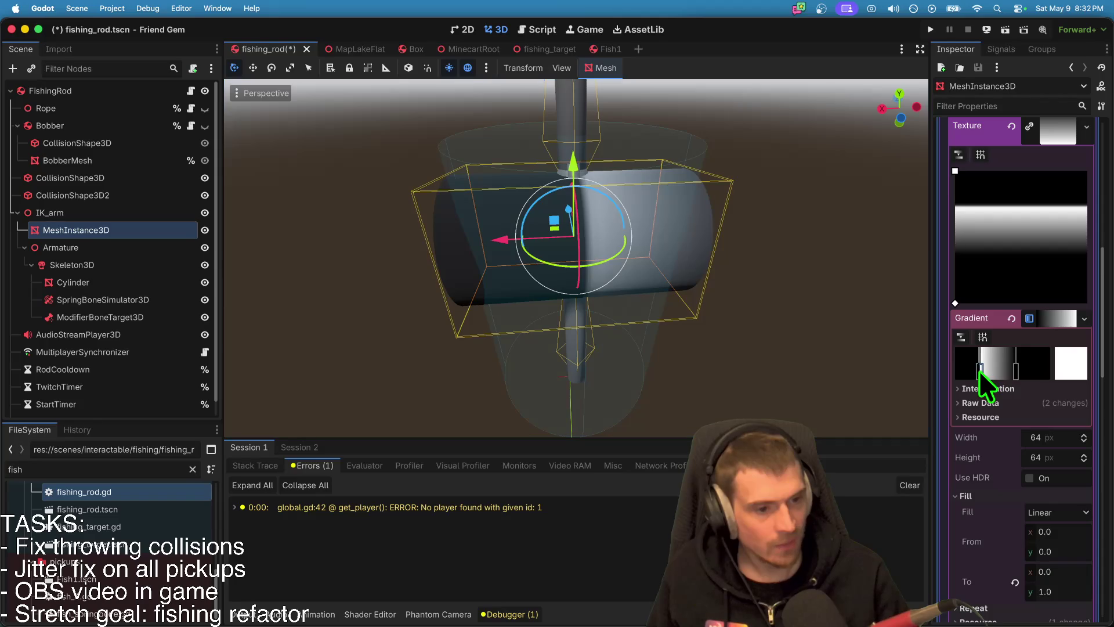
left_click(980, 370)
double_click(964, 366)
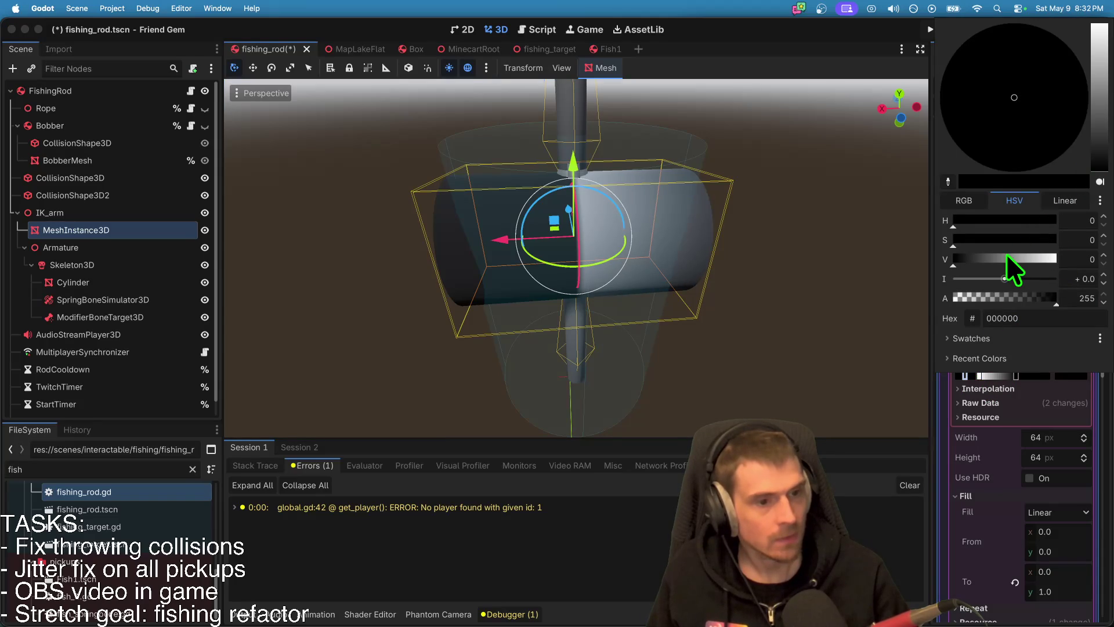
left_click_drag(1006, 255, 1109, 264)
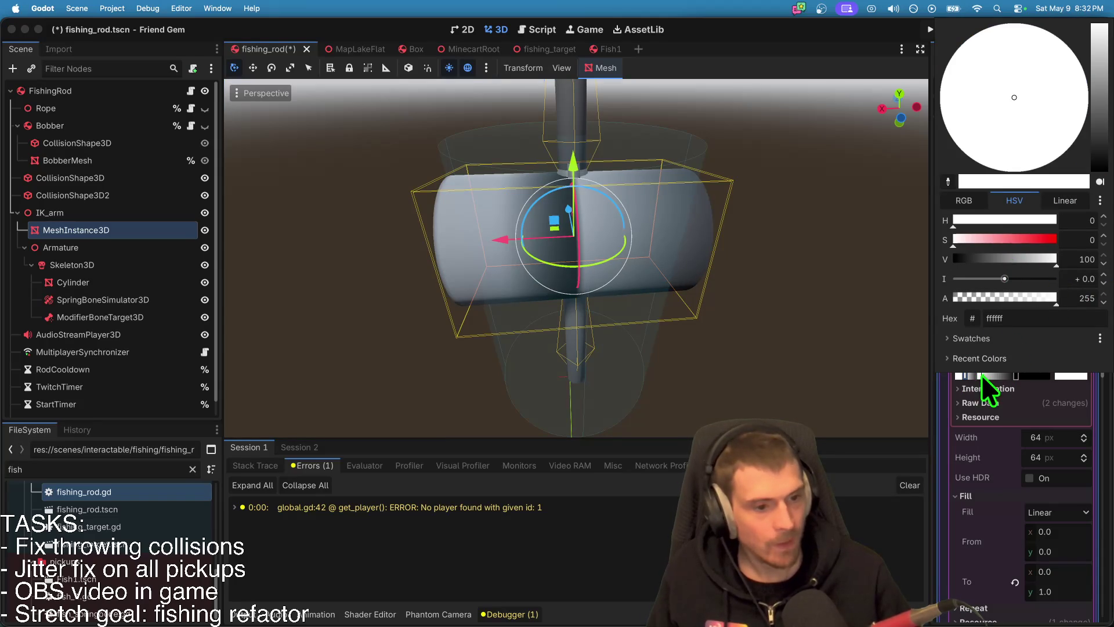
left_click(966, 378)
left_click(961, 375)
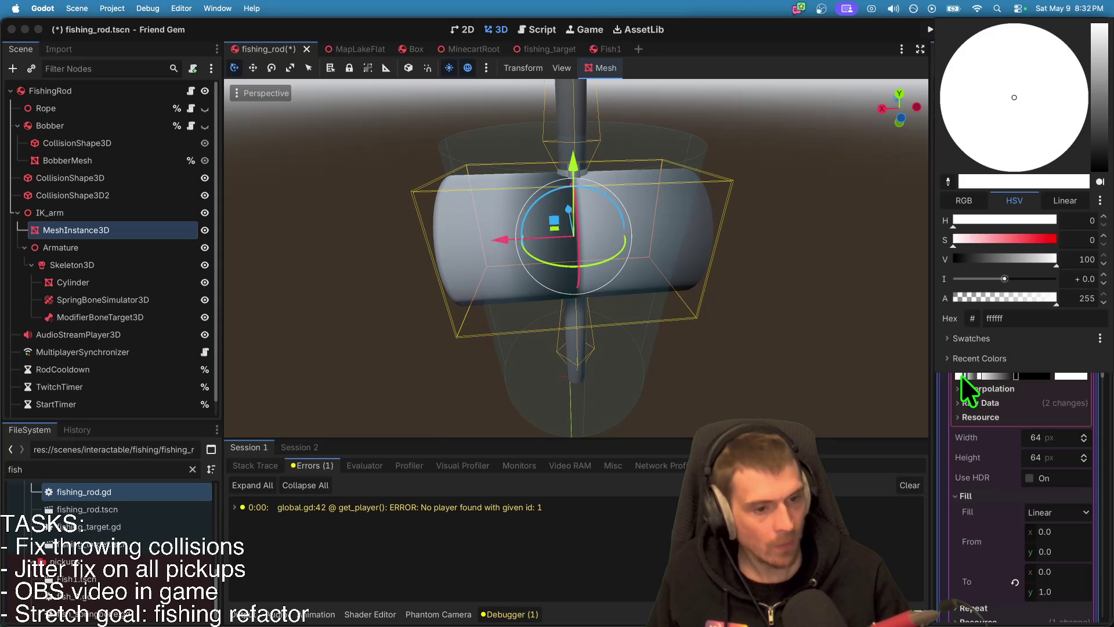
left_click(961, 375)
left_click(962, 373)
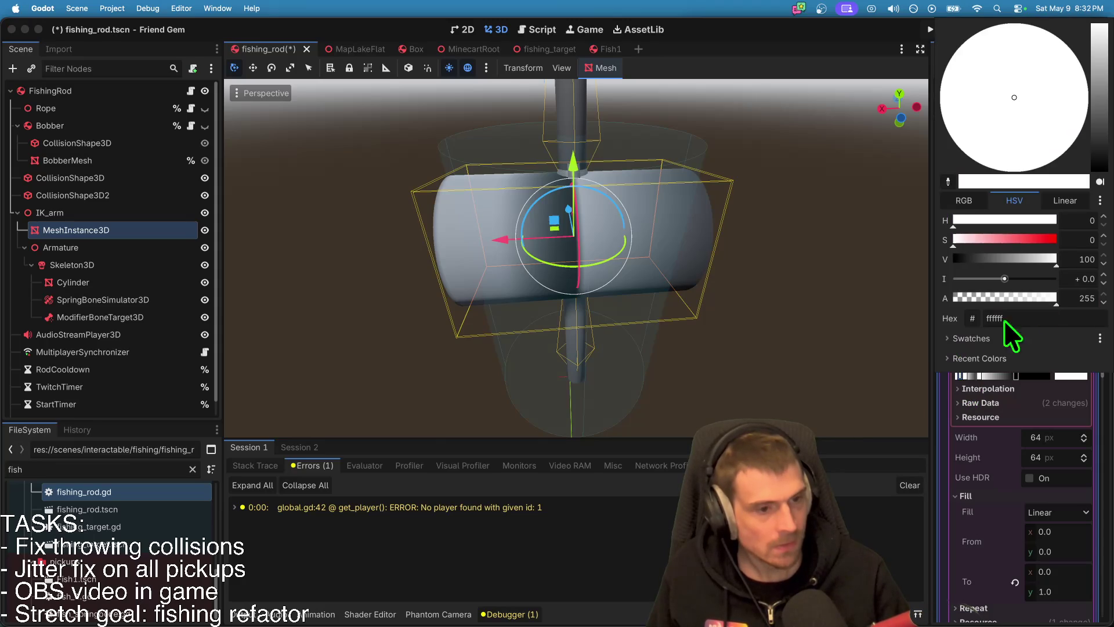
left_click(731, 235)
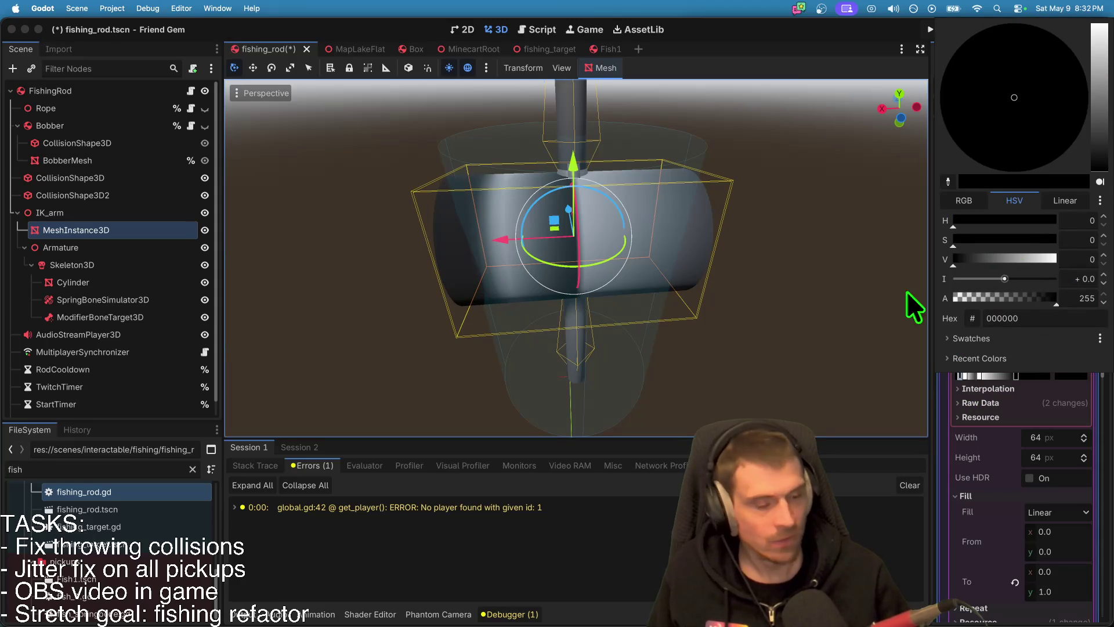
Step: Turn a neighbouring stop black and widen the gradient editor for finer placement
scroll(1007, 328, "up", 3)
left_click(969, 371)
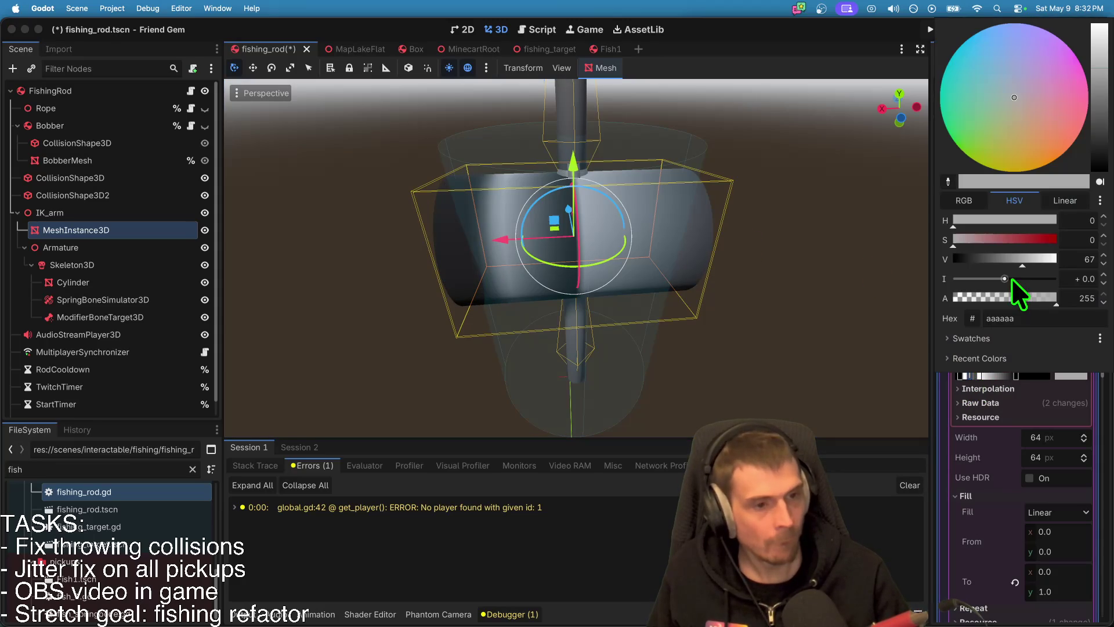
left_click_drag(1016, 263, 716, 225)
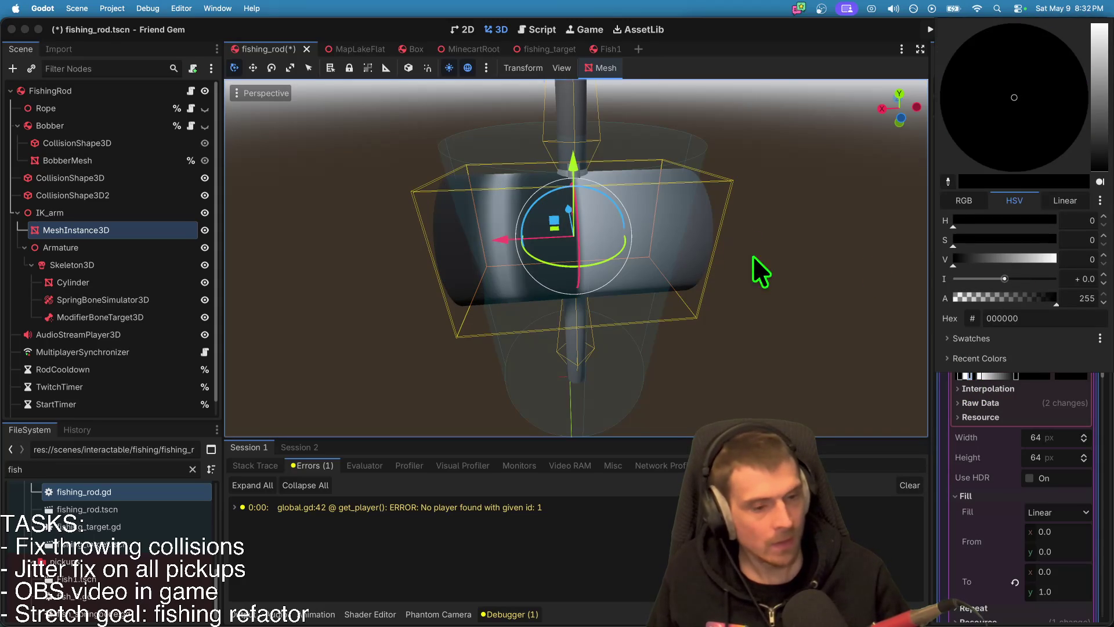
left_click(730, 238)
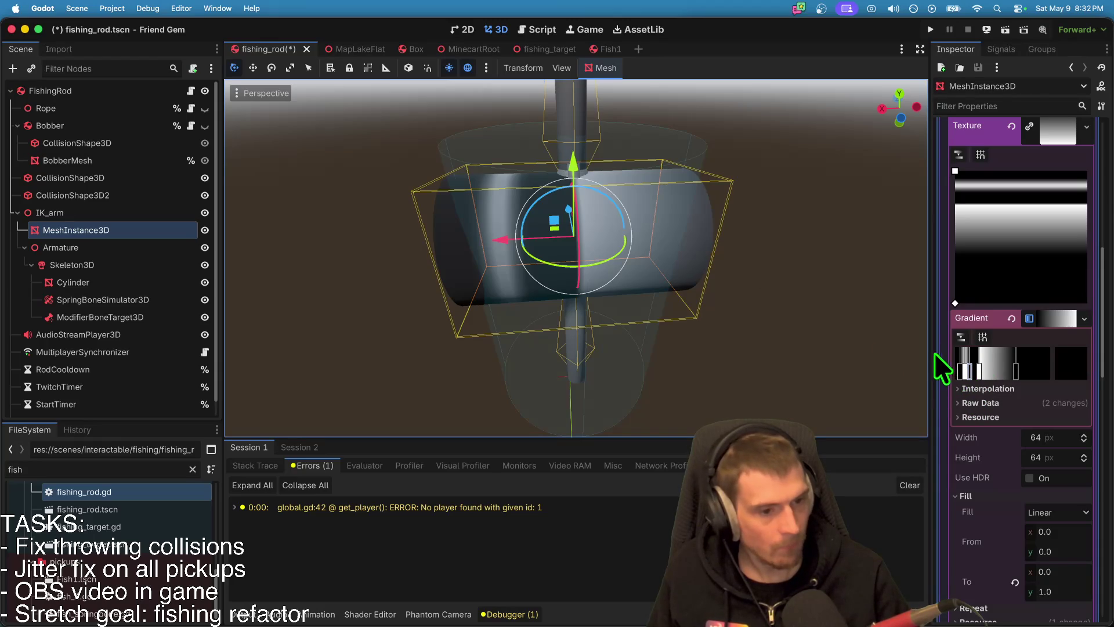
left_click_drag(931, 118, 736, 119)
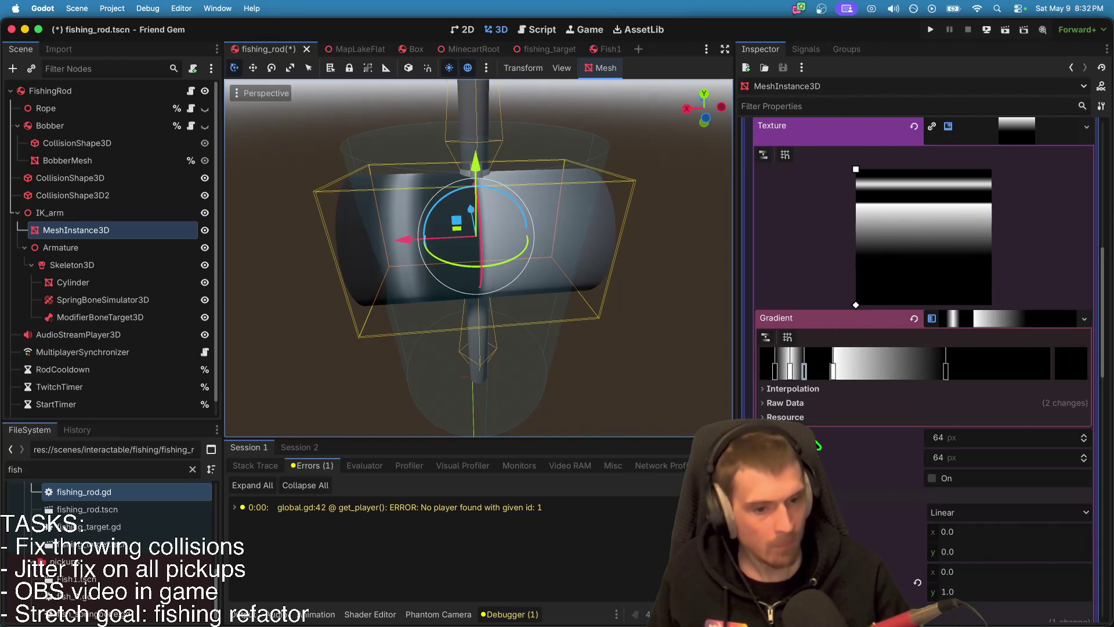
Step: Recolour the grey stops among the stripes, one to black and one to pure white
left_click(792, 367)
double_click(793, 367)
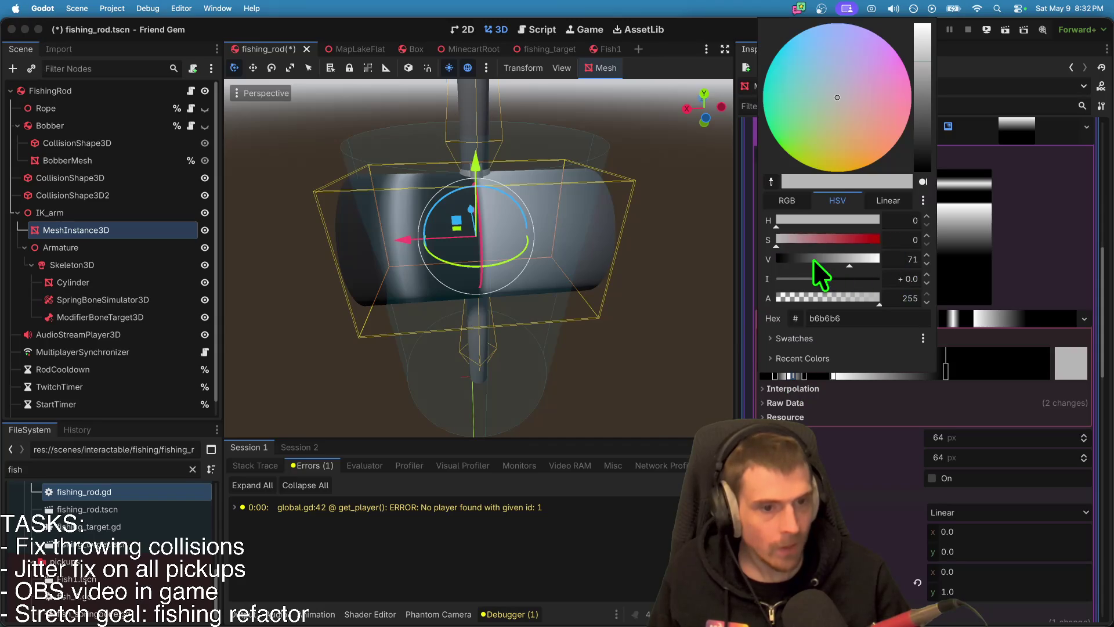
left_click_drag(813, 259, 531, 258)
left_click(813, 376)
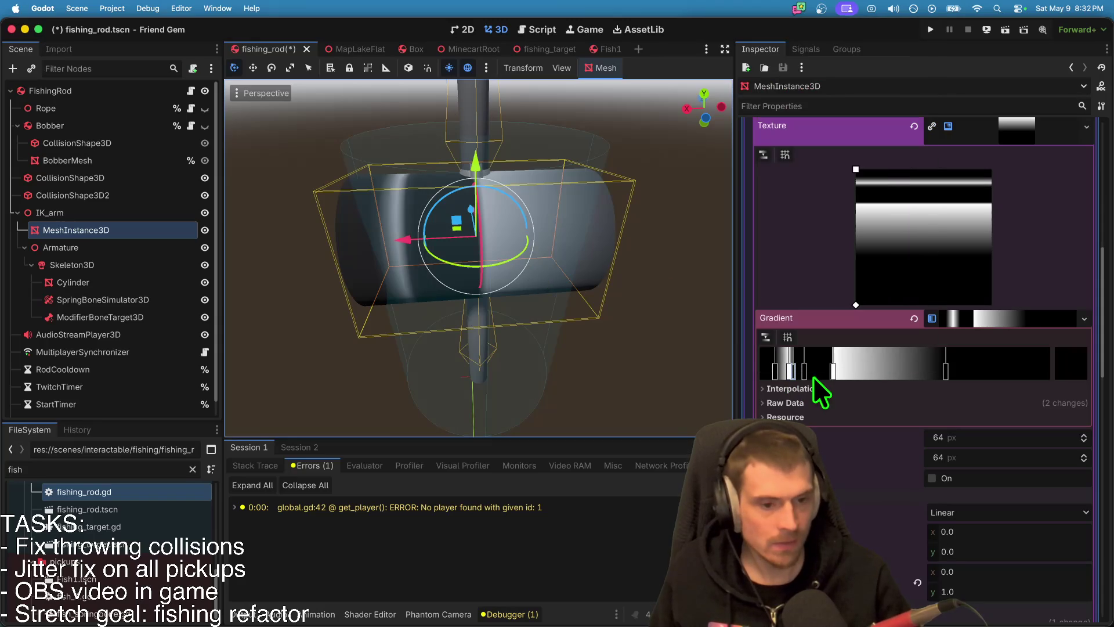
left_click(782, 370)
double_click(782, 370)
left_click_drag(820, 259, 1063, 279)
left_click(905, 412)
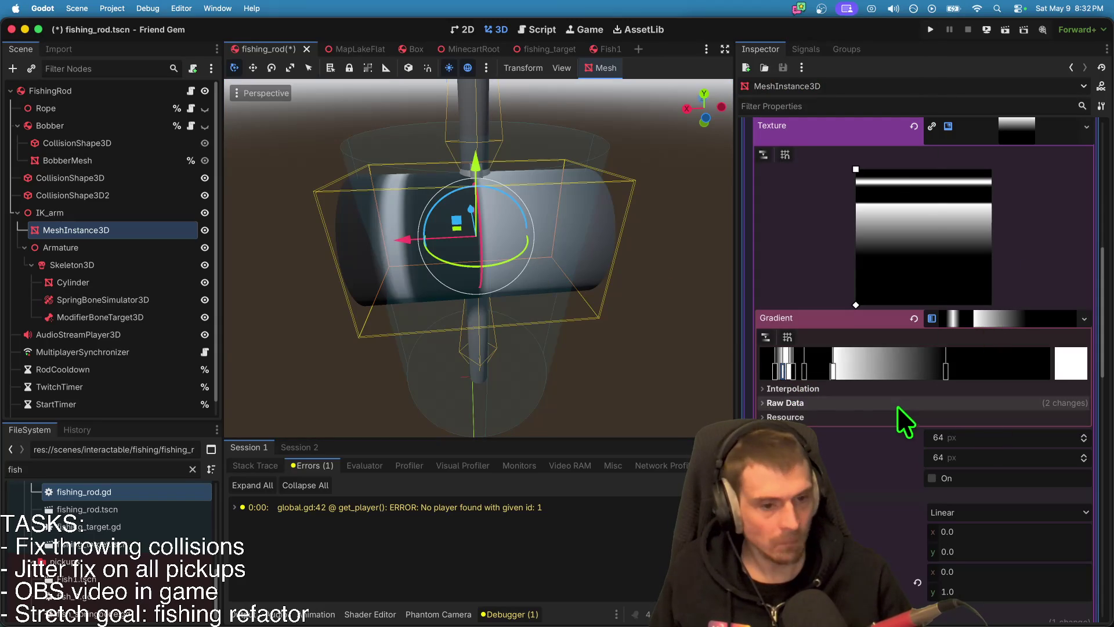
Step: Nudge a black stop further along the gradient and recheck another stop's colour
left_click_drag(804, 367, 809, 368)
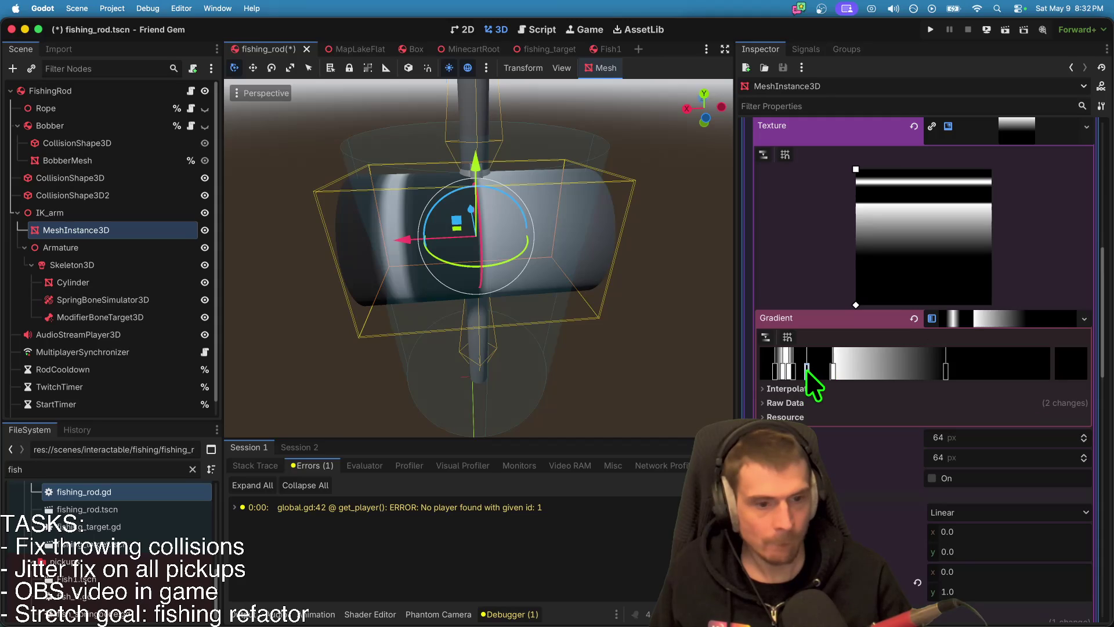
mouse_move(794, 372)
left_mouse_down()
mouse_move(767, 375)
mouse_move(848, 367)
left_mouse_up()
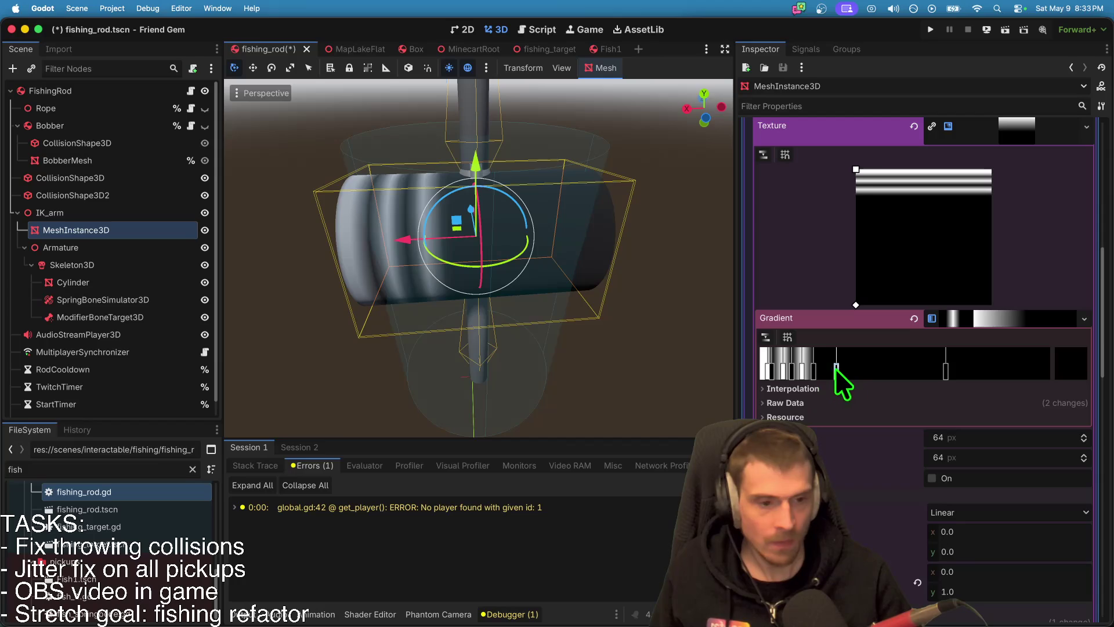
double_click(829, 373)
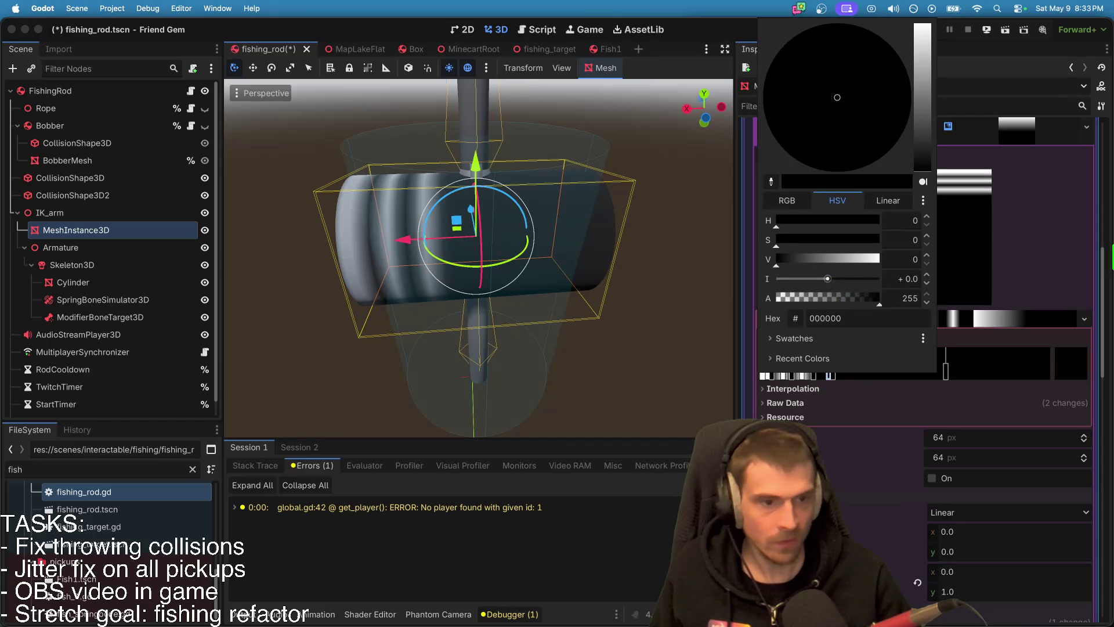
left_click(1015, 426)
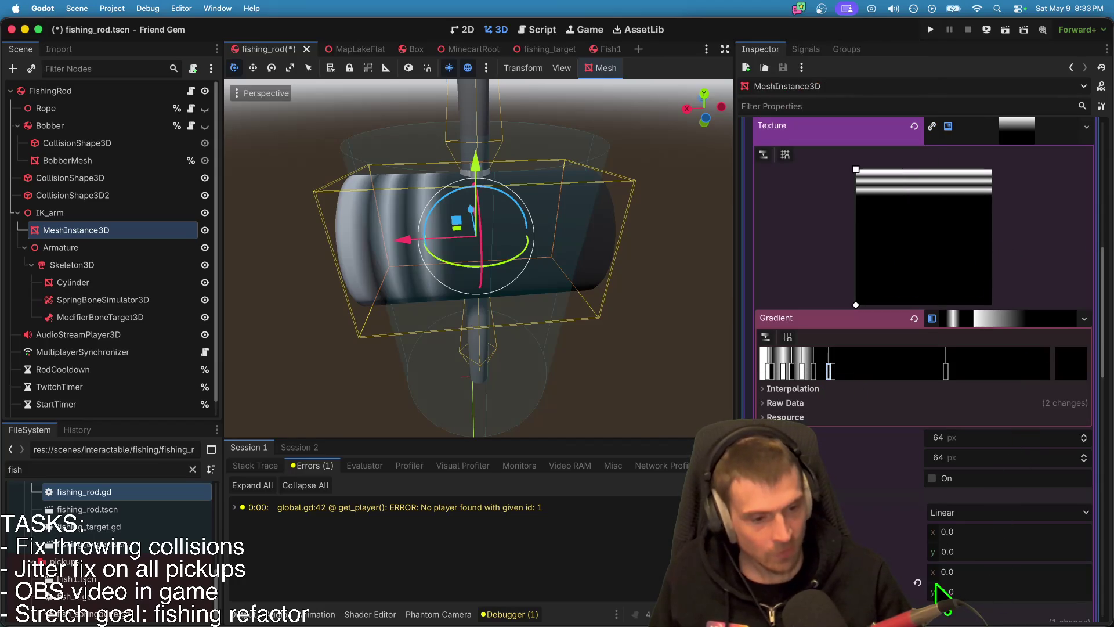
left_click(917, 582)
key("ctrl+z")
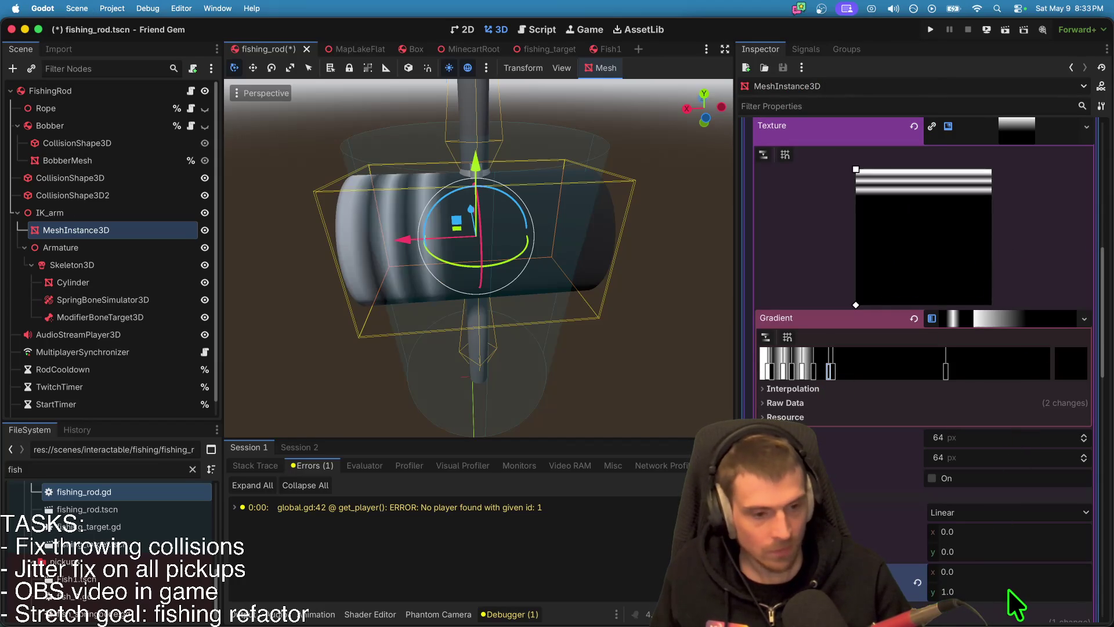
left_click(977, 588)
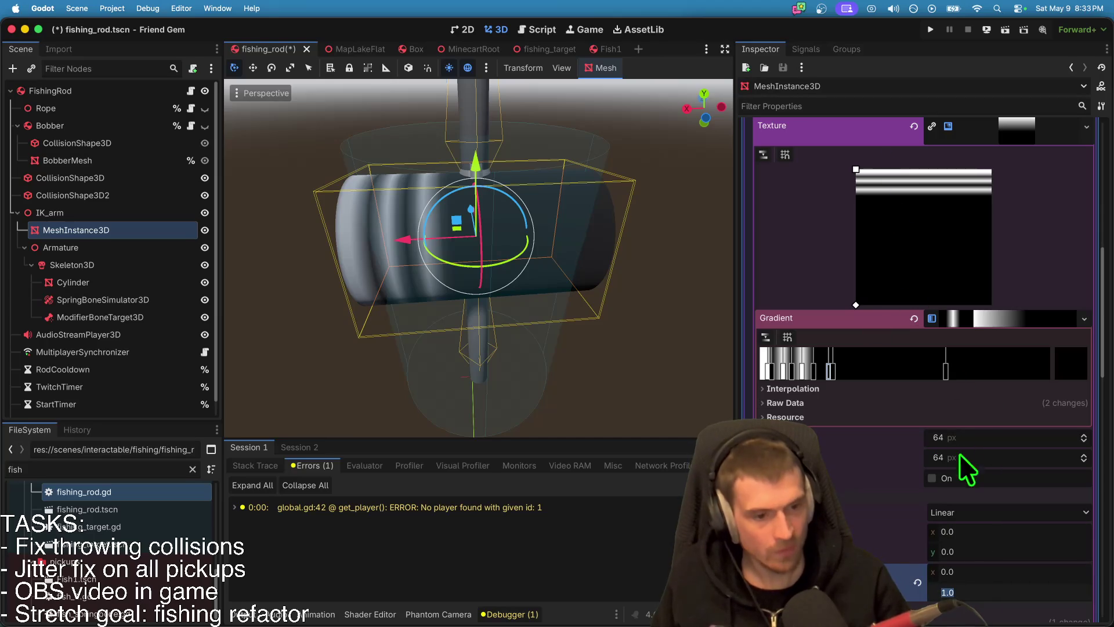
left_click(978, 517)
left_click(976, 509)
left_click(977, 532)
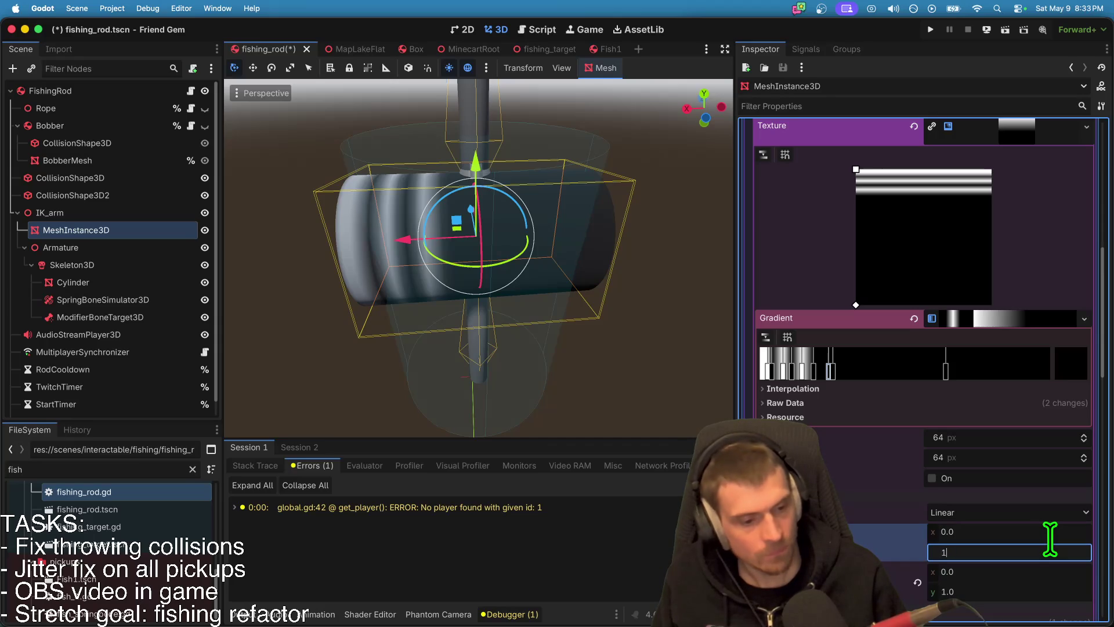
type("1")
key("Escape")
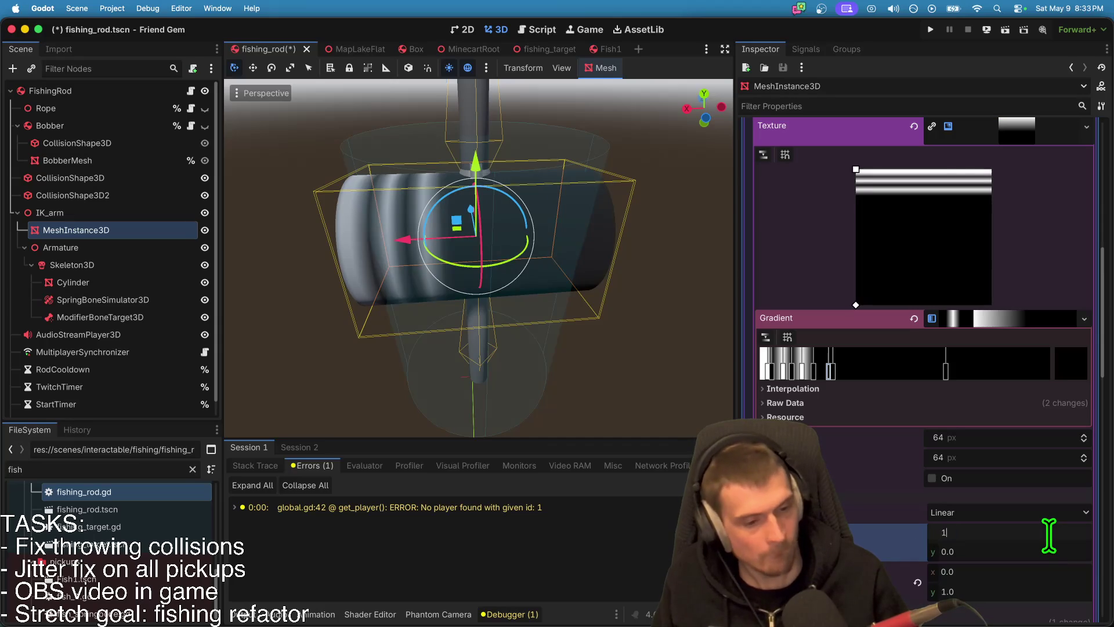
key("Return")
key("super+z")
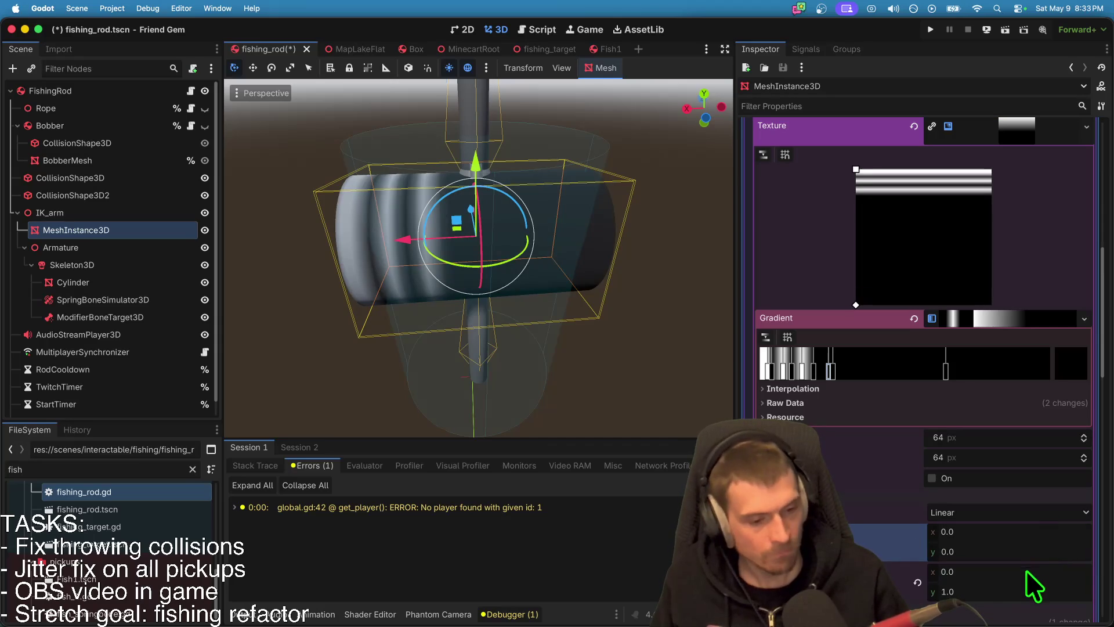
scroll(920, 549, "down", 3)
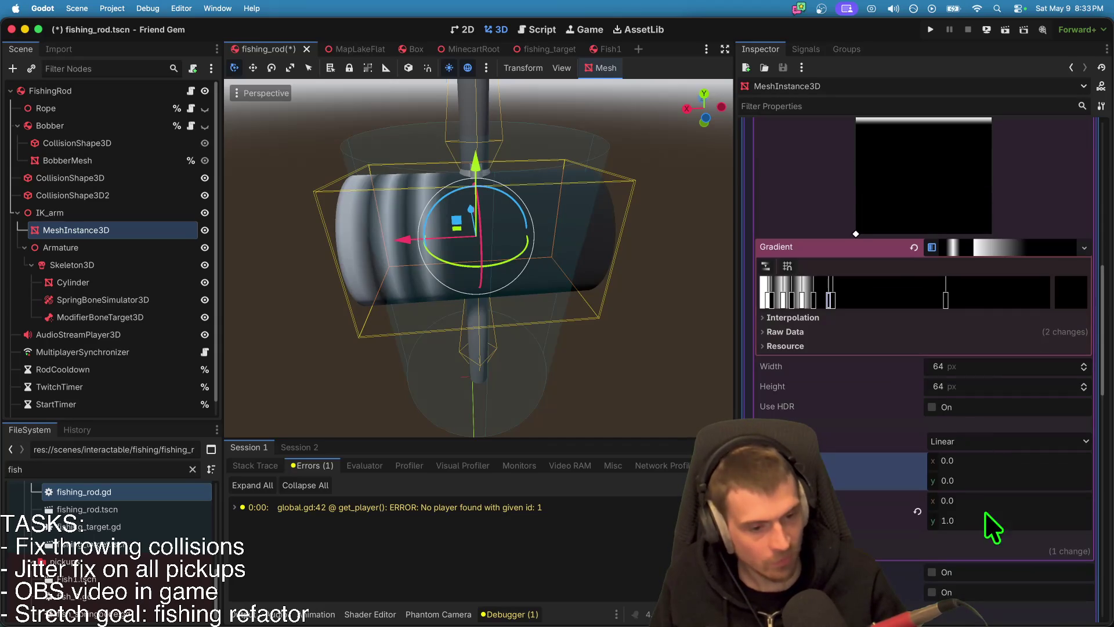
Step: Make the last gradient stop white and shift stops to reshape the bands
left_click(947, 300)
double_click(998, 300)
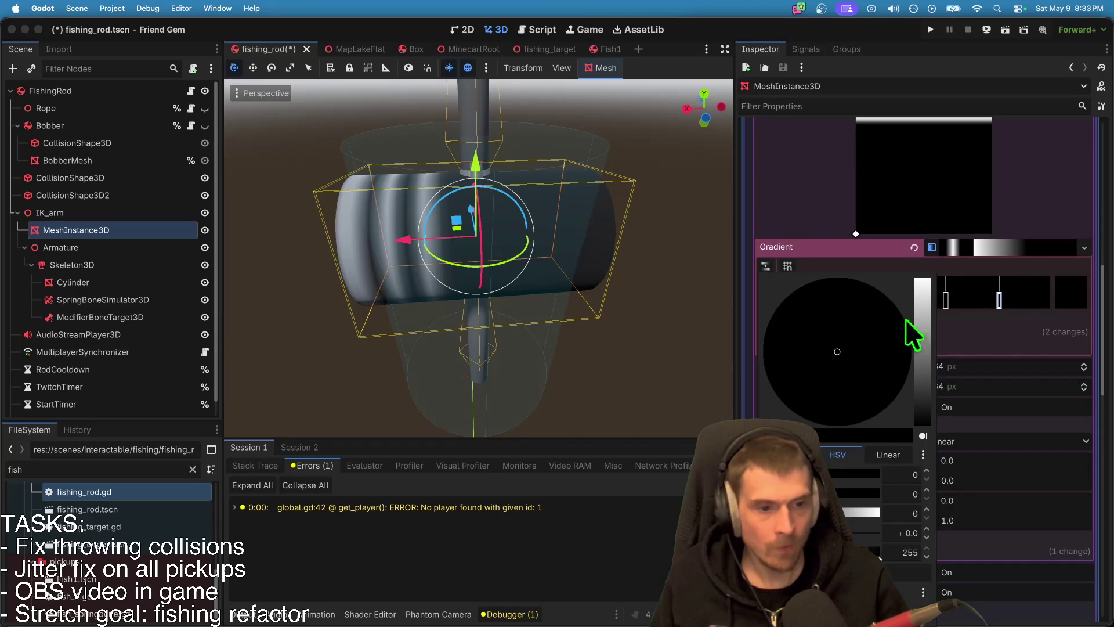
left_click_drag(921, 325, 925, 231)
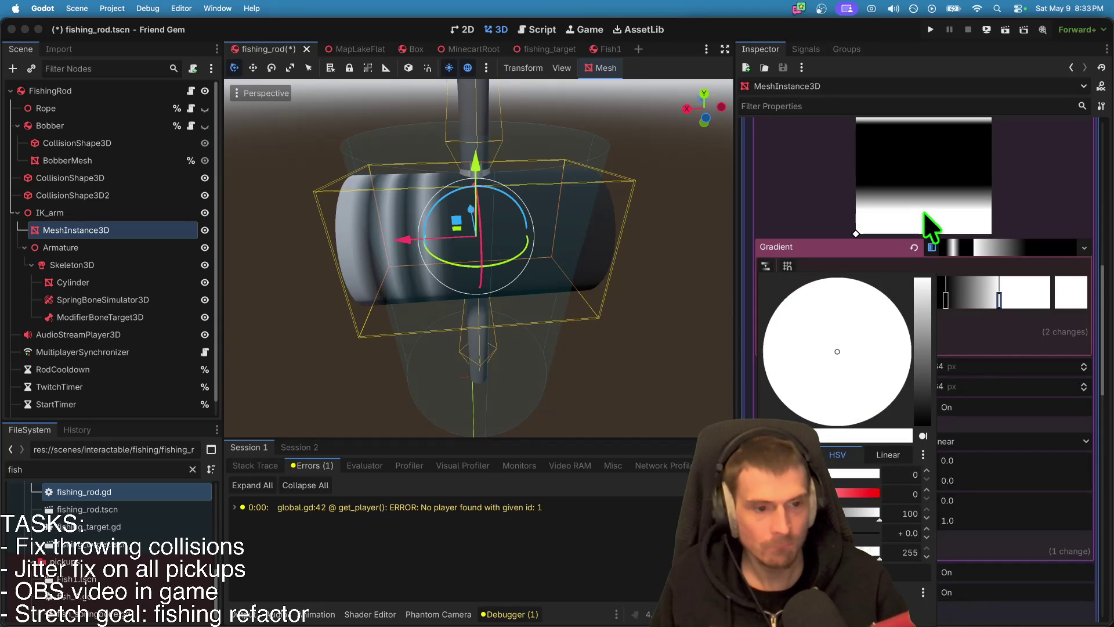
left_click(1052, 242)
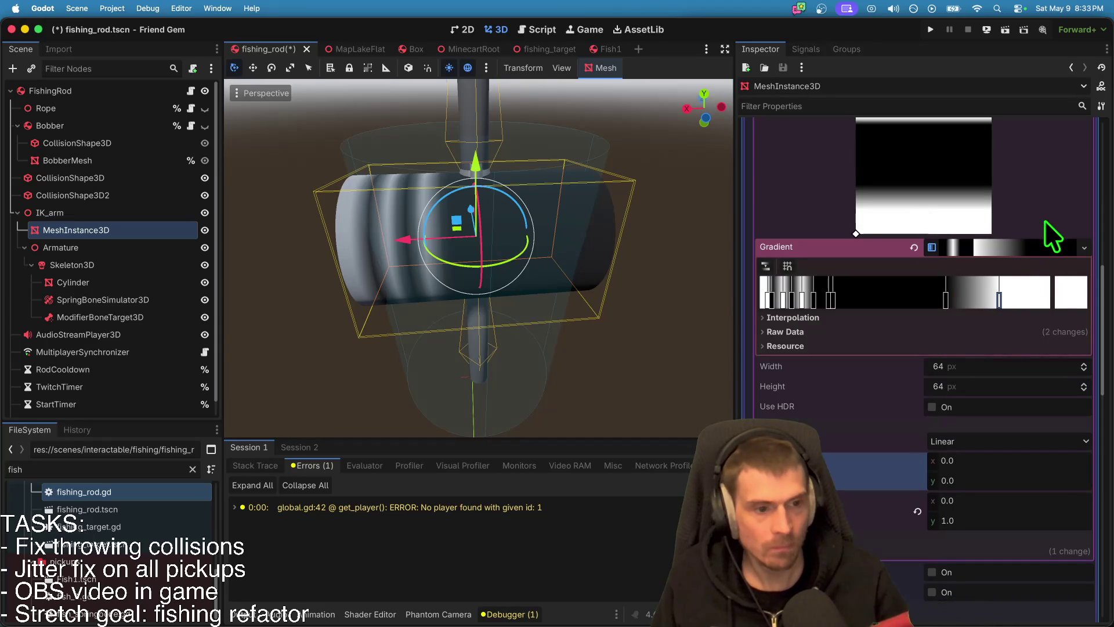
left_click_drag(635, 318, 359, 318)
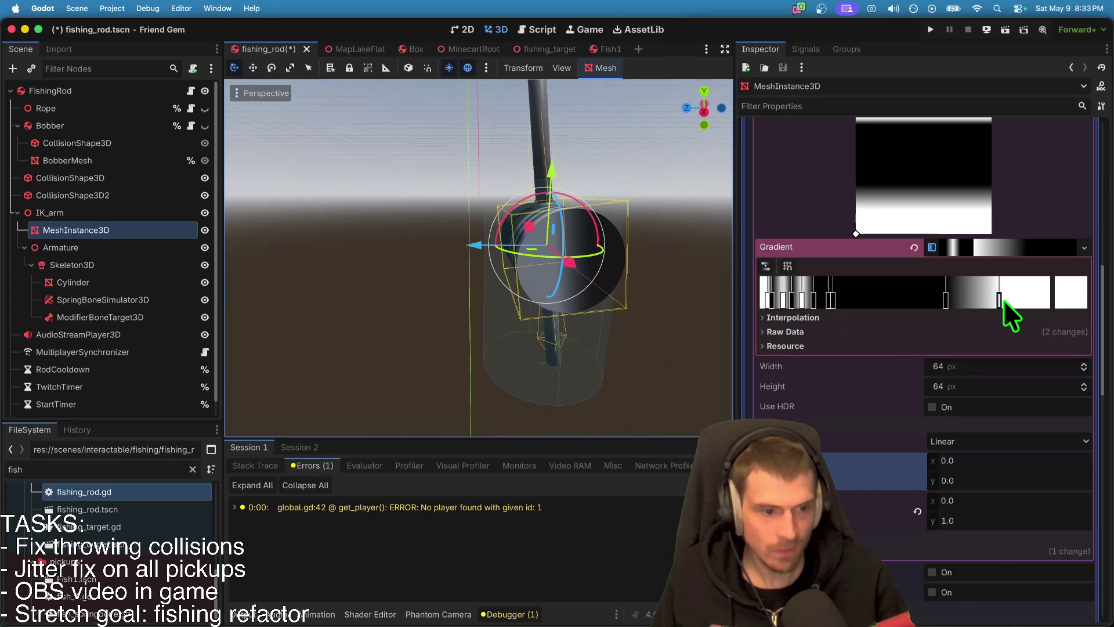
mouse_move(1001, 301)
left_mouse_down()
mouse_move(1050, 298)
mouse_move(868, 306)
left_mouse_up()
scroll(481, 296, "left", 5)
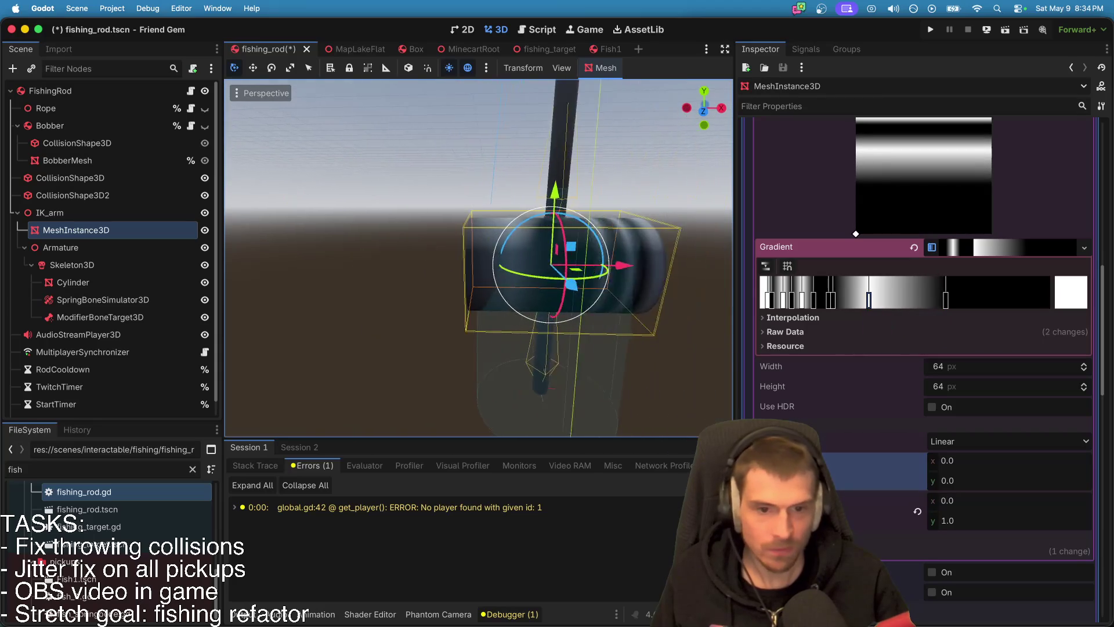
mouse_move(855, 299)
left_mouse_down()
mouse_move(880, 299)
mouse_move(912, 361)
mouse_move(911, 423)
mouse_move(906, 215)
left_mouse_up()
Step: Recolour the middle stops: one to white and two grey ones to black
double_click(878, 297)
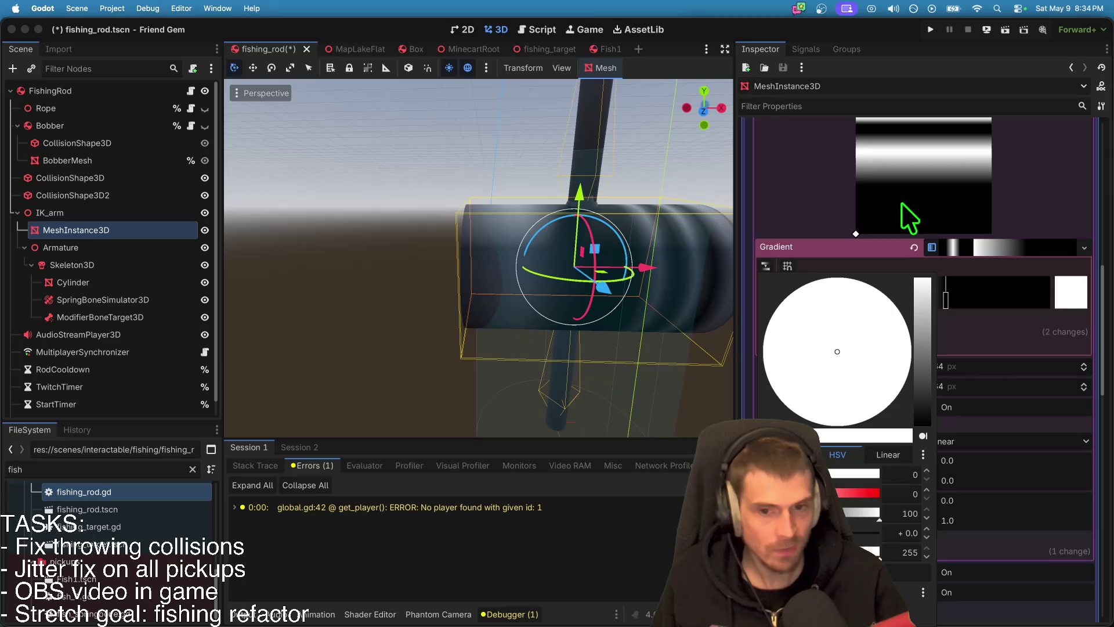
left_click(967, 265)
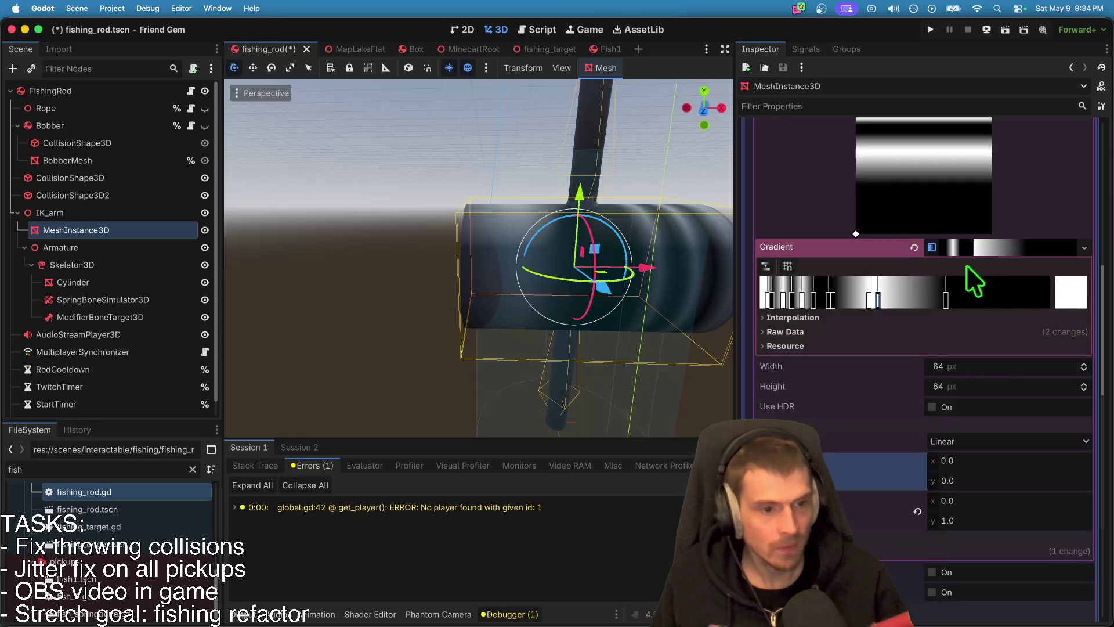
double_click(875, 299)
left_click_drag(918, 385, 925, 493)
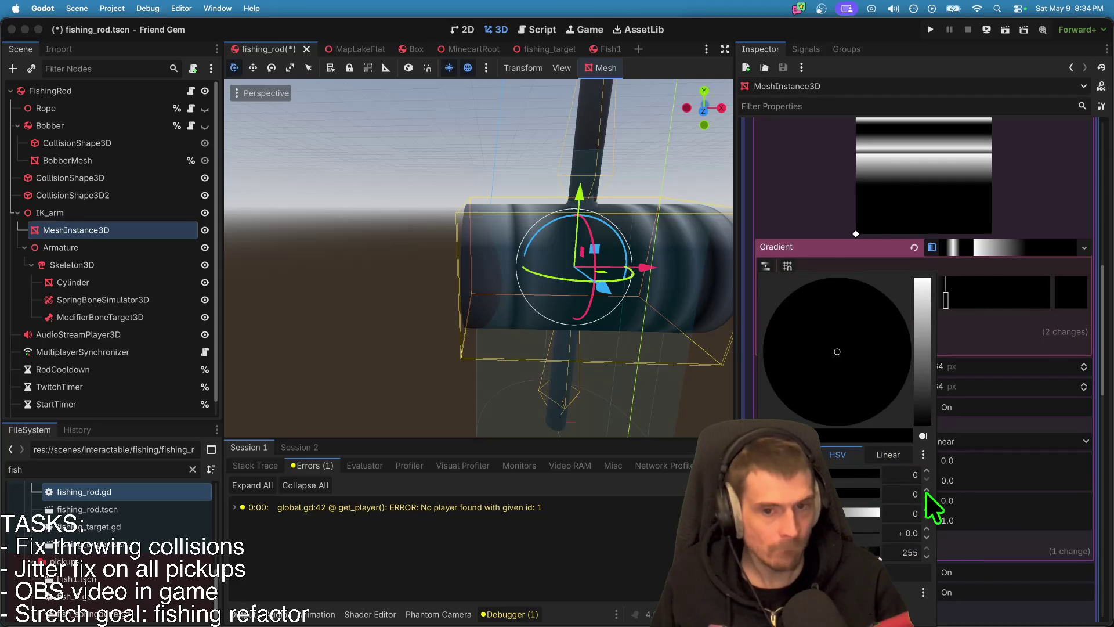
key("Escape")
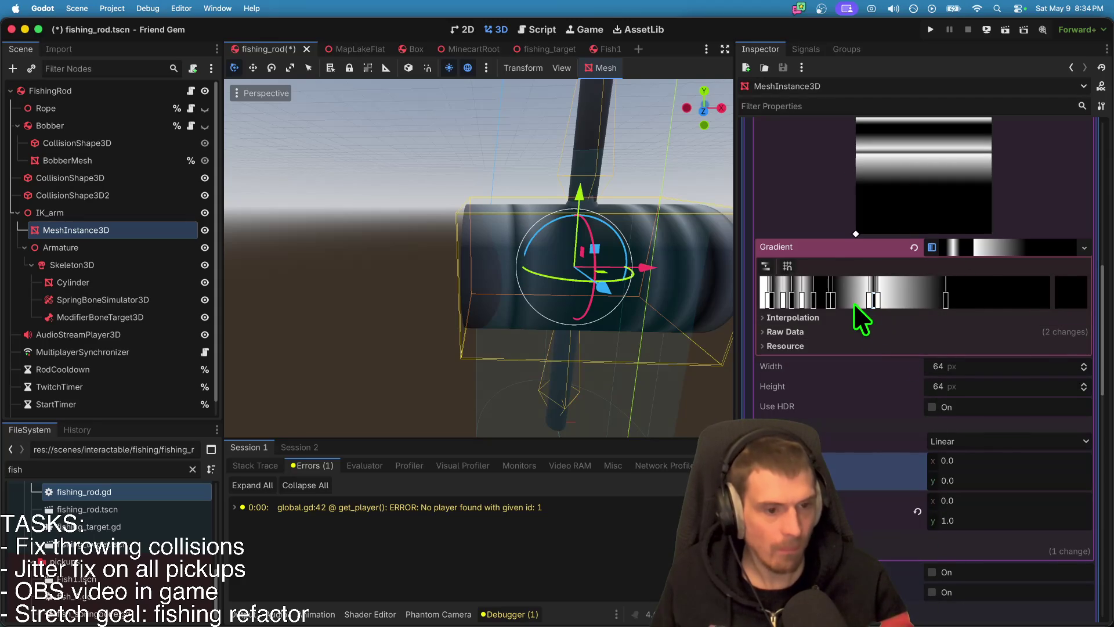
double_click(854, 303)
left_click_drag(918, 368, 922, 509)
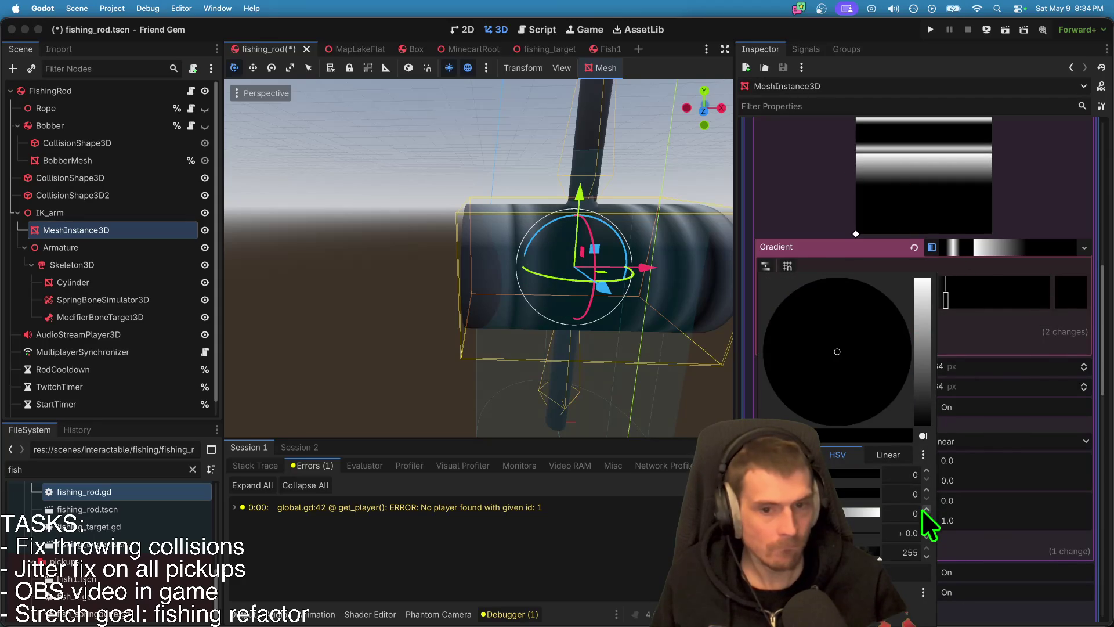
key("Escape")
Step: Add a new white stop, turn a middle stop black, and view the resulting stripes
left_click(884, 302)
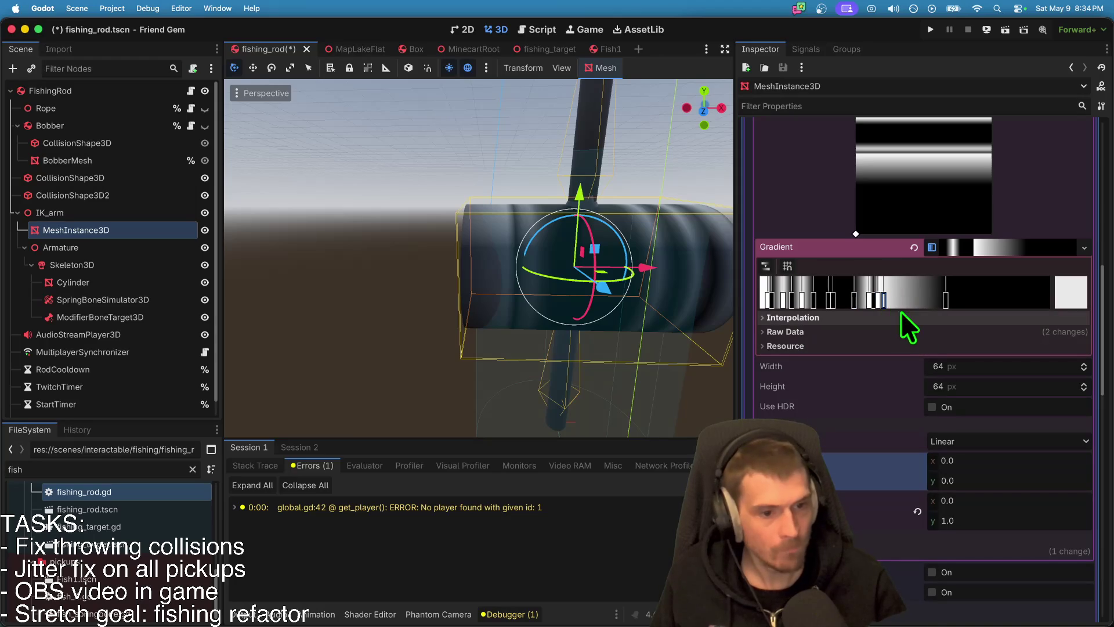
double_click(885, 301)
mouse_move(921, 336)
left_mouse_down()
mouse_move(926, 442)
mouse_move(919, 253)
left_mouse_up()
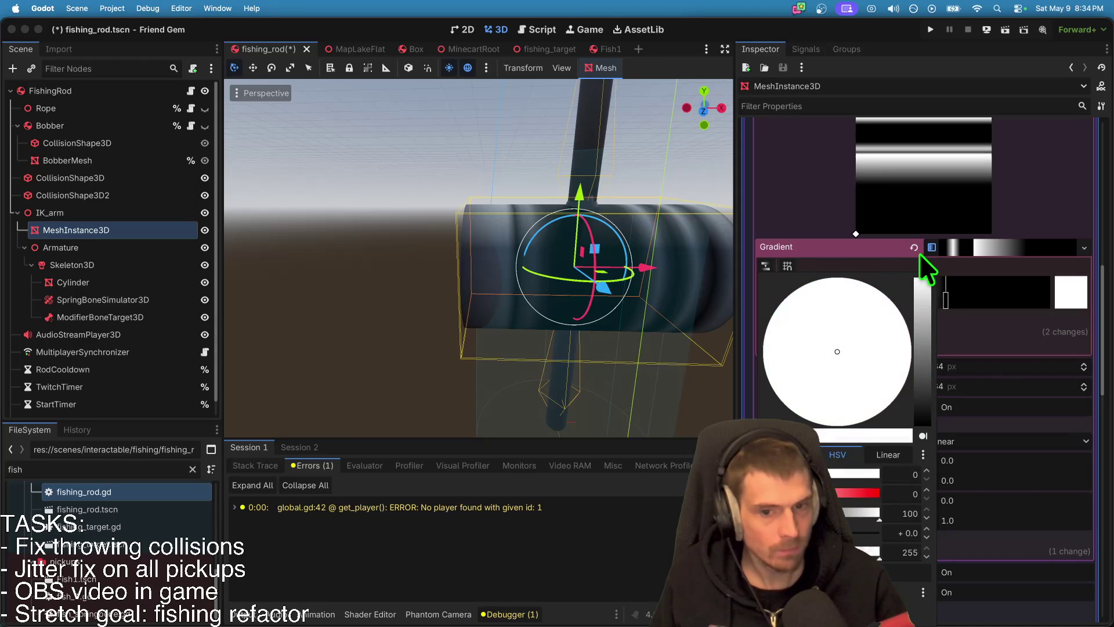
left_click(896, 228)
left_click(899, 294)
left_click(900, 302)
double_click(901, 302)
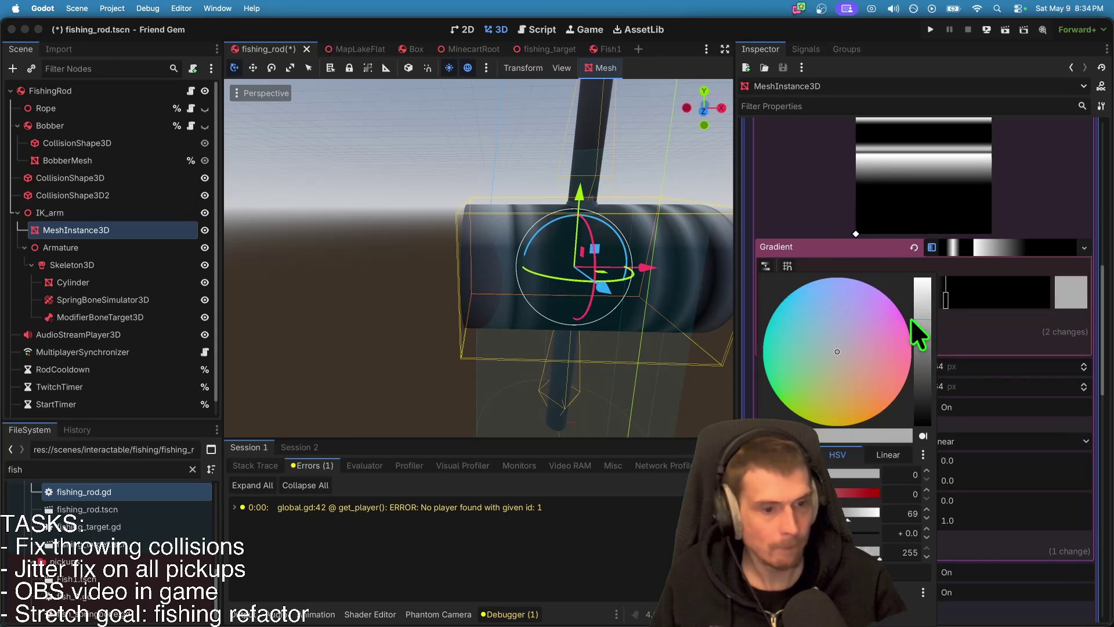
mouse_move(913, 378)
left_mouse_down()
mouse_move(922, 442)
mouse_move(921, 214)
mouse_move(907, 506)
left_mouse_up()
key("Escape")
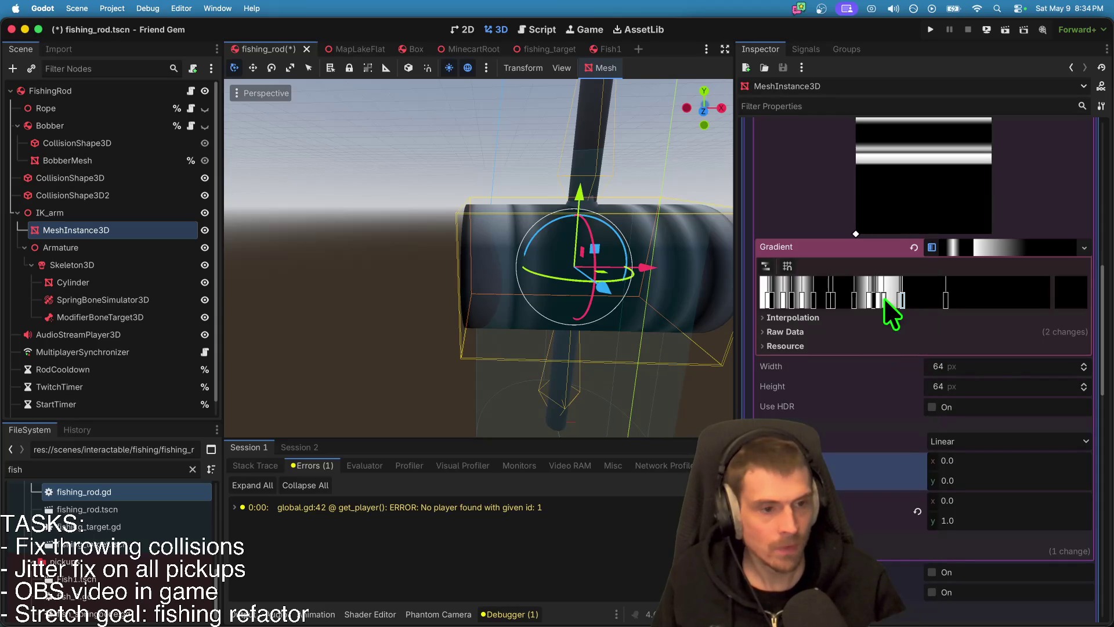
left_click(891, 300)
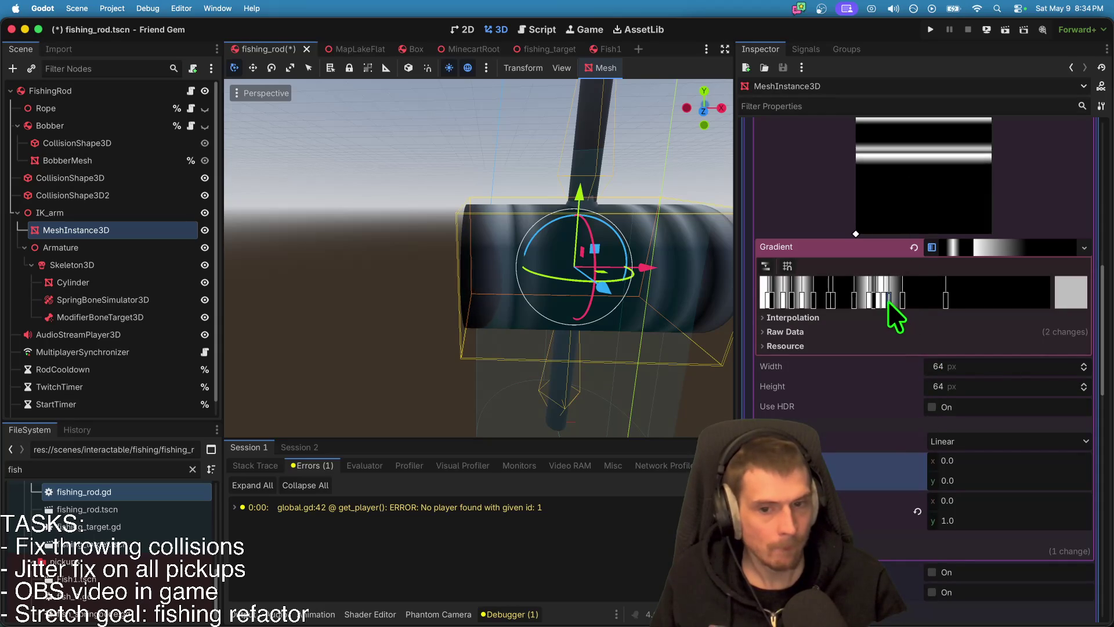
left_click(355, 342)
scroll(356, 342, "down", 5)
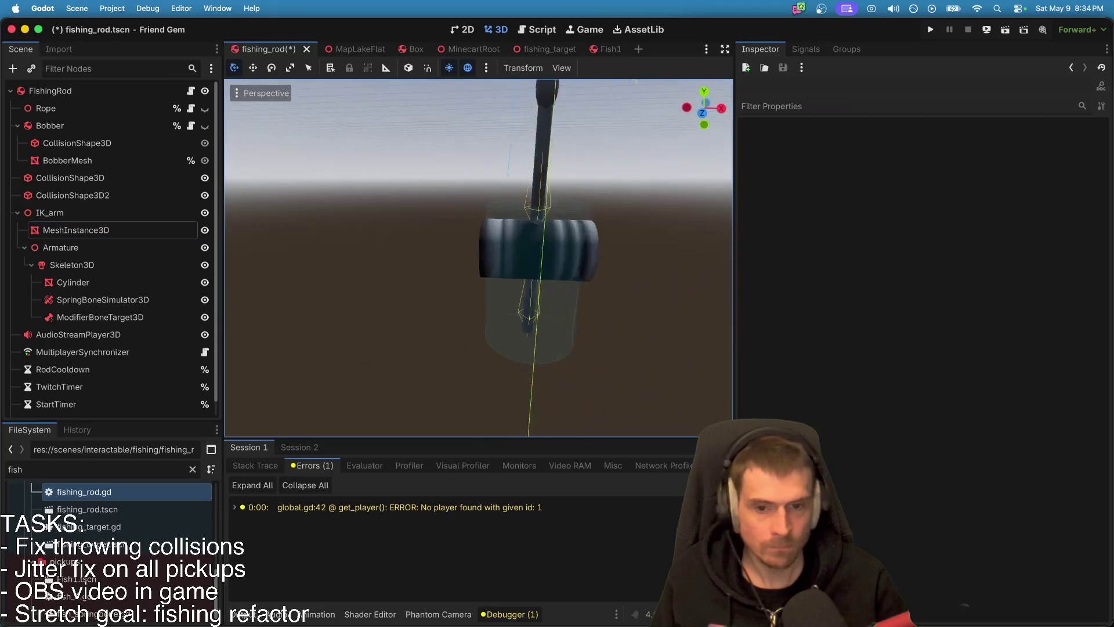
Step: Add one more black stop to the reel's gradient to create another stripe
scroll(365, 343, "up", 8)
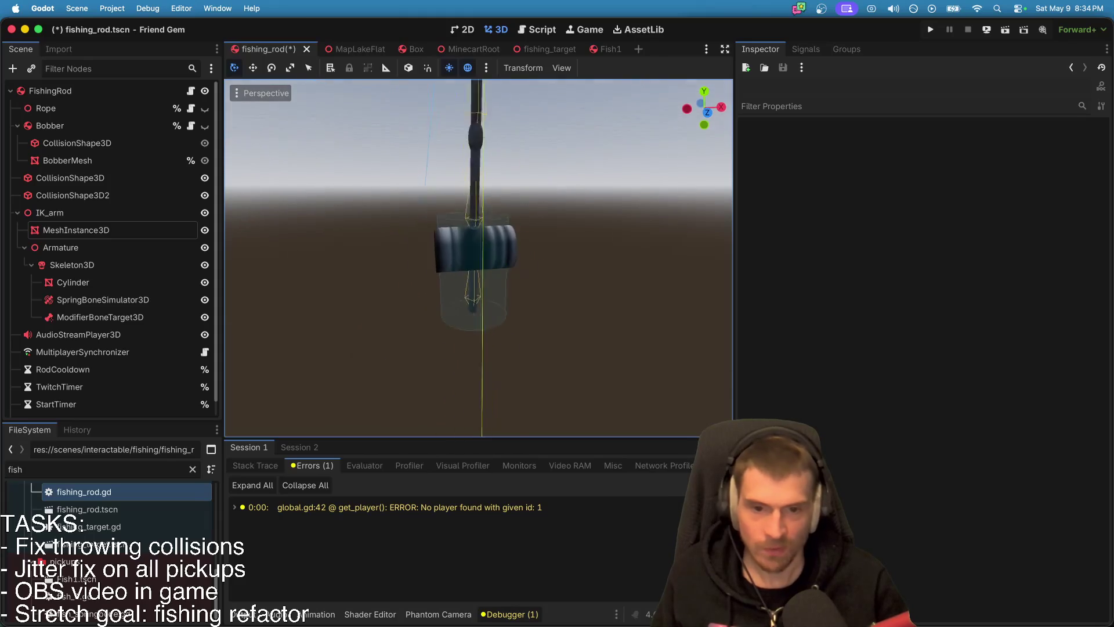
left_click(385, 217)
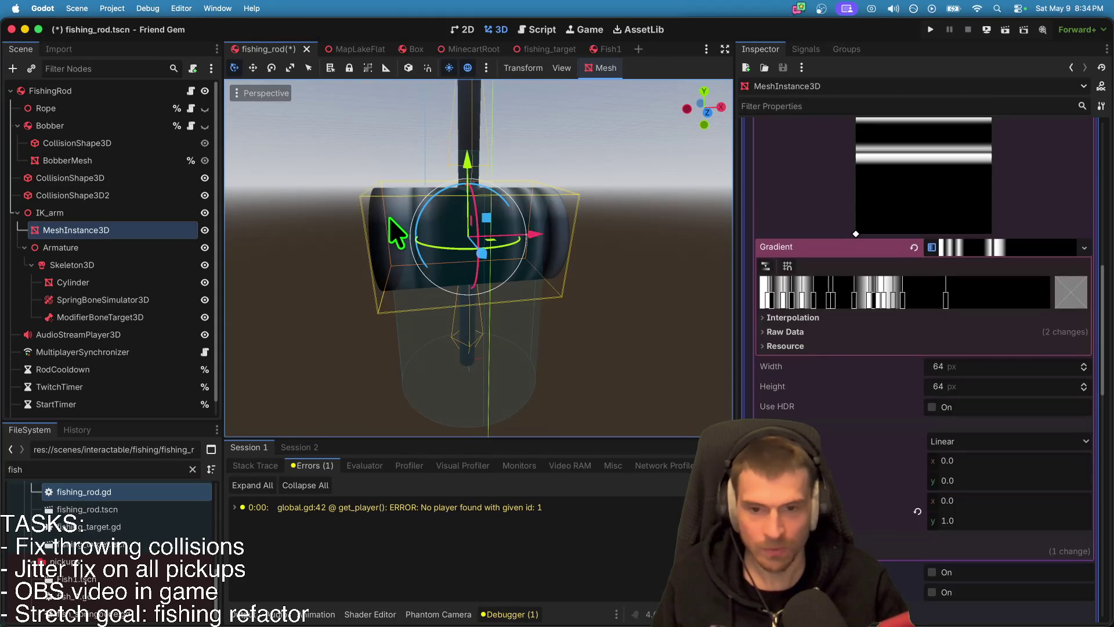
left_click(880, 284)
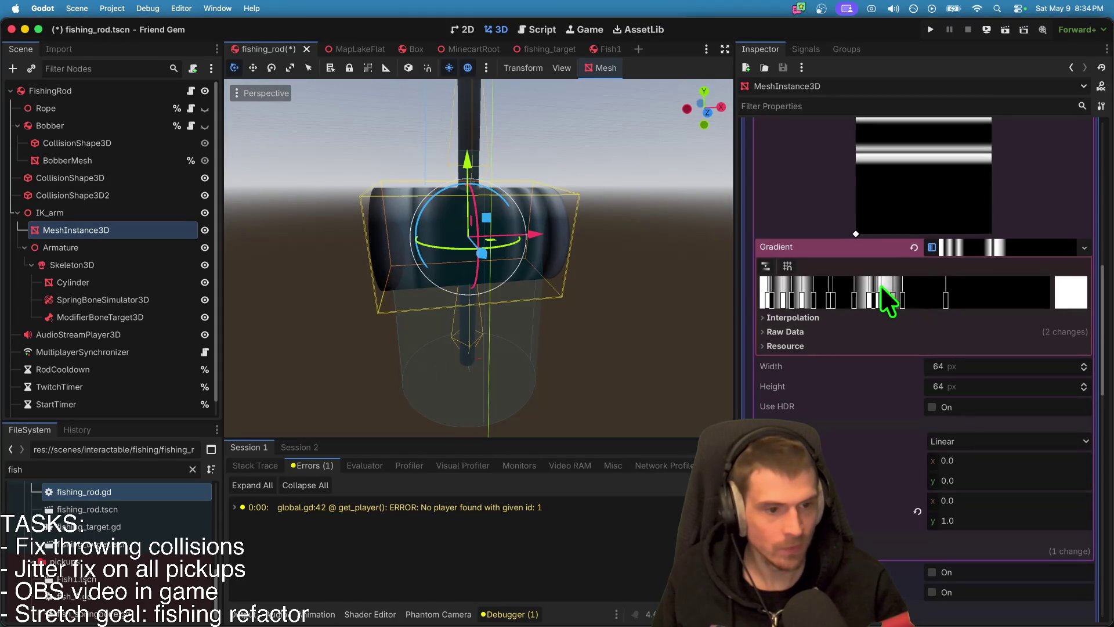
mouse_move(883, 294)
left_mouse_down()
mouse_move(925, 343)
mouse_move(925, 542)
left_mouse_up()
double_click(884, 299)
left_click(593, 345)
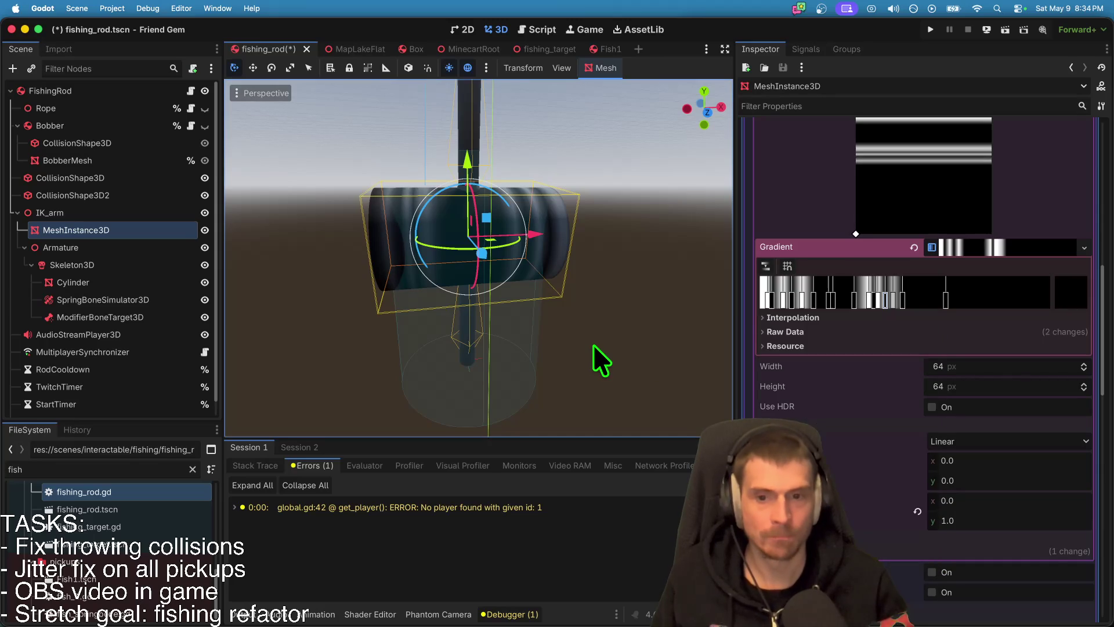
left_click(593, 344)
scroll(593, 345, "down", 3)
Step: Save fishing_rod.tscn, run the game, and switch over to Firefox
key("super+b")
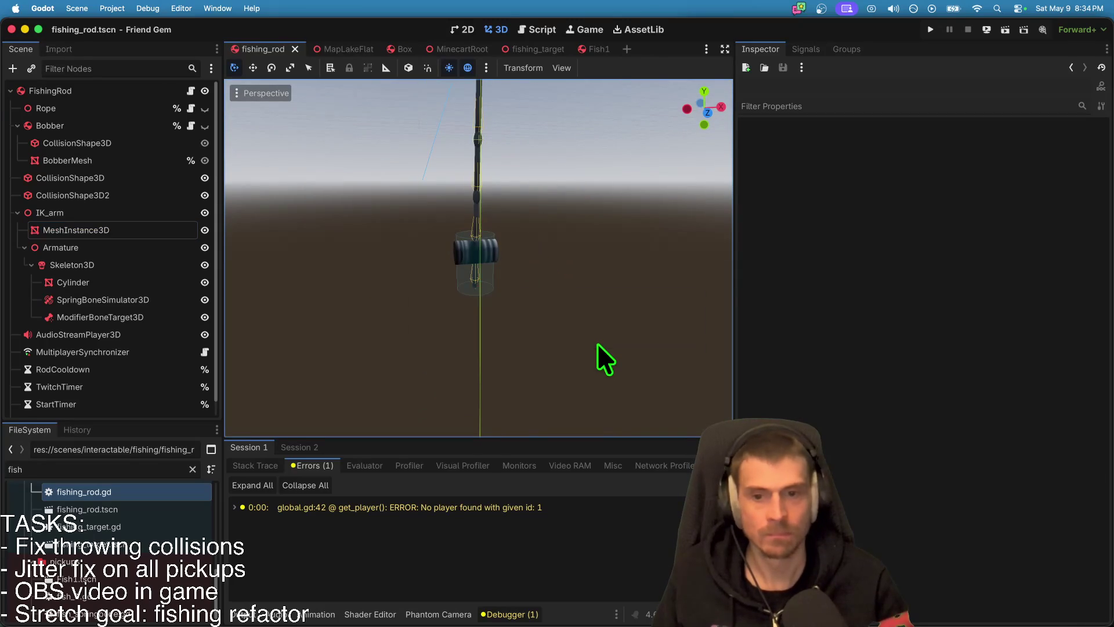
key("super+Tab")
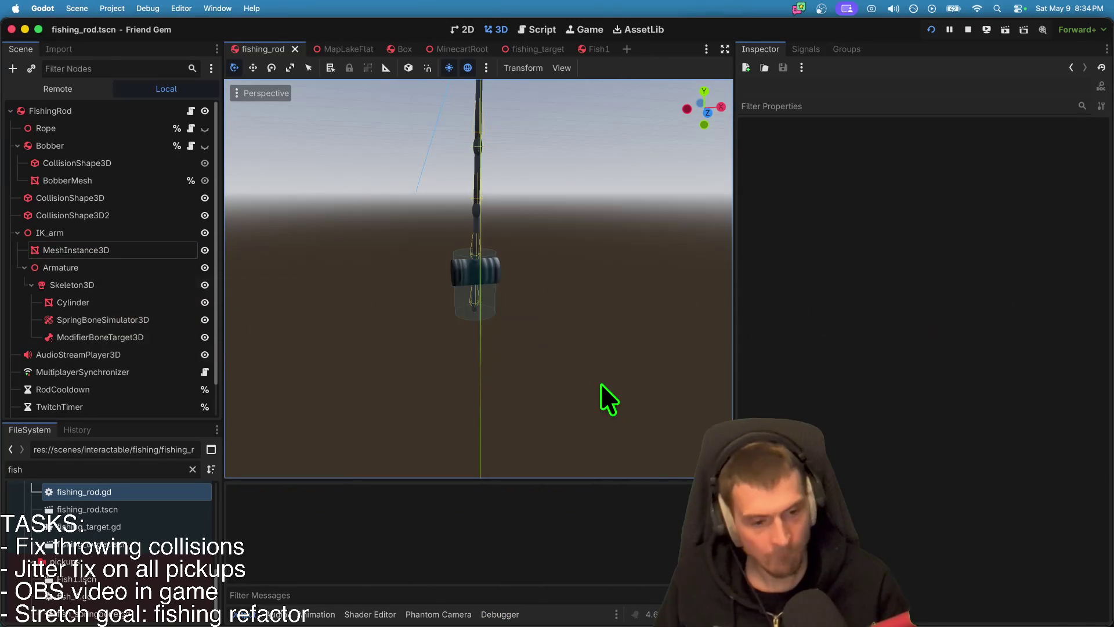
key("super+Tab")
key("Tab")
key("Tab")
key("Tab")
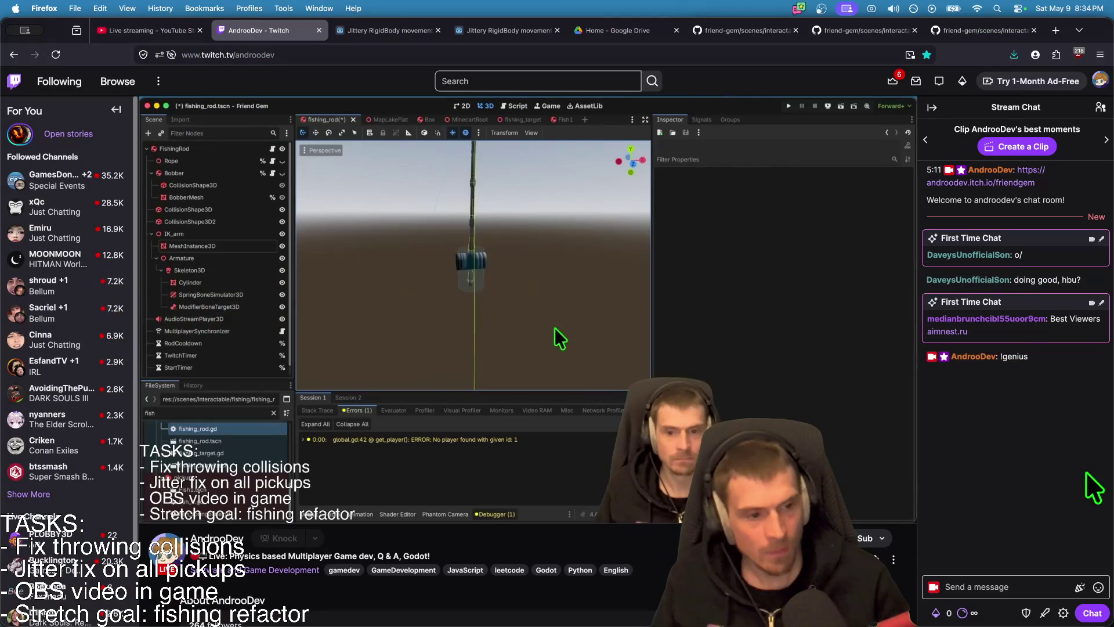
Step: Bring the second game window forward and join the hosted game as a player
key("super+Tab")
key("Tab")
key("Tab")
key("Tab")
key("super+Tab")
key("super+Tab")
key("Tab")
key("Tab")
key("Tab")
left_click(649, 378)
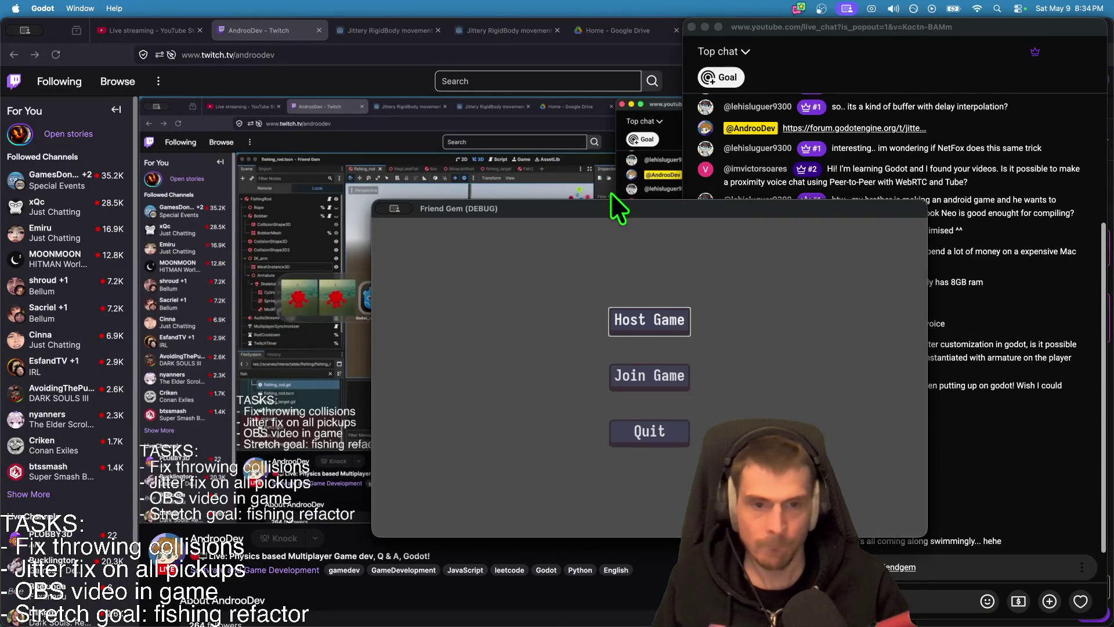
left_click_drag(610, 205, 338, 92)
left_click(377, 264)
left_click(465, 196)
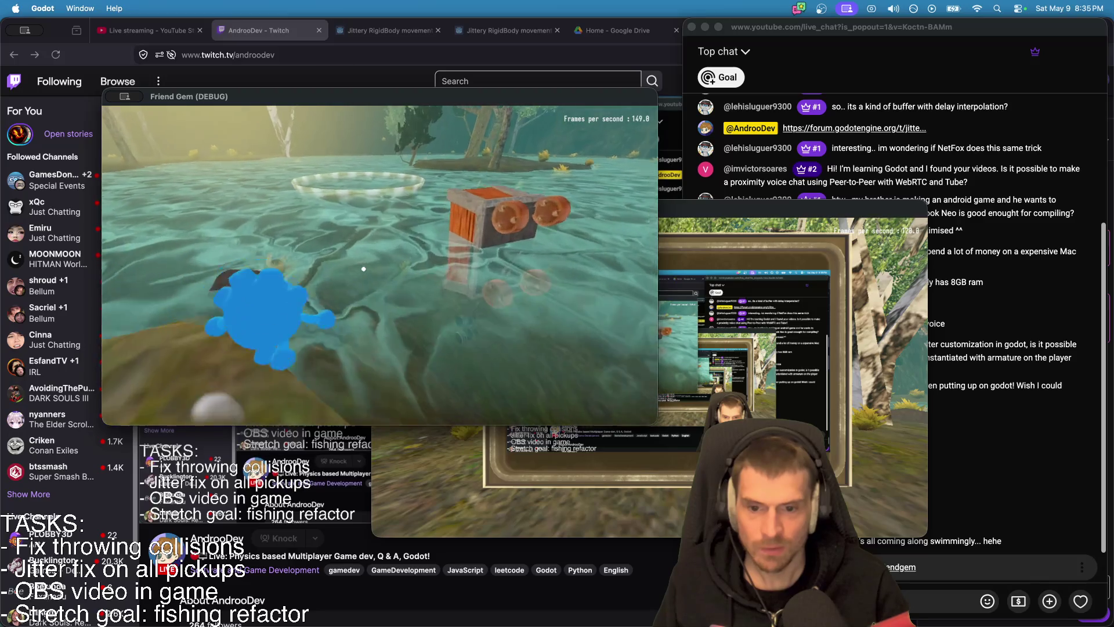
Step: Drop the crate into the water, pick up the fishing rod to check the reel, then return to Godot
key("w")
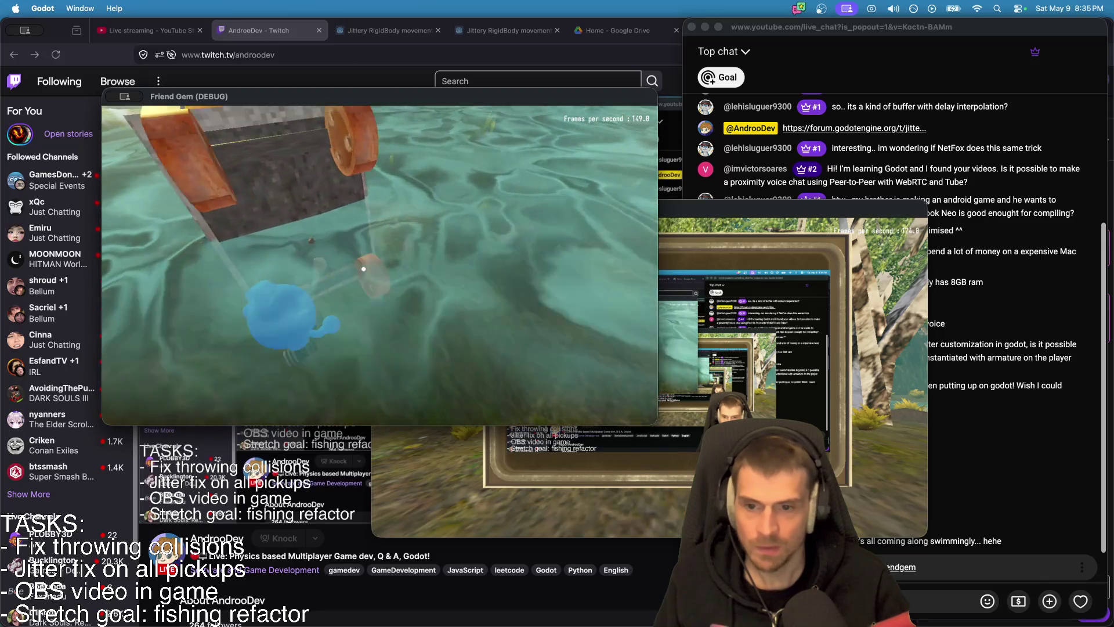
key("e")
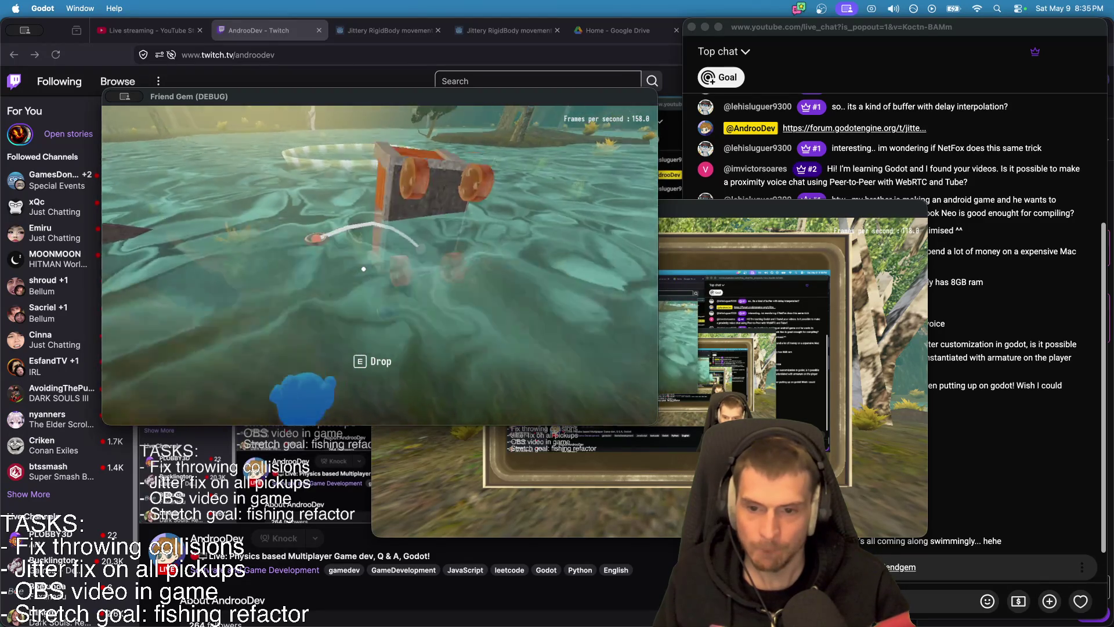
key("e")
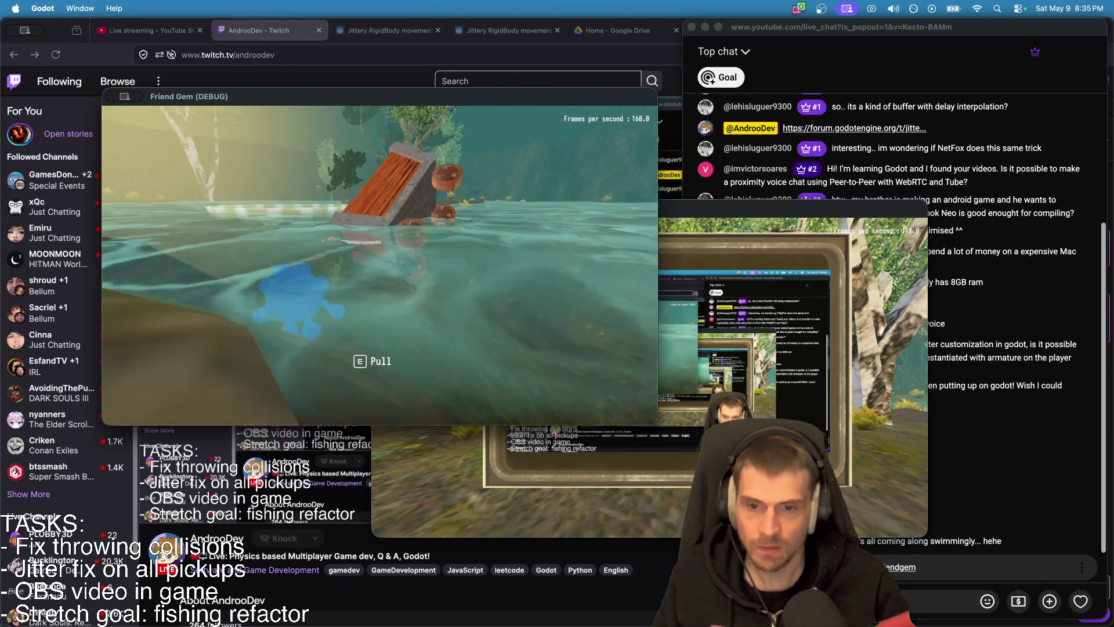
key("e")
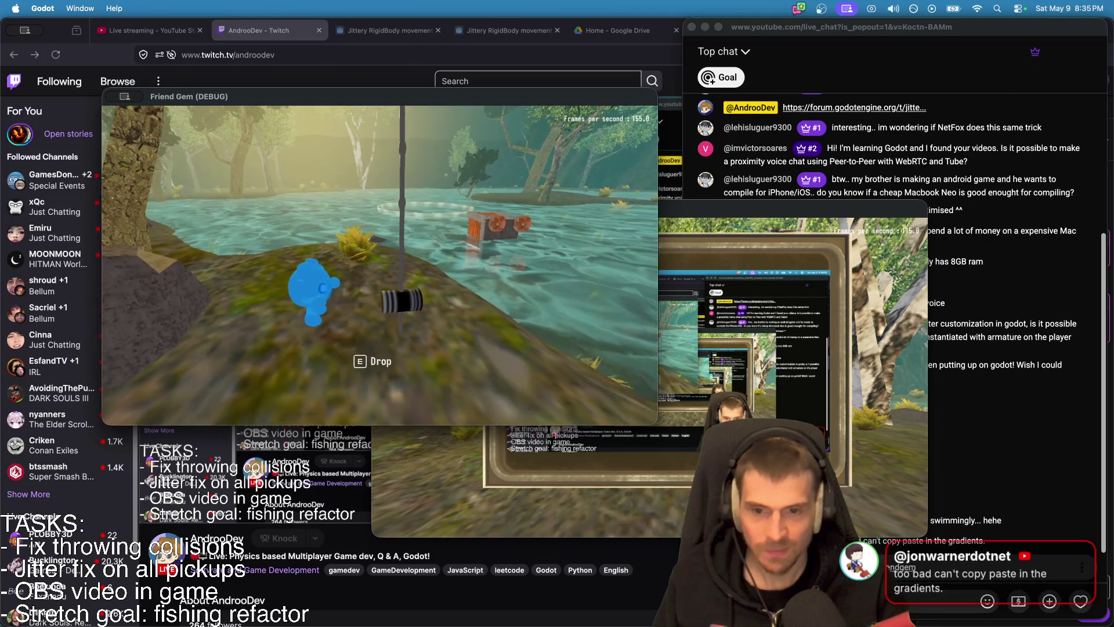
key("super+Tab")
key("super+Tab")
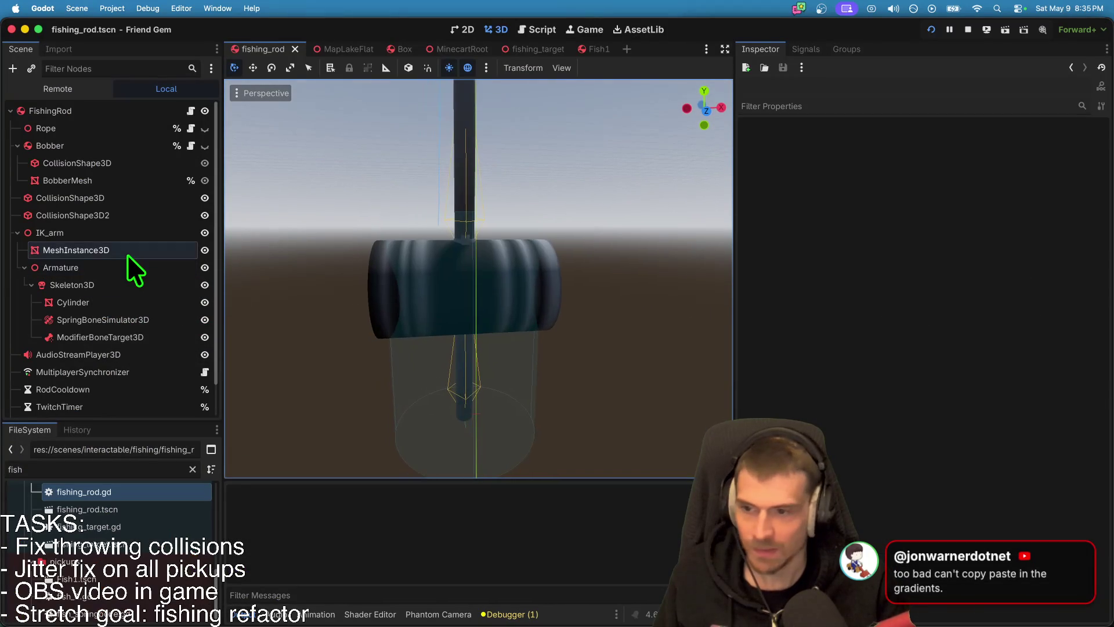
Step: Select the reel mesh, nudge one gradient stop slightly right and make it white
left_click(127, 254)
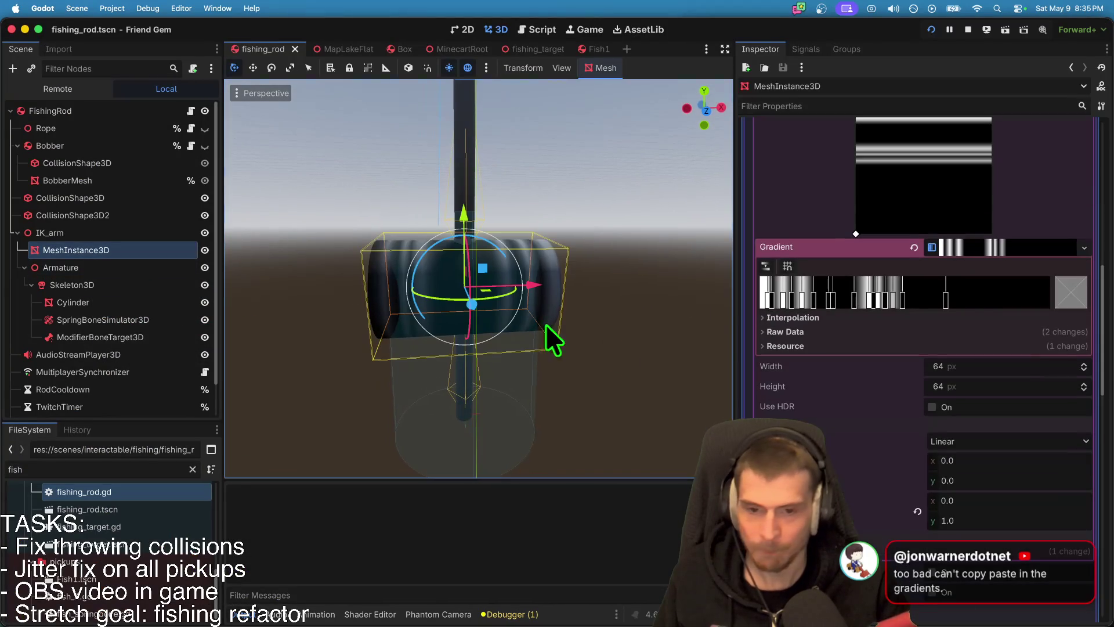
left_click(903, 299)
left_click_drag(903, 300, 904, 301)
double_click(904, 301)
left_click_drag(924, 395, 941, 120)
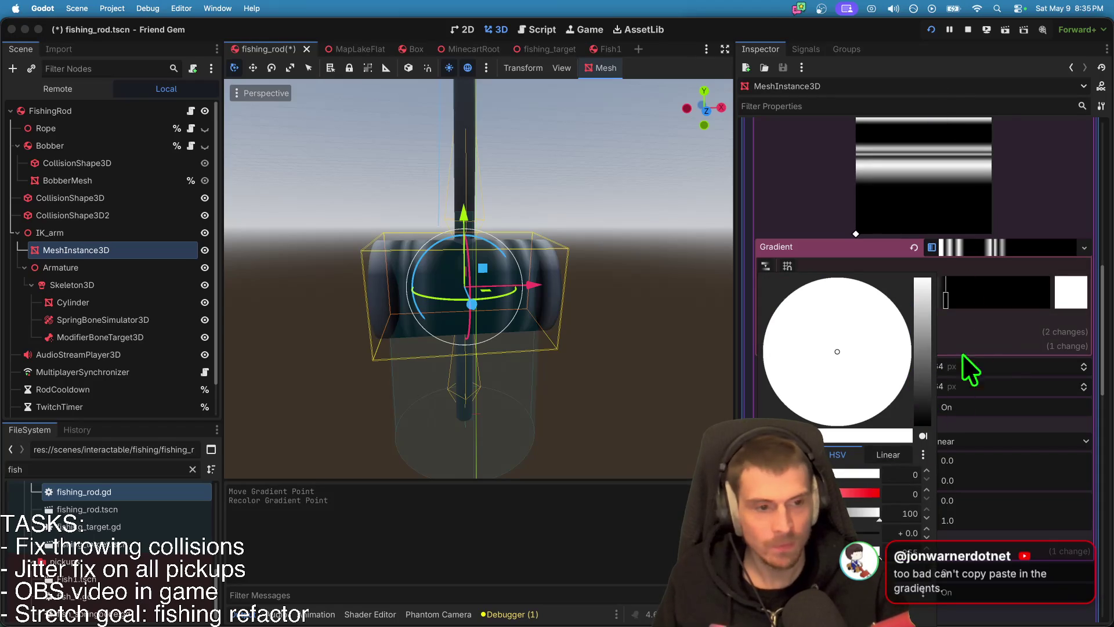
left_click(859, 236)
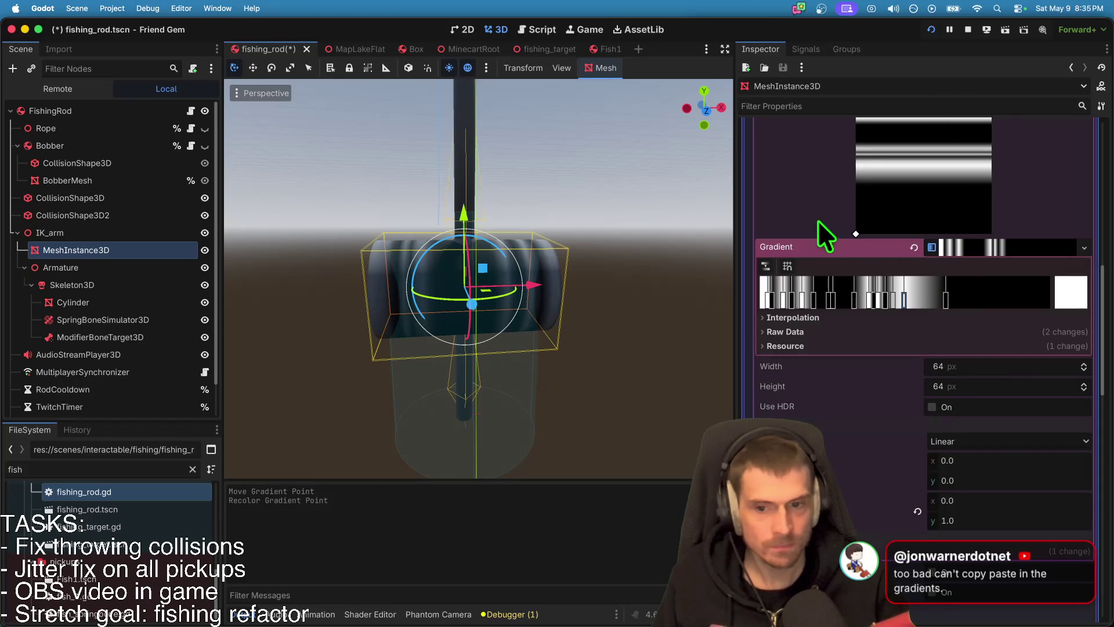
Step: Move another stripe stop, recolour it black, and shift its neighbouring stop slightly right
left_click_drag(891, 300, 922, 424)
double_click(896, 300)
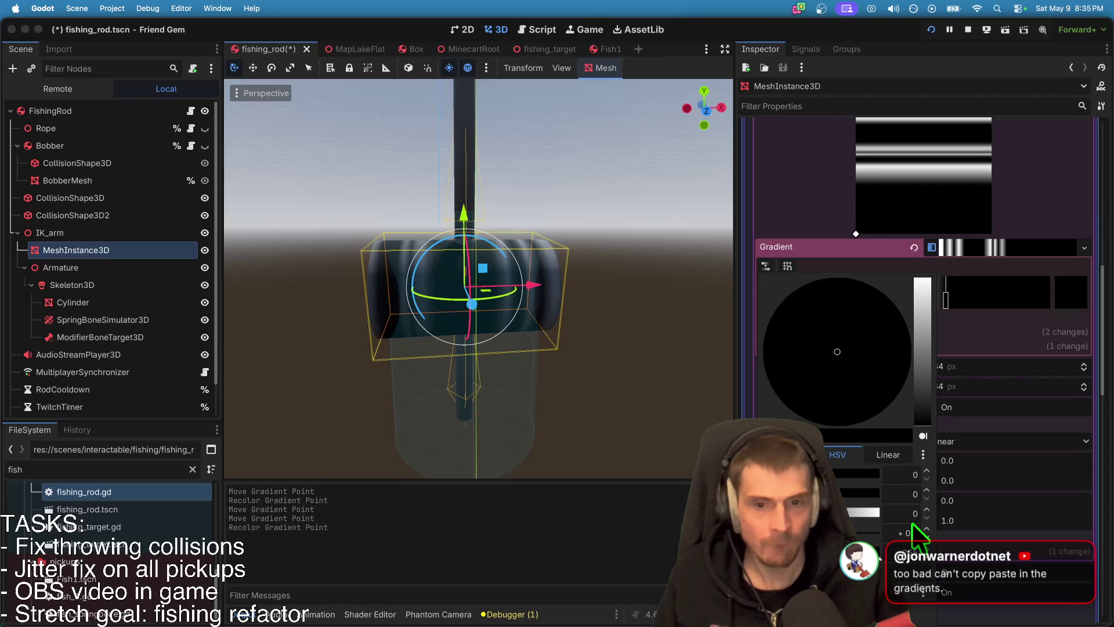
left_click(819, 229)
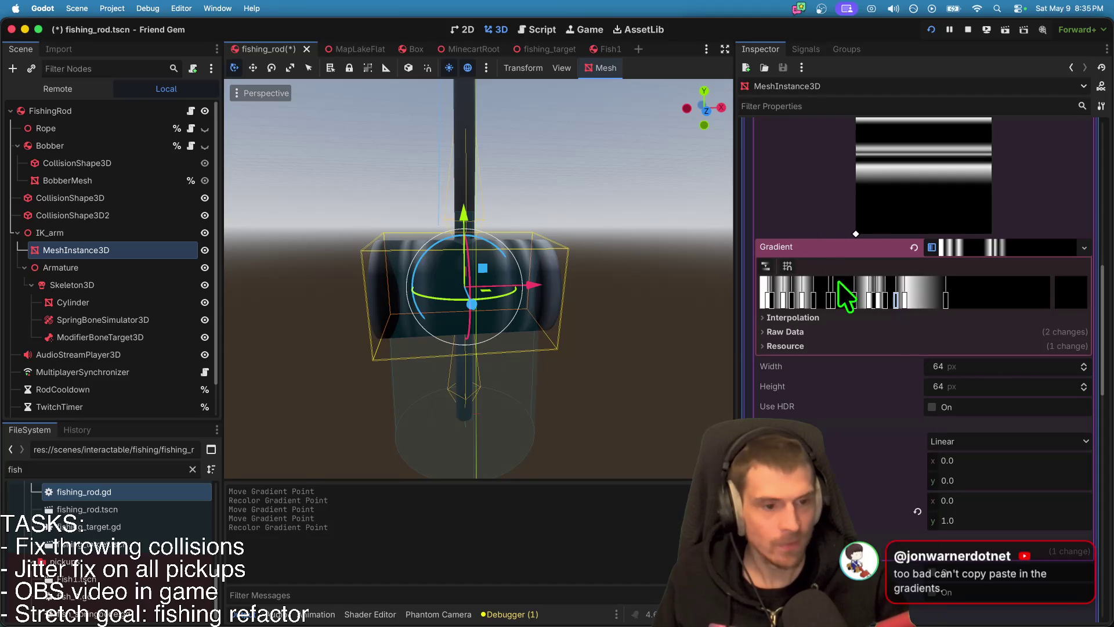
left_click_drag(879, 302, 887, 301)
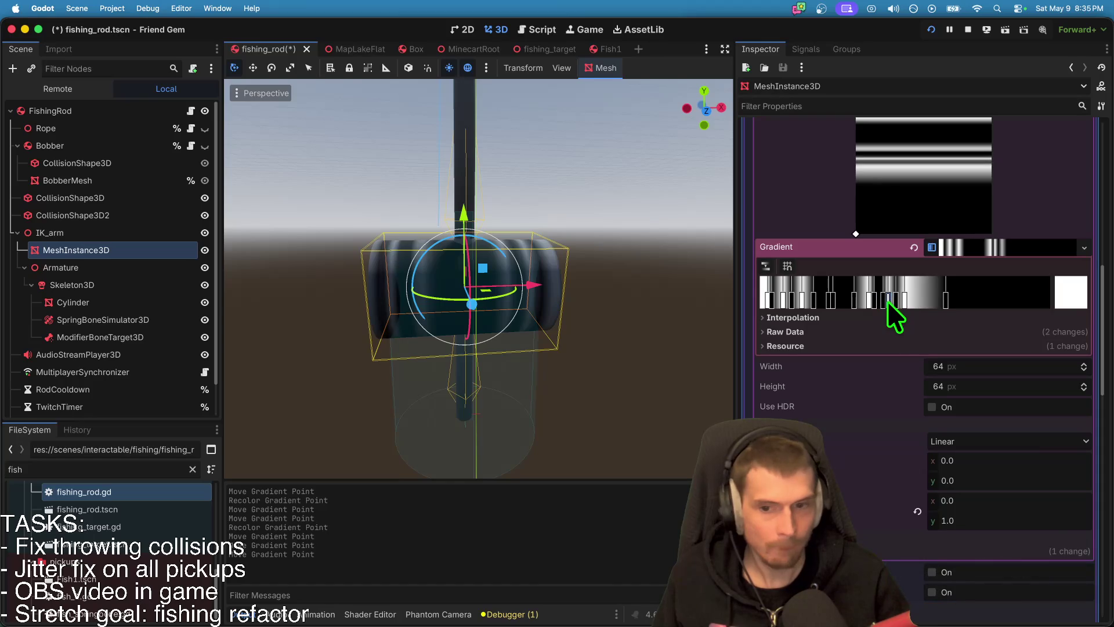
key("super+Tab")
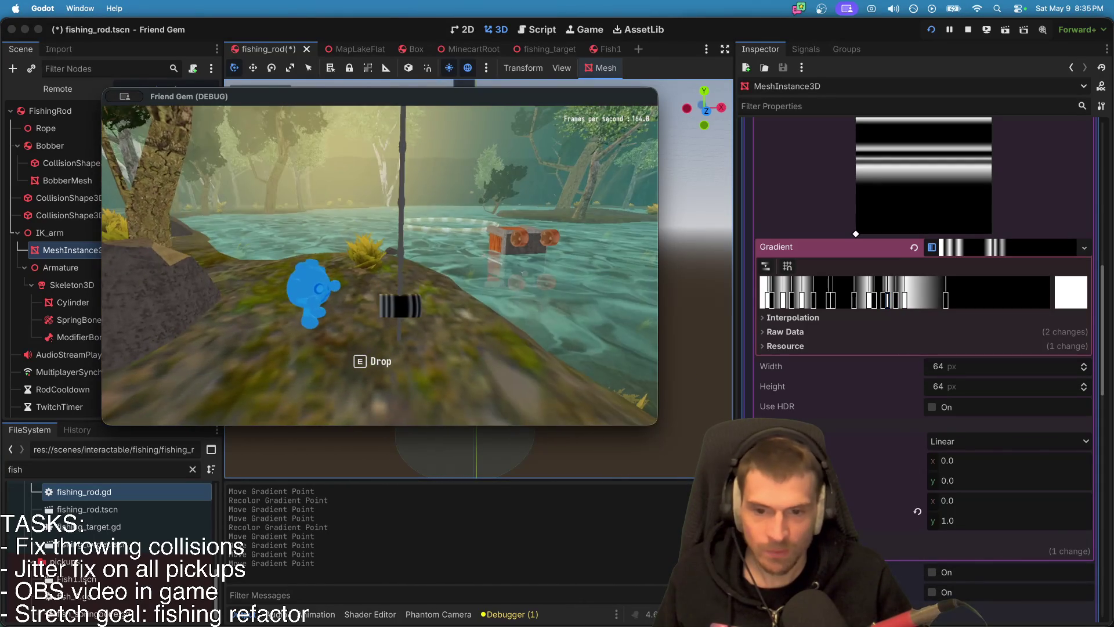
left_click(670, 258)
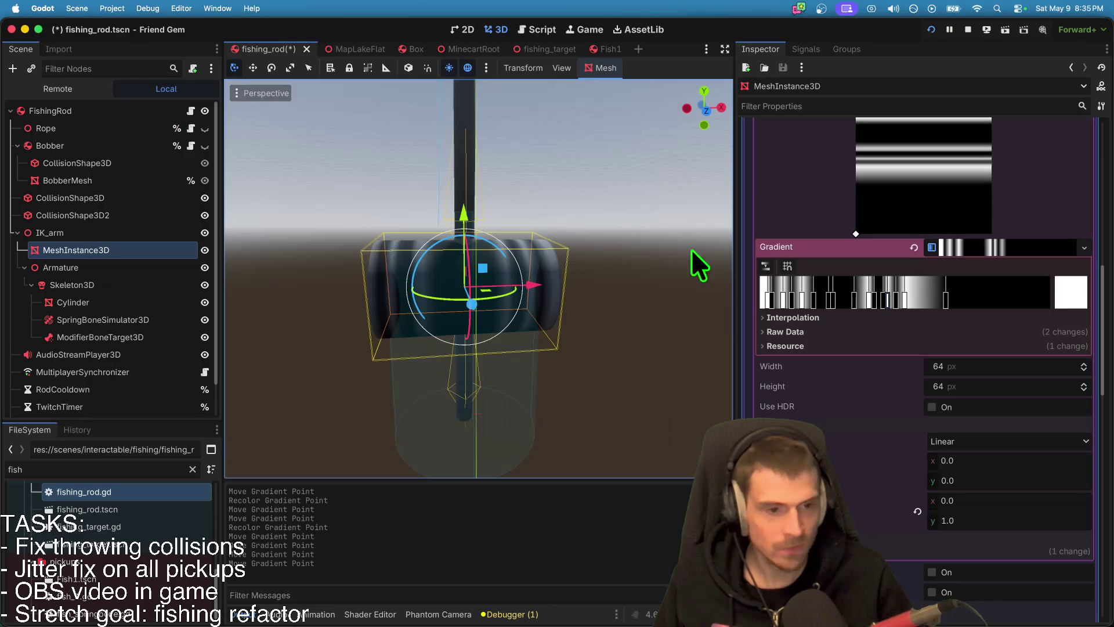
Step: Turn the next gradient point white and nudge it slightly left
double_click(877, 303)
left_click_drag(915, 421, 929, 37)
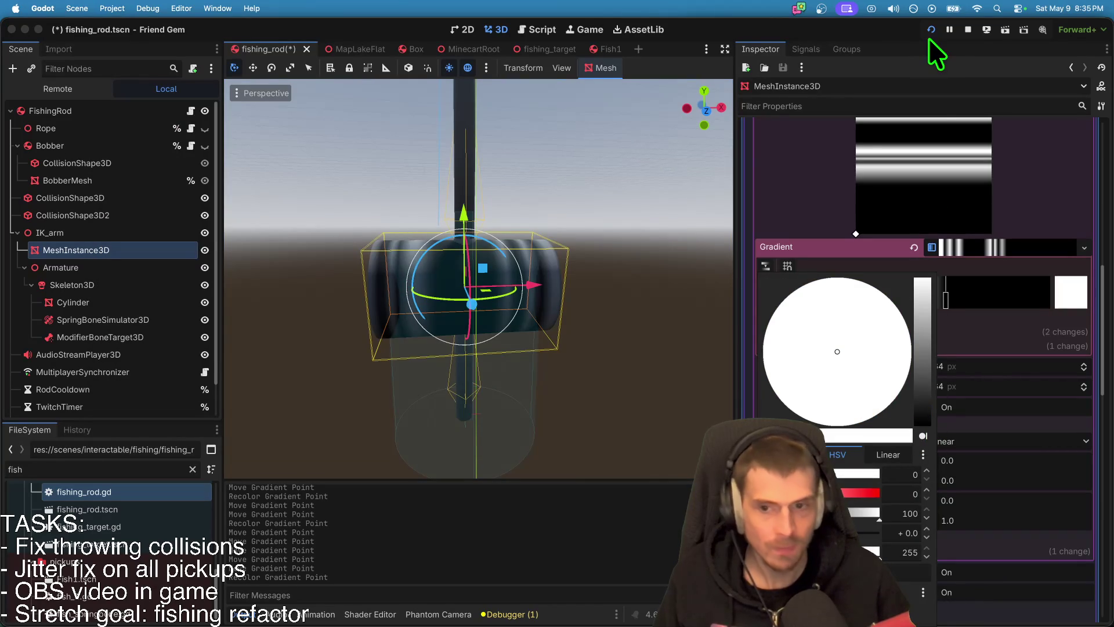
left_click(862, 228)
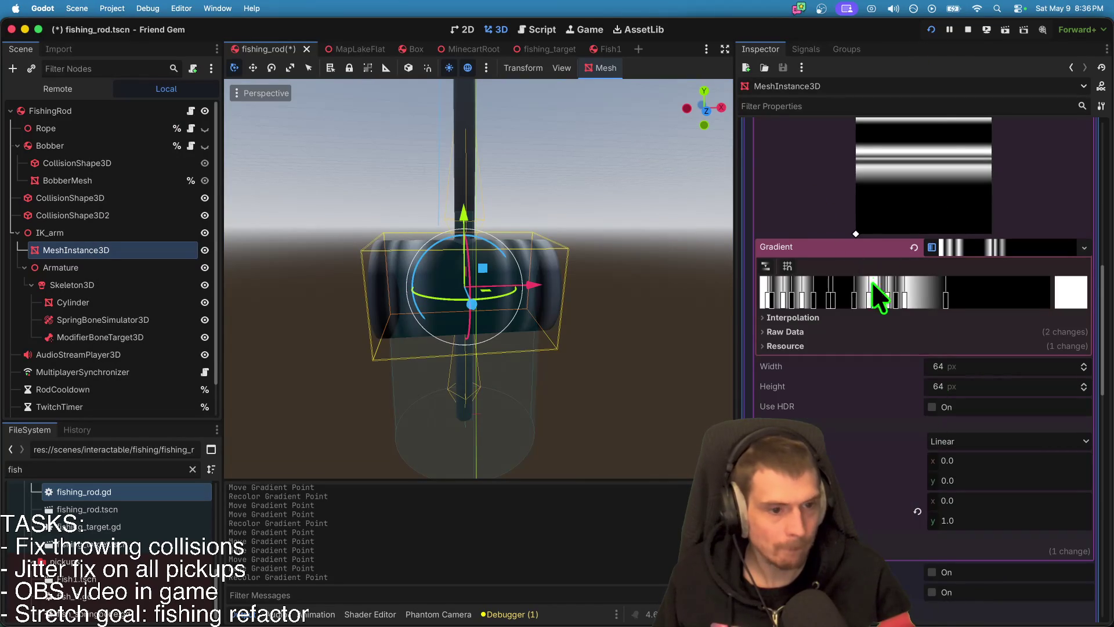
left_click_drag(875, 297, 866, 299)
Step: Pick out a nearby white gradient point and recolour it black
left_click(886, 300)
left_click(873, 298)
double_click(866, 301)
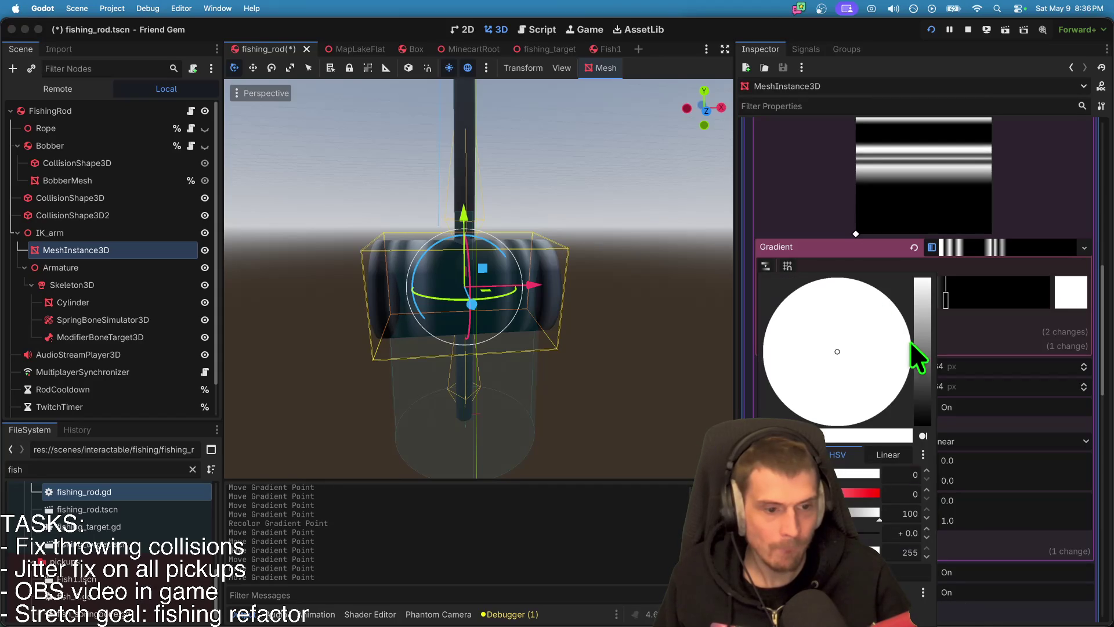
left_click_drag(924, 426, 917, 500)
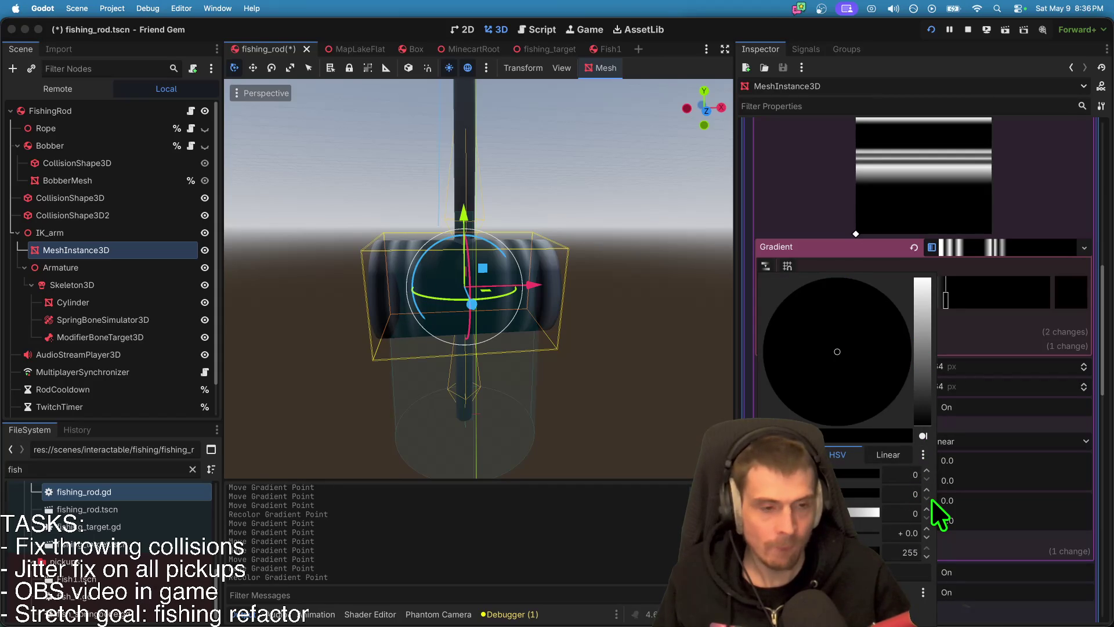
left_click(764, 165)
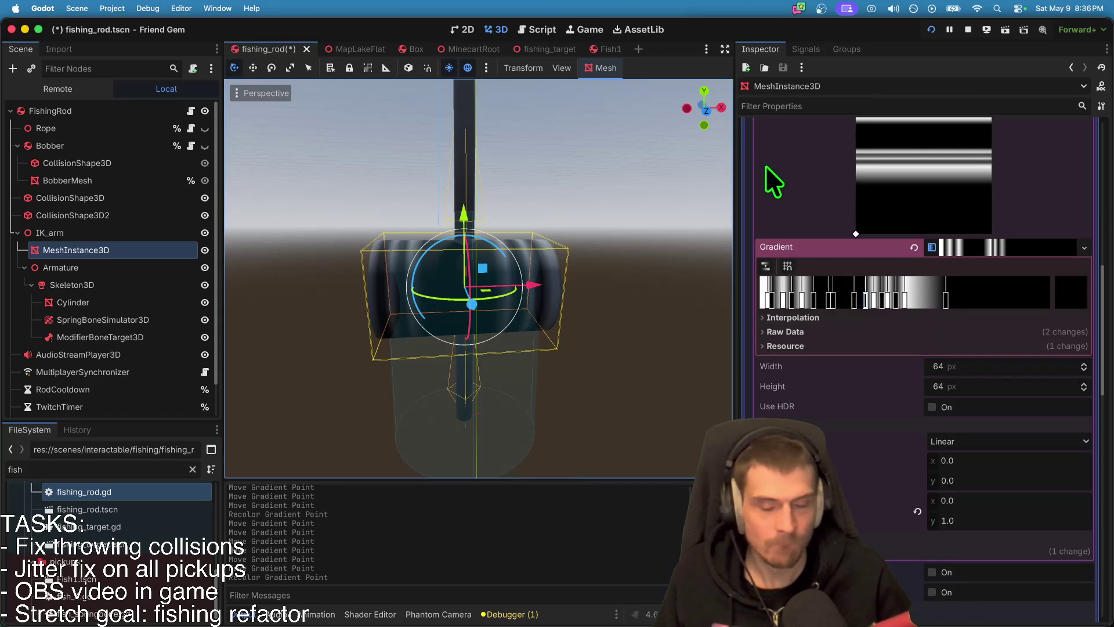
Step: Add a black stop mid-gradient, slide the white stop left, and add another point
key("super+Tab")
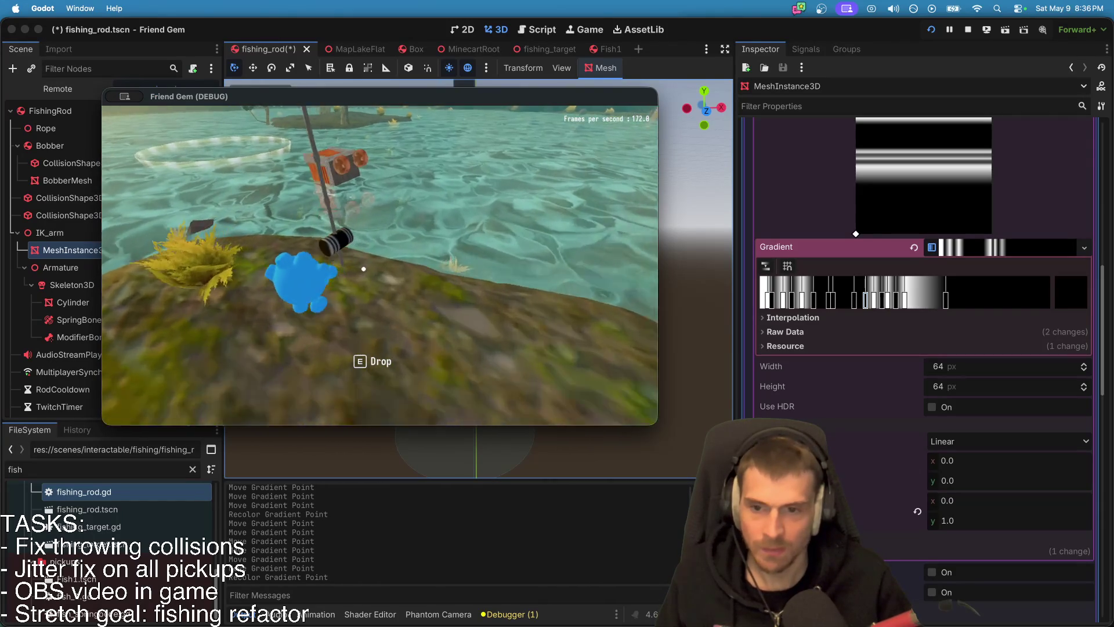
key("super+Tab")
left_click(840, 300)
mouse_move(841, 305)
left_mouse_down()
mouse_move(866, 305)
mouse_move(848, 304)
left_mouse_up()
double_click(847, 304)
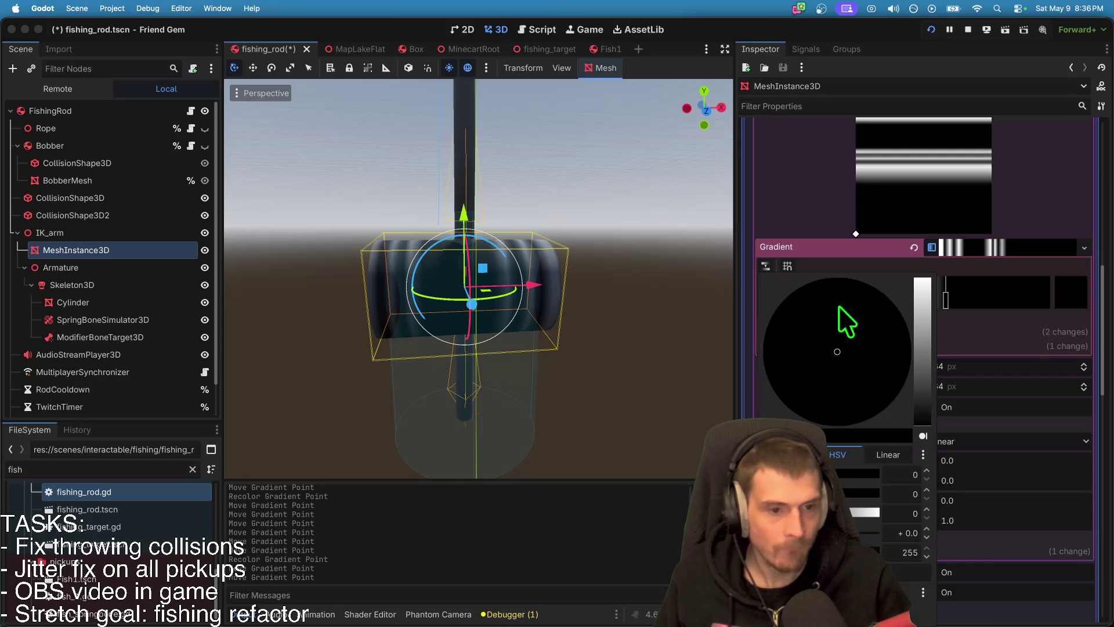
mouse_move(920, 355)
left_mouse_down()
mouse_move(908, 211)
mouse_move(929, 513)
left_mouse_up()
left_click(663, 357)
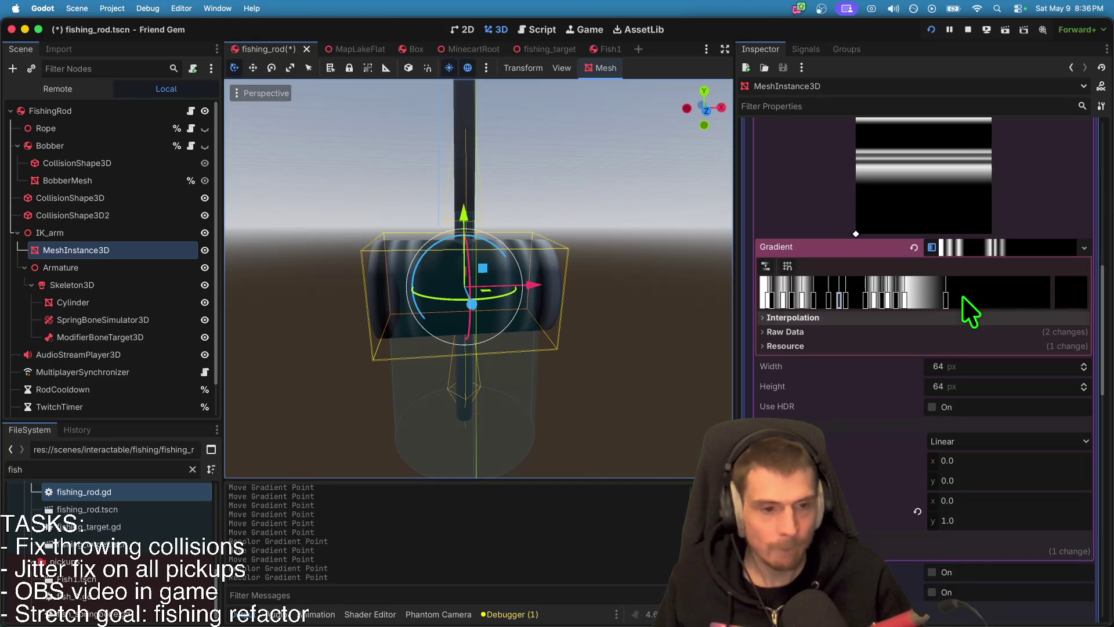
mouse_move(903, 302)
left_mouse_down()
mouse_move(889, 305)
mouse_move(900, 308)
mouse_move(916, 437)
left_mouse_up()
double_click(902, 307)
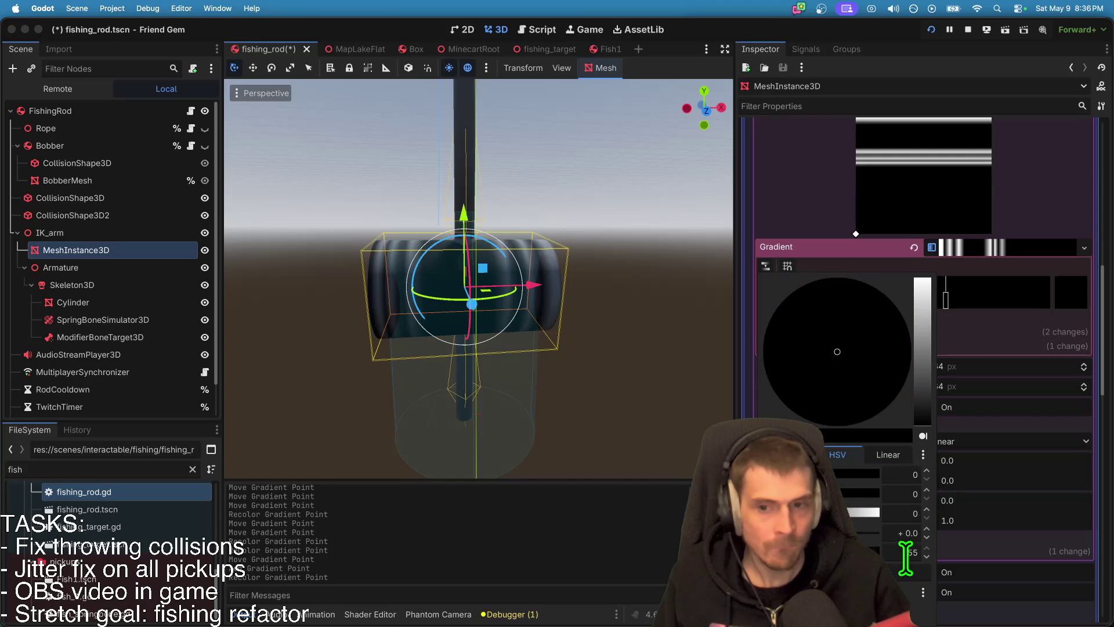
left_click(739, 391)
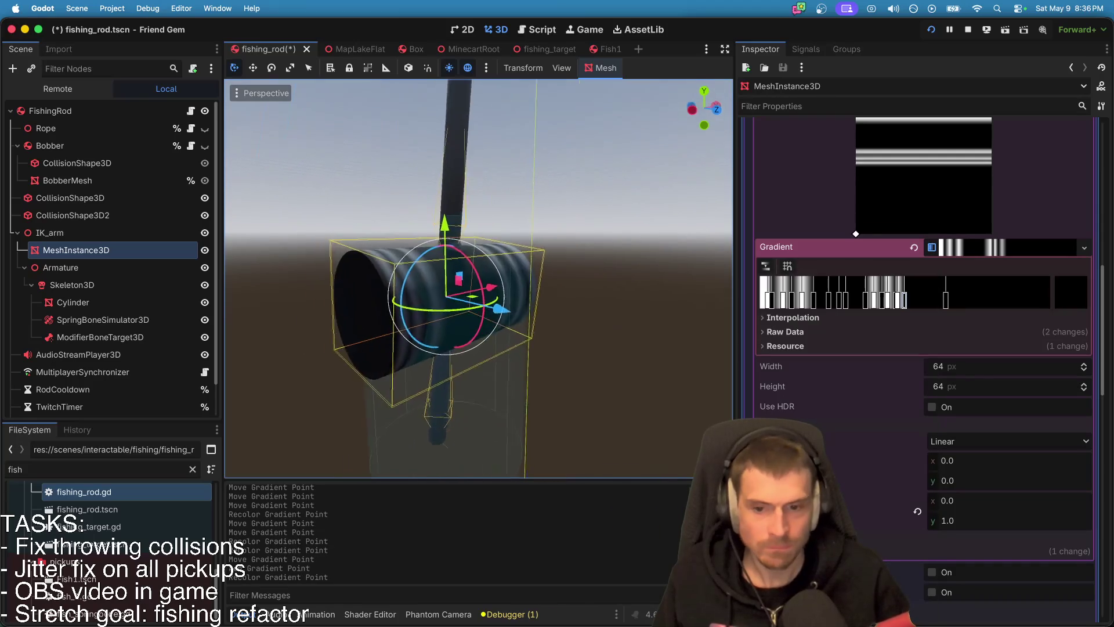
Step: Run the game to preview the striped reel, then return to the editor
key("super+b")
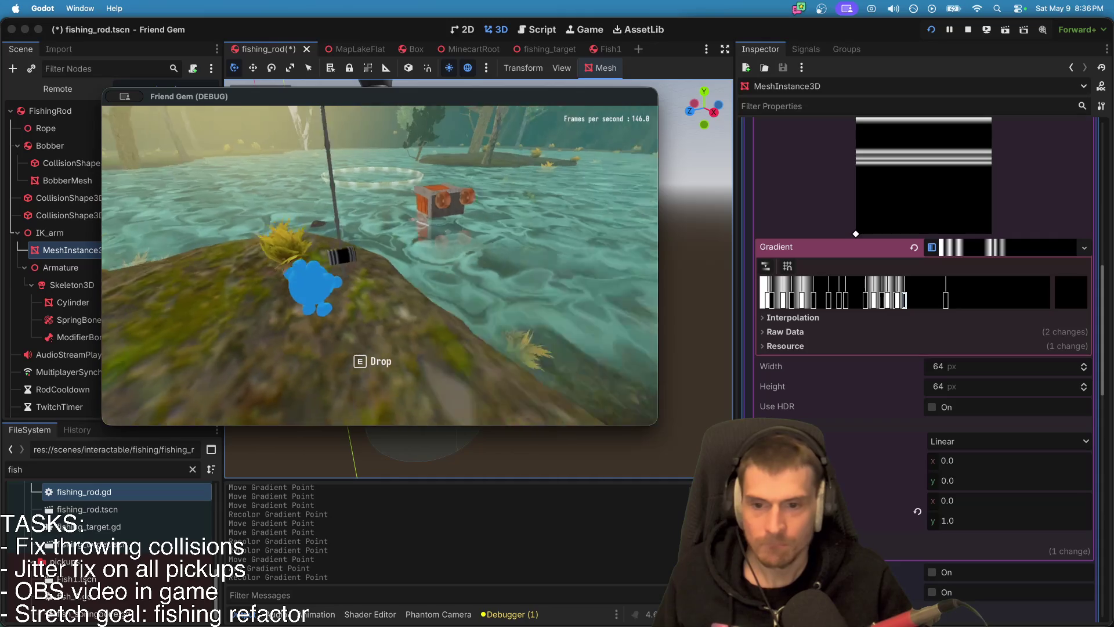
key("super+period")
key("super+Tab")
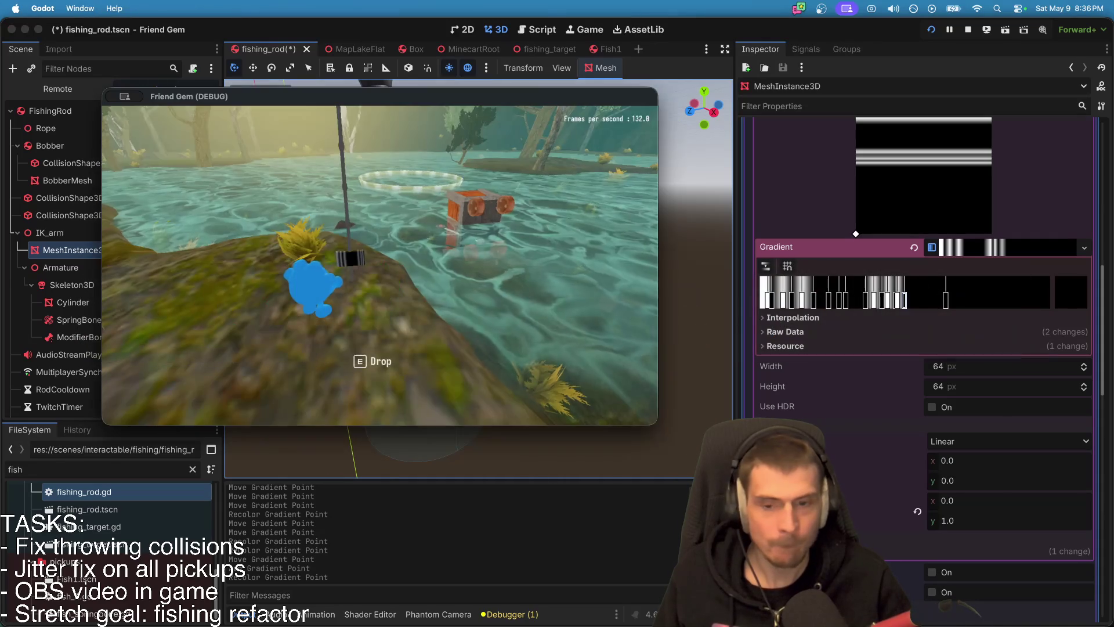
key("super+Tab")
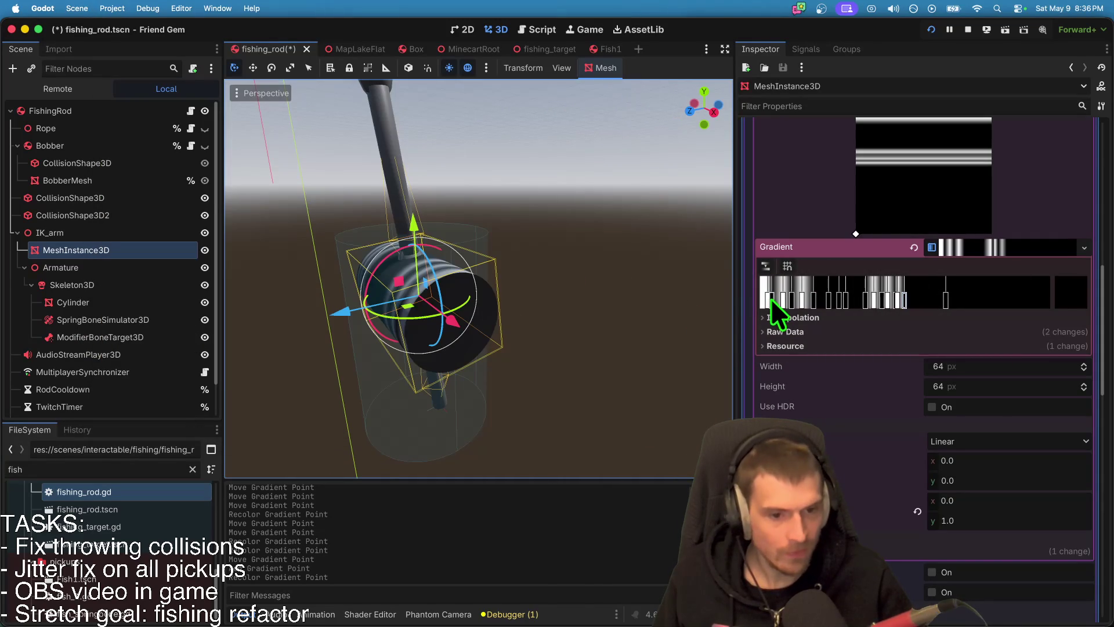
Step: Slide stripe stops to adjust widths, undoing an accidental extra point and a stop move
left_click_drag(775, 301, 768, 304)
left_click(765, 300)
key("ctrl+z")
left_click(769, 304)
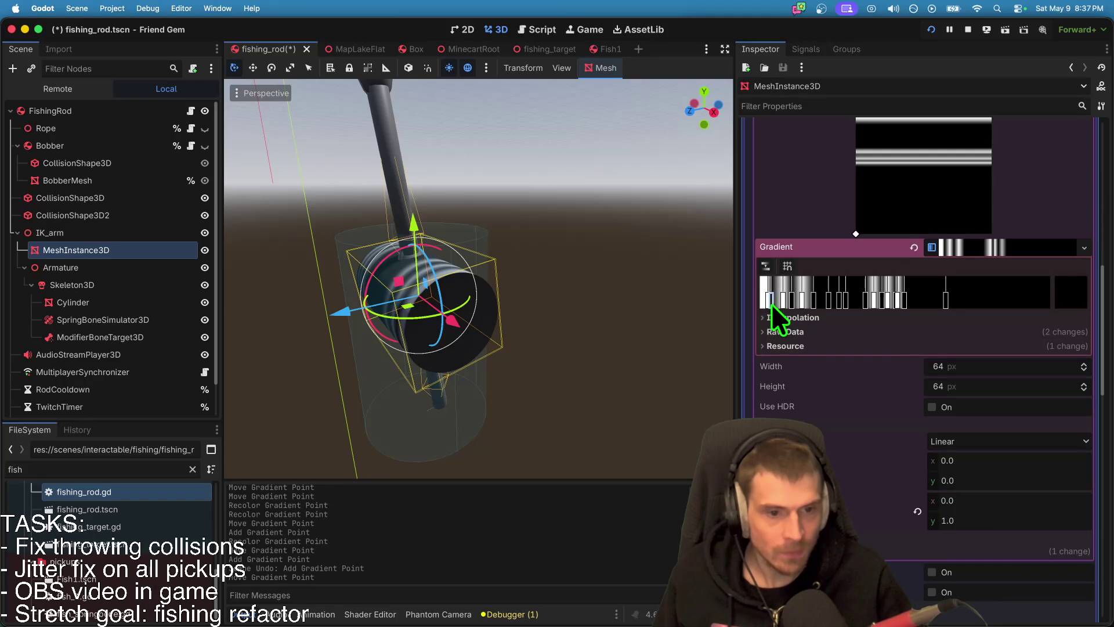
left_click(783, 302)
left_click_drag(791, 302, 774, 305)
key("super+z")
Step: Nudge two more gradient stops left, deselect the reel mesh, and run the game
scroll(555, 357, "right", 10)
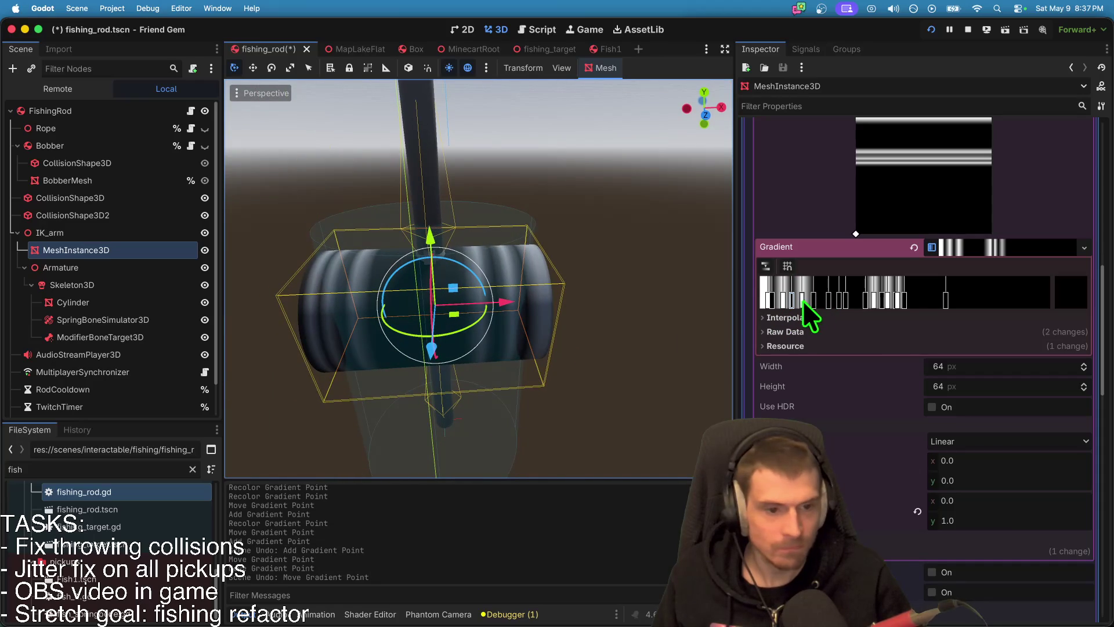
left_click_drag(813, 302, 808, 302)
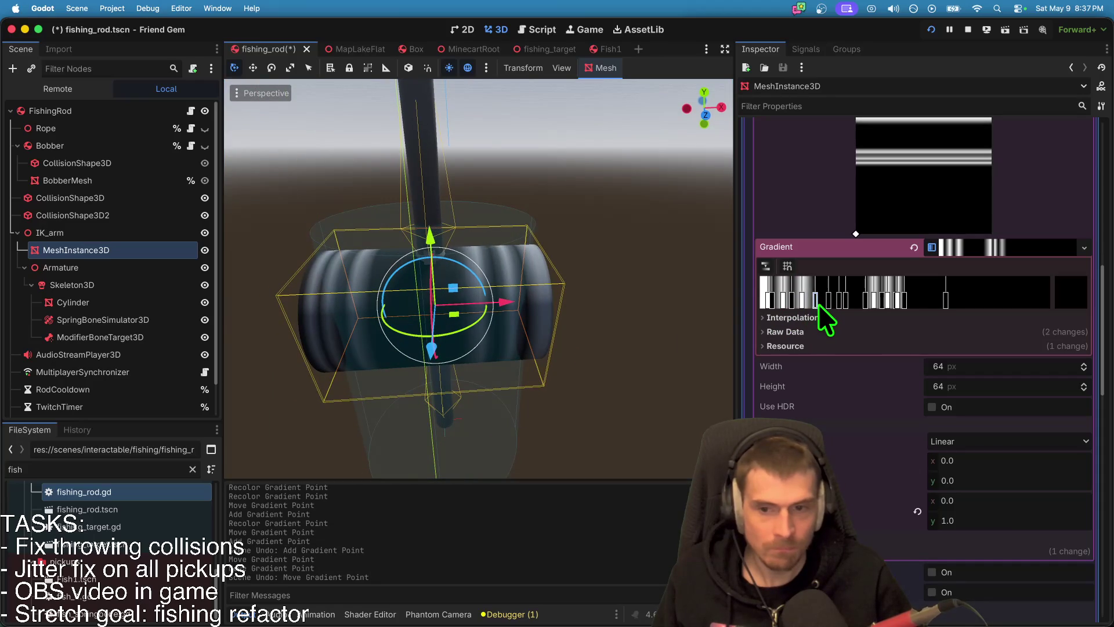
left_click_drag(805, 304, 773, 302)
left_click(767, 302)
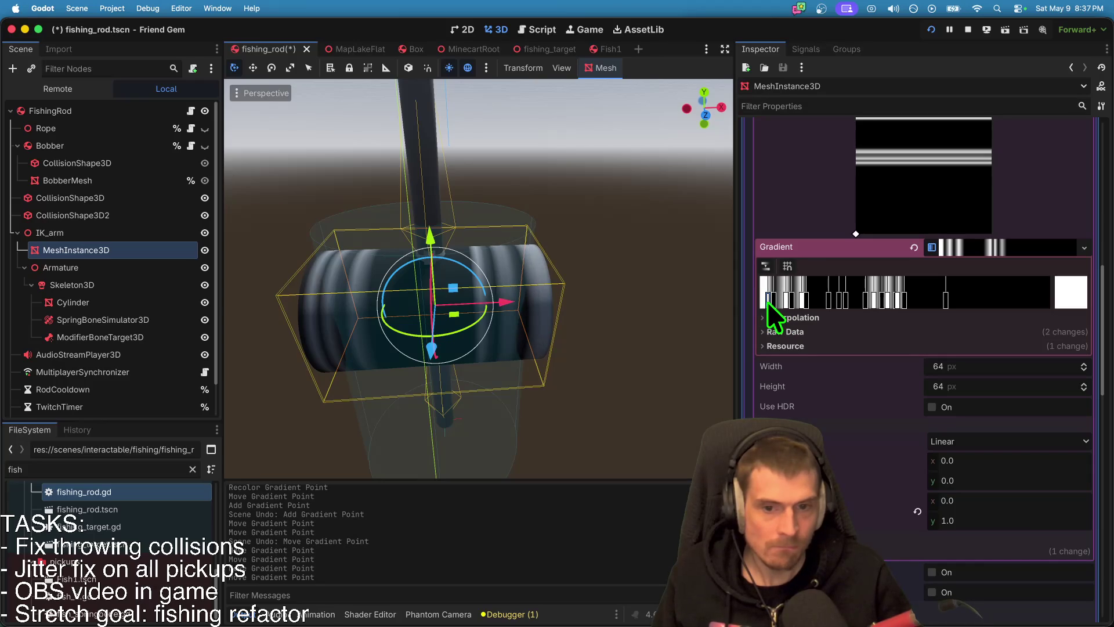
left_click(535, 355)
scroll(535, 360, "down", 5)
key("super+b")
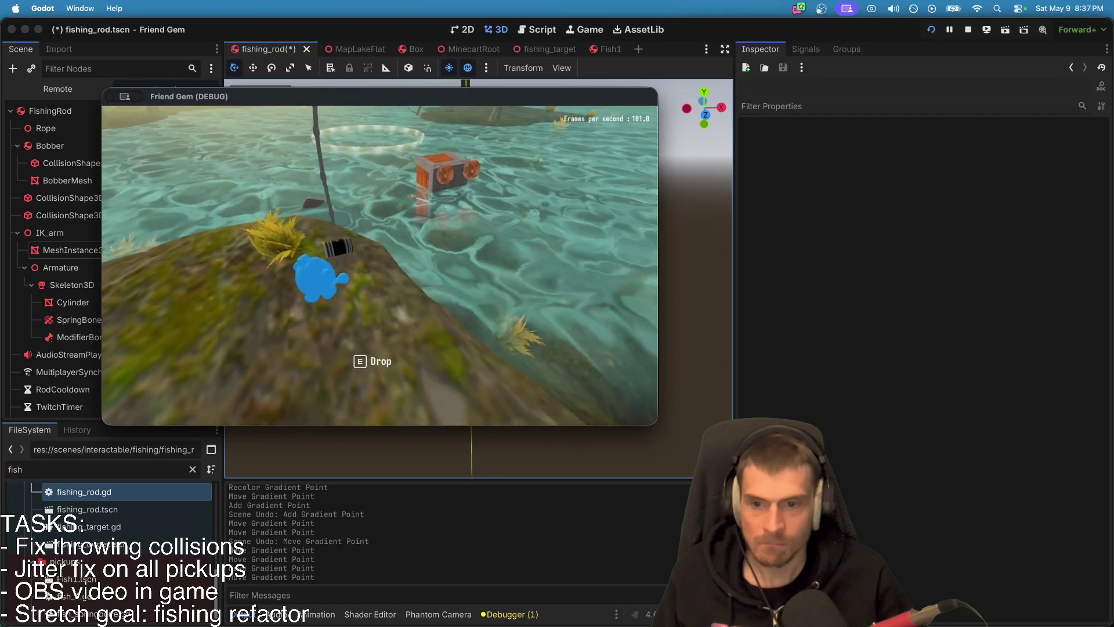
Step: Restart the game instances for a playtest and cycle back to the editor
key("super+period")
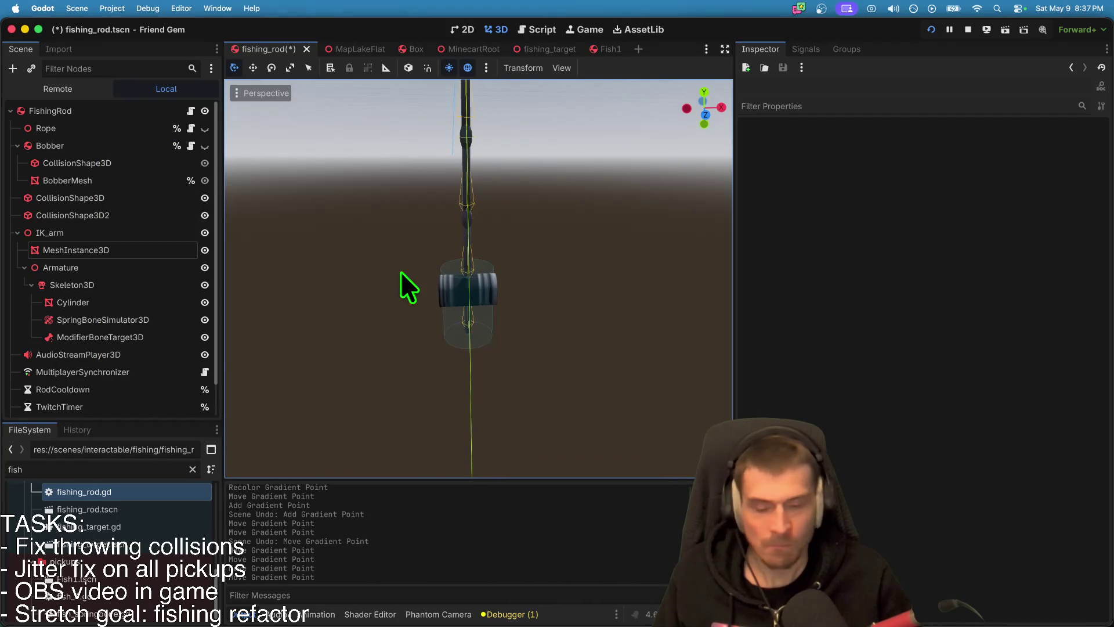
key("super+b")
key("super+Tab")
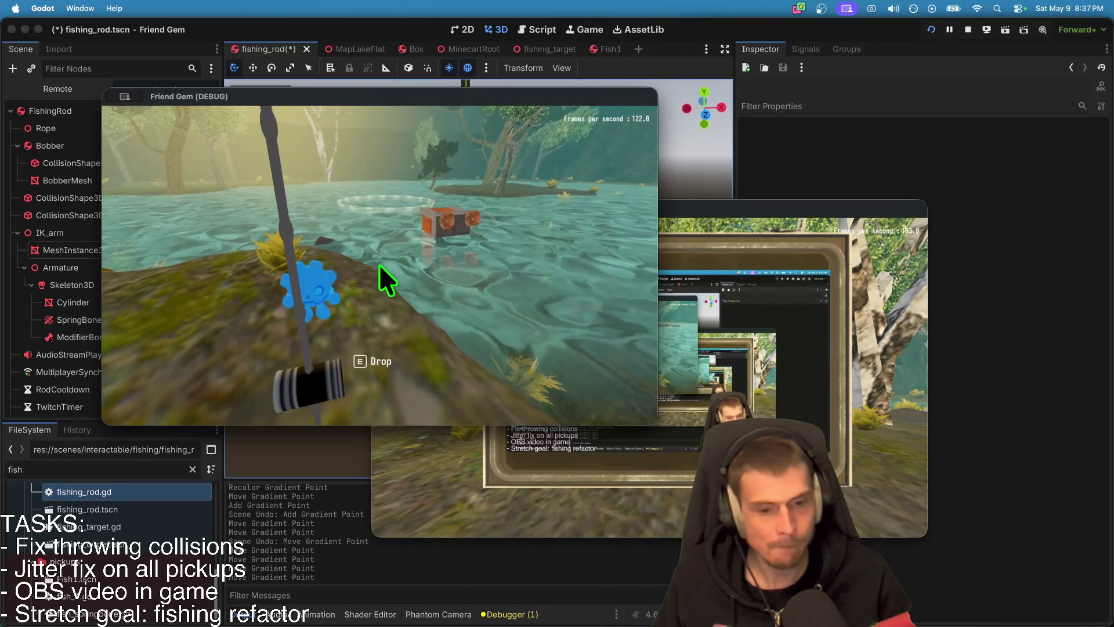
key("super+Tab")
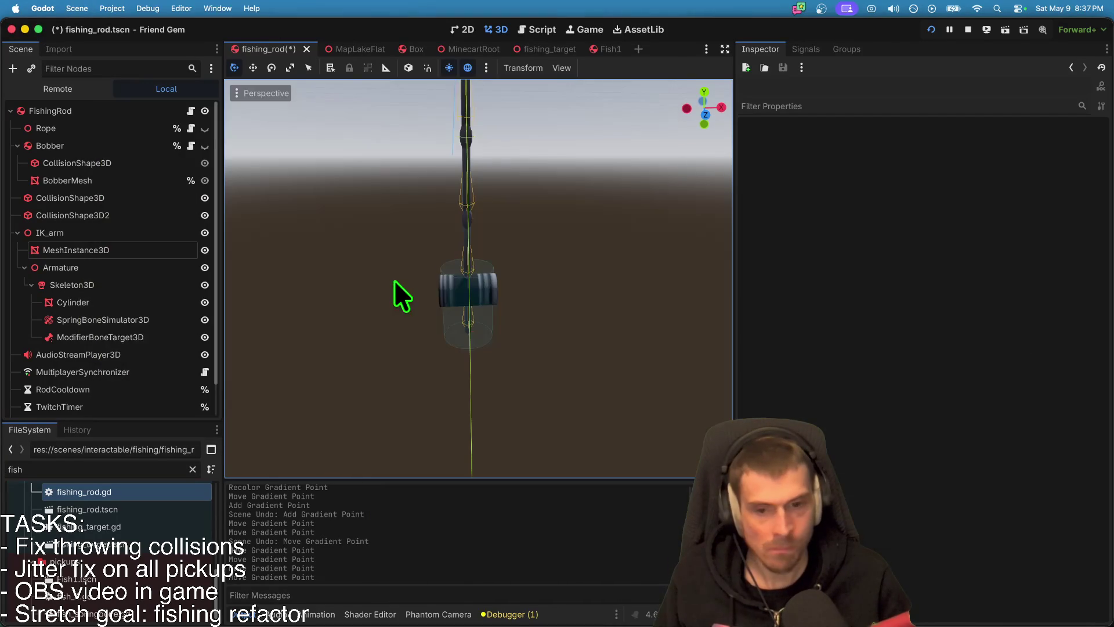
key("super+Tab")
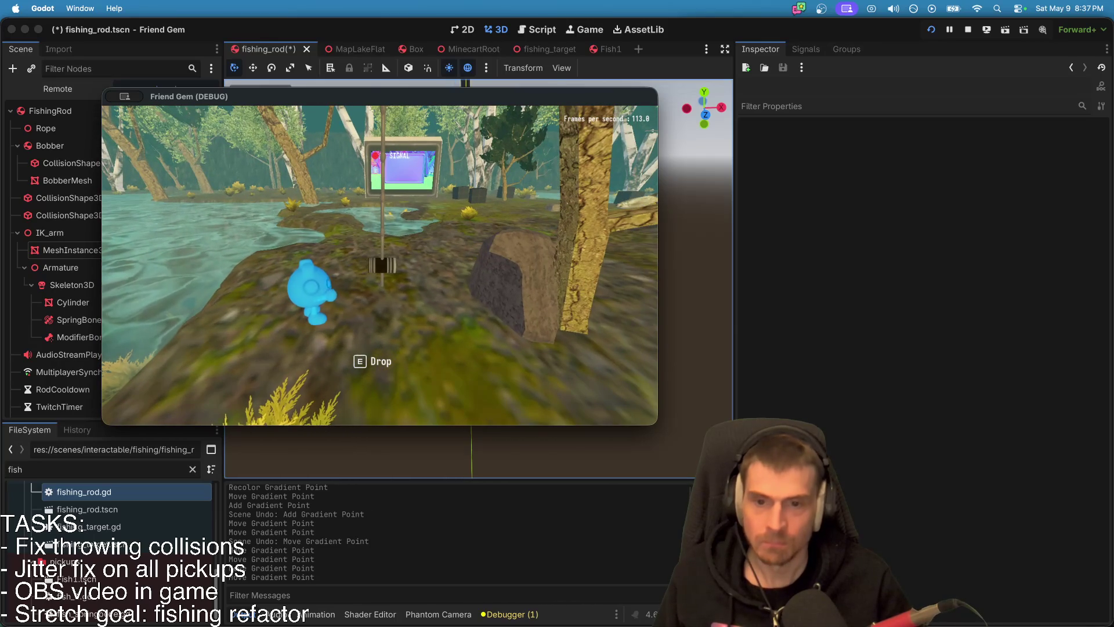
key("super+Tab")
key("super+Tab")
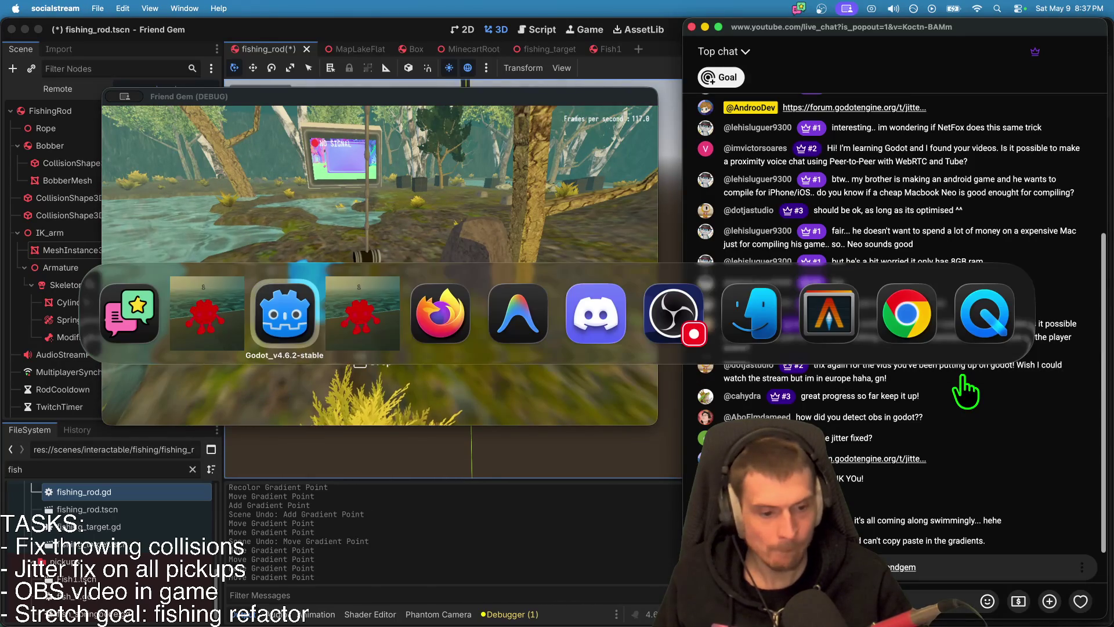
key("super+Tab")
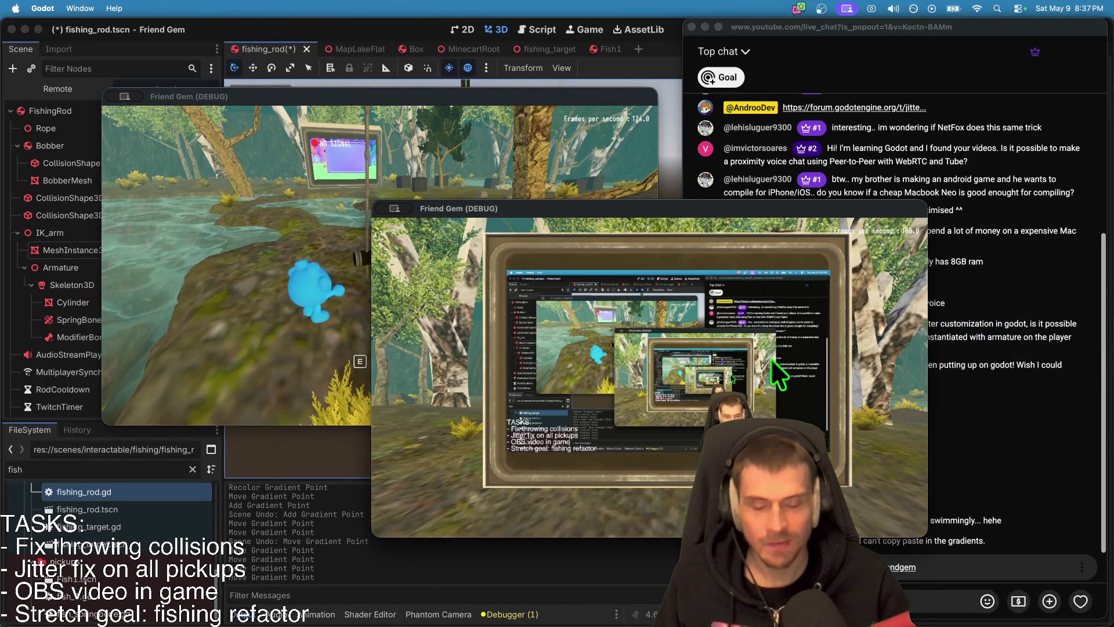
key("super+Tab")
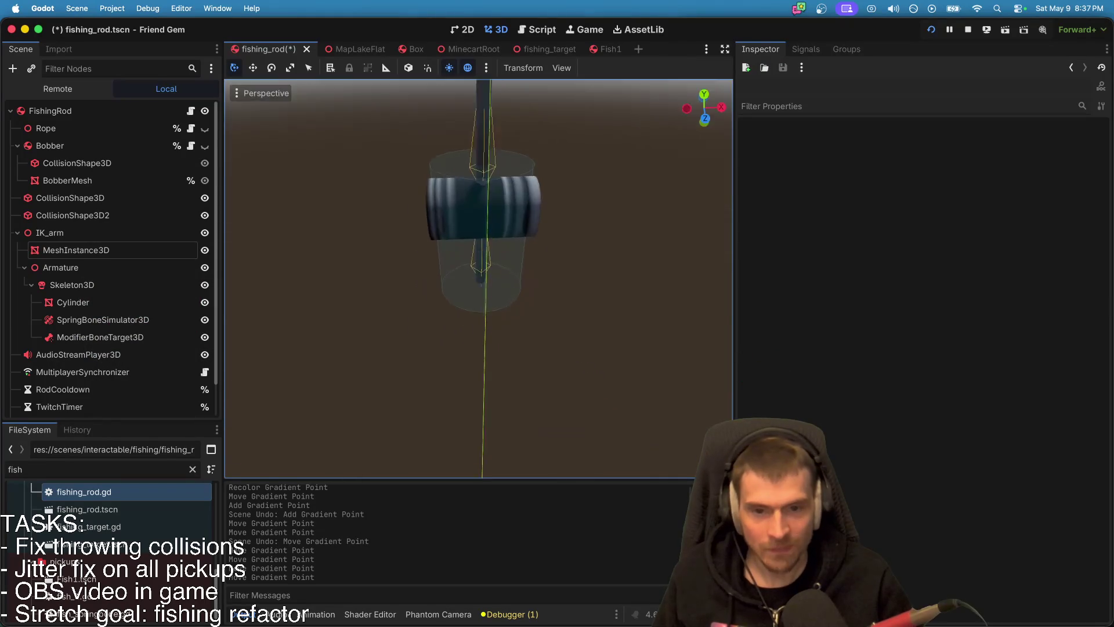
Step: Review the reel mesh's gradient points, checking one stop's colour, then deselect the mesh
left_click(93, 252)
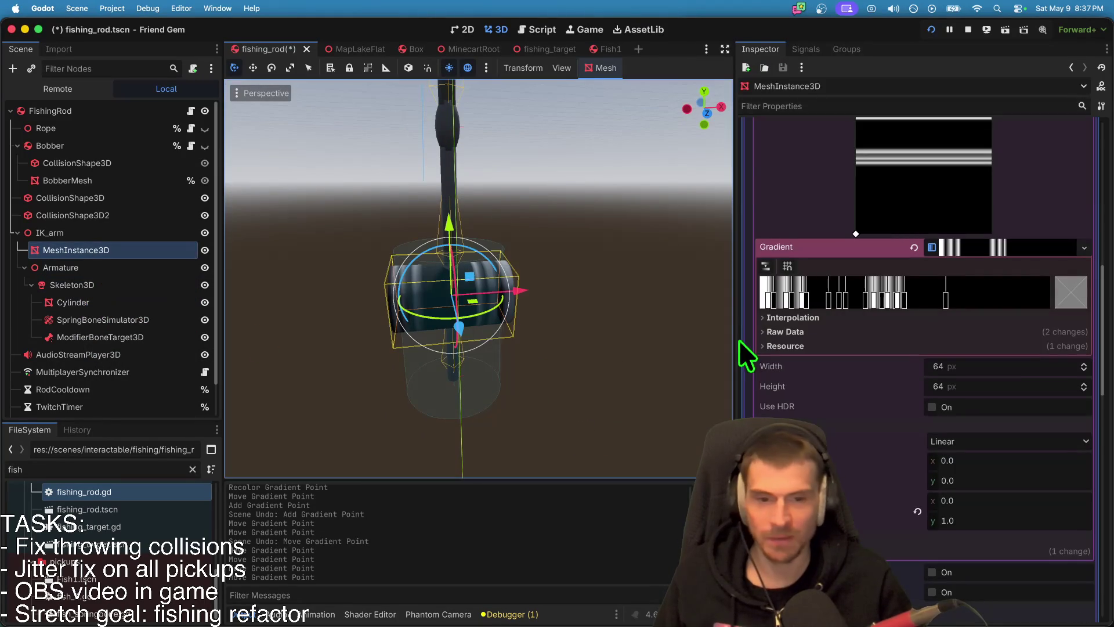
left_click(768, 294)
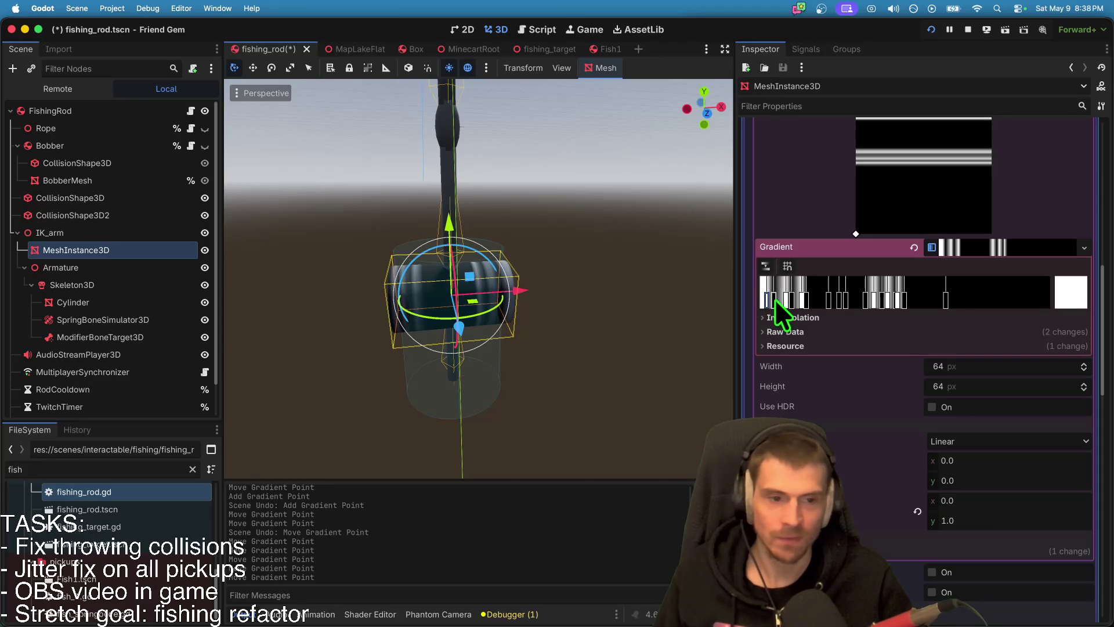
left_click(771, 300)
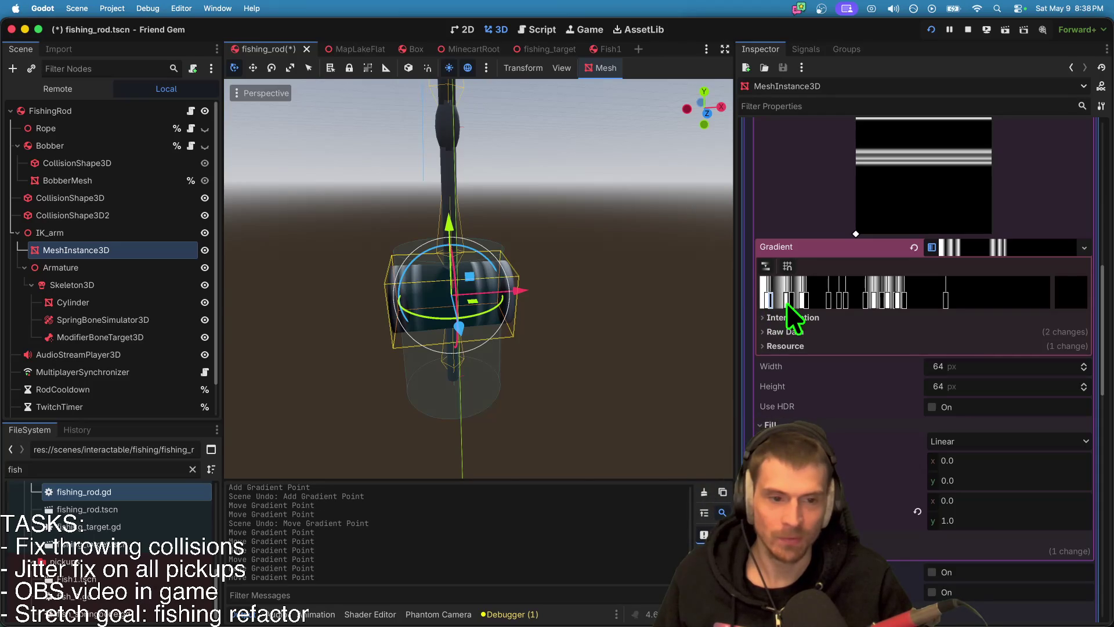
left_click(787, 301)
left_click(788, 301)
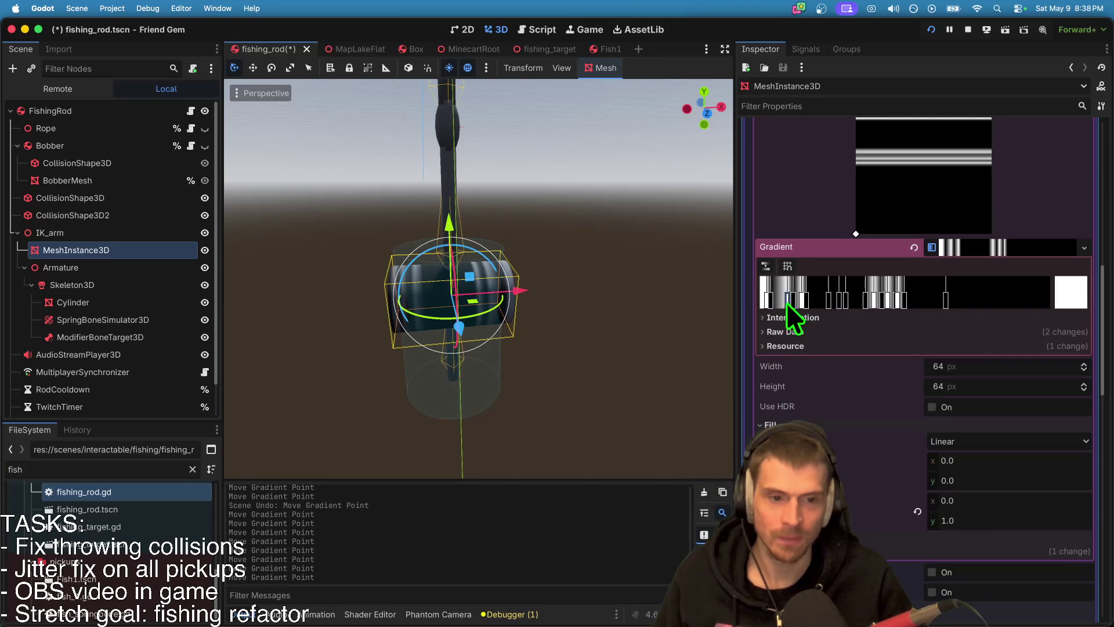
double_click(794, 303)
key("Escape")
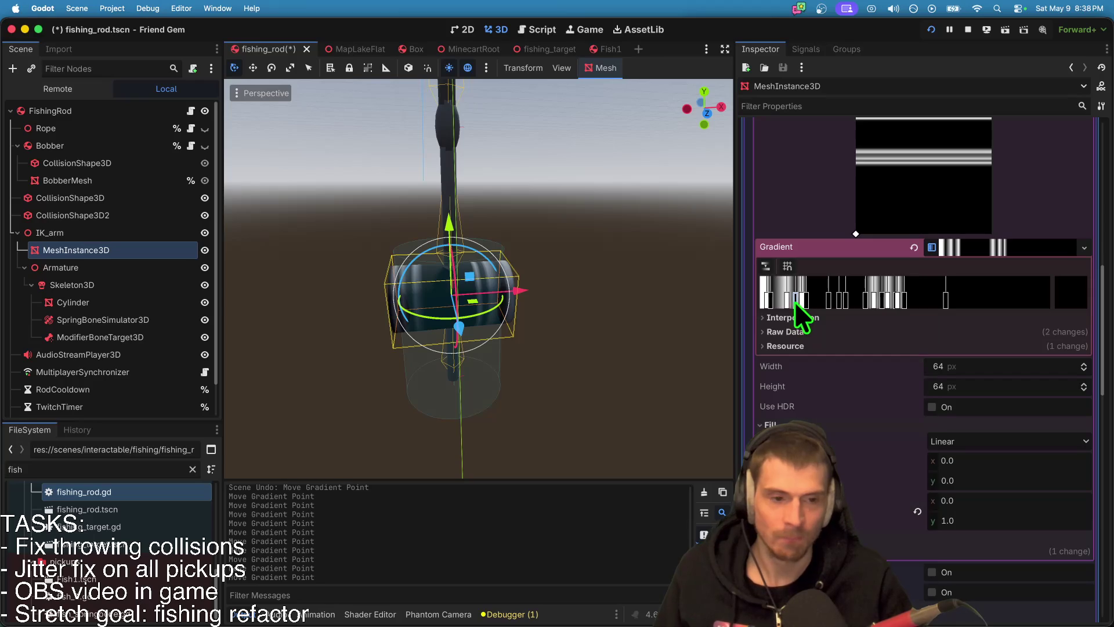
left_click(568, 346)
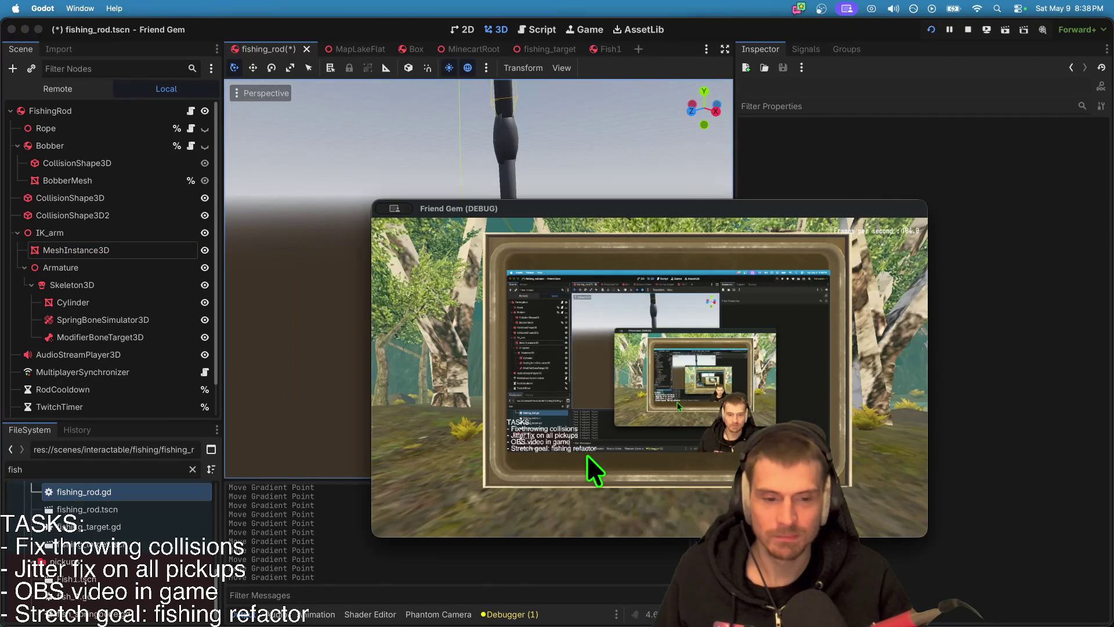
Step: Walk the character with W to the lake's edge to view the reel, then return to the editor
key("super+Tab")
key("super+Tab")
key("super+Tab")
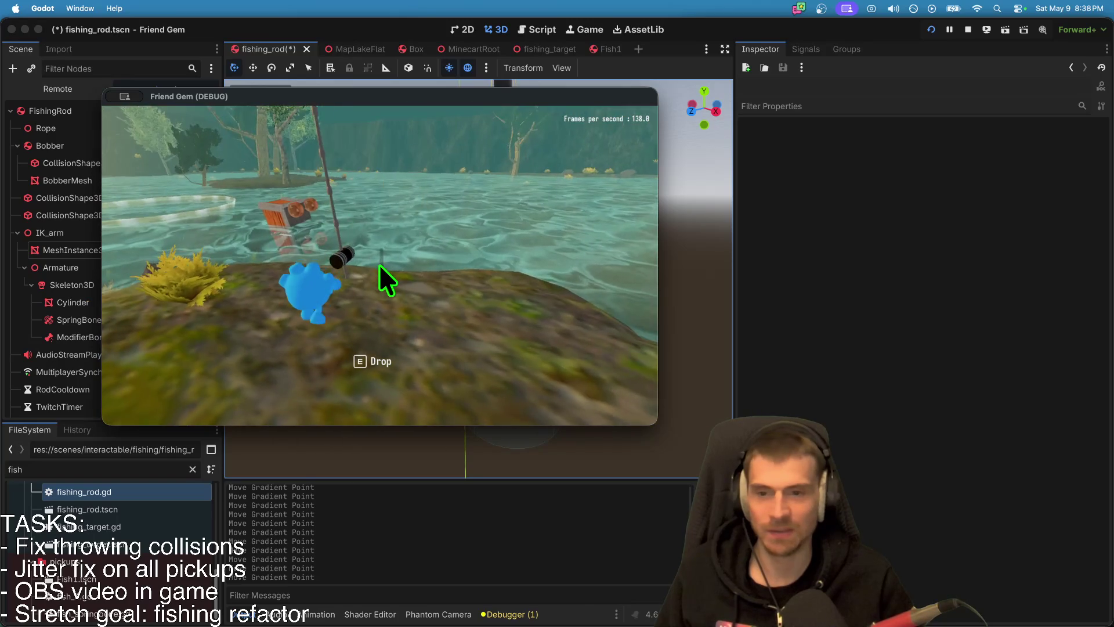
key("w")
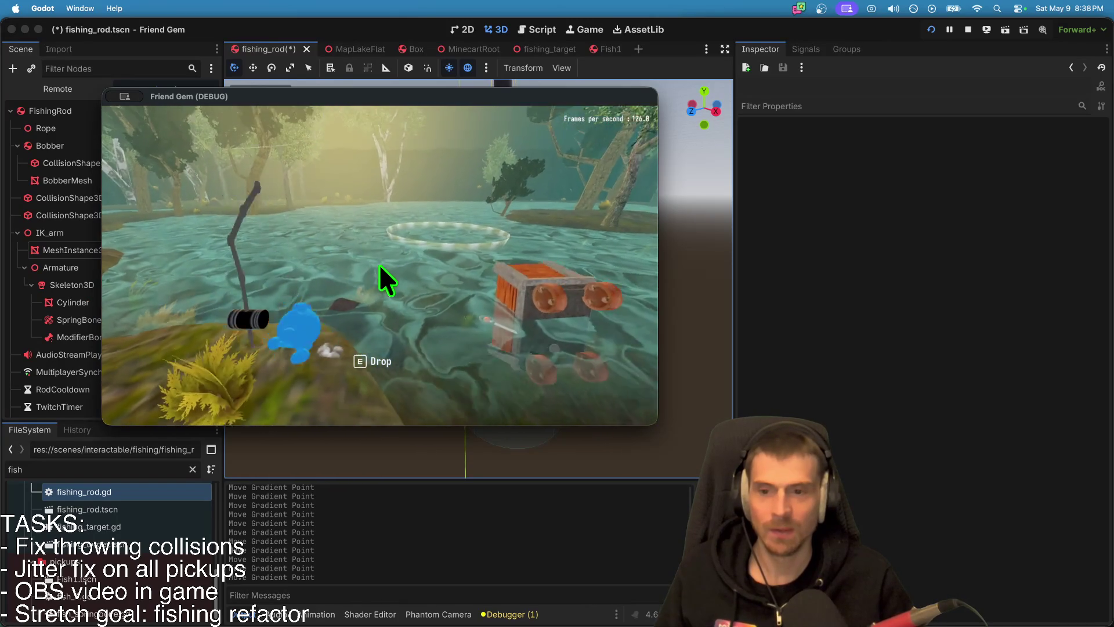
key("w")
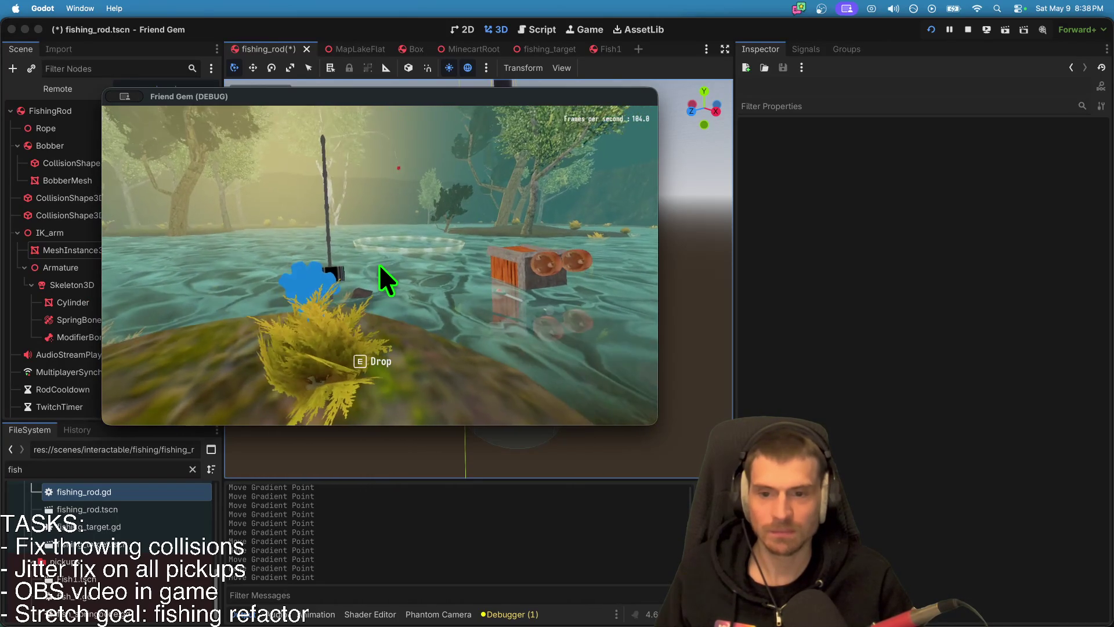
key("super+Tab")
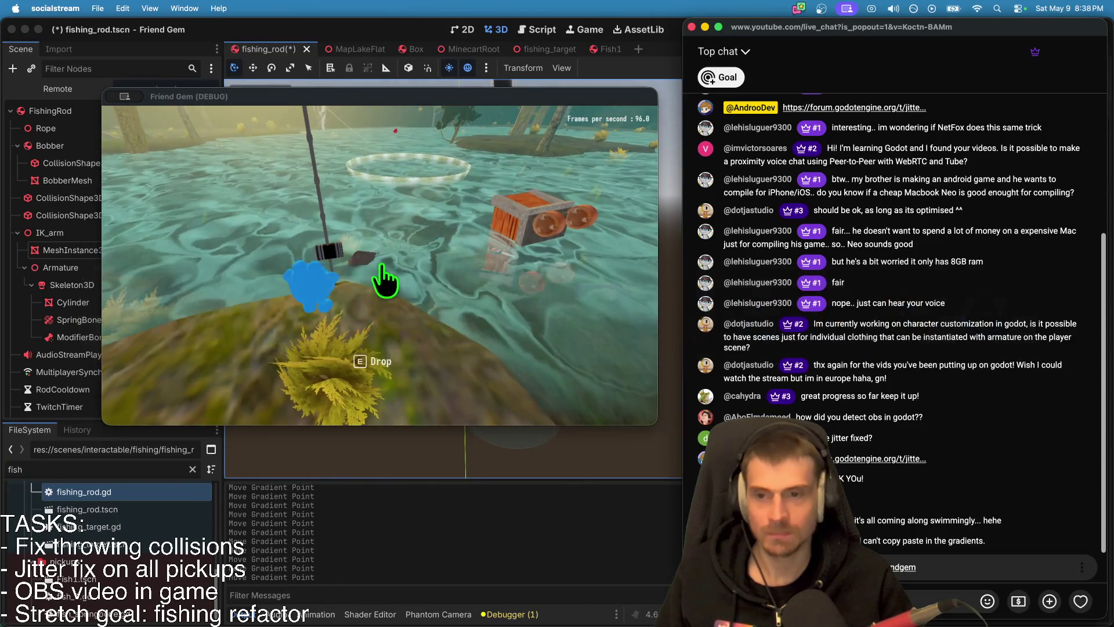
left_click(97, 351)
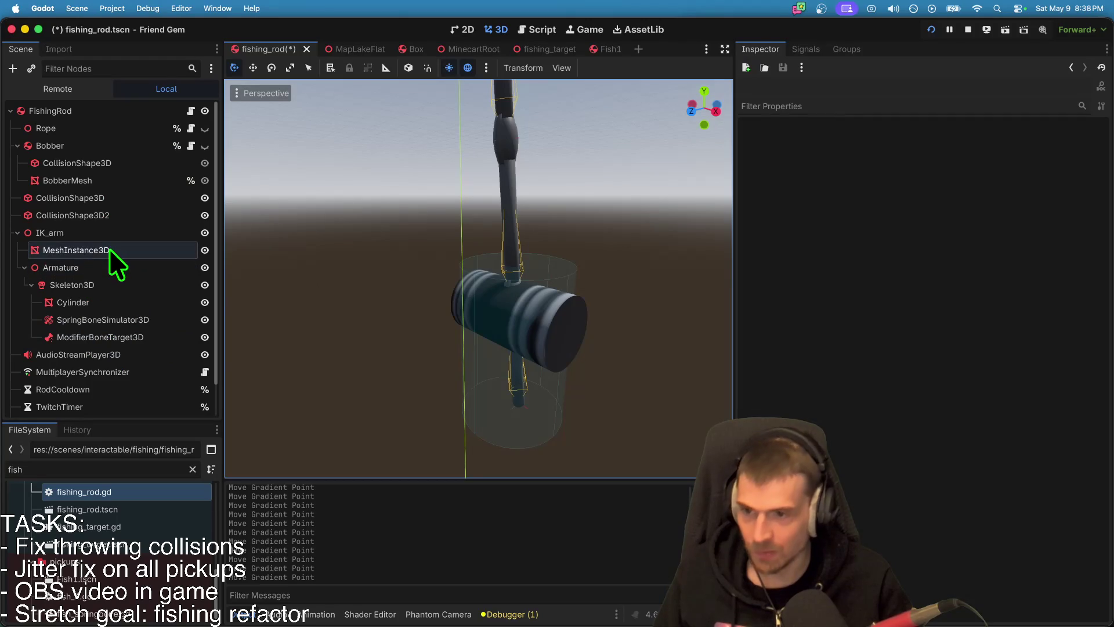
Step: Darken the Cylinder's Surface 0 material albedo to dark grey 343434
left_click(109, 248)
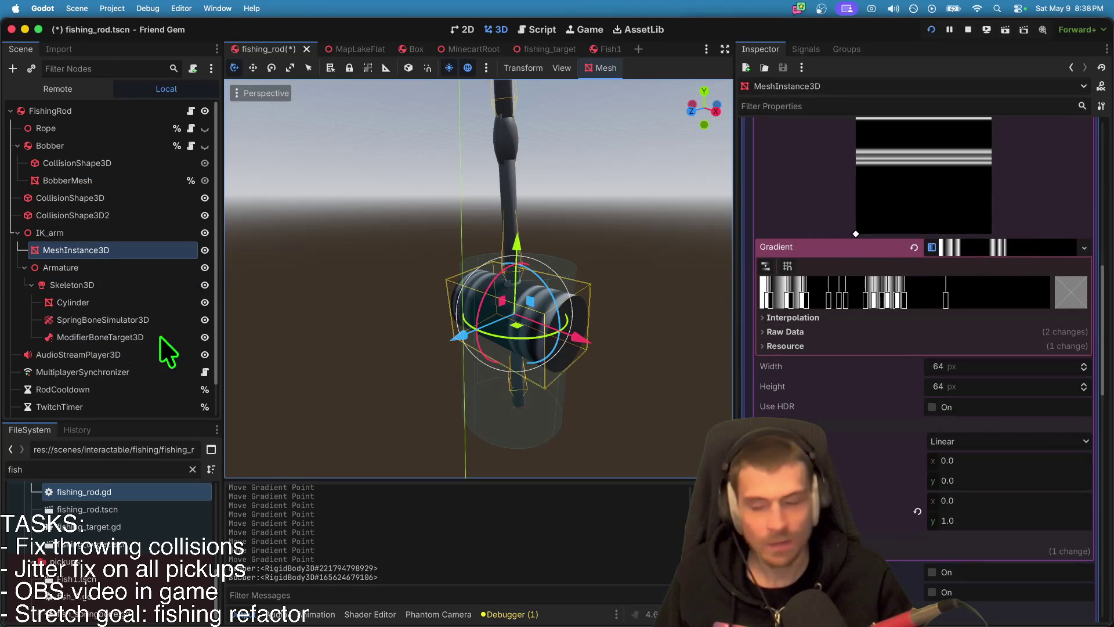
left_click(115, 302)
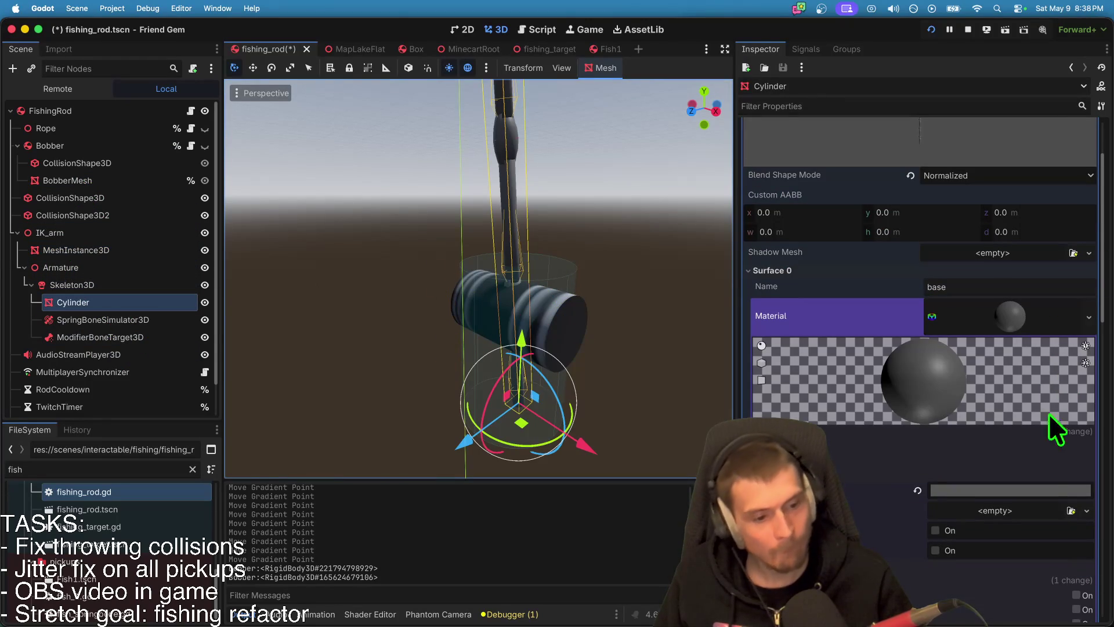
left_click(1029, 490)
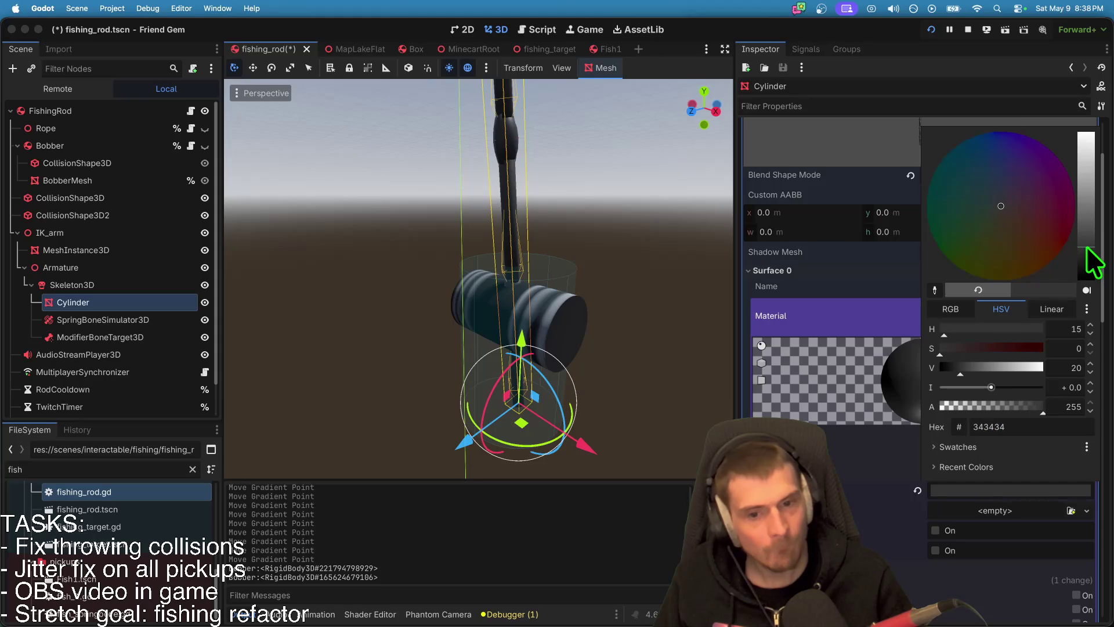
key("super+Tab")
key("super+Tab")
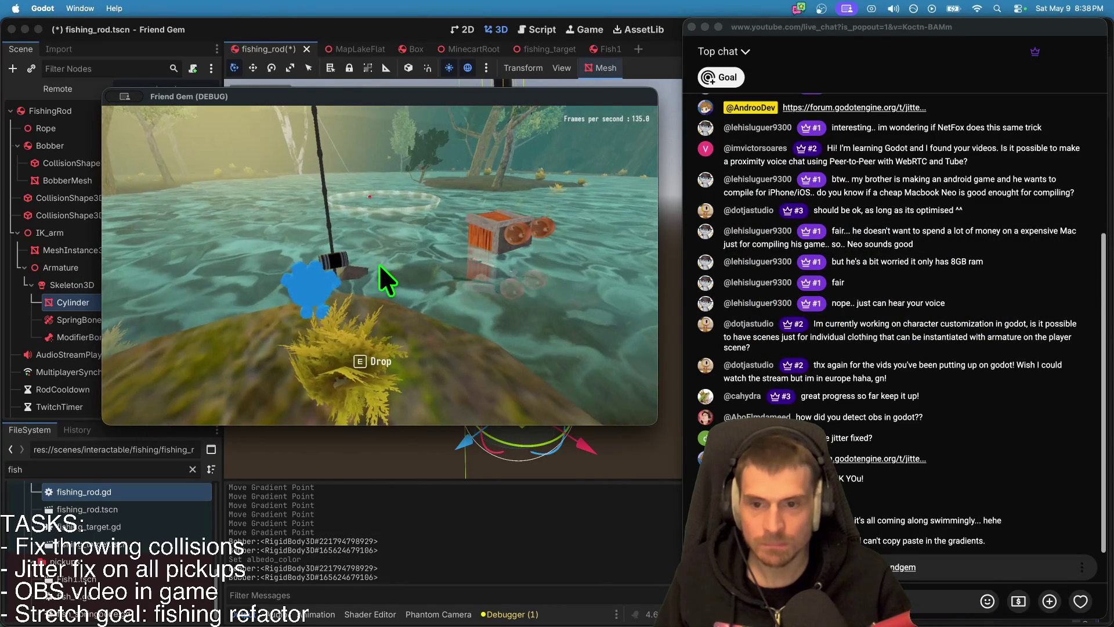
key("super+Tab")
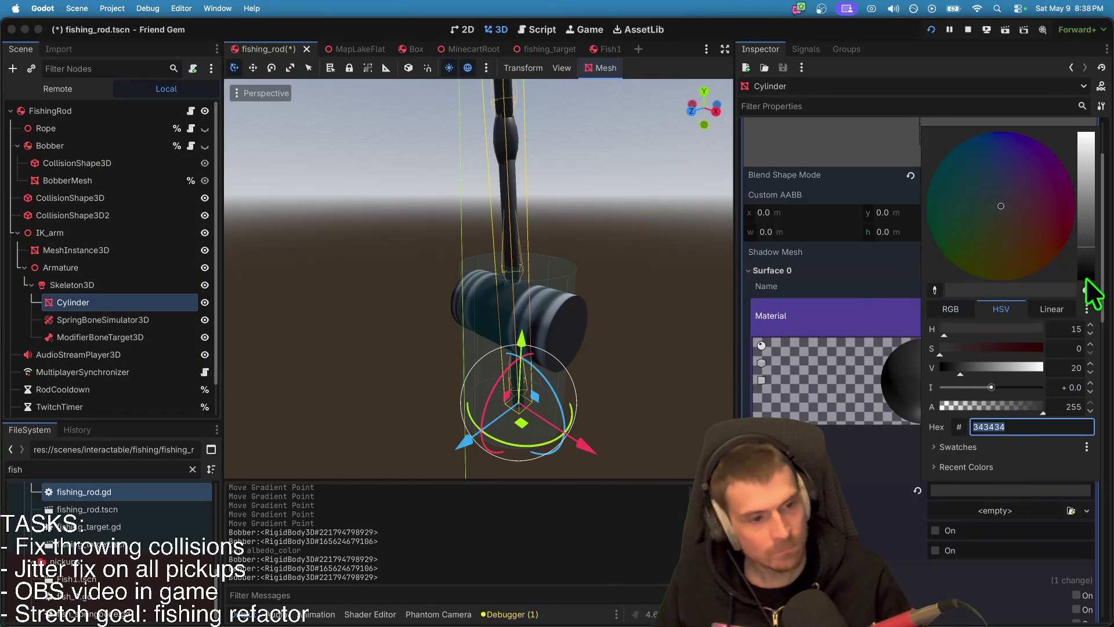
left_click(1087, 278)
Step: Switch to the running game and test fishing until the interact_area error halts it
key("super+Tab")
key("super+Tab")
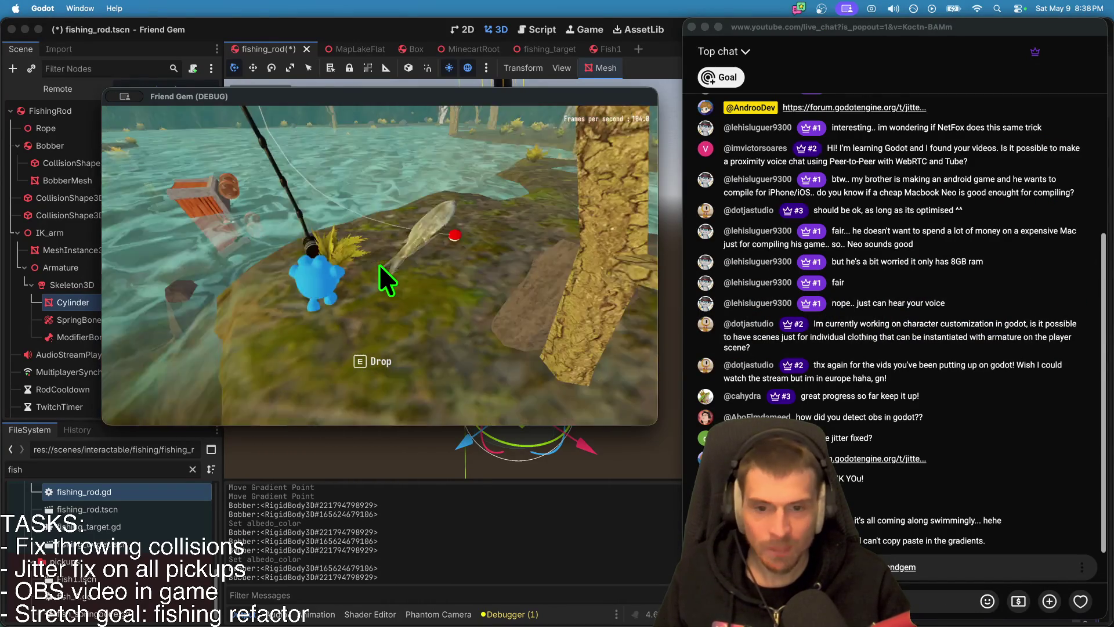
type("dW")
key("Escape")
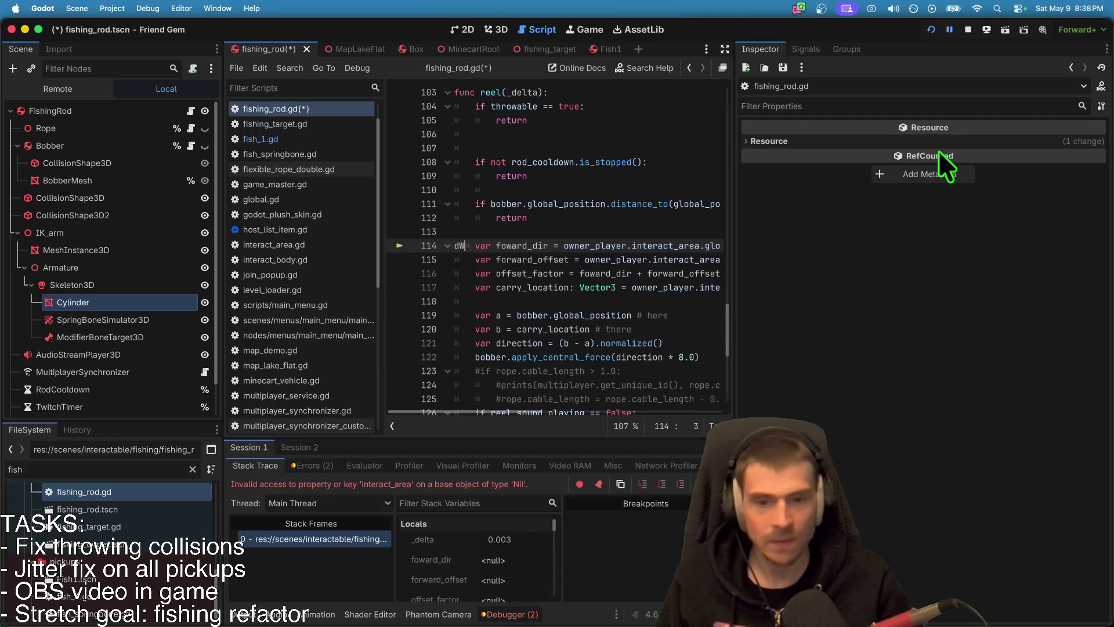
Step: Undo the stray characters, stop the game, and jump to the FishingRod.reel error on line 114
key("super+z")
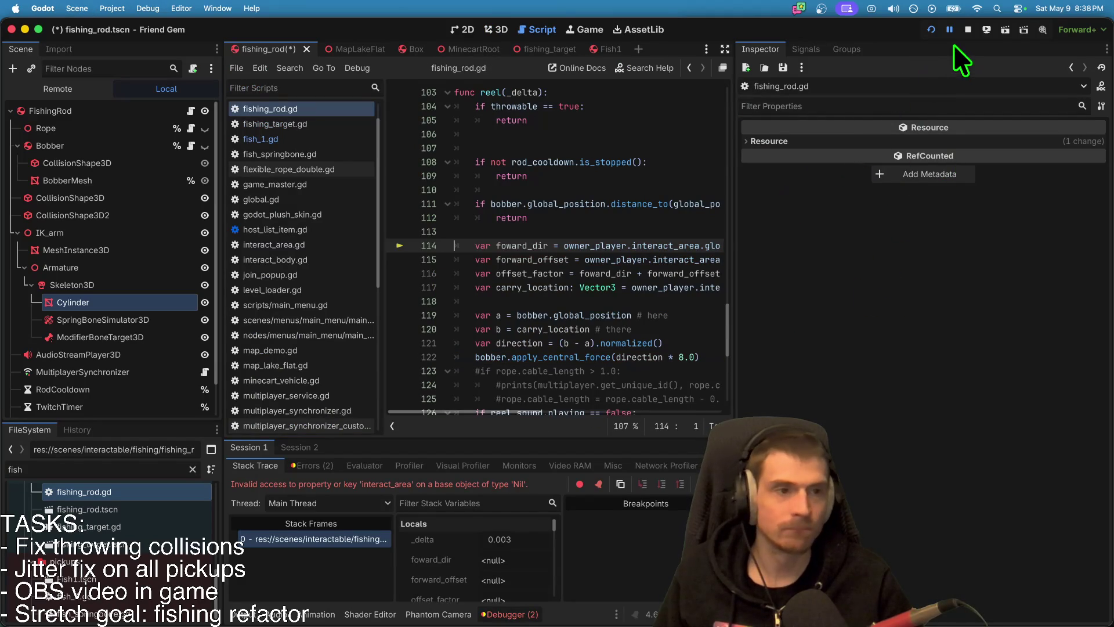
left_click(967, 30)
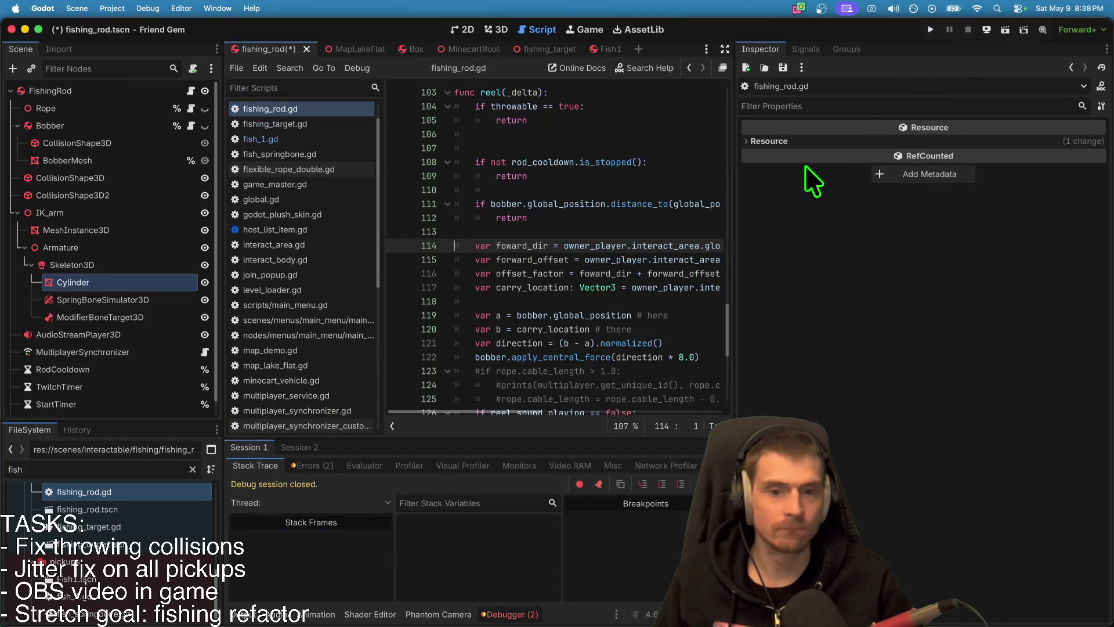
left_click_drag(740, 296, 912, 282)
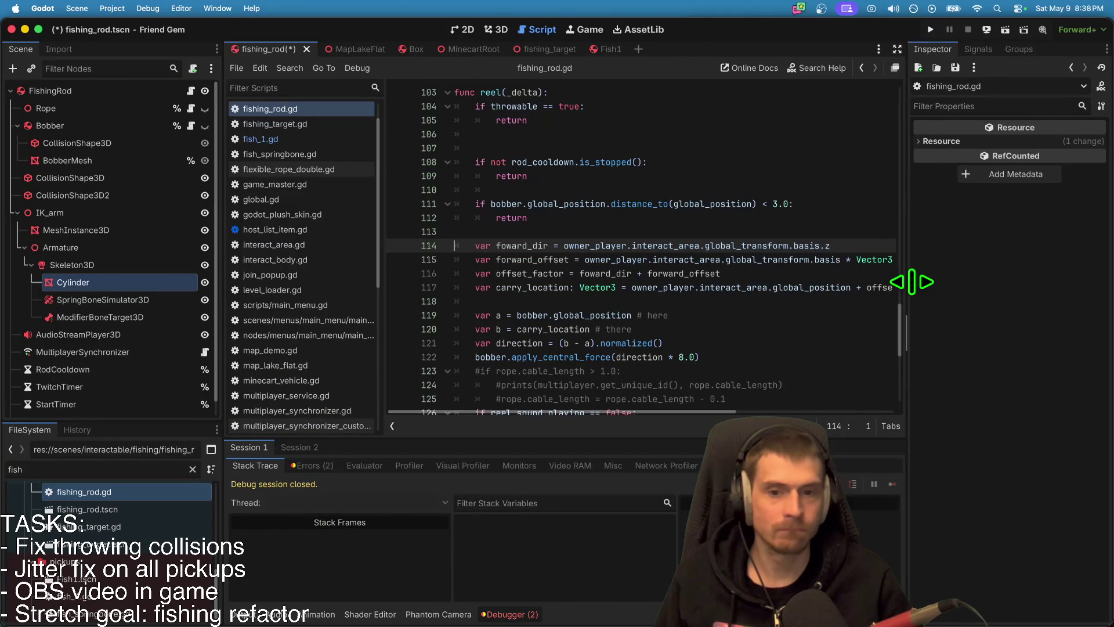
double_click(601, 244)
double_click(514, 244)
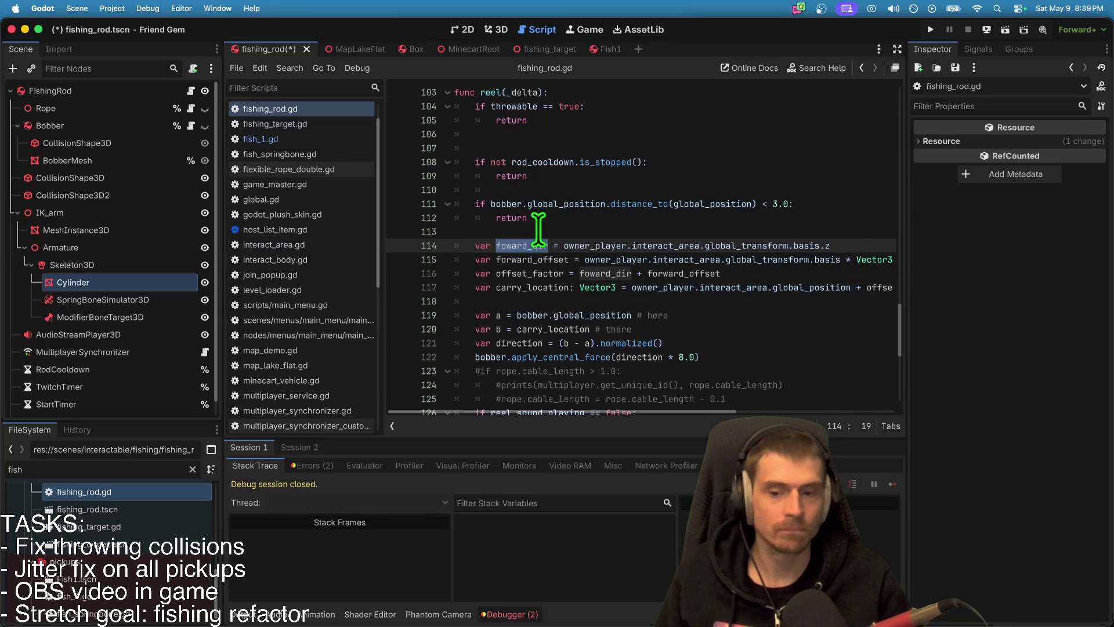
left_click(334, 464)
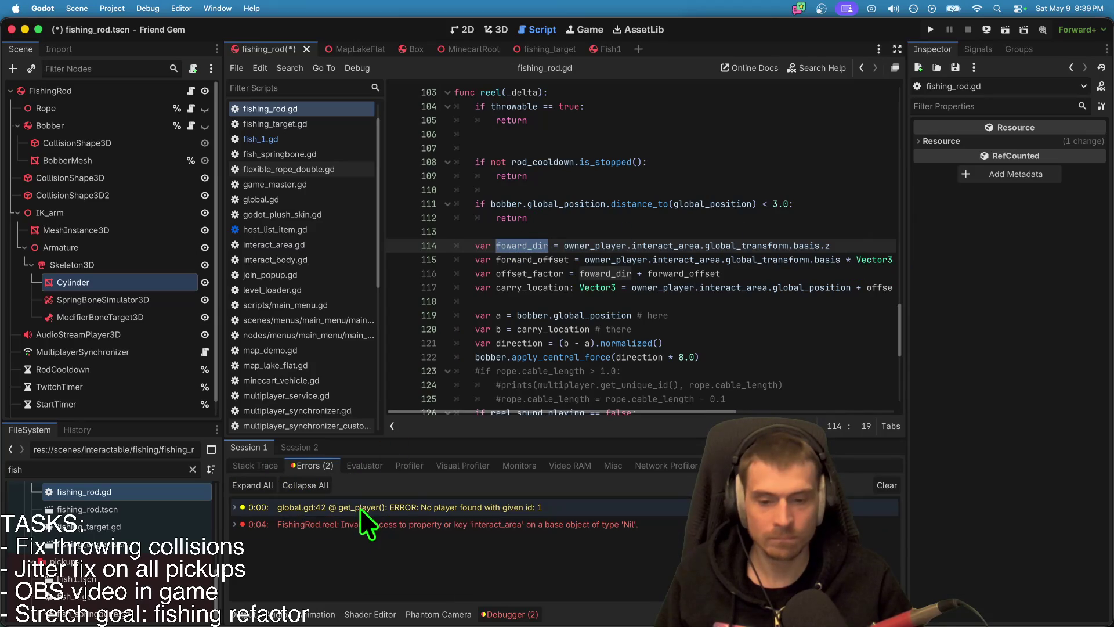
left_click(362, 530)
Step: Insert 'if not owner_player: return' at the start of reel()'s calculations
left_click_drag(566, 238, 659, 251)
left_click(667, 229)
scroll(604, 192, "up", 2)
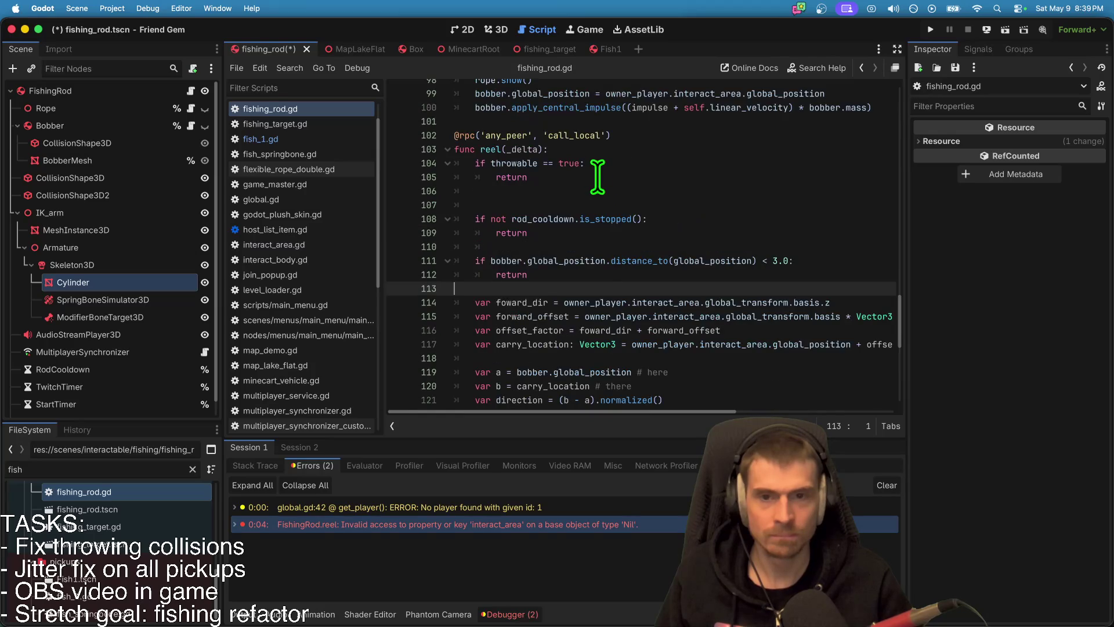
scroll(598, 177, "up", 2)
double_click(490, 202)
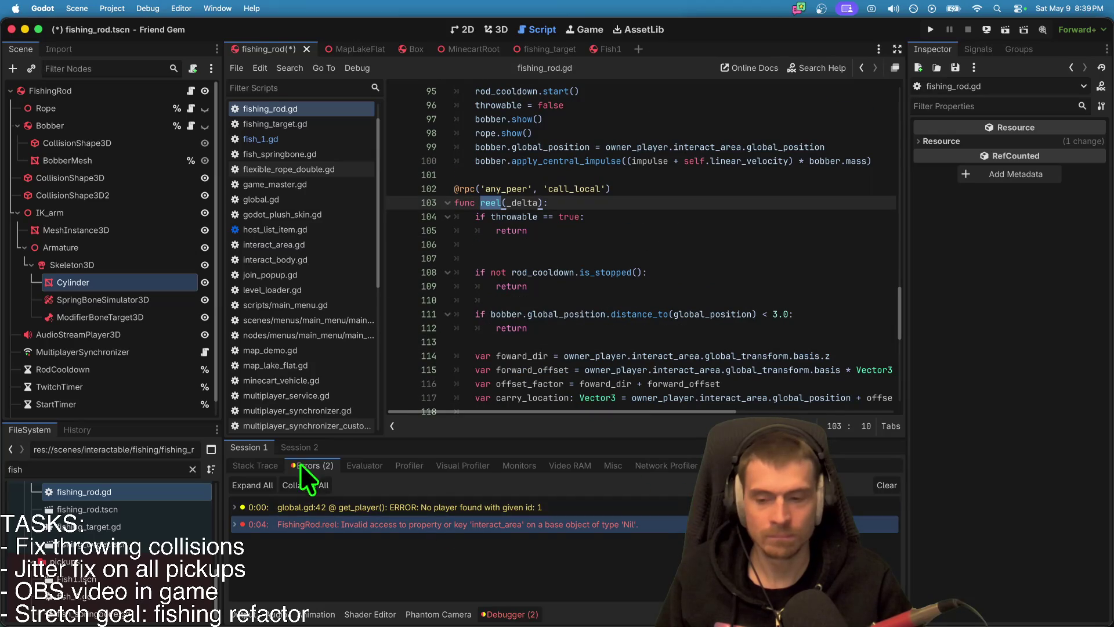
left_click(634, 345)
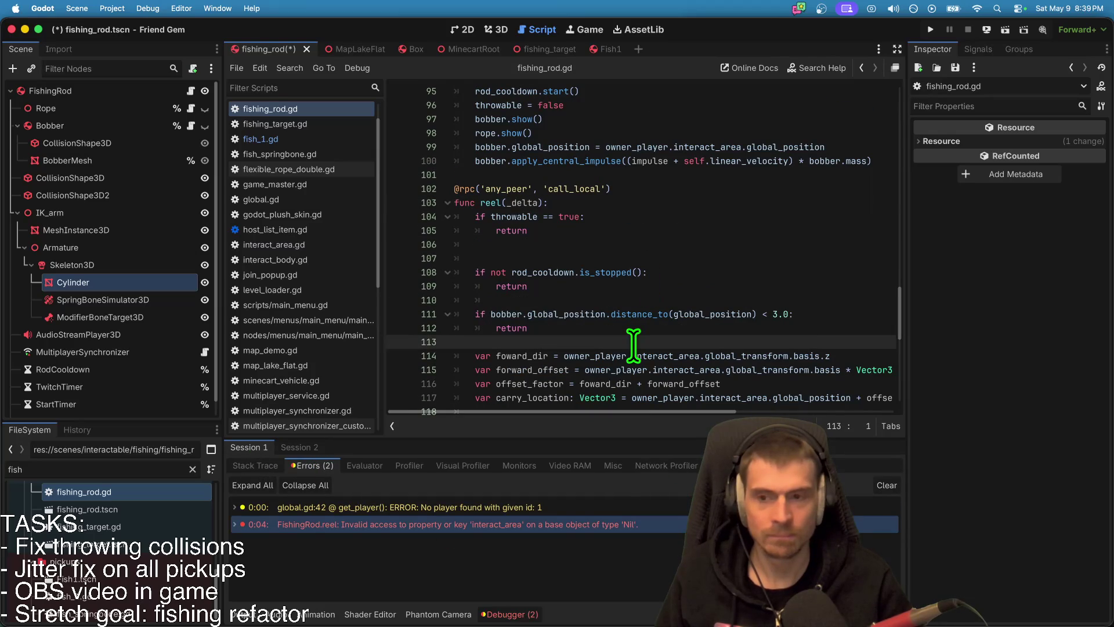
scroll(633, 346, "down", 3)
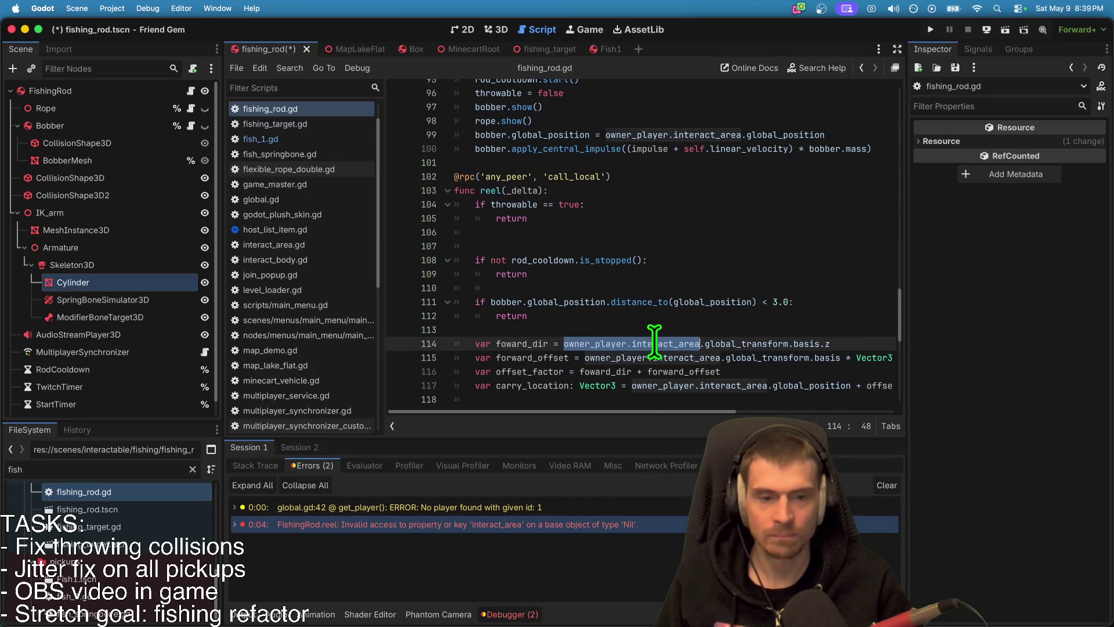
key("Return")
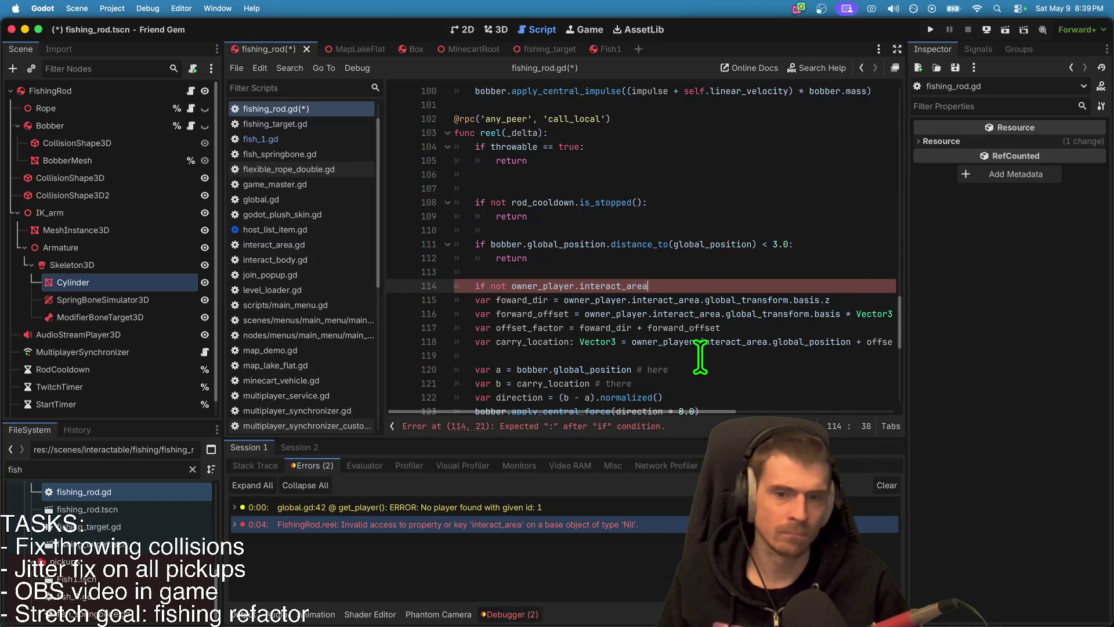
key("Return")
key("Return")
key("Up")
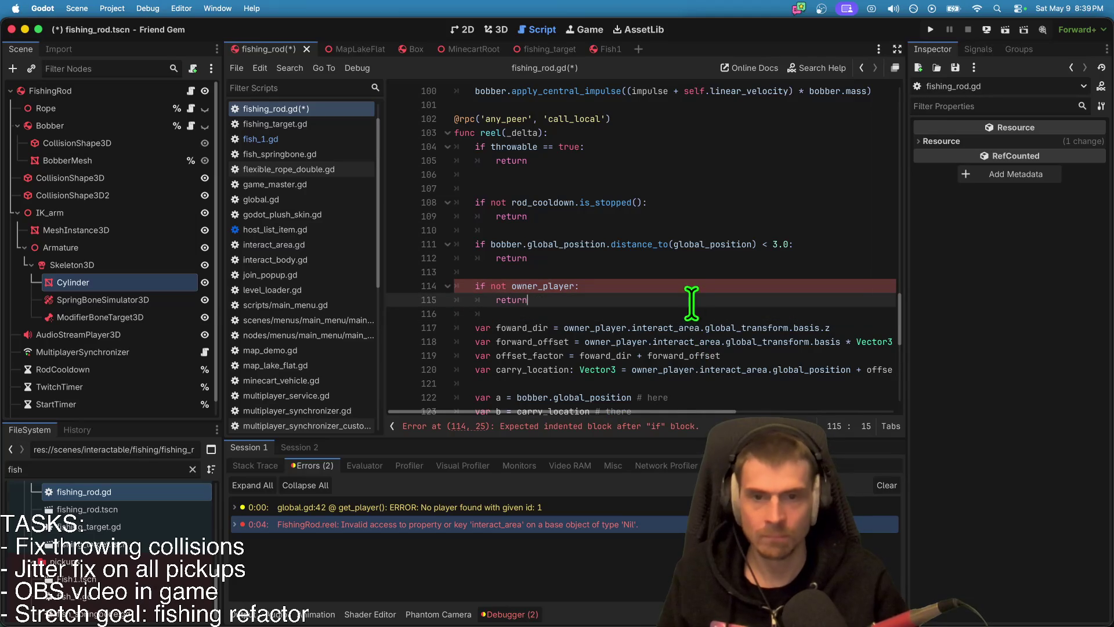
Step: Delete the extra blank lines, including line 27, save fishing_rod.gd, and run the game
left_click(654, 174)
key("BackSpace")
left_click(629, 286)
key("super+s")
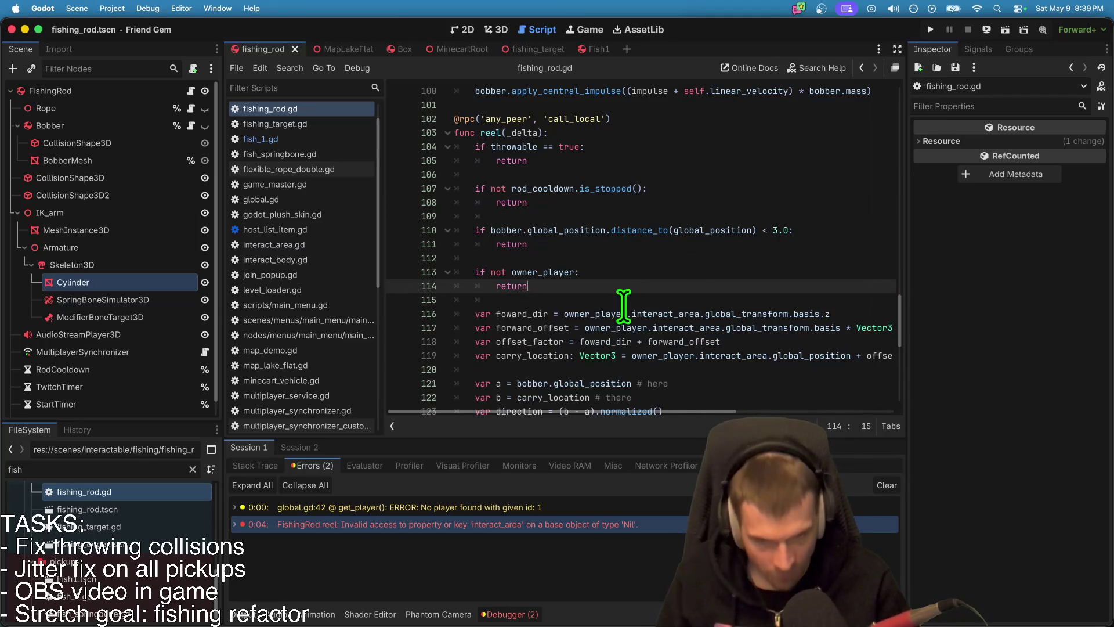
scroll(626, 308, "down", 5)
scroll(627, 311, "up", 10)
scroll(628, 310, "up", 15)
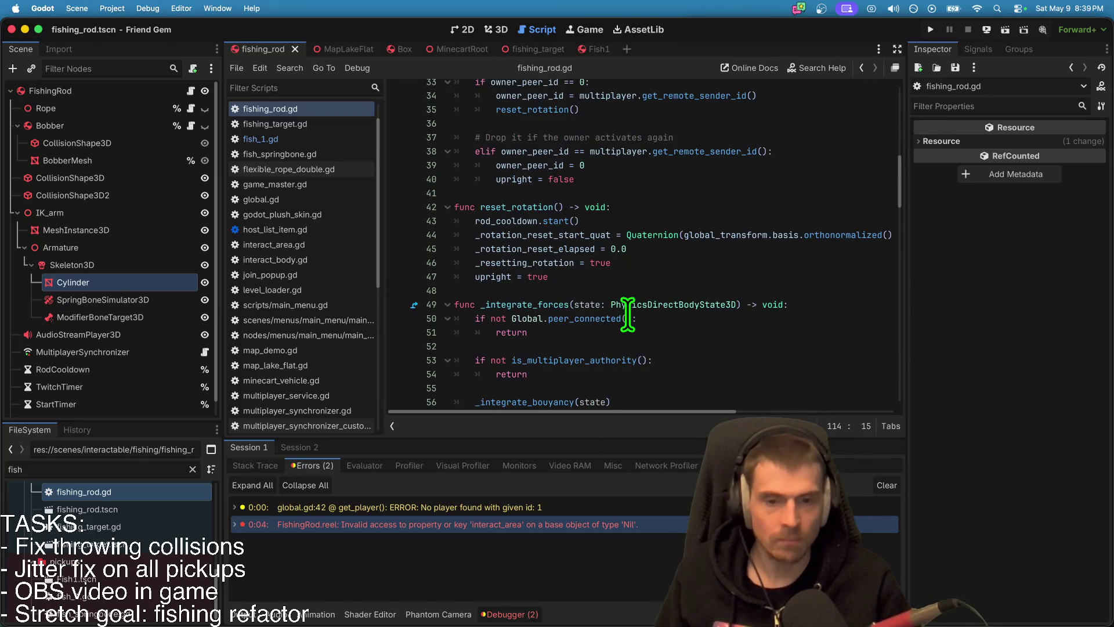
scroll(628, 313, "up", 7)
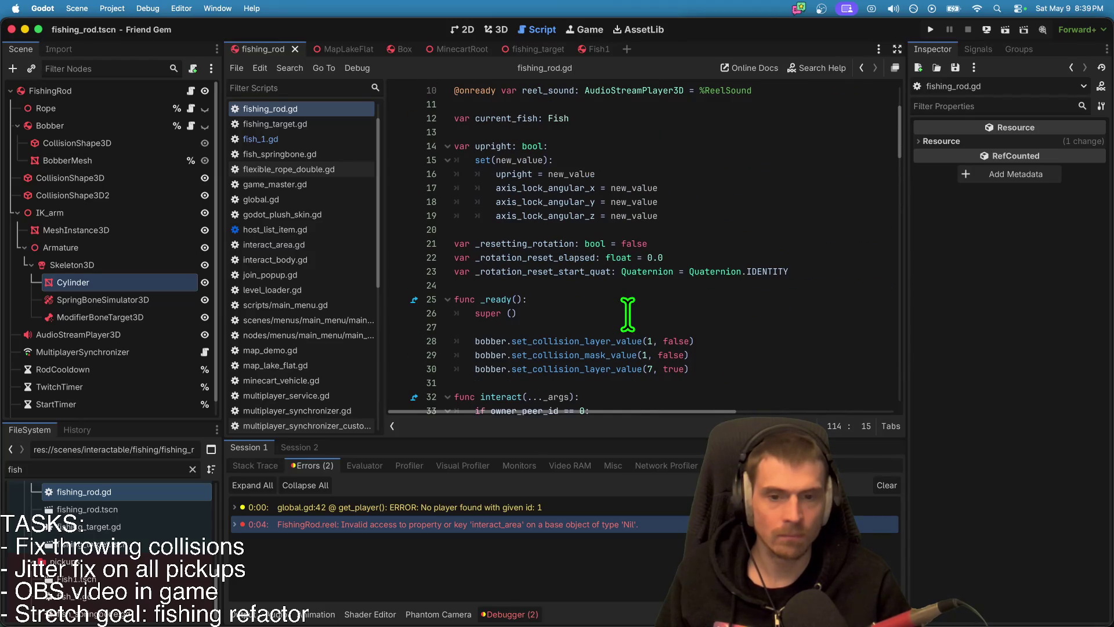
left_click(616, 327)
key("Delete")
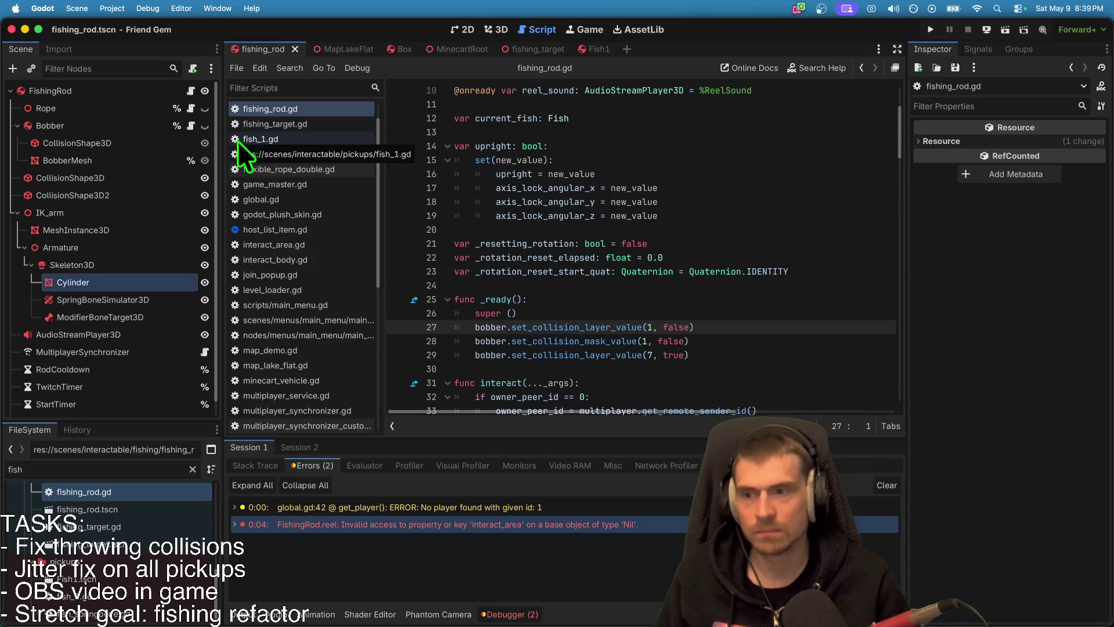
key("super+b")
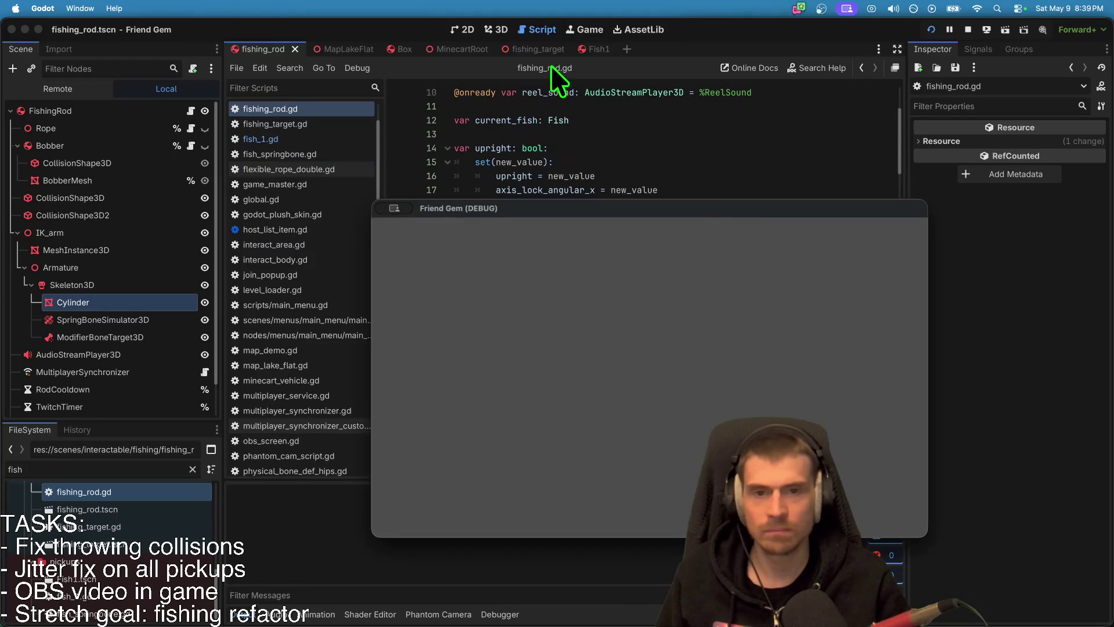
Step: Stop the game and open the Fish1 scene's MultiplayerSynchronizer replication settings
left_click_drag(638, 209, 478, 156)
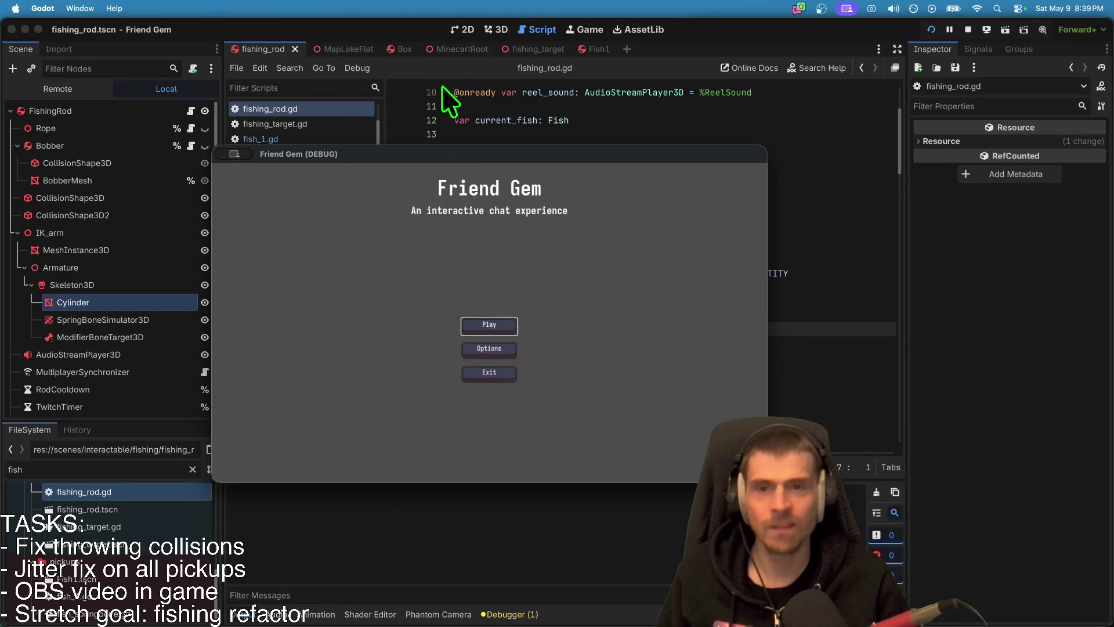
left_click(972, 30)
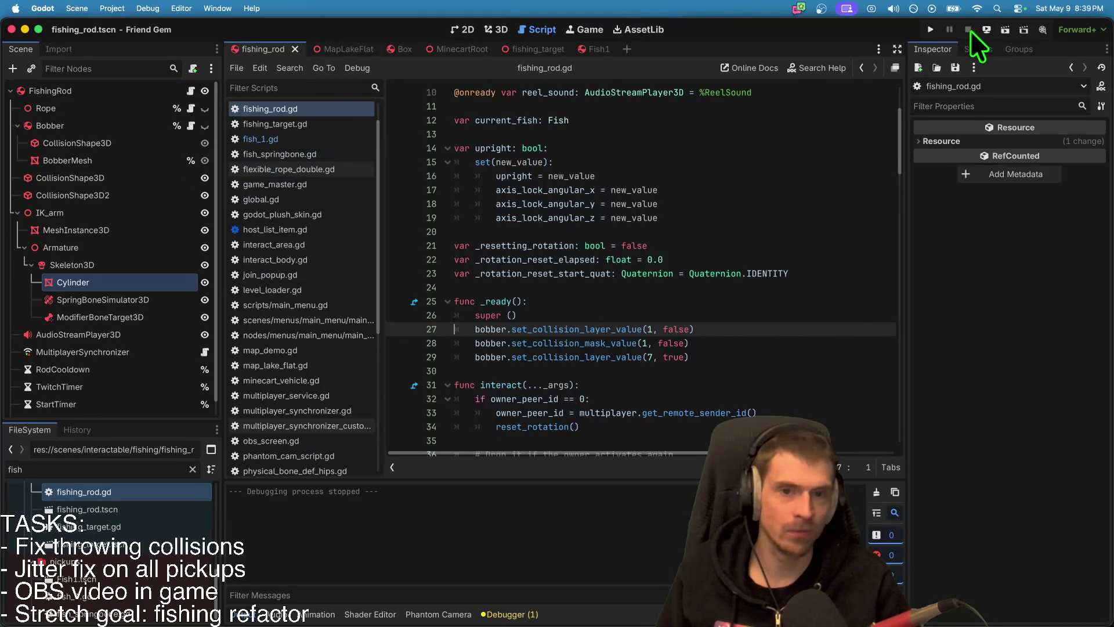
left_click(586, 50)
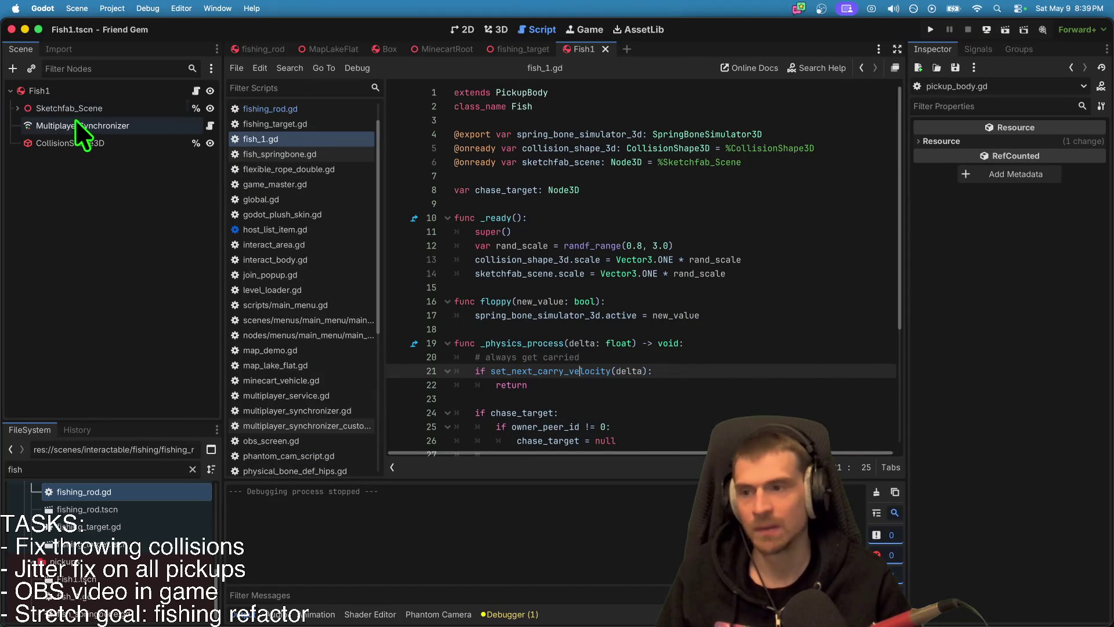
left_click(76, 123)
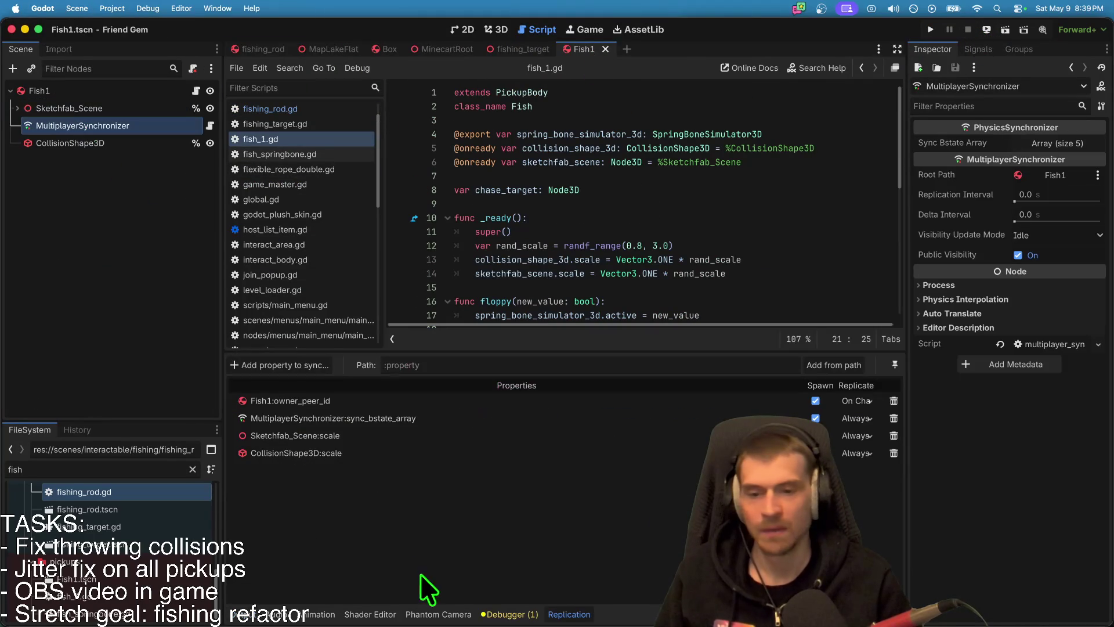
Step: Sync SpringBoneSimulator3D:active with Replicate On Change, save Fish1.tscn, and launch the game
left_click(290, 367)
left_click(563, 306)
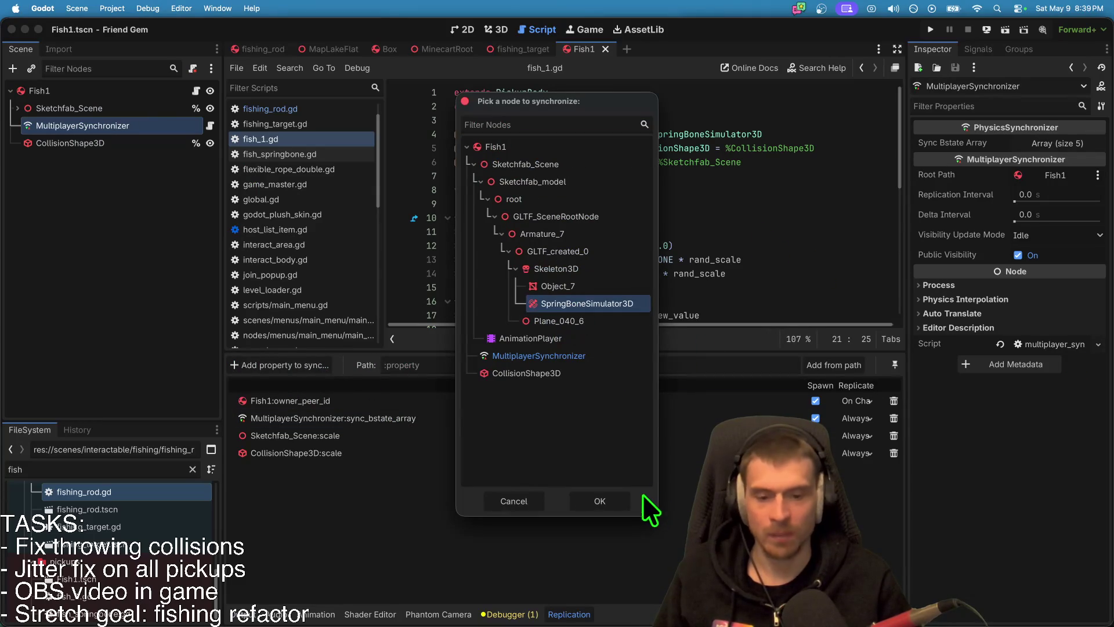
left_click(626, 501)
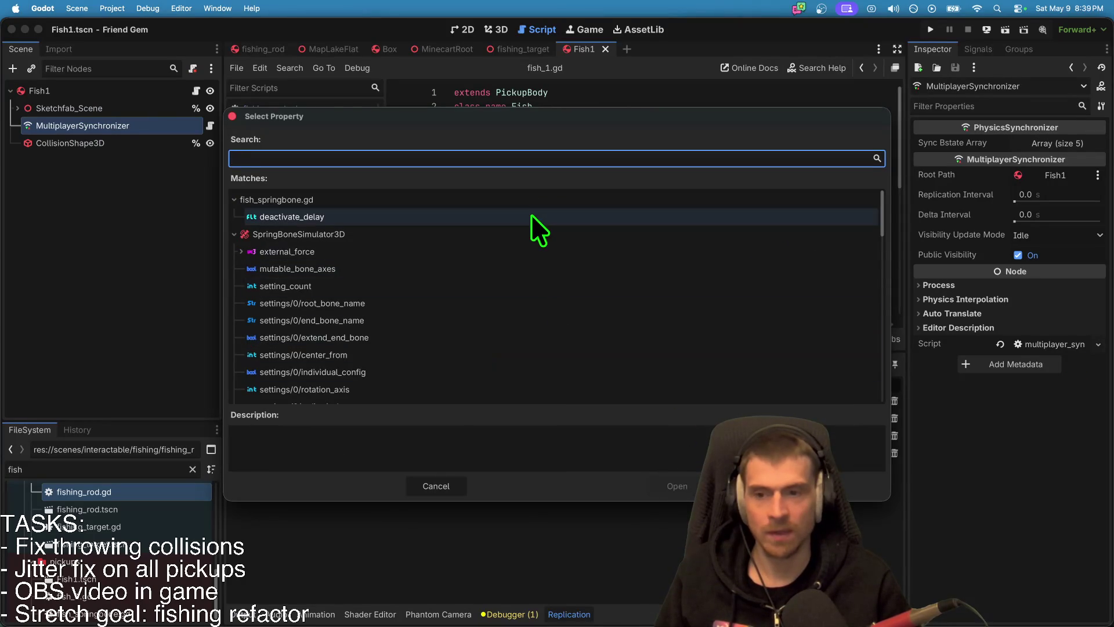
type("ac")
left_click(516, 251)
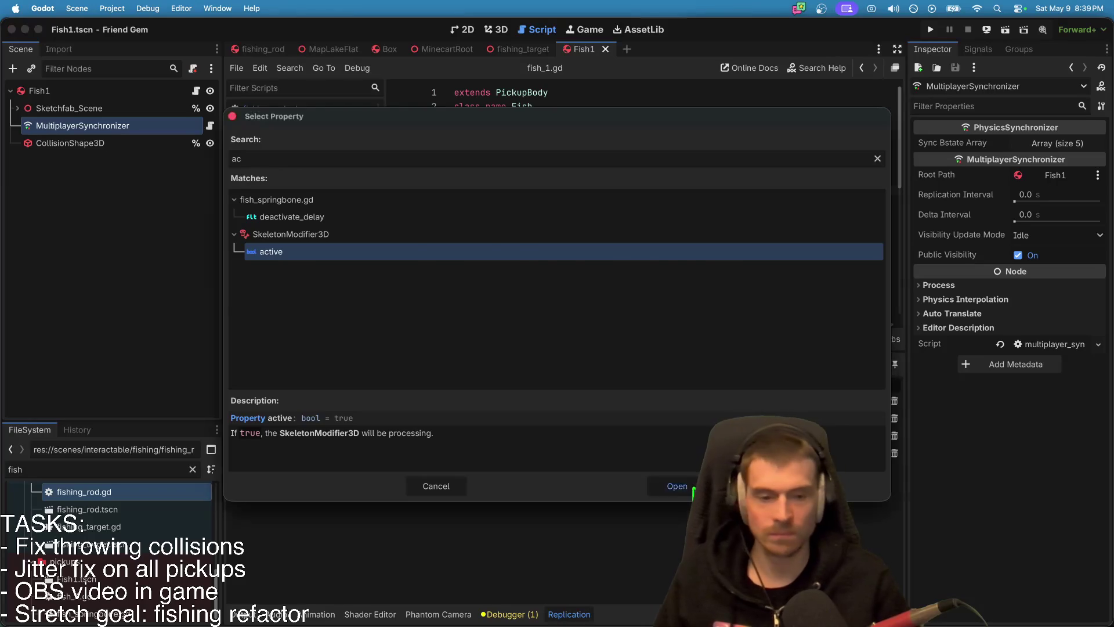
left_click(684, 487)
left_click(871, 517)
key("super+s")
key("super+b")
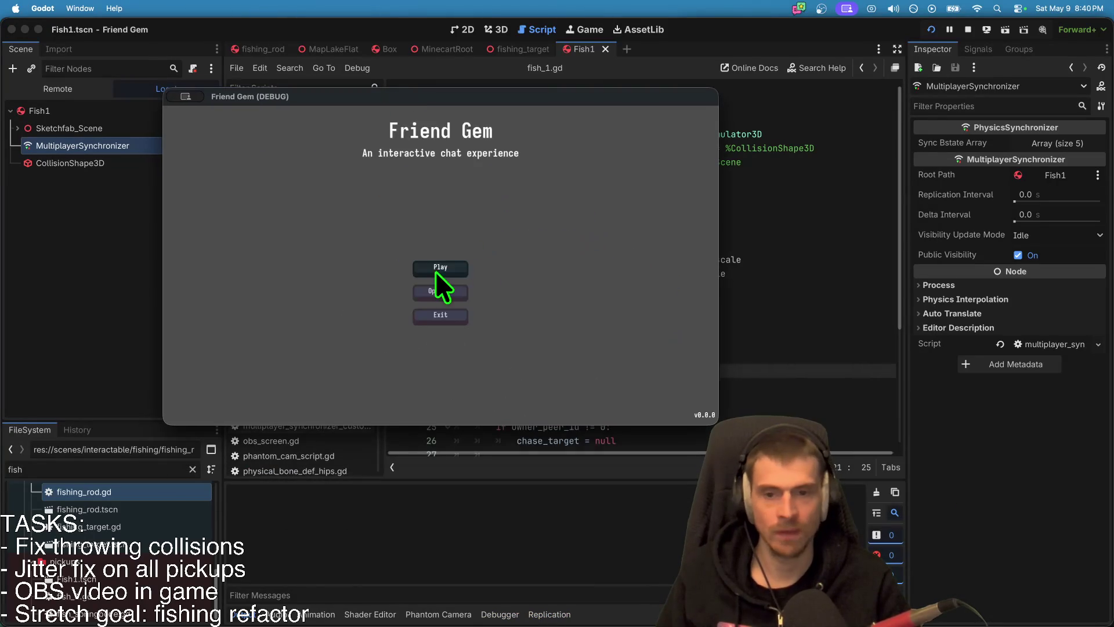
Step: Join the hosted game session, pick up the fishing rod with E, then switch back to the editor
left_click(467, 264)
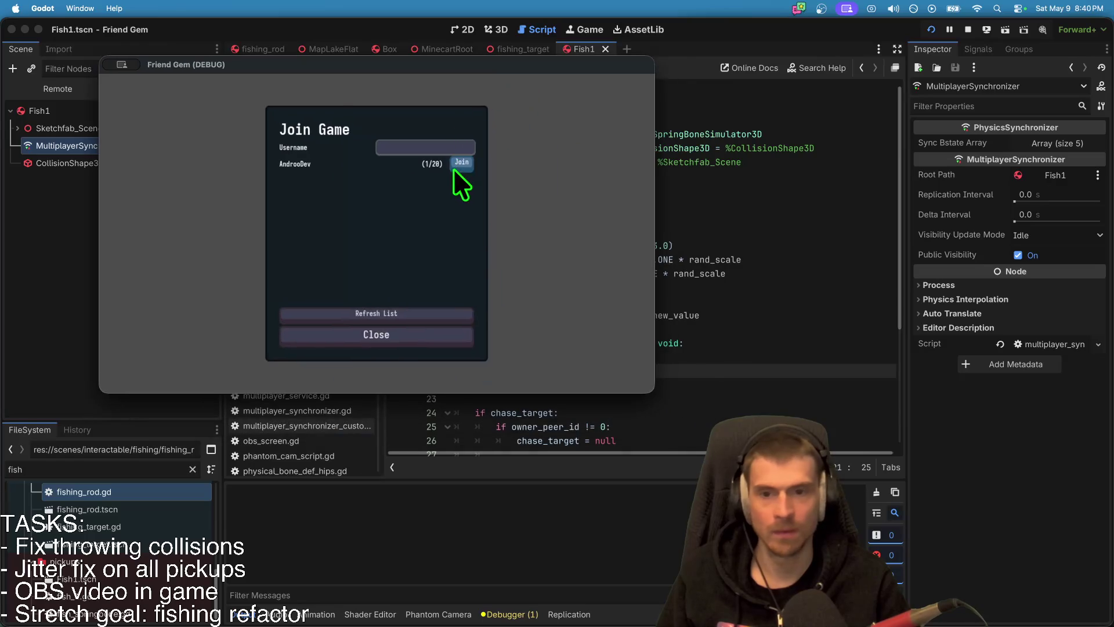
left_click(454, 170)
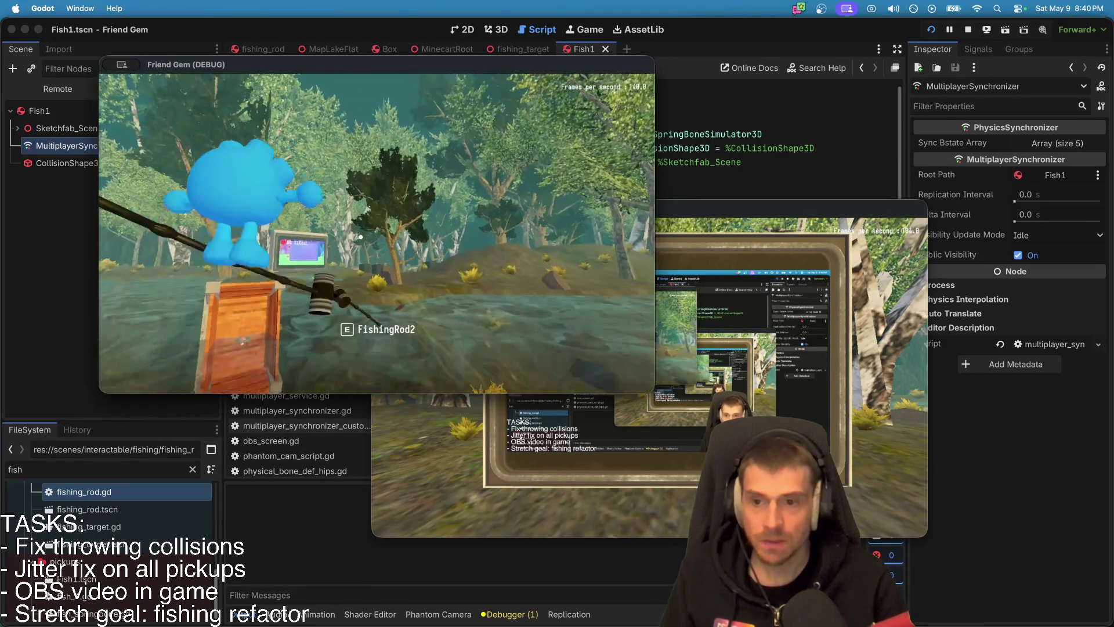
key("e")
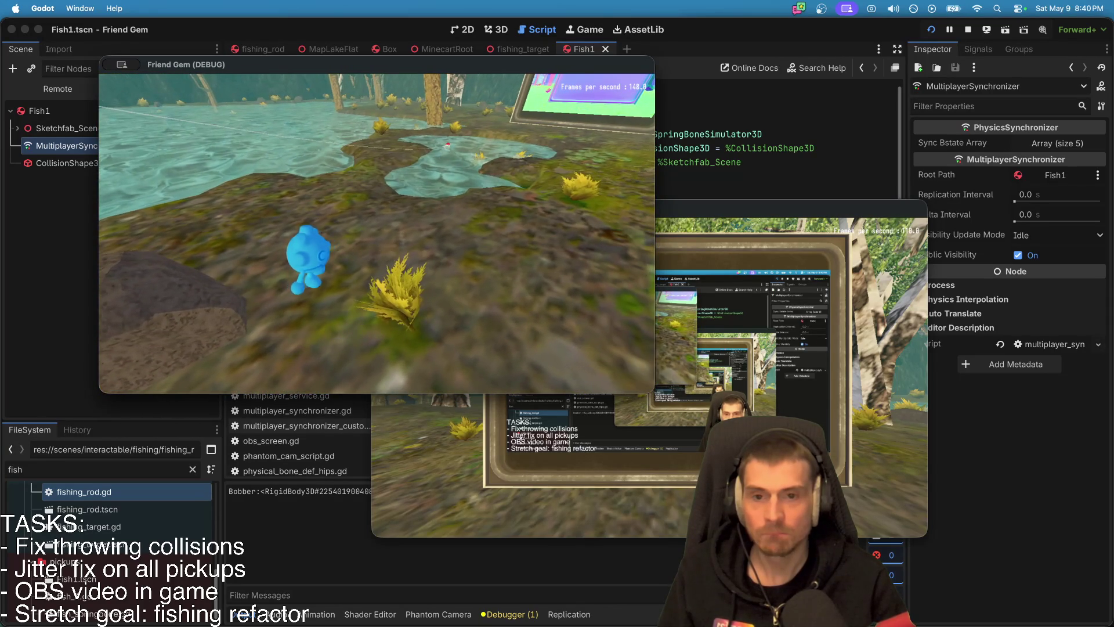
key("super+Tab")
Step: Save, then unfold and inspect the collect function in fishing_rod.gd
key("super+s")
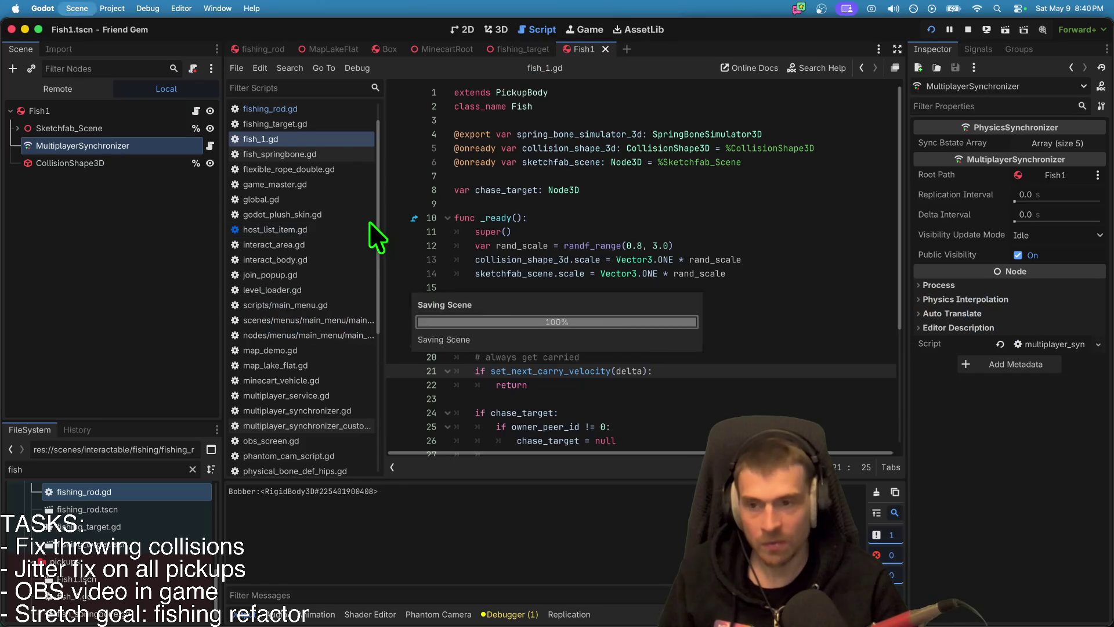
left_click(333, 109)
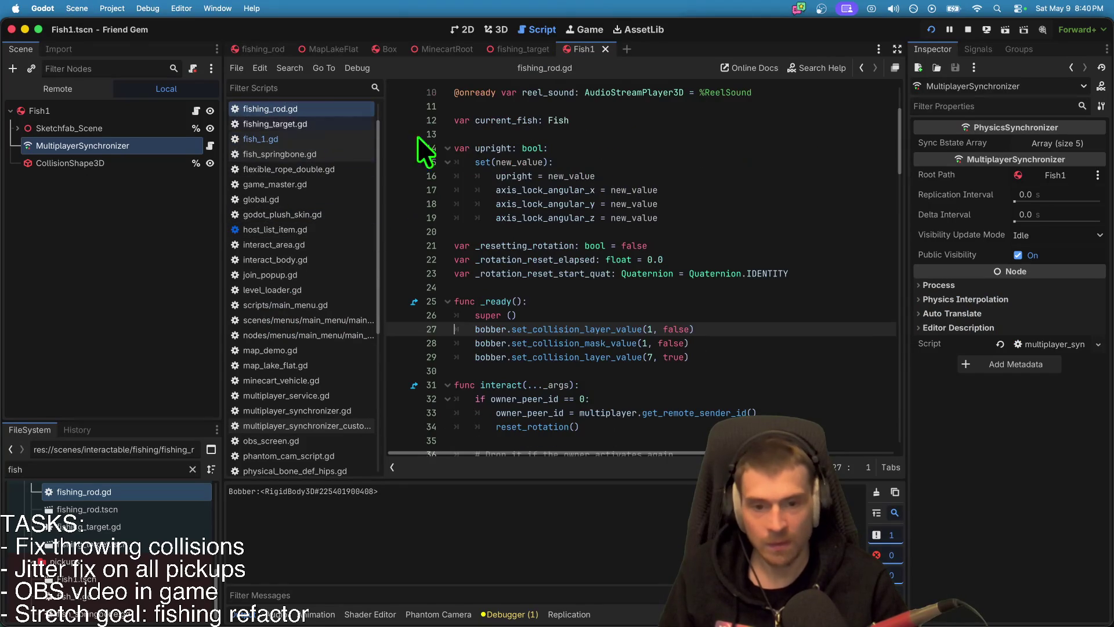
scroll(776, 314, "down", 10)
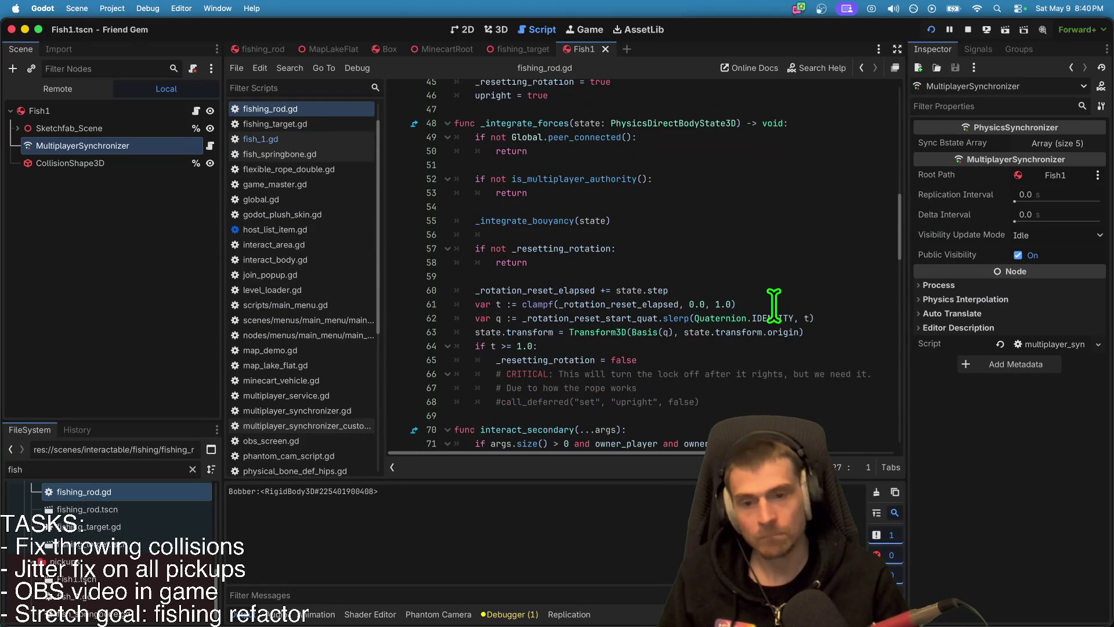
scroll(738, 226, "down", 10)
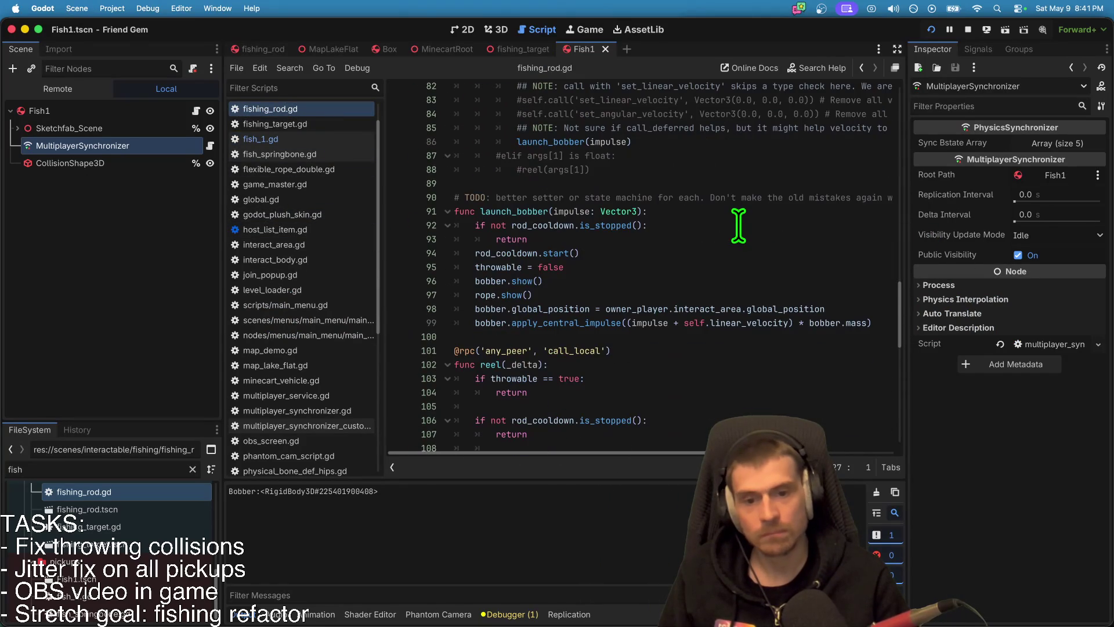
scroll(738, 226, "down", 7)
scroll(734, 221, "down", 5)
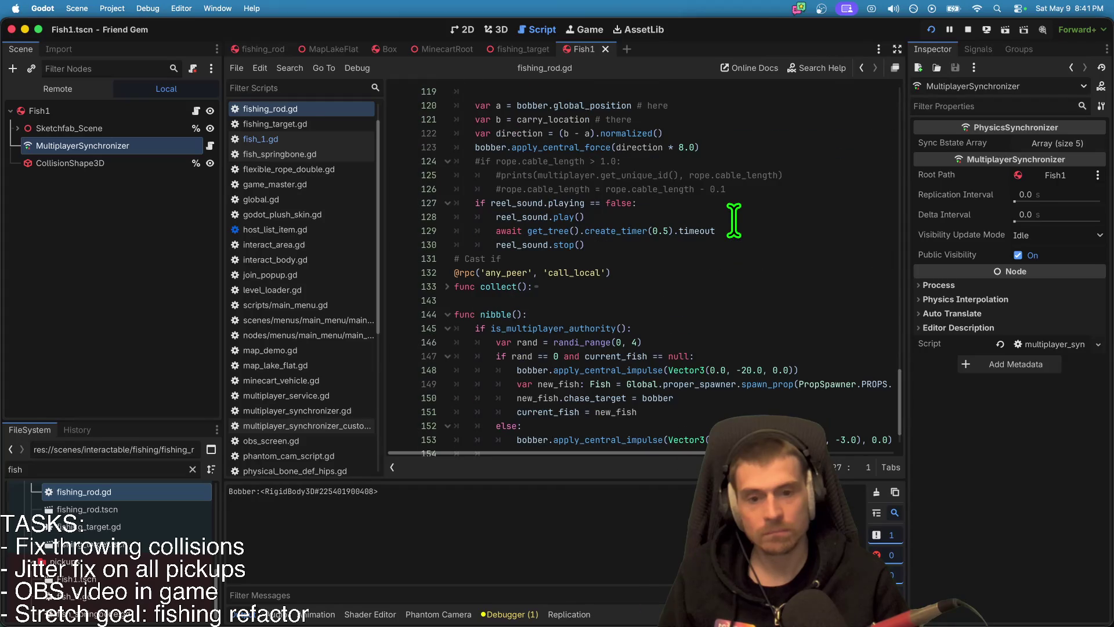
scroll(732, 219, "down", 1)
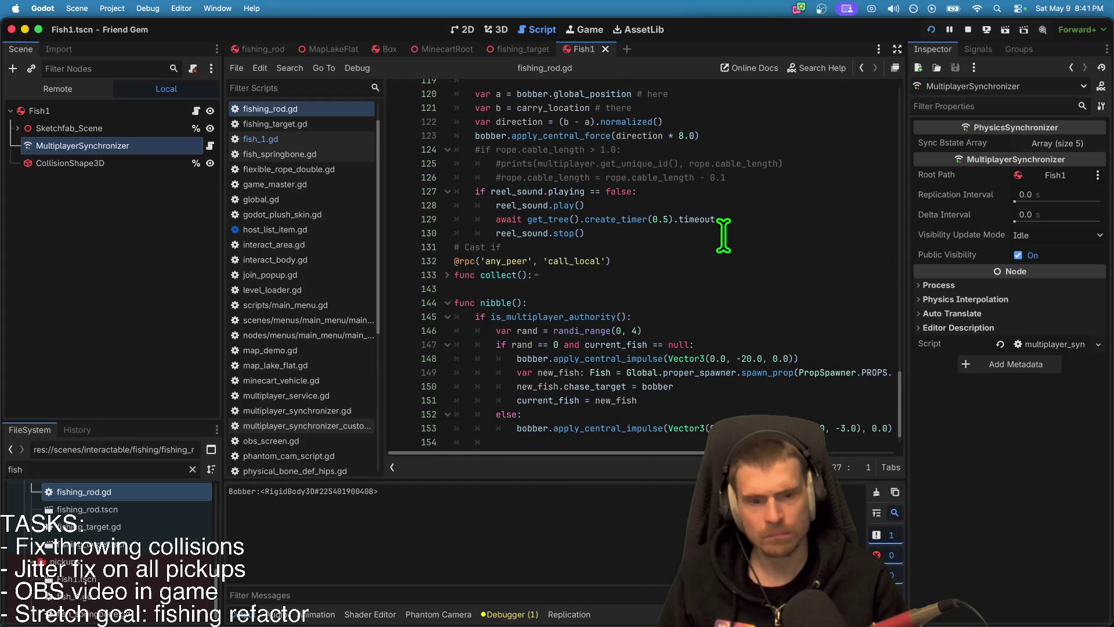
scroll(723, 235, "down", 1)
left_click(702, 247)
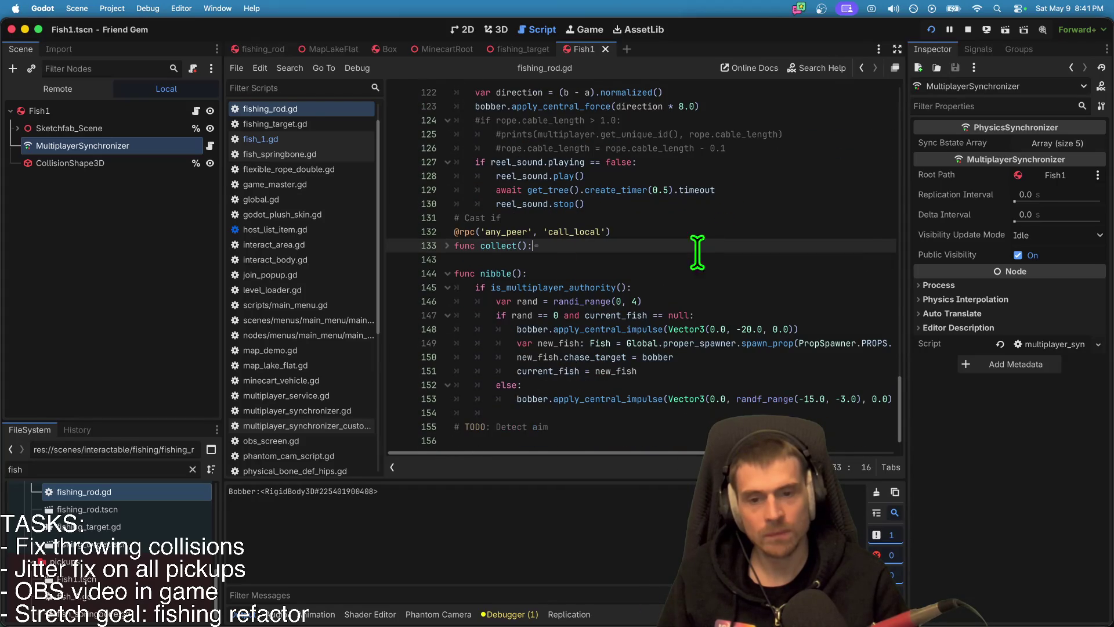
left_click(448, 246)
double_click(503, 243)
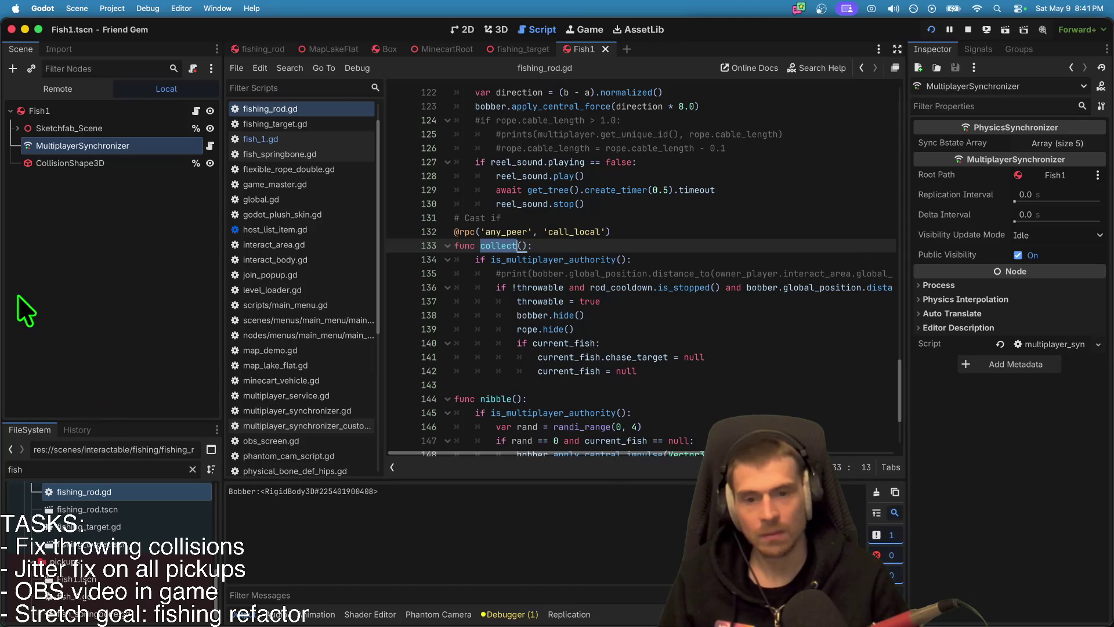
Step: Select 'chase_target = null' on line 26 of fish_1.gd and search the project for 'collect'
left_click(197, 104)
scroll(729, 351, "down", 4)
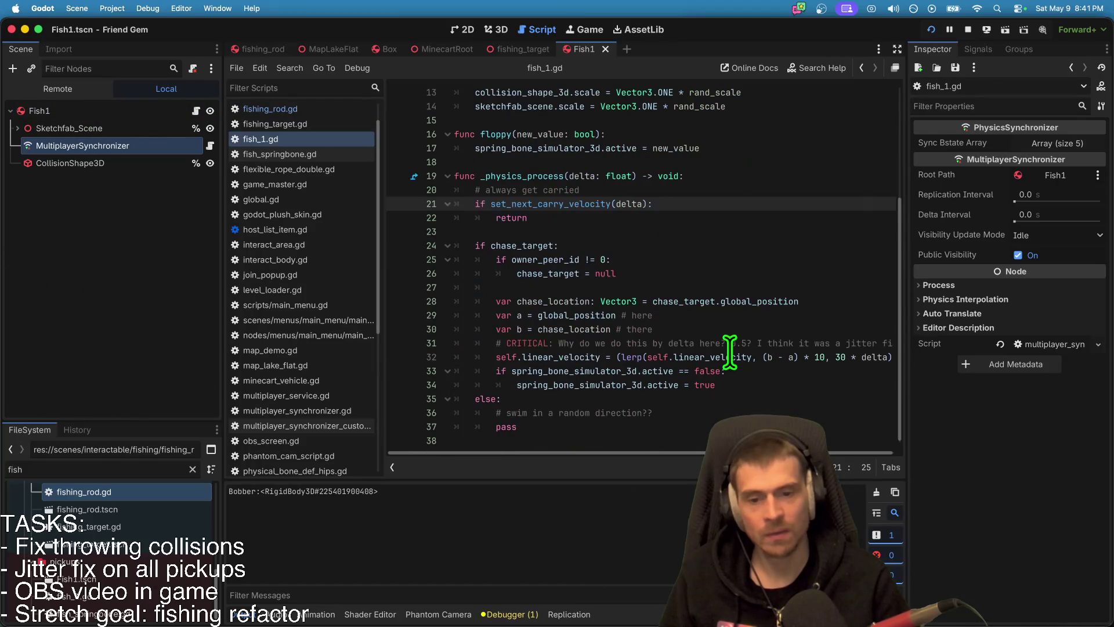
double_click(796, 275)
left_click_drag(796, 275, 539, 273)
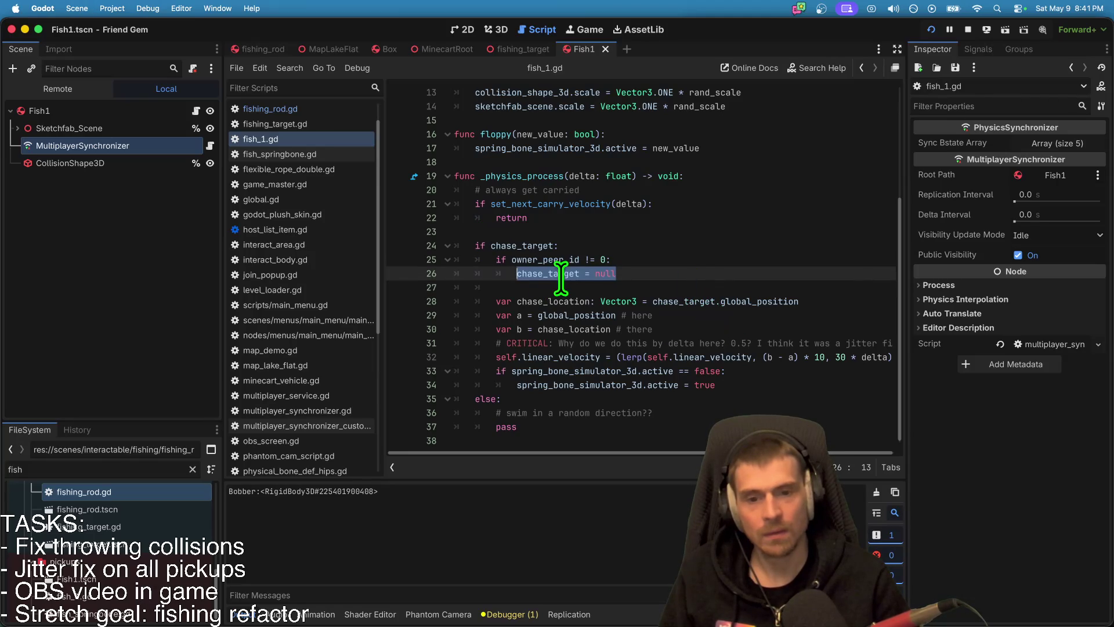
key("super+shift+f")
Step: Search the whole project for 'collect' and check its call in fishing_component.gd
type("collect")
left_click(557, 372)
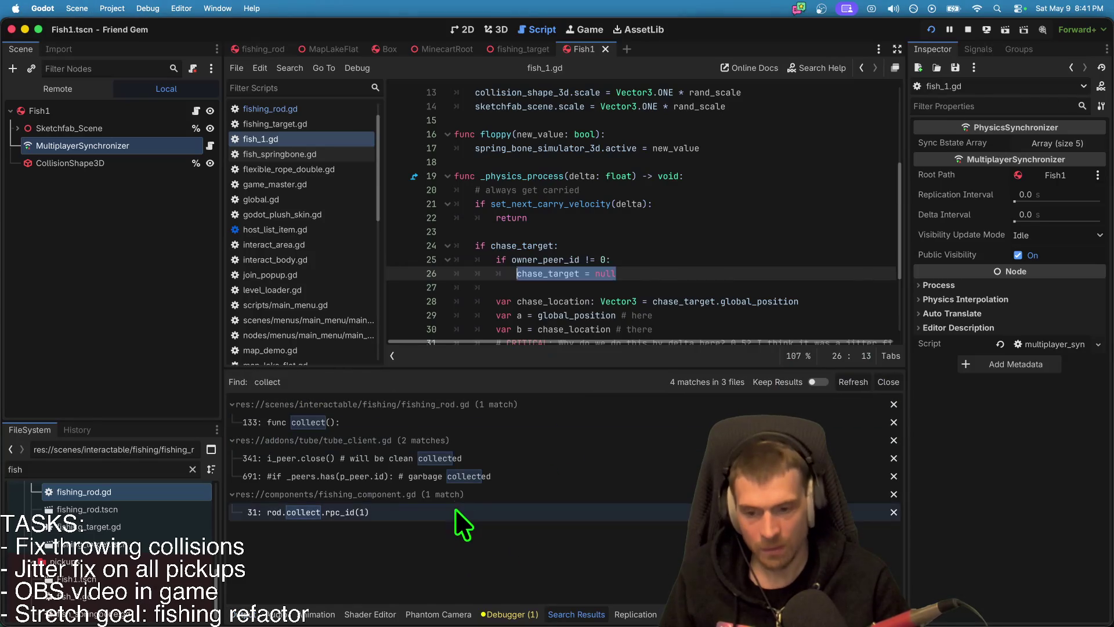
left_click(443, 514)
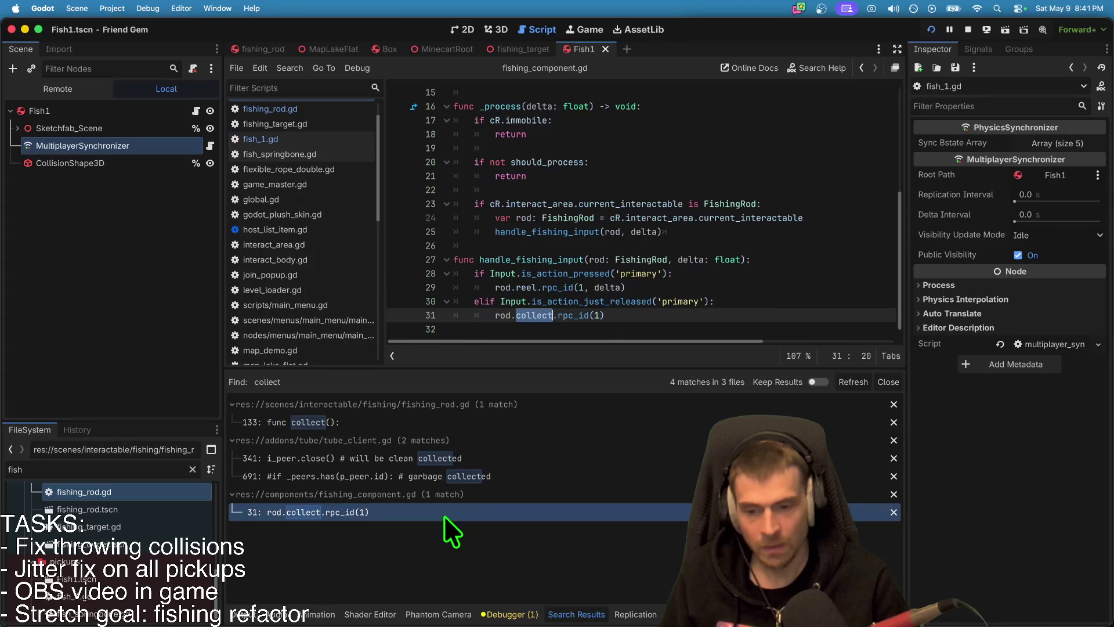
key("alt+Left")
key("alt+Left")
scroll(645, 301, "down", 3)
scroll(625, 182, "up", 2)
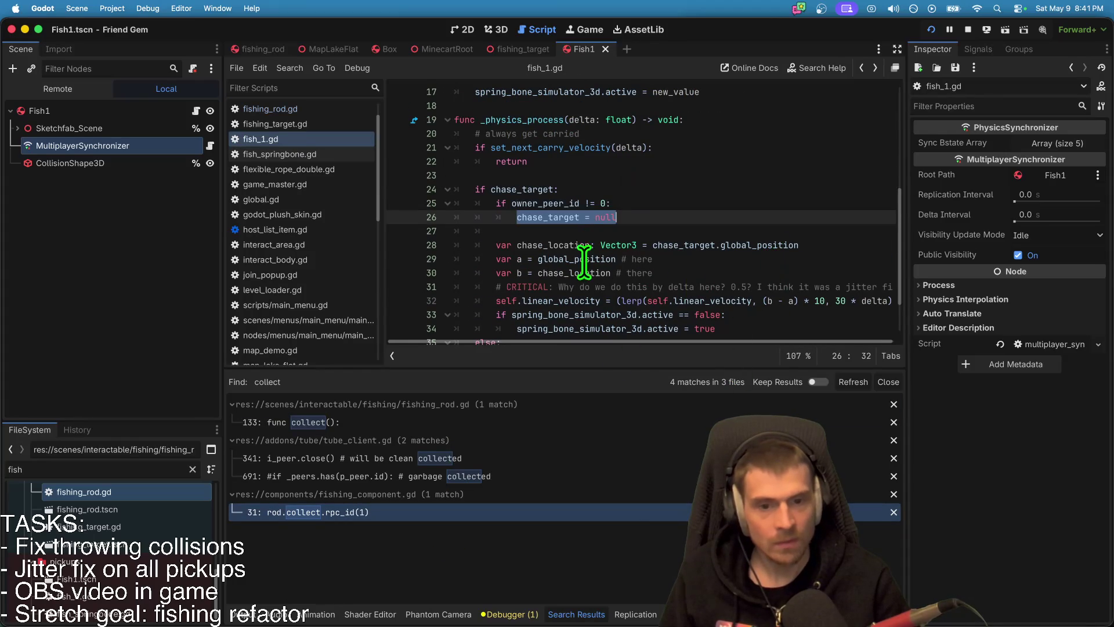
Step: Replace the null assignment on line 26 with chase_target.get_parent().collect
double_click(683, 245)
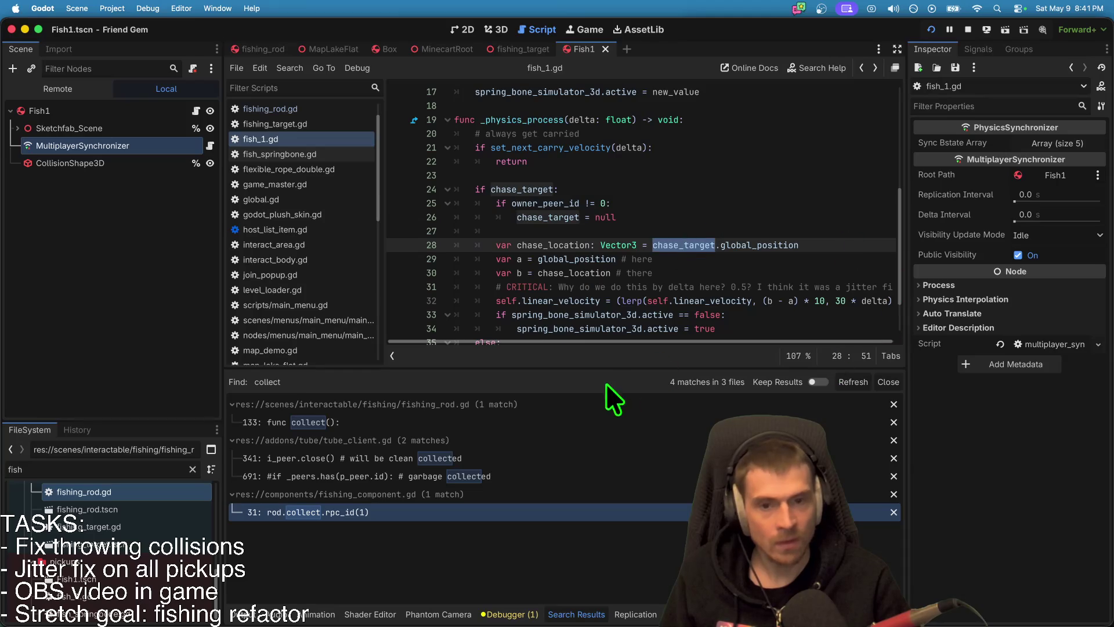
scroll(618, 228, "up", 5)
scroll(618, 225, "down", 5)
left_click(607, 214)
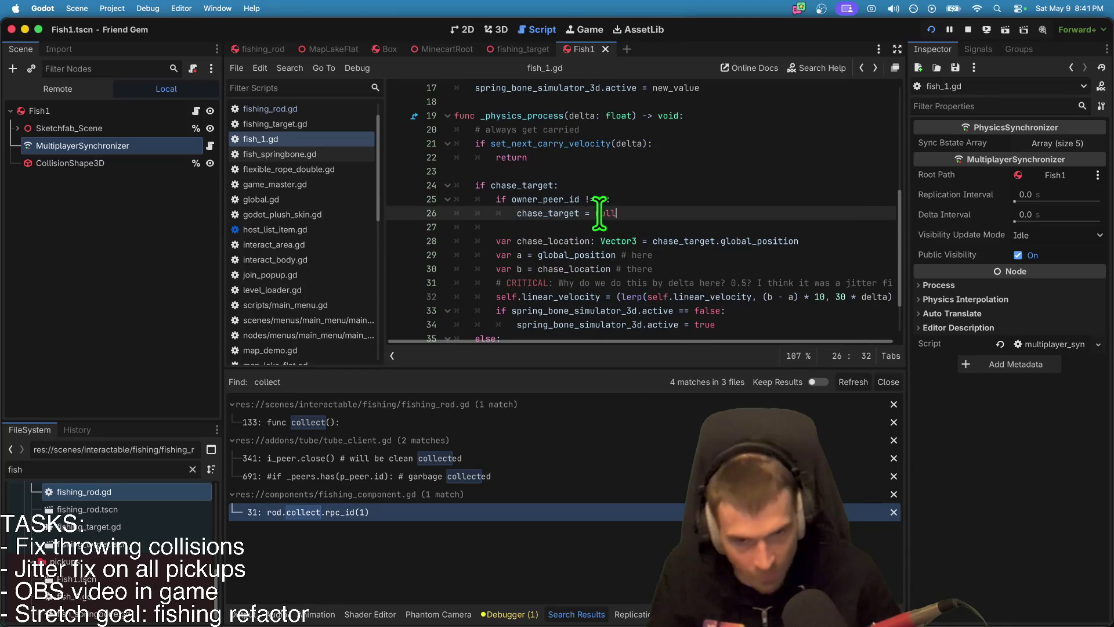
left_click(568, 213)
double_click(567, 213)
key("shift+End")
type(".")
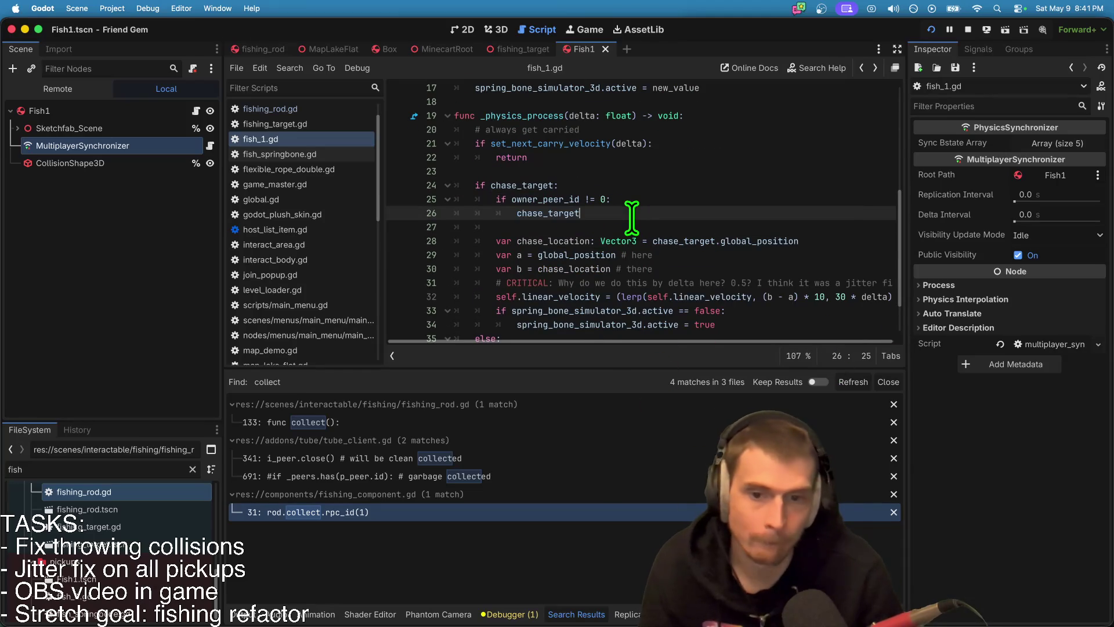
type("get_pare")
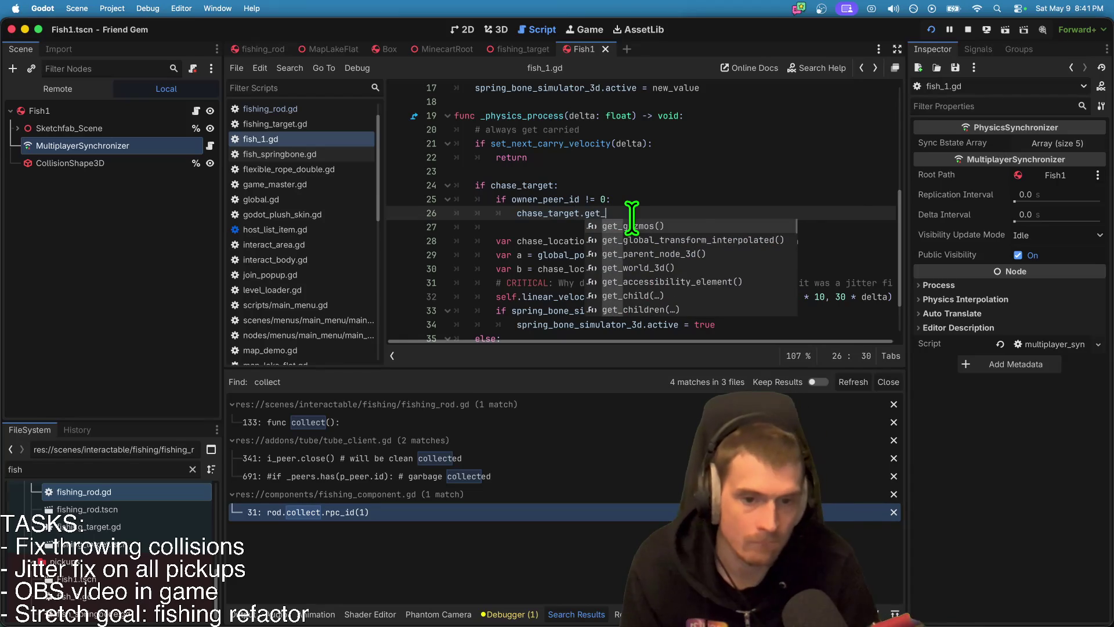
key("Down")
key("Return")
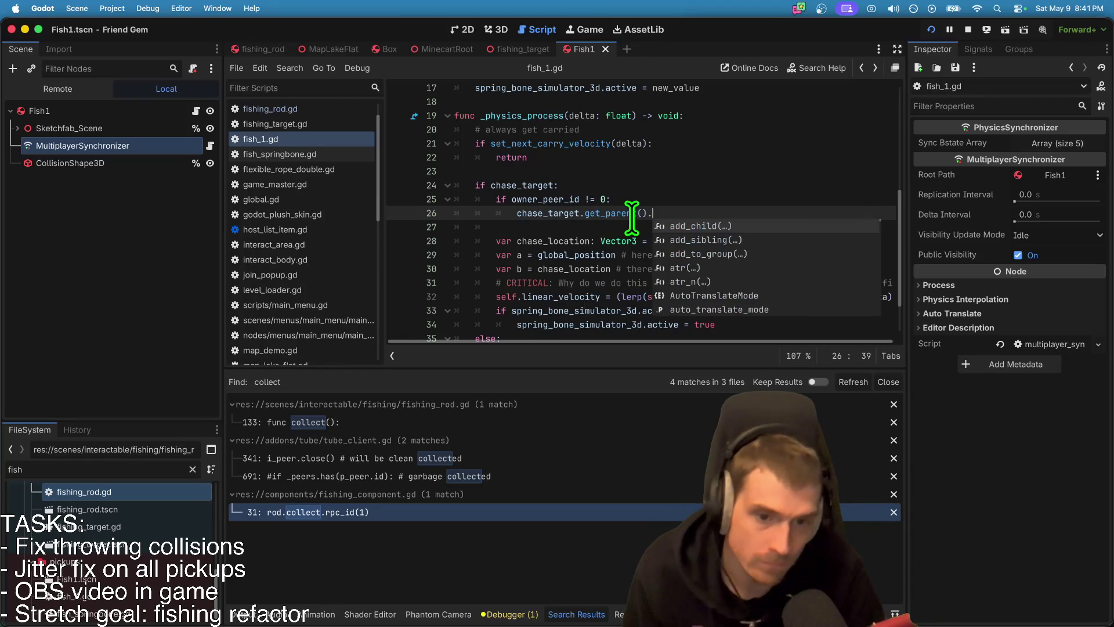
type("collect(")
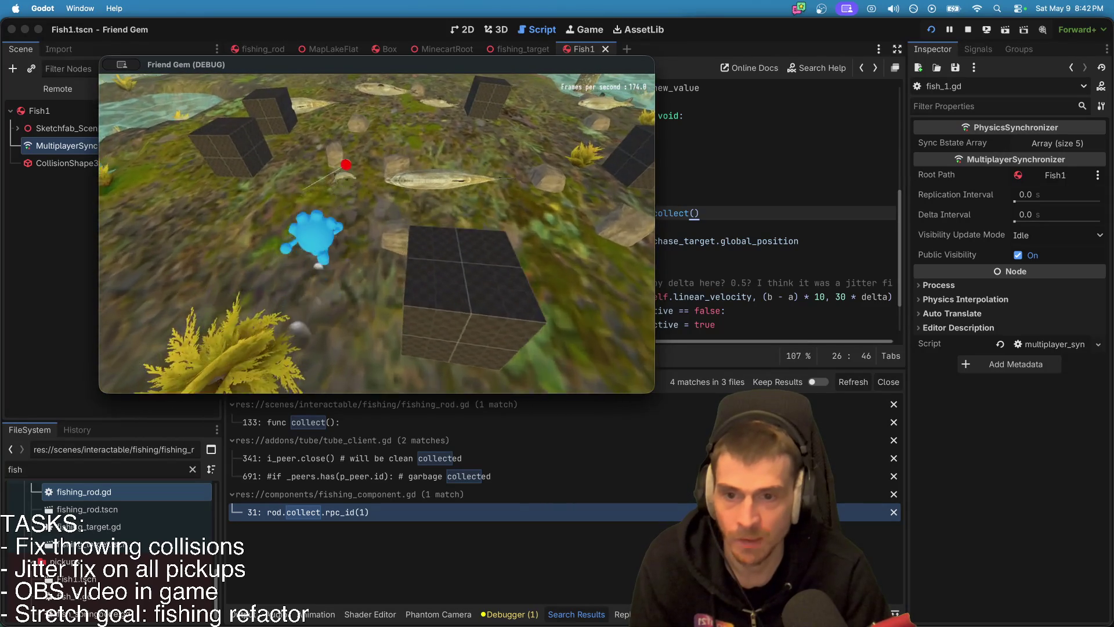
Step: Grab the fish in the running game to test the collect call, then return to the editor
key("e")
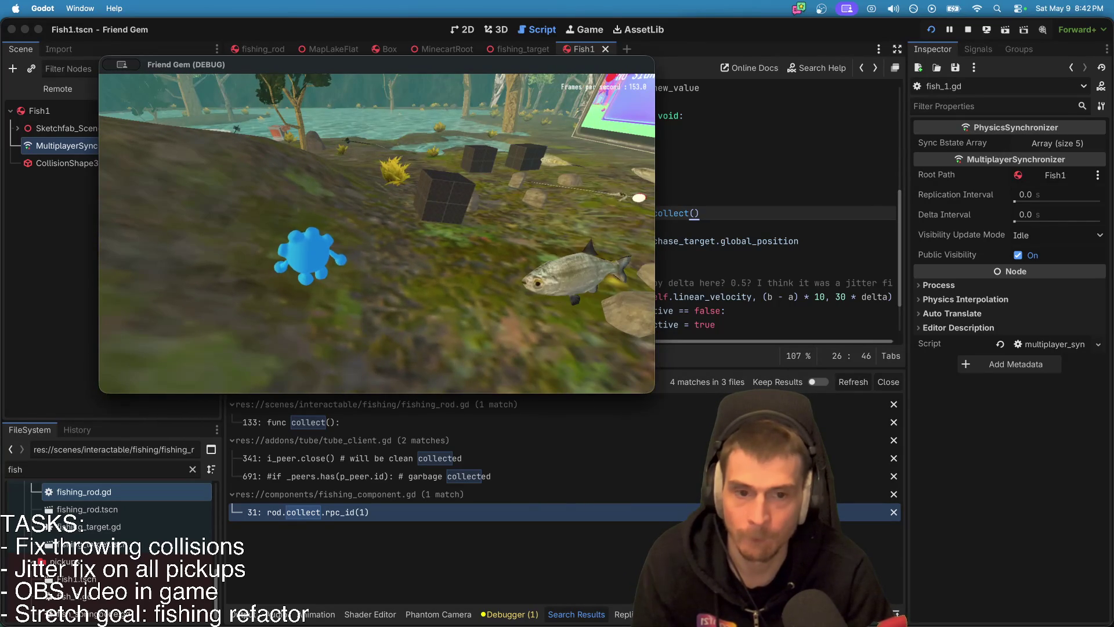
key("super+Tab")
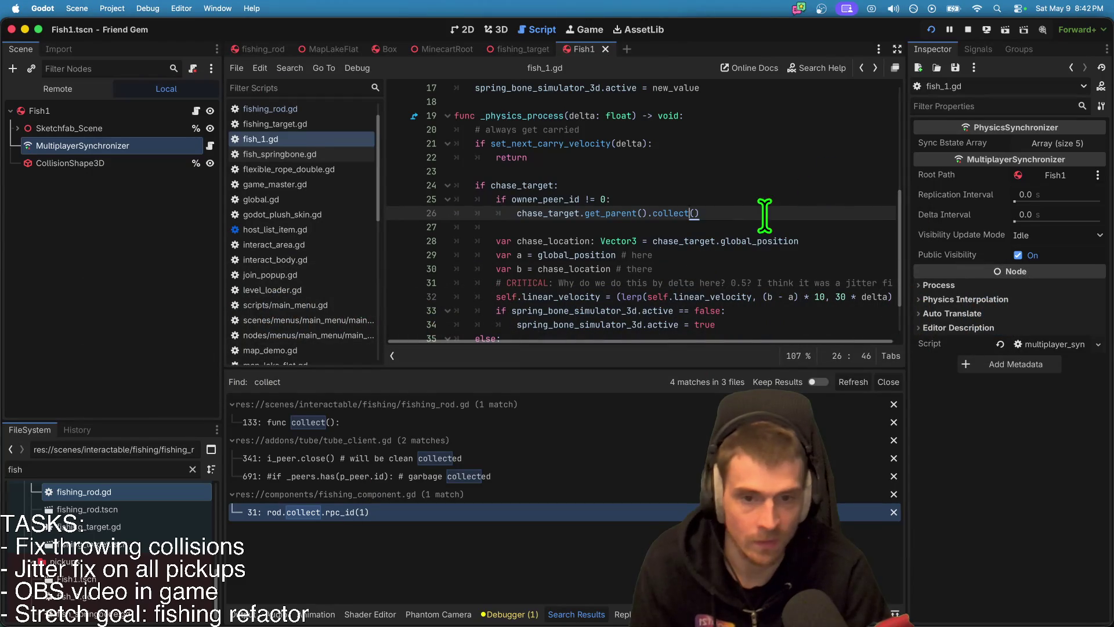
Step: Cut the owner-change check on lines 25–26 of fish_1.gd and enlarge the code view
left_click_drag(765, 215, 375, 203)
key("ctrl+x")
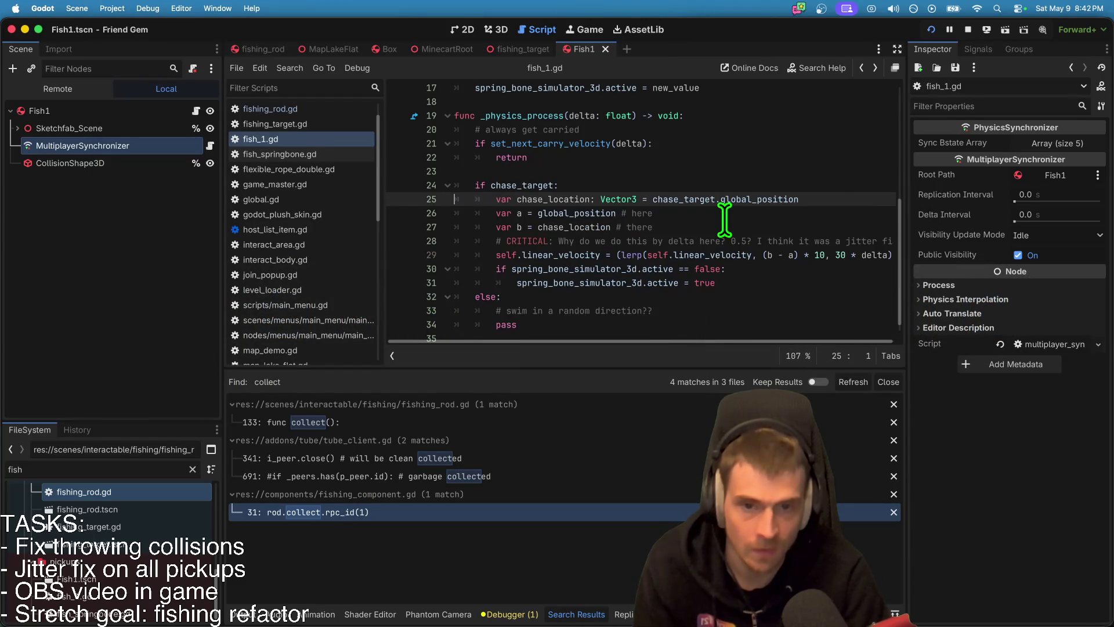
scroll(735, 219, "up", 5)
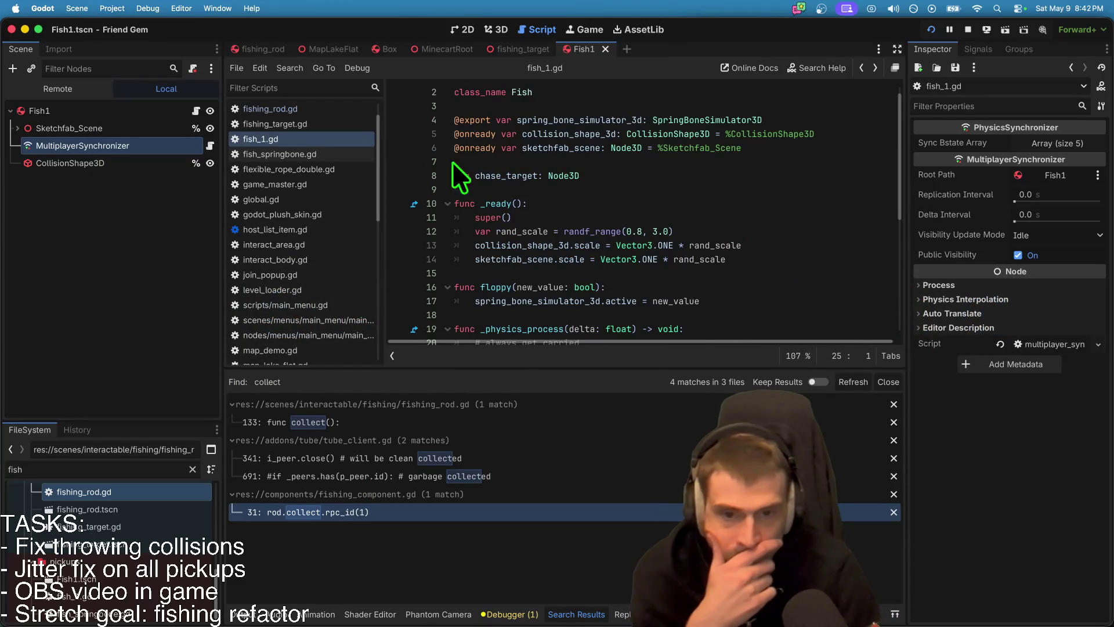
scroll(596, 262, "down", 3)
scroll(596, 262, "down", 2)
right_click(598, 267)
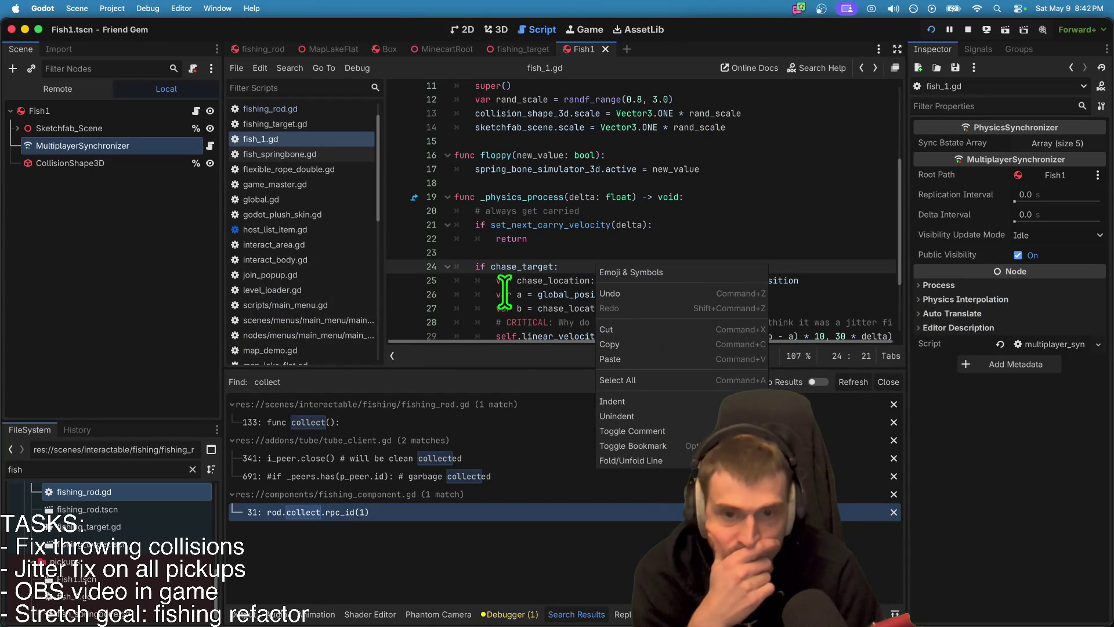
left_click(68, 213)
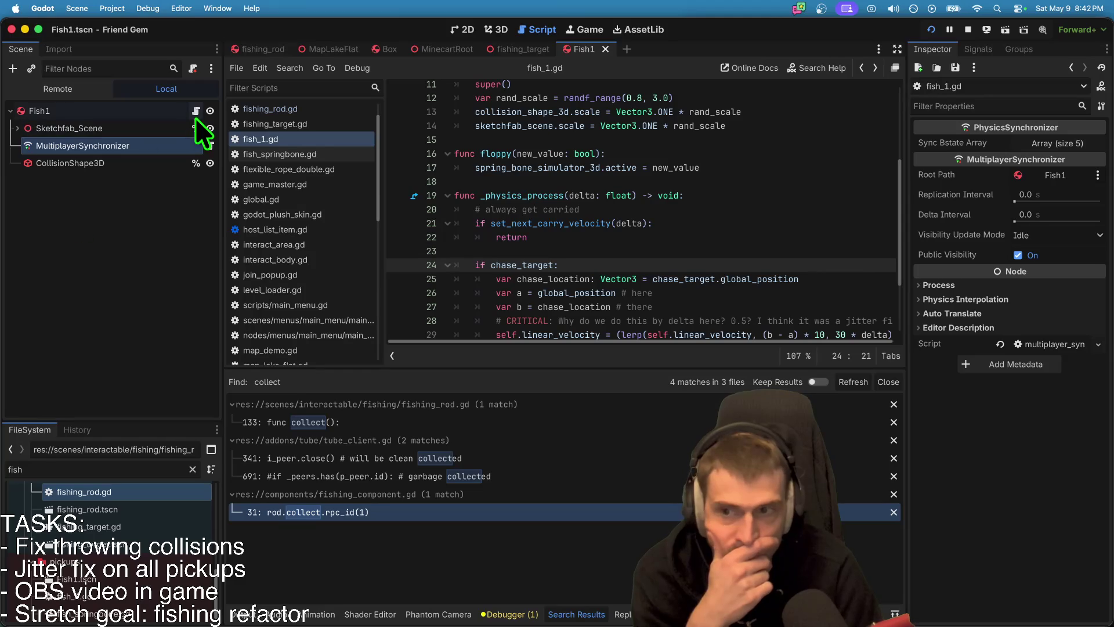
left_click_drag(614, 378, 614, 492)
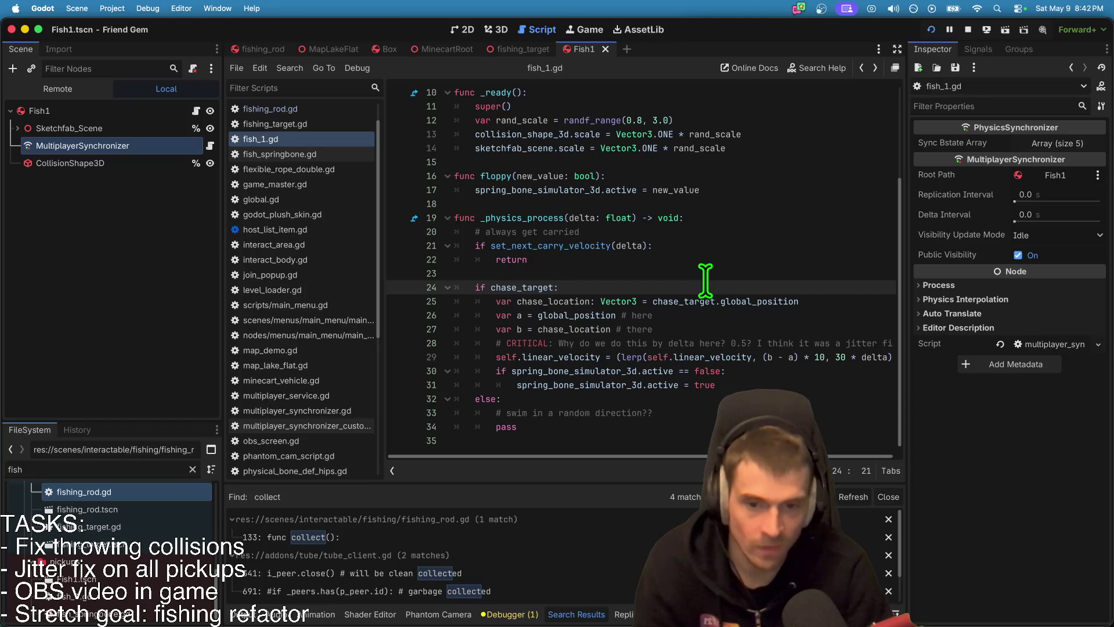
Step: Add print(chase_target) above the chase_target check, read the Output log, then delete it
key("Home")
key("Return")
key("Up")
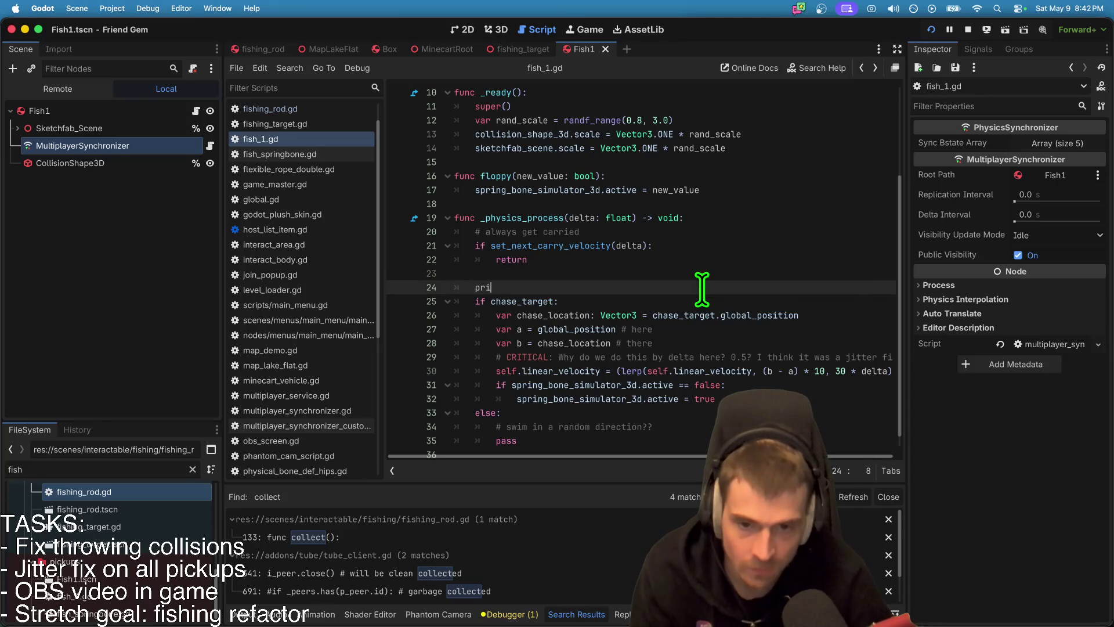
type("nt(chase")
key("Return")
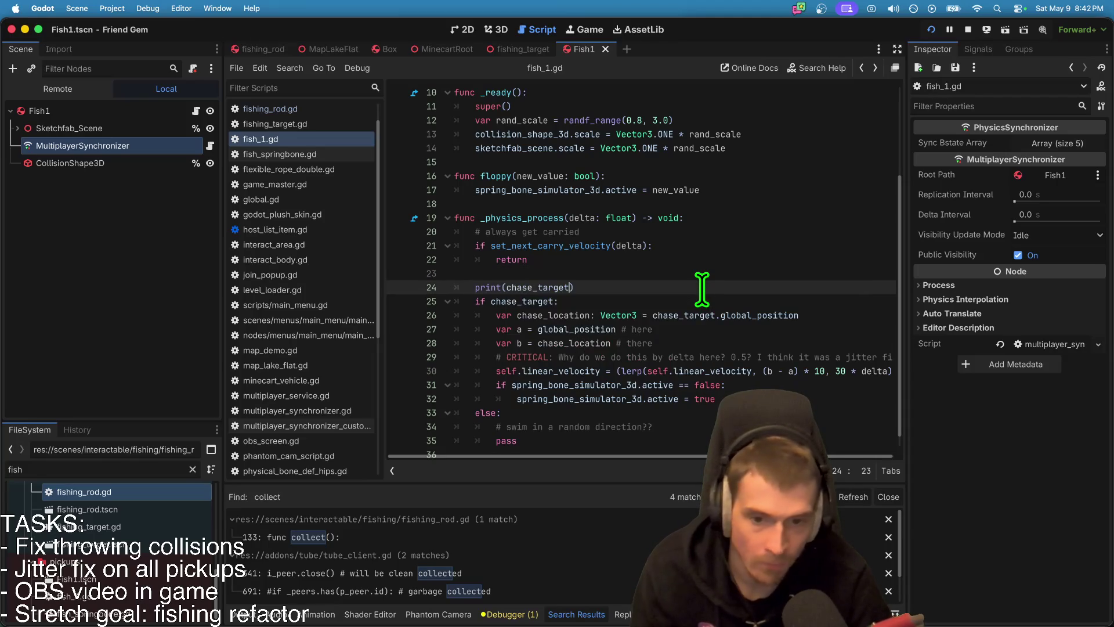
left_click(243, 615)
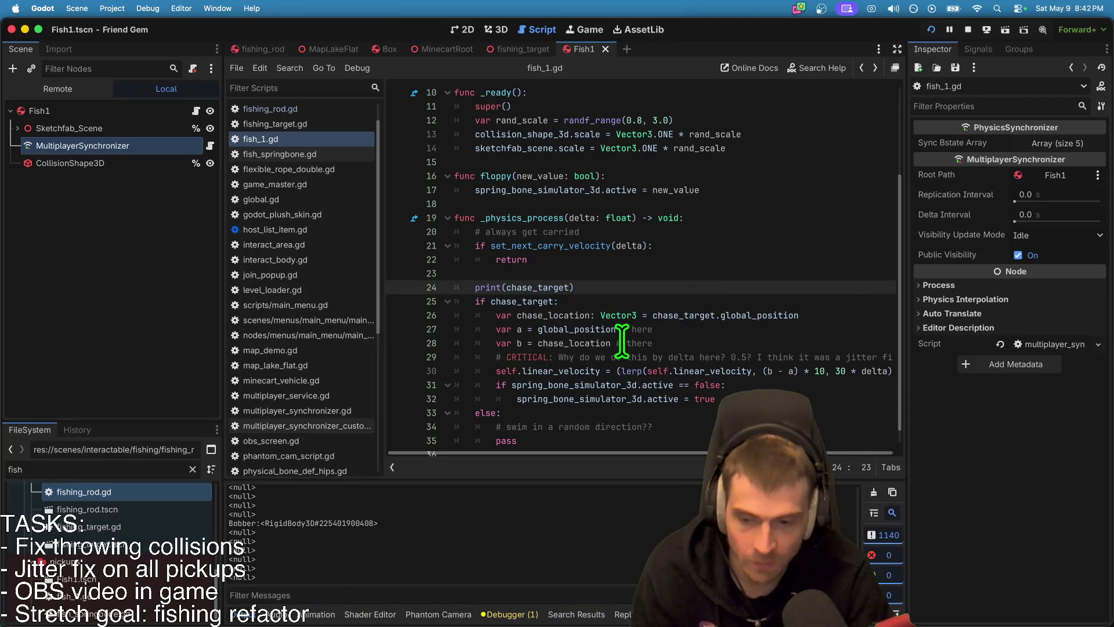
key("super+shift+k")
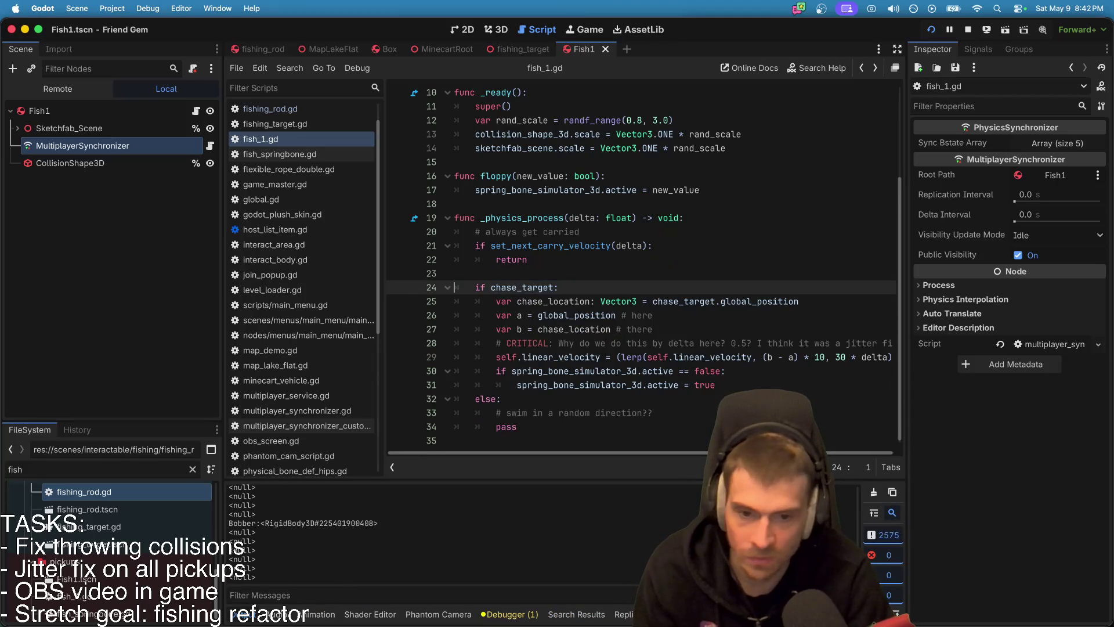
key("super+Tab")
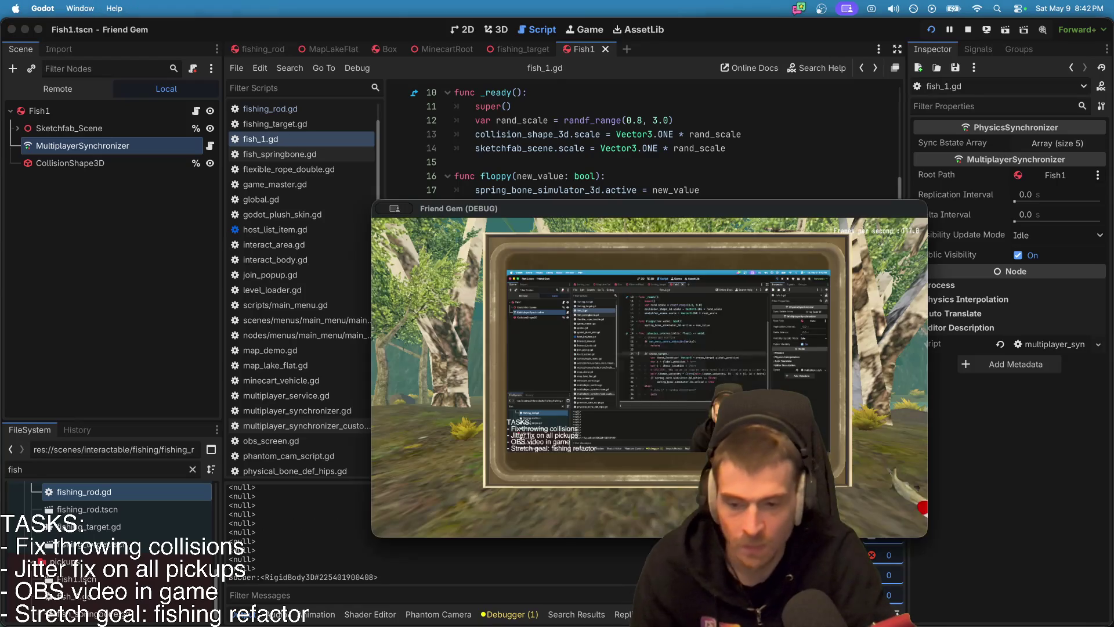
Step: Switch between the game windows and editor, reviewing _physics_process in the fish script
key("super+Tab")
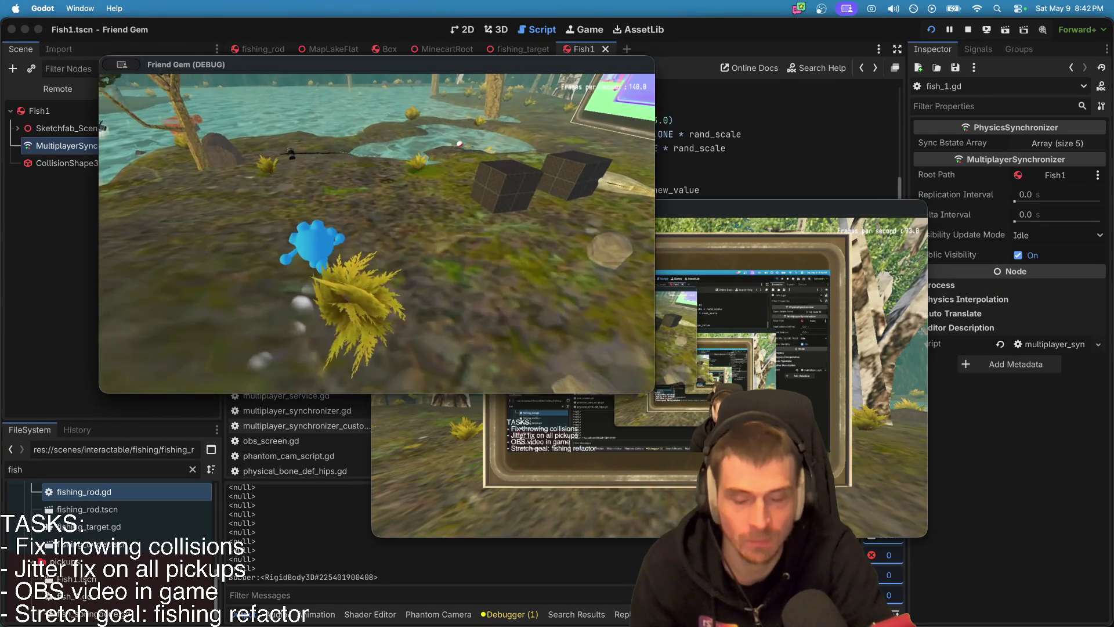
left_click(425, 268)
key("super+Tab")
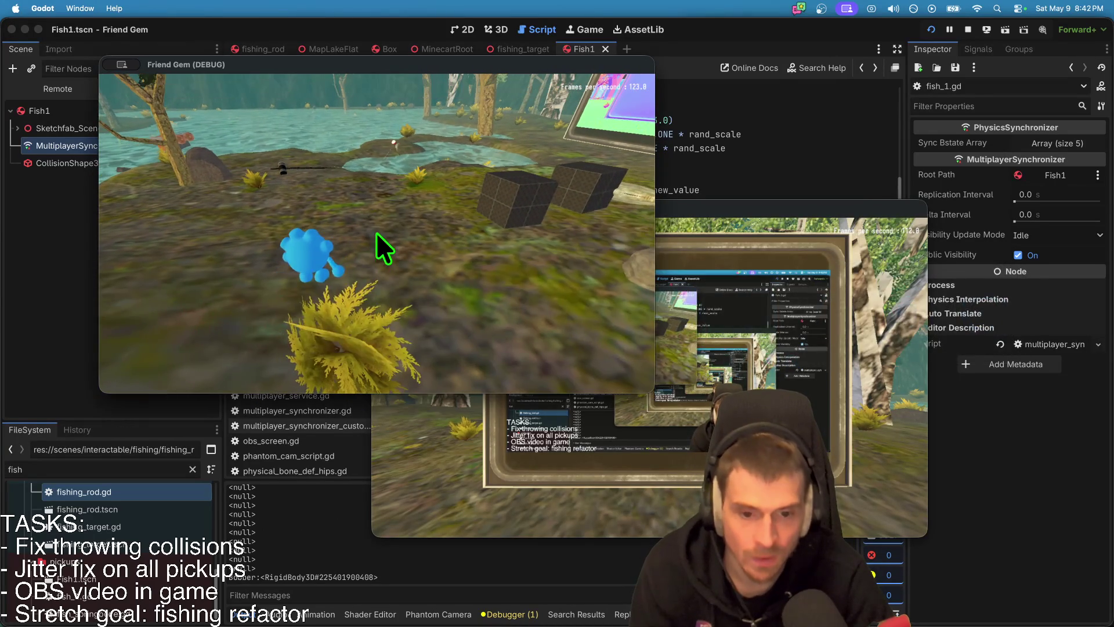
key("super+Tab")
key("super+Tab")
key("super+Tab")
scroll(459, 249, "up", 2)
double_click(515, 270)
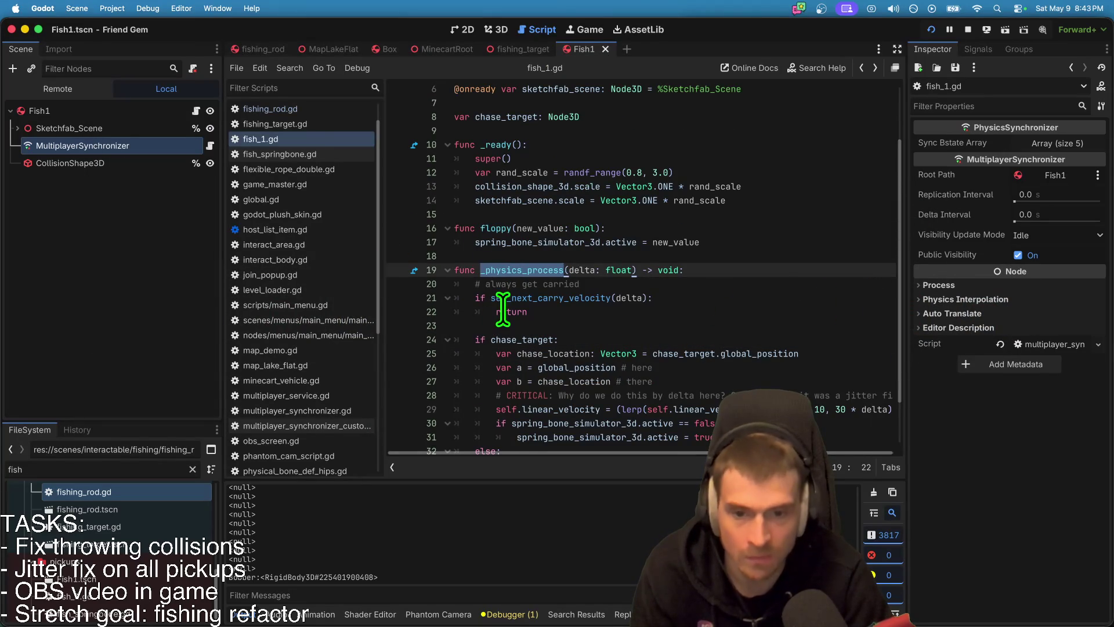
Step: Pick up the fishing rod, walk to the water, grab and drop the fish, then close the game
key("super+Tab")
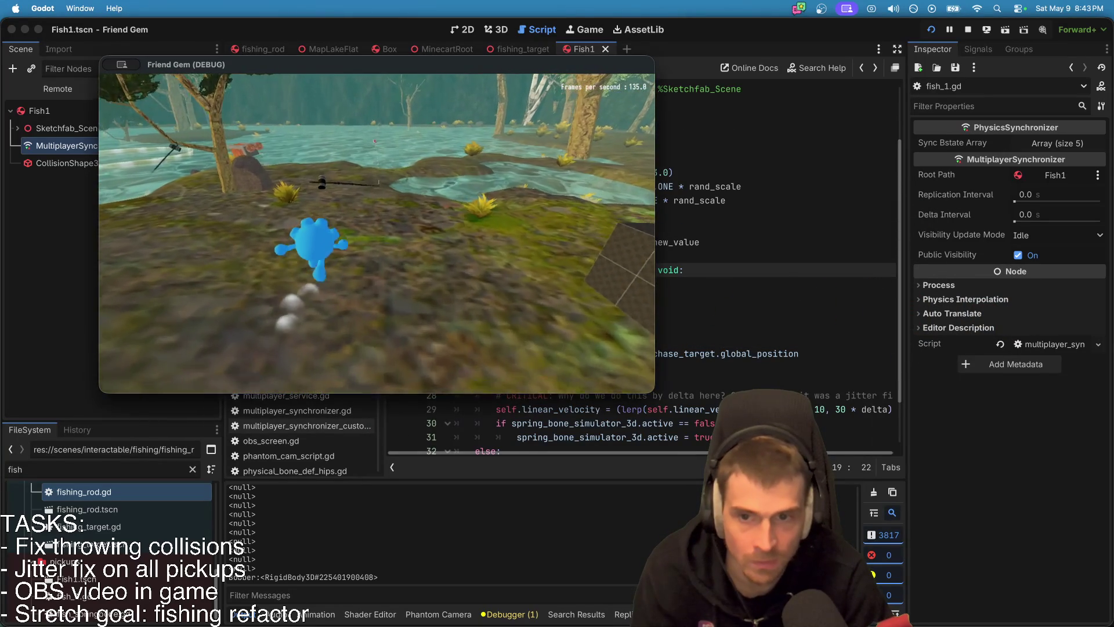
key("w")
key("e")
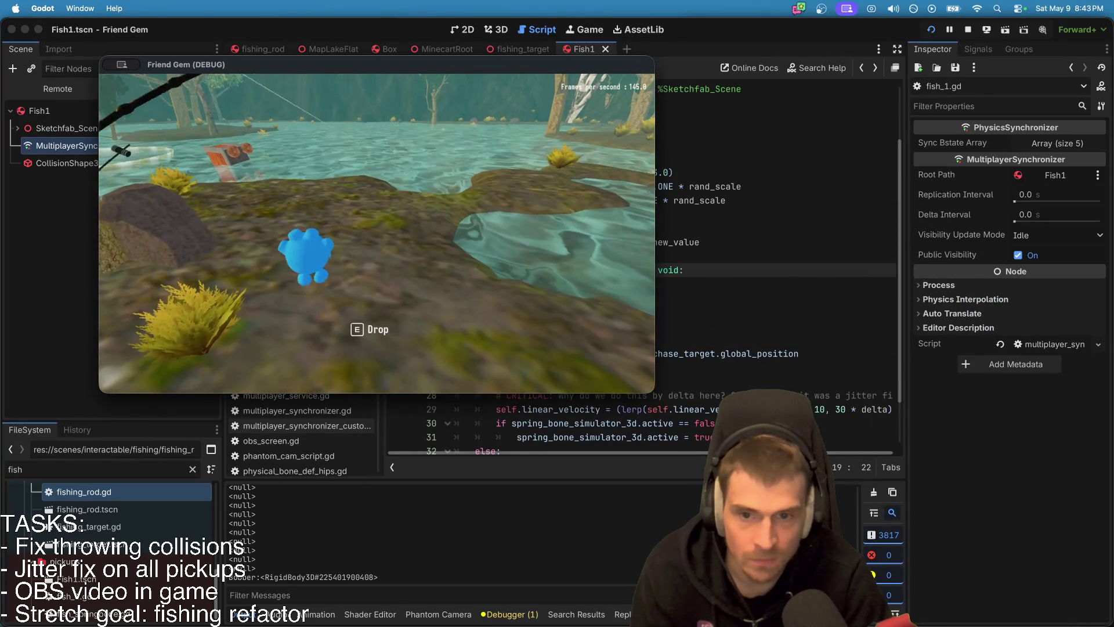
key("w")
key("w")
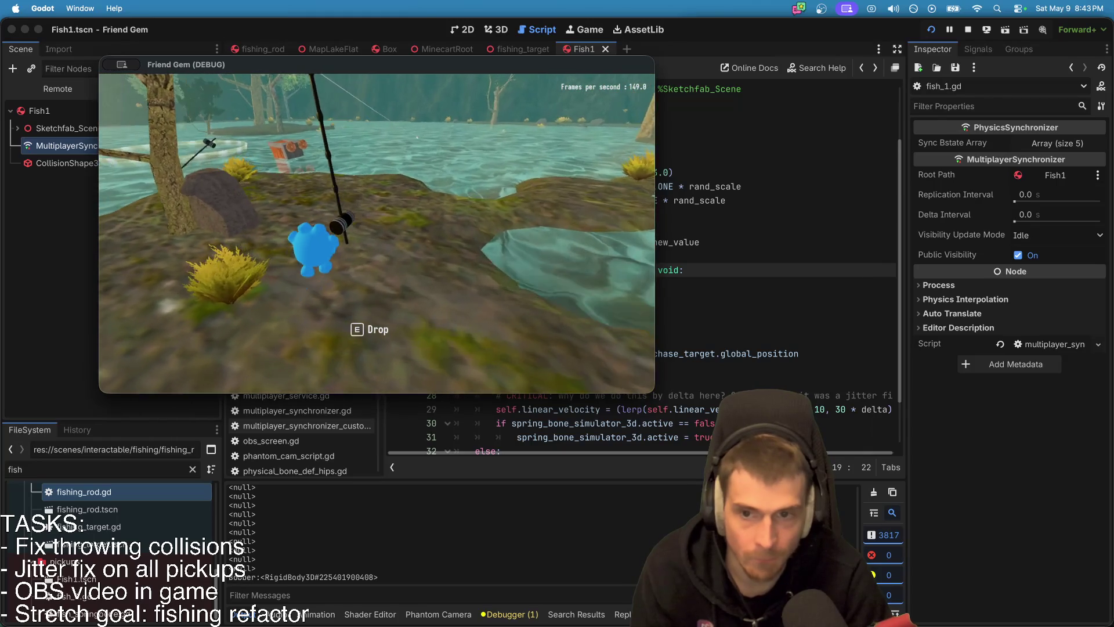
key("w")
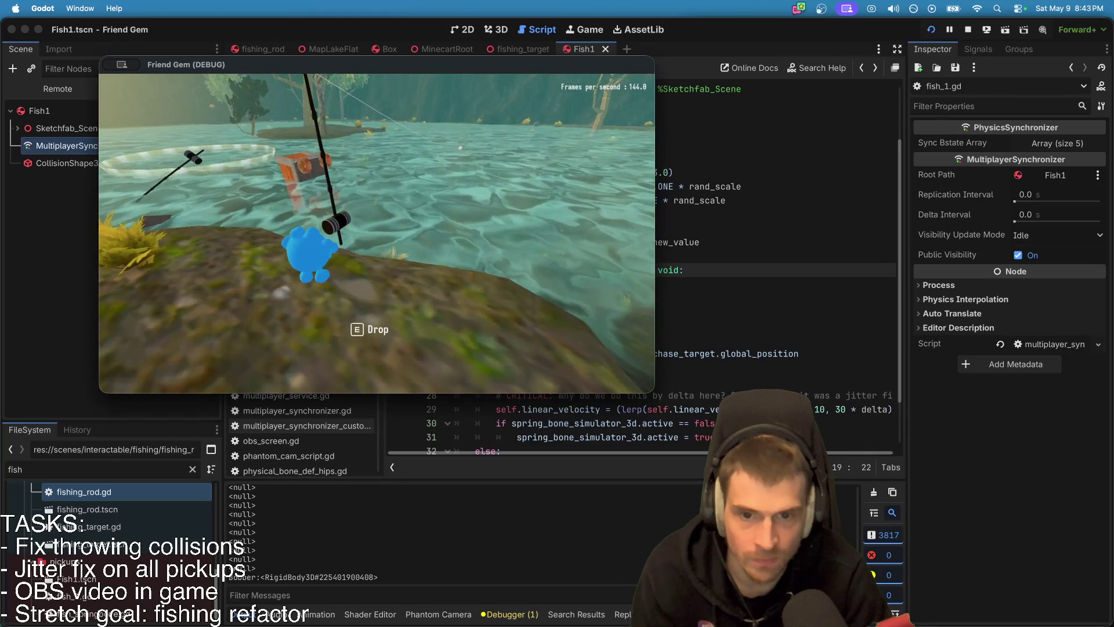
key("w")
key("w")
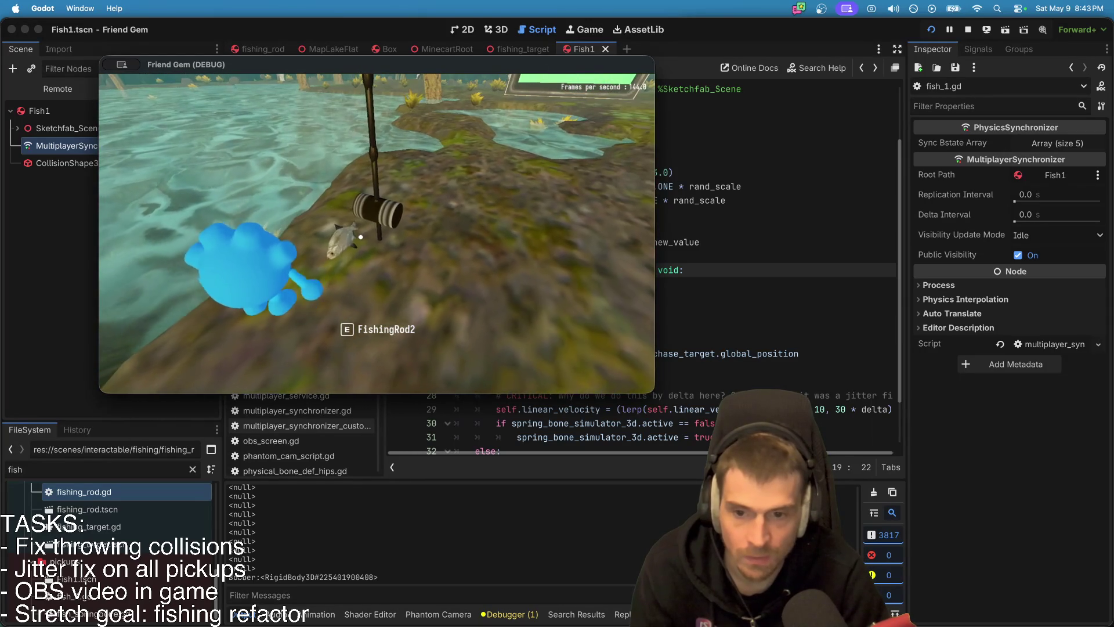
key("e")
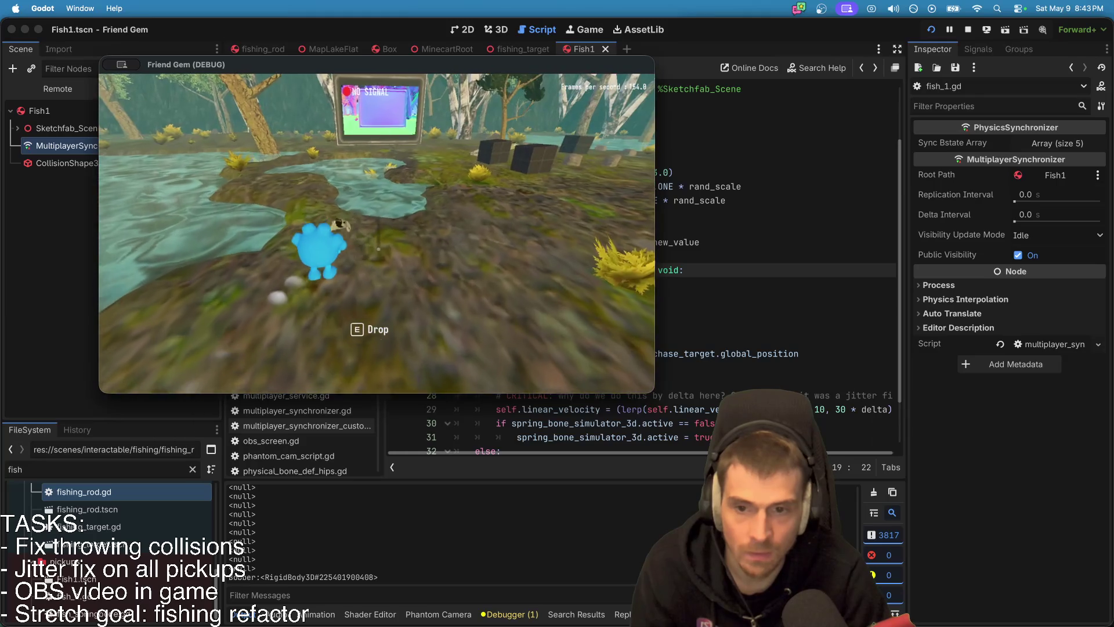
key("e")
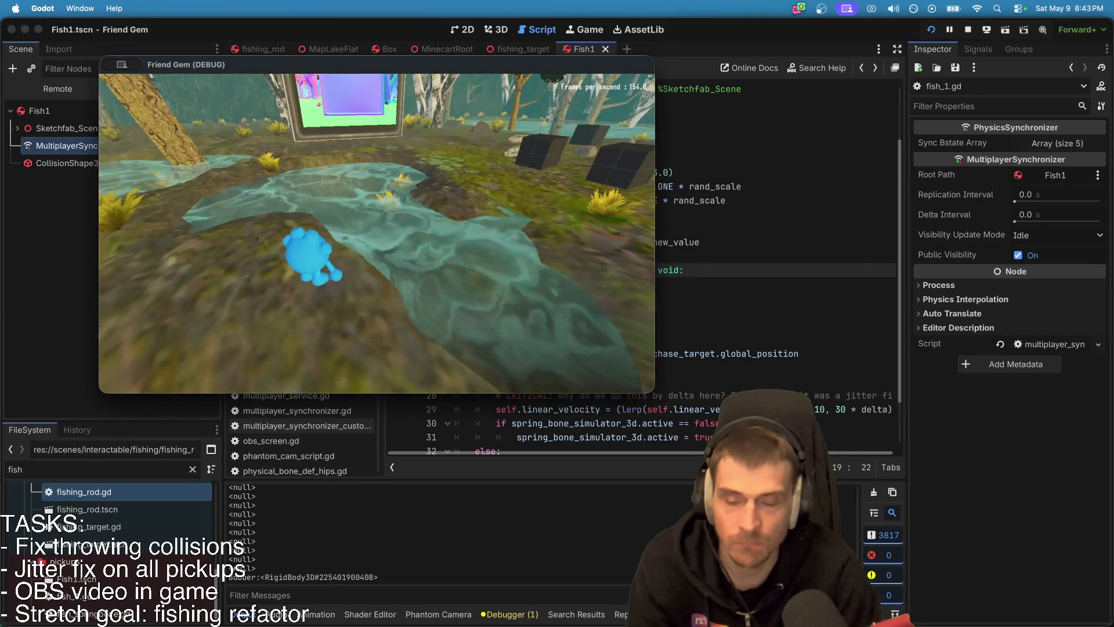
key("super+period")
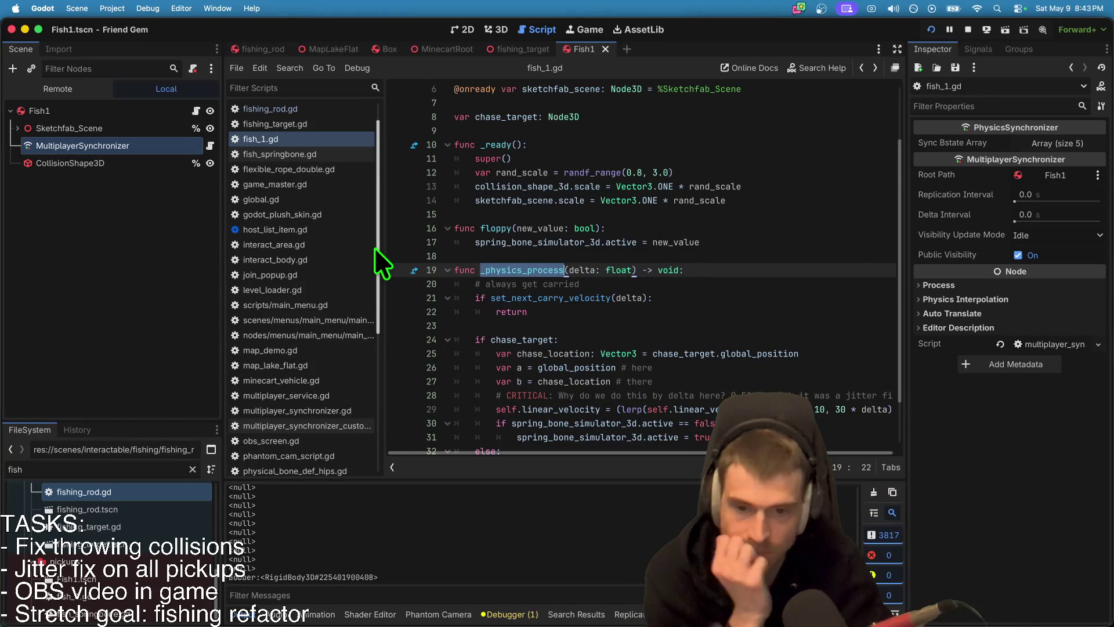
scroll(517, 328, "up", 3)
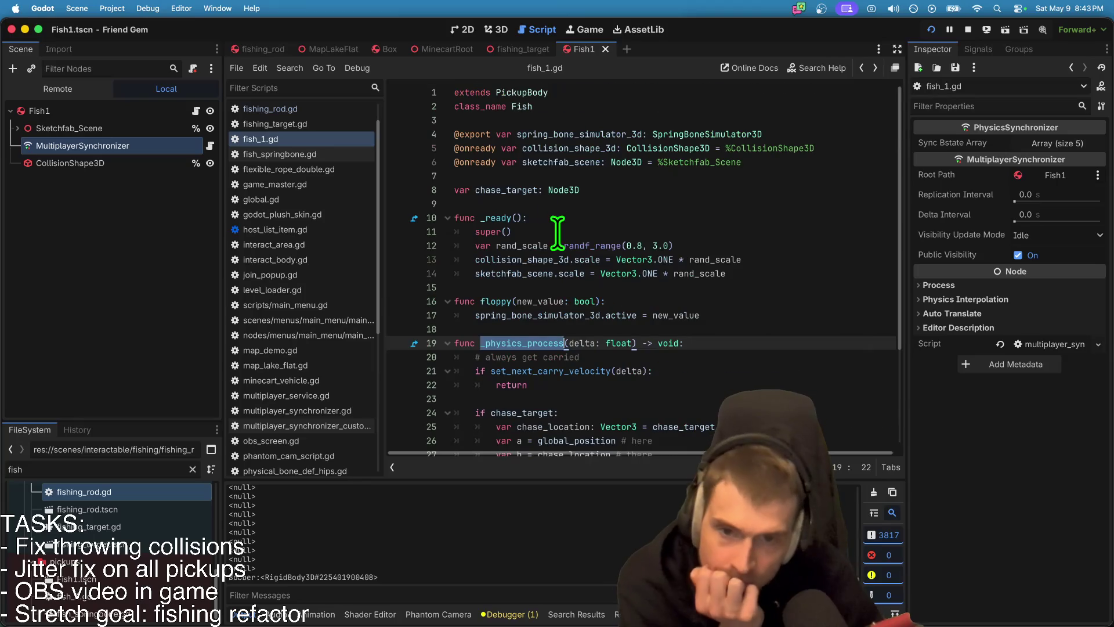
left_click(534, 93, "super")
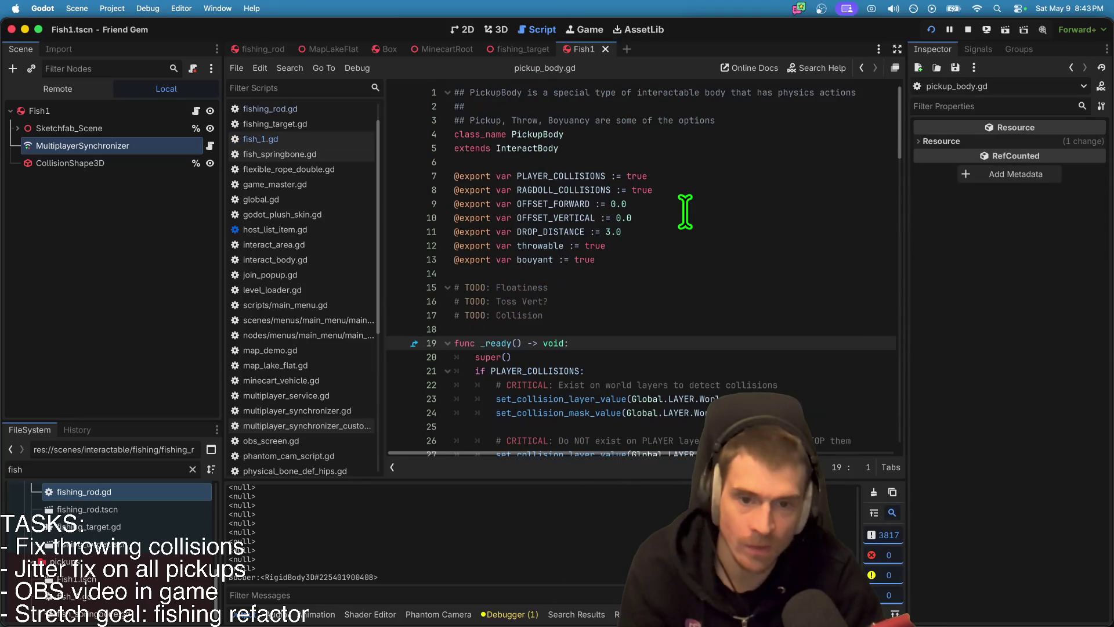
scroll(686, 232, "down", 13)
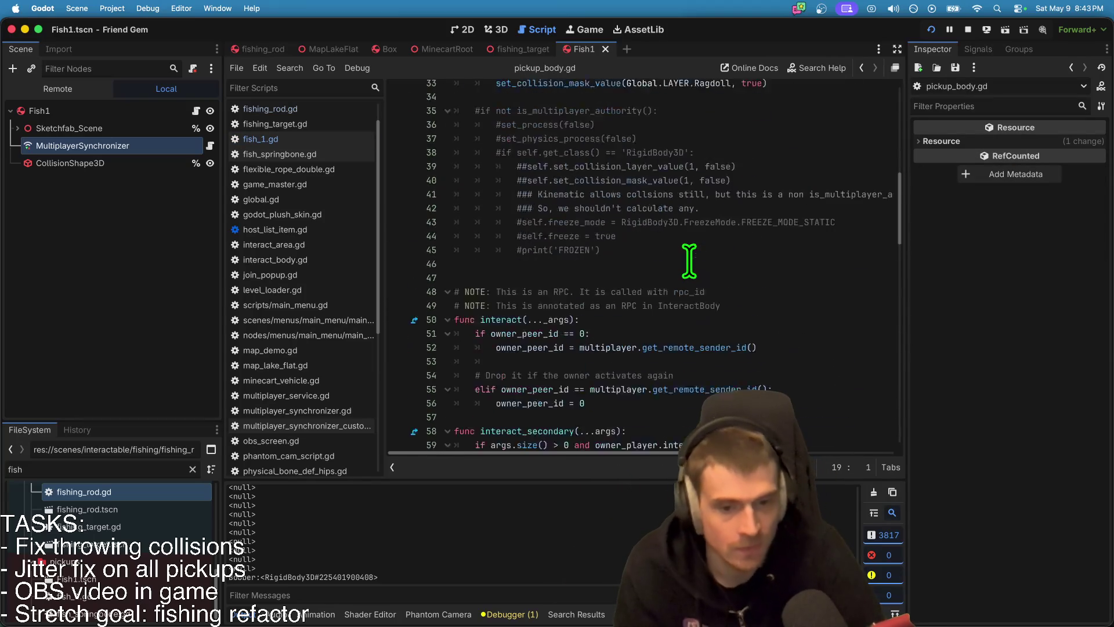
scroll(693, 256, "up", 5)
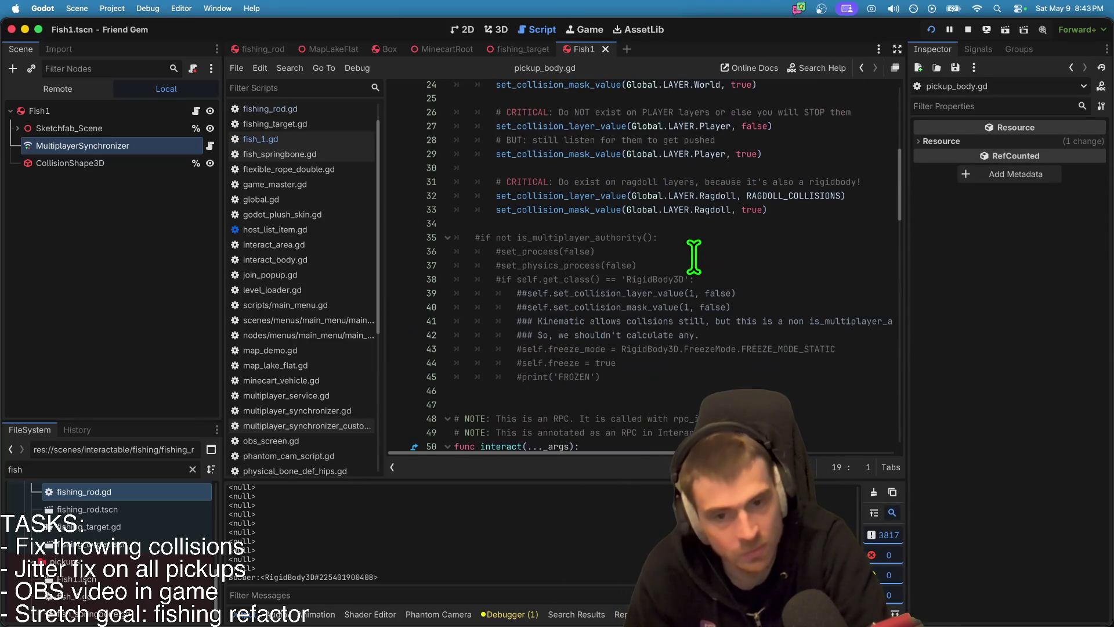
scroll(695, 244, "up", 8)
scroll(696, 227, "down", 20)
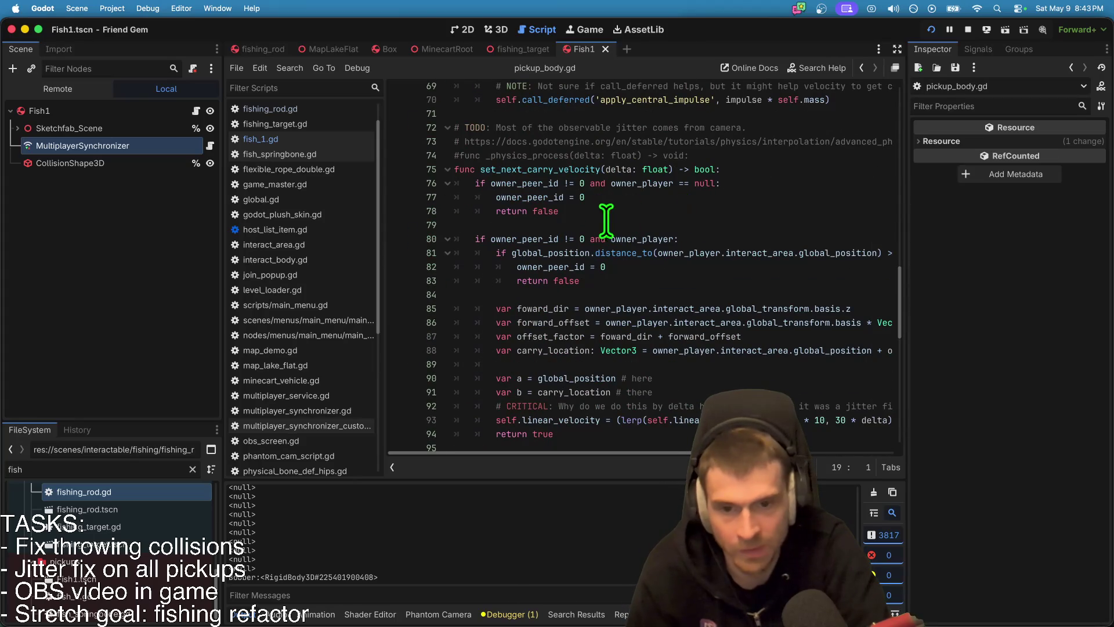
scroll(629, 215, "up", 20)
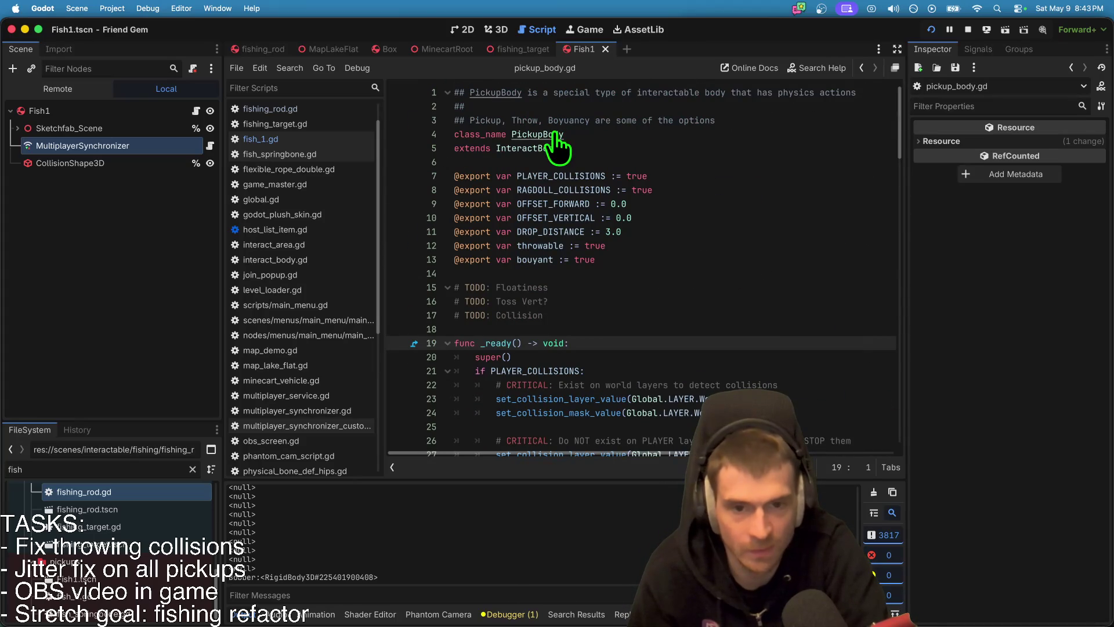
left_click(540, 152, "super")
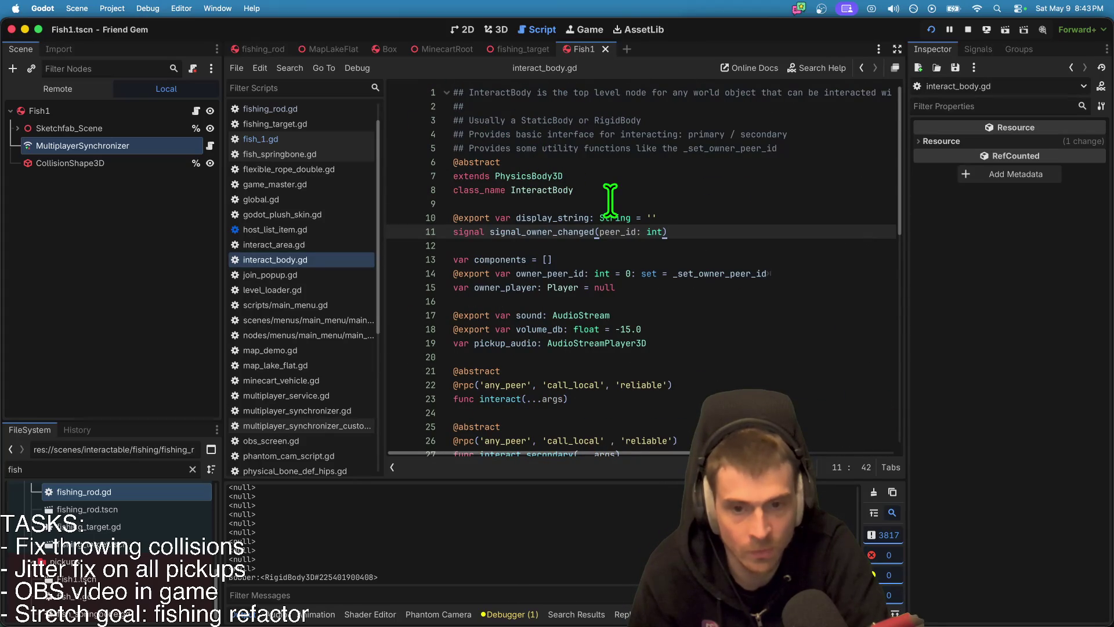
key("alt+Left")
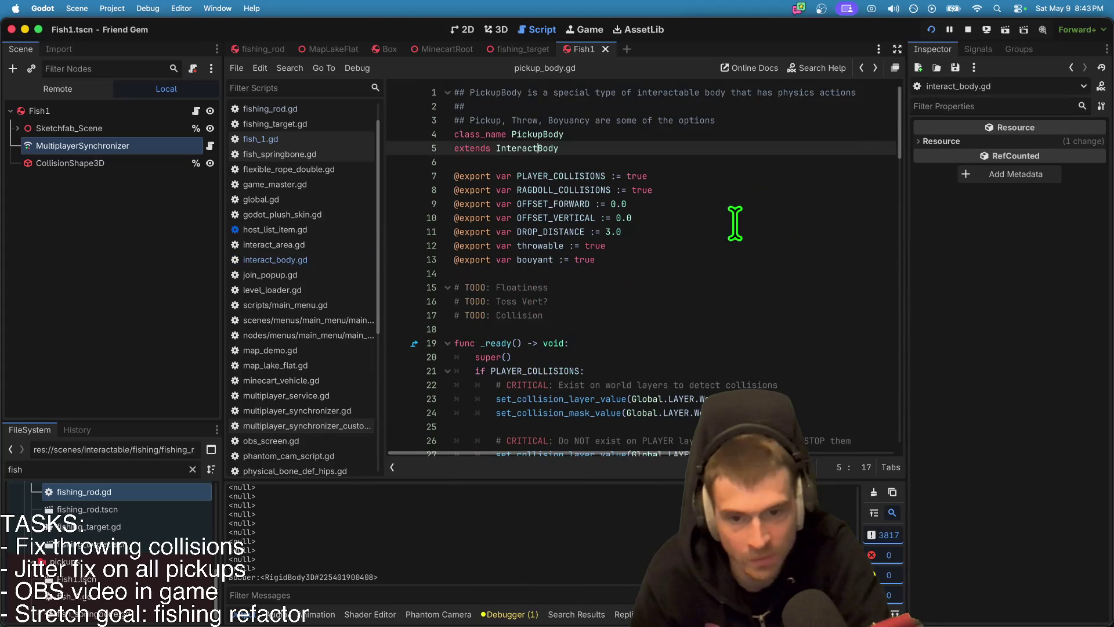
left_click(198, 110)
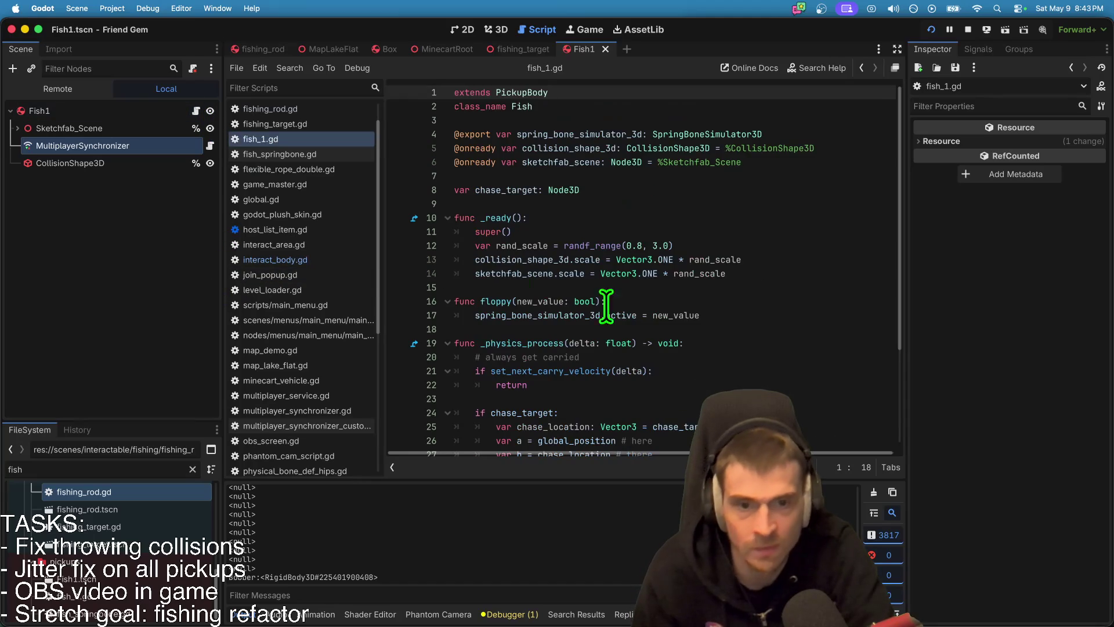
left_click(752, 283)
Step: In _ready, connect the multiplayer authority's signal_owner_changed to on_owner_changed
key("Return")
key("Up")
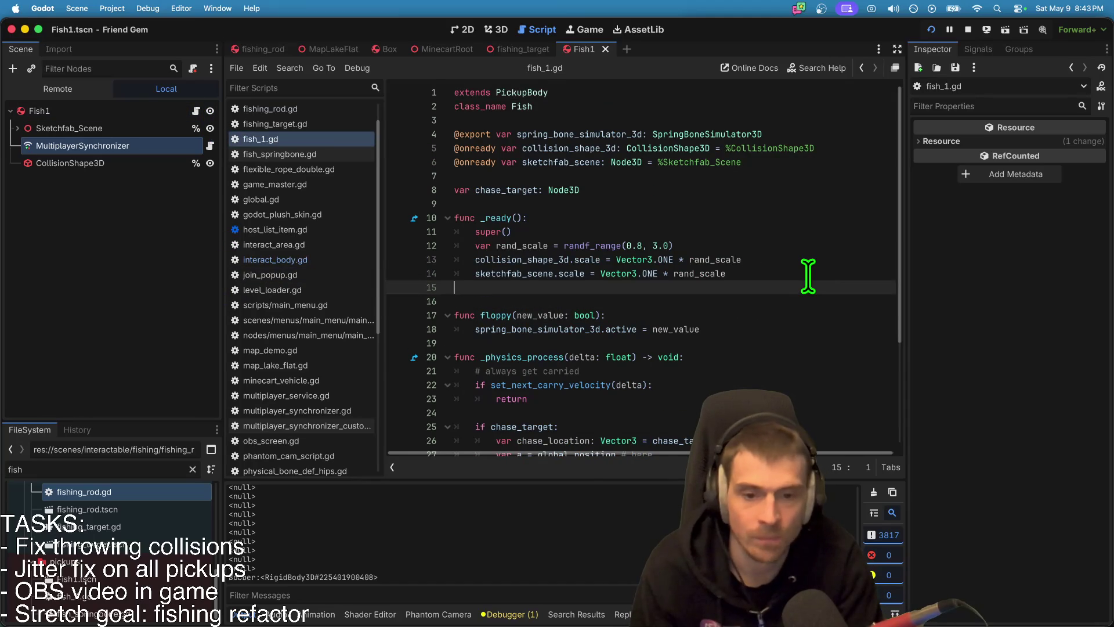
type("_multiplayer_authority():")
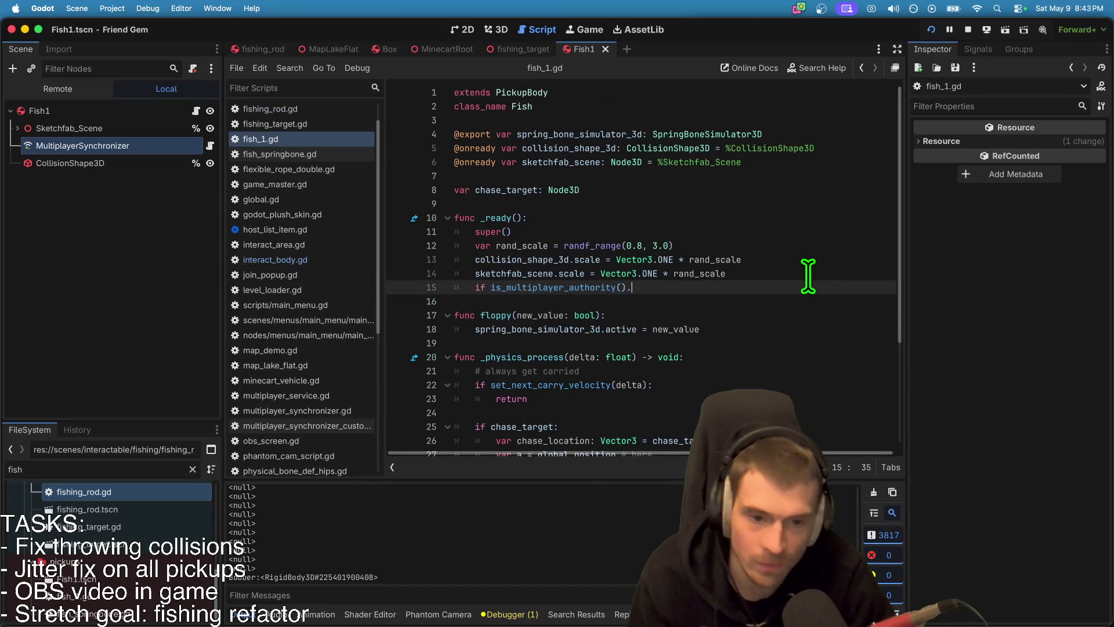
key("Return")
type("signal_owner_changed.connect(")
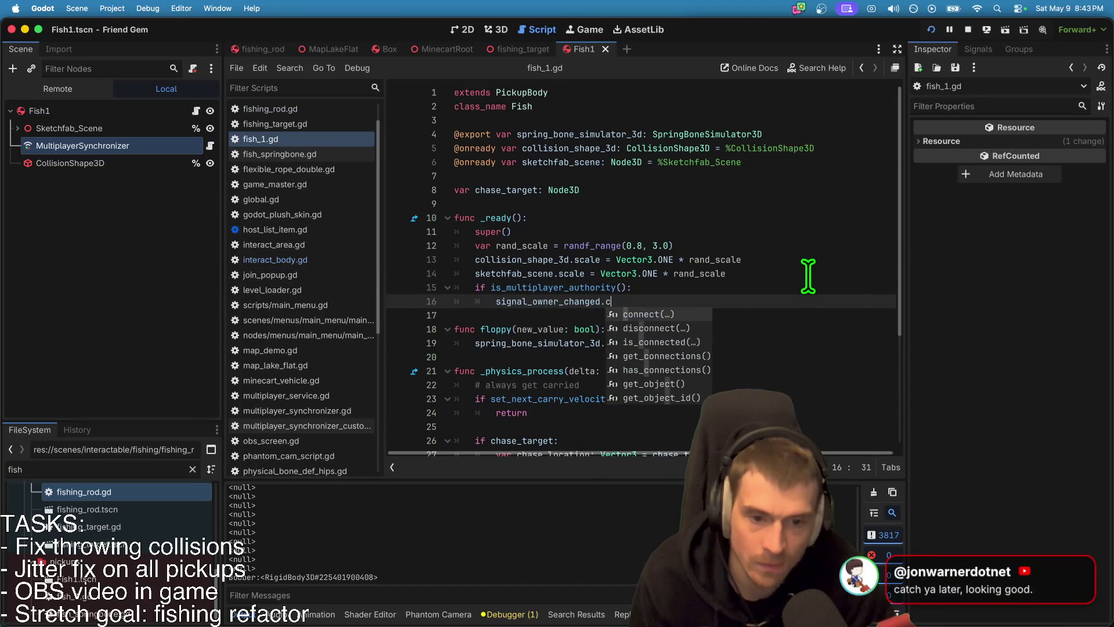
scroll(796, 254, "down", 3)
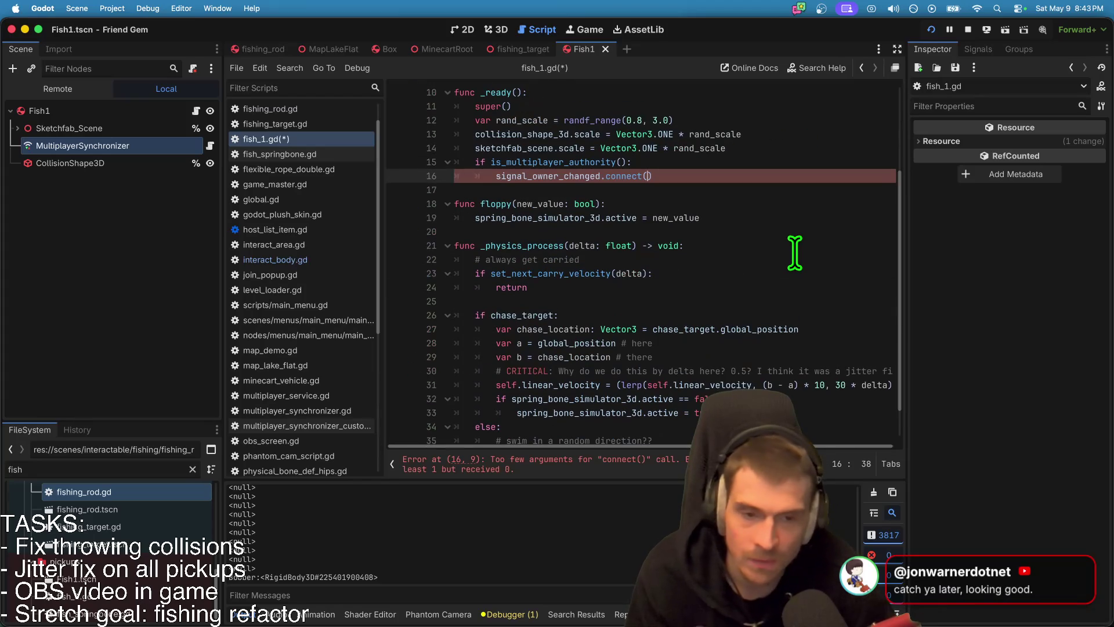
type("on_owner_changed")
double_click(701, 176)
Step: Add func on_owner_changed(): with an empty indented body at the end of fish_1.gd
scroll(707, 267, "down", 1)
left_click(704, 400)
key("Down")
key("Down")
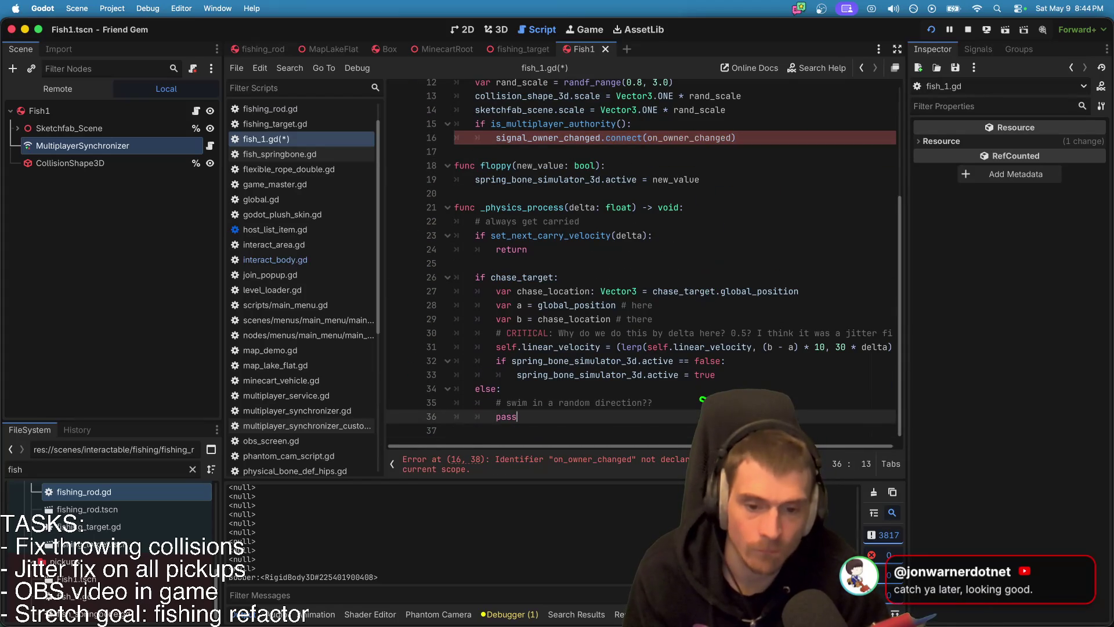
key("Return")
type("func on_owner_changed(")
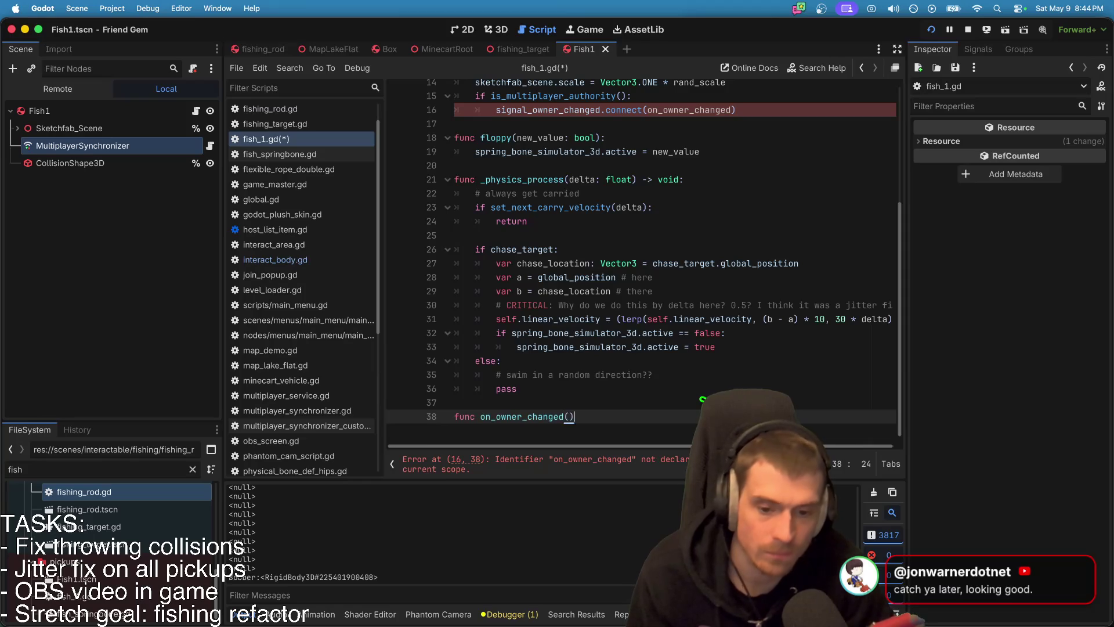
type(":")
key("Return")
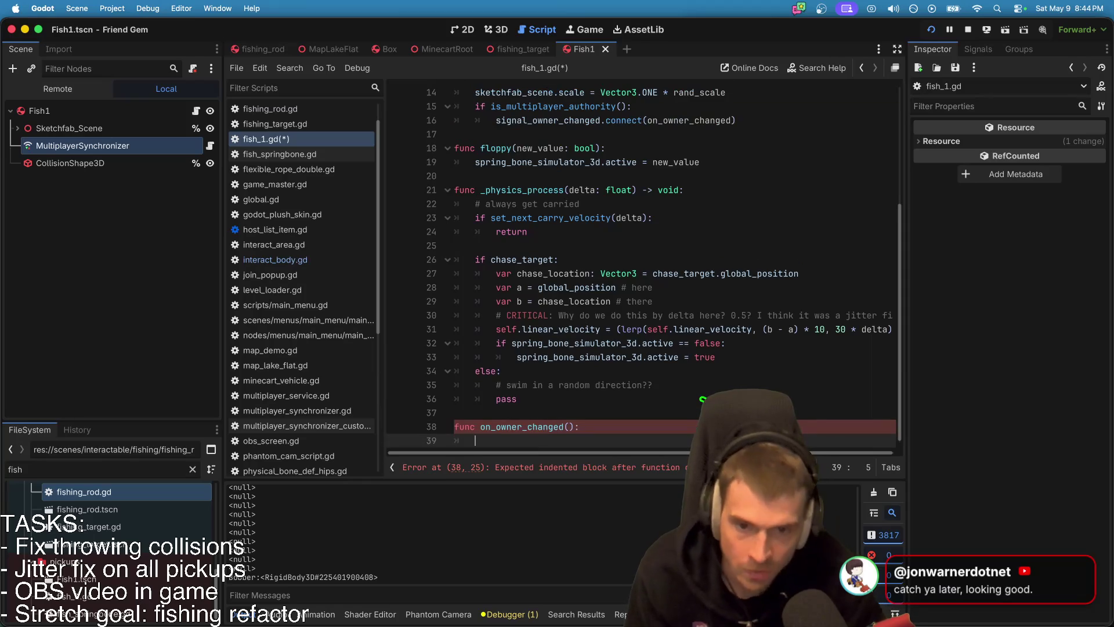
double_click(520, 259)
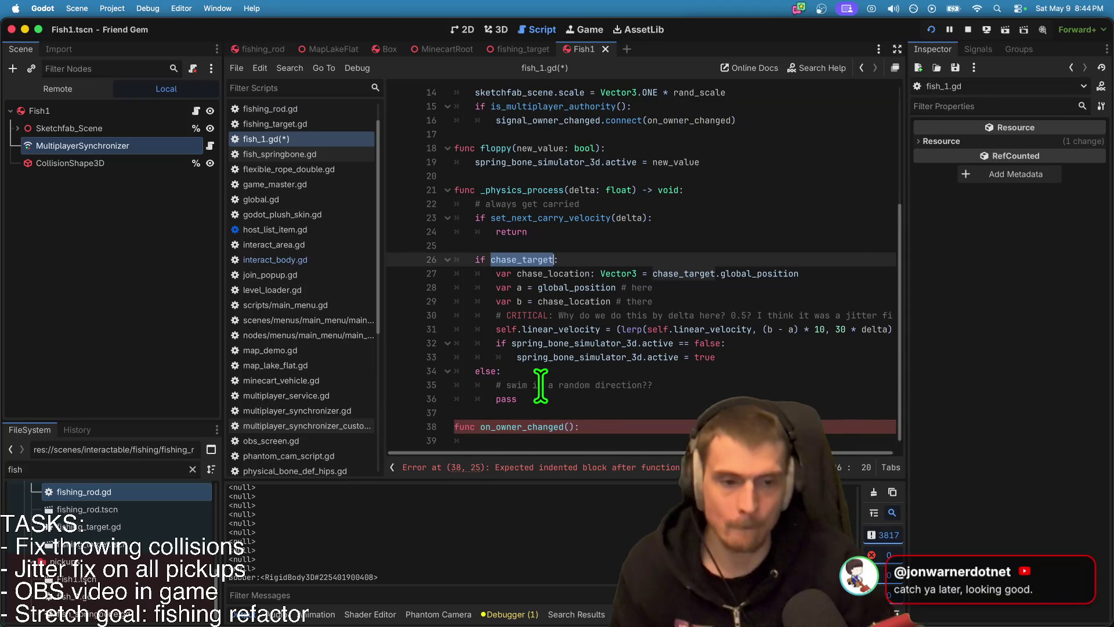
left_click(550, 443)
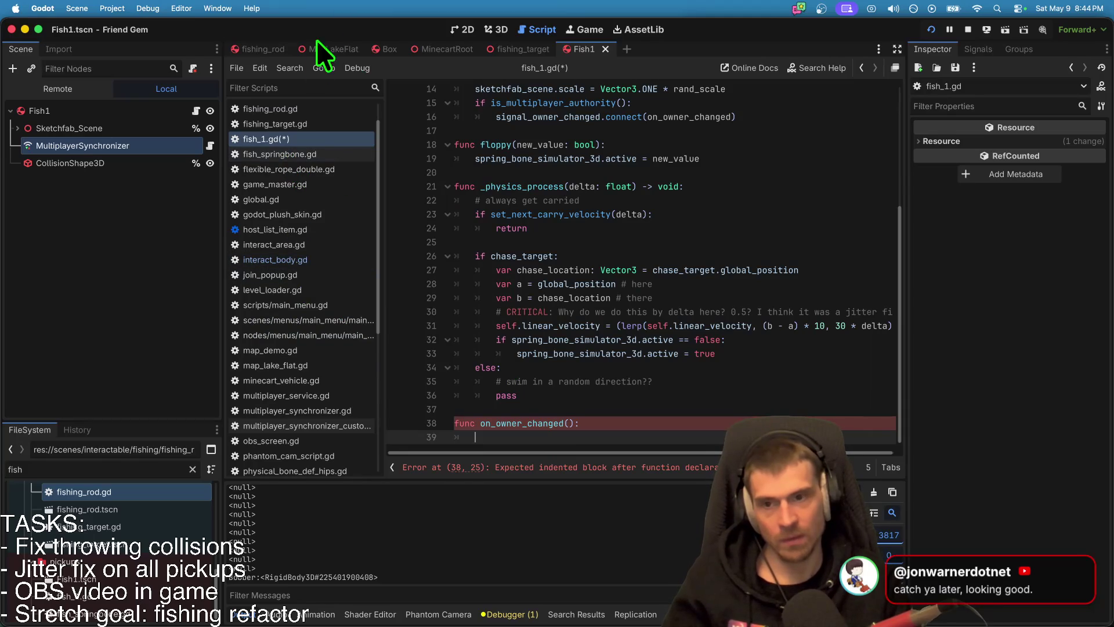
left_click(259, 50)
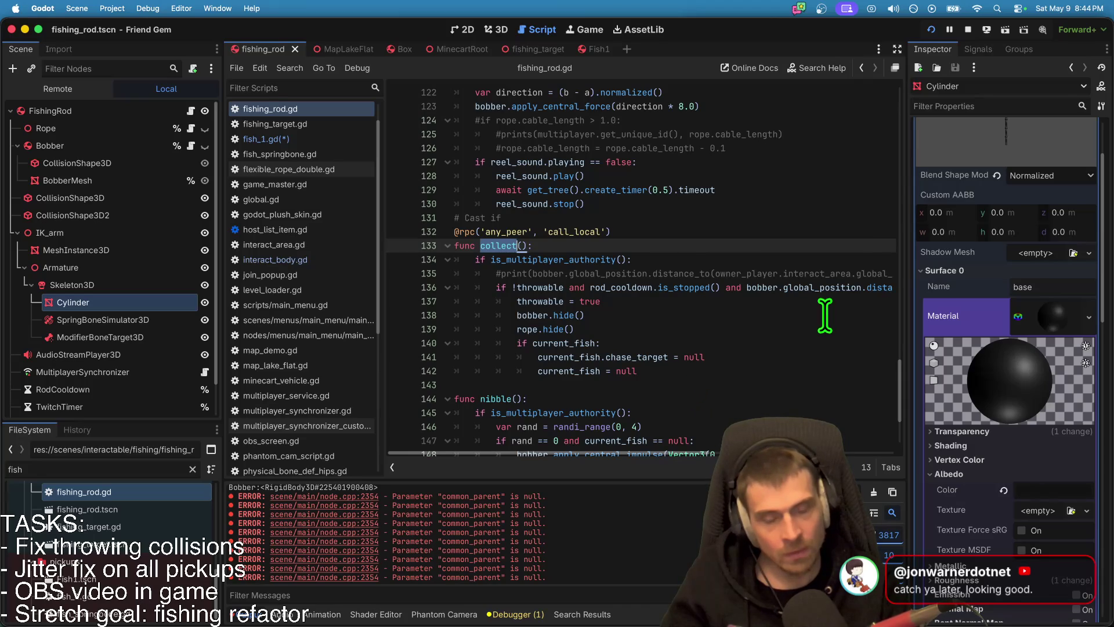
Step: Review launch_bobber's return and the collect code clearing current_fish in fishing_rod.gd
scroll(875, 174, "up", 2)
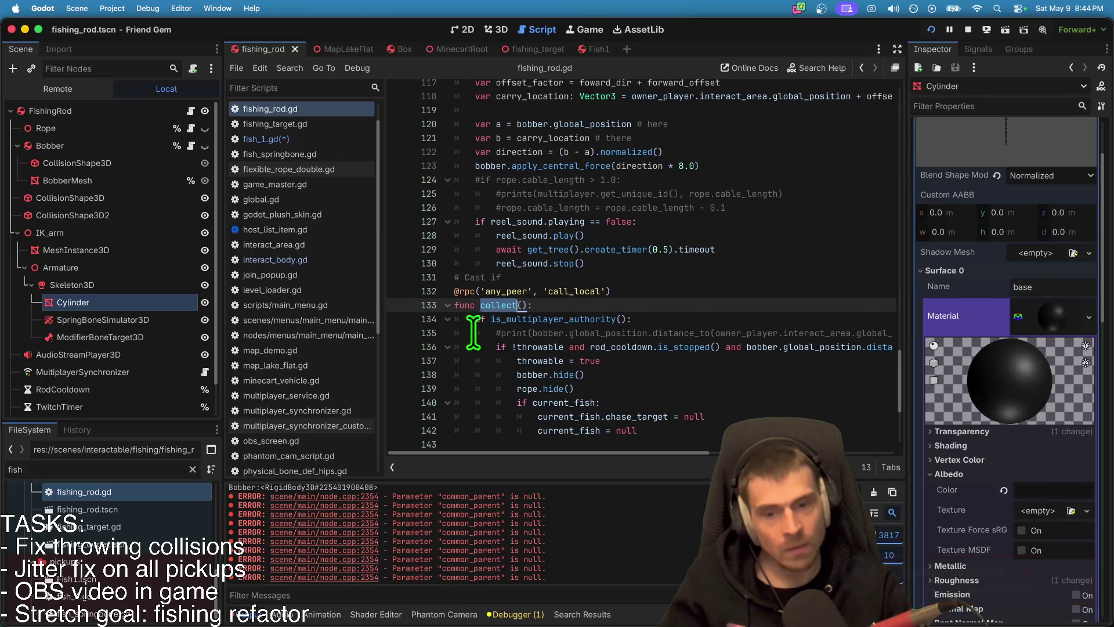
scroll(482, 348, "up", 6)
scroll(581, 325, "up", 4)
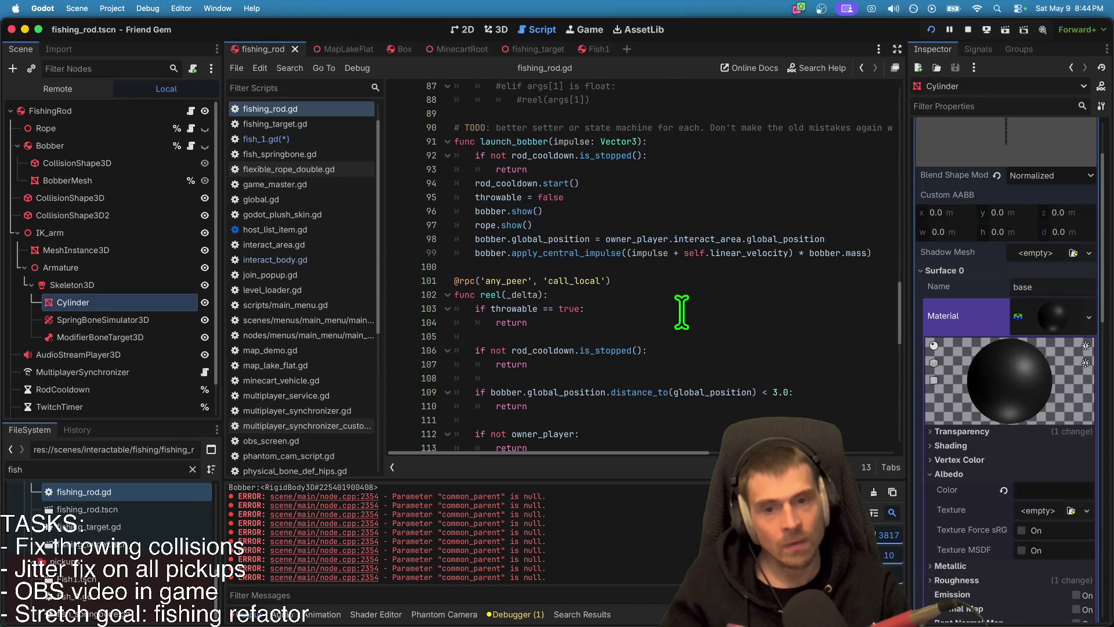
left_click(652, 172)
scroll(743, 296, "down", 13)
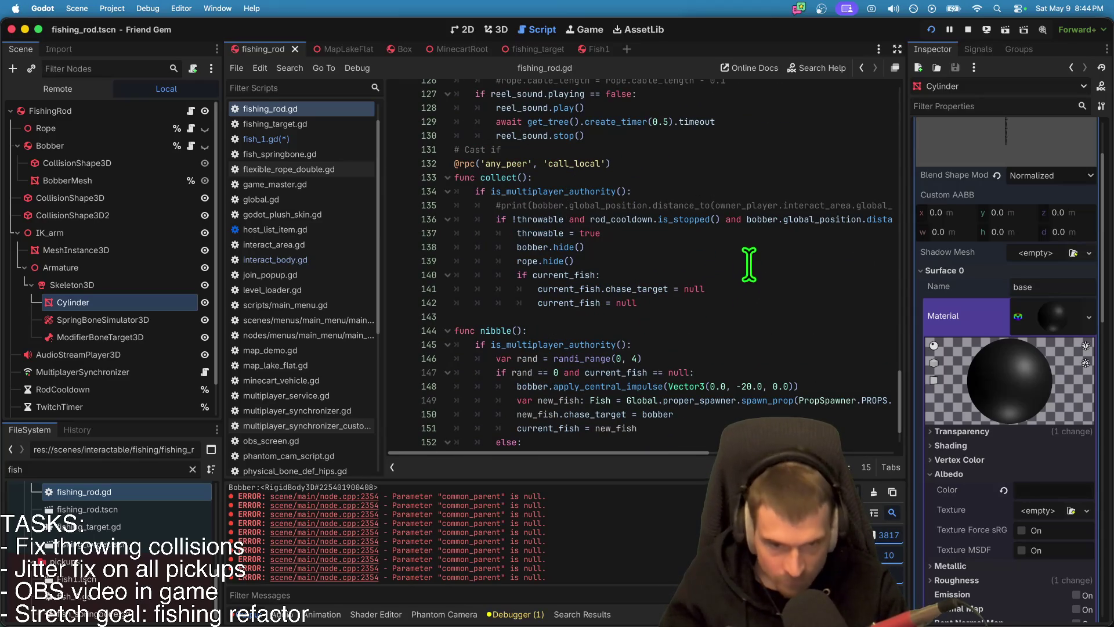
left_click(749, 261)
key("Down")
key("Down")
key("Down")
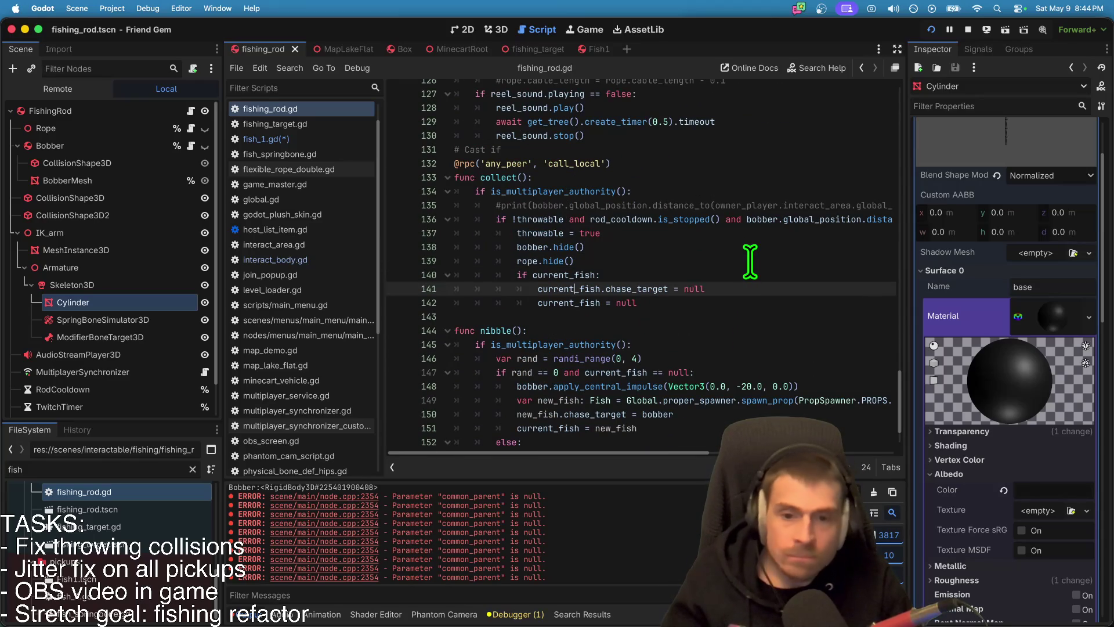
key("Up")
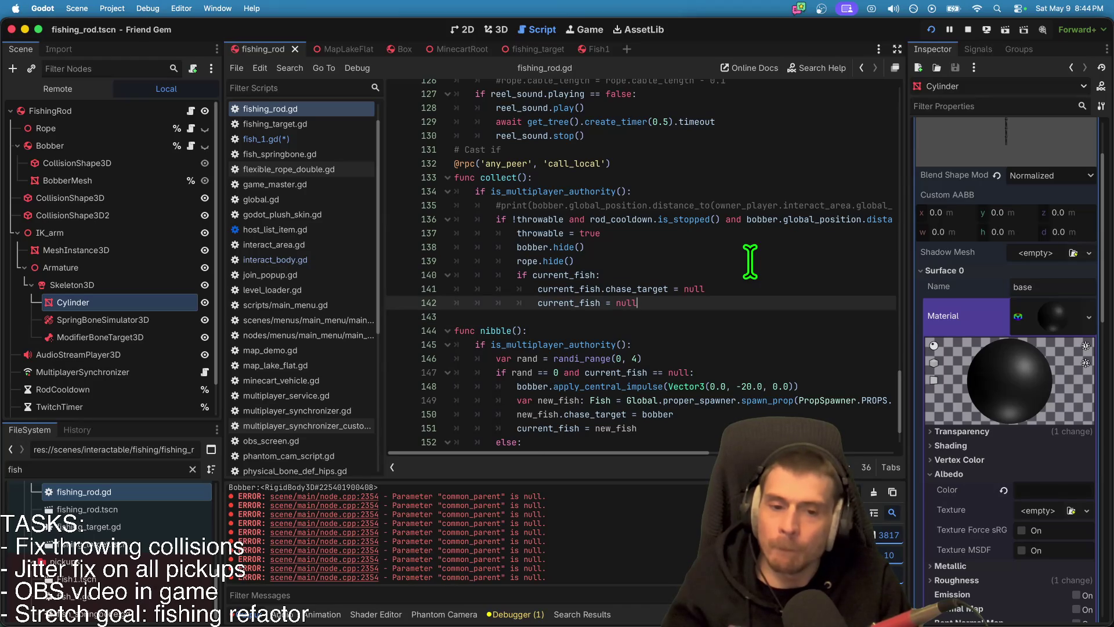
key("Up")
key("Up")
key("Up")
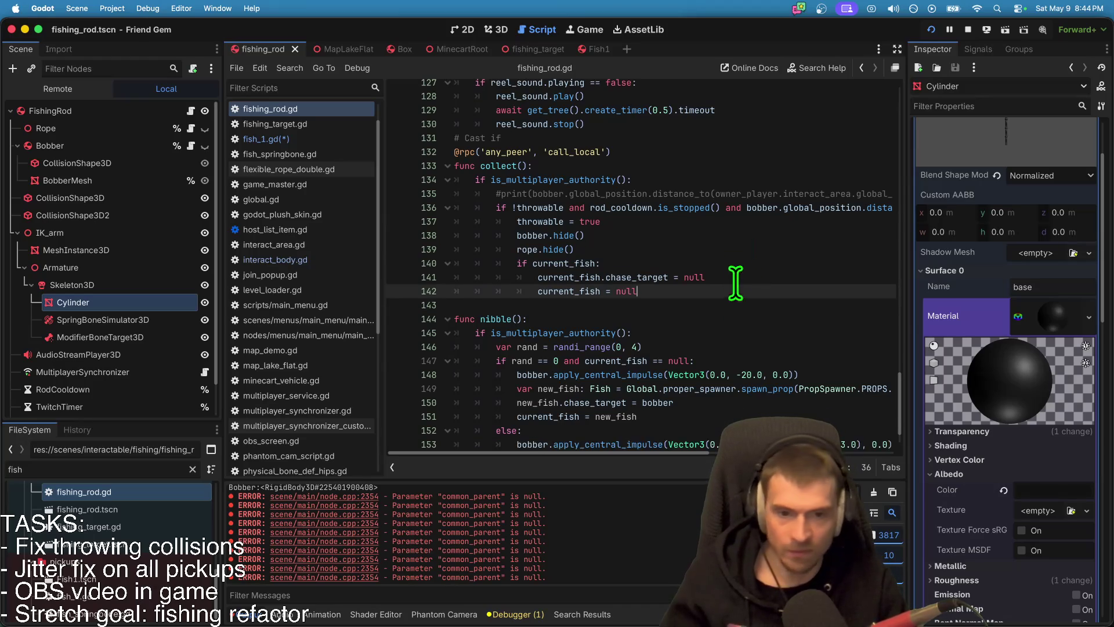
scroll(724, 294, "down", 12)
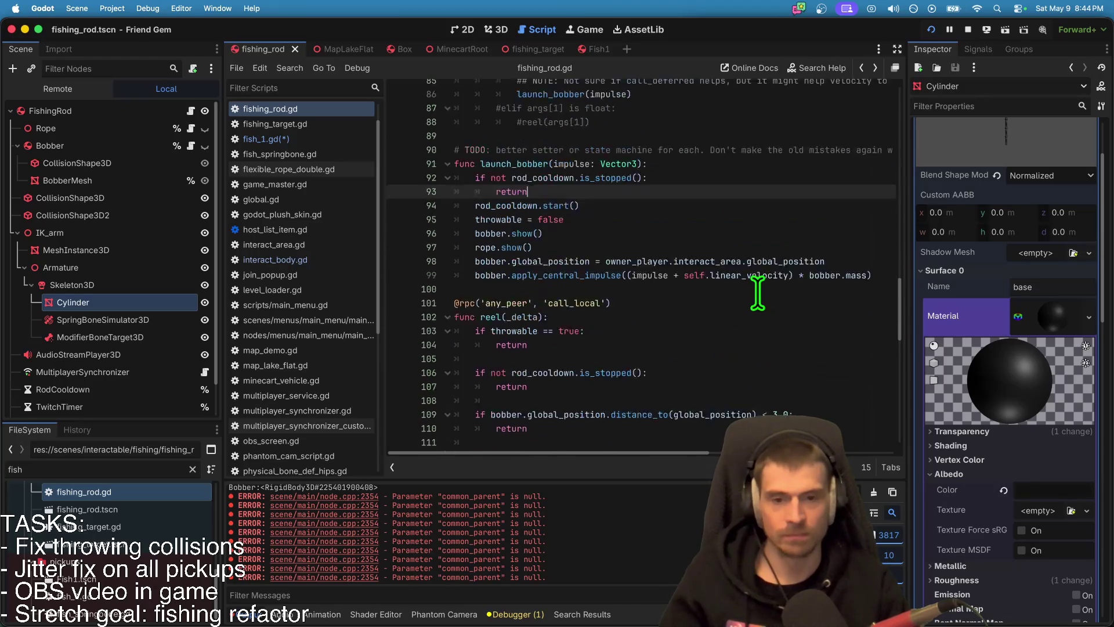
scroll(723, 294, "up", 5)
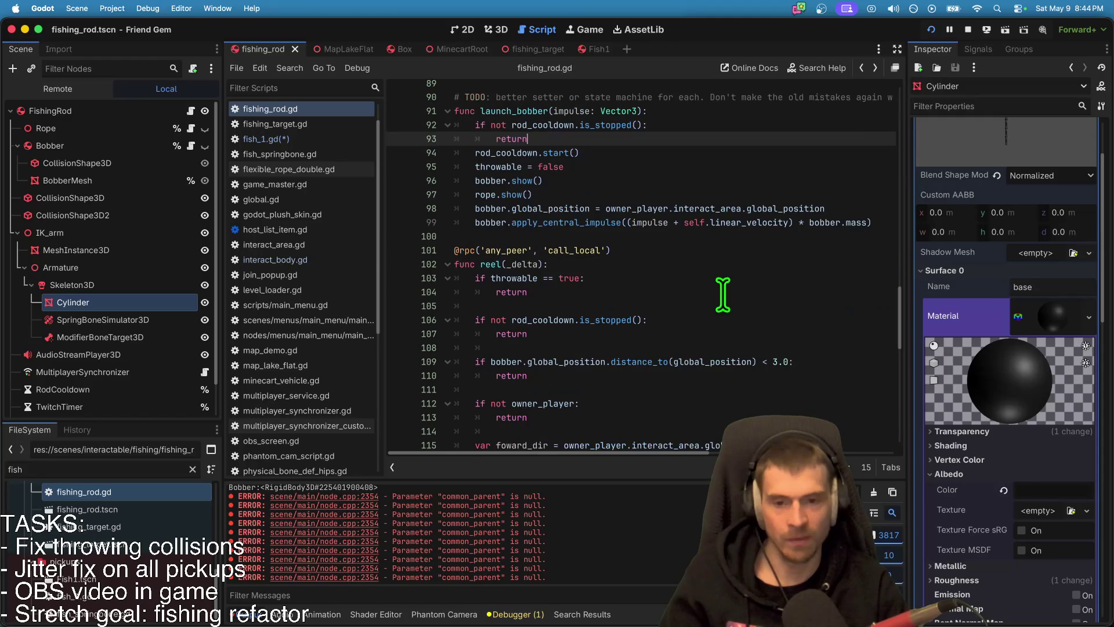
left_click(357, 124)
Step: Make on_owner_changed set chase_target = null in fish_1.gd and save the script
left_click(346, 138)
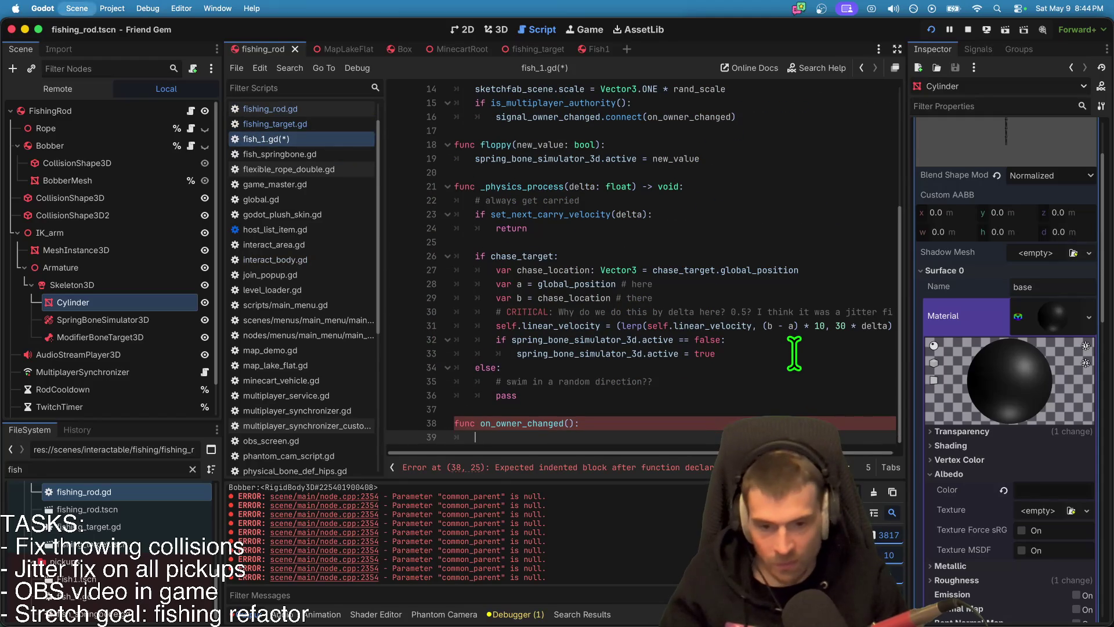
type("chase_target=n")
key("BackSpace")
type("null")
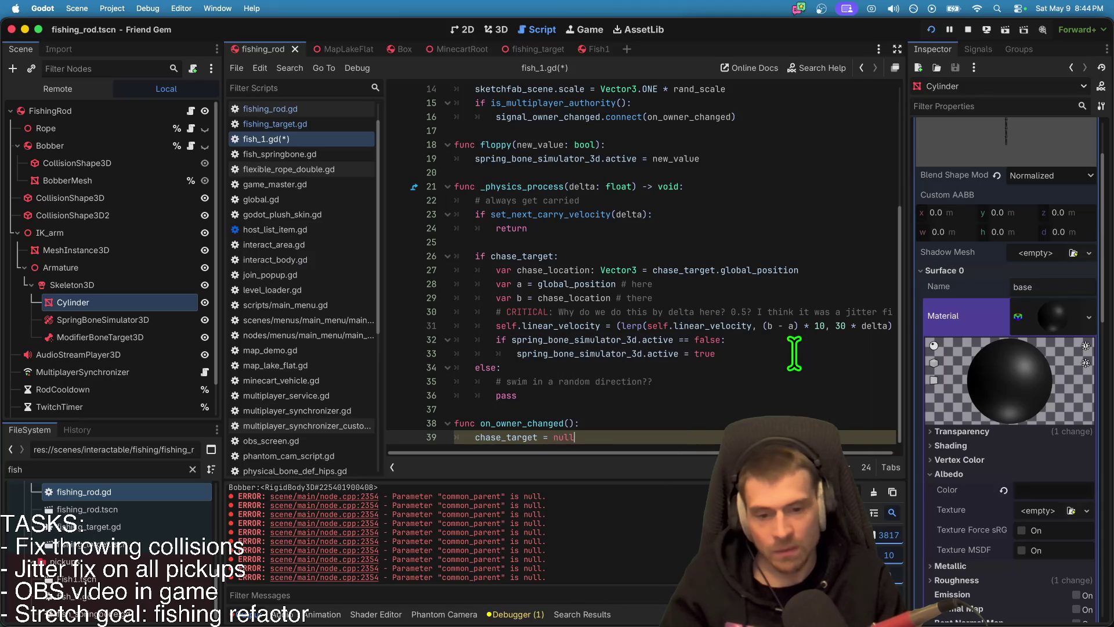
double_click(553, 423)
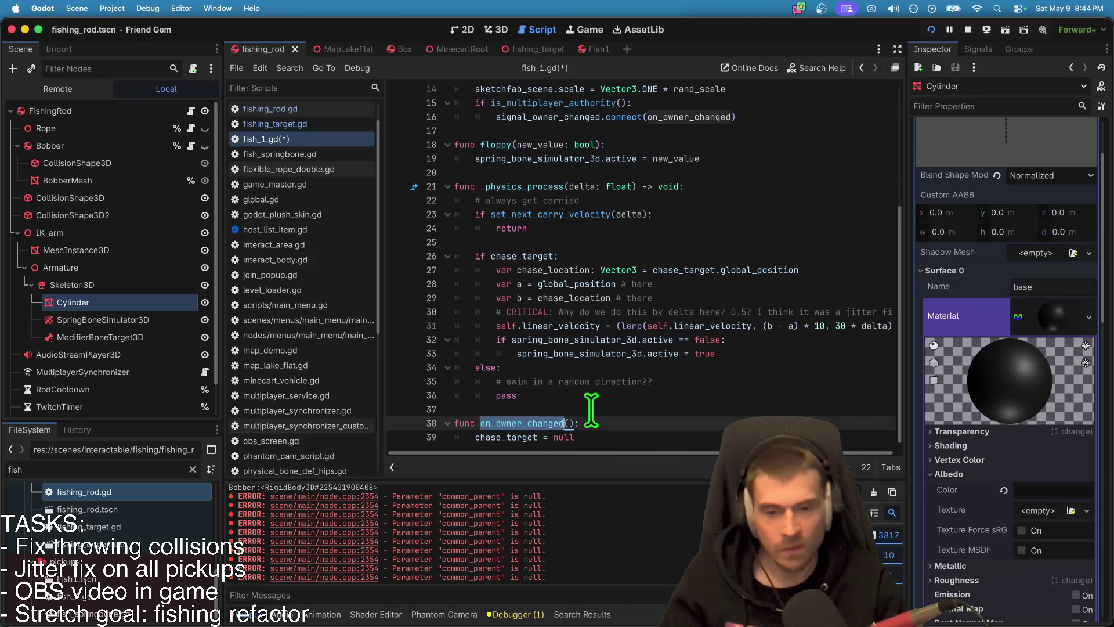
key("super+Up")
key("super+Down")
key("super+s")
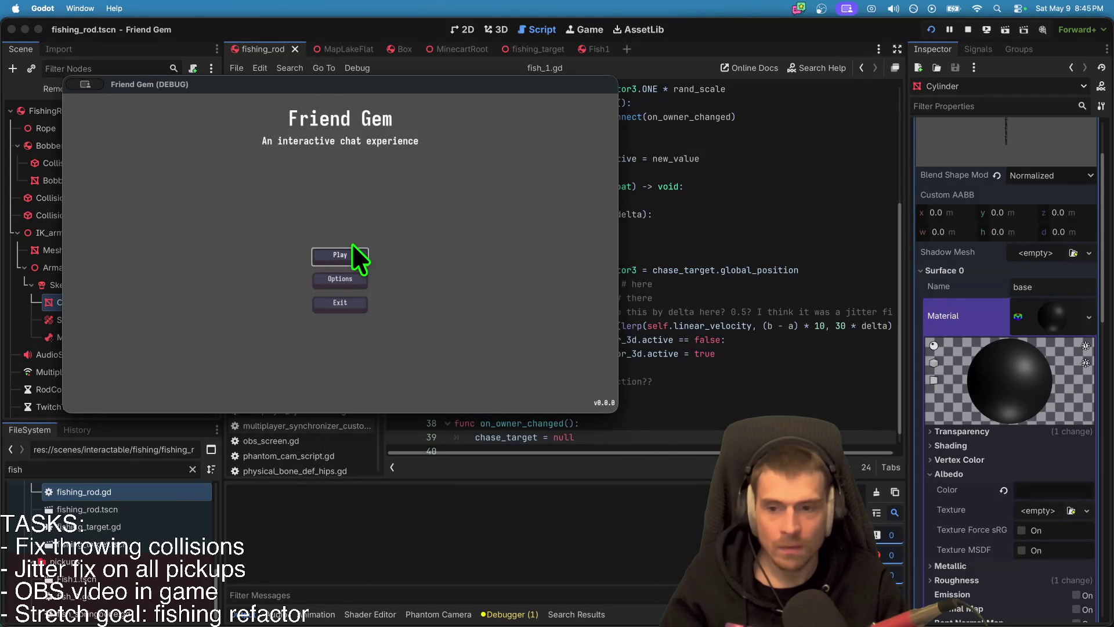
Step: Join the game session from the title screen via Play and Join
left_click(369, 255)
left_click(378, 253)
left_click(419, 188)
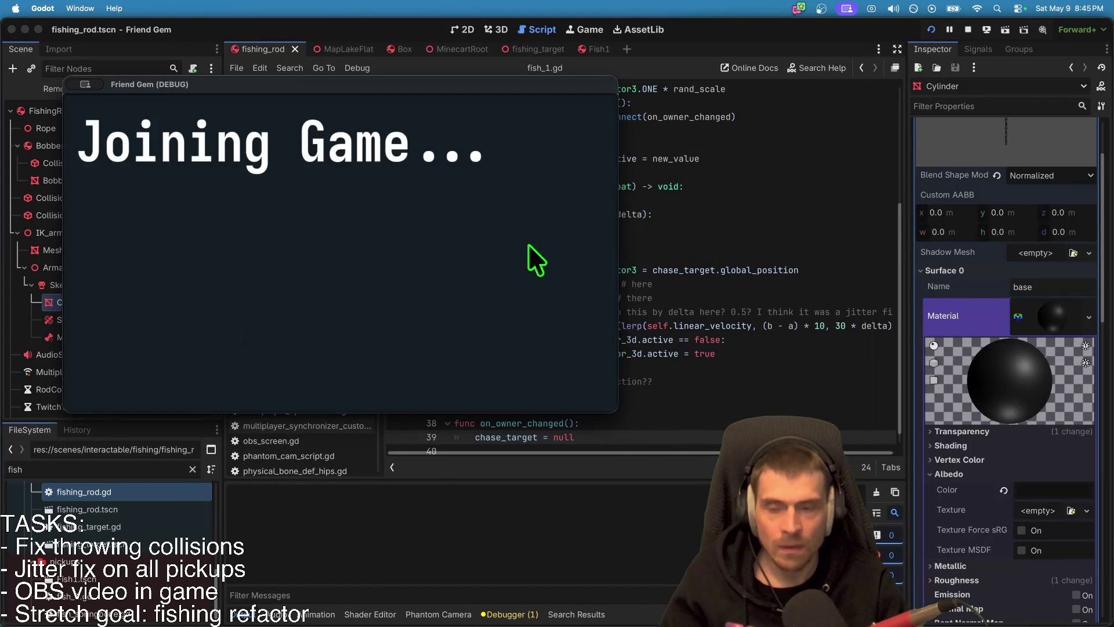
Step: Select the _physics_process body, lines 22–36, in the fish script
key("super+Tab")
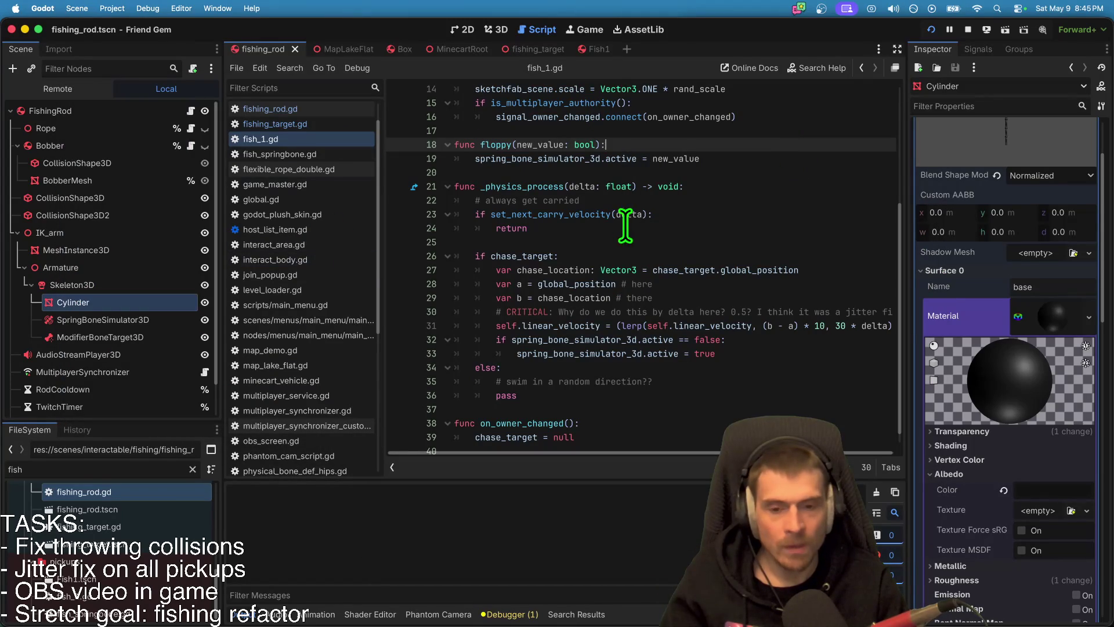
scroll(614, 203, "up", 3)
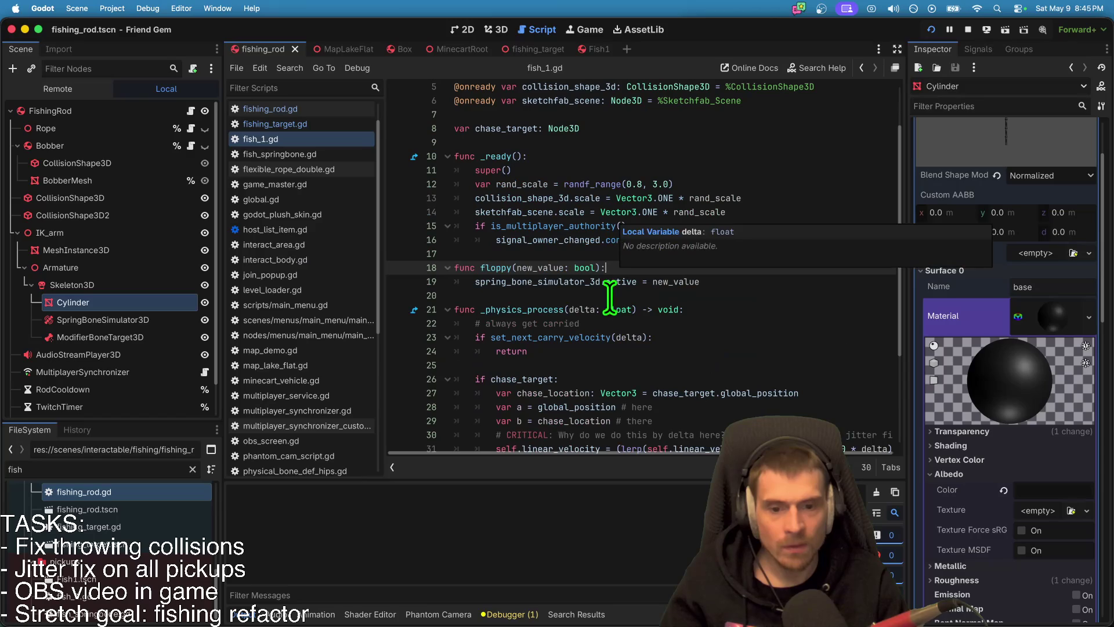
double_click(506, 308)
scroll(747, 249, "down", 3)
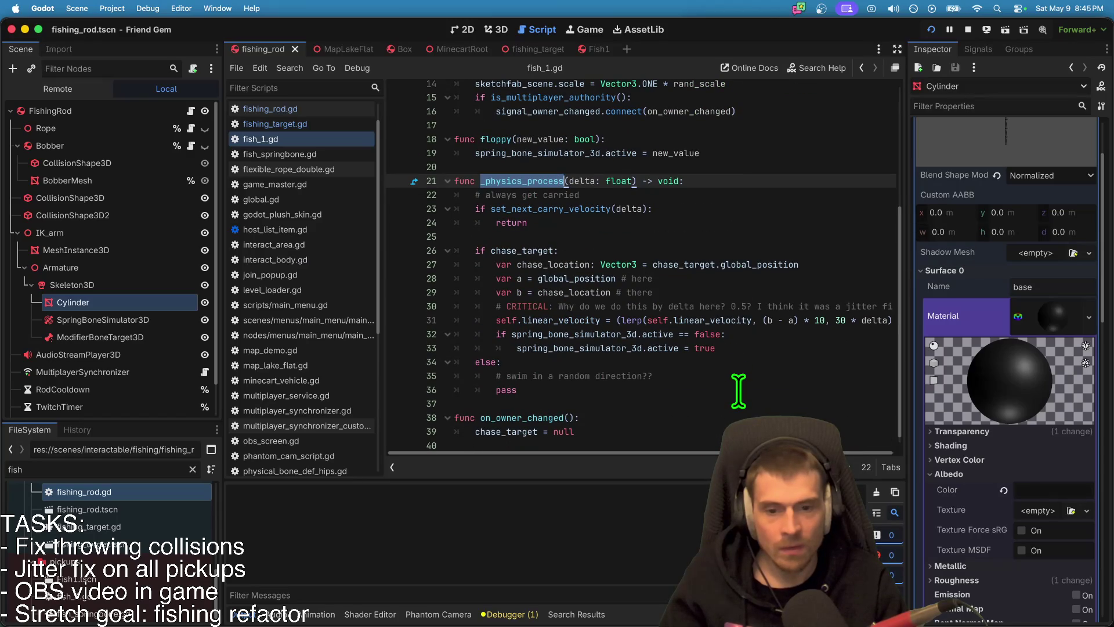
left_click_drag(739, 389, 204, 189)
Step: Return to the game to test the fishing rod in the lake, then bring up the live chat
left_click(843, 199)
key("super+b")
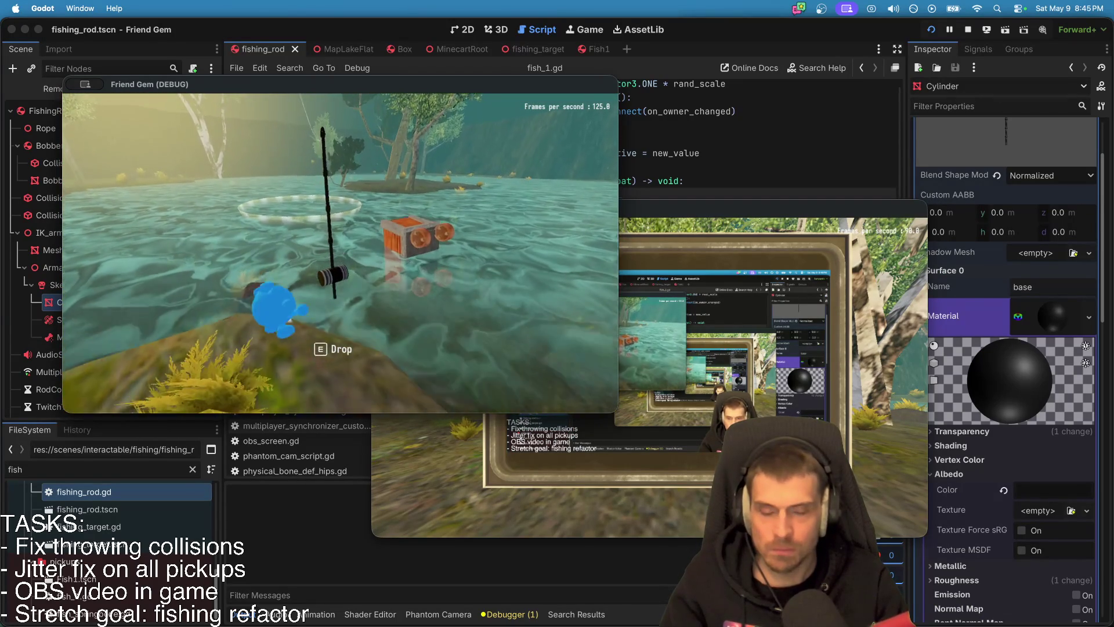
key("super+Tab")
key("super+Tab")
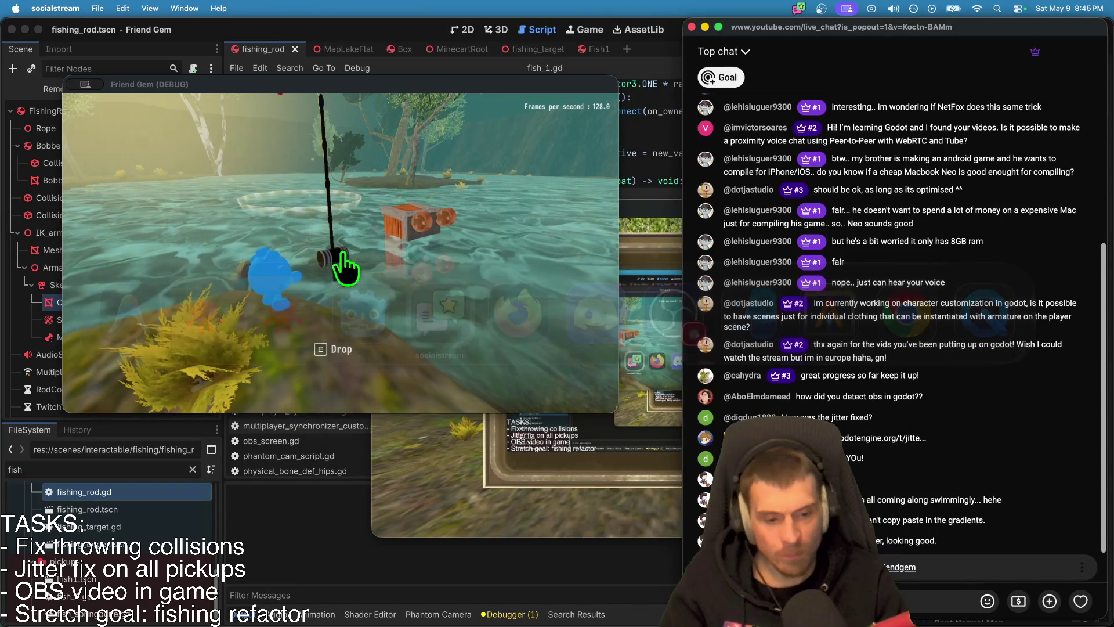
key("super+Tab")
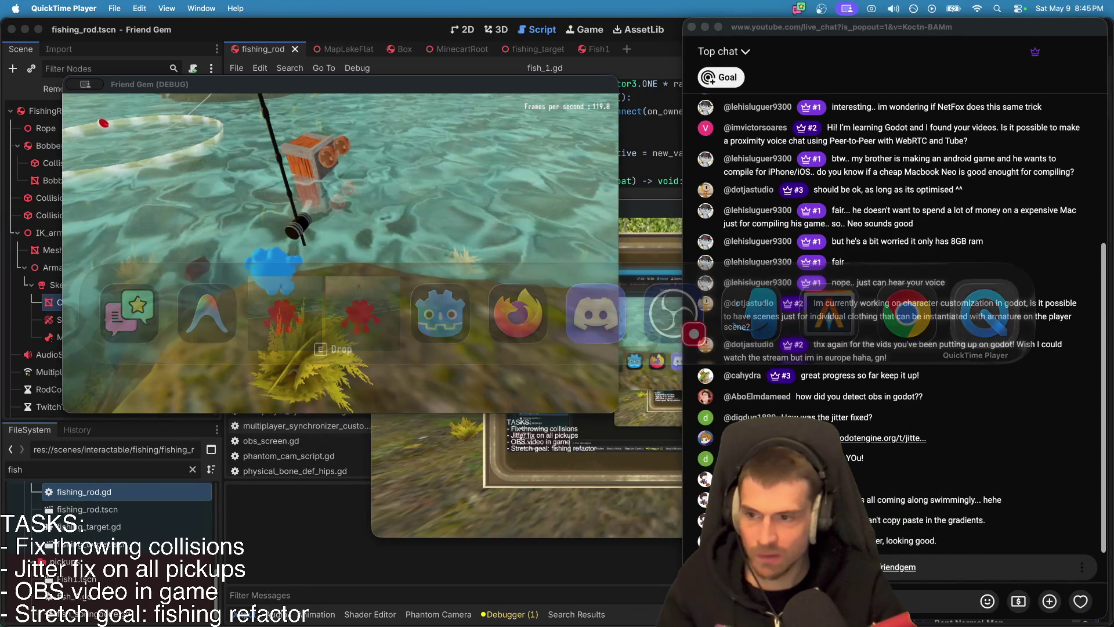
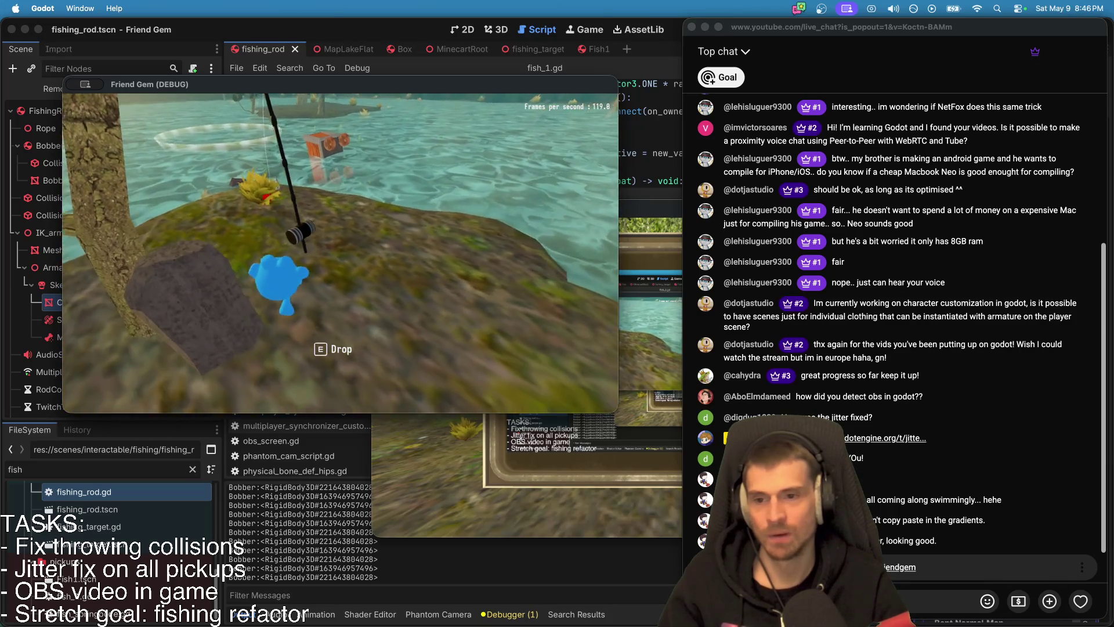
Step: Test carrying in the game by picking up and dropping the fish, fishing rod and Fish7
key("e")
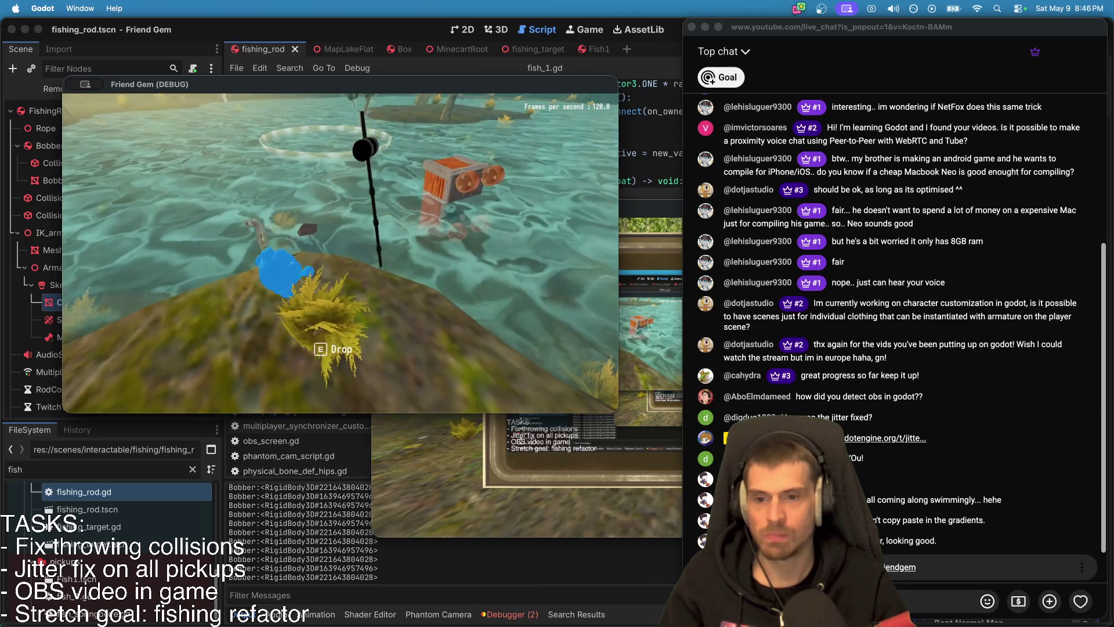
key("e")
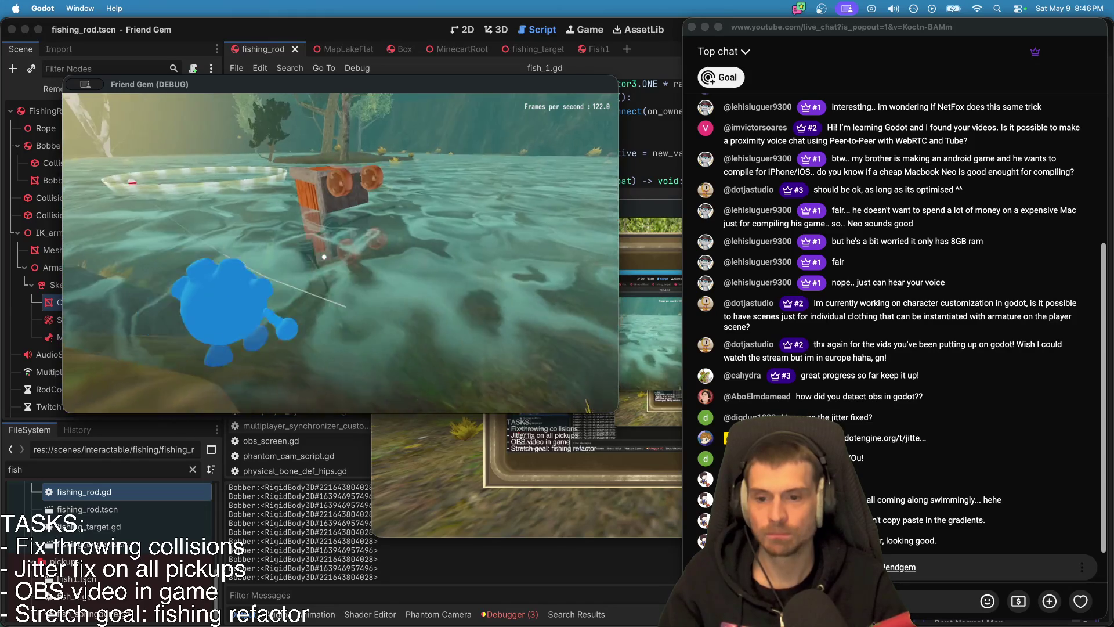
key("e")
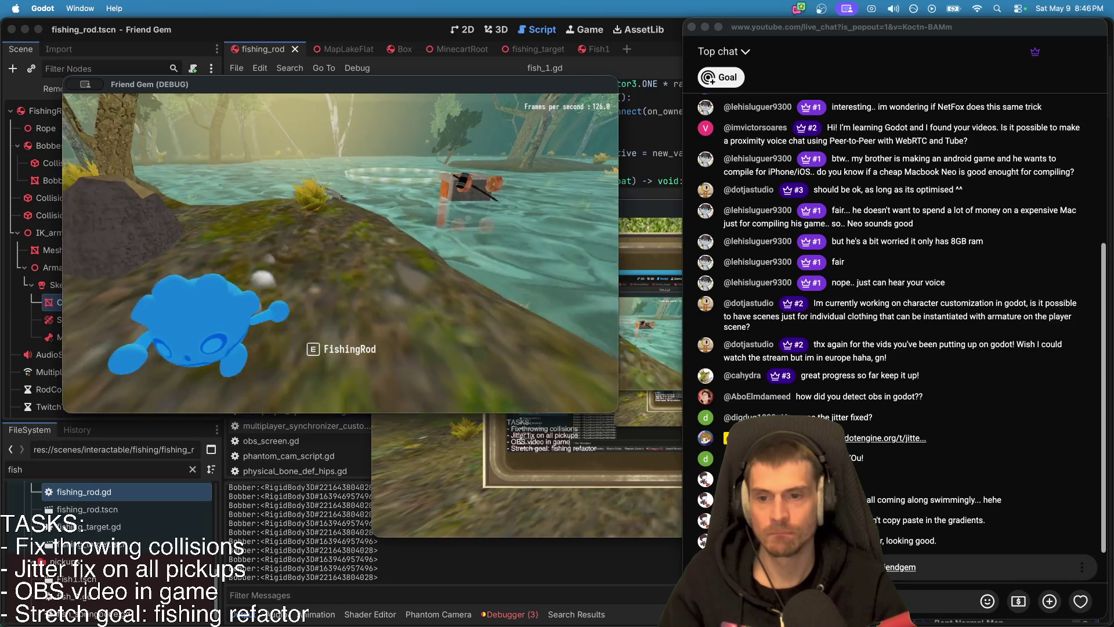
key("e")
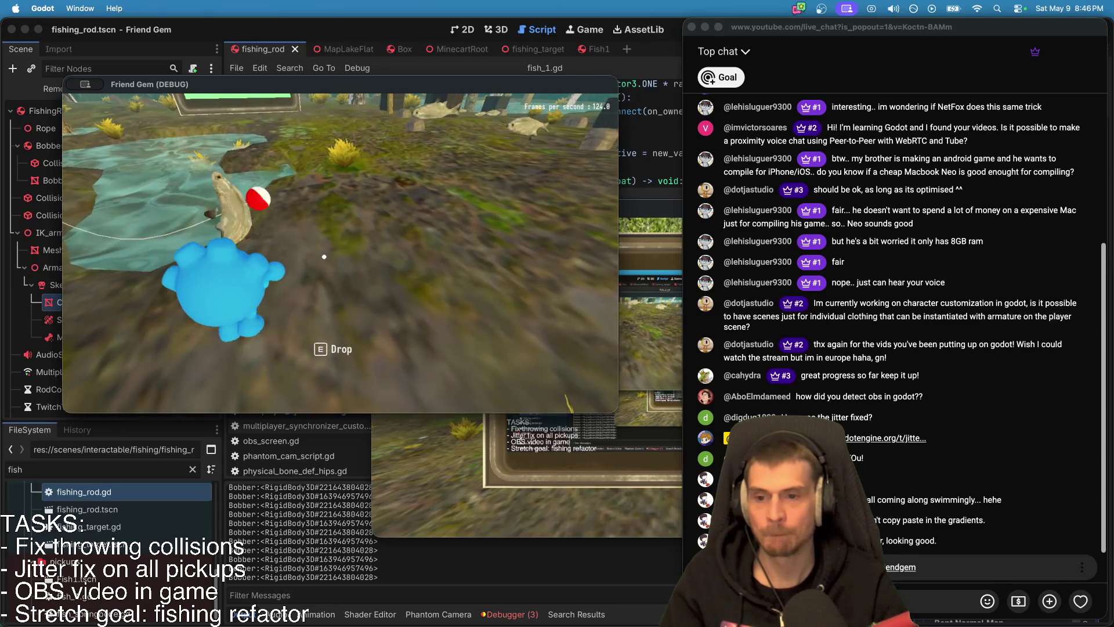
key("e")
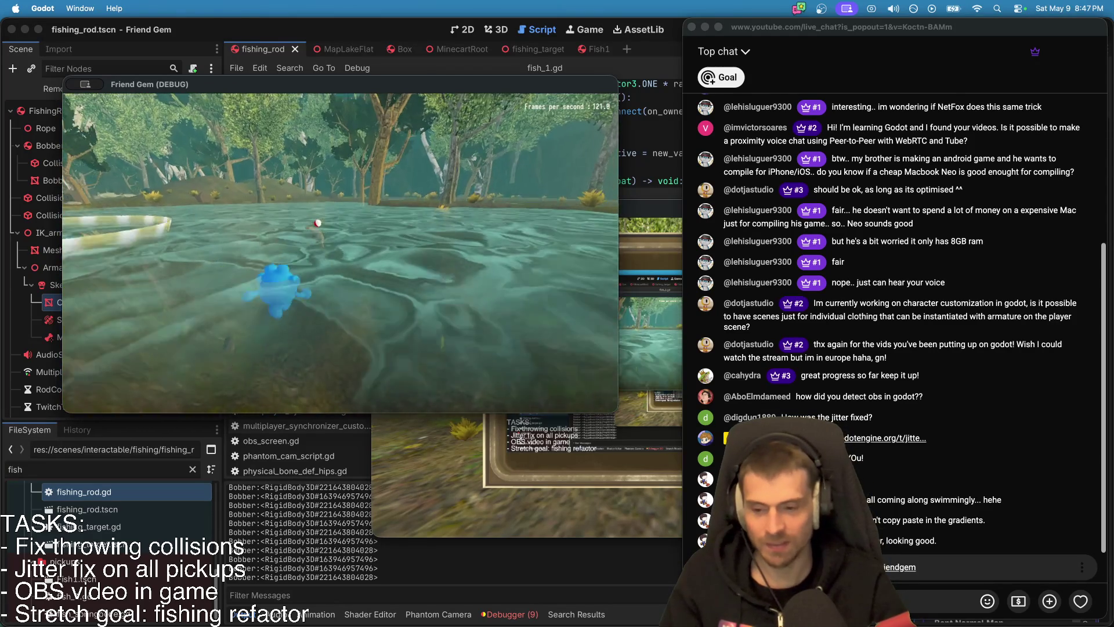
left_click(507, 614)
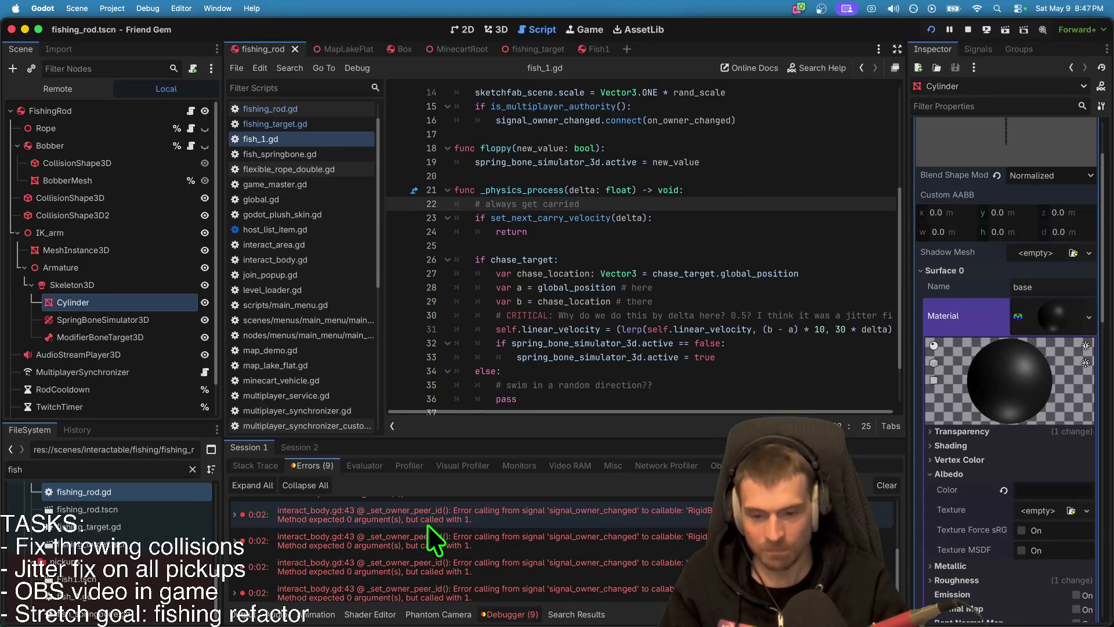
Step: Trace the interact_body.gd error to Fish1's on_owner_changed, add an _id parameter, and rerun the game
left_click(458, 566)
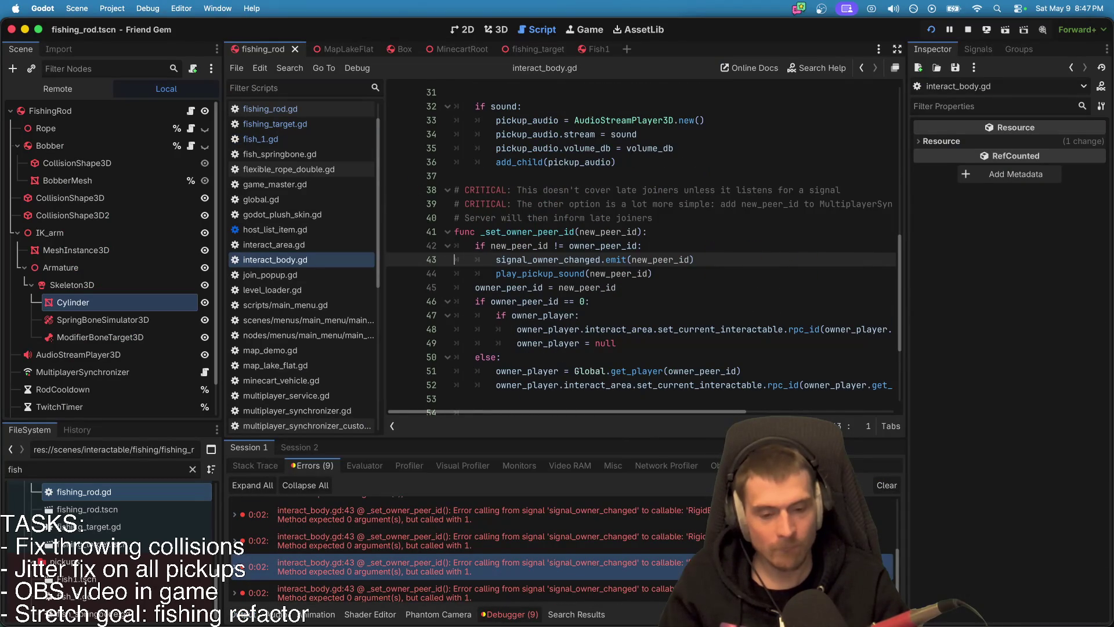
scroll(470, 549, "down", 1)
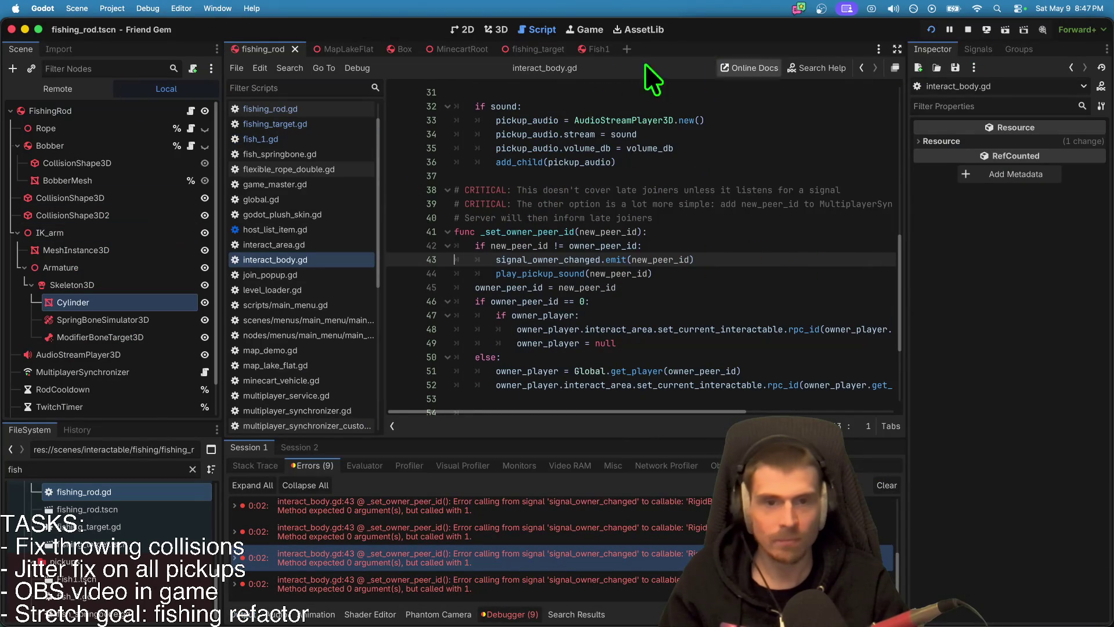
left_click(590, 49)
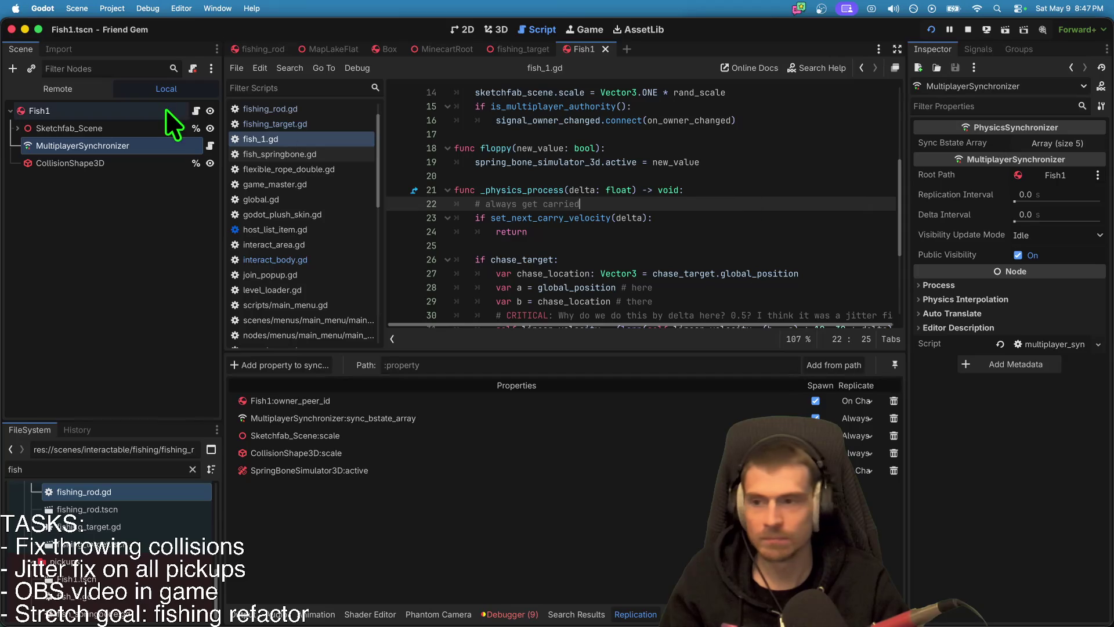
scroll(766, 207, "up", 5)
scroll(766, 208, "down", 3)
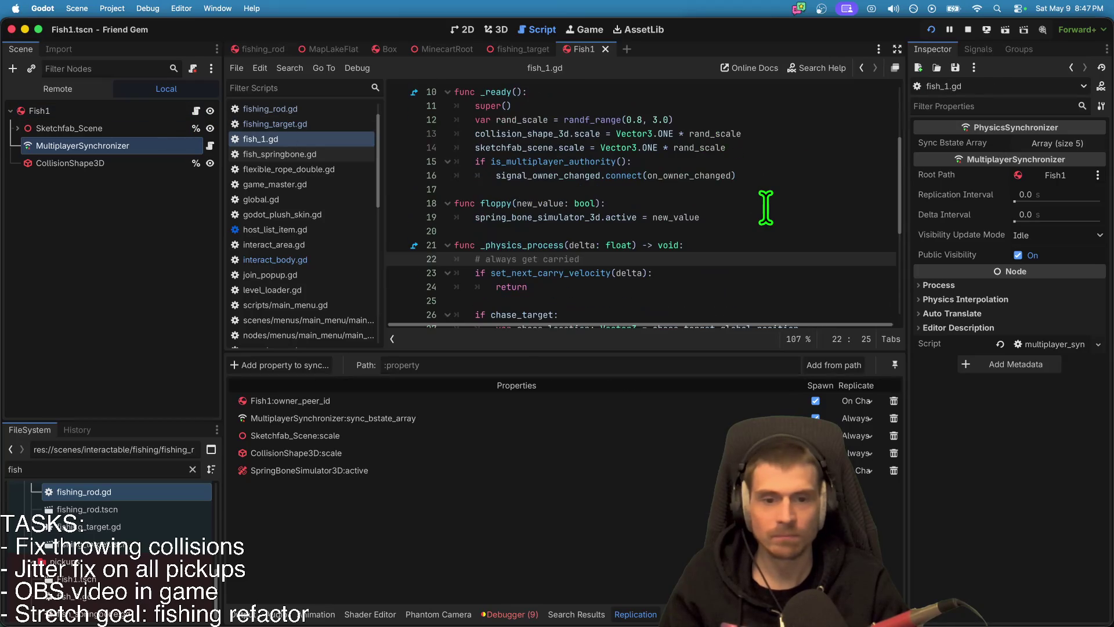
double_click(709, 175)
scroll(666, 272, "down", 4)
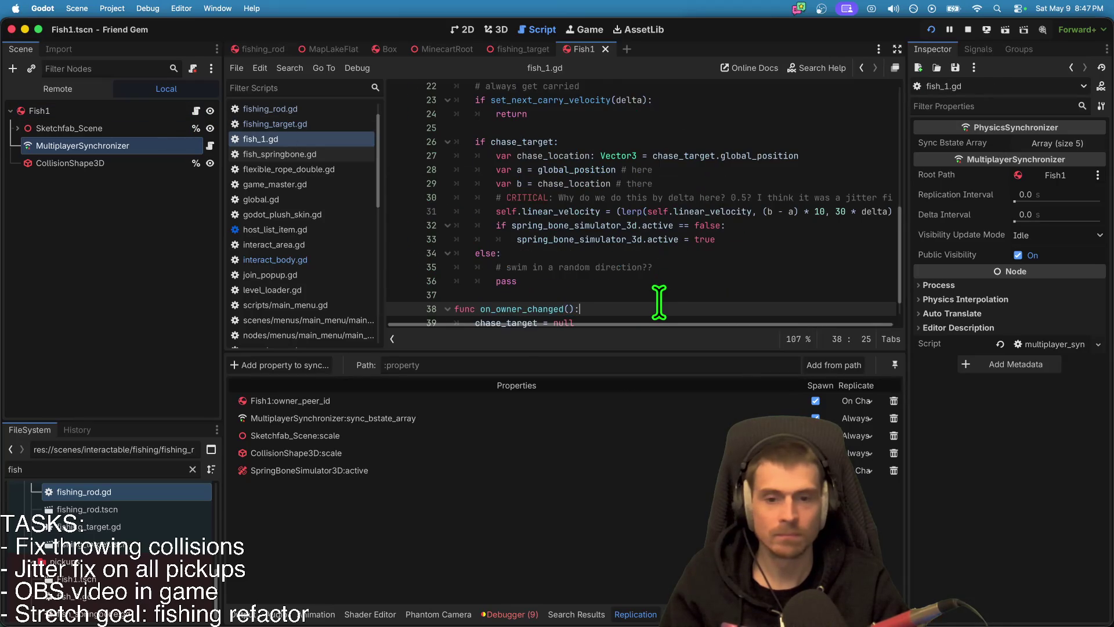
scroll(659, 302, "down", 1)
key("super+b")
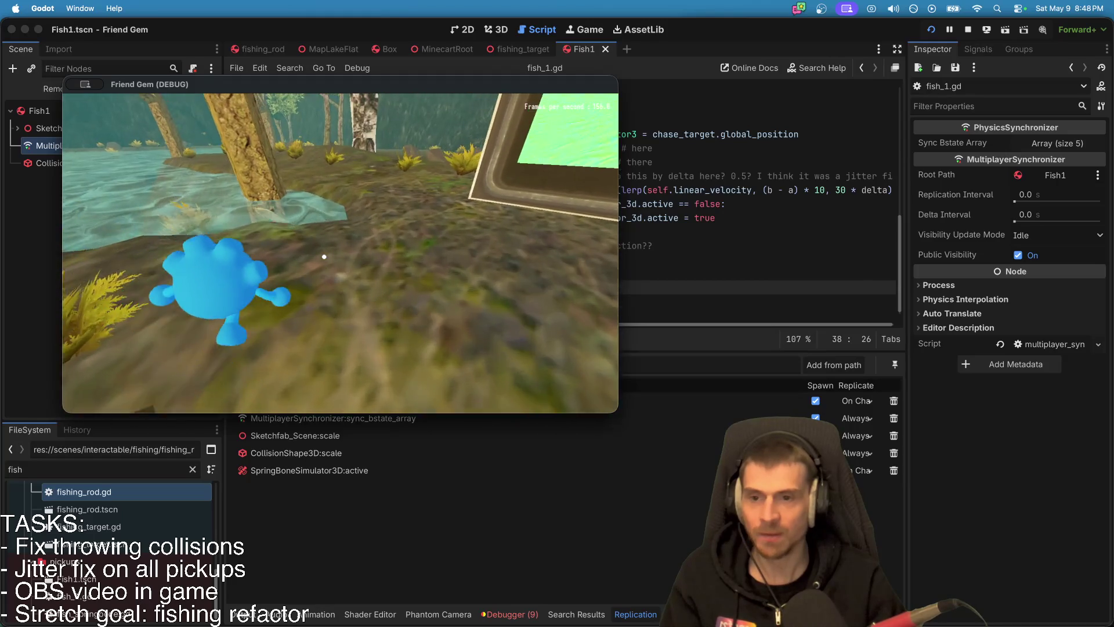
Step: Pick up and drop the fish to confirm the fix works
key("e")
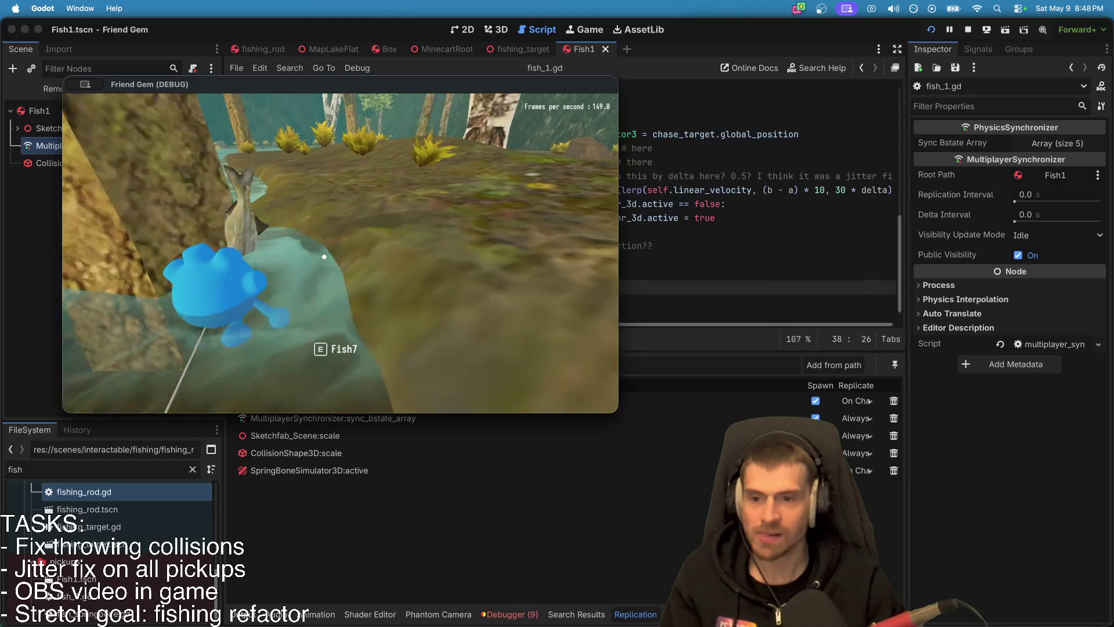
key("e")
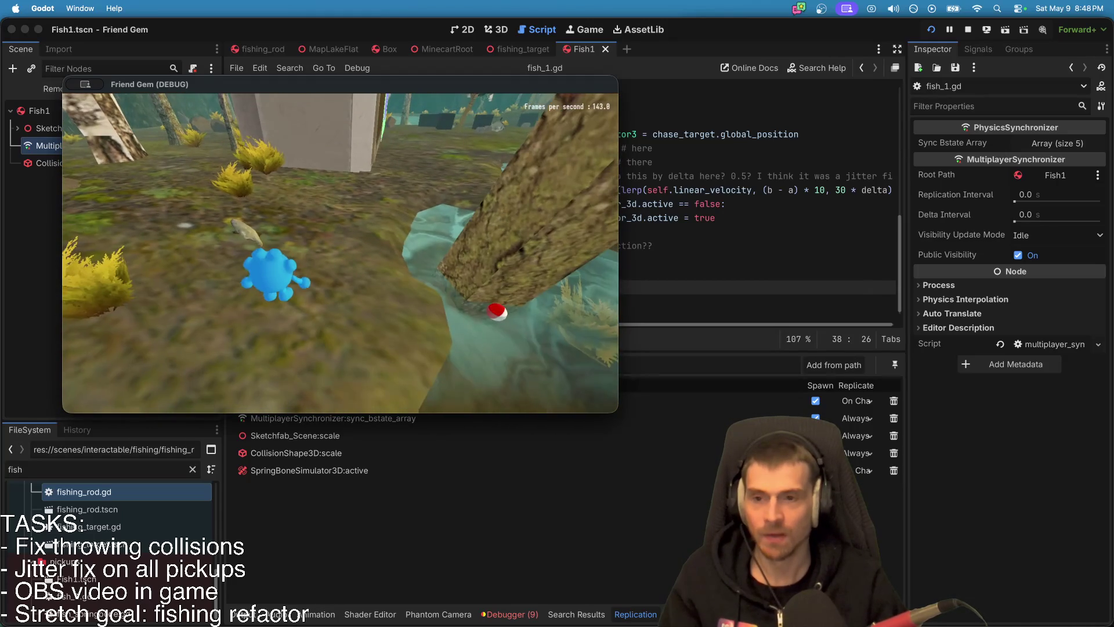
left_click(955, 145)
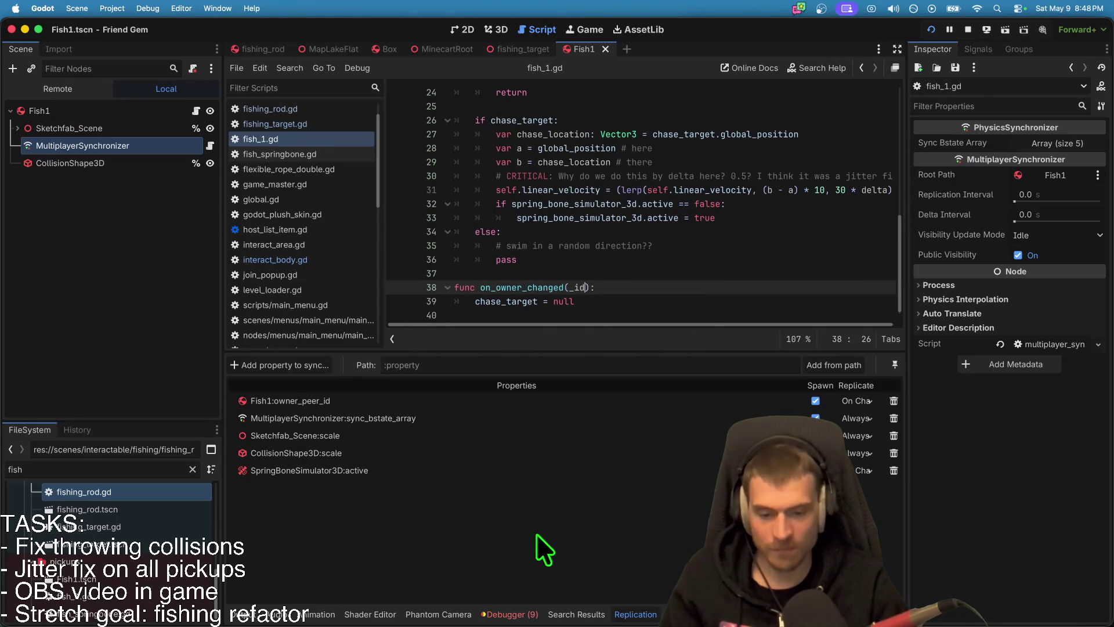
Step: Stop the running game and clear the old errors from the debugger
left_click(965, 33)
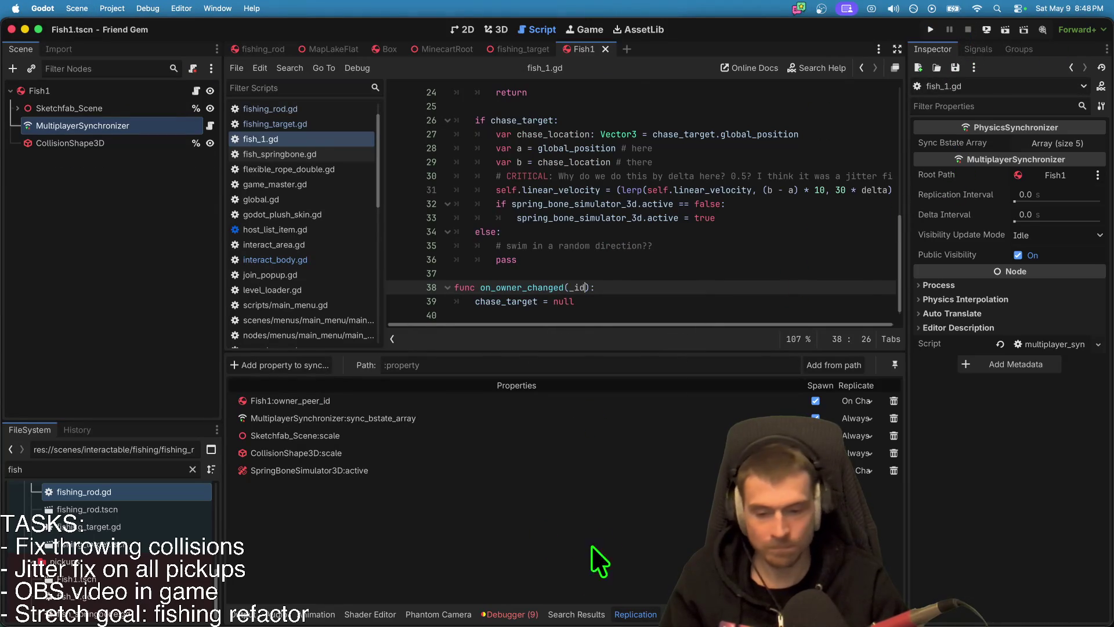
left_click(504, 616)
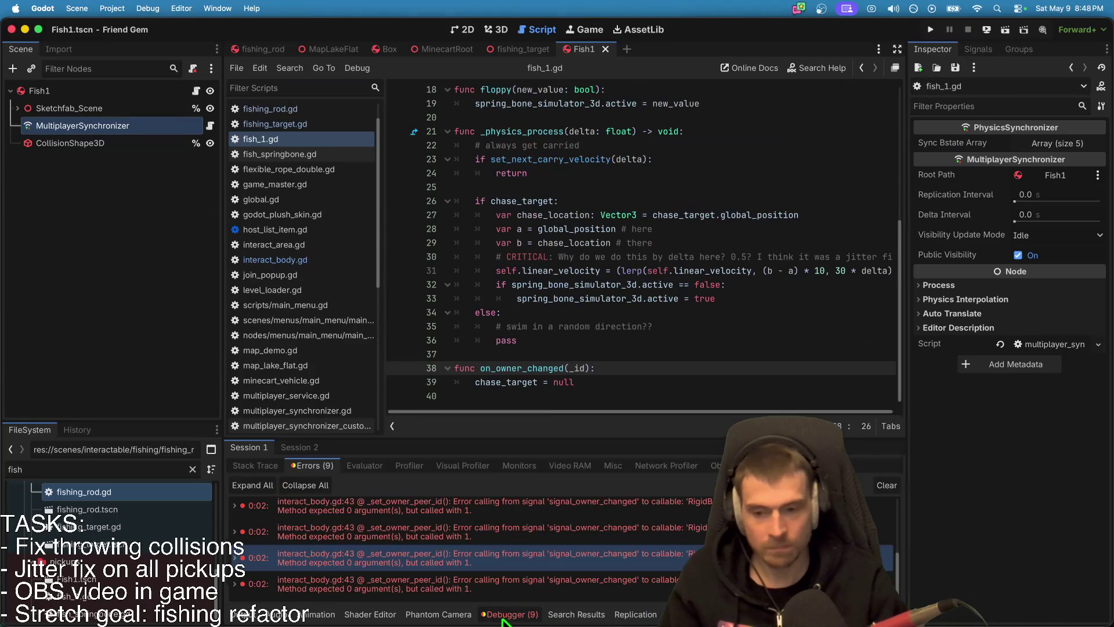
left_click(886, 486)
left_click(757, 352)
left_click(112, 8)
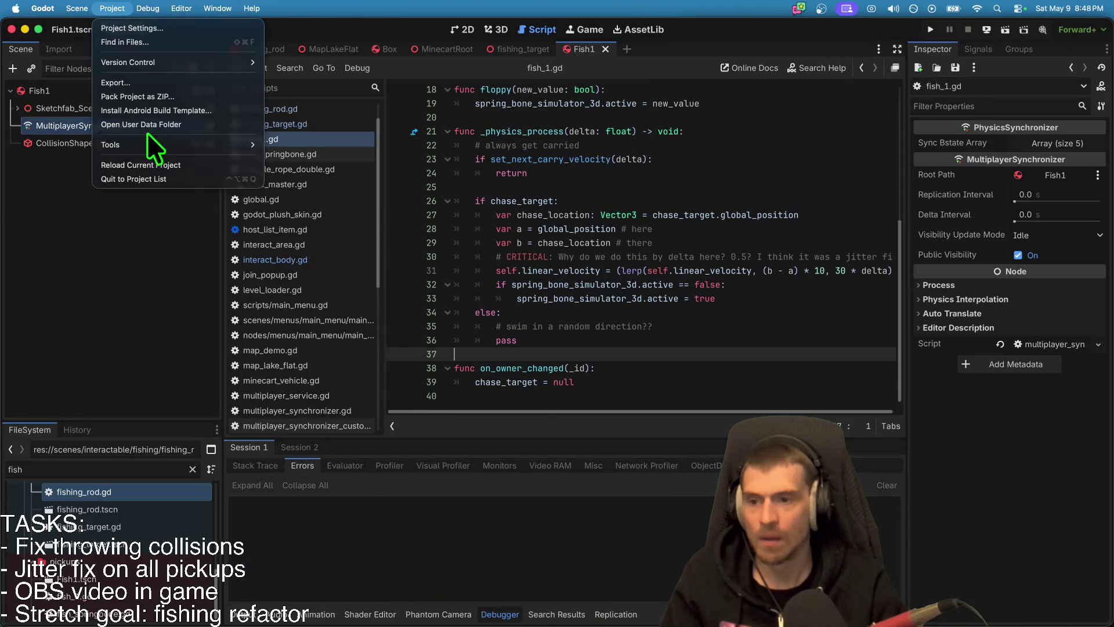
left_click(647, 284)
scroll(647, 284, "up", 5)
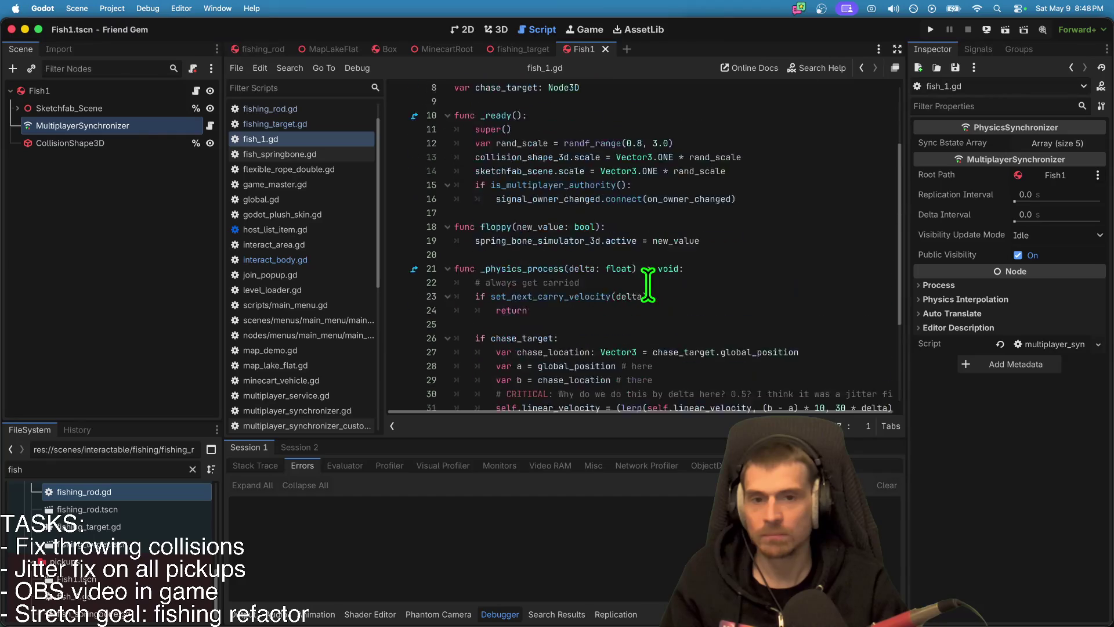
double_click(581, 286)
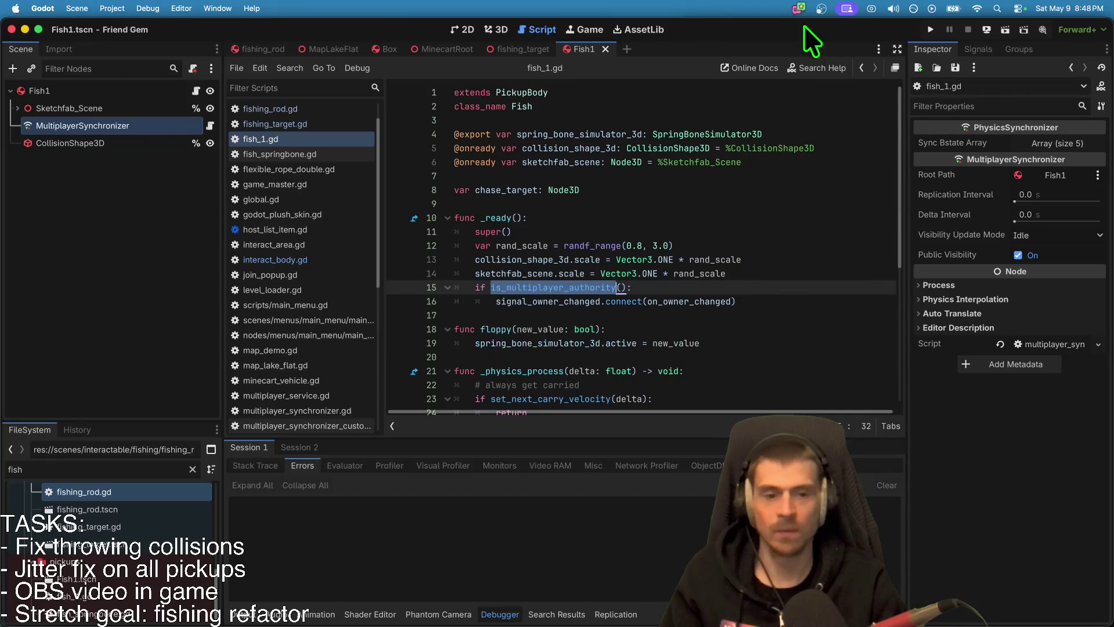
Step: Quit to the project list and reopen the Friend Gem project
left_click(78, 8)
left_click(912, 347)
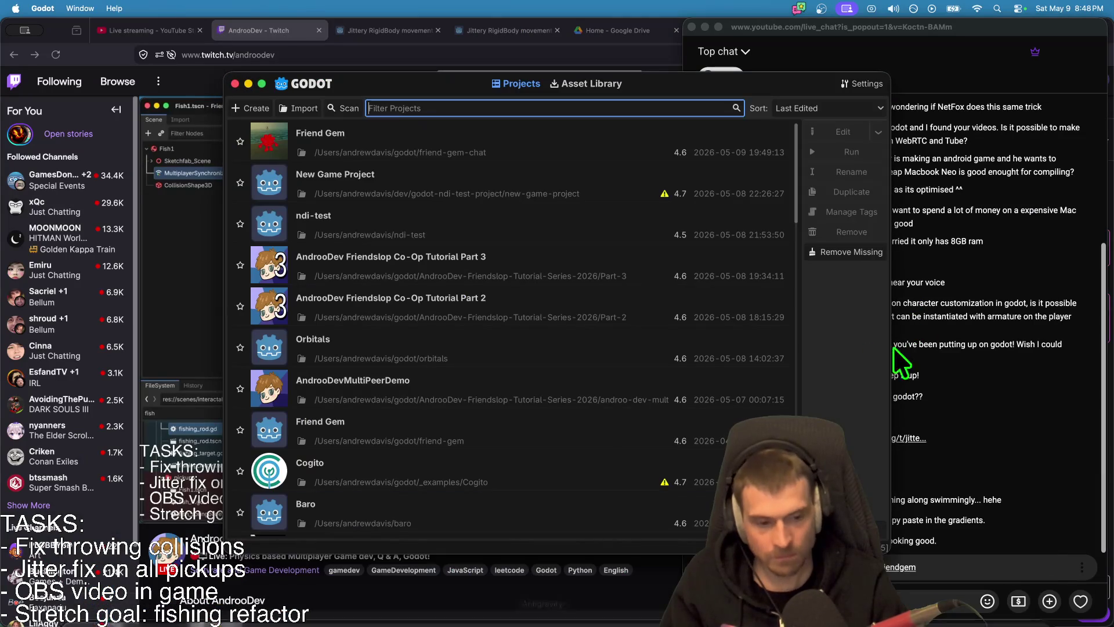
double_click(494, 141)
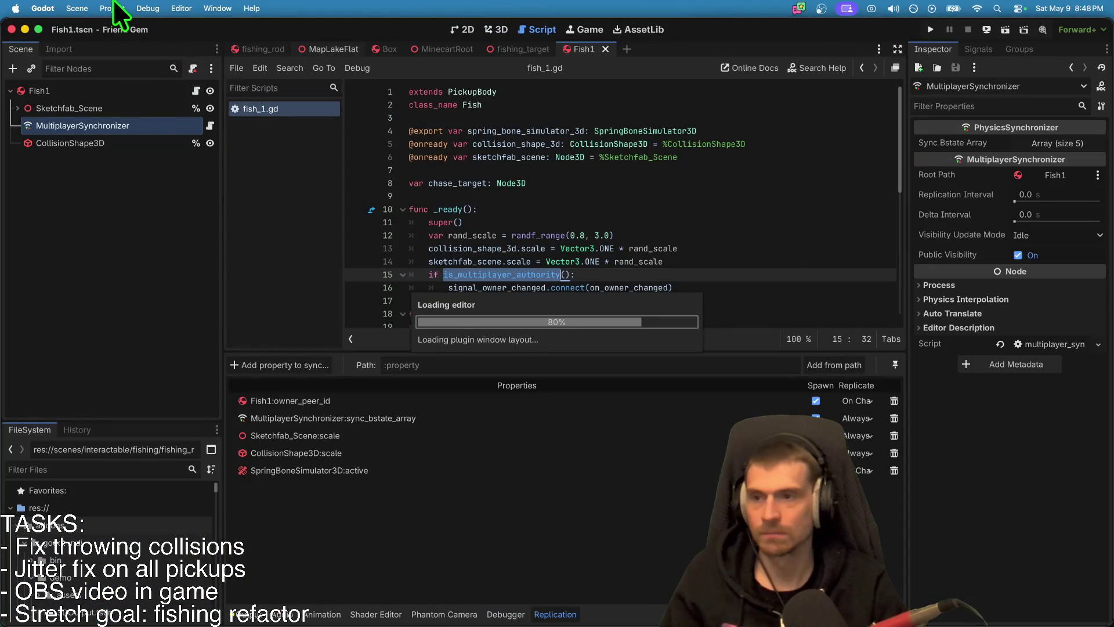
left_click(112, 8)
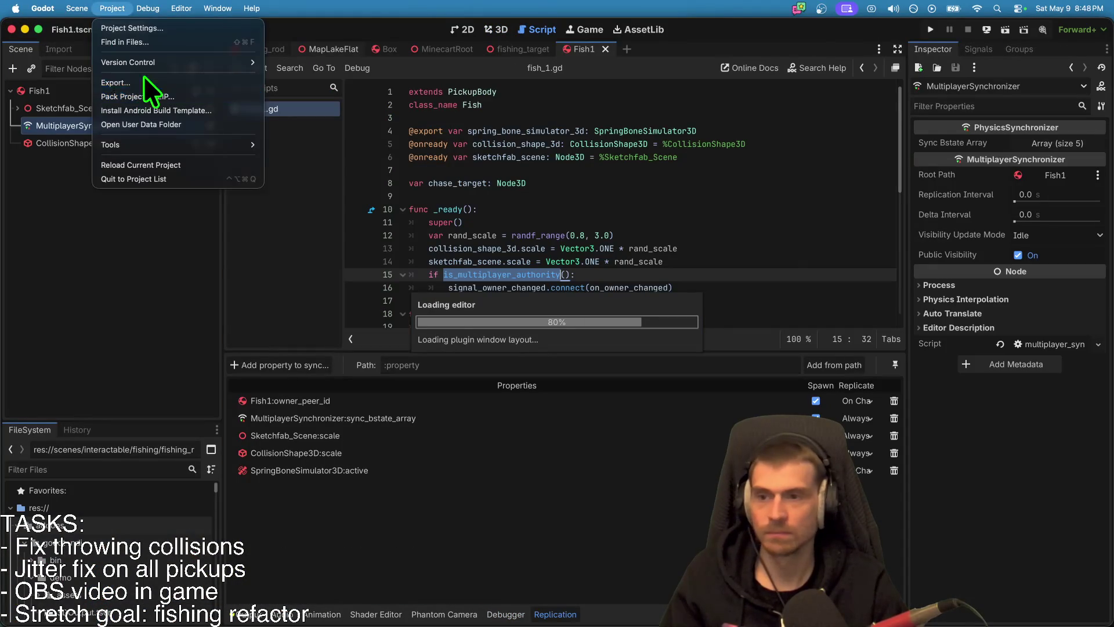
Step: Export the Web (Runnable) preset, overwriting the existing index.html build
left_click(144, 81)
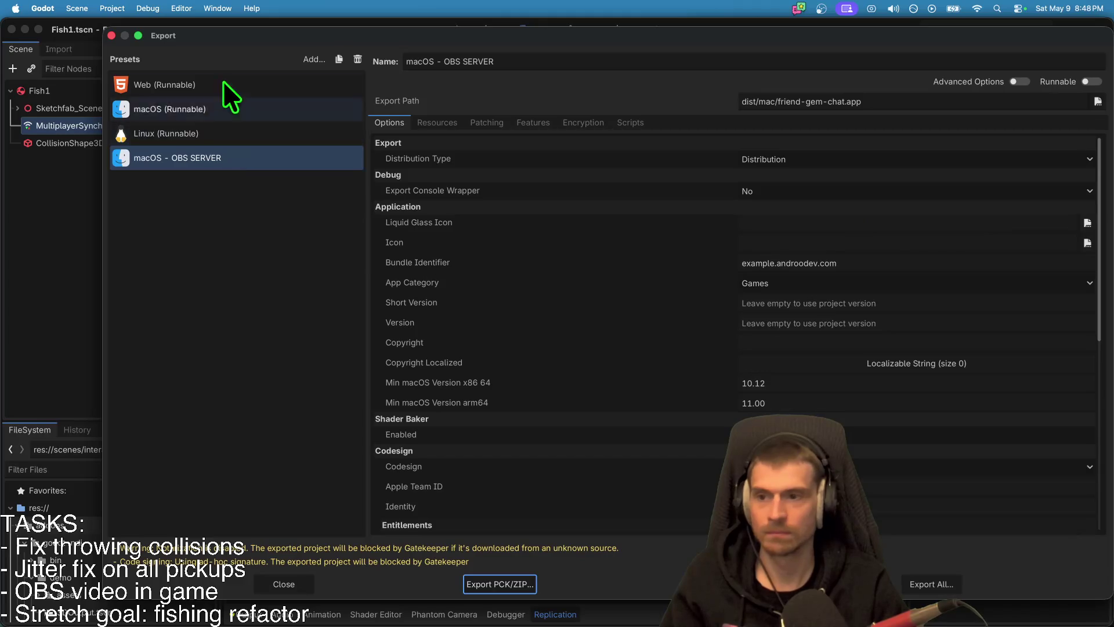
left_click(212, 84)
left_click(716, 583)
left_click(656, 502)
left_click(626, 329)
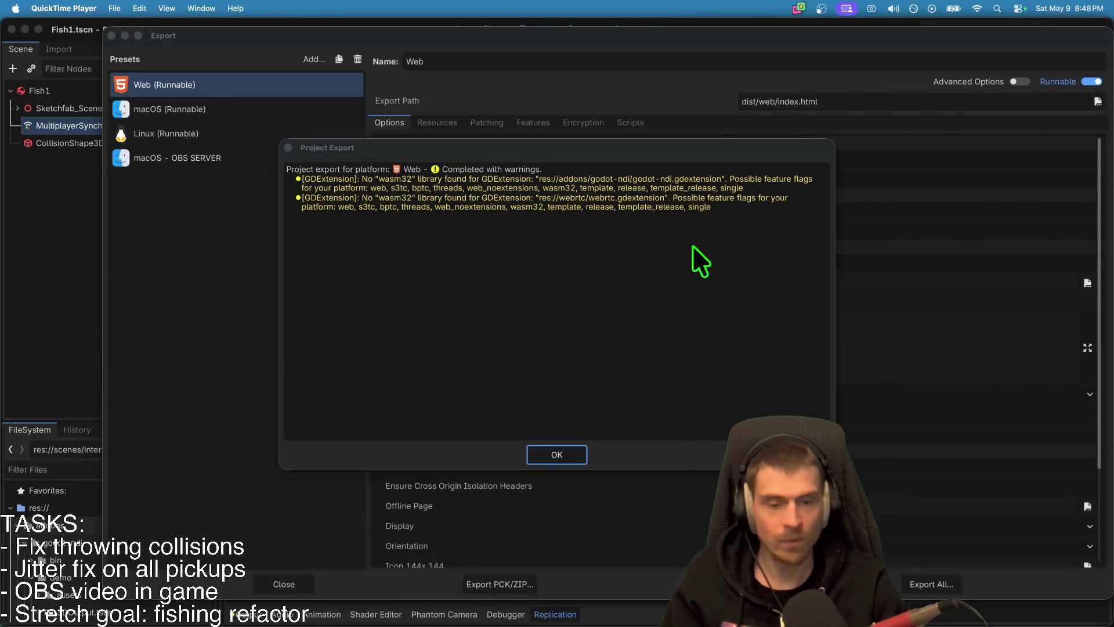
key("super+Tab")
key("super+Tab")
key("super+Tab")
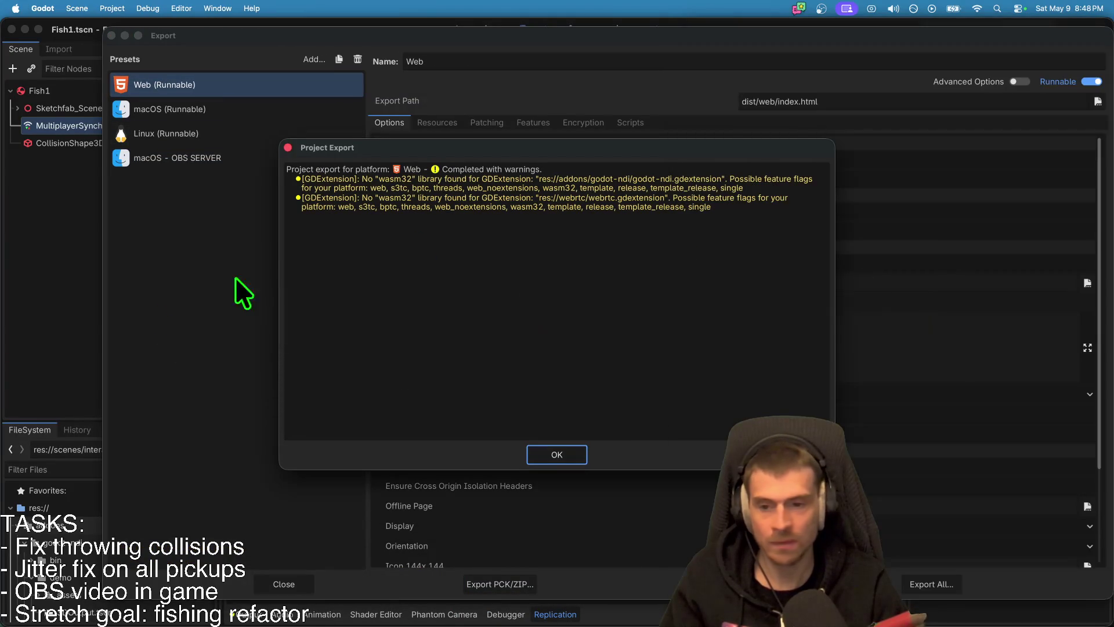
key("Return")
Step: Export the macOS - OBS SERVER preset, overwriting friend-gem-chat.app
left_click(138, 158)
left_click(716, 584)
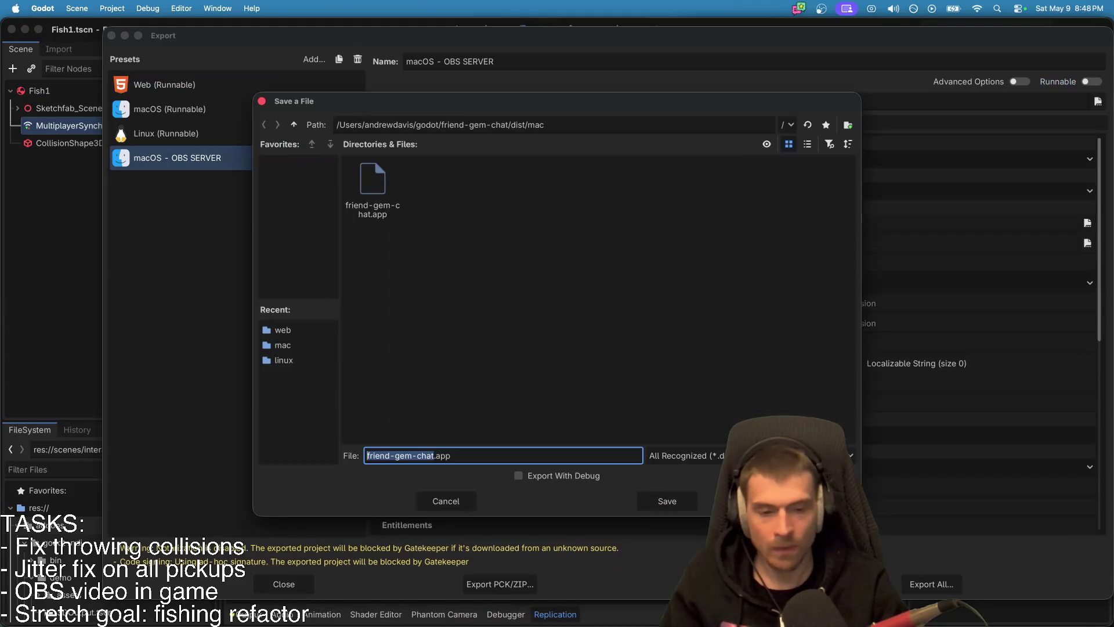
left_click(385, 168)
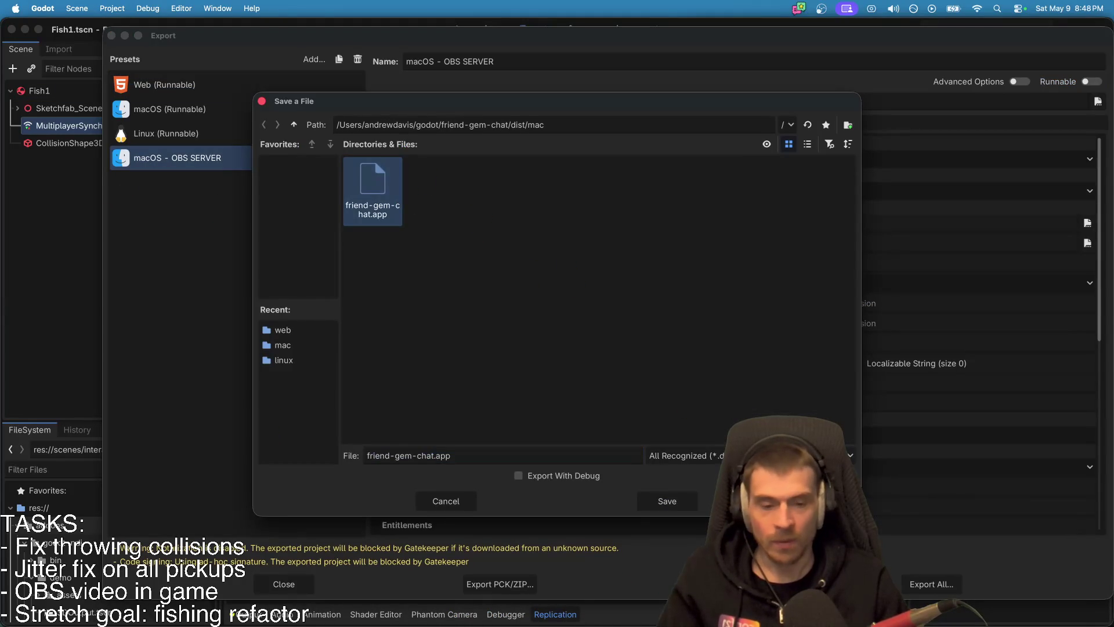
left_click(667, 502)
left_click(638, 330)
mouse_move(606, 586)
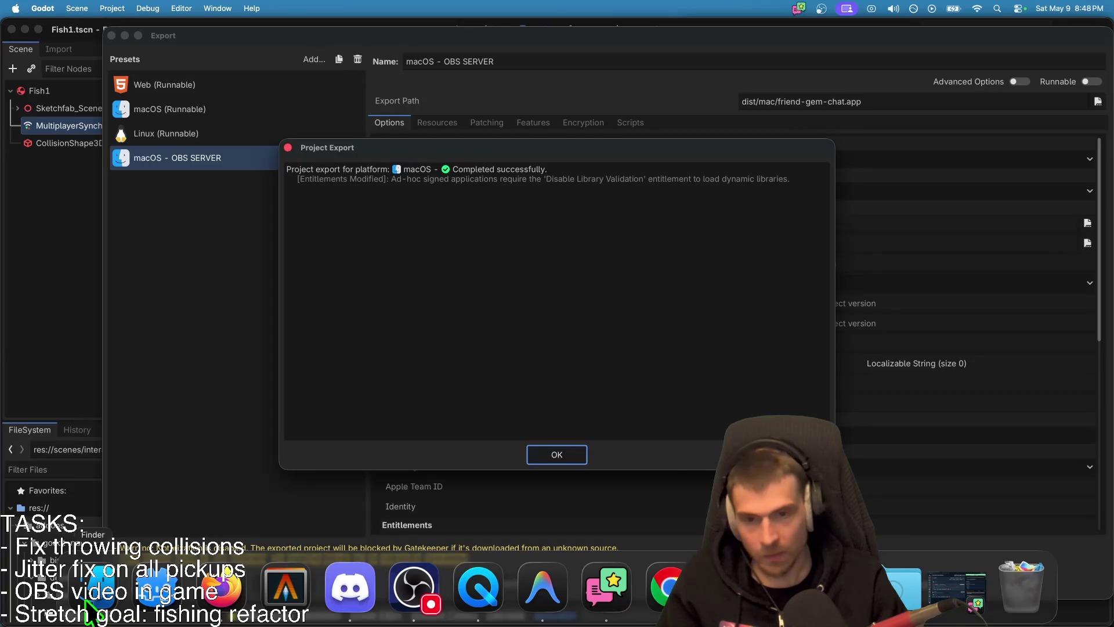
left_click(557, 455)
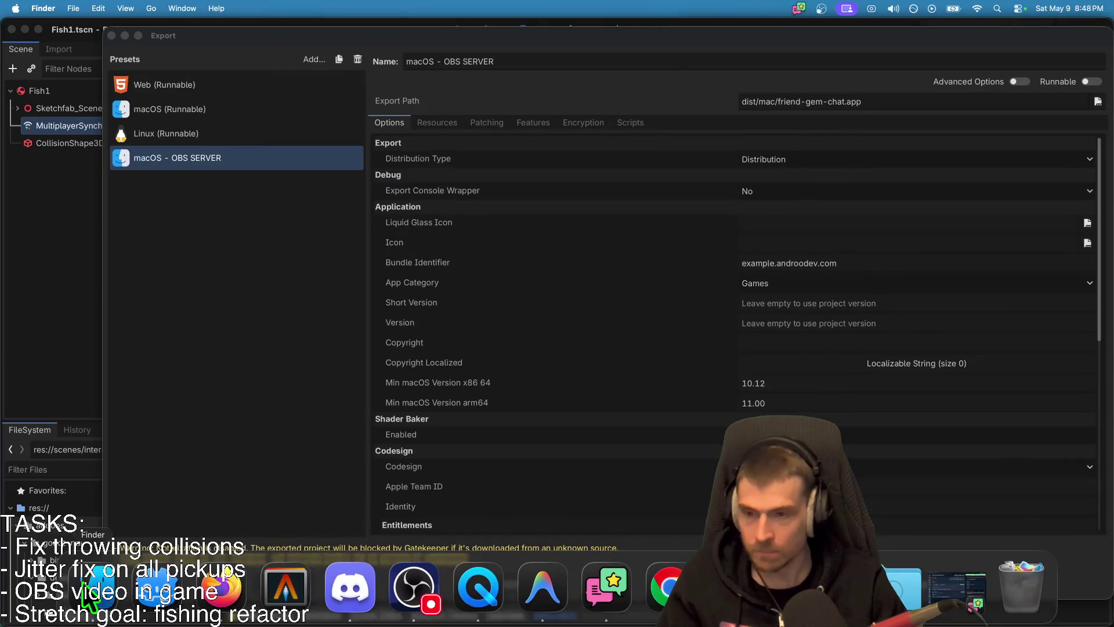
Step: In Finder, browse friend-gem-chat/dist/mac and select the exported friend-gem-chat app
left_click(219, 598)
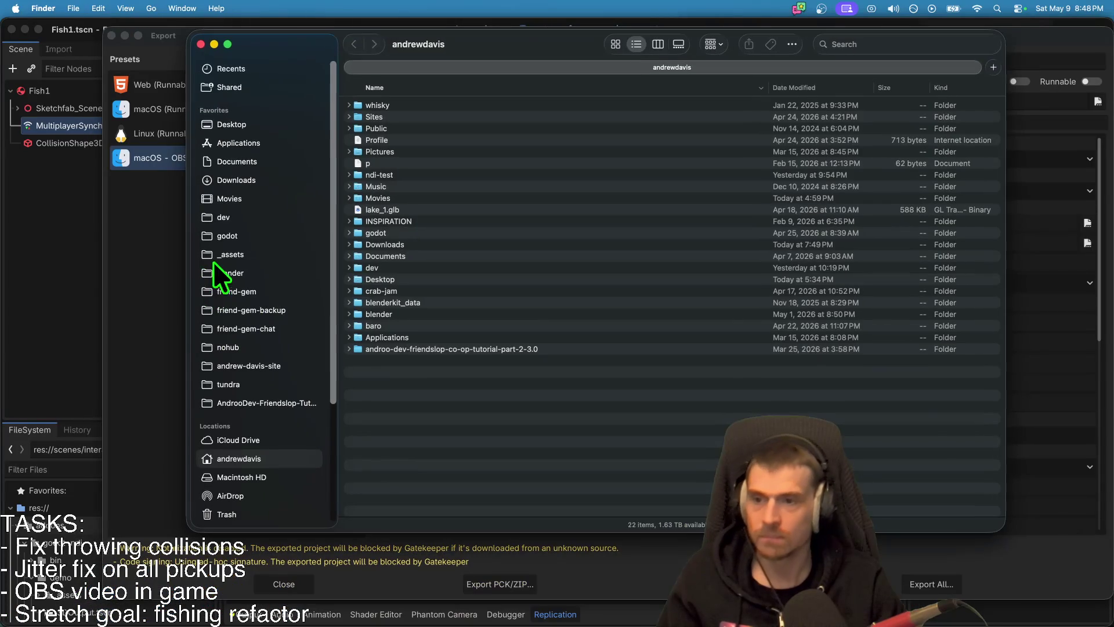
left_click(245, 327)
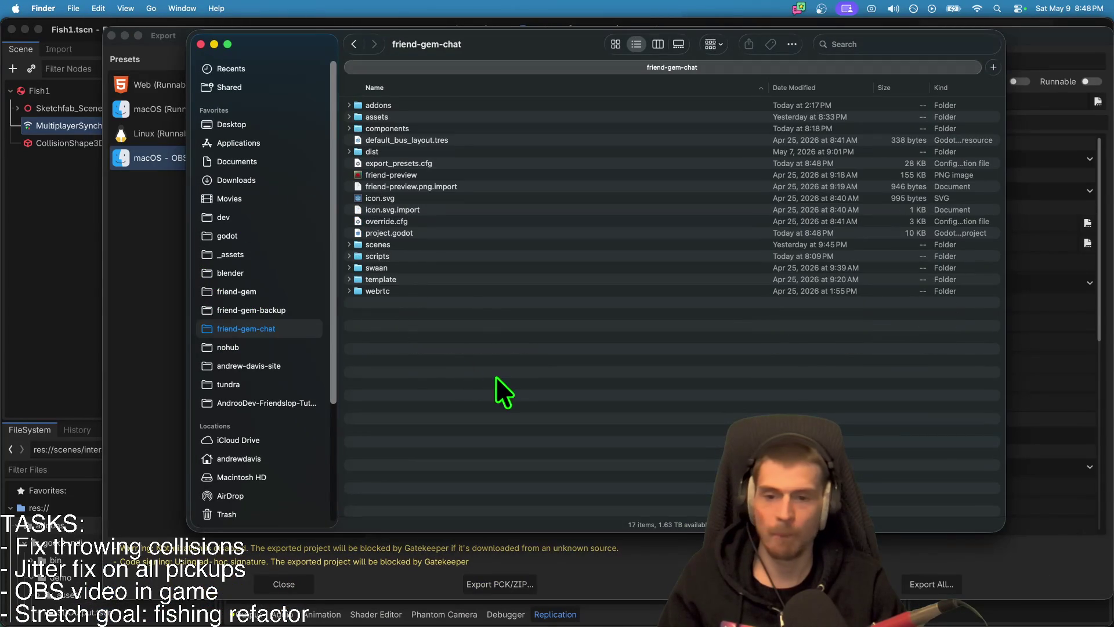
double_click(451, 154)
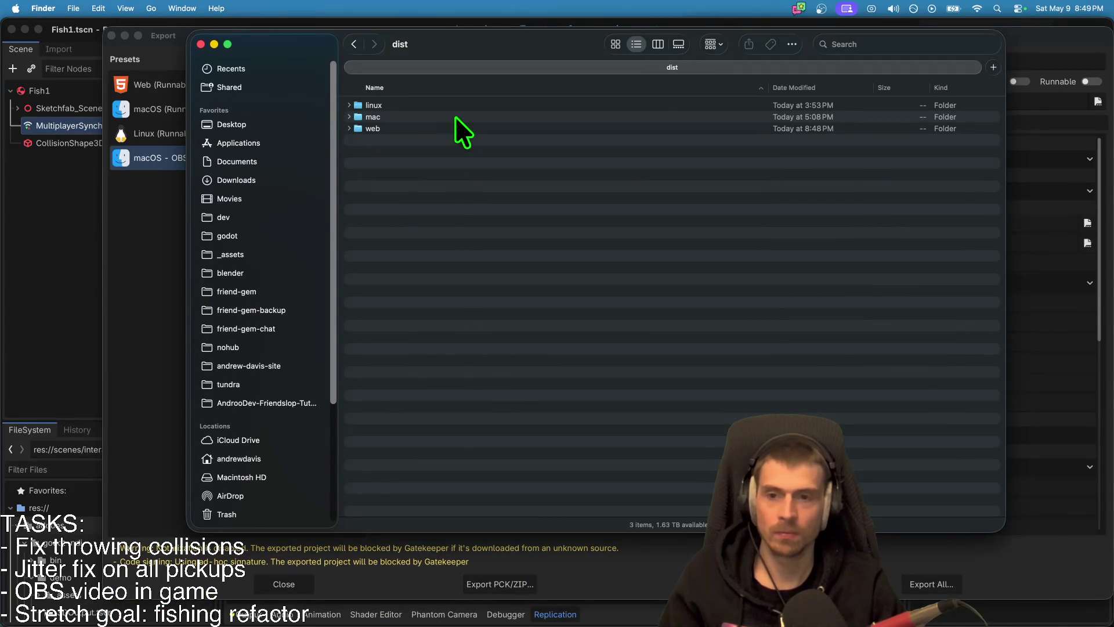
left_click(455, 129)
double_click(460, 114)
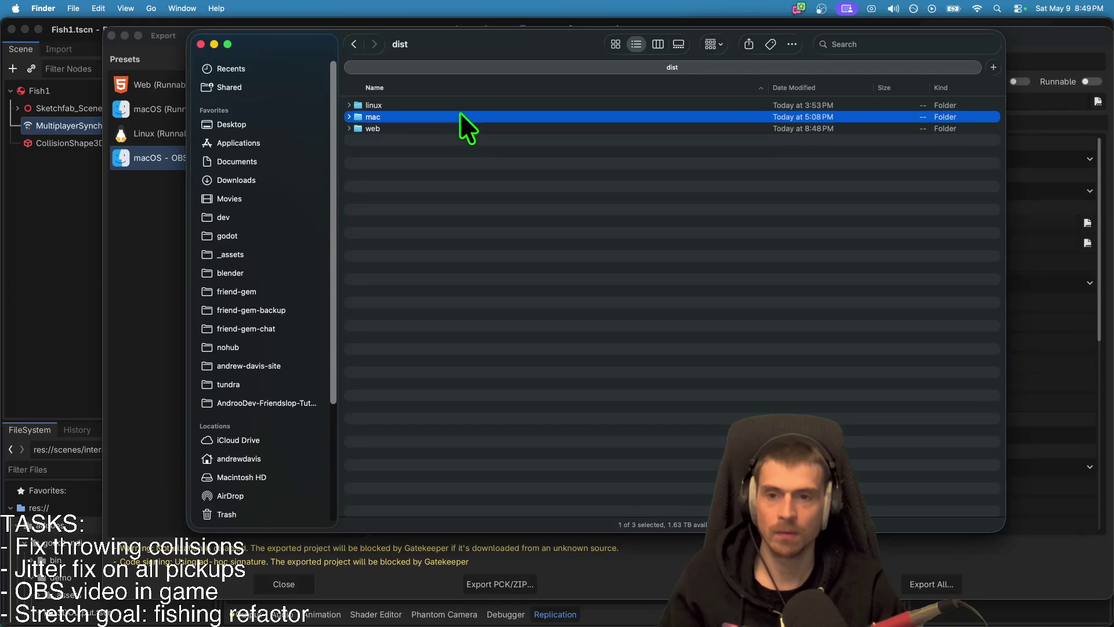
left_click(404, 100)
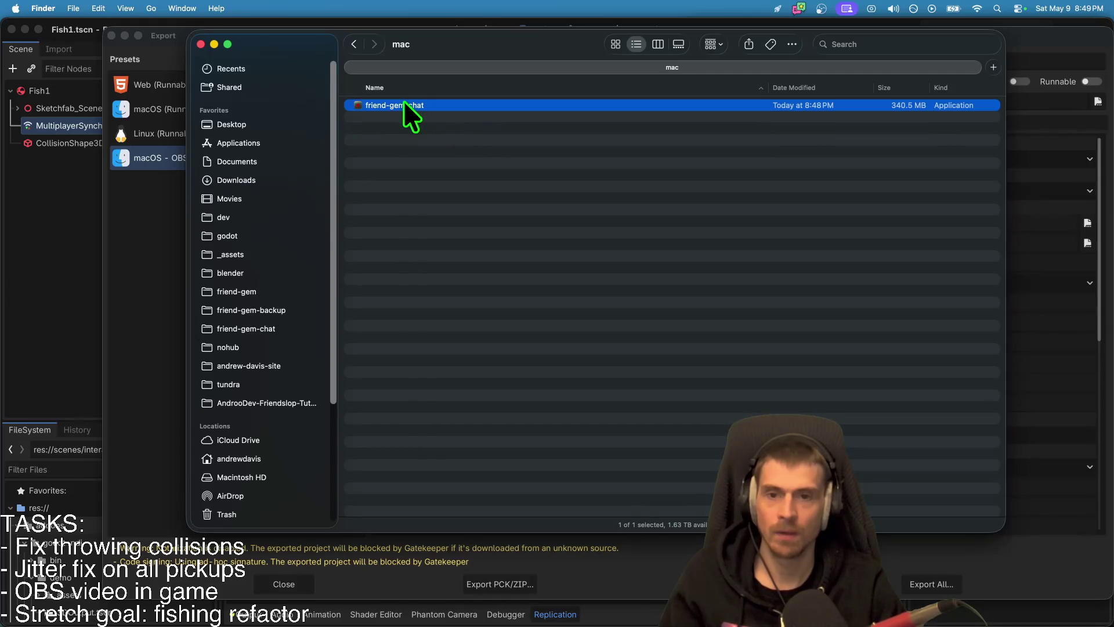
left_click(40, 329)
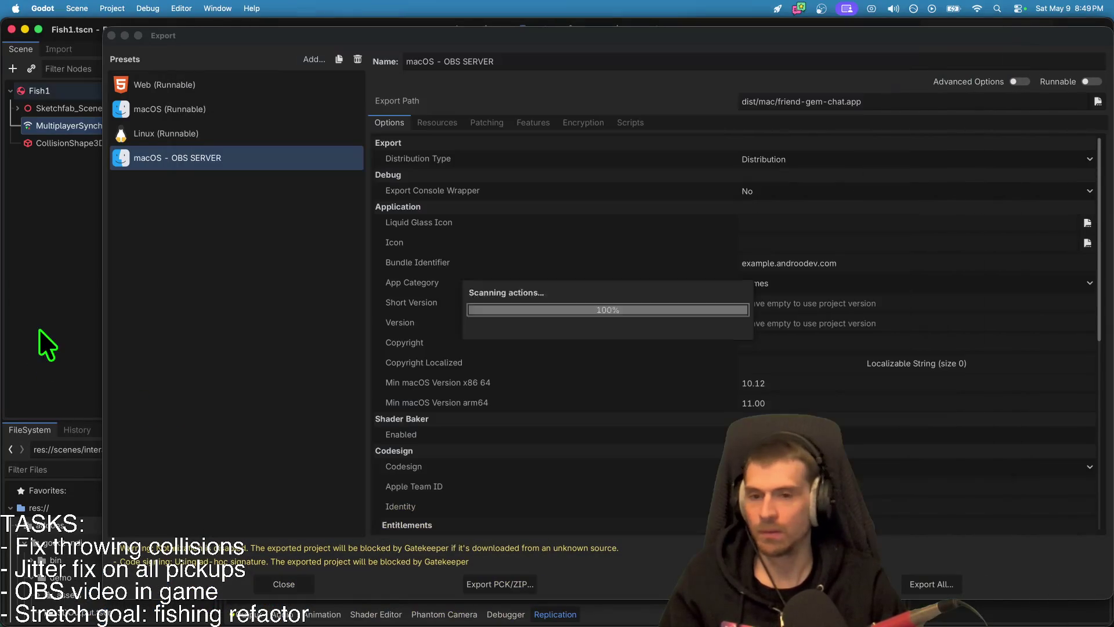
Step: Delete the 'server, obs' feature tags from the first run instance and close the export window
left_click(143, 7)
left_click(163, 193)
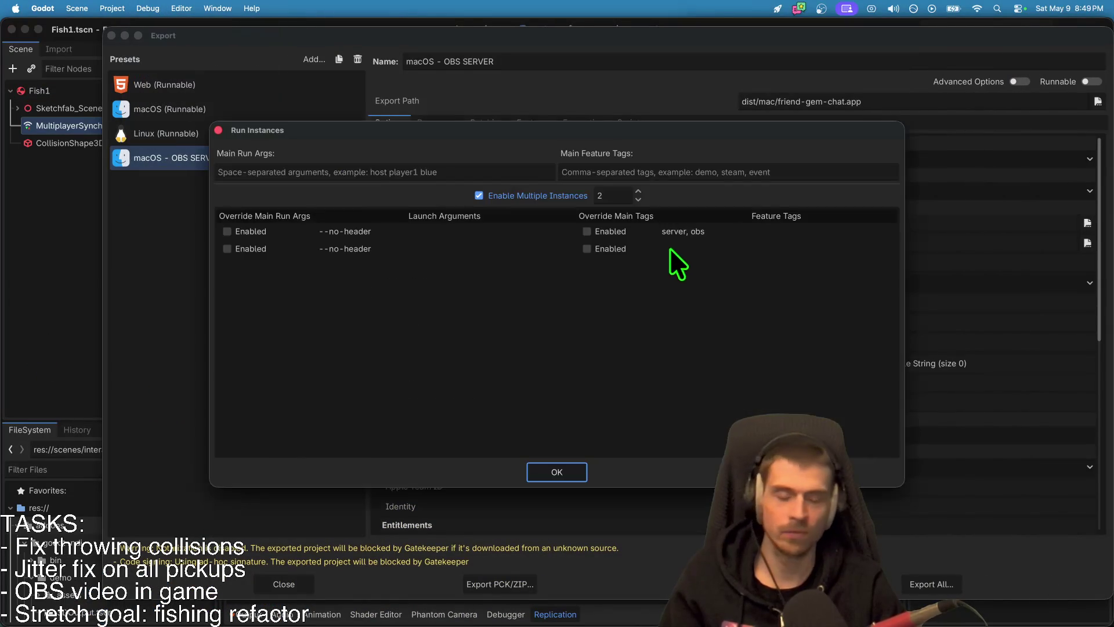
left_click(682, 231)
key("BackSpace")
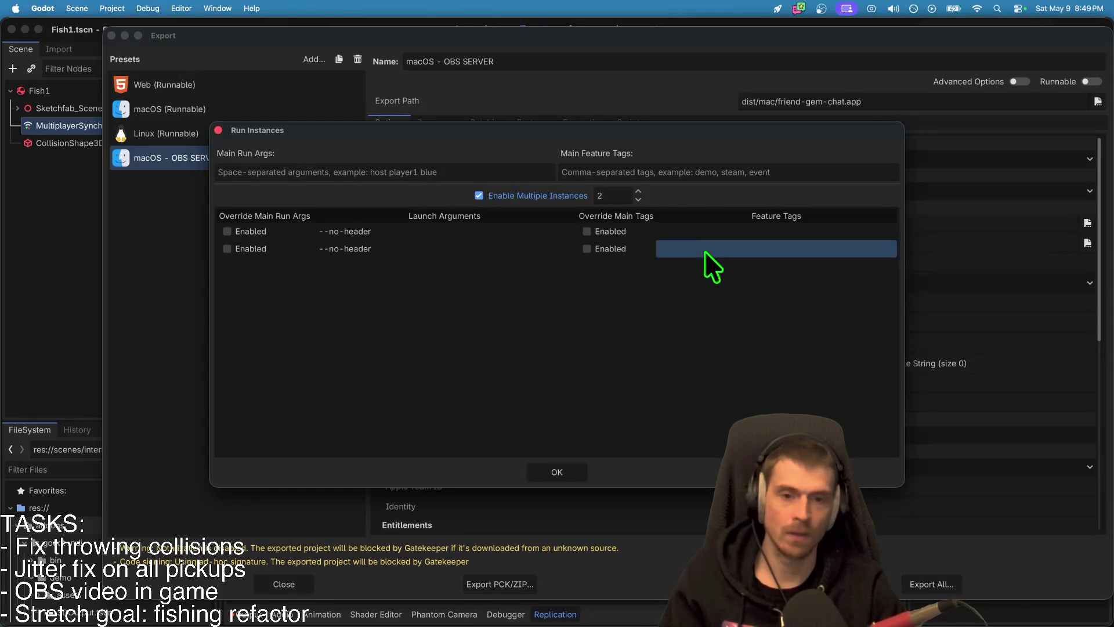
left_click(579, 470)
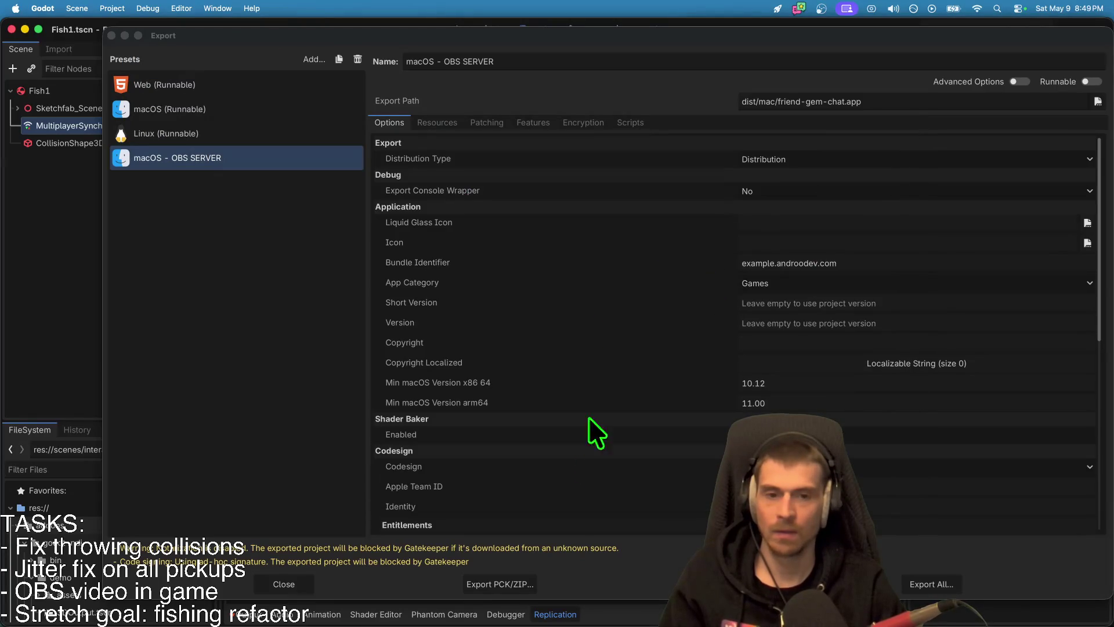
key("Escape")
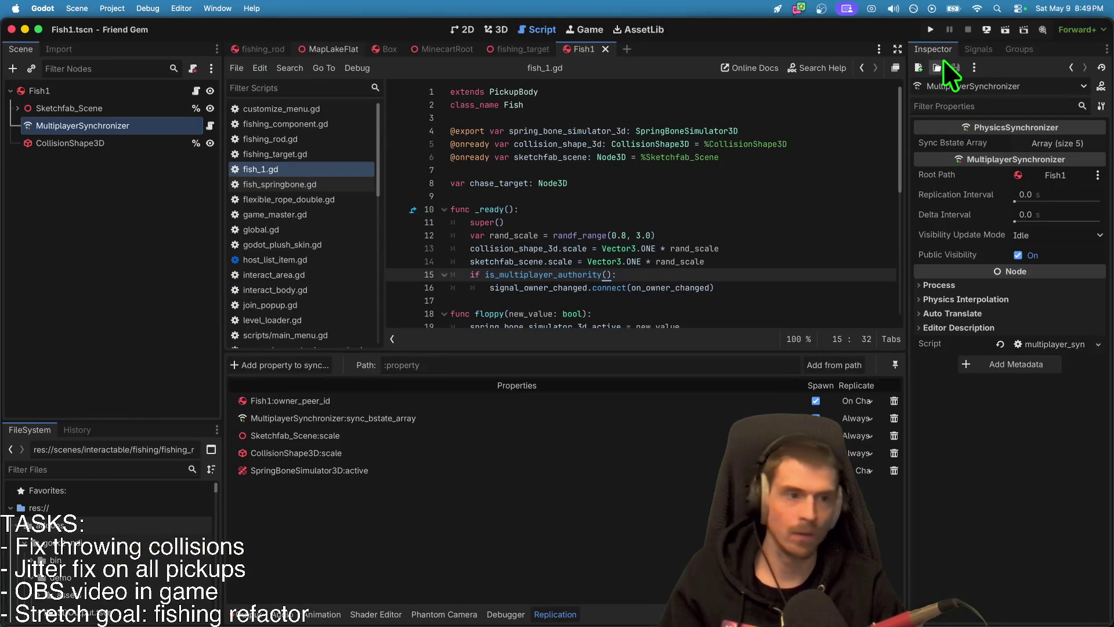
Step: Run the web build in the browser via Remote Deploy
left_click(990, 33)
left_click(965, 75)
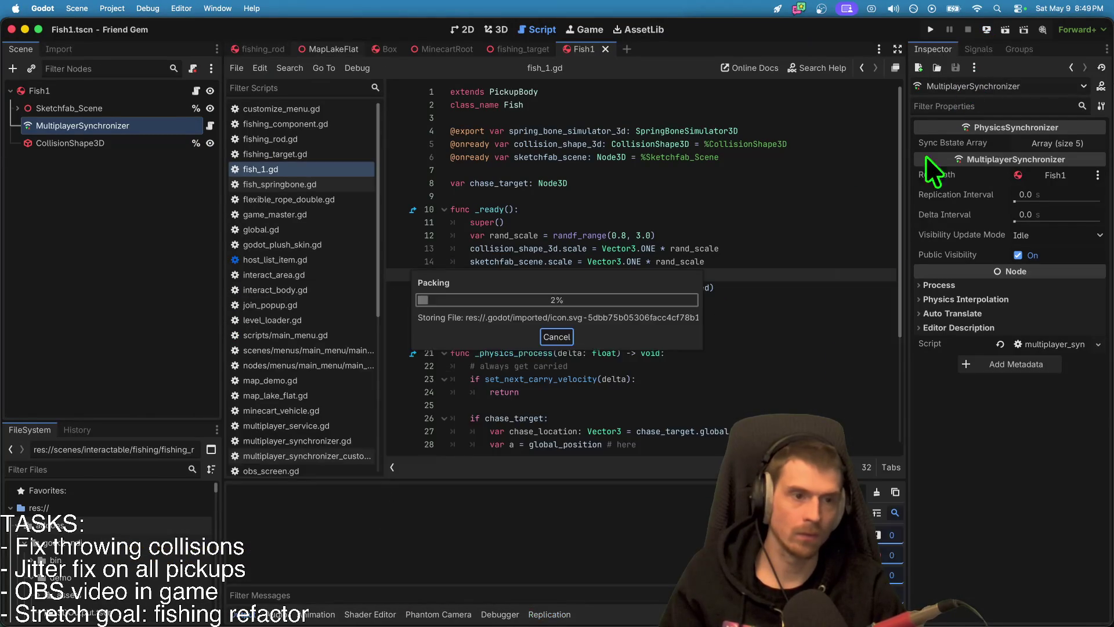
key("super+Tab")
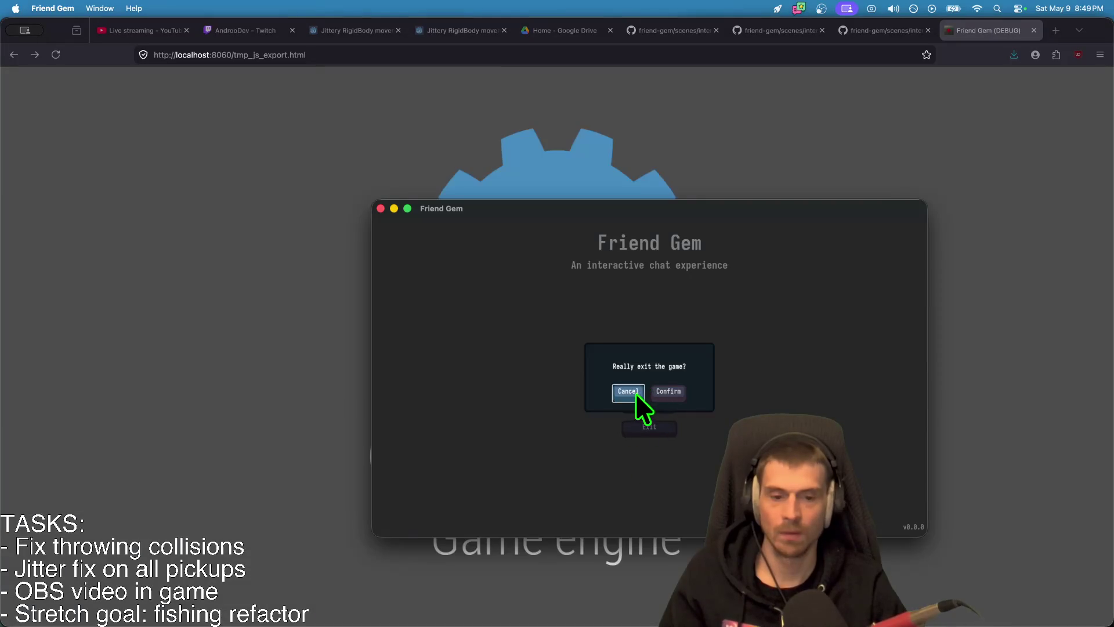
Step: Host a game in the desktop build
left_click(634, 391)
left_click(644, 380)
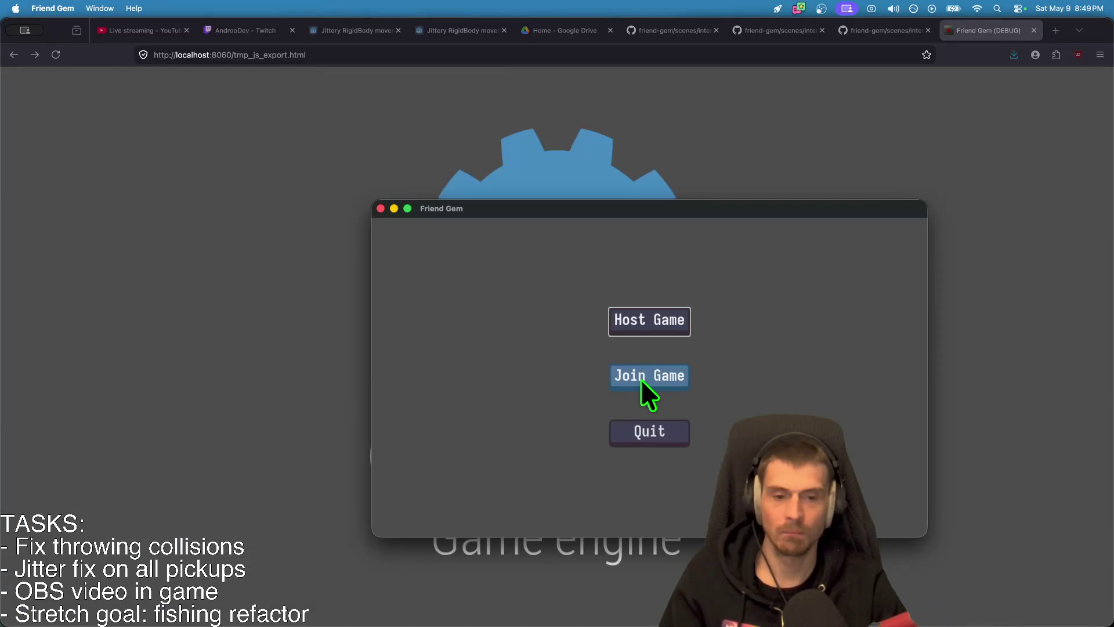
left_click(645, 335)
left_click(671, 459)
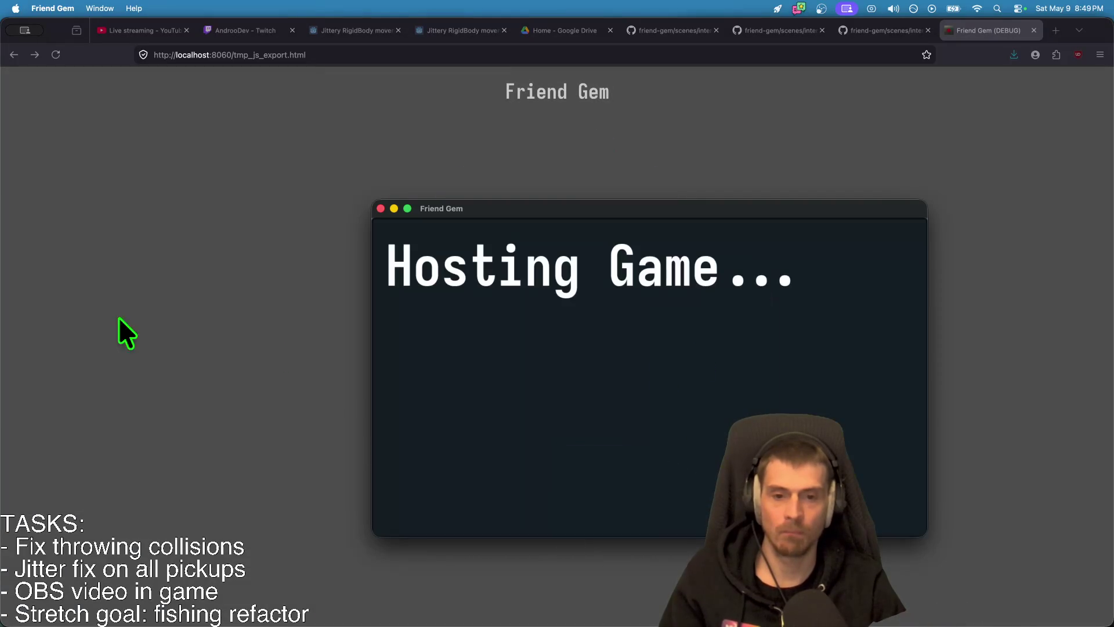
Step: In Firefox, join the hosted game from the web build and take control of the player
left_click(230, 330)
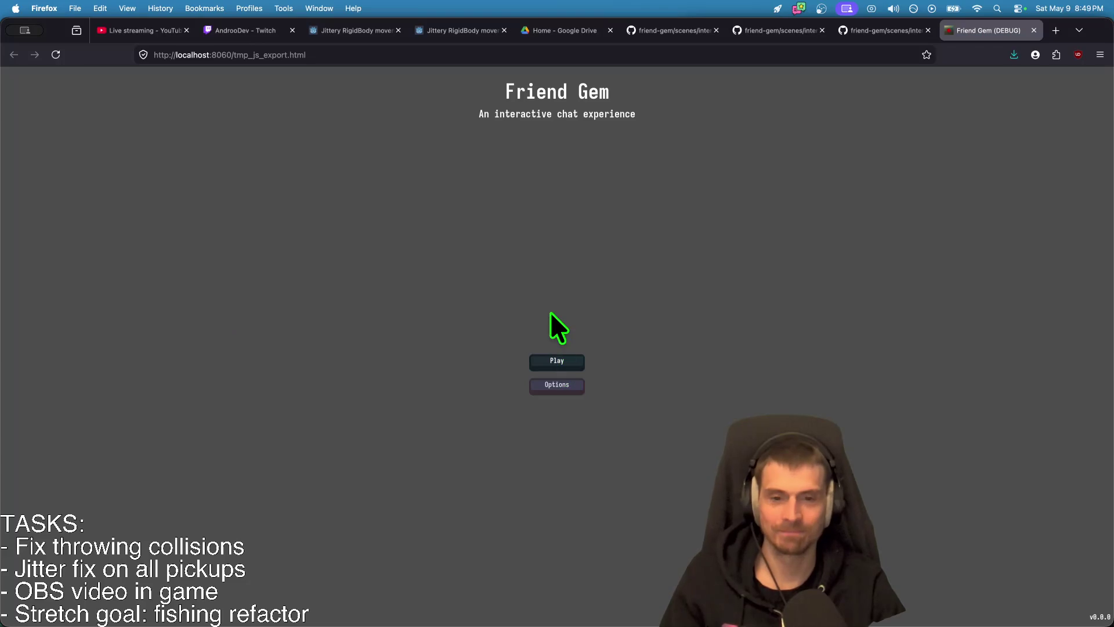
left_click(556, 361)
left_click(563, 343)
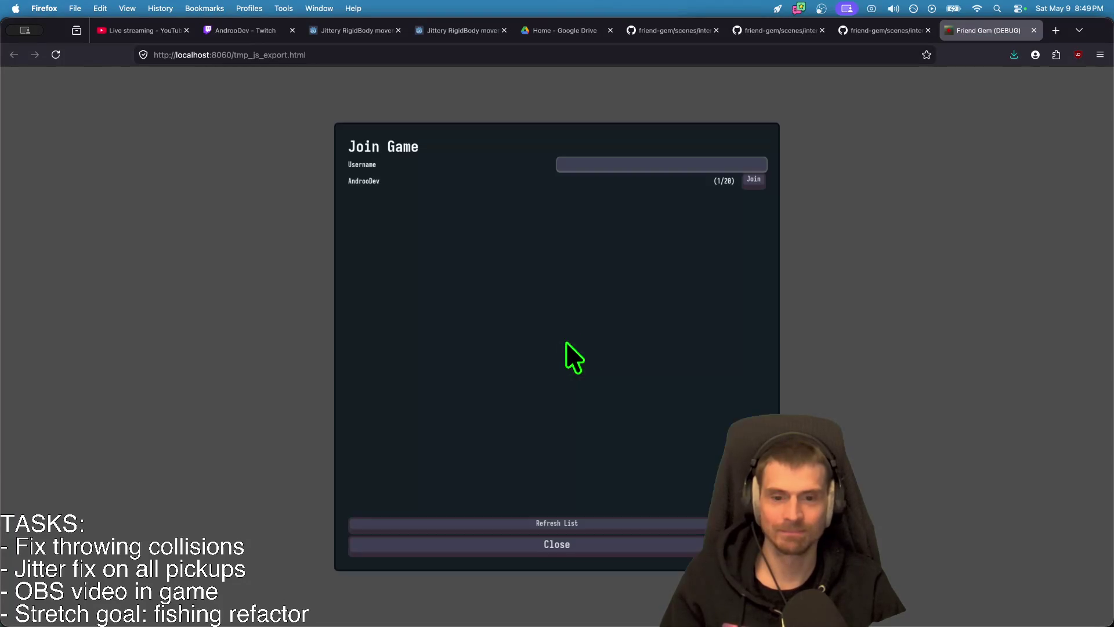
left_click(754, 180)
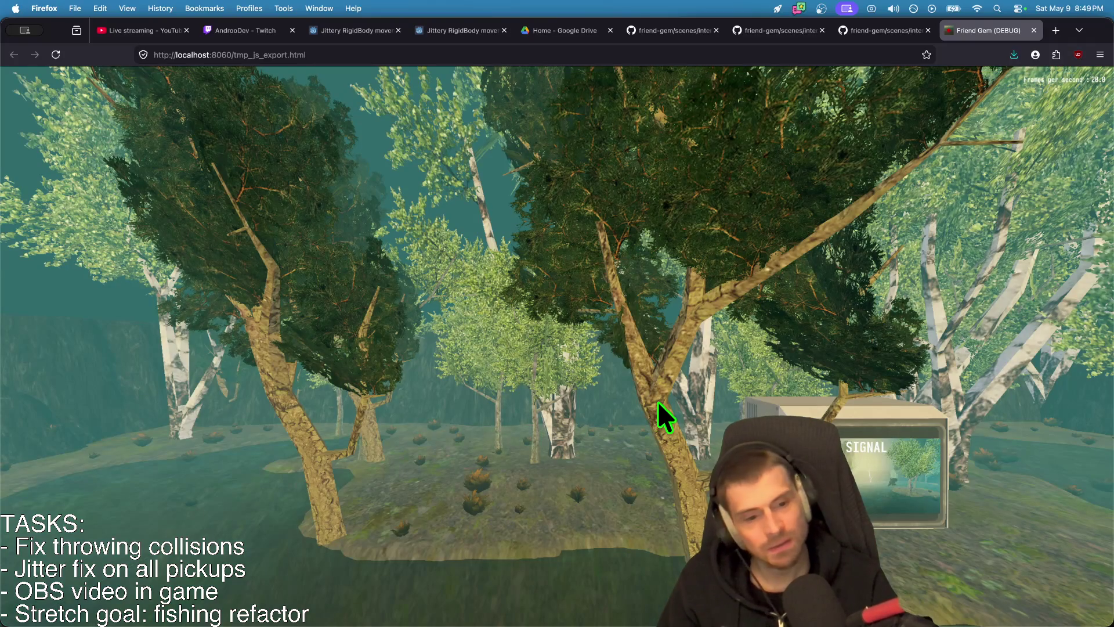
left_click(657, 402)
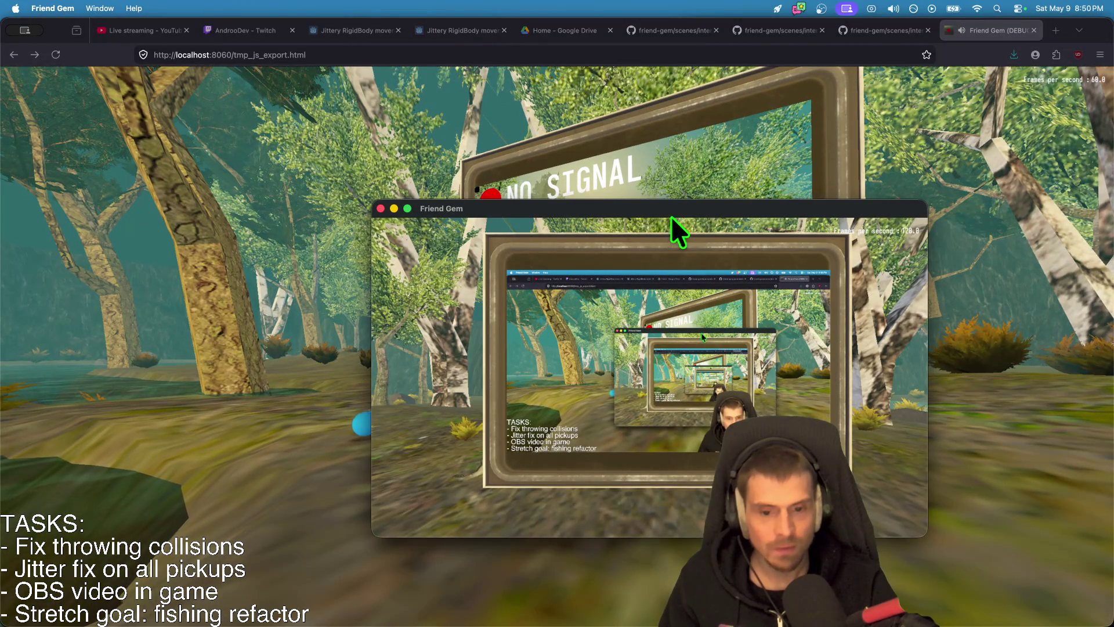
Step: Arrange the desktop game, Firefox and editor windows to view them side by side
left_click_drag(671, 216, 957, 174)
left_click(599, 316)
key("super+Tab")
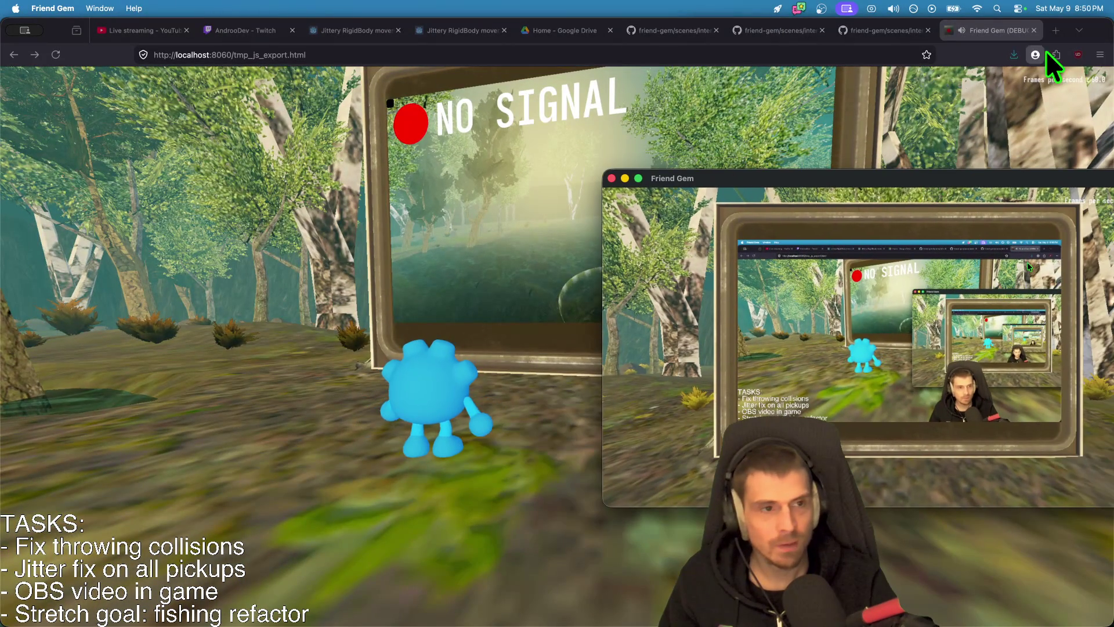
key("super+Tab")
mouse_move(467, 303)
left_mouse_down()
mouse_move(567, 373)
mouse_move(704, 62)
left_mouse_up()
mouse_move(735, 26)
left_mouse_down()
mouse_move(398, 70)
mouse_move(385, 54)
left_mouse_up()
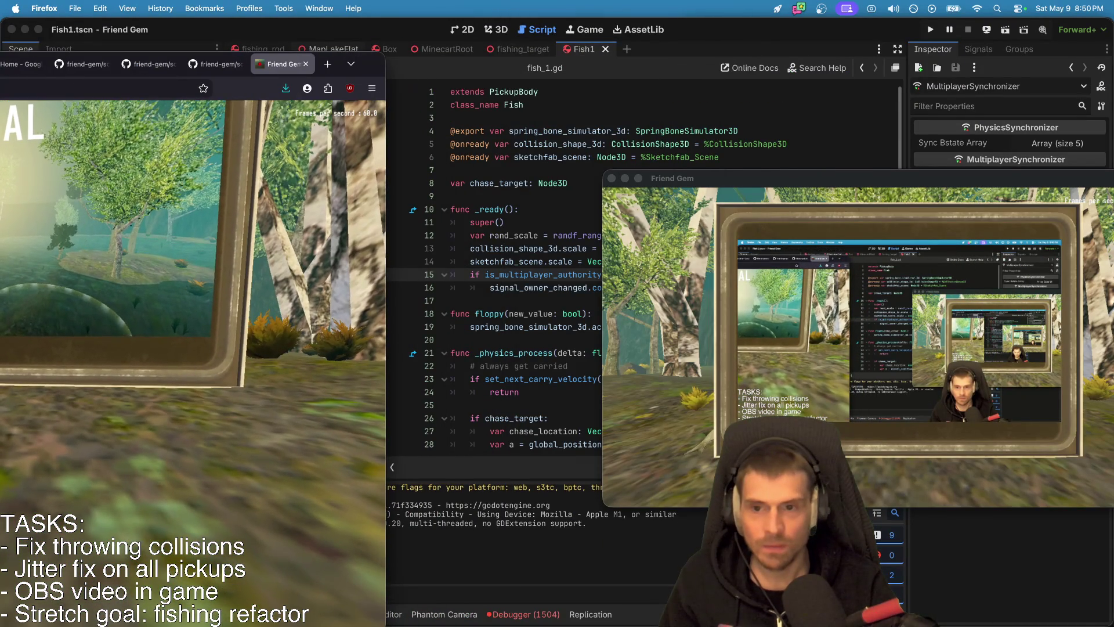
left_click(517, 336)
left_click_drag(369, 67, 617, 24)
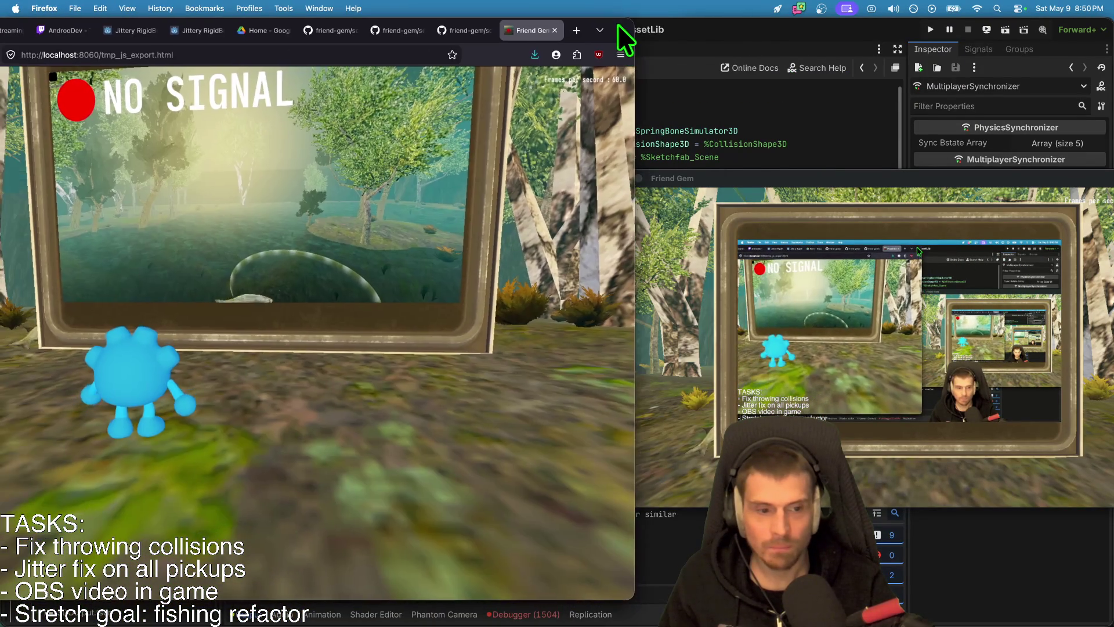
left_click(287, 298)
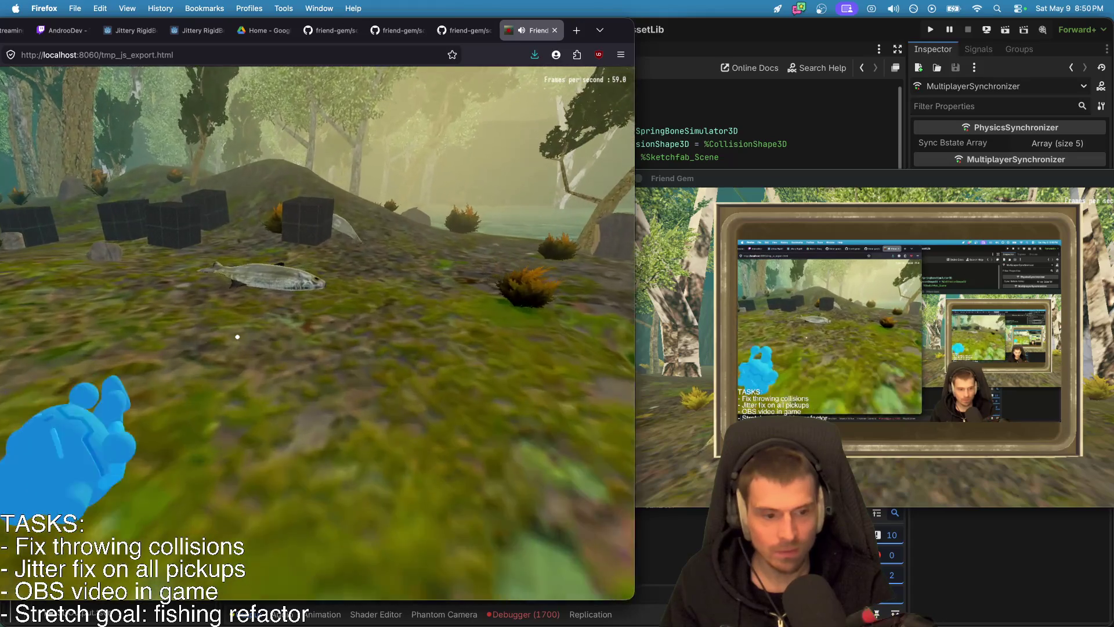
key("super+Tab")
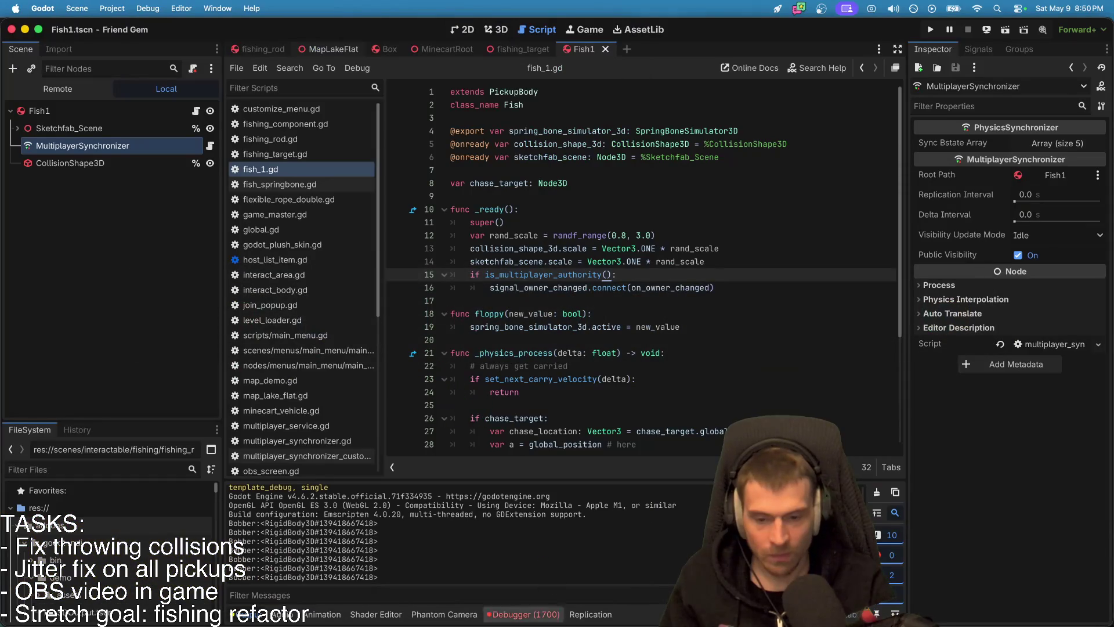
Step: Check the debugger errors, then pick up and drop Fish5 in the web game
left_click(550, 612)
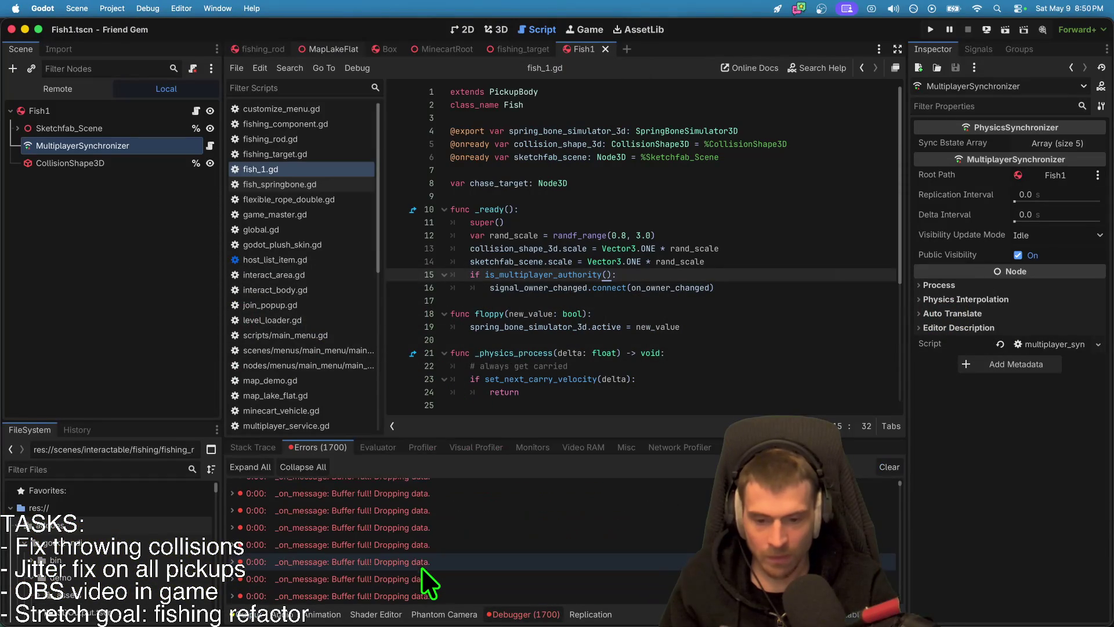
key("super+Tab")
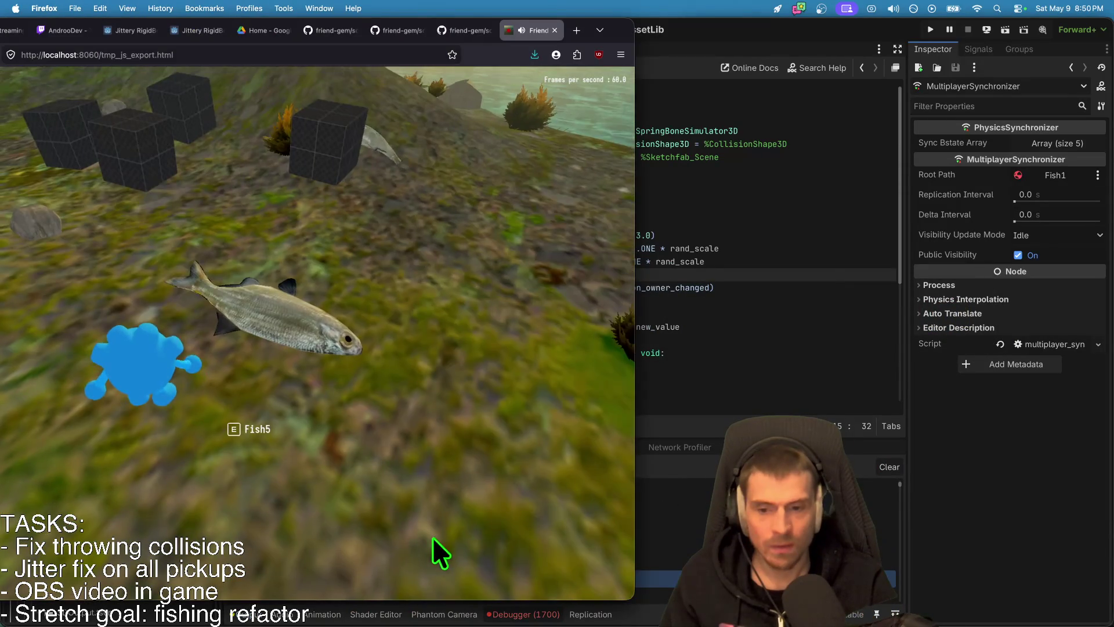
left_click(431, 541)
key("e")
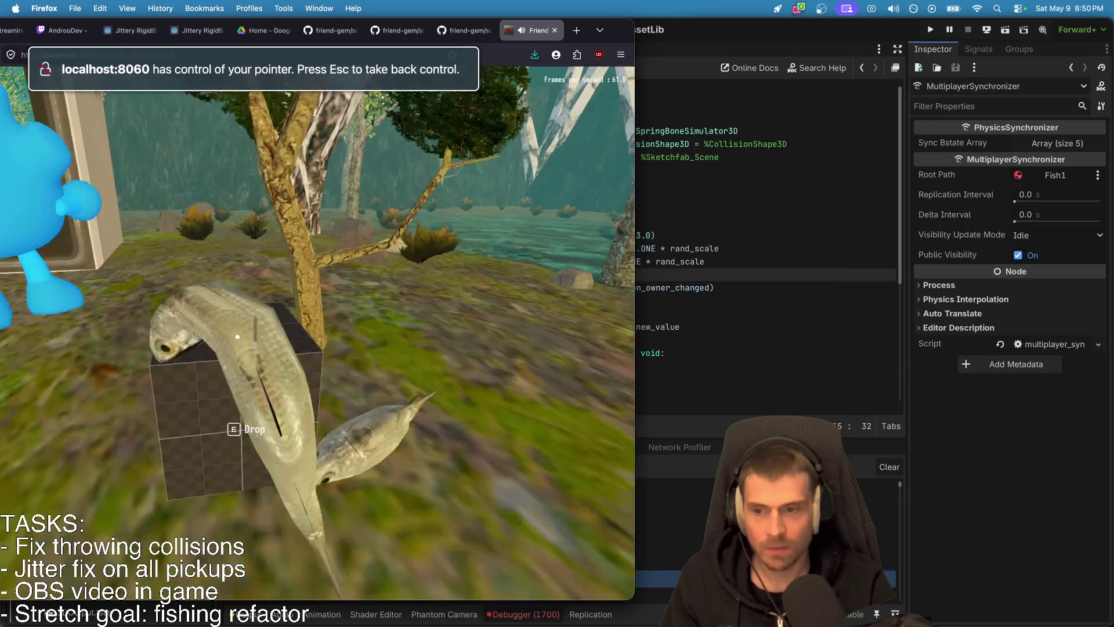
key("e")
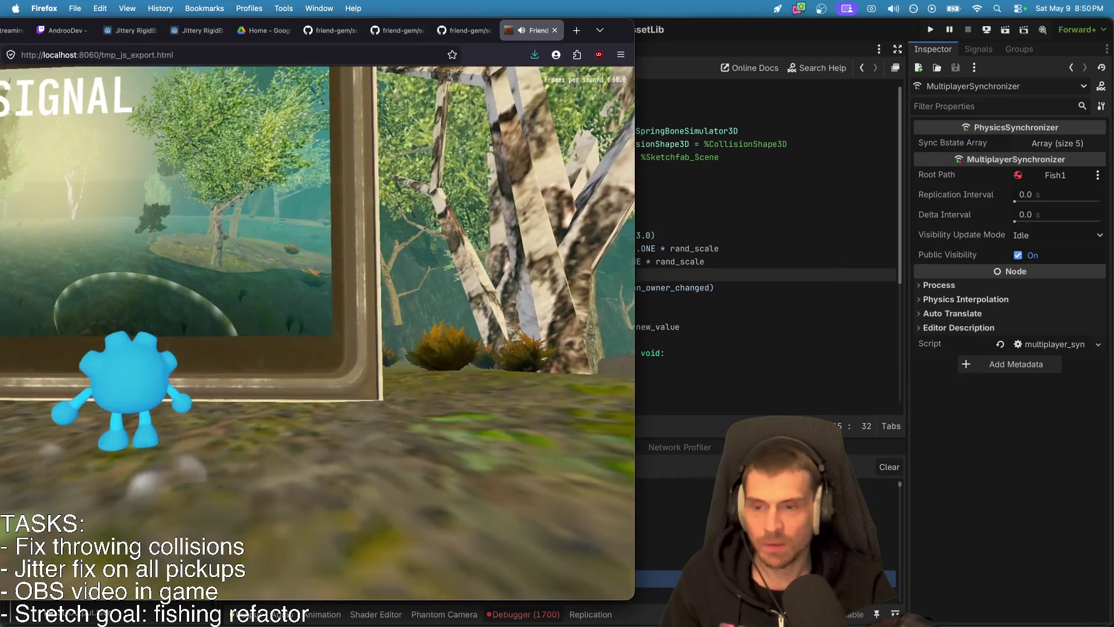
key("super+Tab")
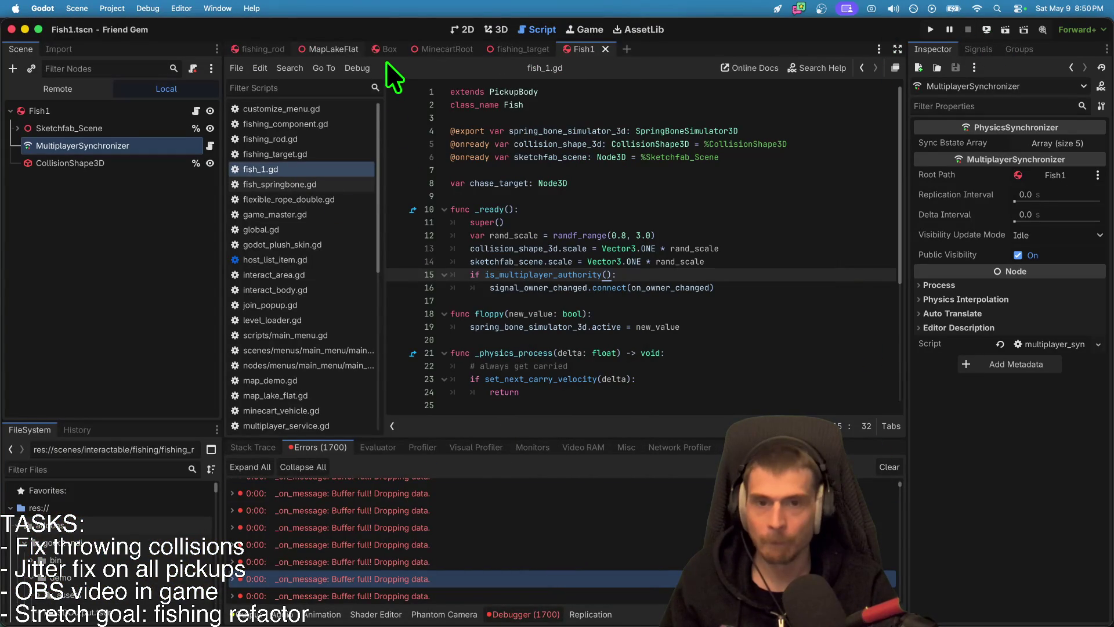
Step: Close the Friend Gem game tab in Firefox and return to the editor
key("super+Tab")
key("super+Tab")
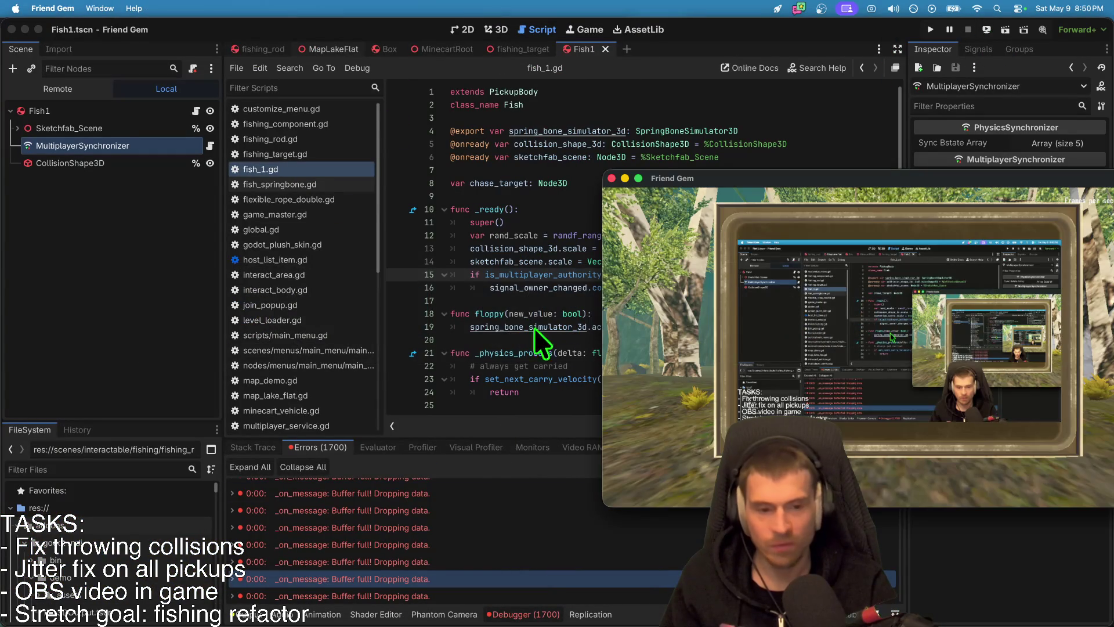
key("super+Tab")
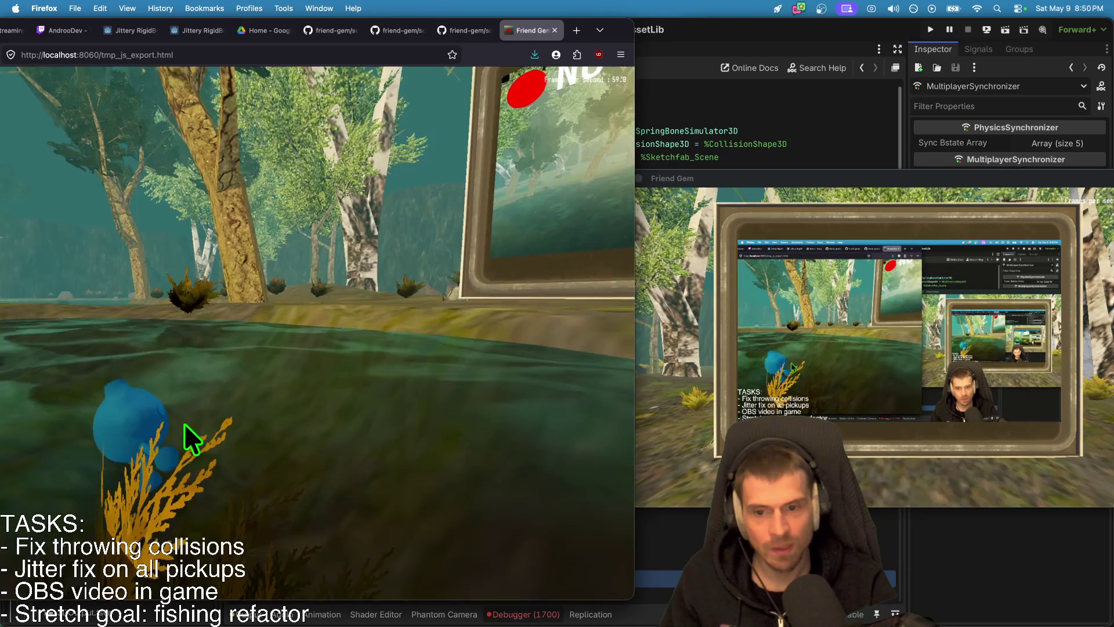
right_click(284, 416)
left_click(318, 324)
left_click(324, 299)
key("super+w")
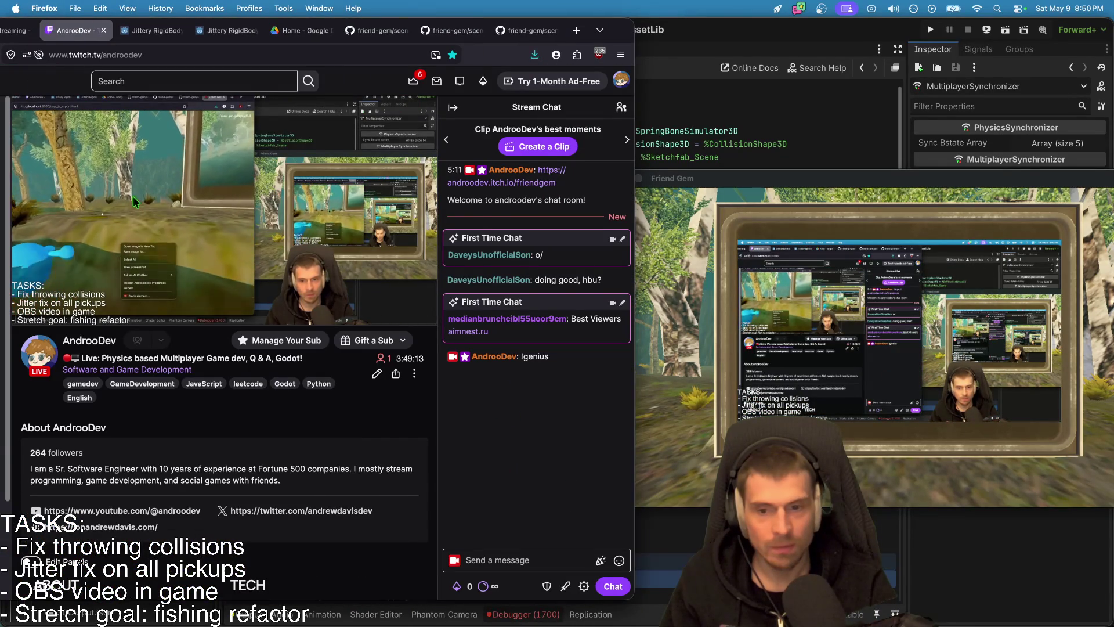
key("super+Tab")
Step: Resize the docks so the Scene tree gets more vertical room
left_click(801, 144)
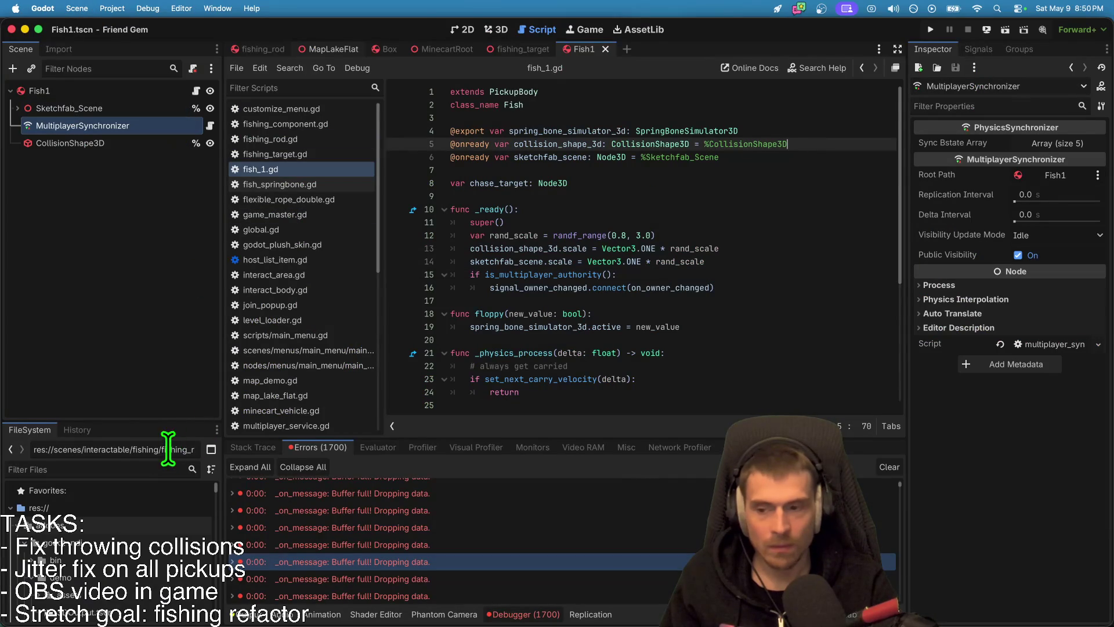
left_click_drag(182, 422, 221, 45)
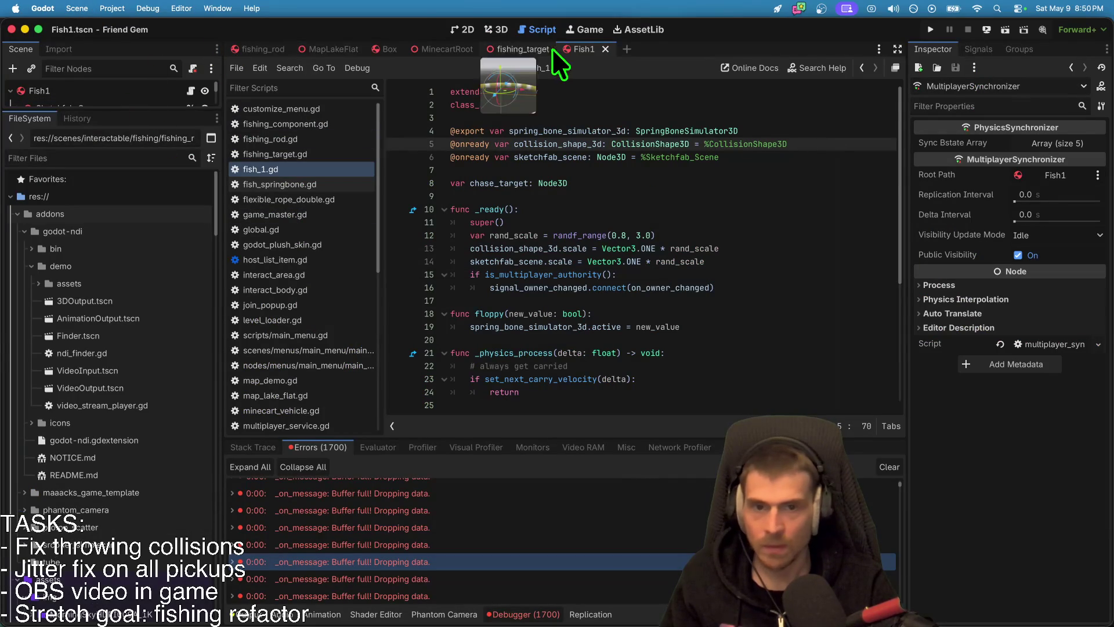
left_click_drag(146, 113, 146, 357)
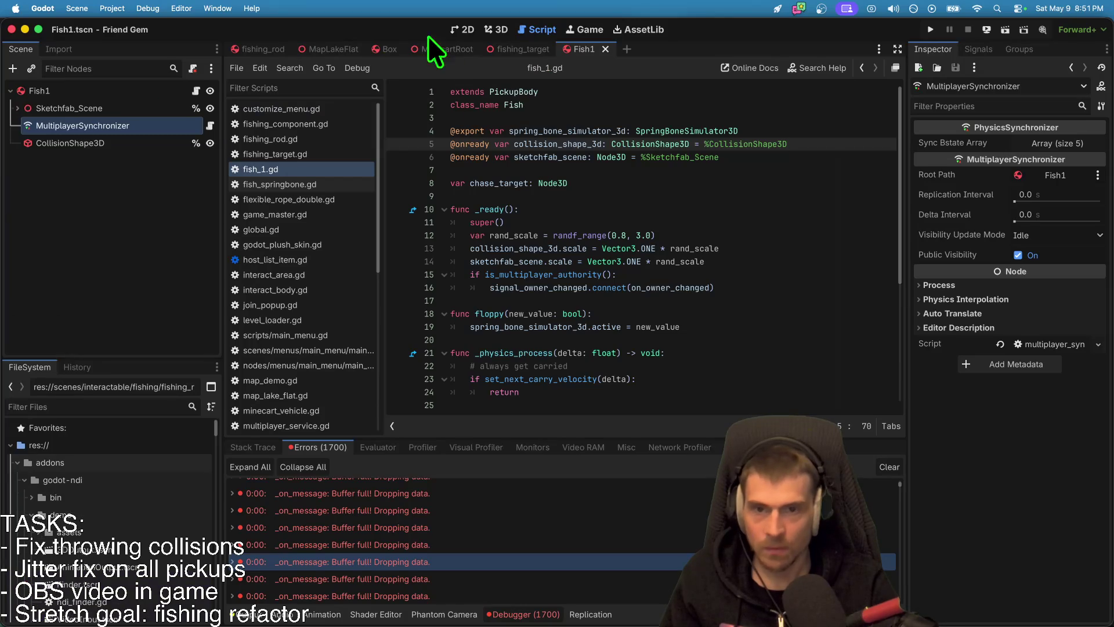
left_click(335, 49)
Step: Open the obs_screen scene, view its 3D model, and open obs_screen.gd
scroll(60, 281, "down", 5)
left_click(174, 327)
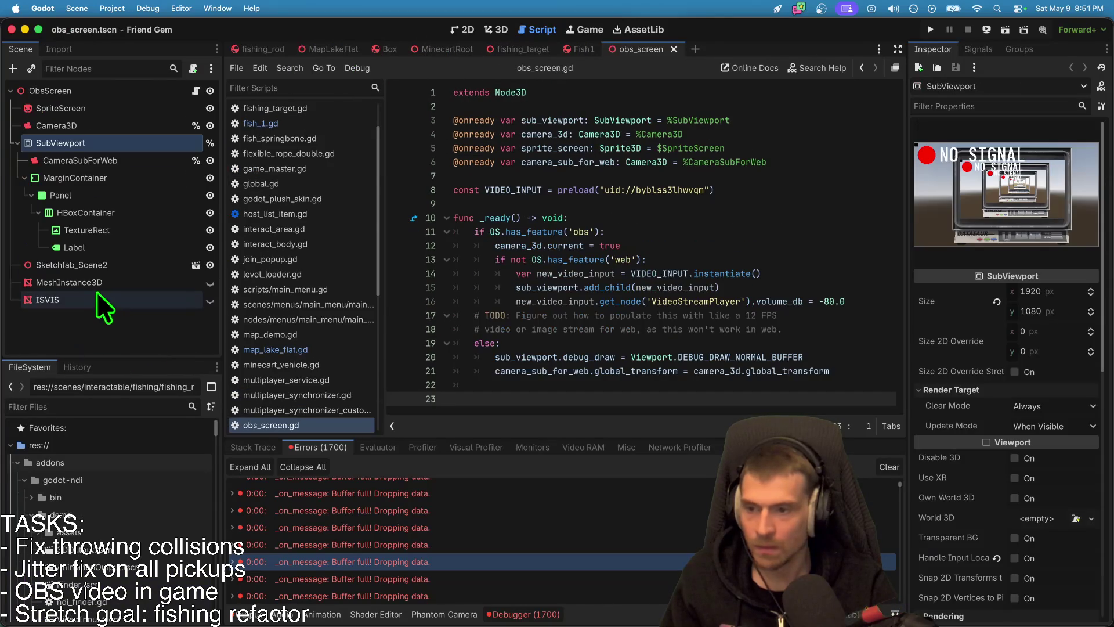
left_click(492, 29)
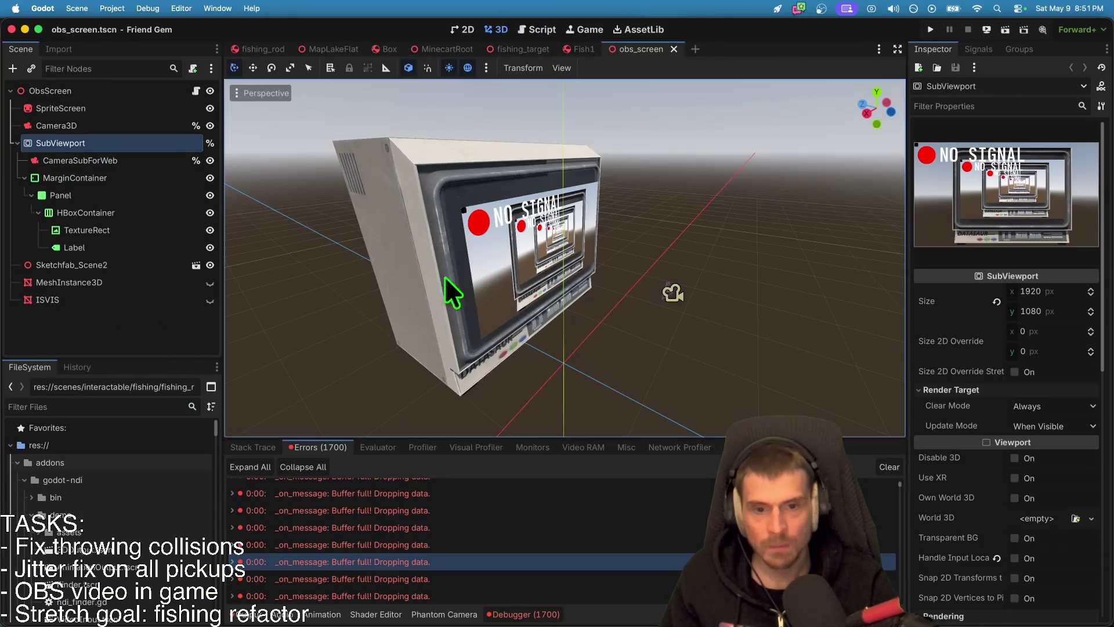
left_click(196, 91)
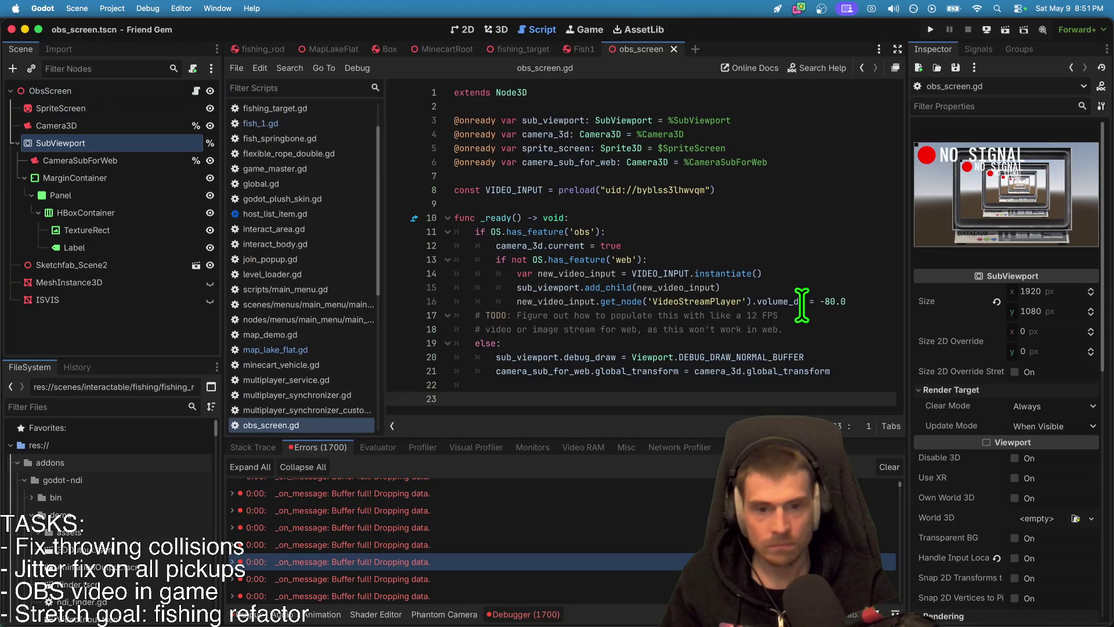
Step: Inspect the camera_sub_for_web and camera_3d lines in the script's else branch
left_click(766, 356)
left_click(774, 342)
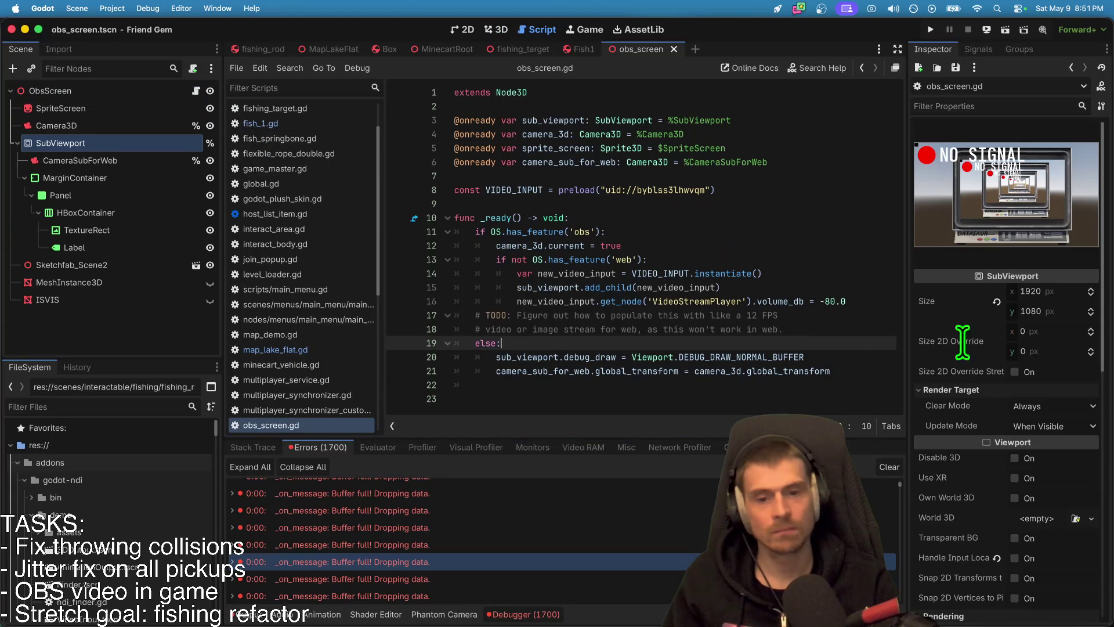
left_click(724, 398)
left_click(515, 372)
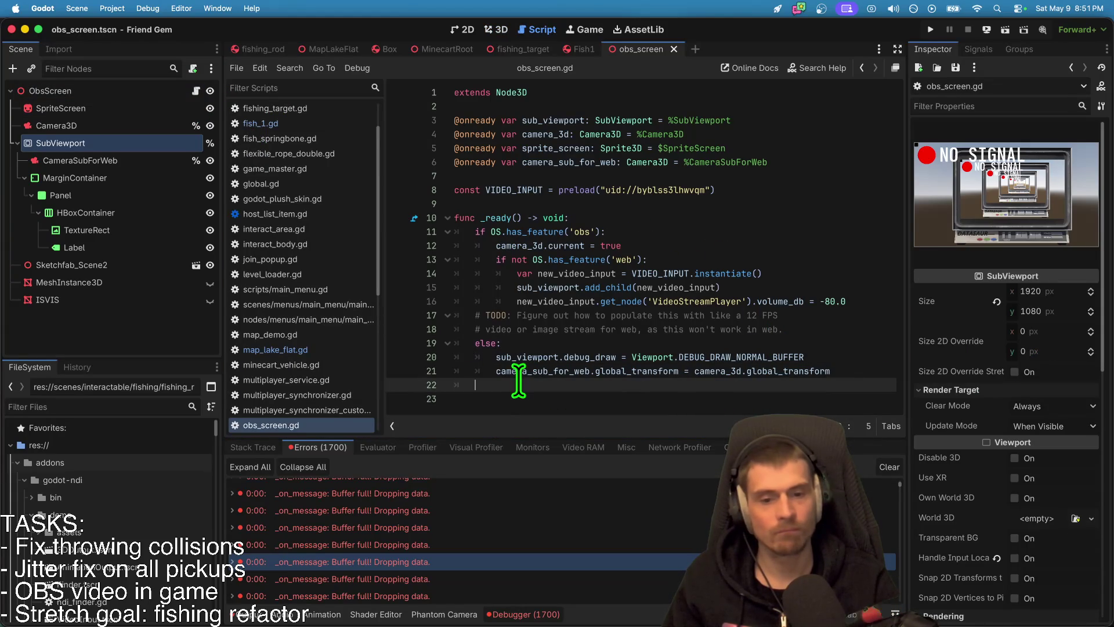
double_click(534, 371)
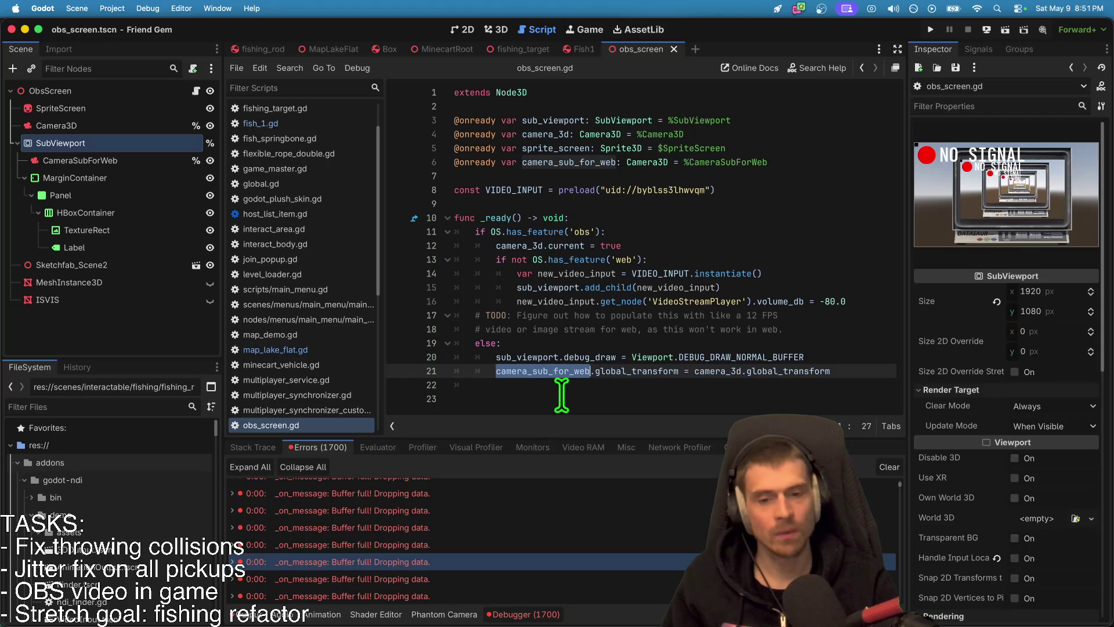
double_click(526, 245)
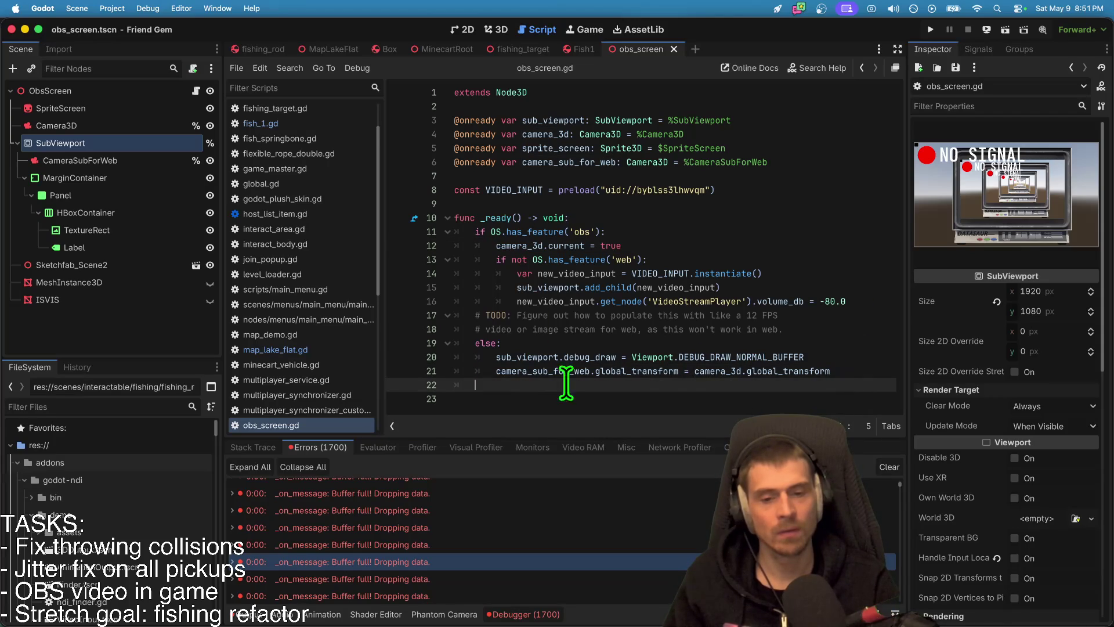
double_click(522, 370)
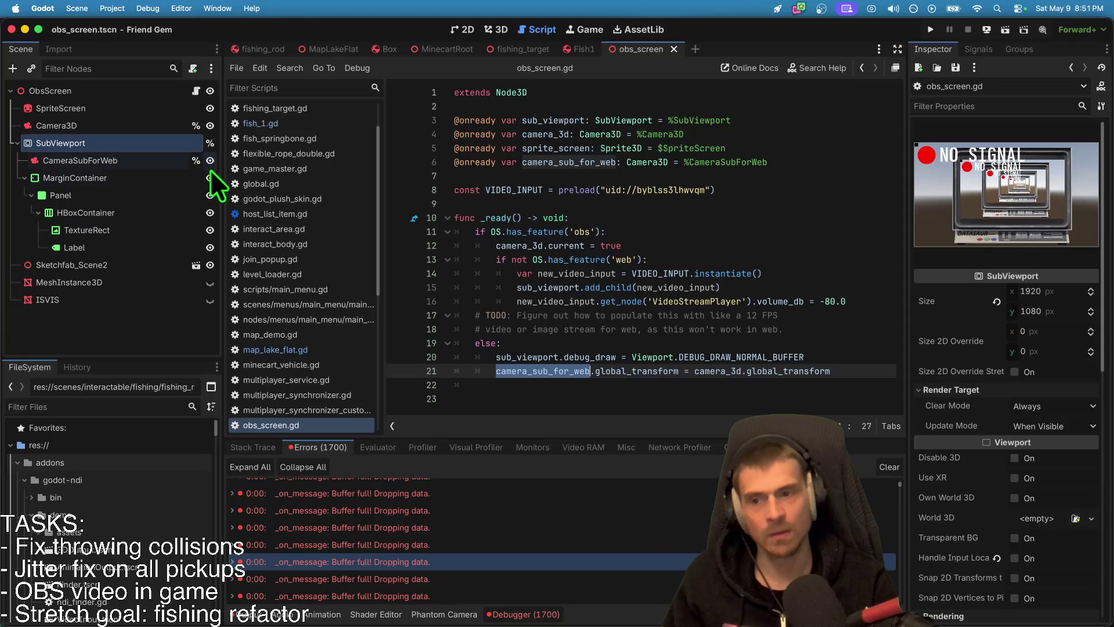
Step: Glance at Firefox, then return to Godot and list the Remote Deploy options
key("super+Tab")
key("super+Tab")
key("super+Tab")
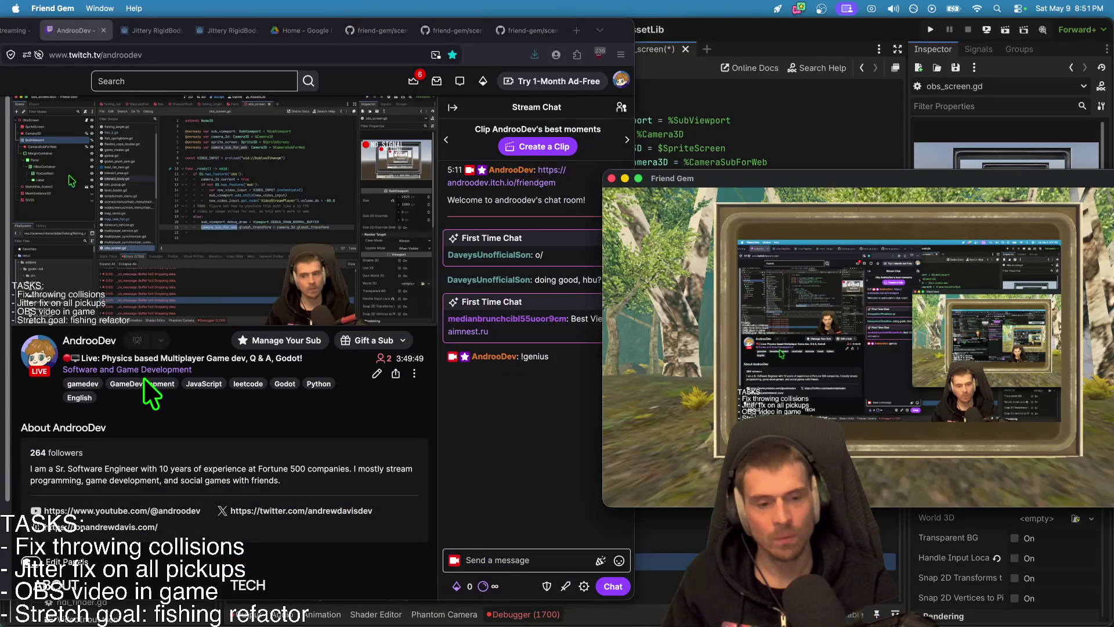
key("super+Tab")
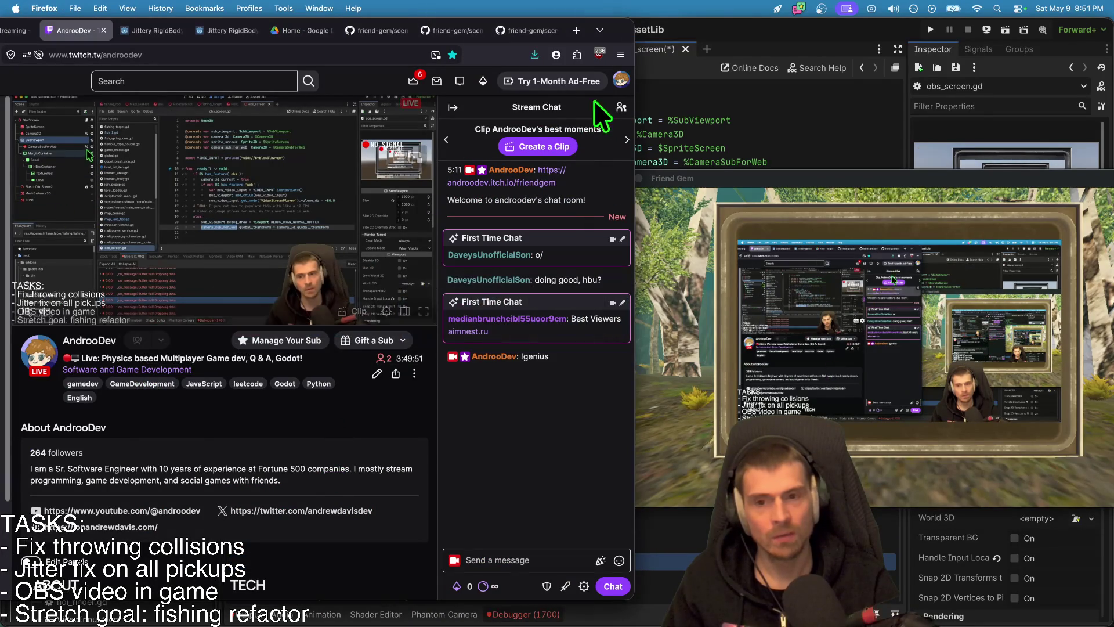
left_click(773, 26)
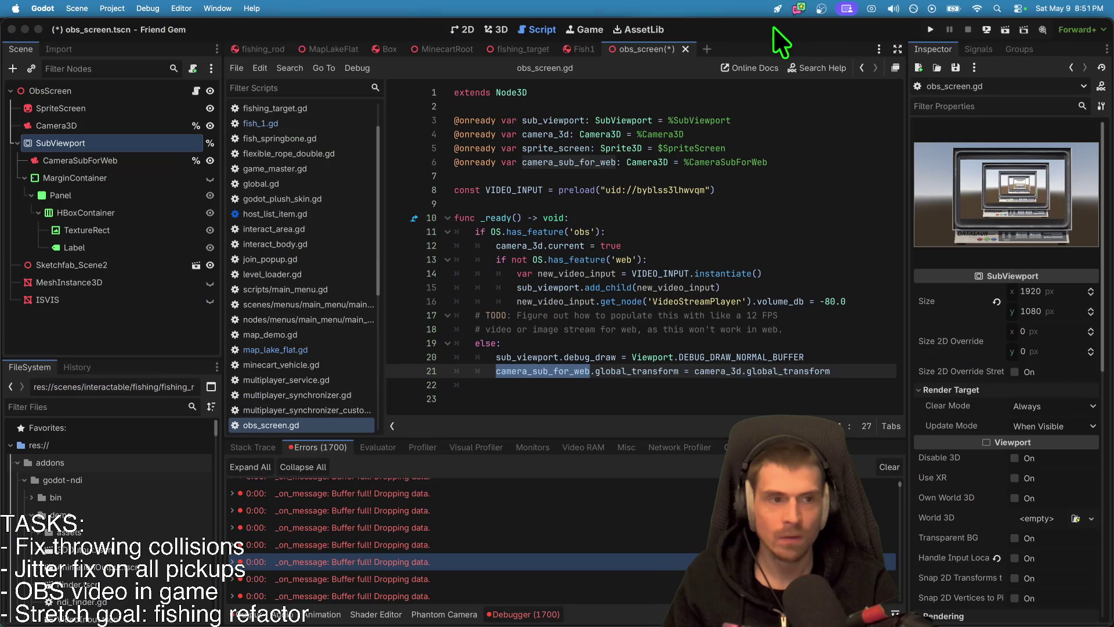
left_click(985, 30)
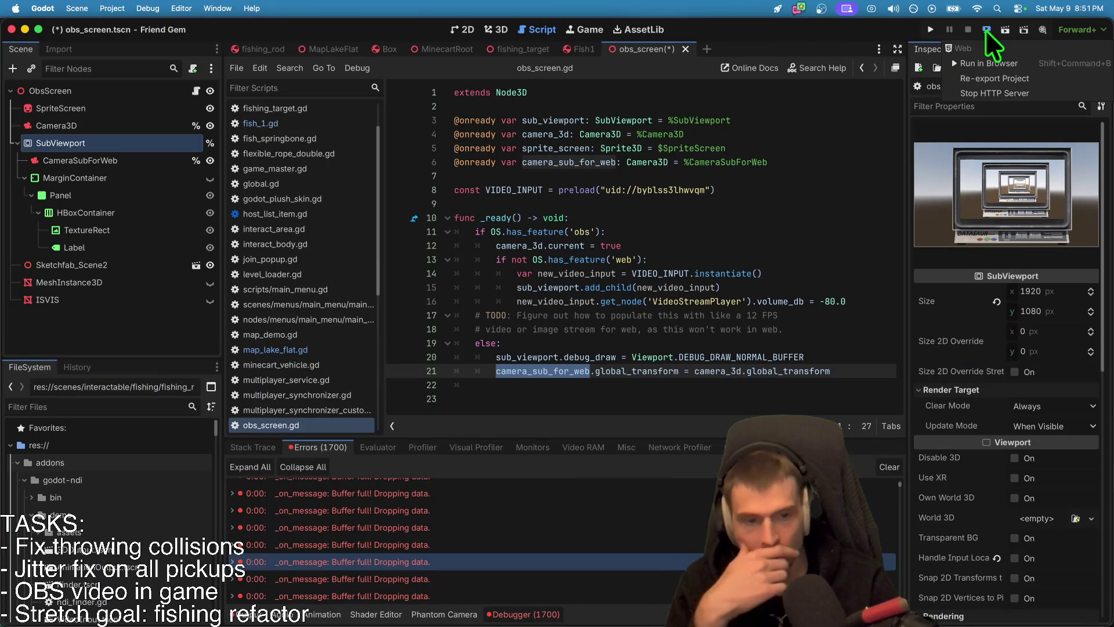
Step: Run the web build in the browser and join the hosted game in Firefox
left_click(983, 68)
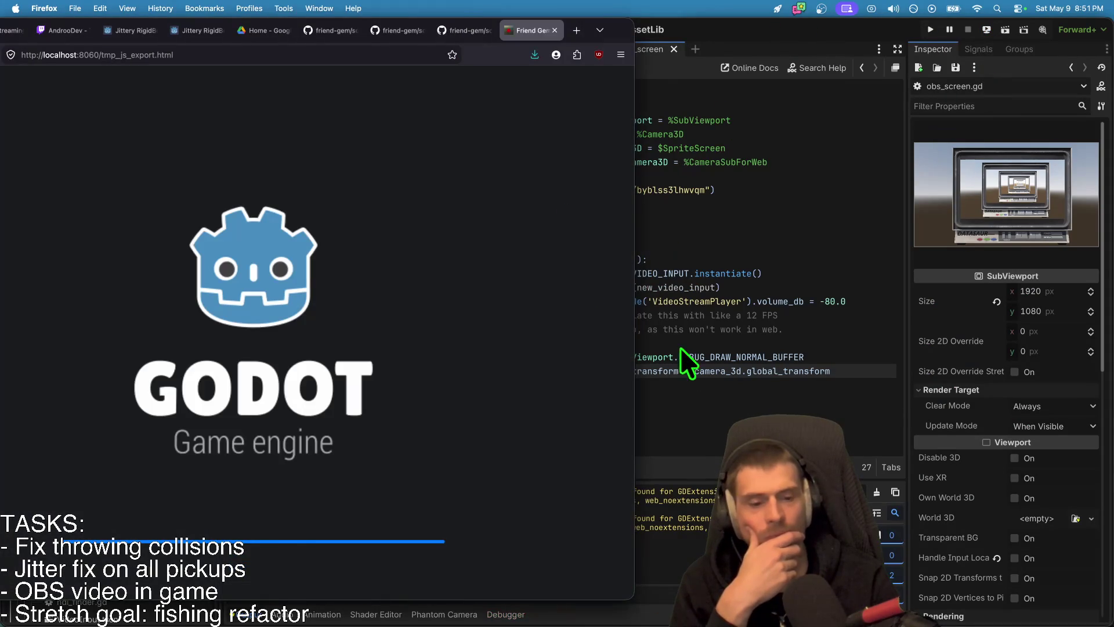
left_click(680, 355)
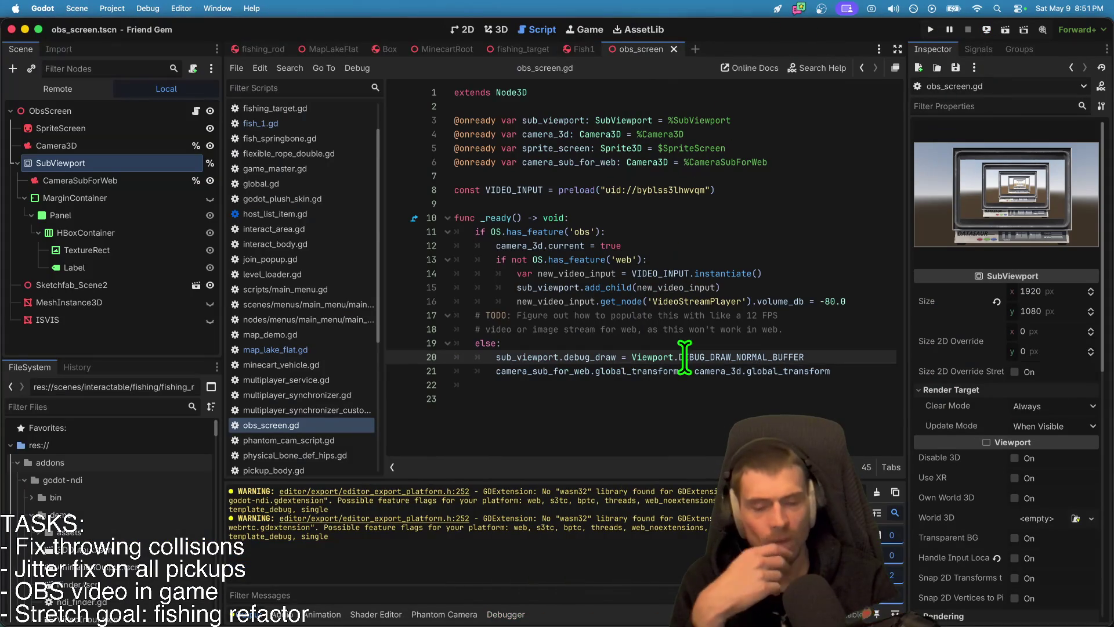
key("super+Tab")
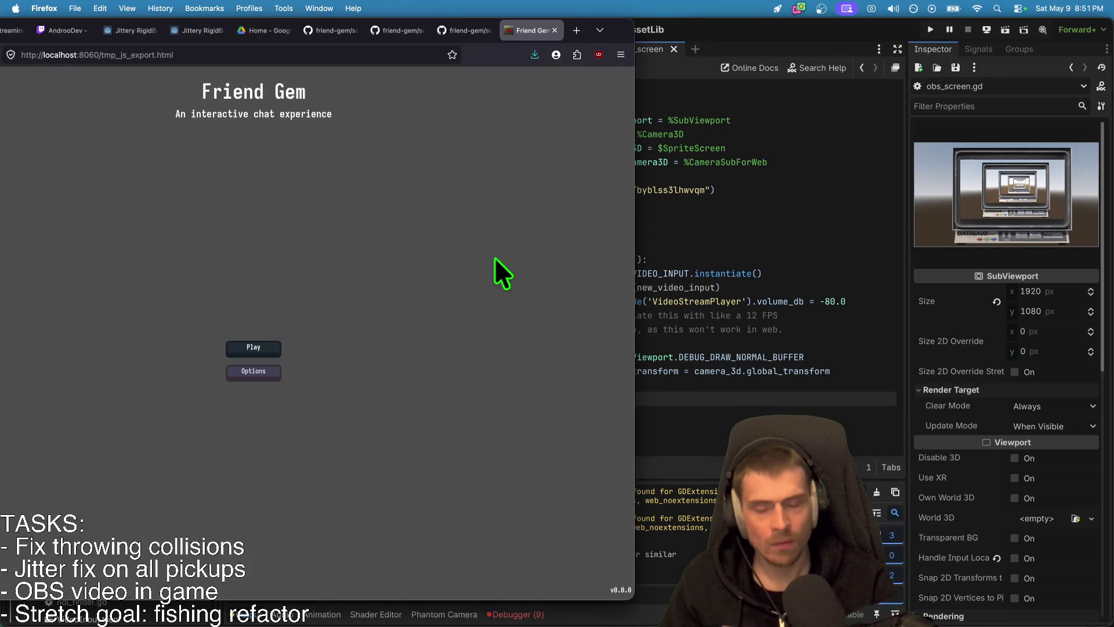
left_click(287, 332)
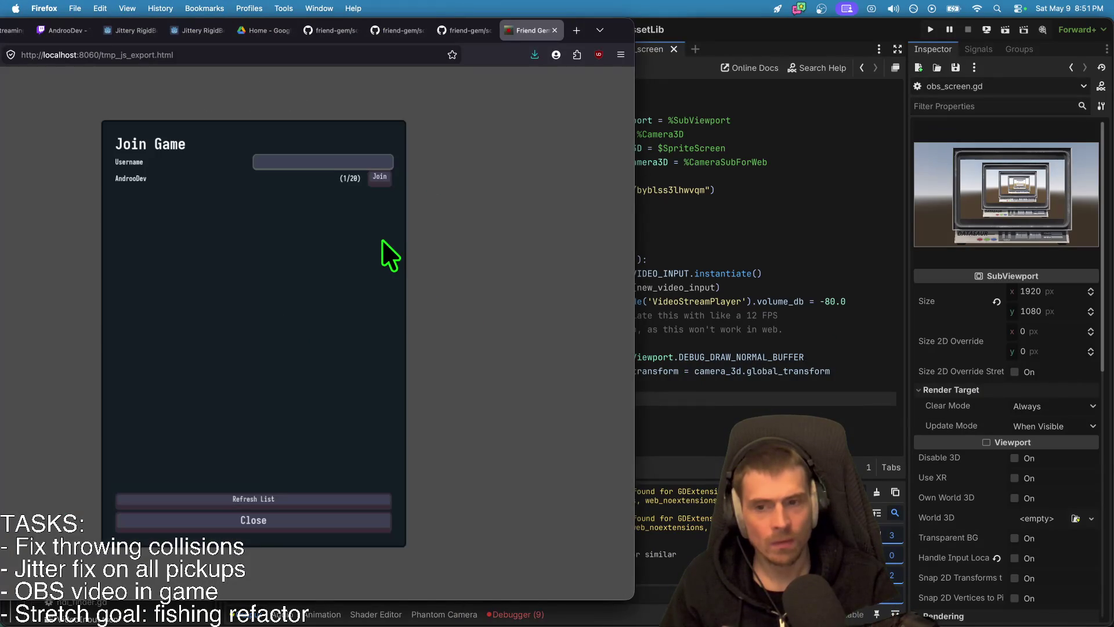
left_click(380, 177)
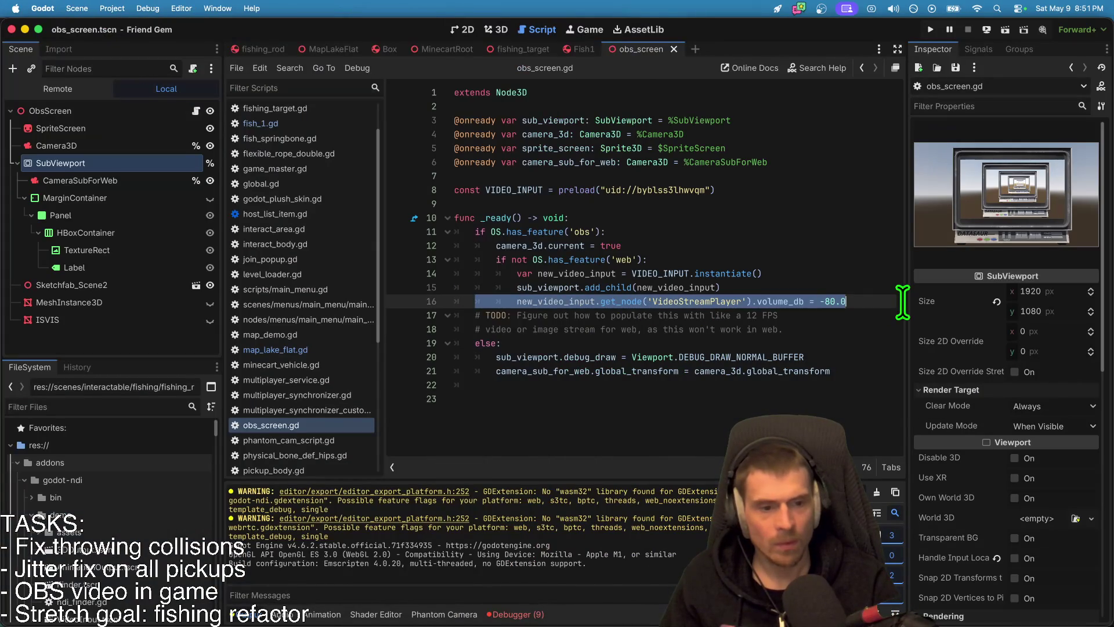
Step: Review the debug_draw and camera_sub_for_web code on line 21 of obs_screen.gd
left_click(549, 360)
double_click(545, 371)
left_click(628, 359)
double_click(627, 371)
double_click(552, 372)
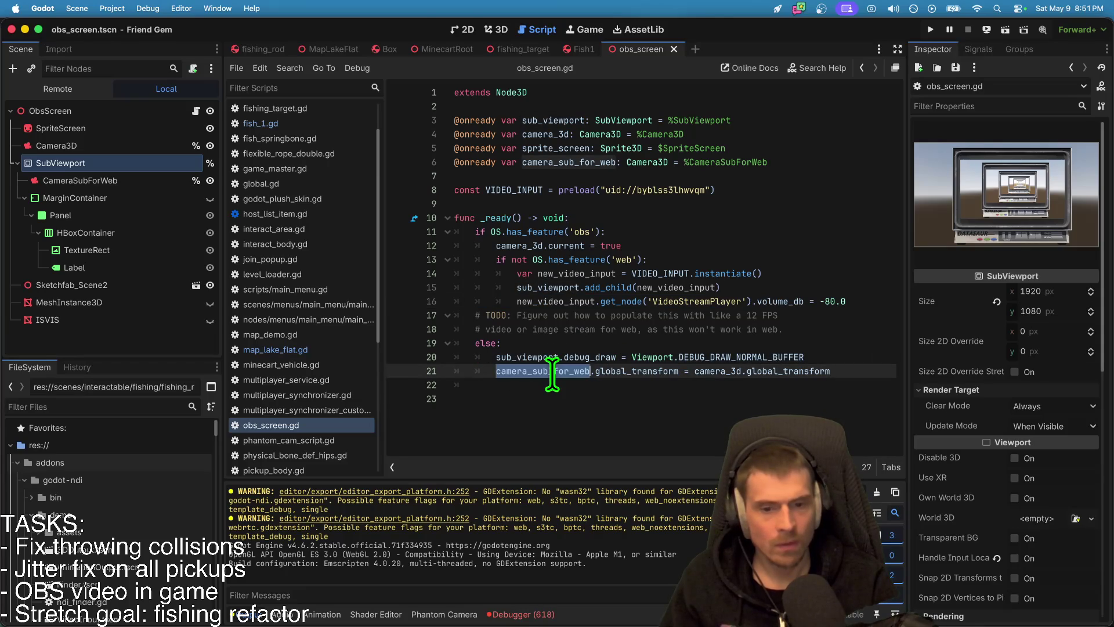
left_click(523, 399)
Step: Check the debugger errors and maximize the Firefox game window to show the OBS screen
key("super+Tab")
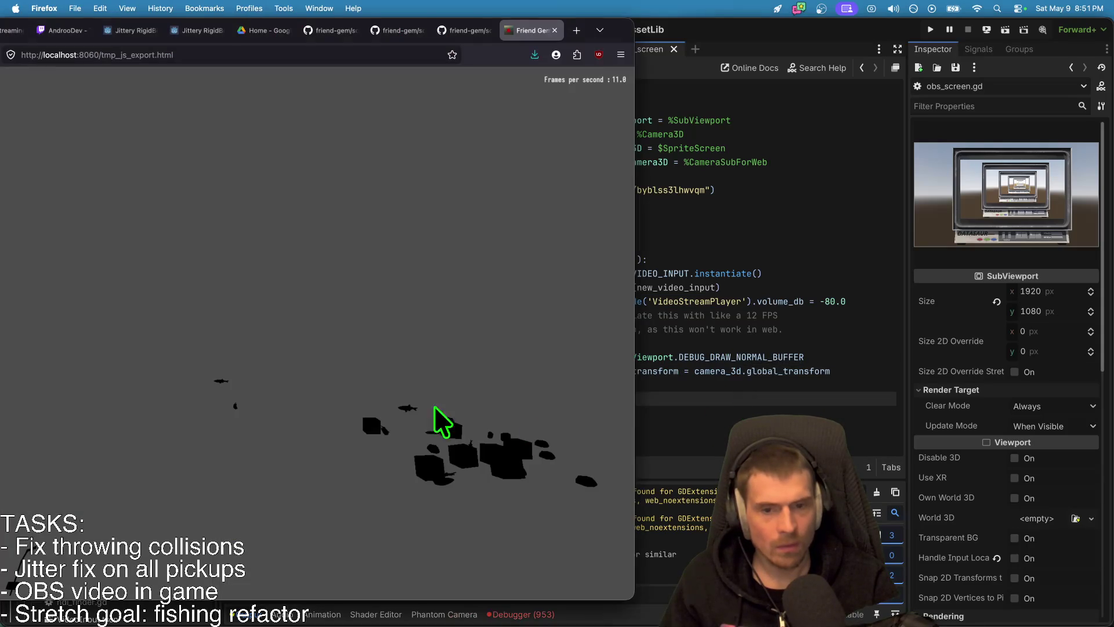
key("super+Tab")
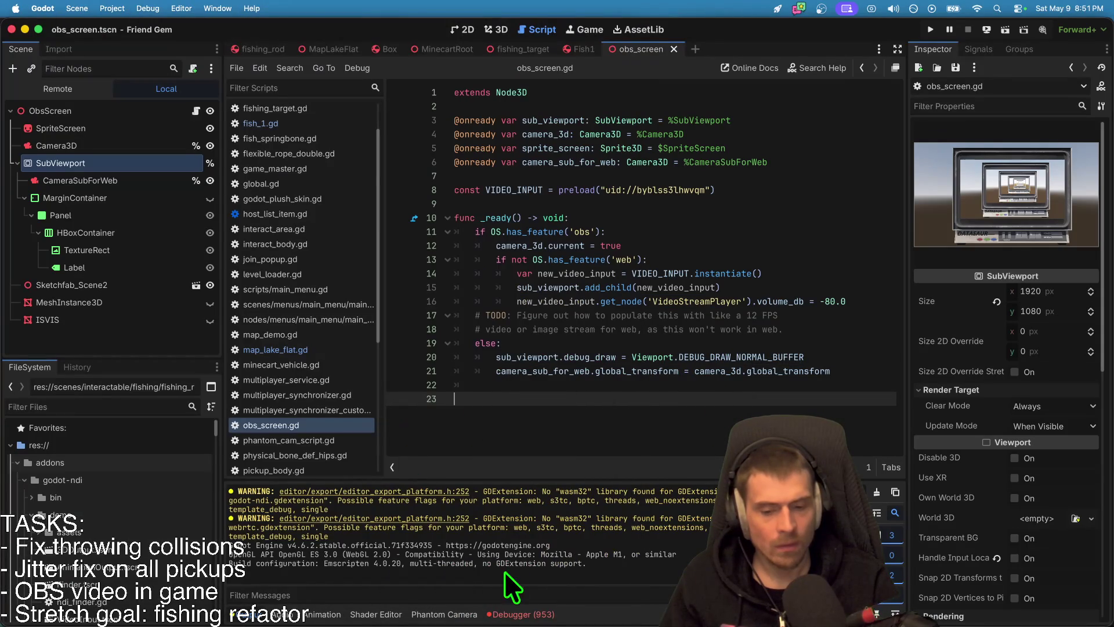
left_click(513, 614)
key("super+Tab")
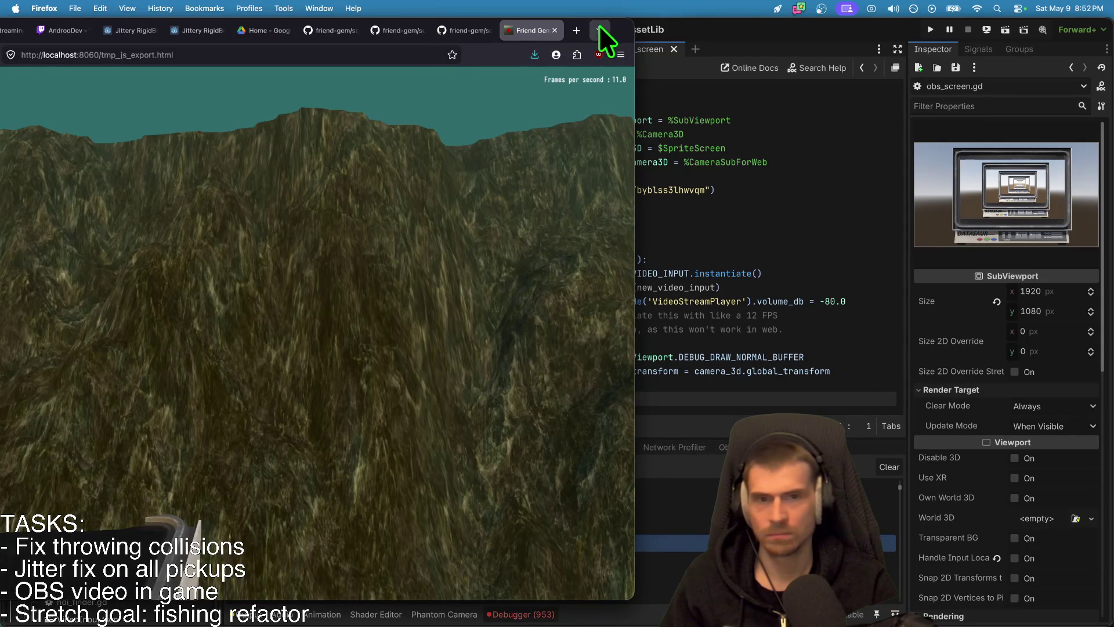
double_click(630, 30)
left_click(735, 87)
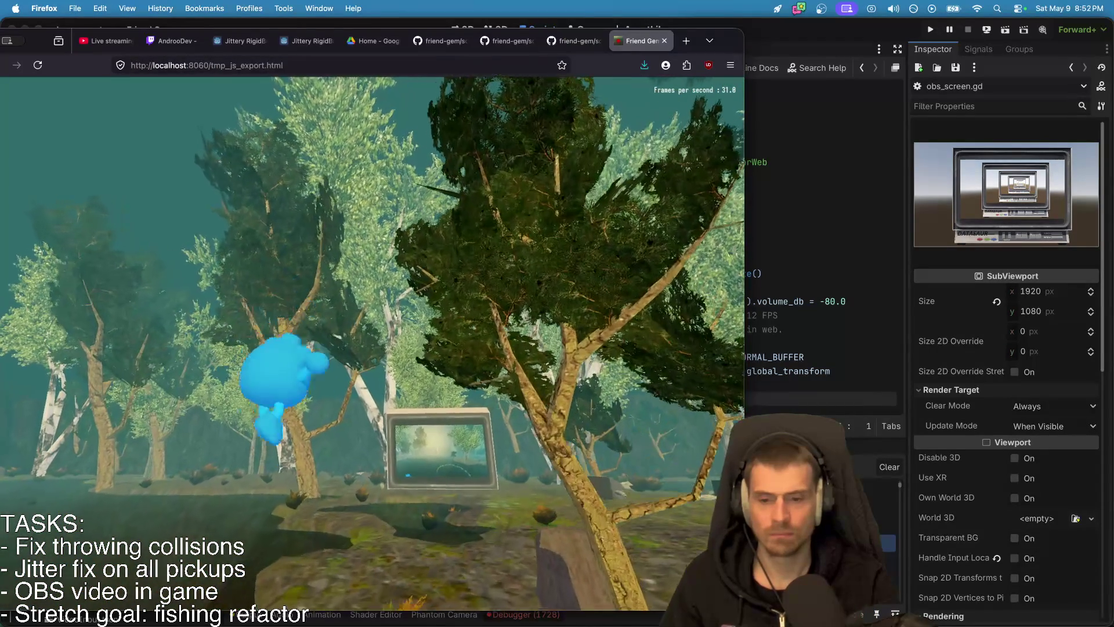
key("super+Tab")
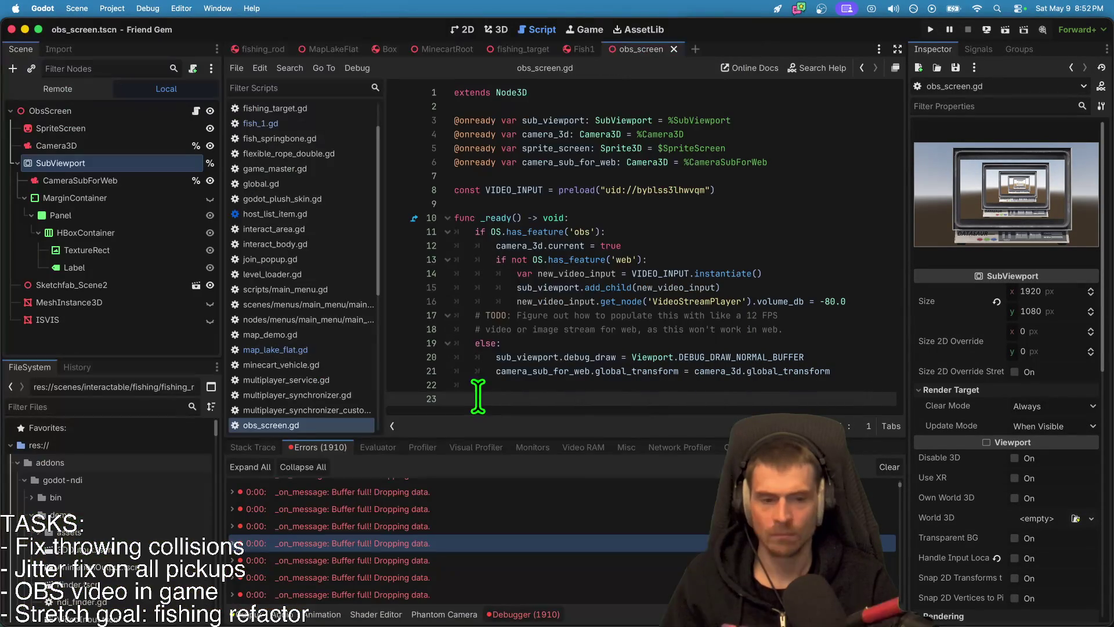
Step: Delete the empty line 23 at the end of obs_screen.gd
double_click(503, 218)
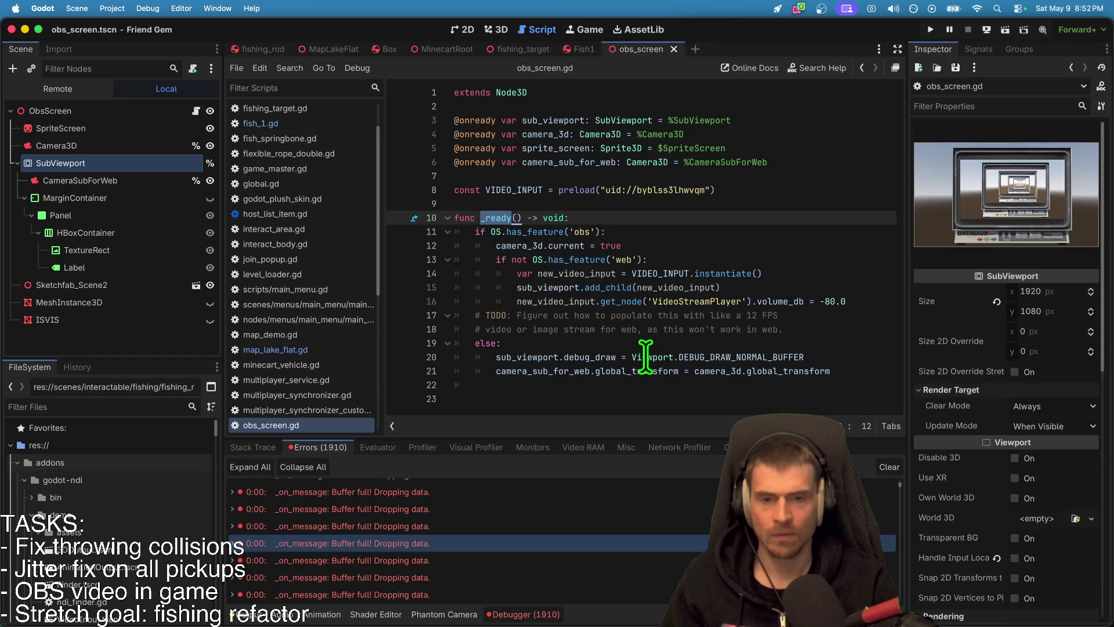
left_click(147, 8)
left_click(553, 232)
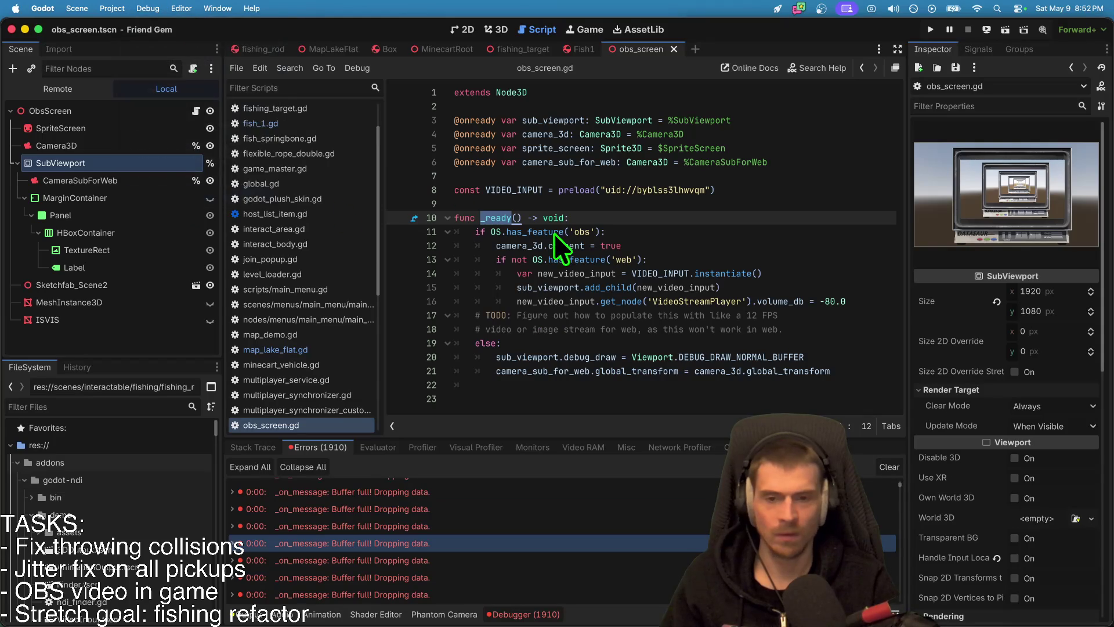
key("Escape")
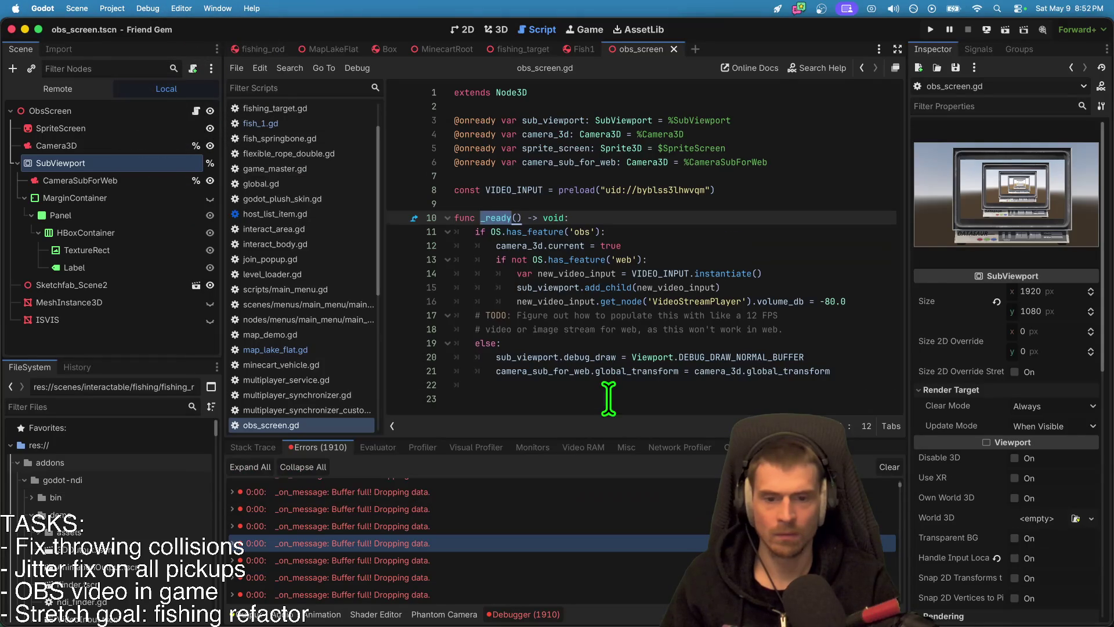
left_click(607, 398)
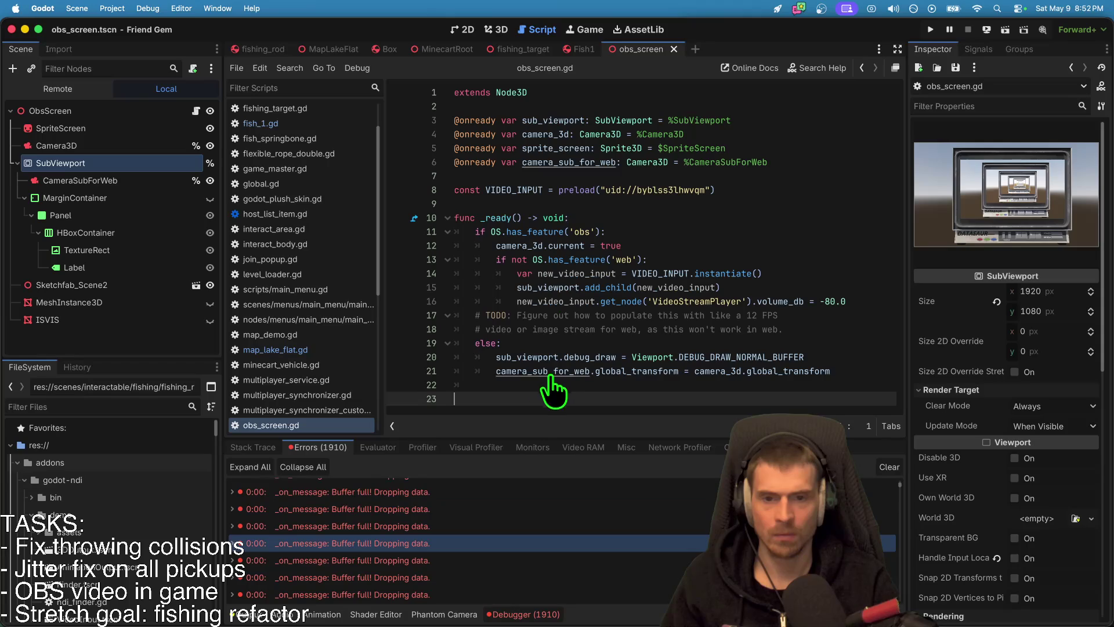
key("BackSpace")
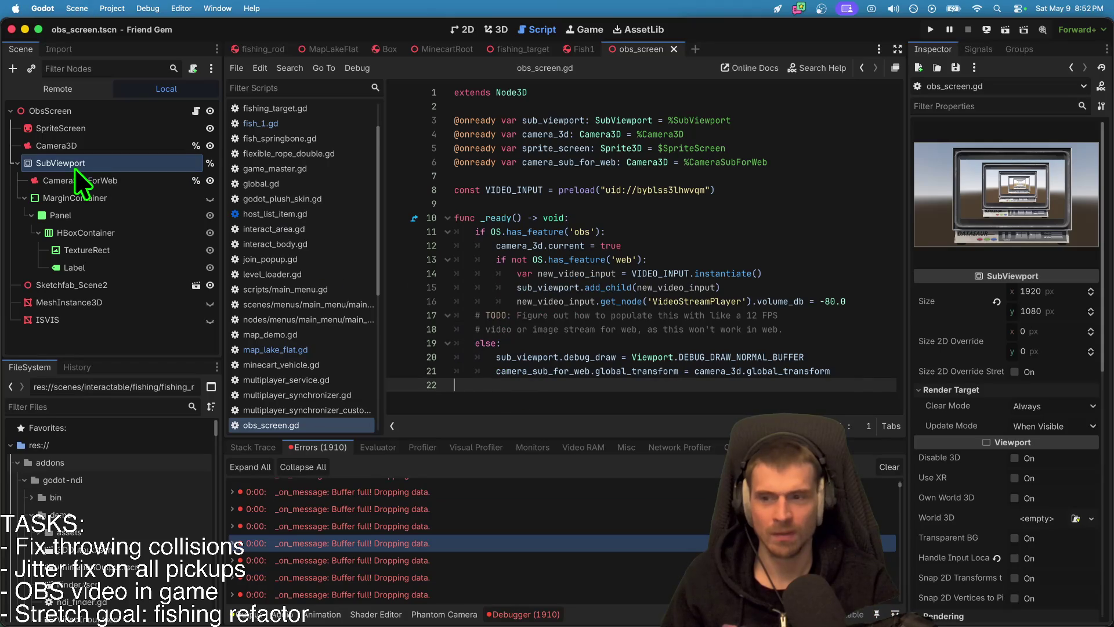
Step: Toggle Current off and back on for CameraSubForWeb while checking the running web game
left_click(75, 173)
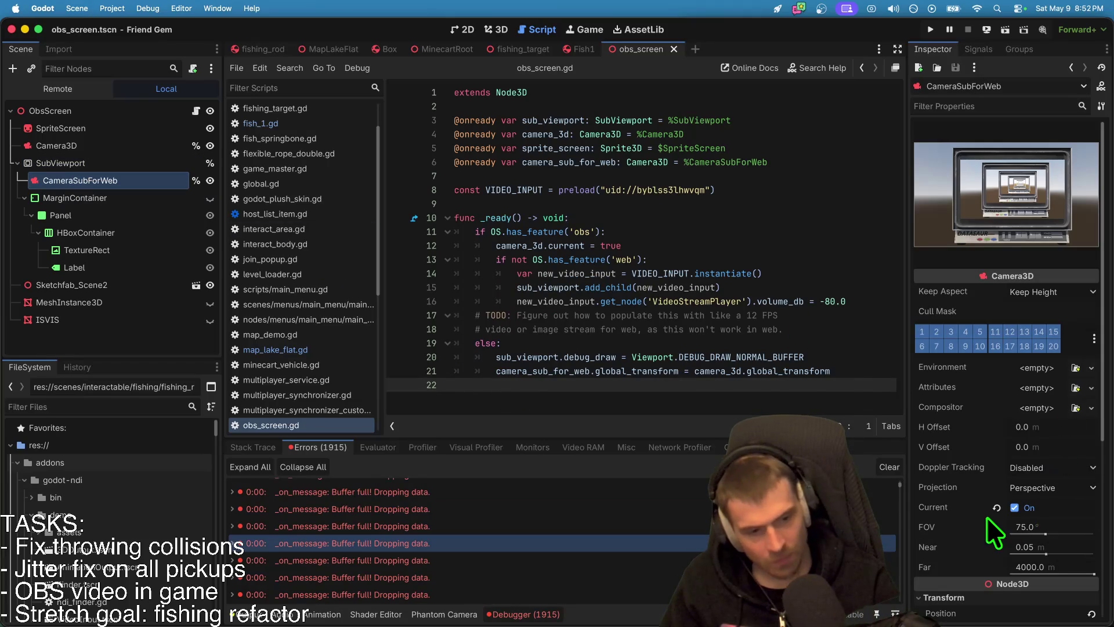
left_click(1000, 505)
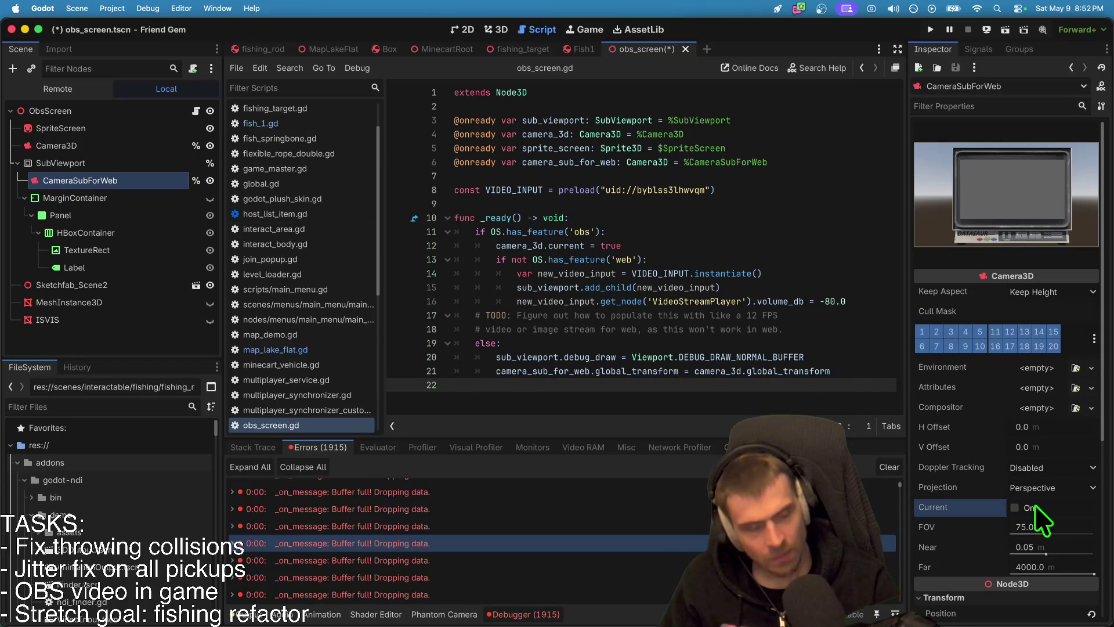
key("super+Tab")
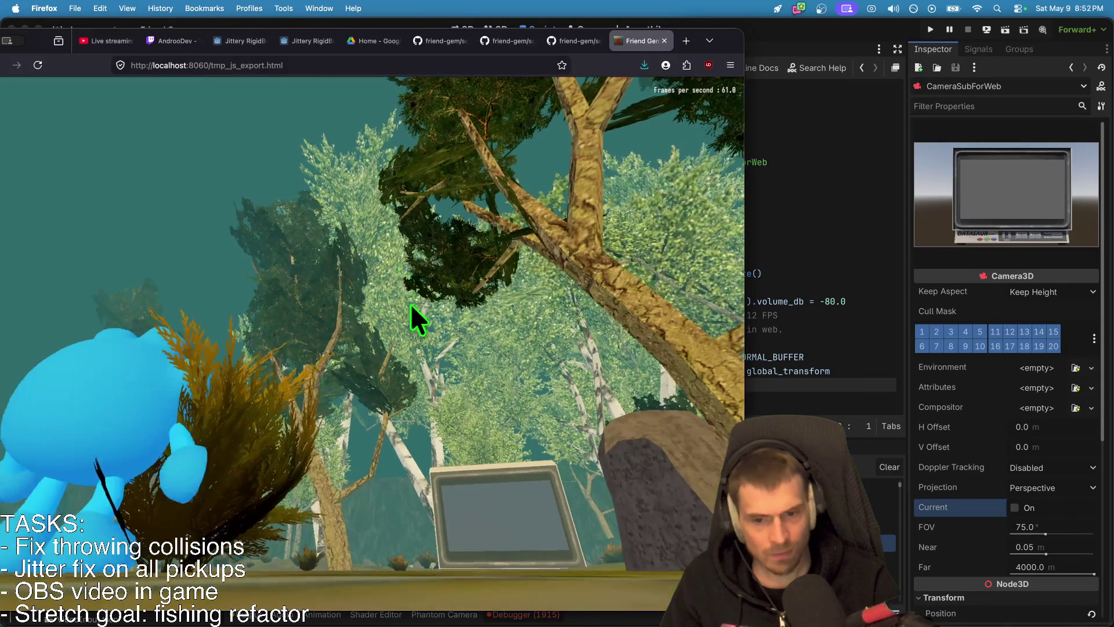
left_click(411, 311)
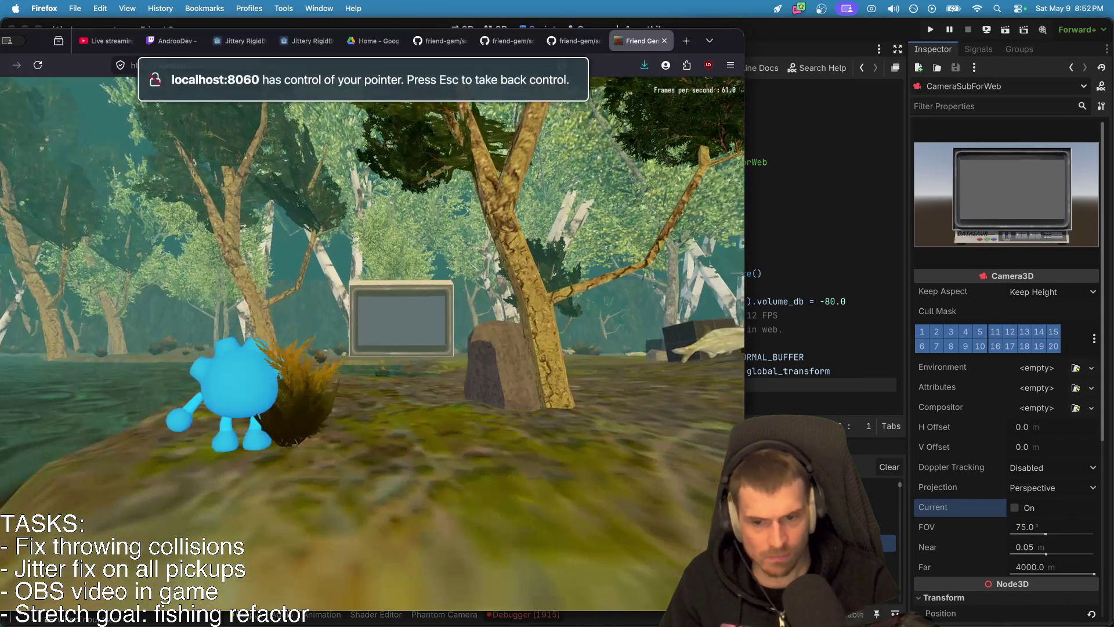
key("super+Tab")
left_click(1022, 509)
key("super+Tab")
left_click(240, 324)
key("super+Tab")
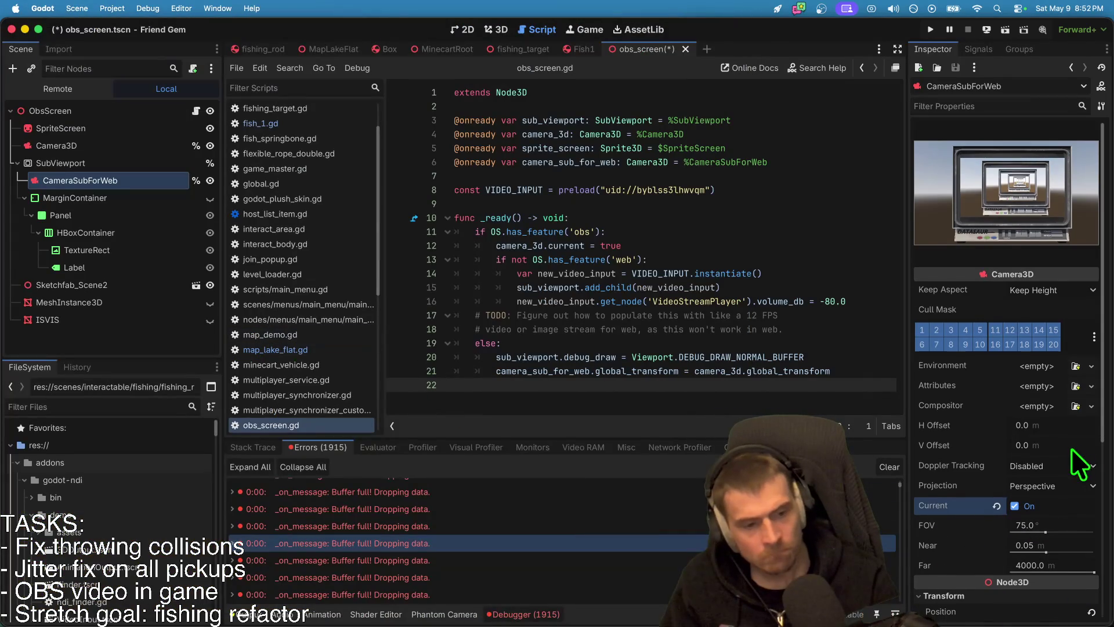
scroll(1075, 446, "down", 5)
scroll(1035, 276, "up", 5)
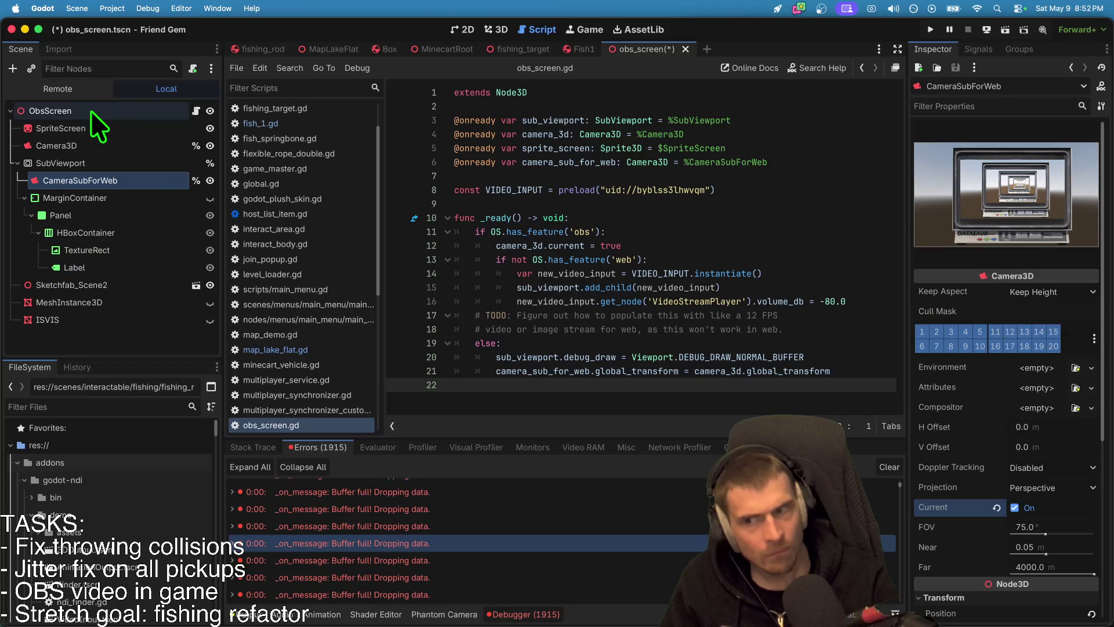
Step: Inspect the SubViewport's Rendering settings, leaving Debug Draw on Disabled
left_click(85, 127)
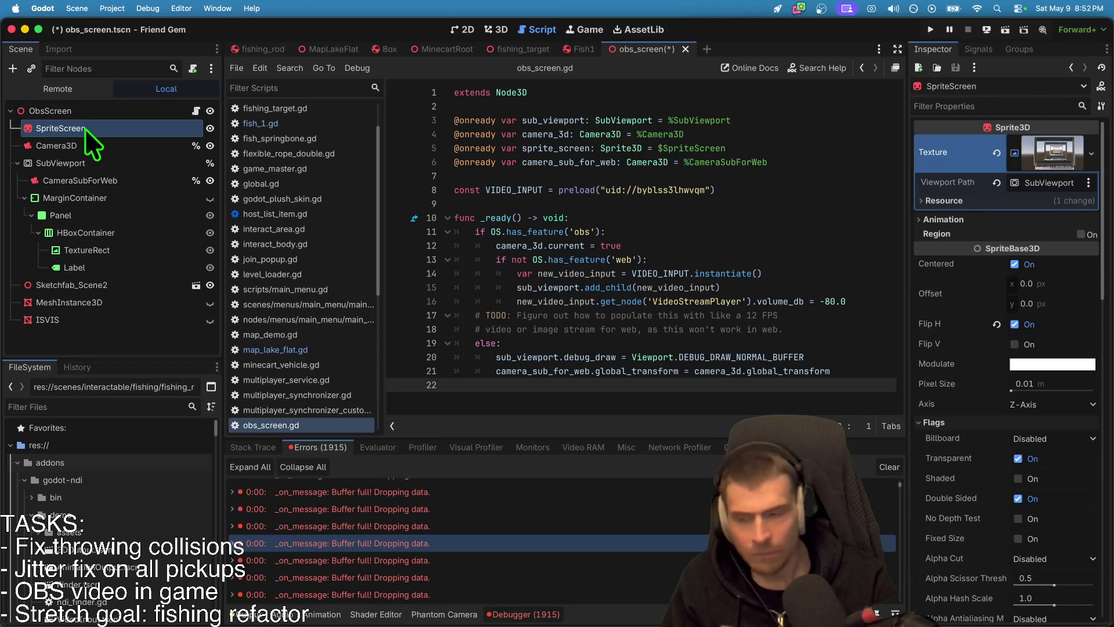
left_click(102, 164)
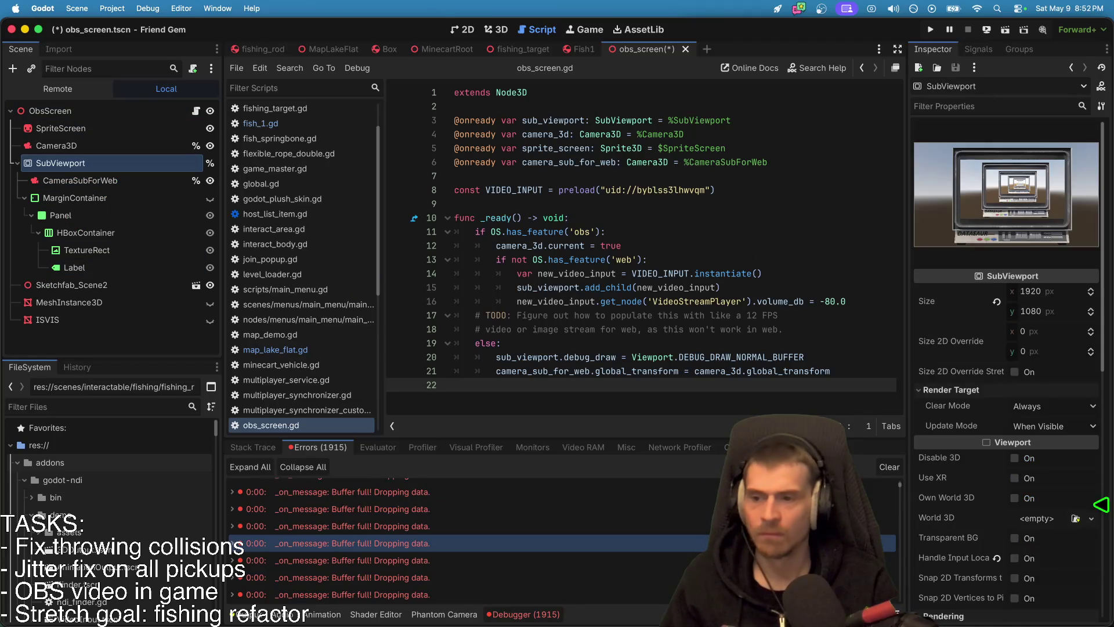
scroll(1059, 493, "down", 10)
scroll(1016, 325, "up", 1)
scroll(1013, 314, "up", 2)
left_click(1063, 363)
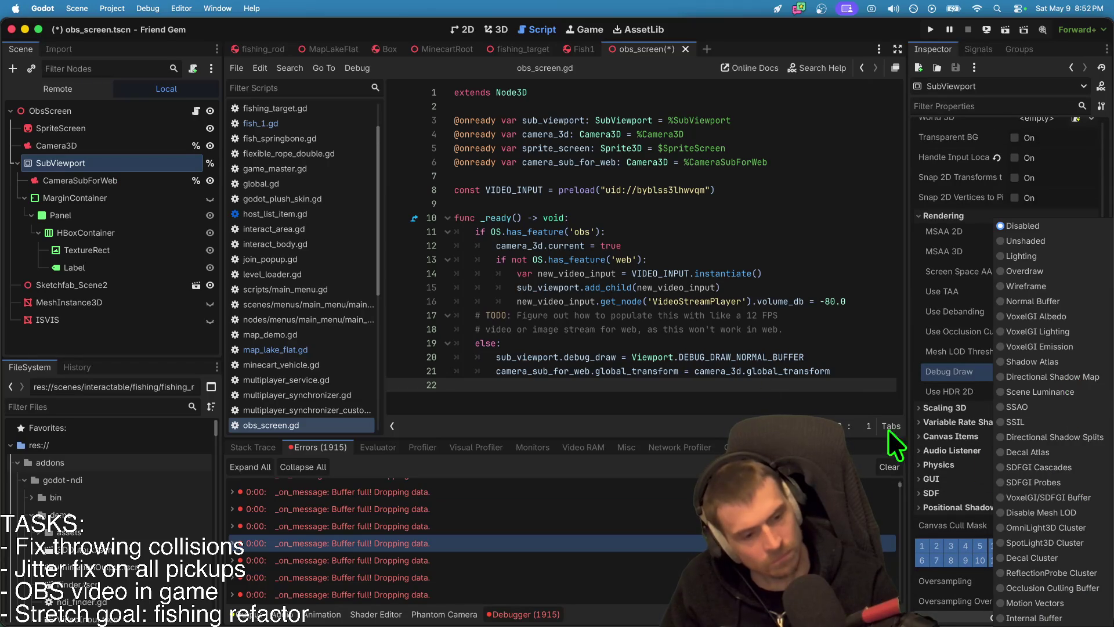
left_click(634, 224)
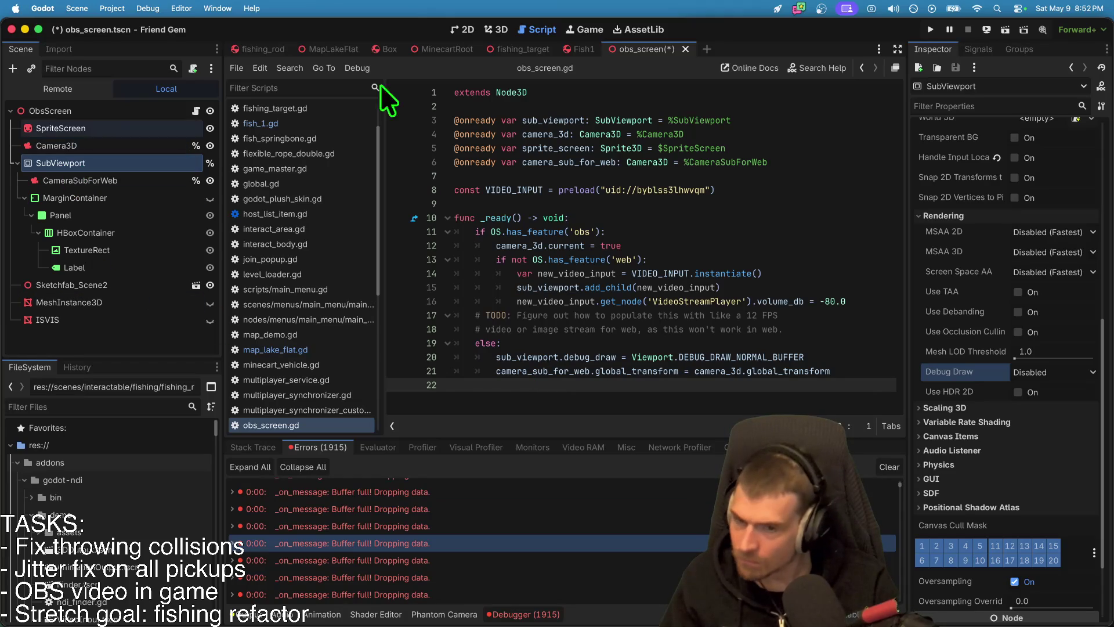
left_click(801, 343)
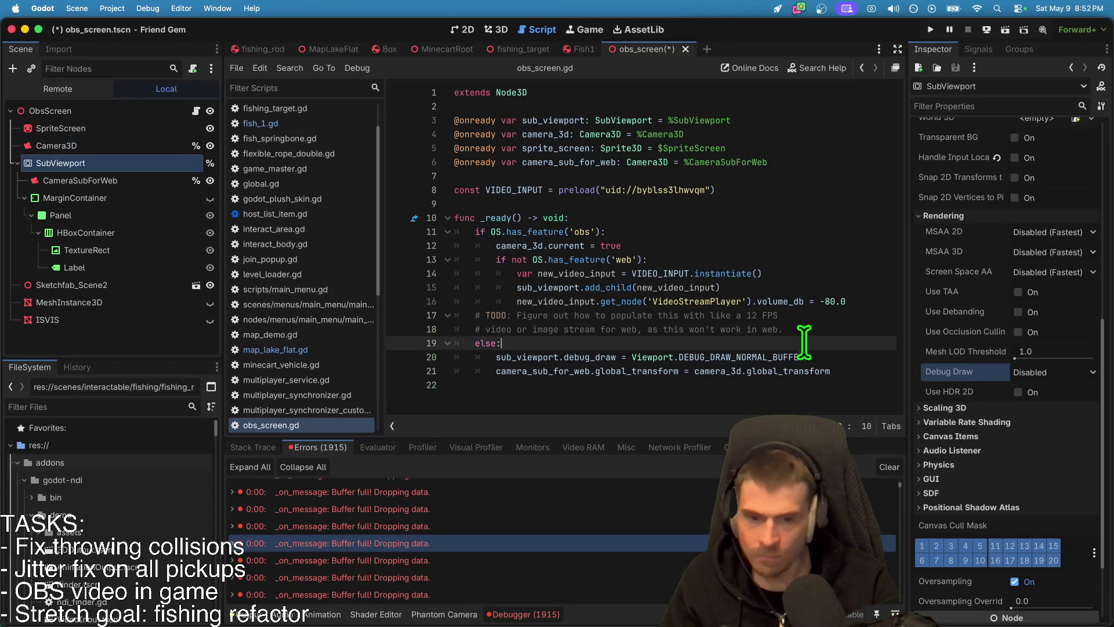
Step: Insert print('??') under the else: branch of obs_screen.gd, fix its quotes, and save
left_click(235, 613)
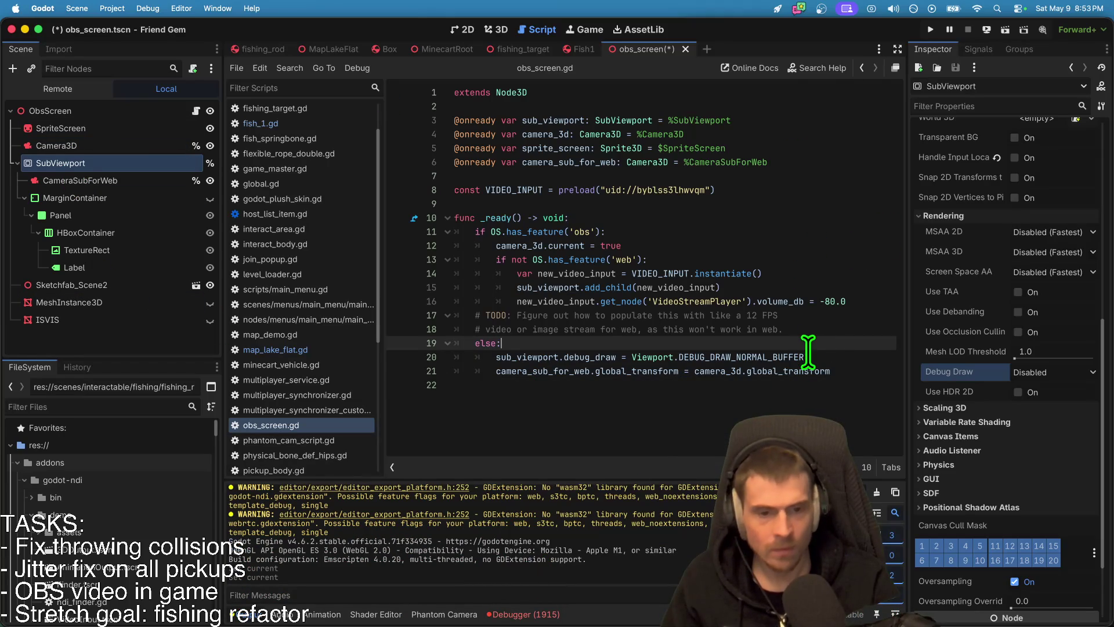
key("Return")
type("print(???")
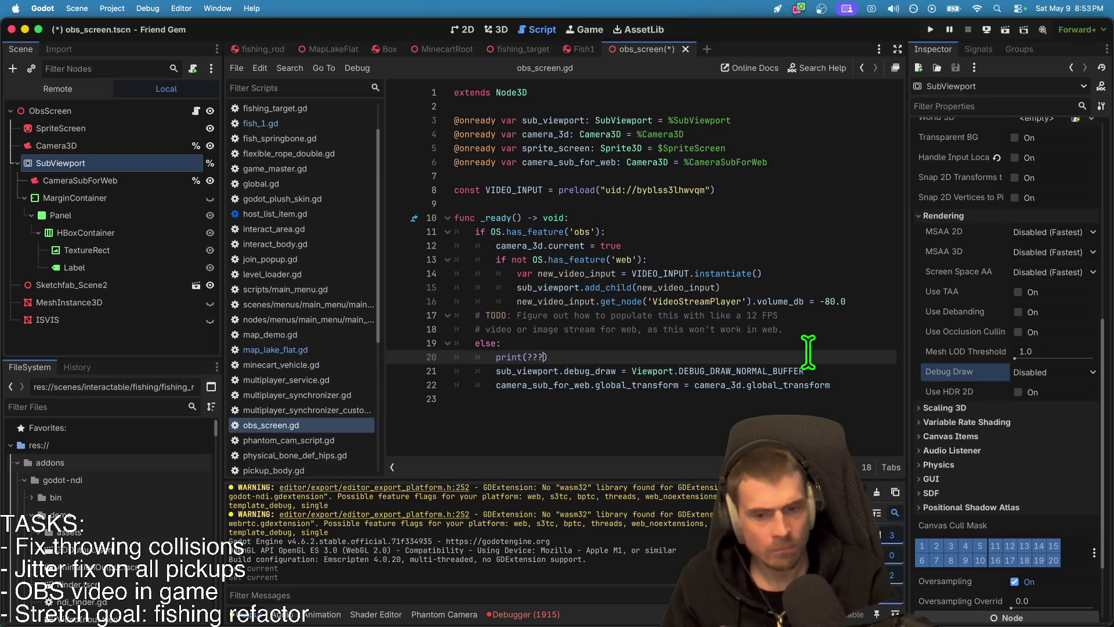
key("ctrl+s")
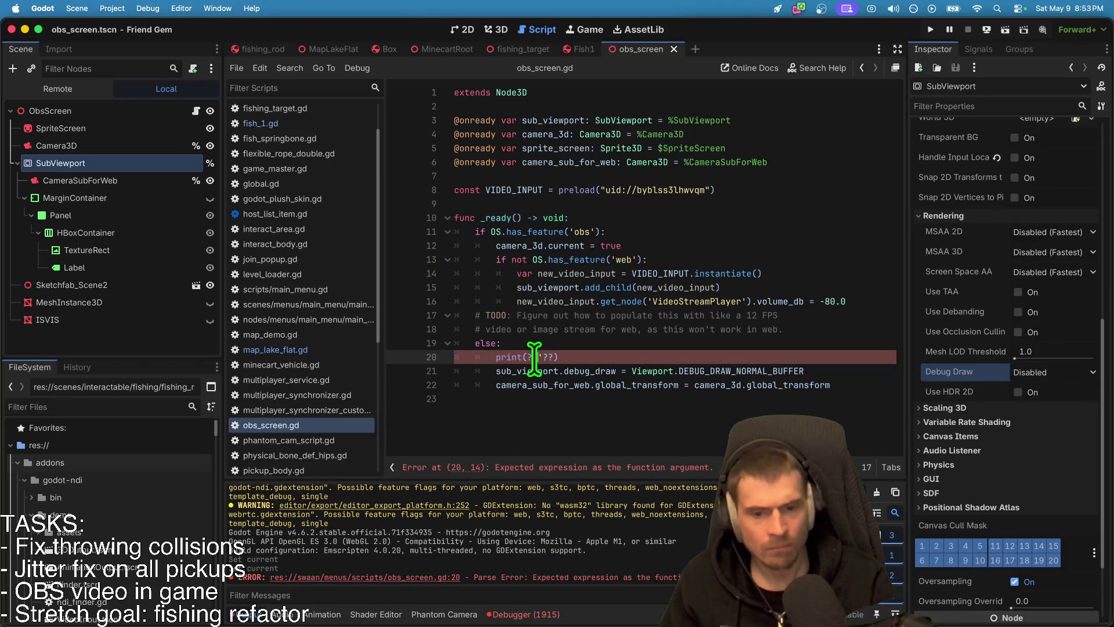
key("BackSpace")
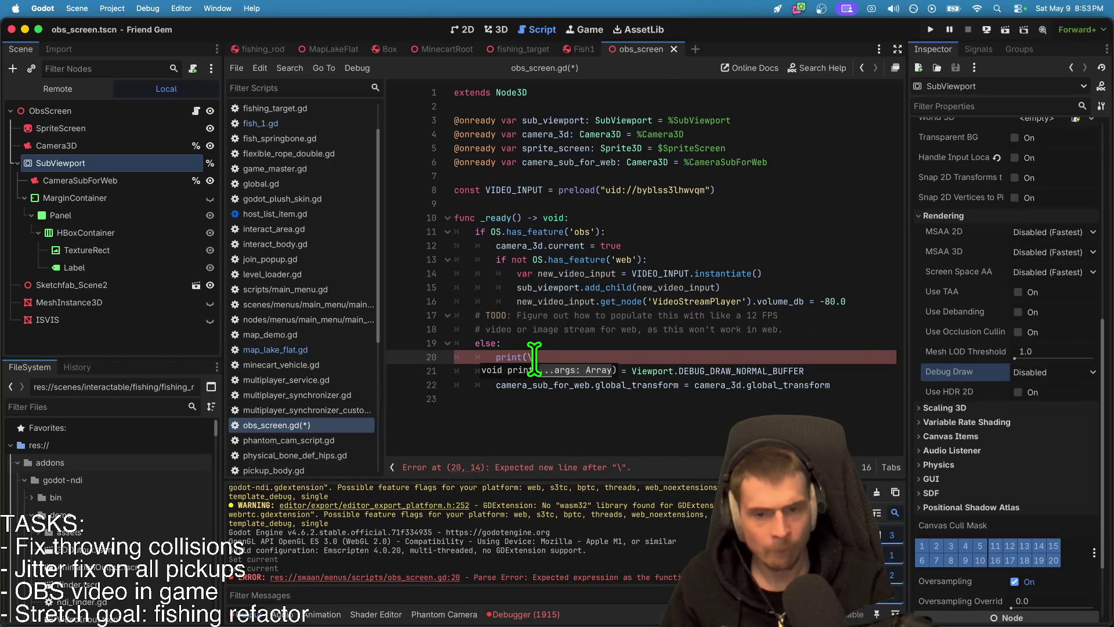
type("'")
left_click(875, 398)
key("super+s")
left_click(987, 30)
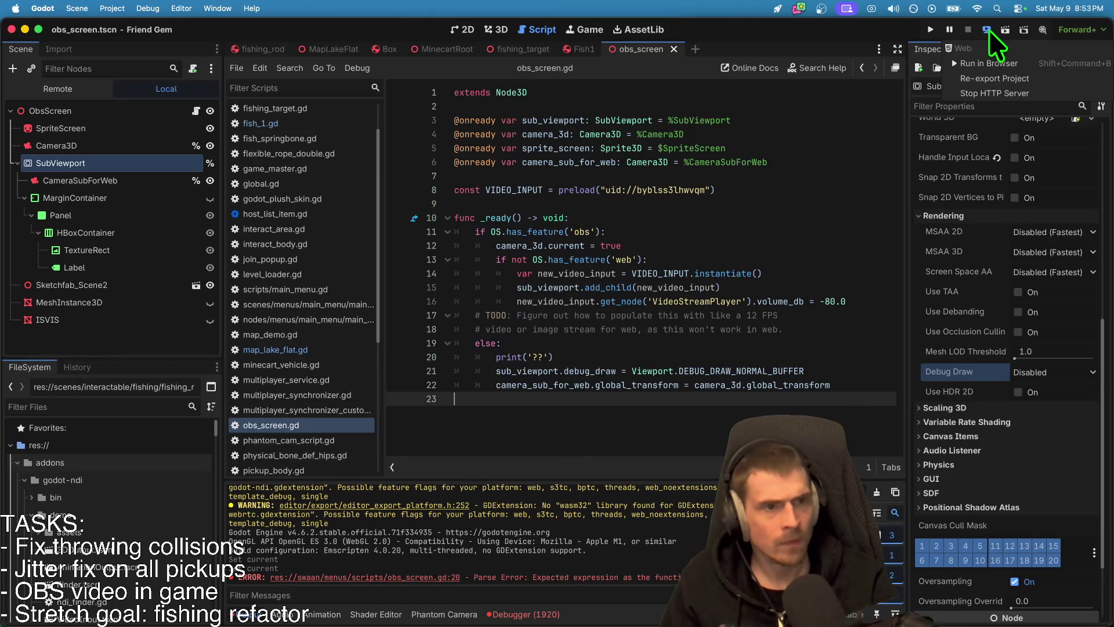
Step: Launch the web build with Run in Browser and reload the game page in Firefox
left_click(1002, 74)
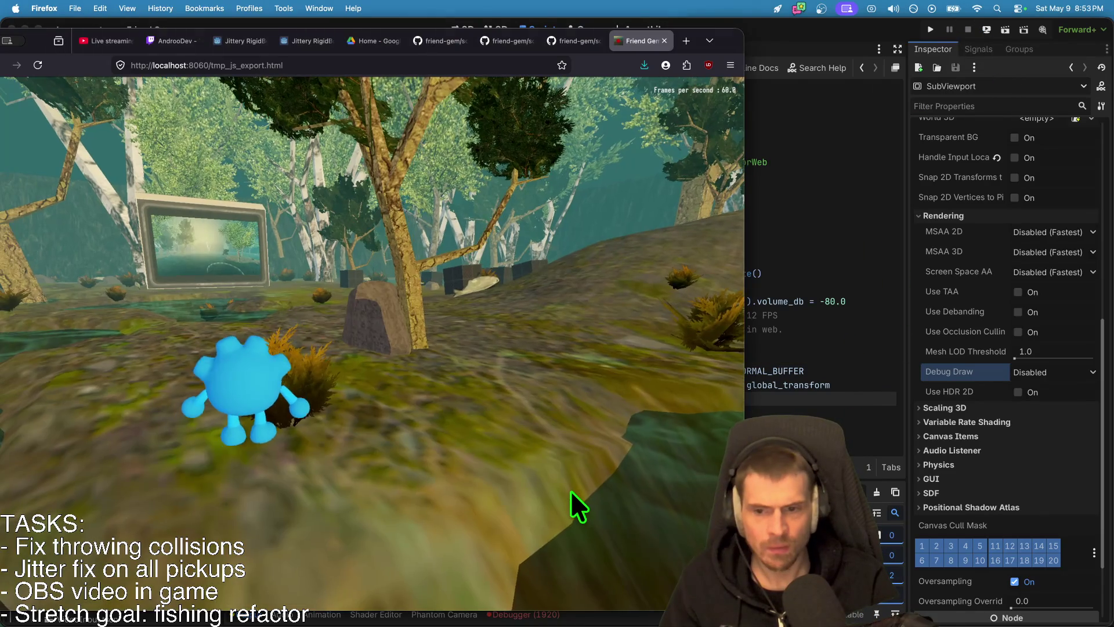
left_click(570, 490)
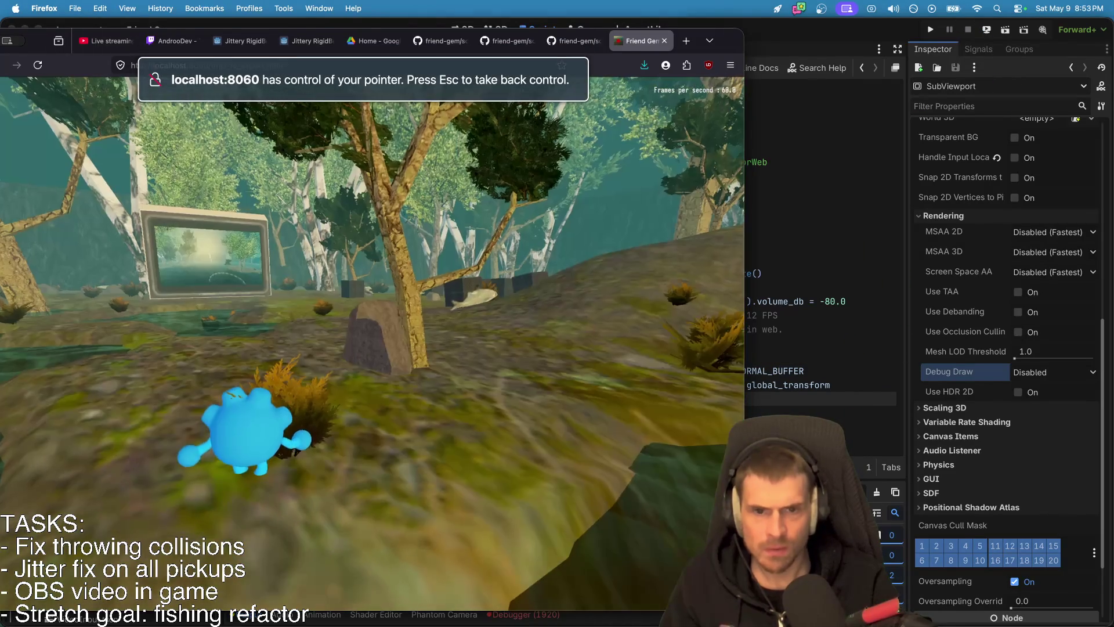
key("super+Tab")
key("super+Tab")
left_click(482, 489)
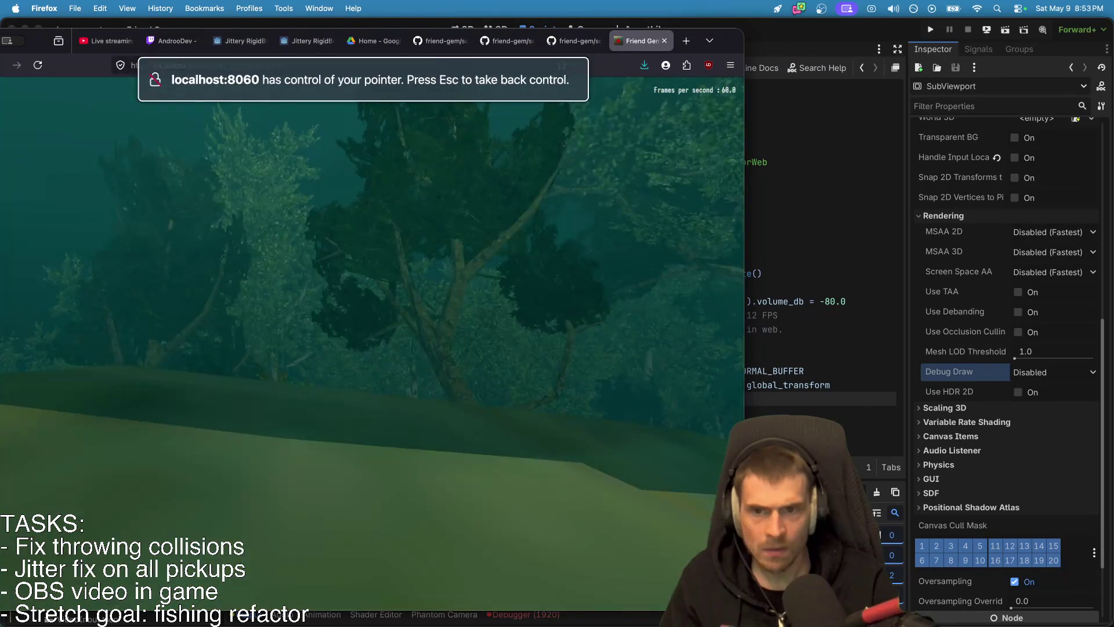
key("Escape")
left_click(389, 65)
key("Return")
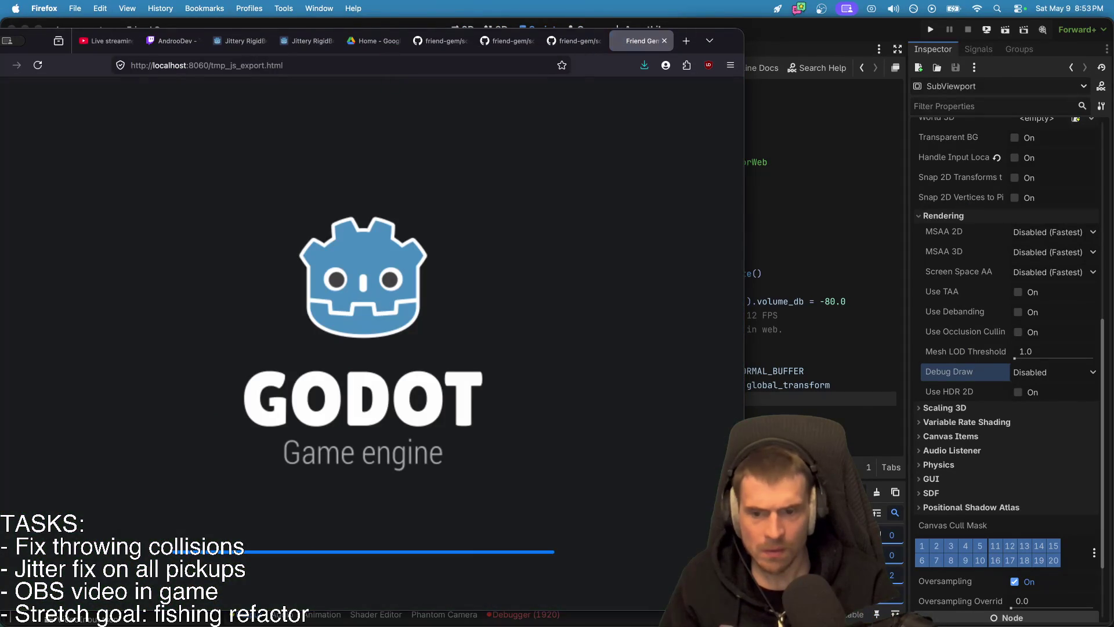
left_click(565, 618)
key("super+Tab")
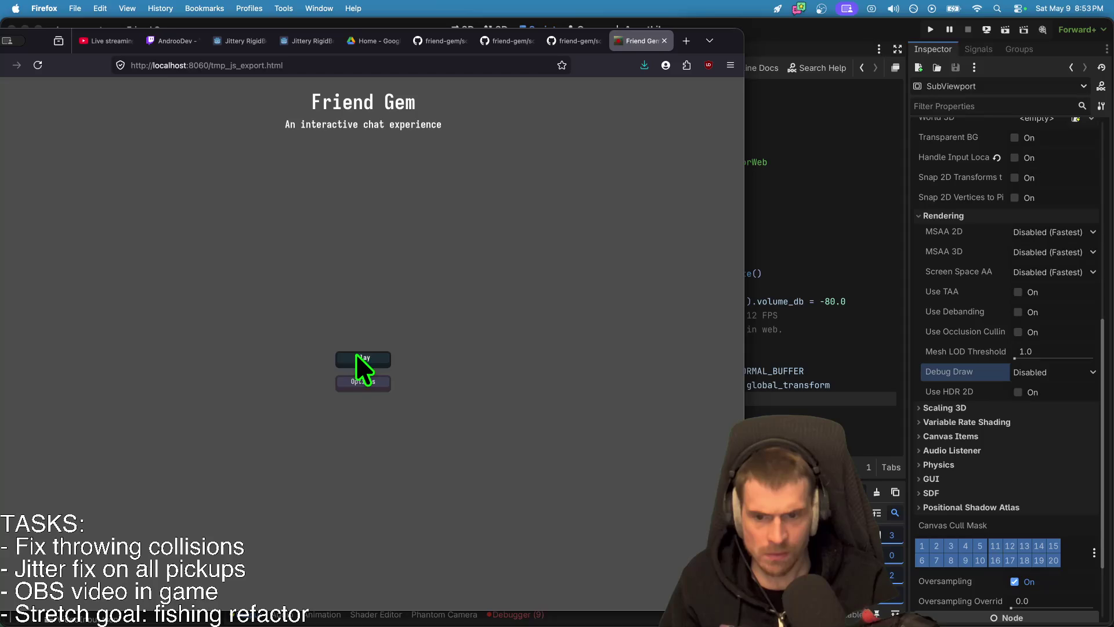
Step: Join the hosted game via Play > Join Game, view the pond scene, then return to Godot
left_click(375, 358)
left_click(380, 343)
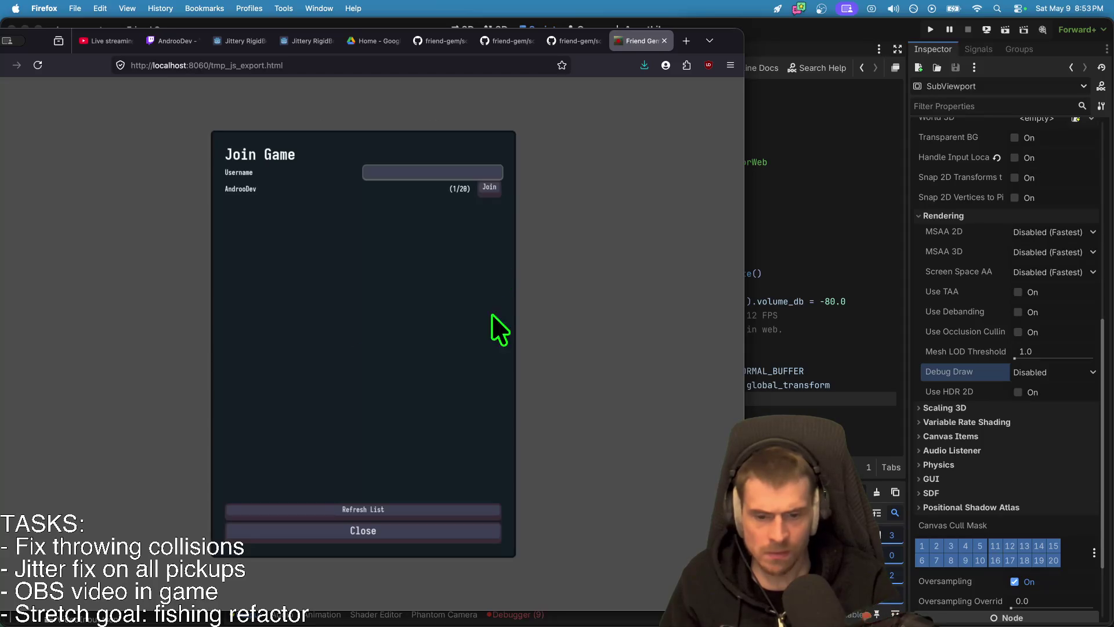
left_click(480, 195)
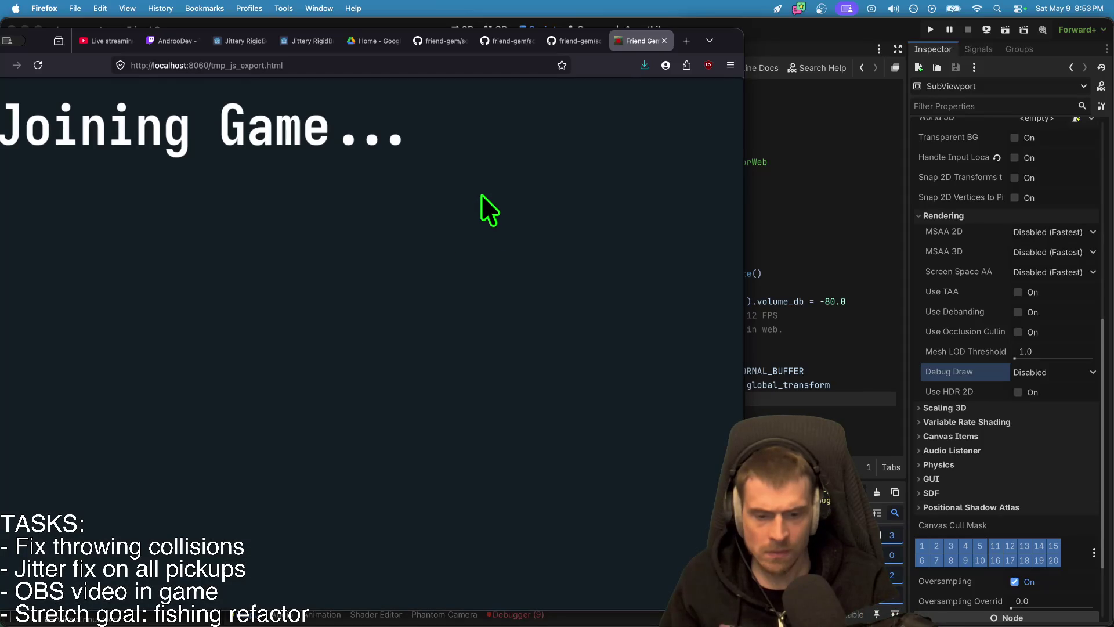
mouse_move(694, 32)
left_mouse_down()
mouse_move(730, 40)
mouse_move(730, 29)
left_mouse_up()
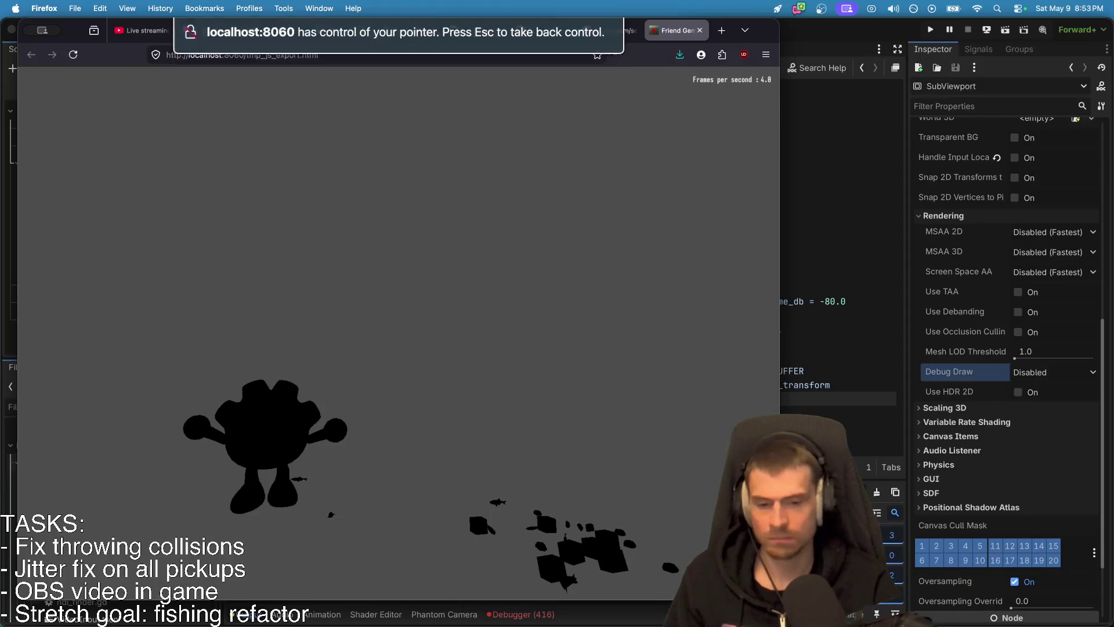
key("super+Tab")
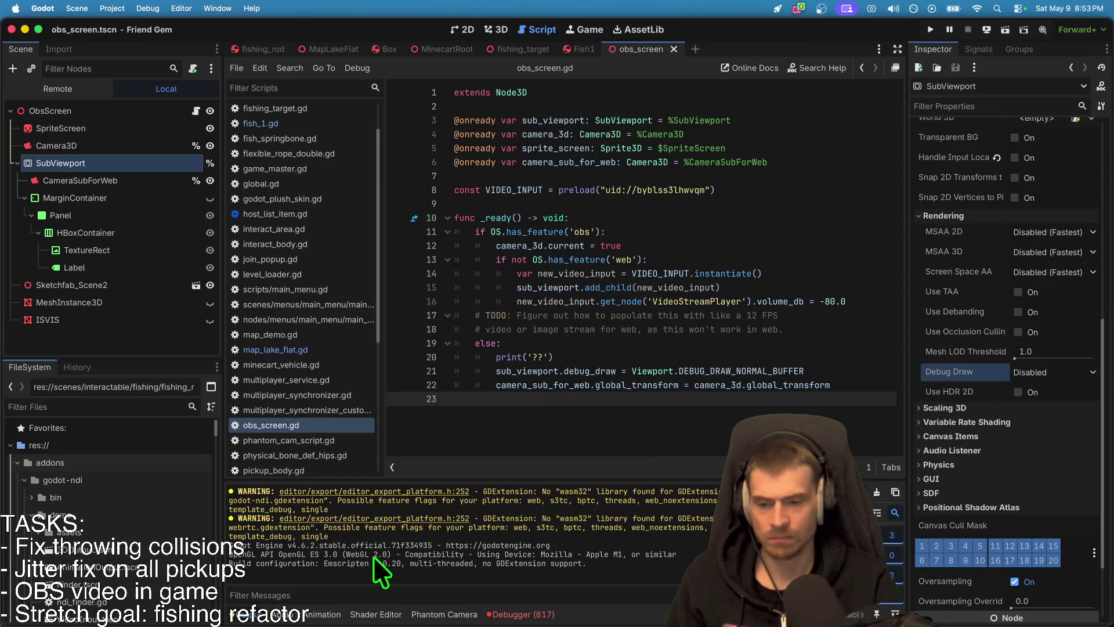
key("super+Tab")
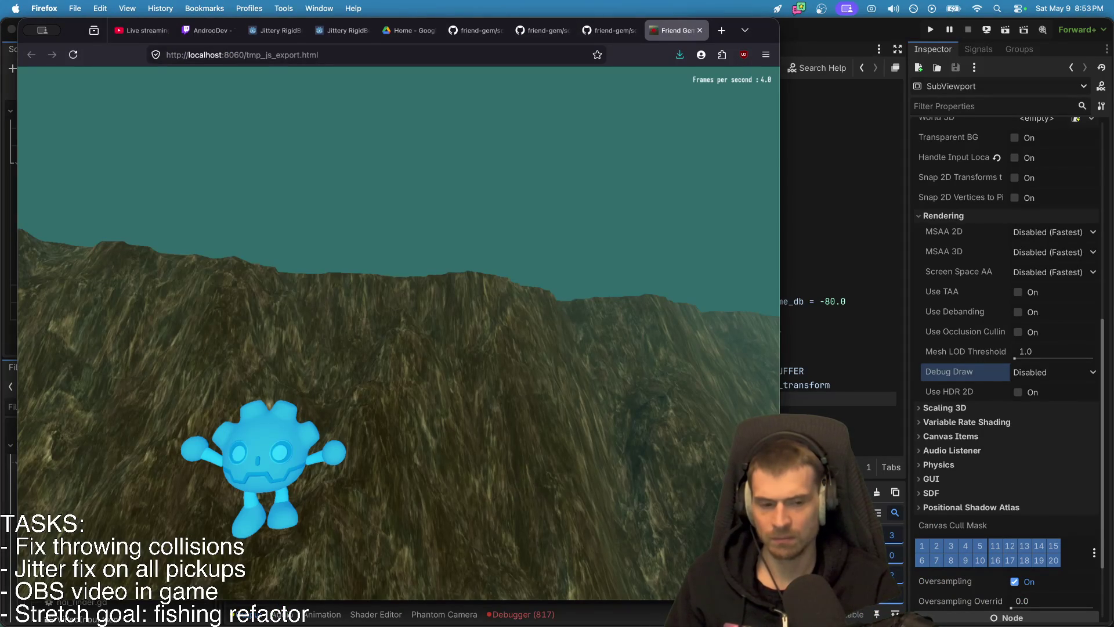
key("super+Tab")
key("super+Tab")
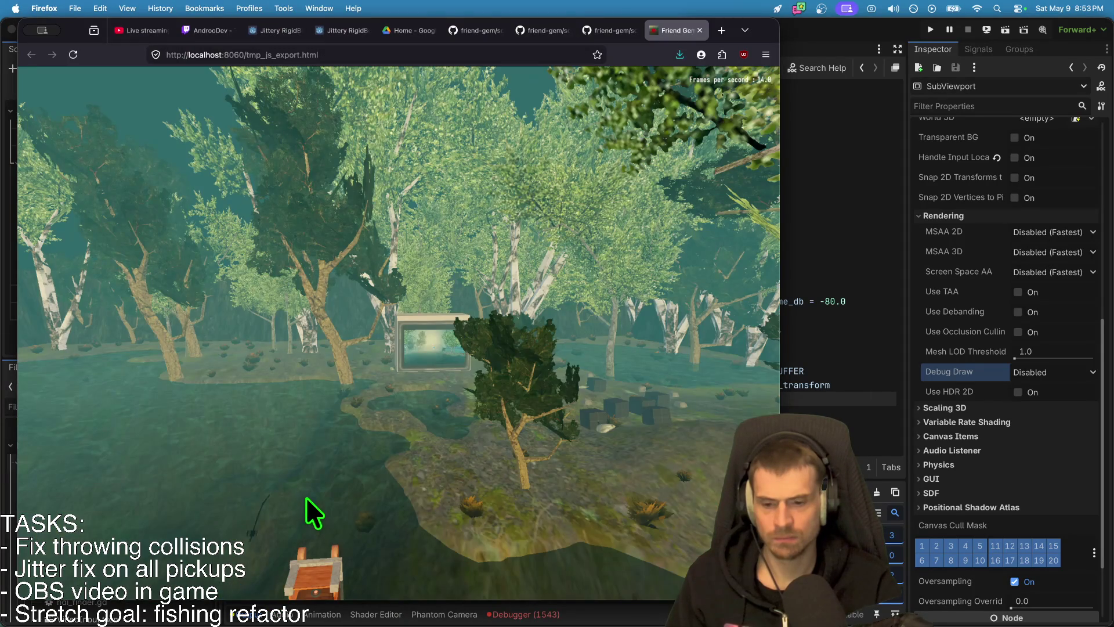
left_click(306, 497)
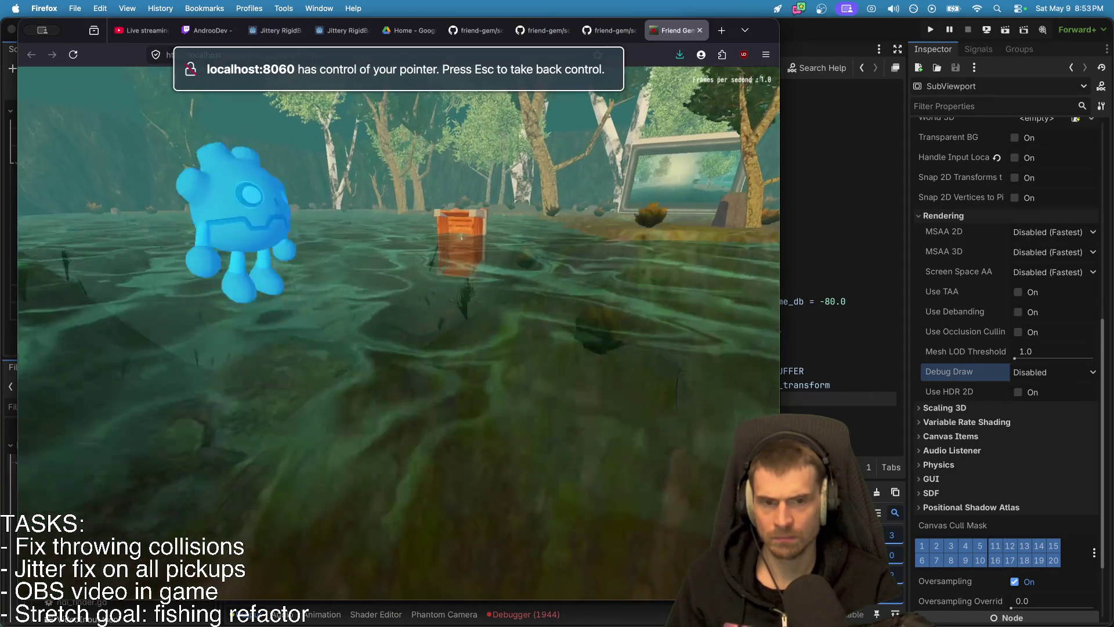
key("super+Tab")
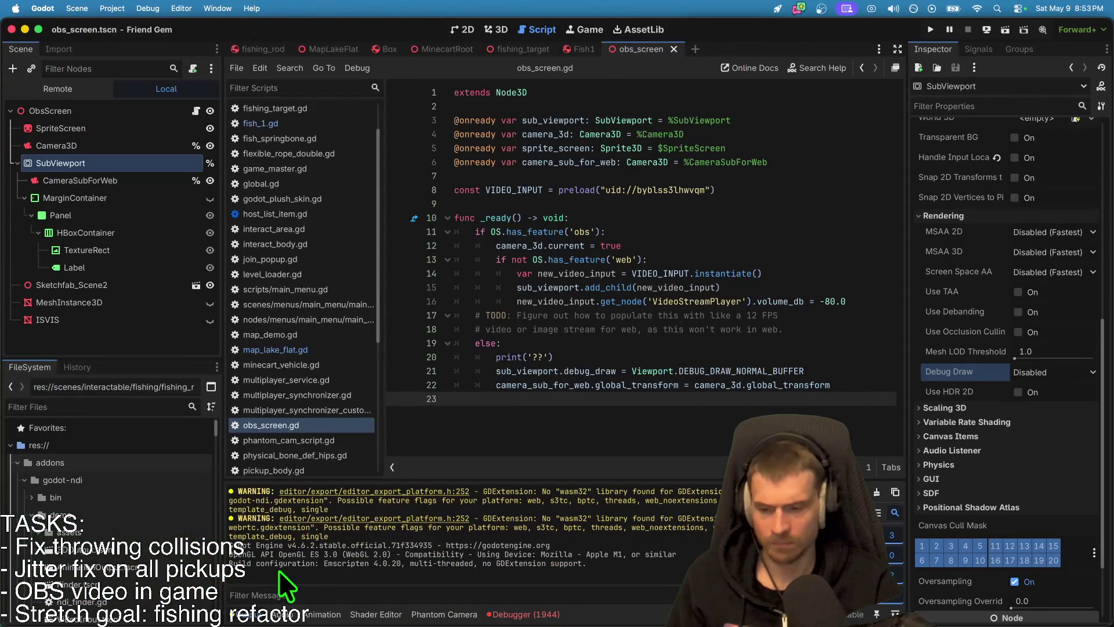
left_click_drag(278, 570, 357, 546)
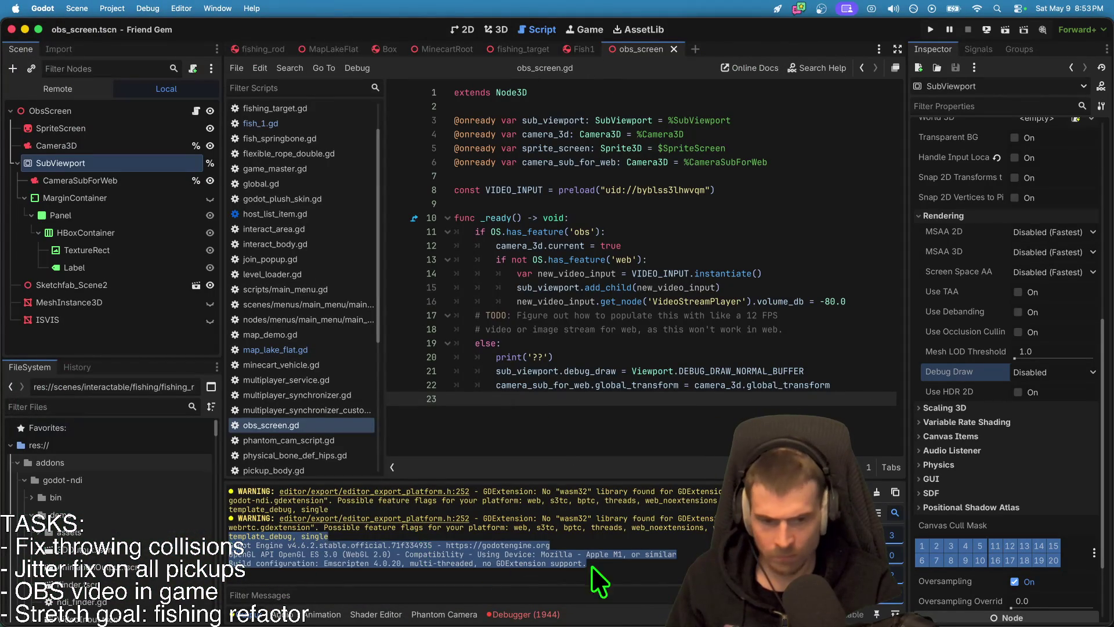
Step: Review the Buffer full errors and their stack trace in the Debugger panel
left_click(549, 617)
left_click(549, 618)
left_click(549, 616)
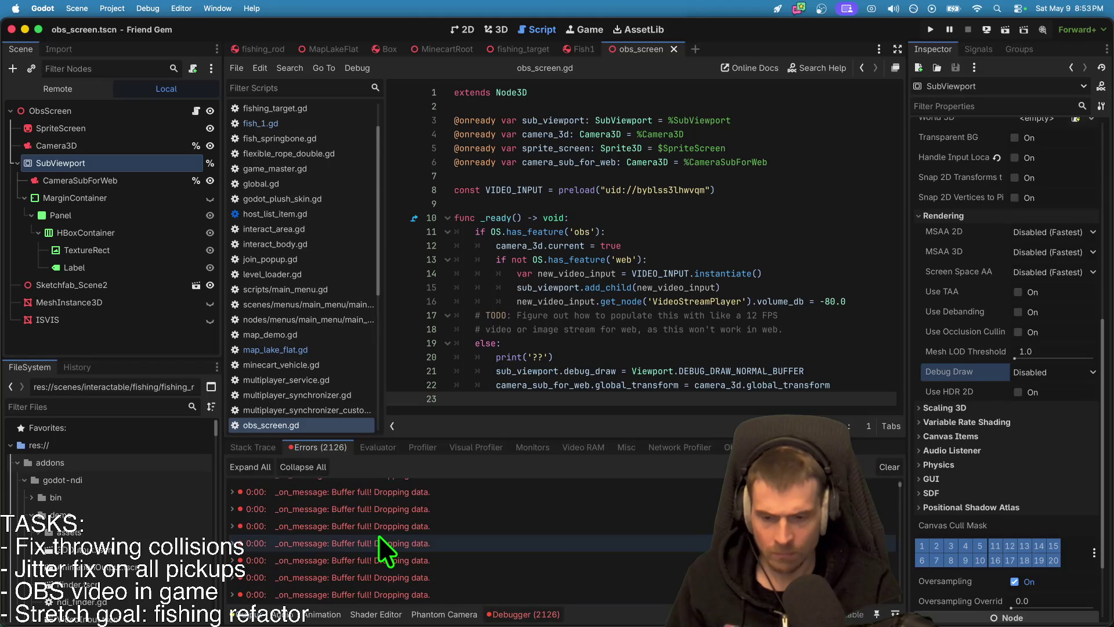
left_click(315, 544)
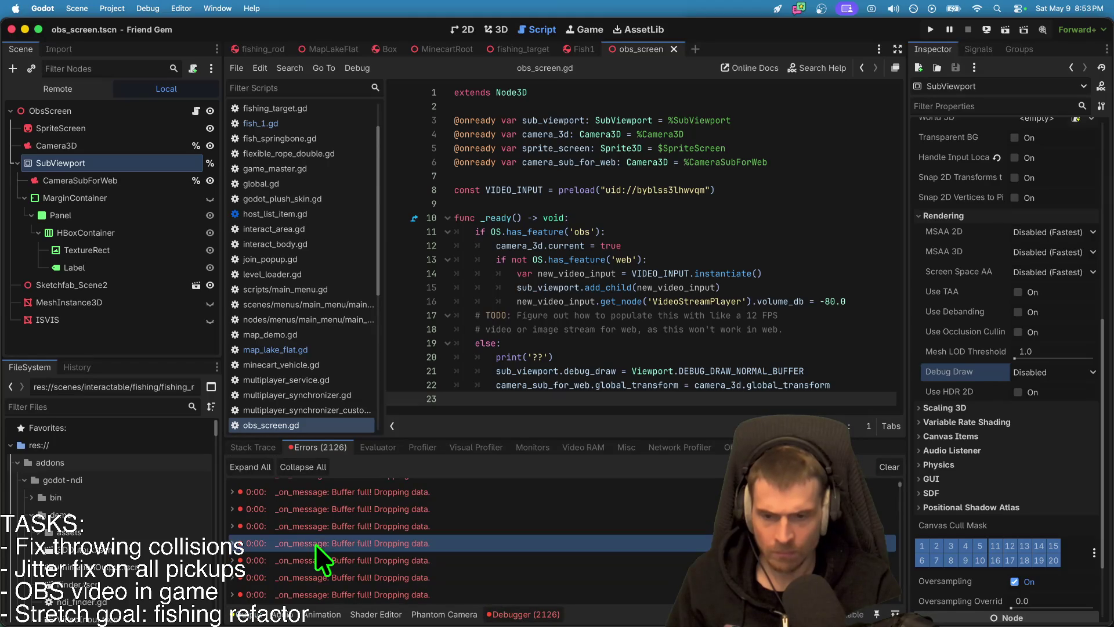
left_click(266, 444)
left_click(323, 445)
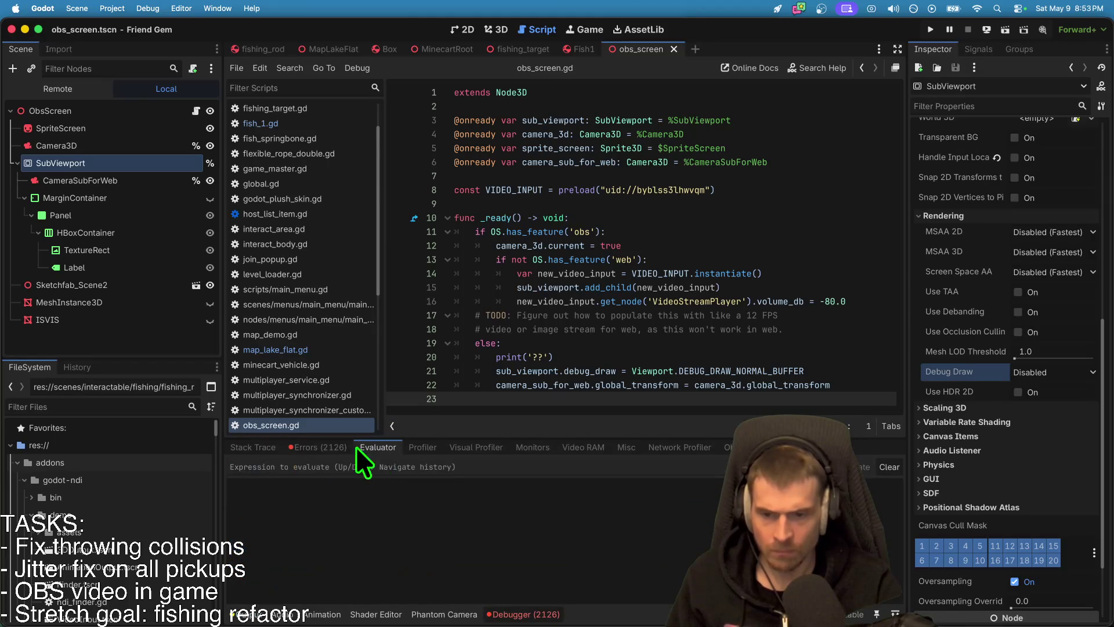
left_click(238, 446)
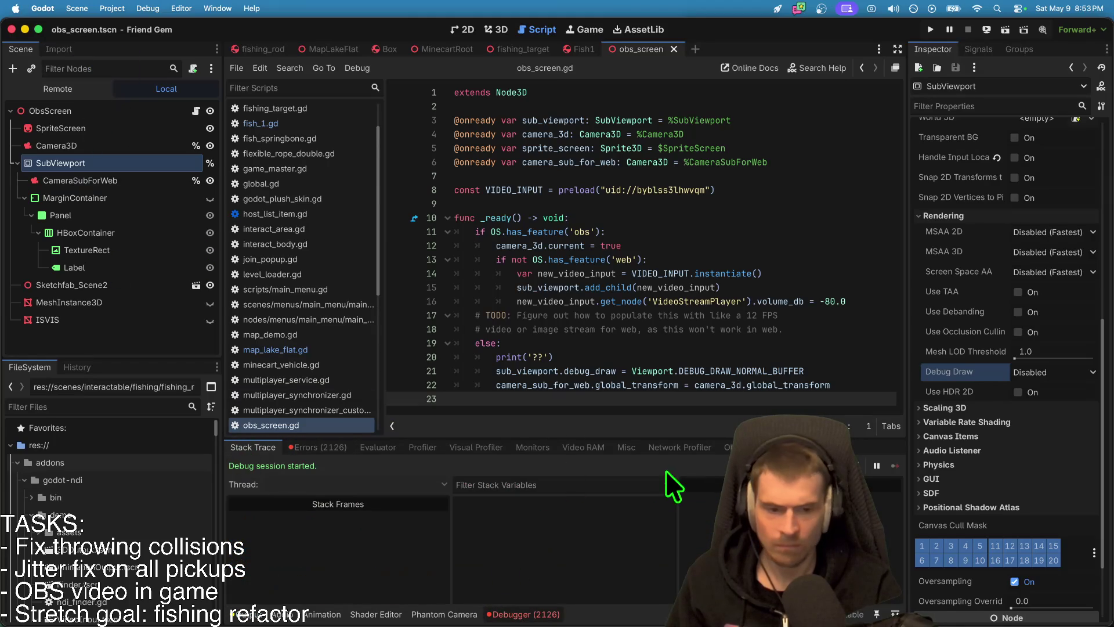
left_click(300, 447)
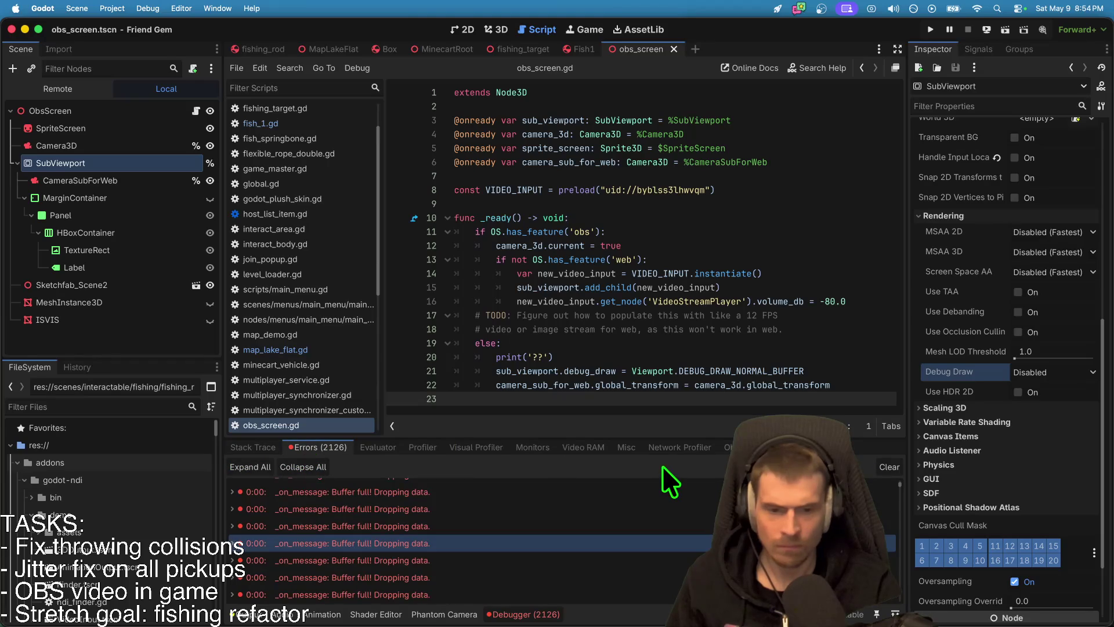
Step: Confirm the Run Instances settings with OK and clear the Debugger's error list
left_click(148, 8)
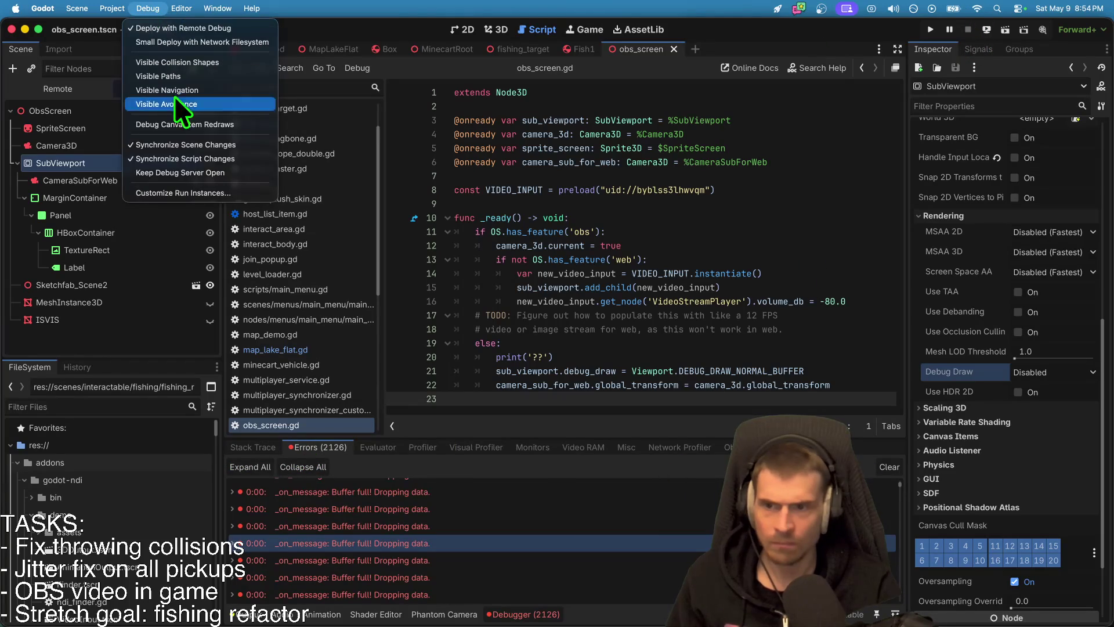
left_click(169, 191)
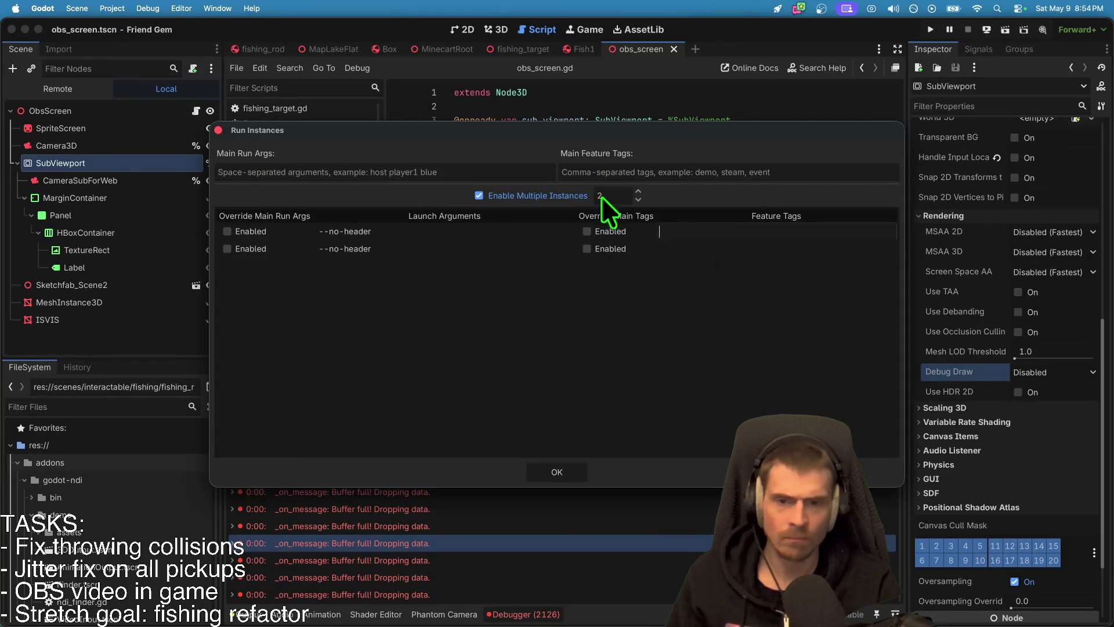
left_click(571, 471)
left_click(879, 467)
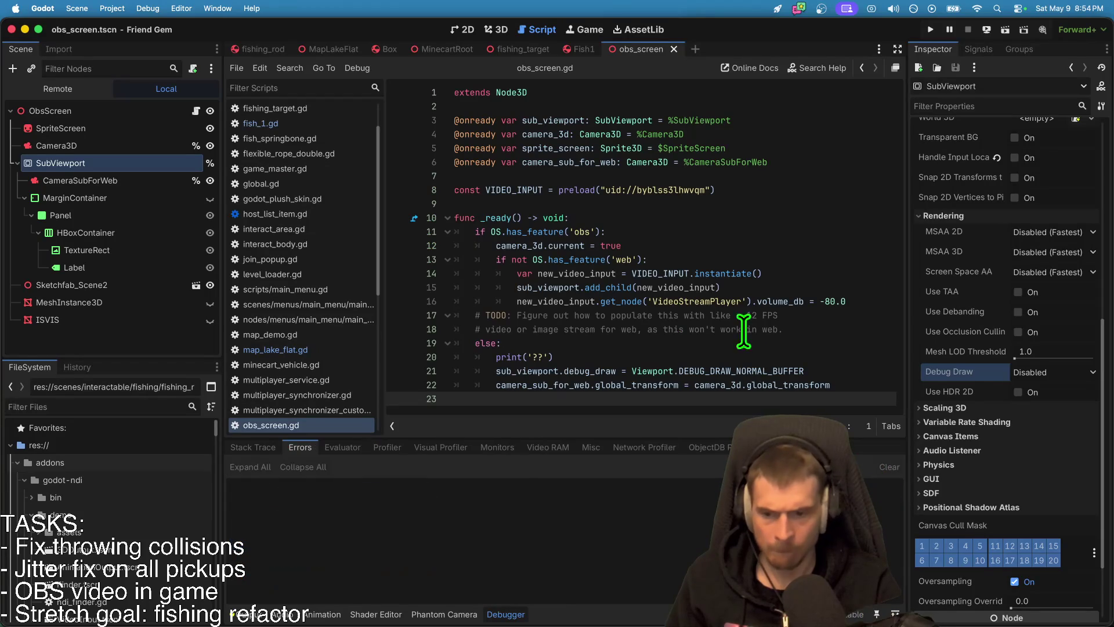
left_click(742, 315)
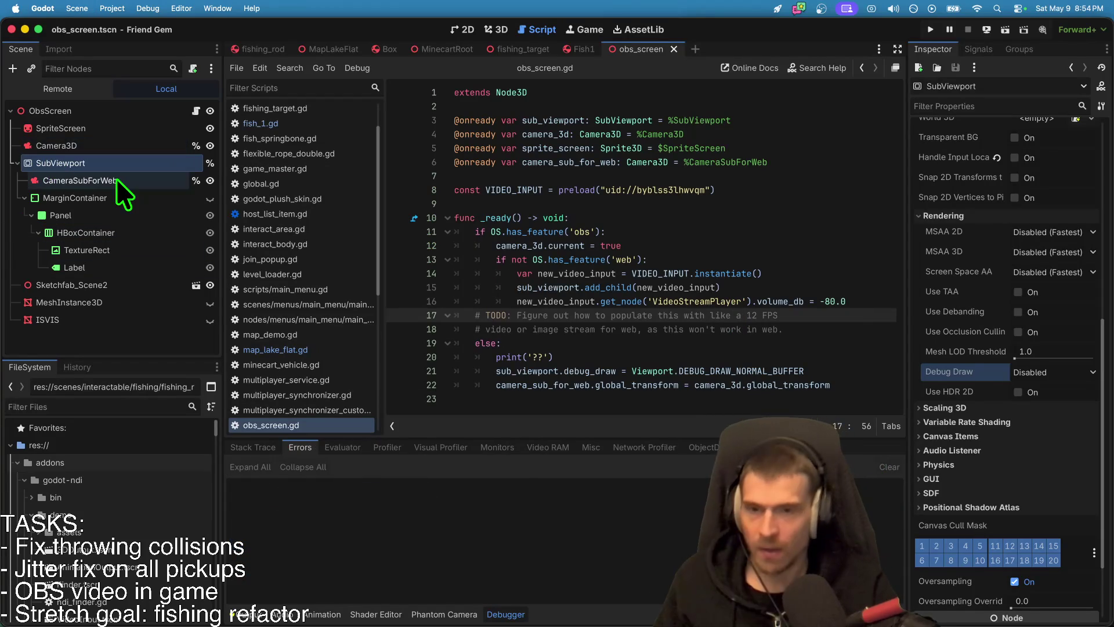
Step: Filter FileSystem for 'mai', open main_menu.tscn, and view its Friend Gem title menu in 2D
left_click_drag(113, 360, 144, 237)
left_click(138, 283)
type("m")
type("ain")
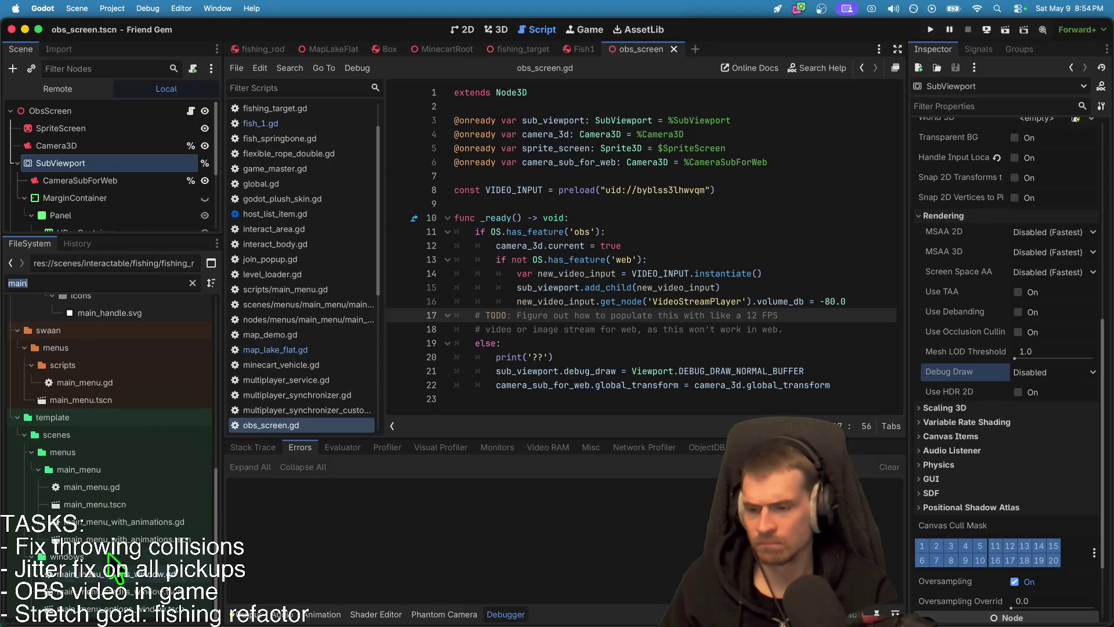
double_click(128, 503)
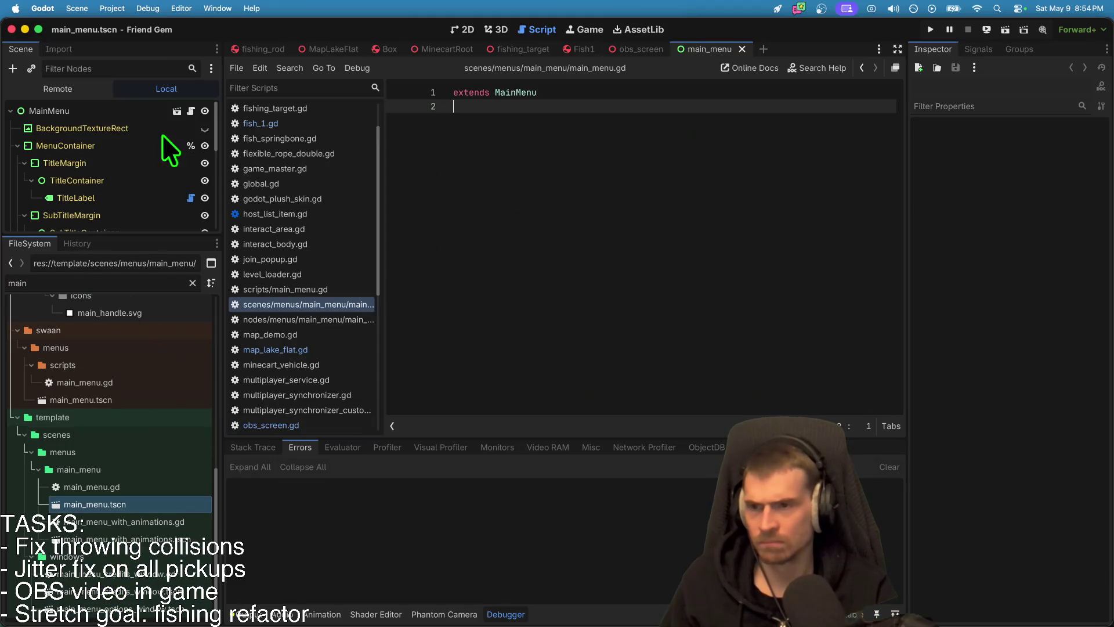
left_click(507, 26)
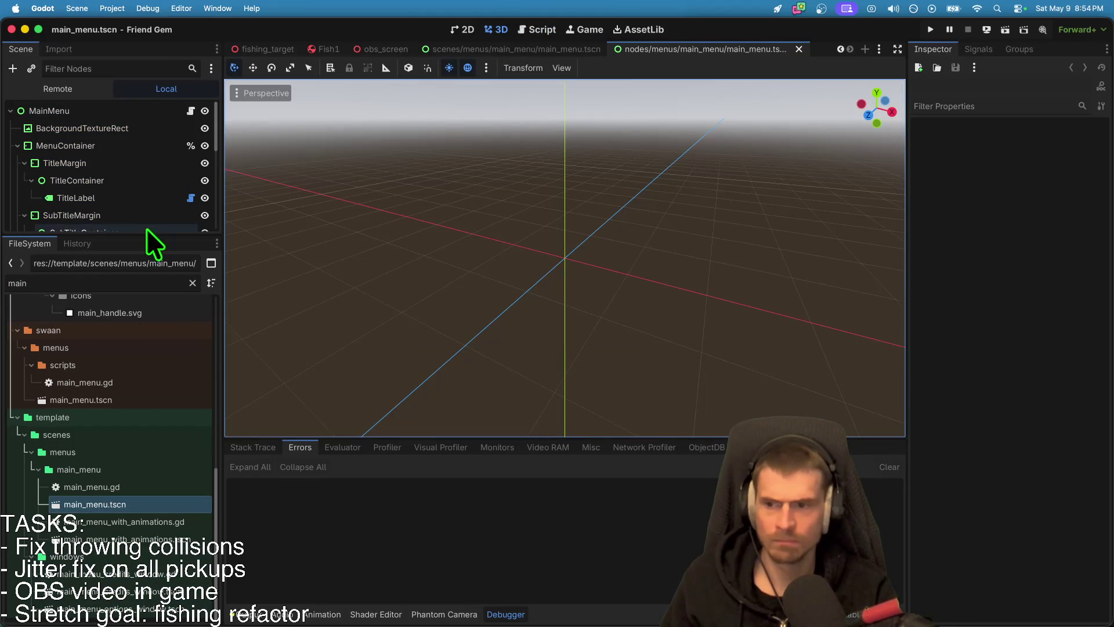
left_click_drag(144, 238, 132, 510)
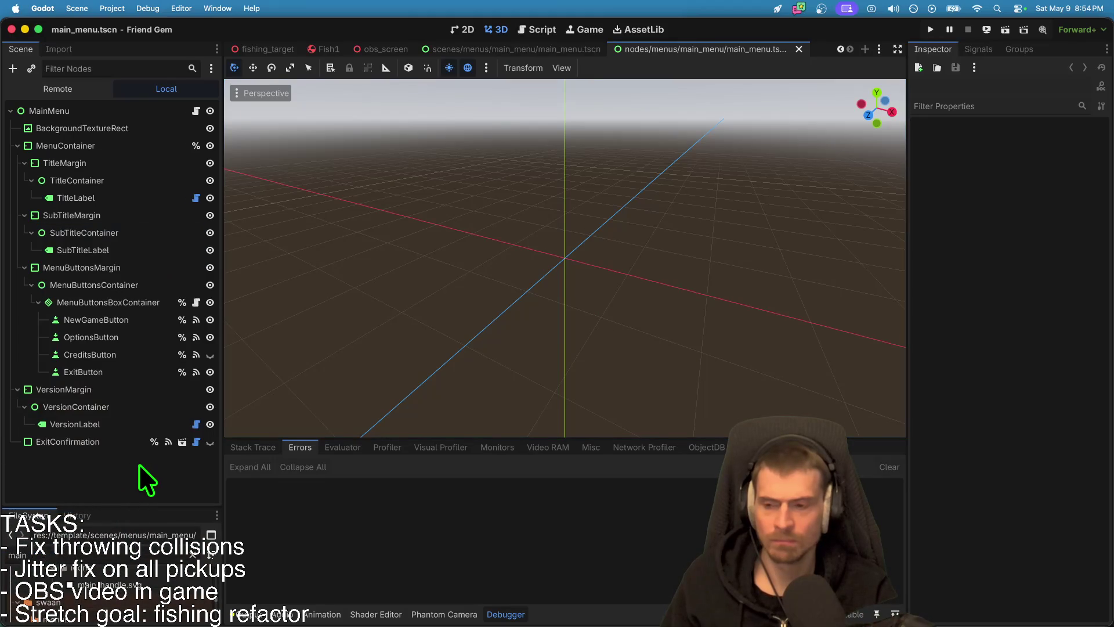
left_click(461, 29)
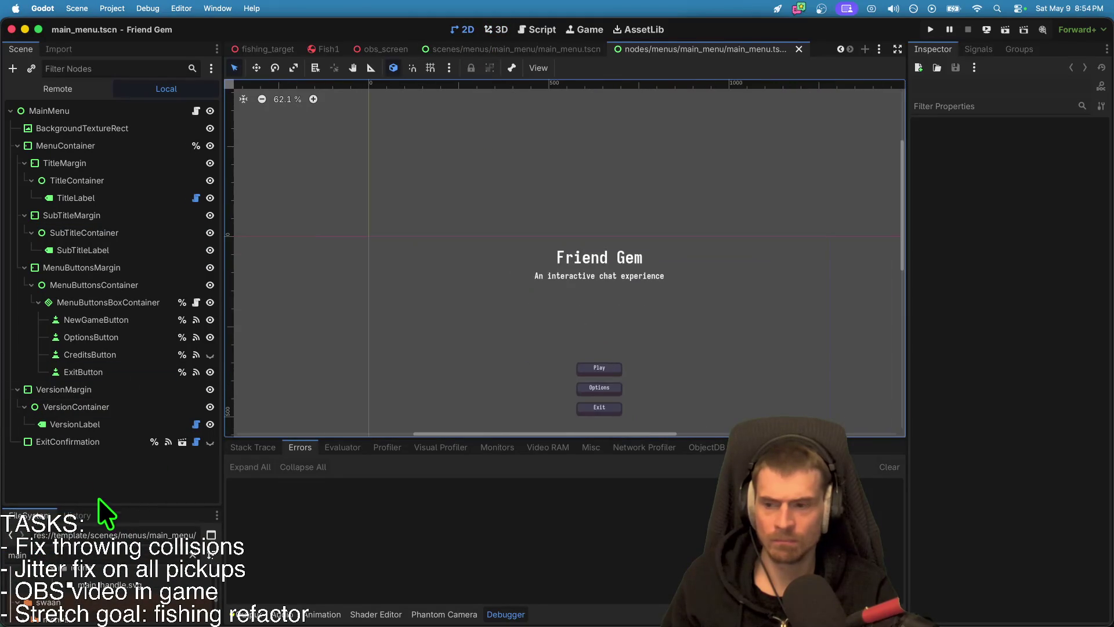
Step: Instance MapLakeFlat.tscn under MainMenu and save main_menu.tscn
key("super+shift+o")
type("mapl")
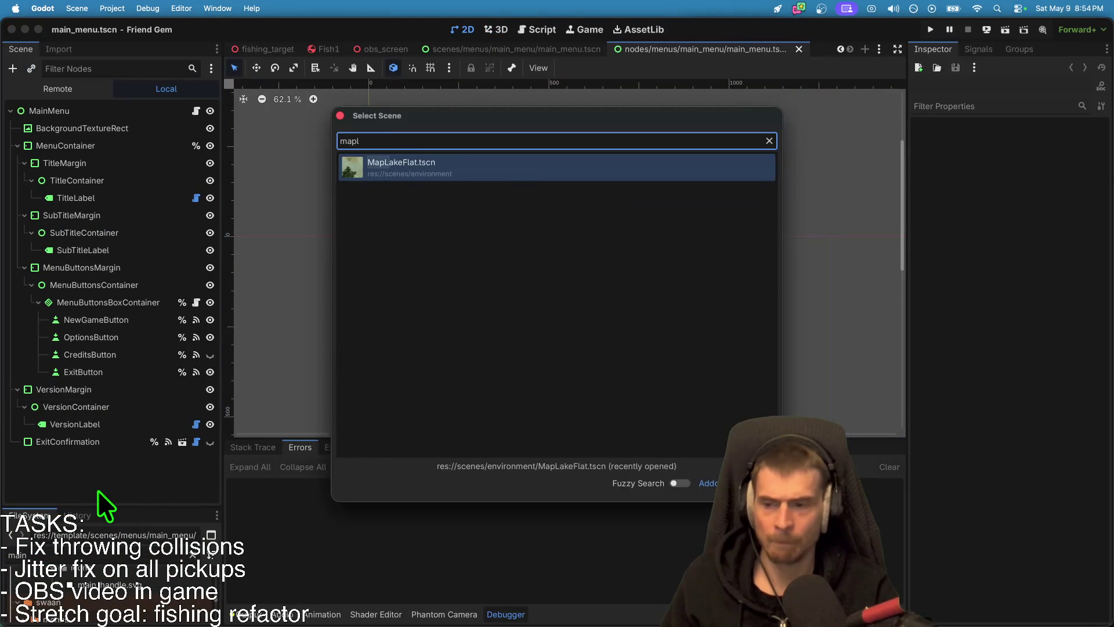
key("Return")
key("super+s")
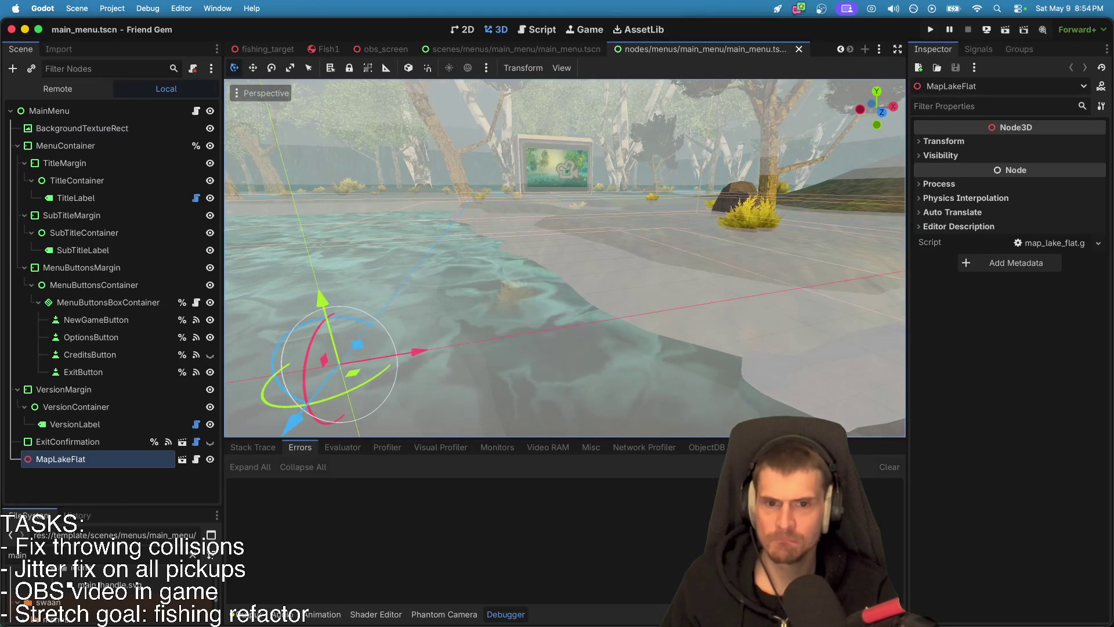
key("f")
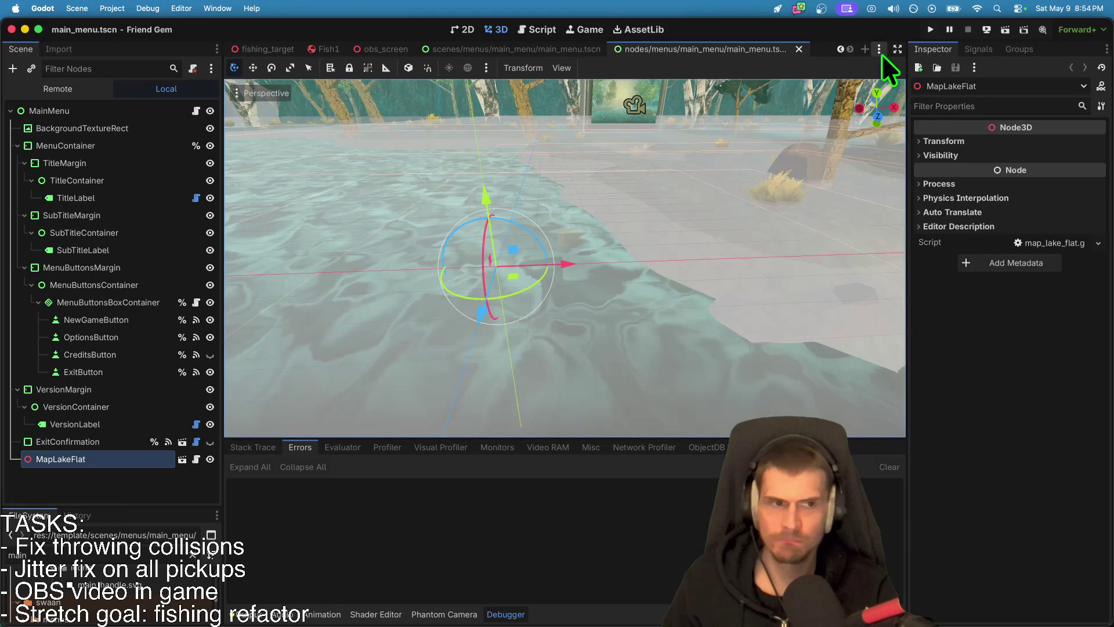
Step: Deploy the game as a web build and switch to Chrome
left_click(986, 29)
left_click(988, 81)
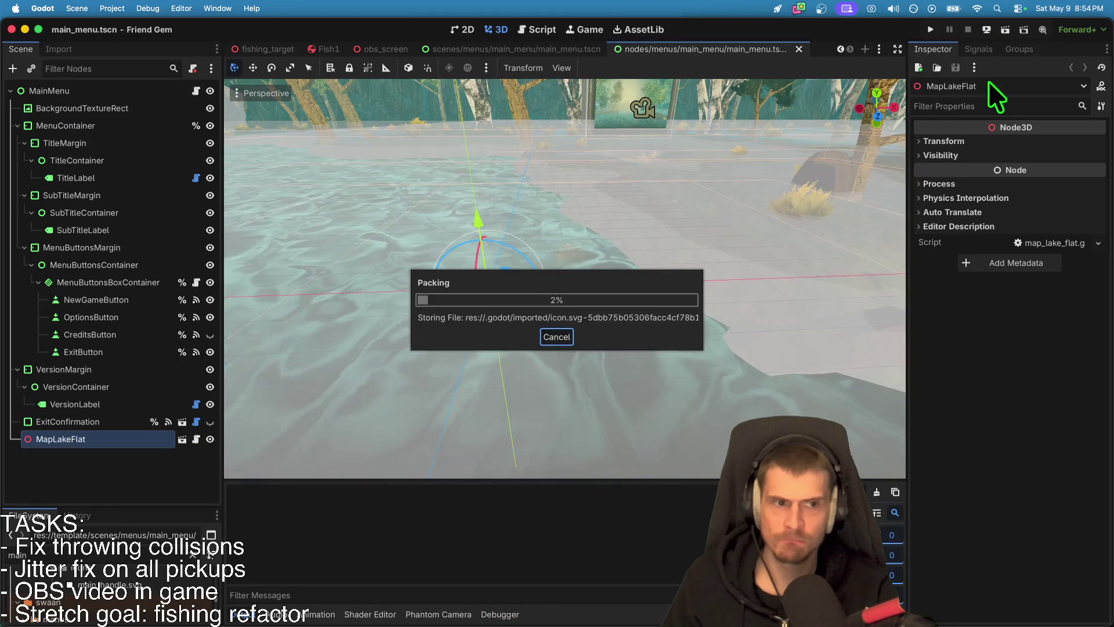
mouse_move(399, 618)
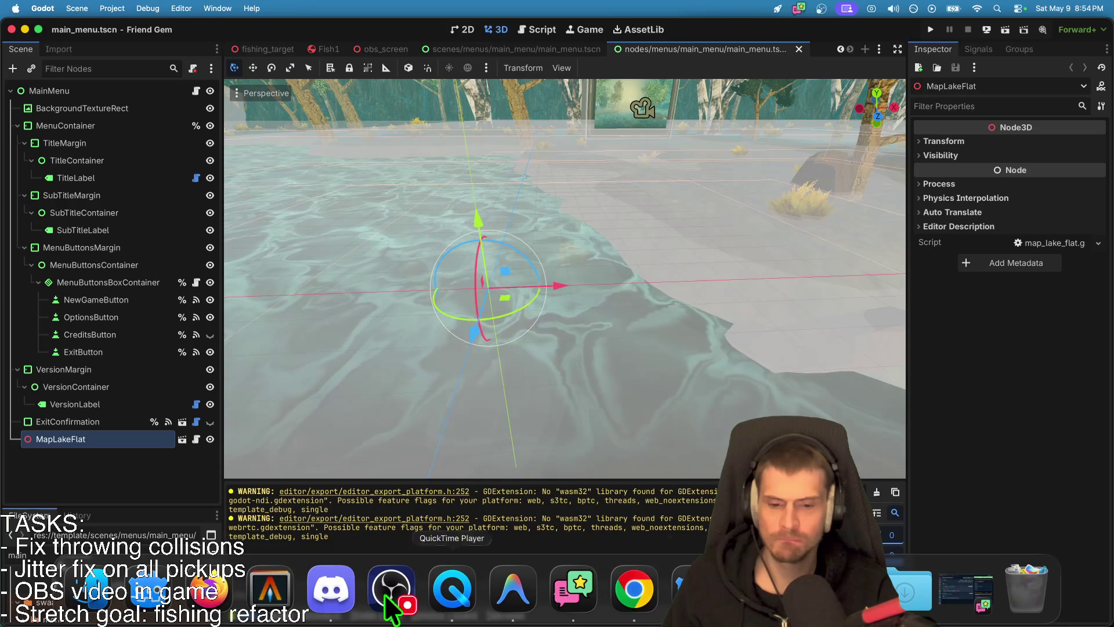
left_click(662, 600)
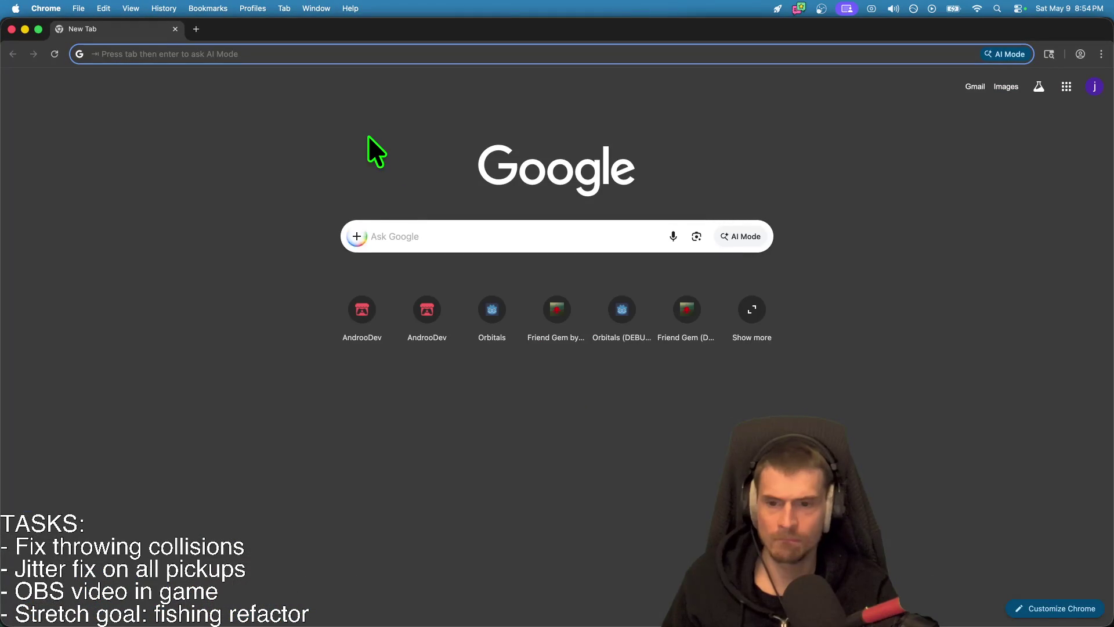
Step: Load the localhost web export page and join the listed game via Play > Join Game
type("lo")
key("Return")
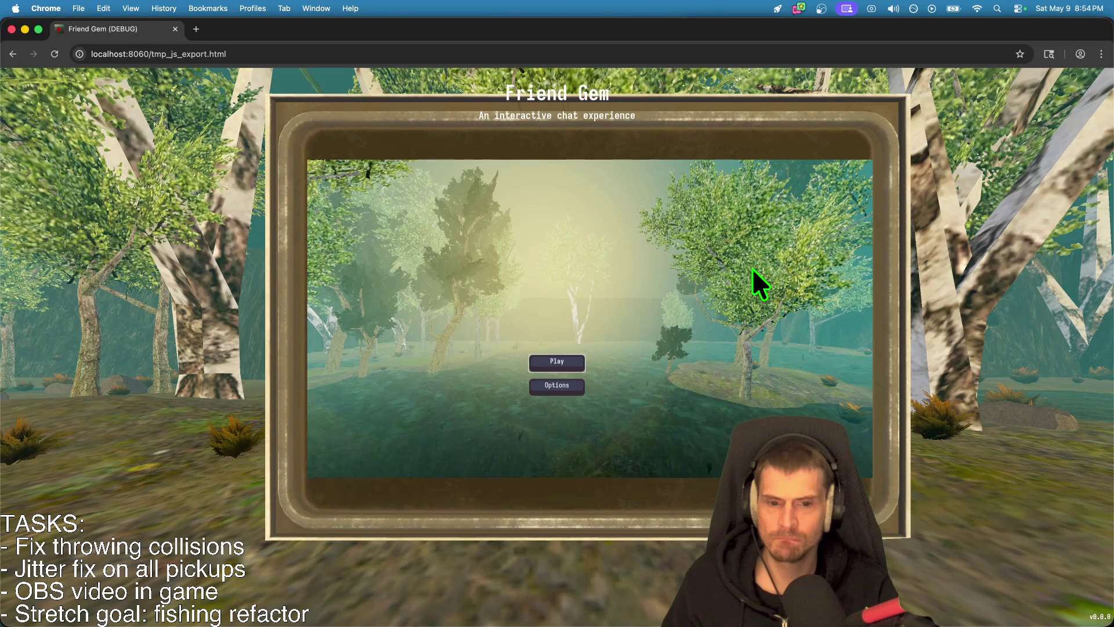
left_click(559, 361)
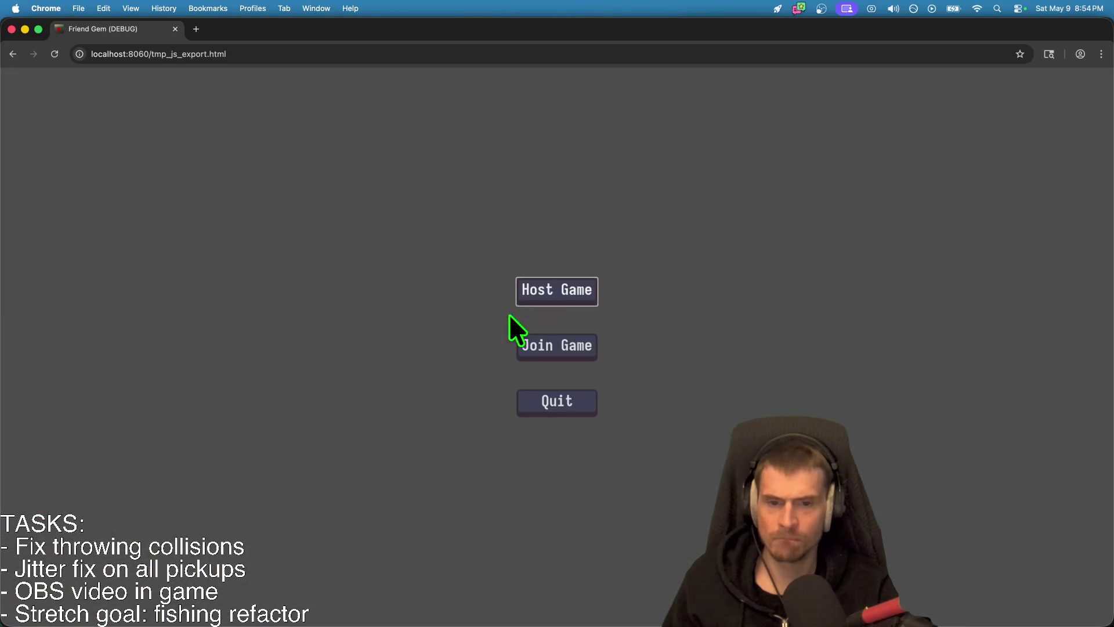
left_click(545, 358)
left_click(753, 185)
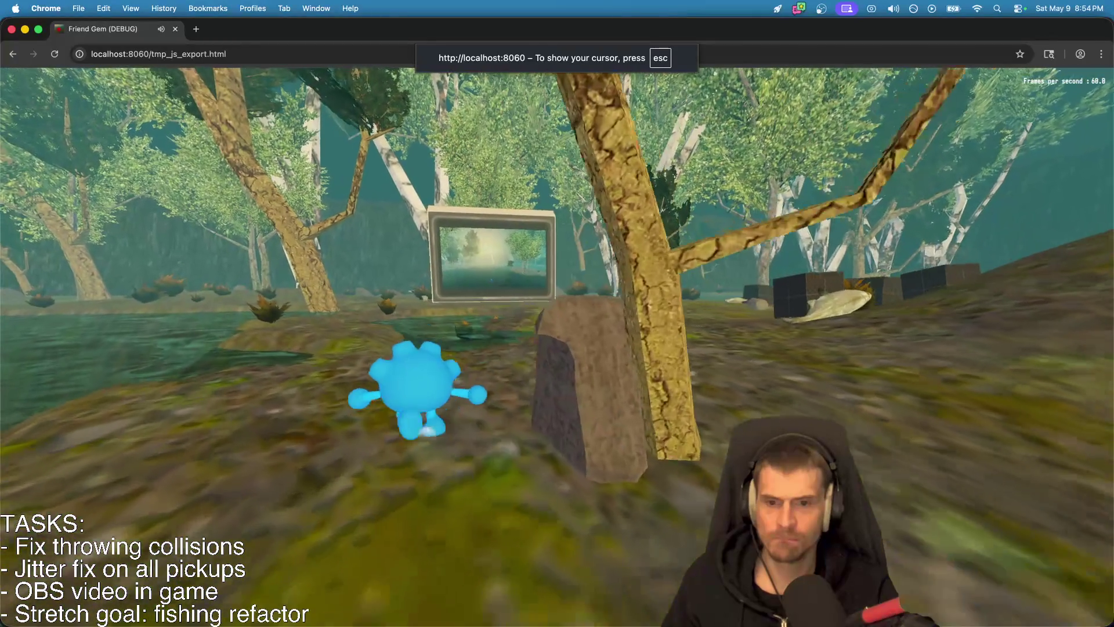
Step: Walk the character through the pond to the TV screen and aim at the OBS frame
key("w")
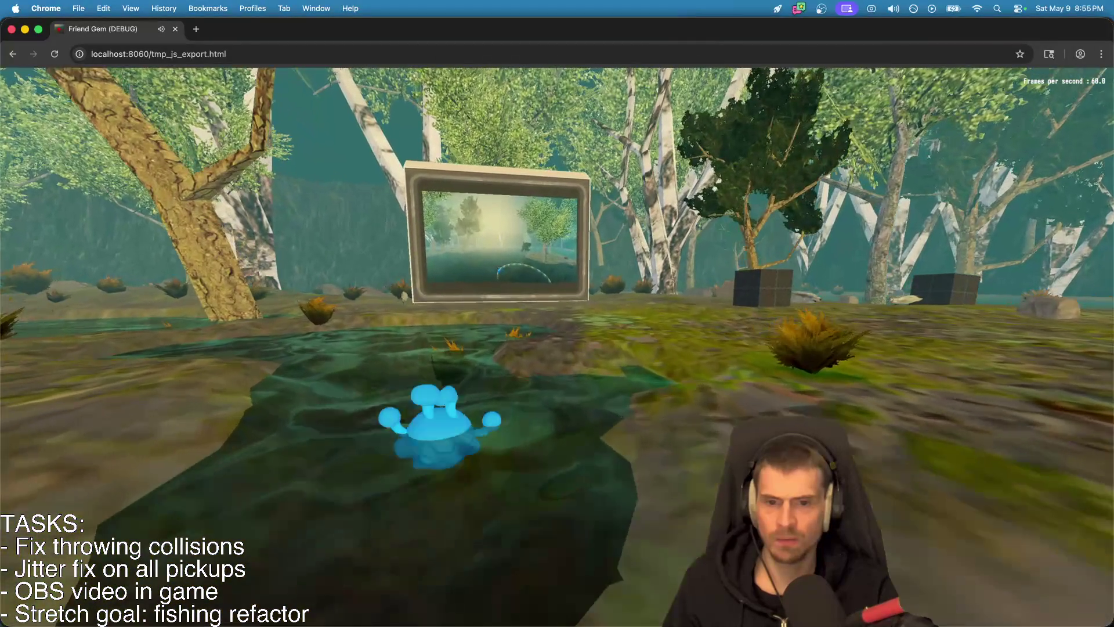
key("w")
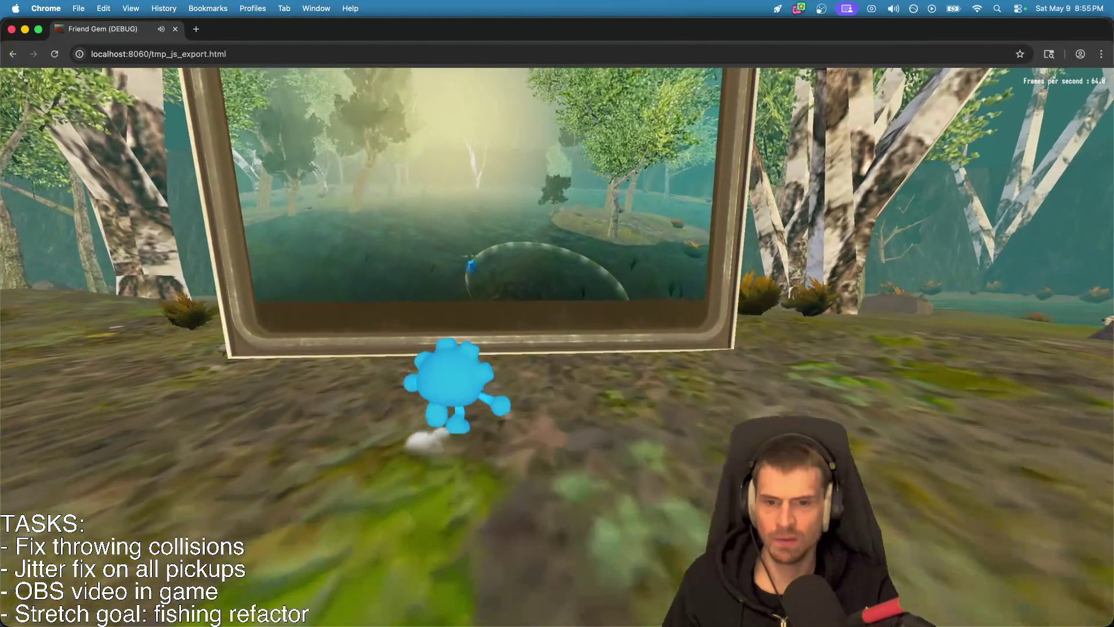
key("w")
right_click(541, 350)
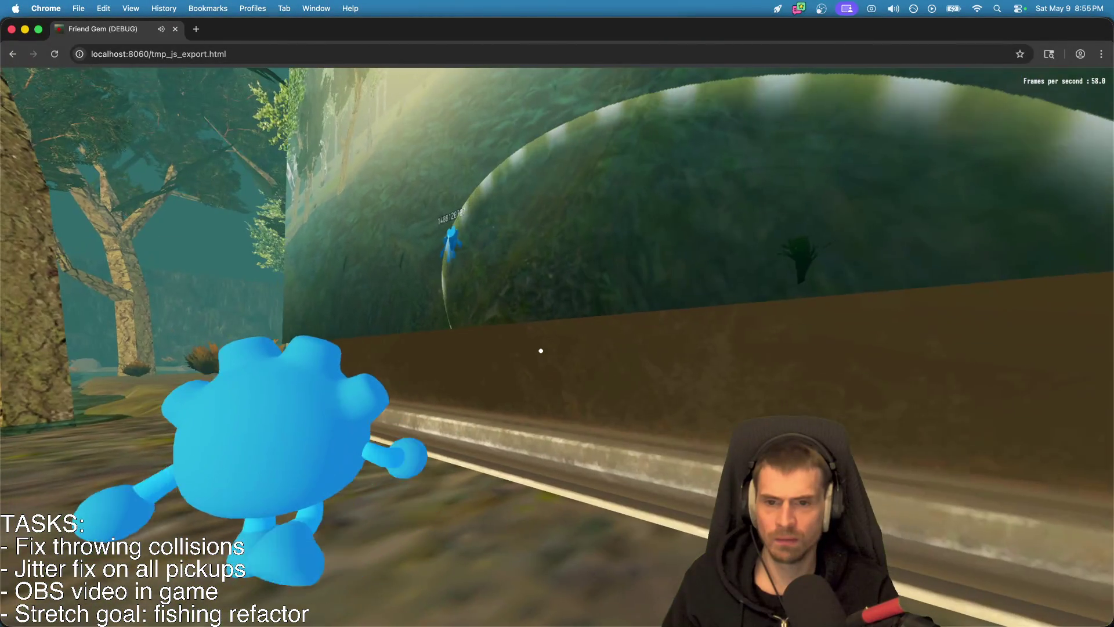
key("super+Tab")
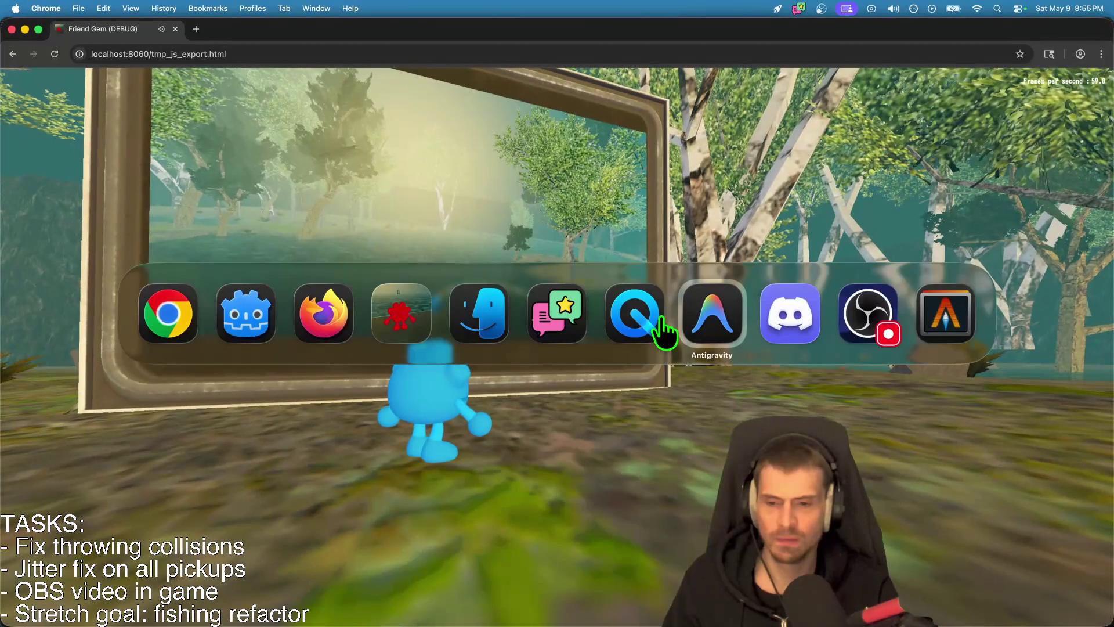
key("super+shift+Tab")
key("super+shift+Tab")
key("super+shift+Tab")
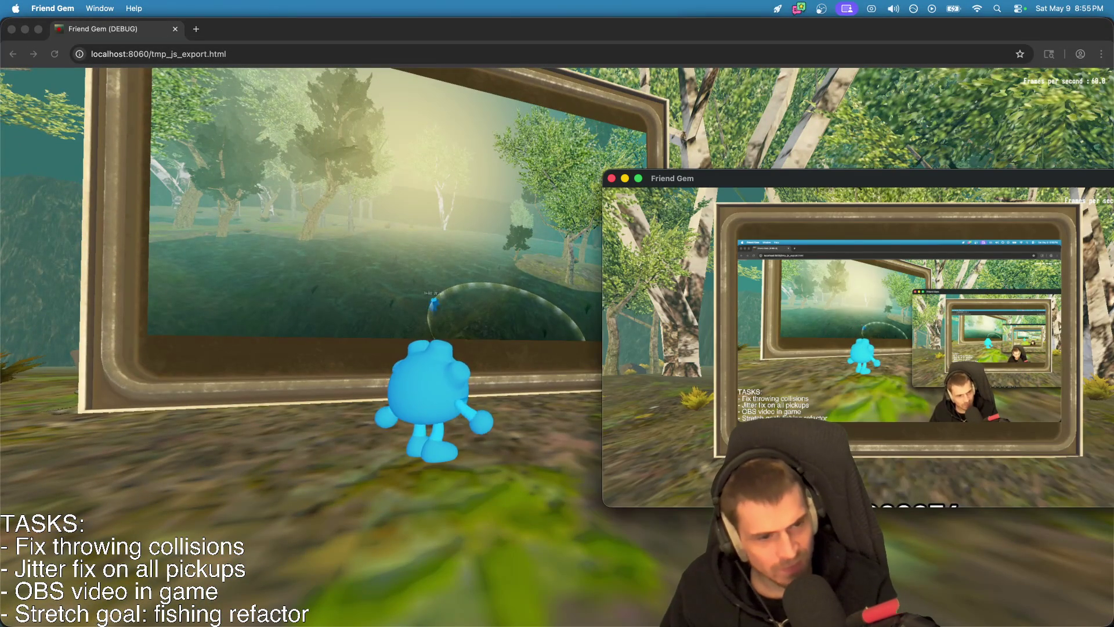
key("super+Tab")
key("super+Tab")
key("super+Tab")
key("super+shift+Tab")
key("super+shift+Tab")
key("super+shift+Tab")
key("super+Tab")
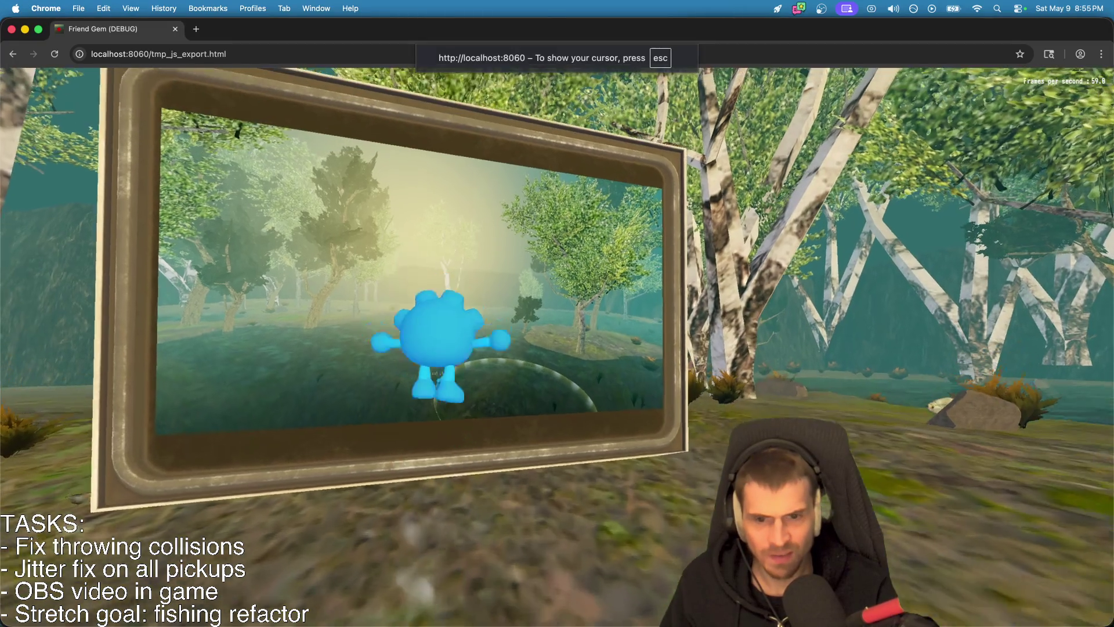
key("super+Tab")
key("super+Tab")
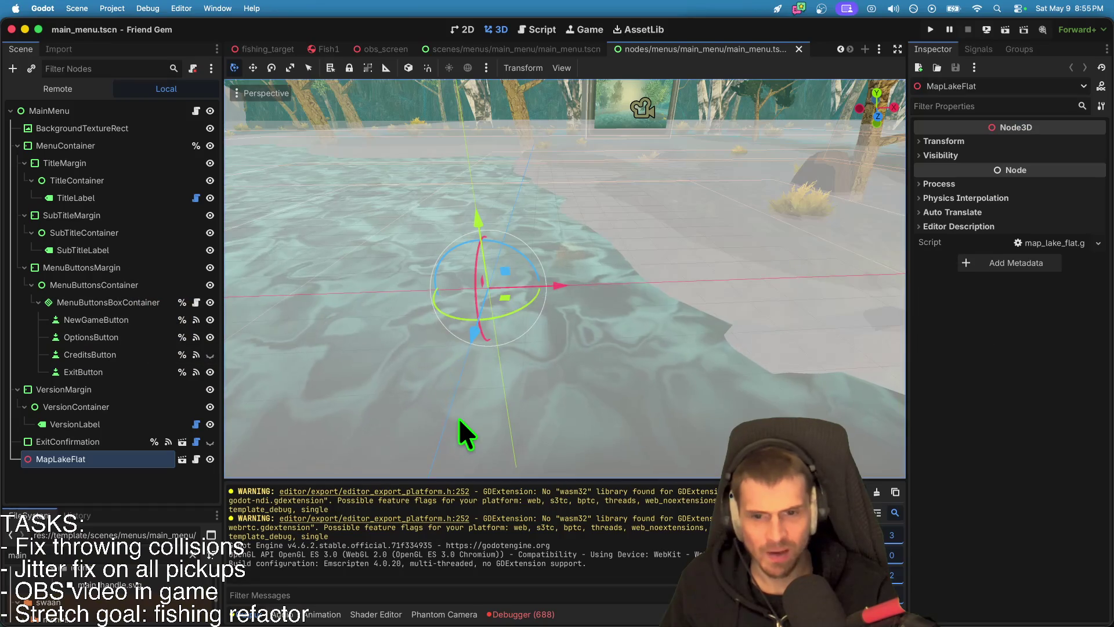
Step: Fly the editor camera over the lake map in 3D, then show main_menu.gd in the Script editor
left_click(583, 176)
scroll(666, 346, "down", 10)
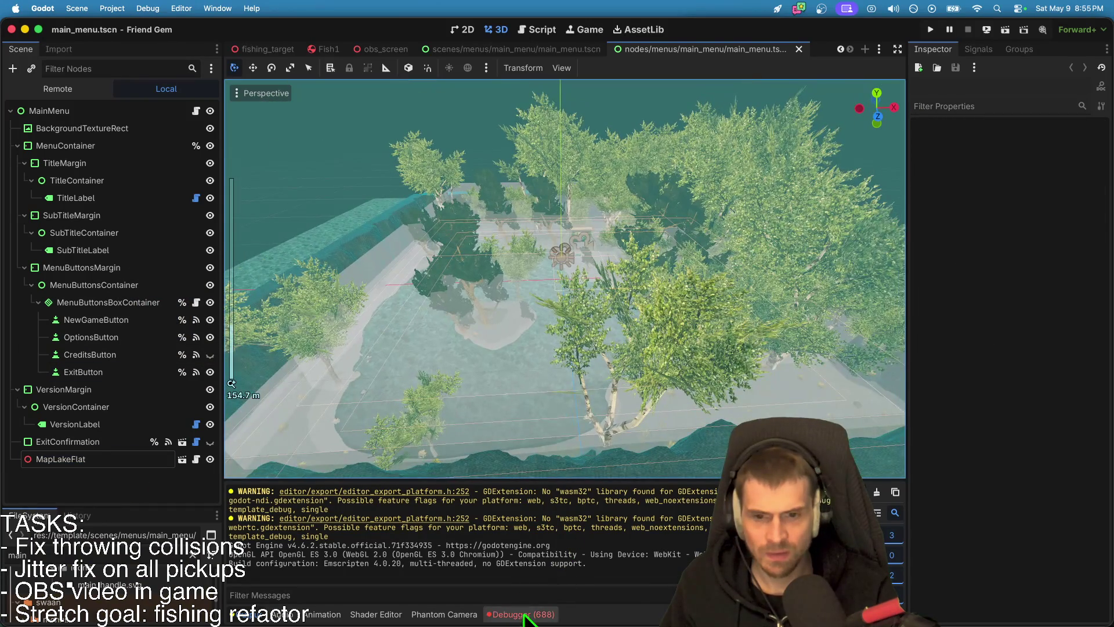
key("w")
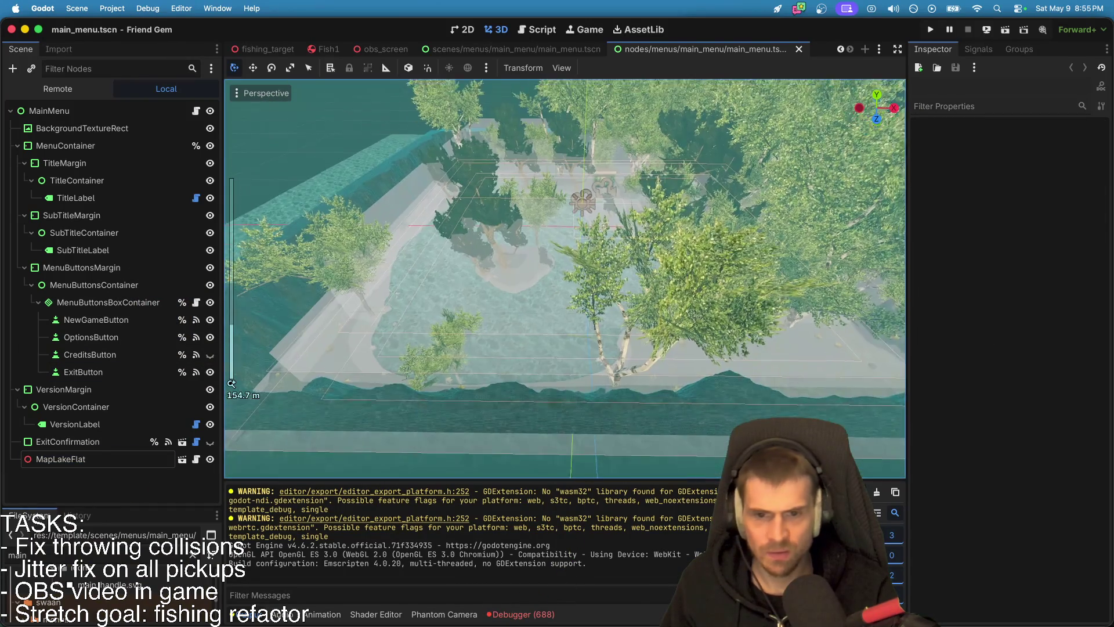
key("s")
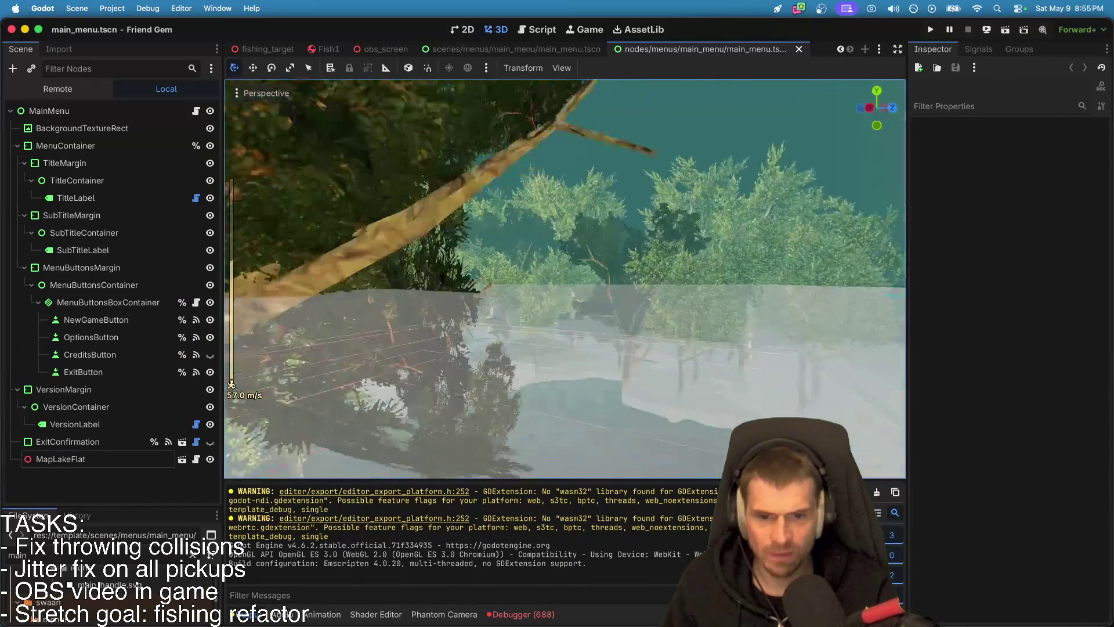
key("a")
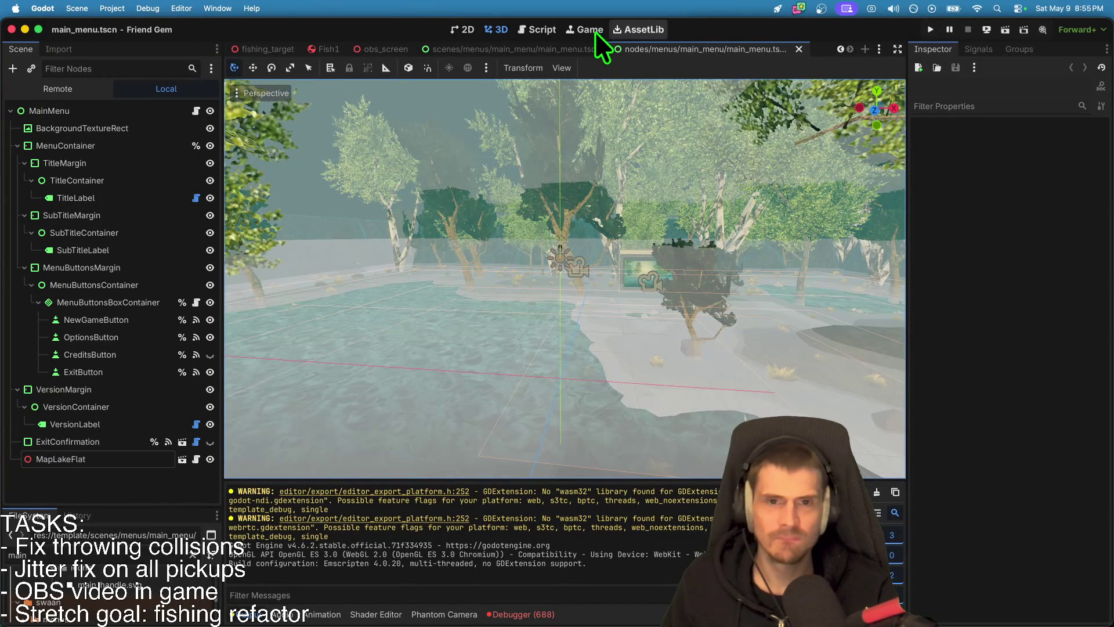
left_click(543, 30)
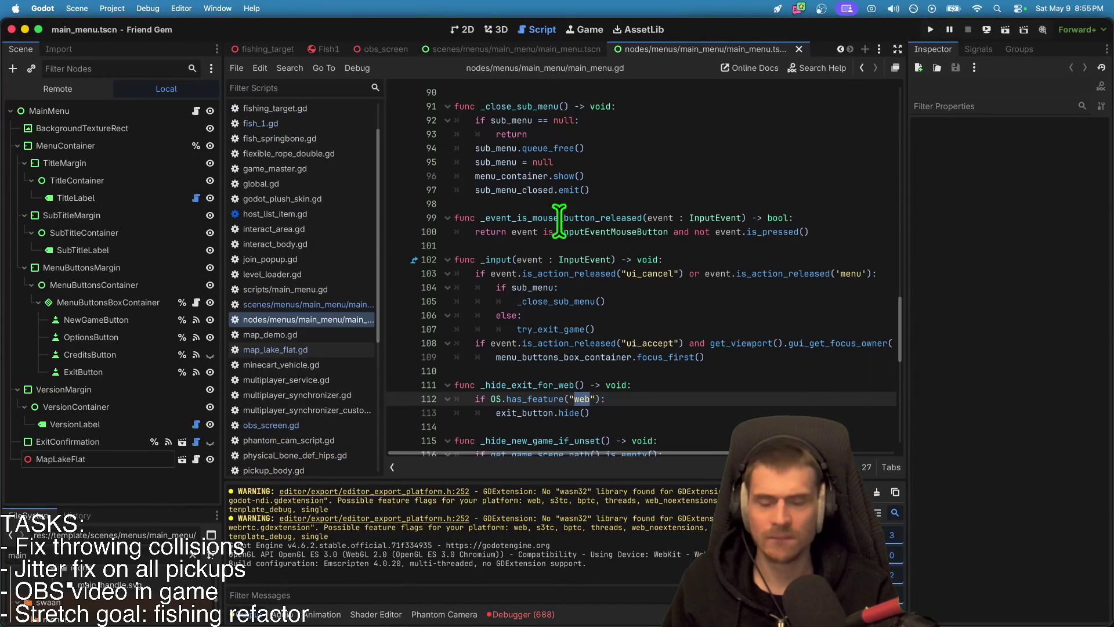
Step: Delete the else: line in obs_screen.gd and unindent the lines that followed it
left_click(383, 50)
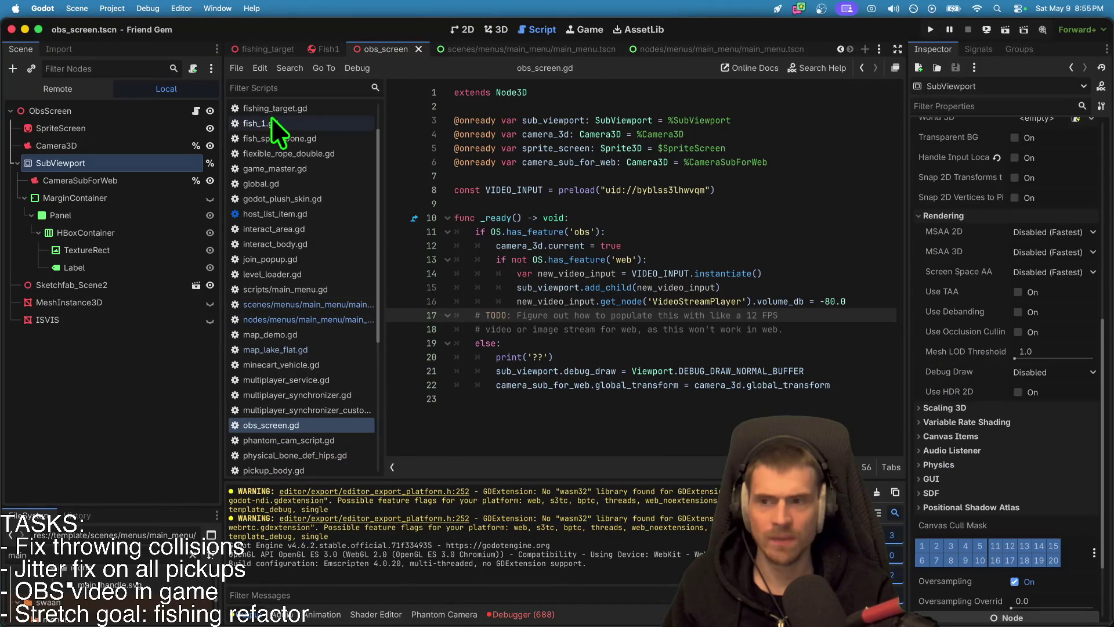
mouse_move(758, 385)
left_mouse_down()
mouse_move(830, 385)
mouse_move(496, 371)
left_mouse_up()
left_click(556, 356)
left_click(494, 232)
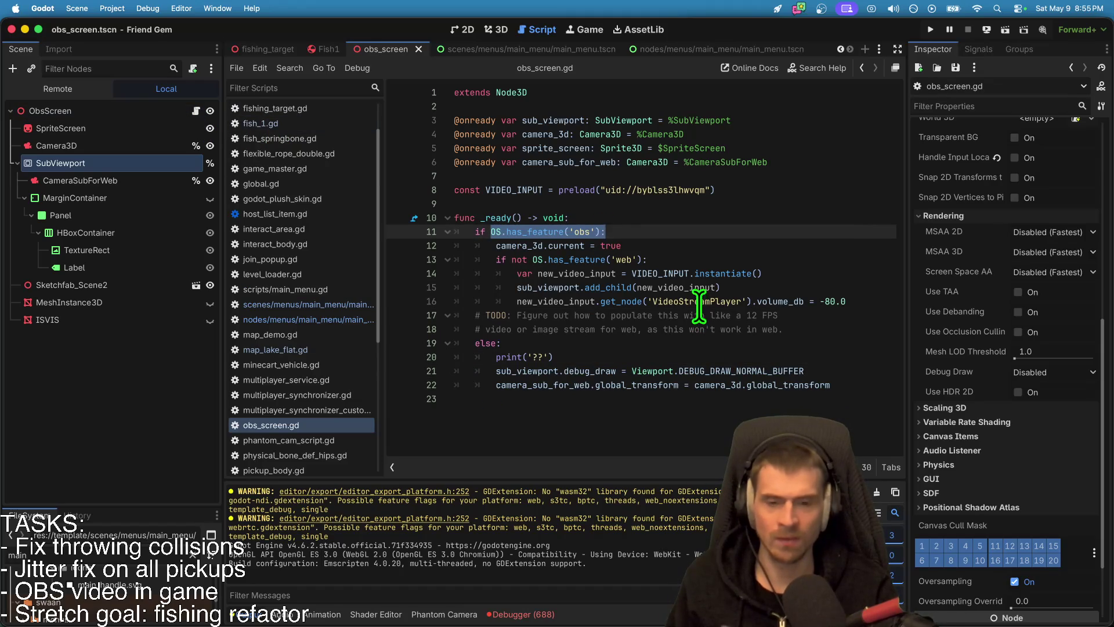
left_click(701, 355)
key("Home")
key("Home")
key("shift+Up")
key("BackSpace")
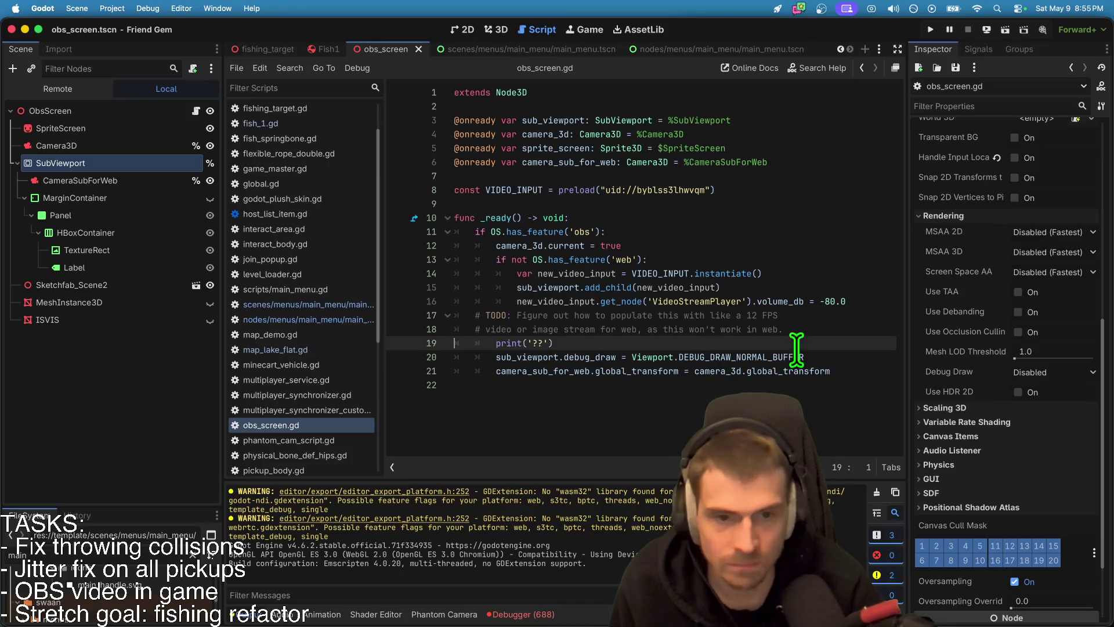
key("shift+Down")
key("shift+Down")
key("shift+Down")
key("shift+Tab")
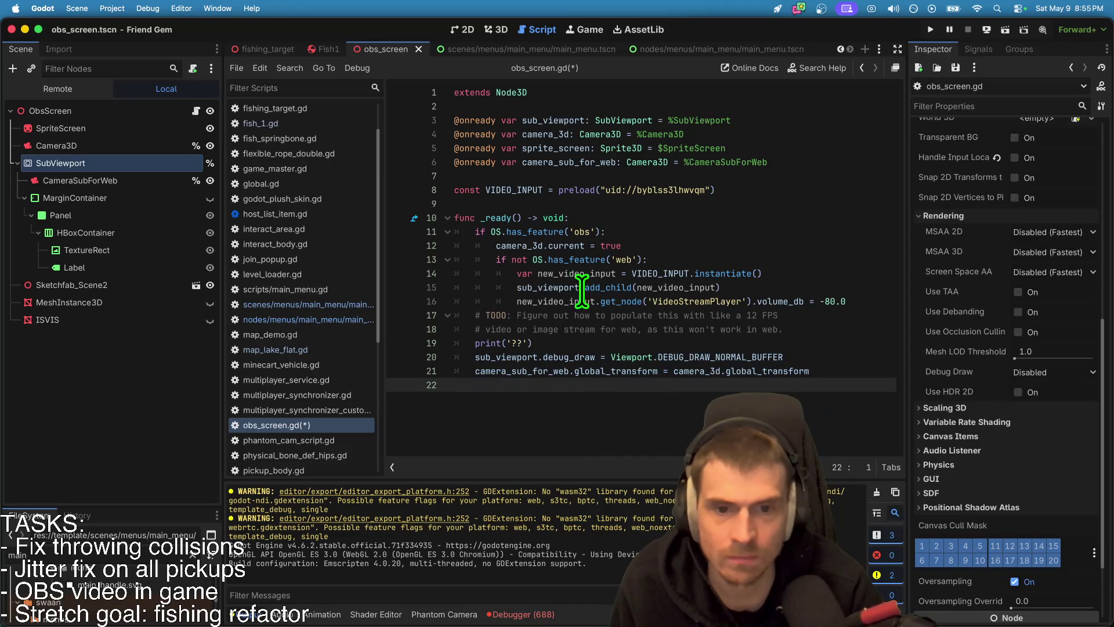
Step: Copy the OS.has_feature check above the debug_draw line and delete the print('??') line
left_click(529, 190)
triple_click(528, 191)
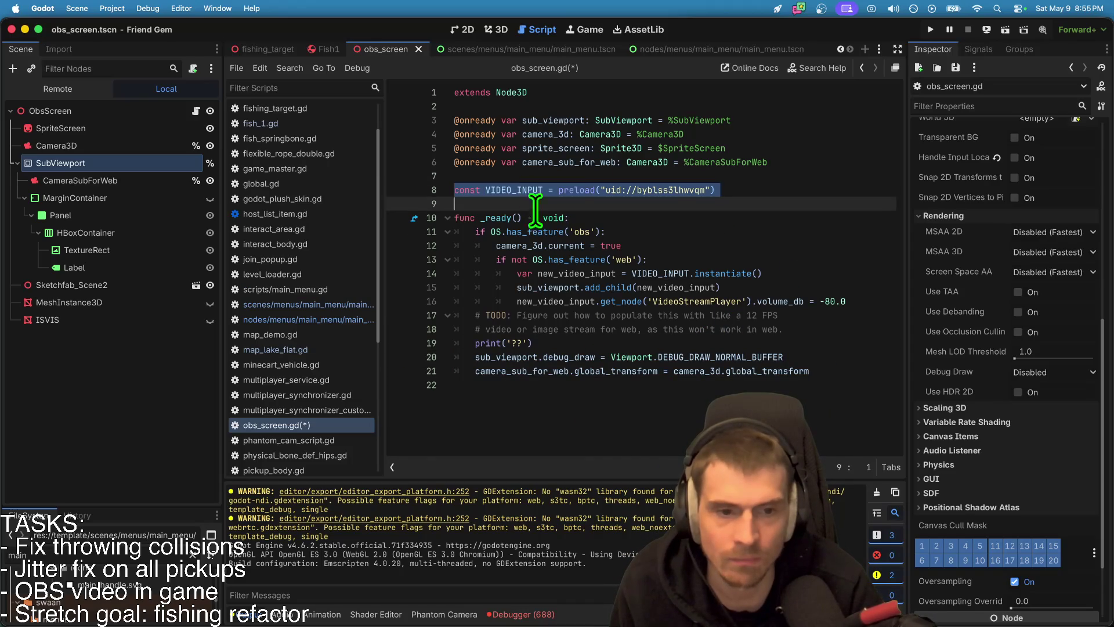
left_click(500, 260)
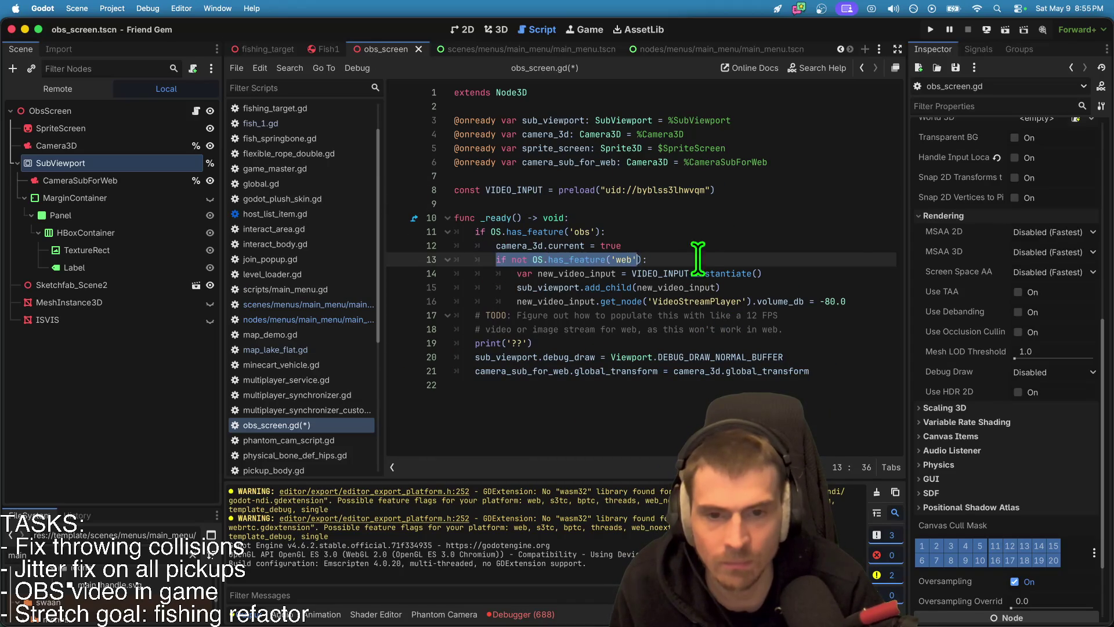
key("ctrl+c")
left_click(737, 336)
key("Return")
key("Return")
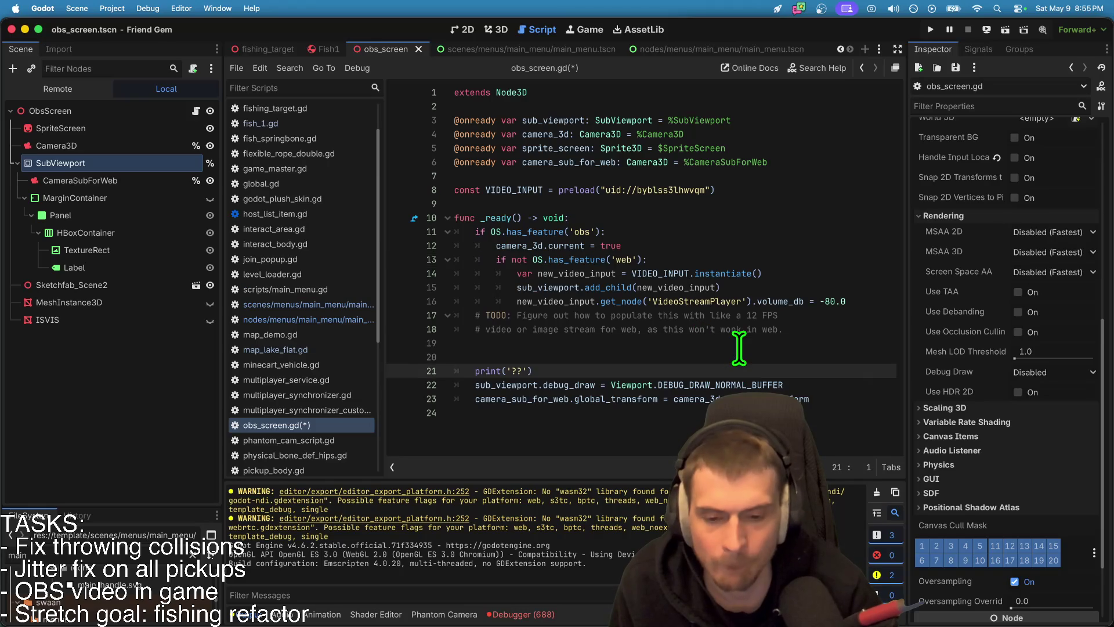
key("ctrl+v")
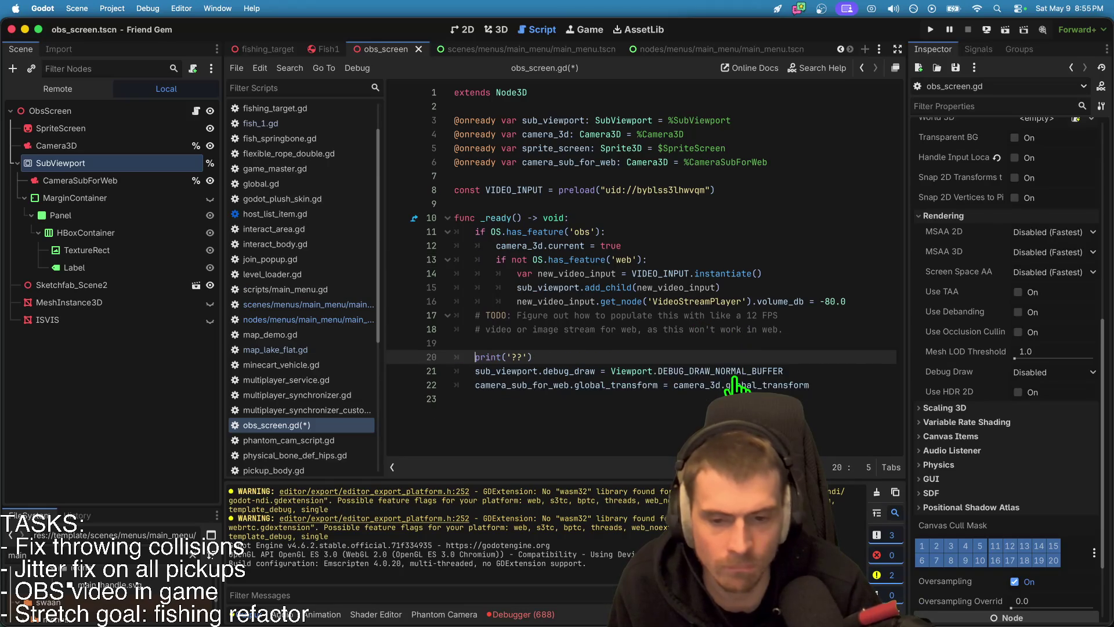
key("Down")
key("ctrl+shift+k")
Step: Make the pasted check web-only, indent the two lines under it, delete the TODO comments, and save
left_click(509, 357)
key("BackSpace")
key("BackSpace")
key("Down")
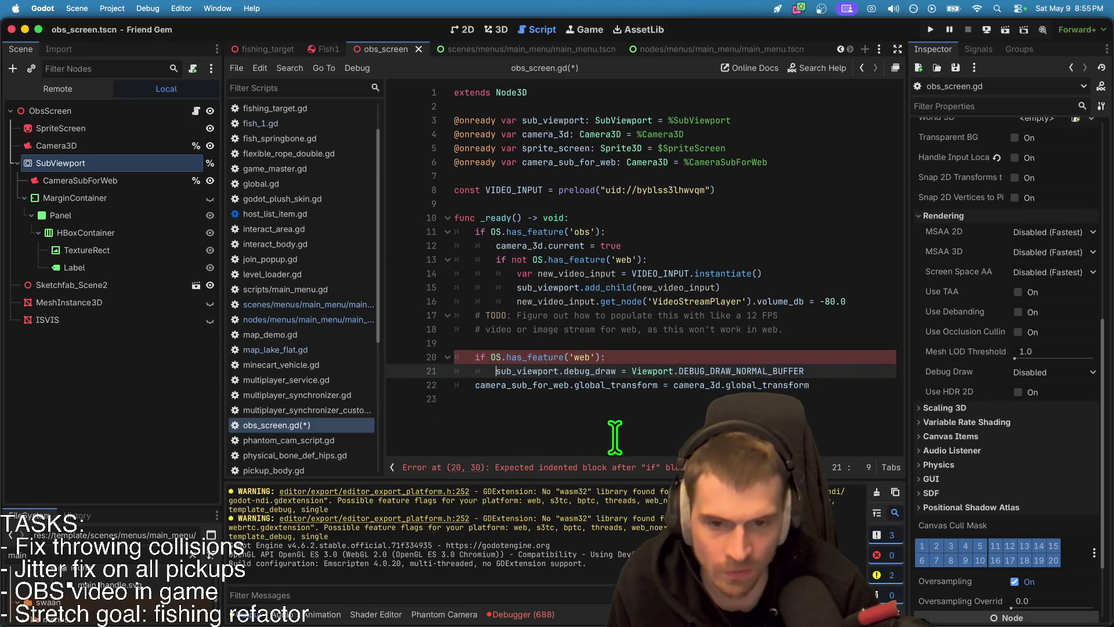
key("shift+Down")
key("shift+Down")
key("Tab")
left_click(859, 399)
left_click(876, 329)
key("shift+Up")
key("BackSpace")
key("BackSpace")
key("Down")
key("Down")
key("Down")
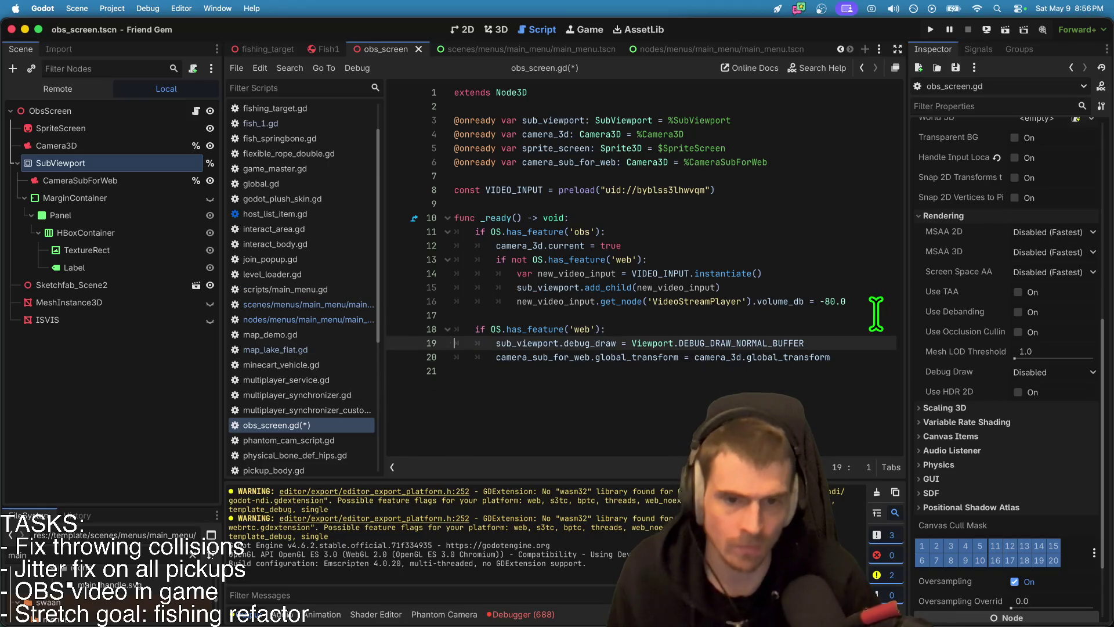
key("super+s")
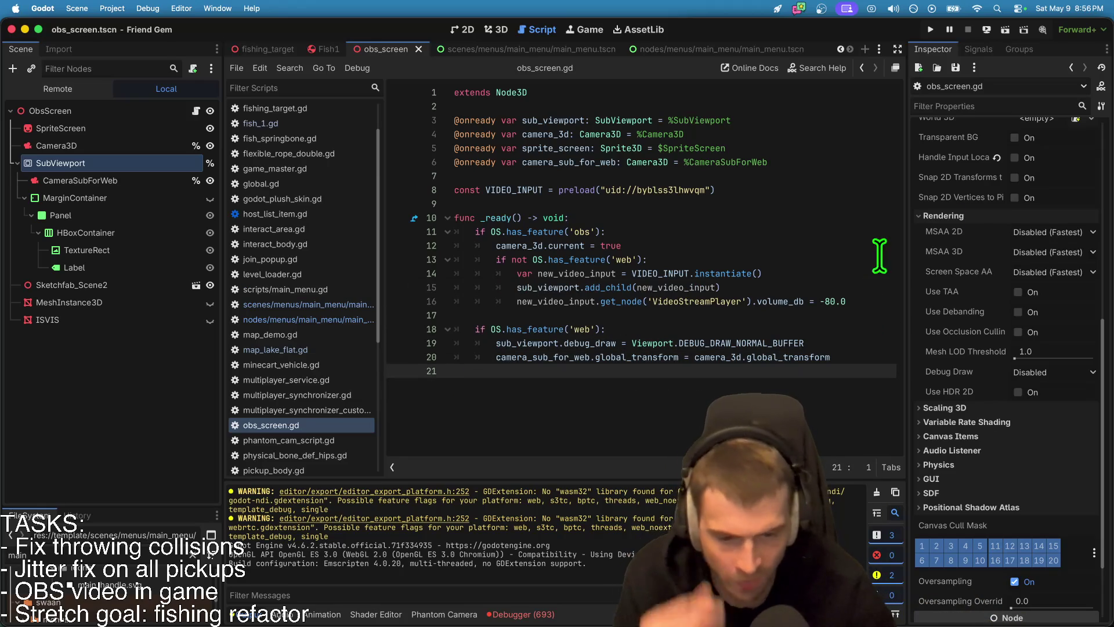
left_click(989, 31)
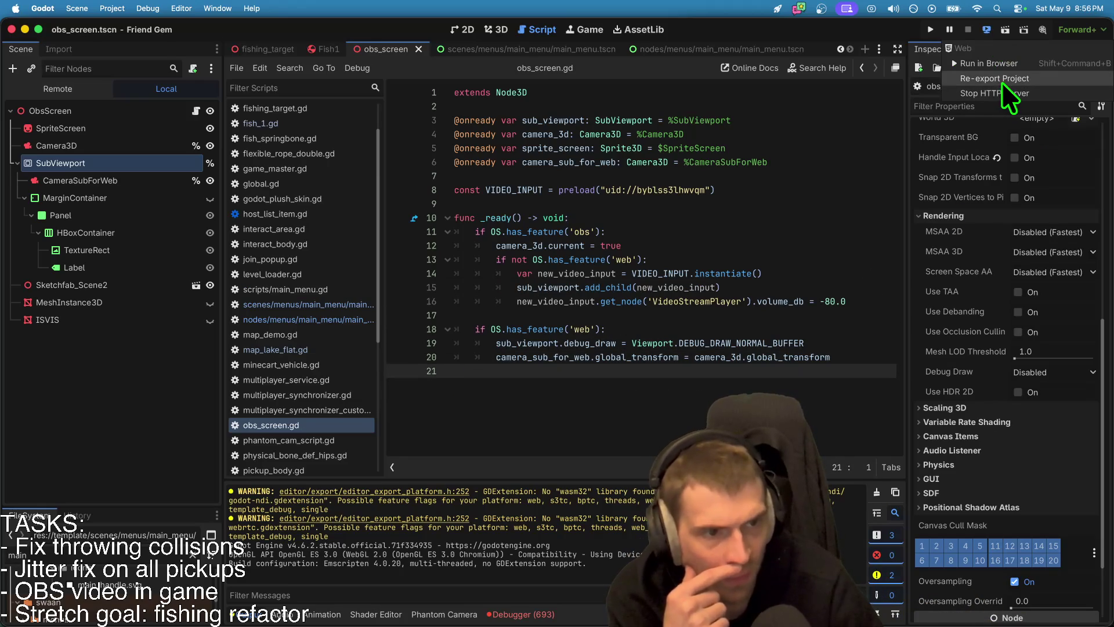
Step: Re-export the web project, stop the local web server, and run the fresh build in the browser
left_click(1002, 82)
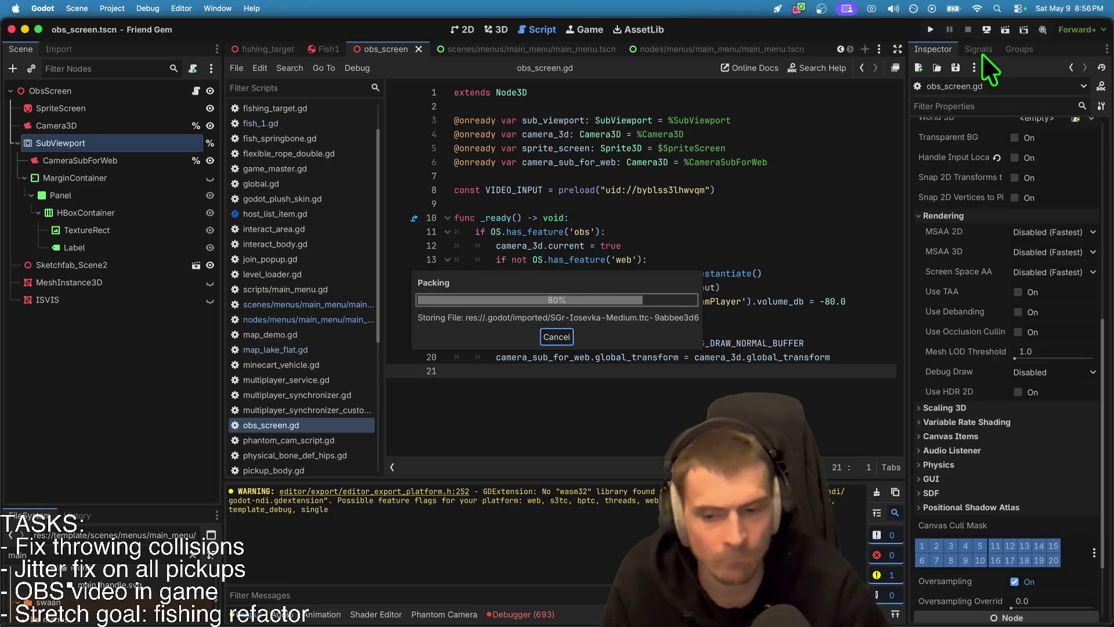
left_click(987, 28)
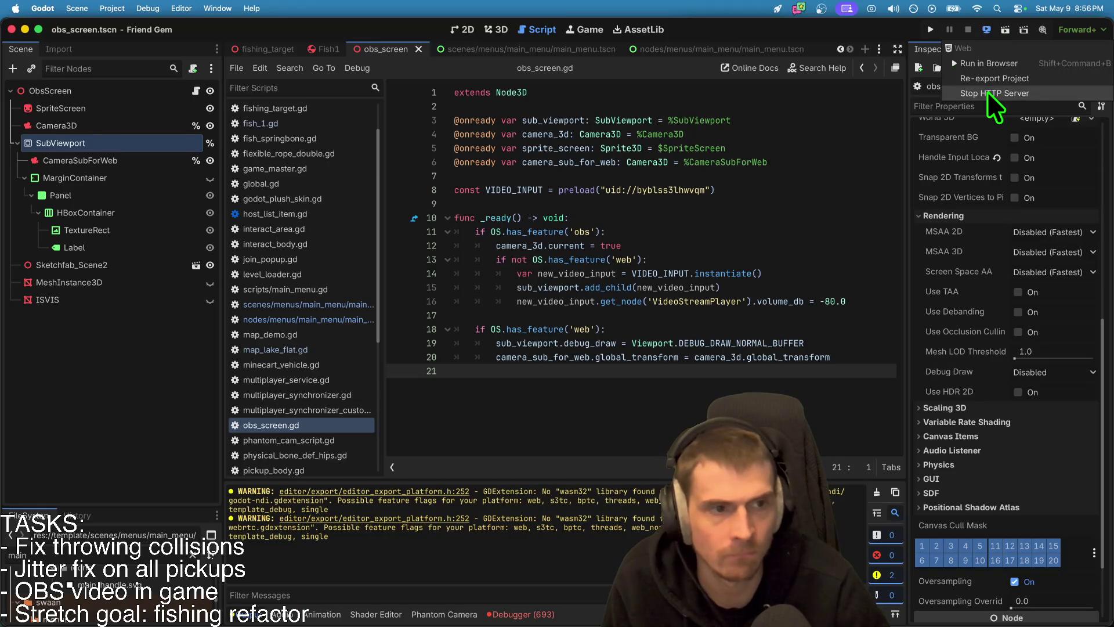
left_click(987, 92)
left_click(986, 28)
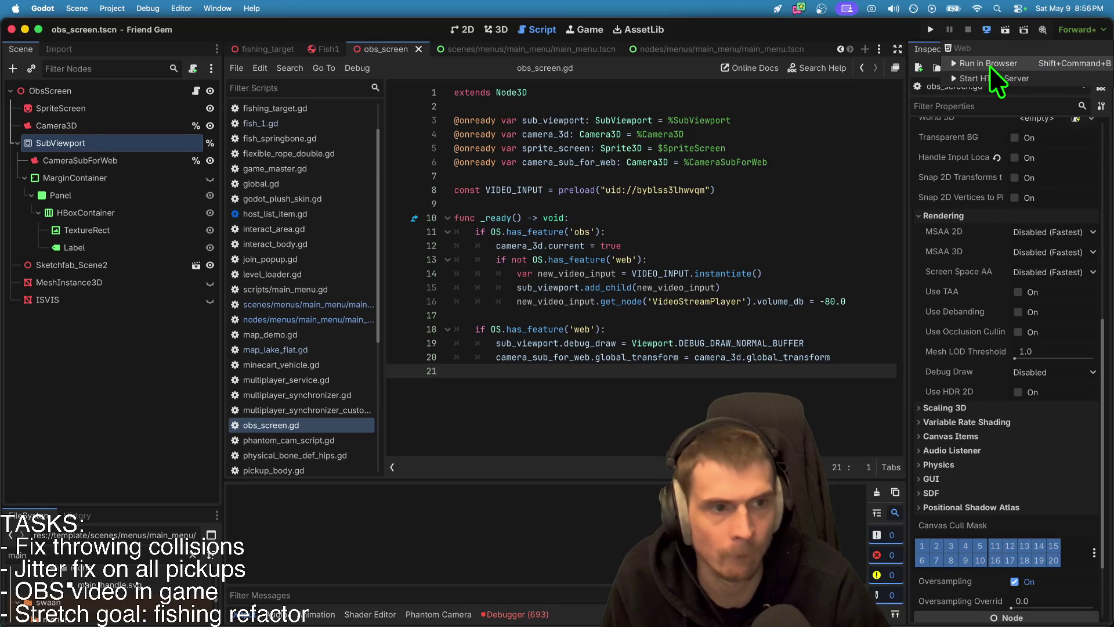
left_click(990, 65)
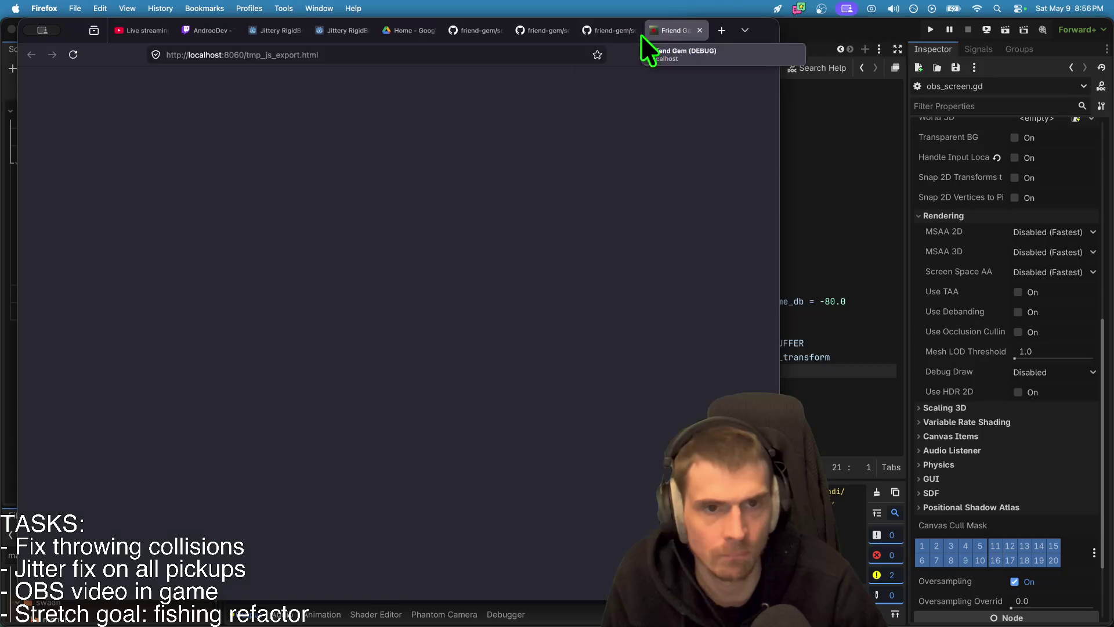
Step: Close the stale Friend Gem tabs in Chrome and Firefox, leaving the Chrome game window in front
key("super+w")
key("super+w")
key("super+Tab")
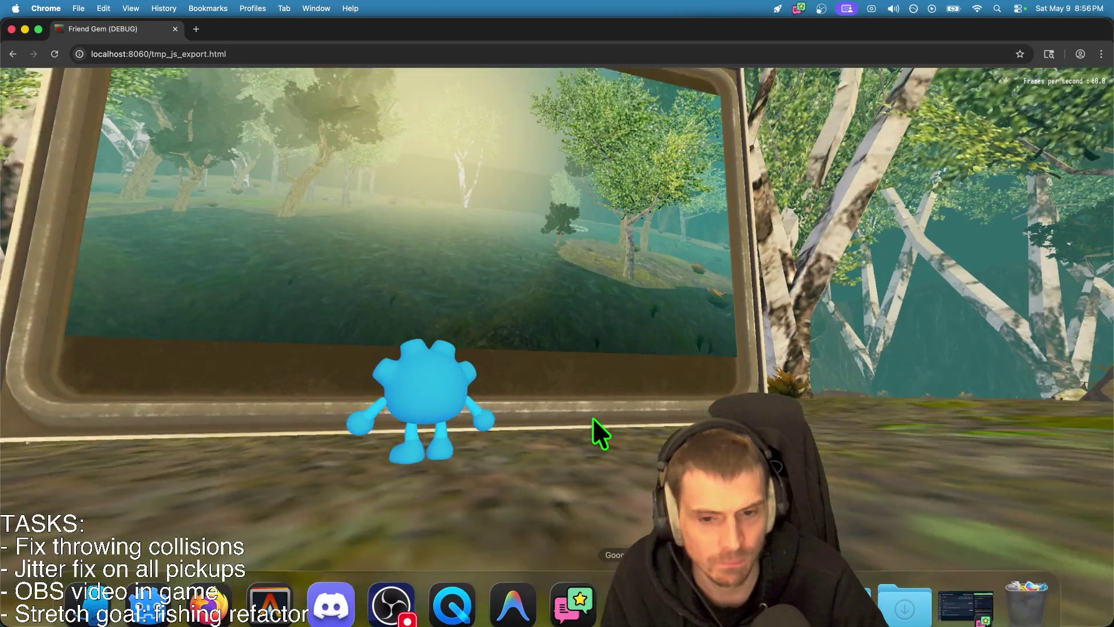
left_click(584, 398)
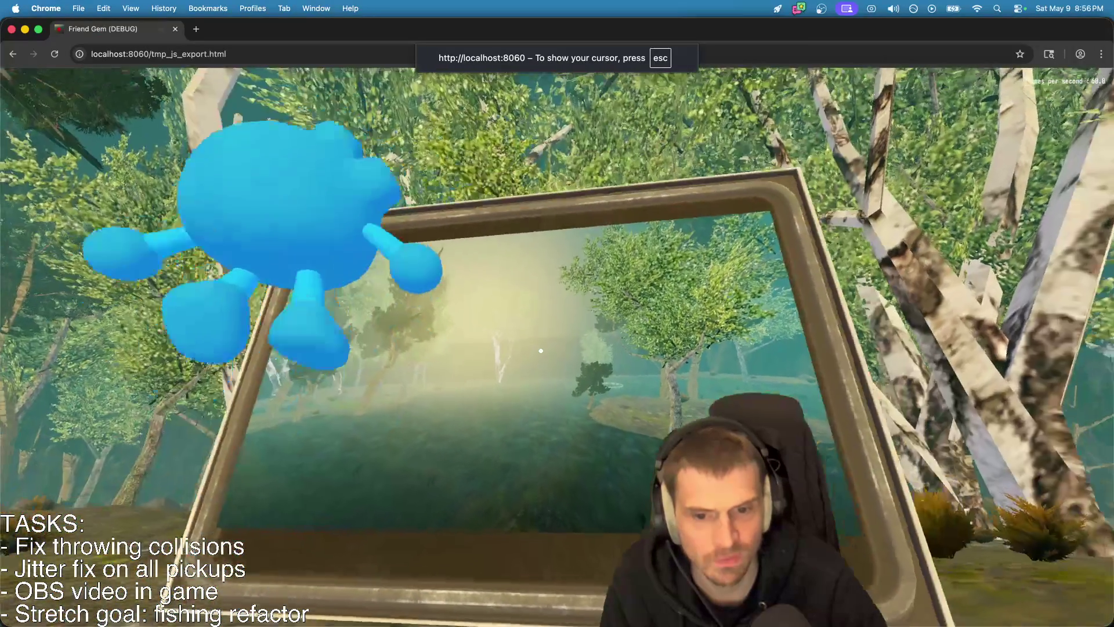
key("super+Tab")
key("super+Tab")
key("super+Tab")
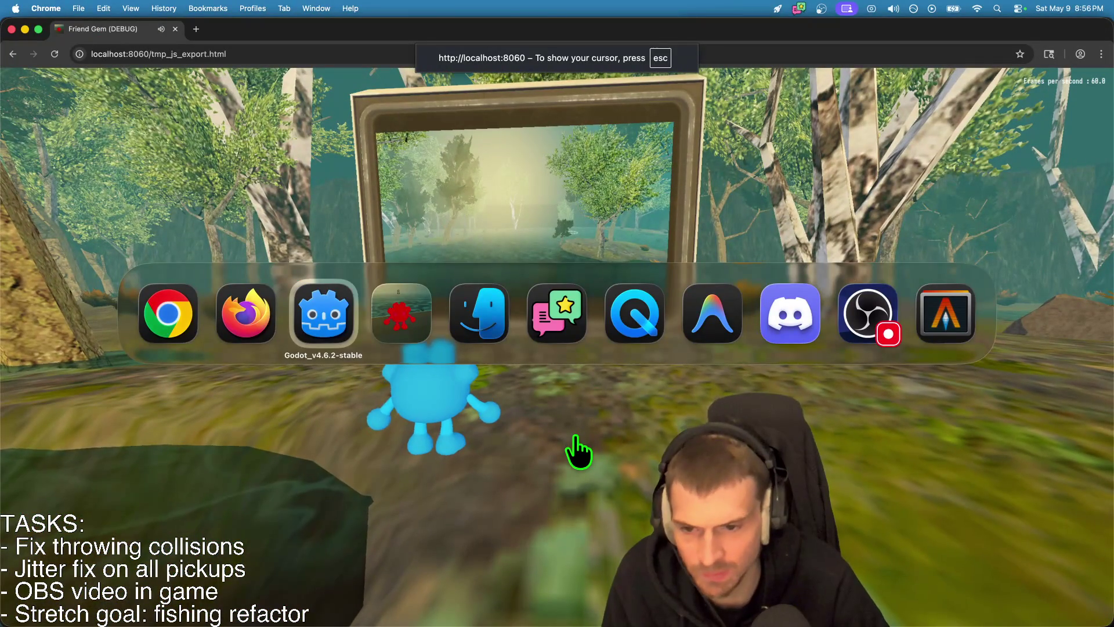
key("super+Tab")
key("super+Tab")
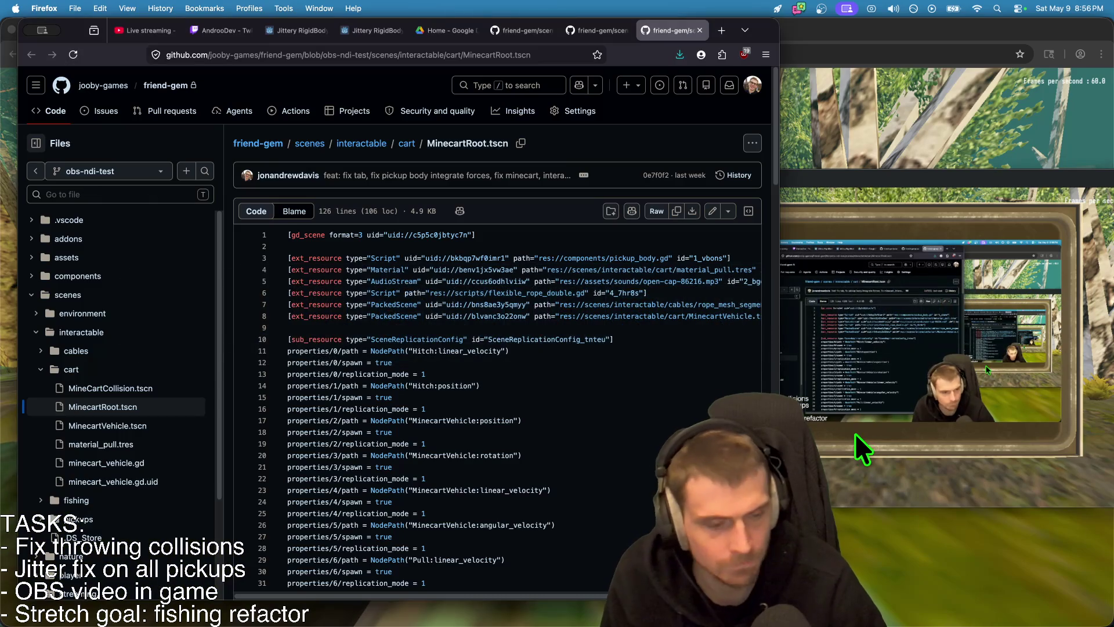
key("super+Tab")
key("super+Tab")
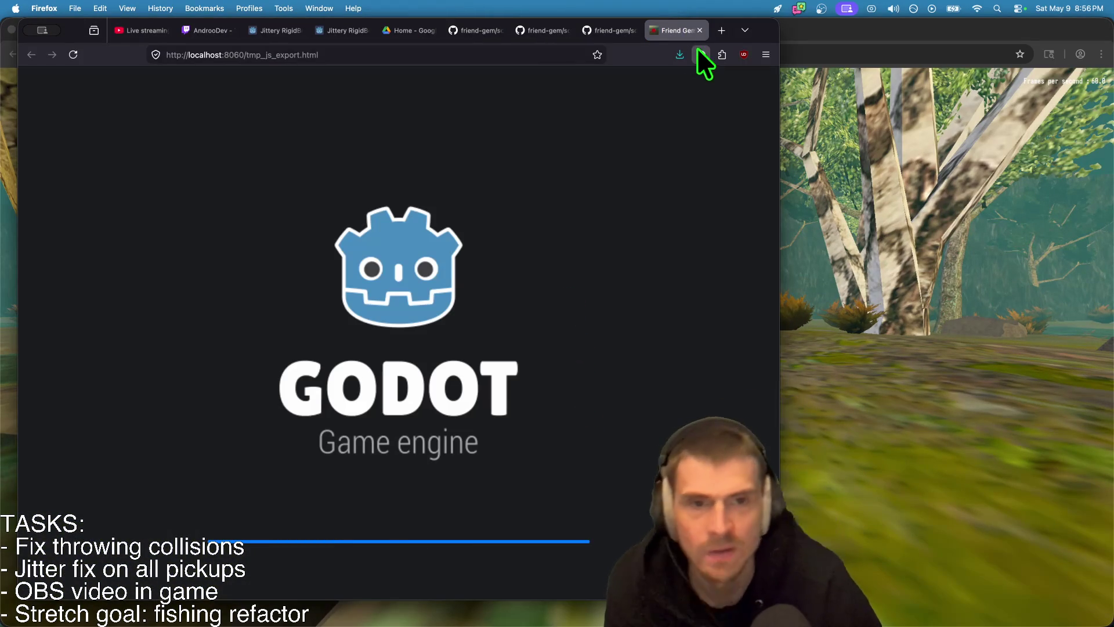
left_click(700, 30)
key("super+Tab")
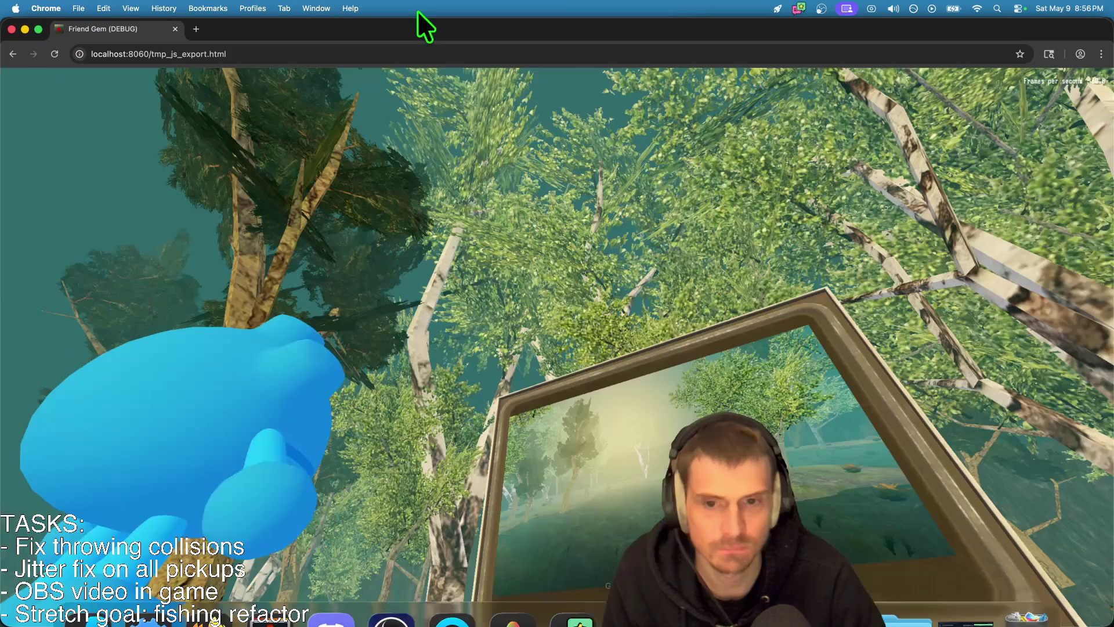
Step: Reload the game page, choose Play, Join Game, Join, and move around the forest
left_click(318, 54)
key("Return")
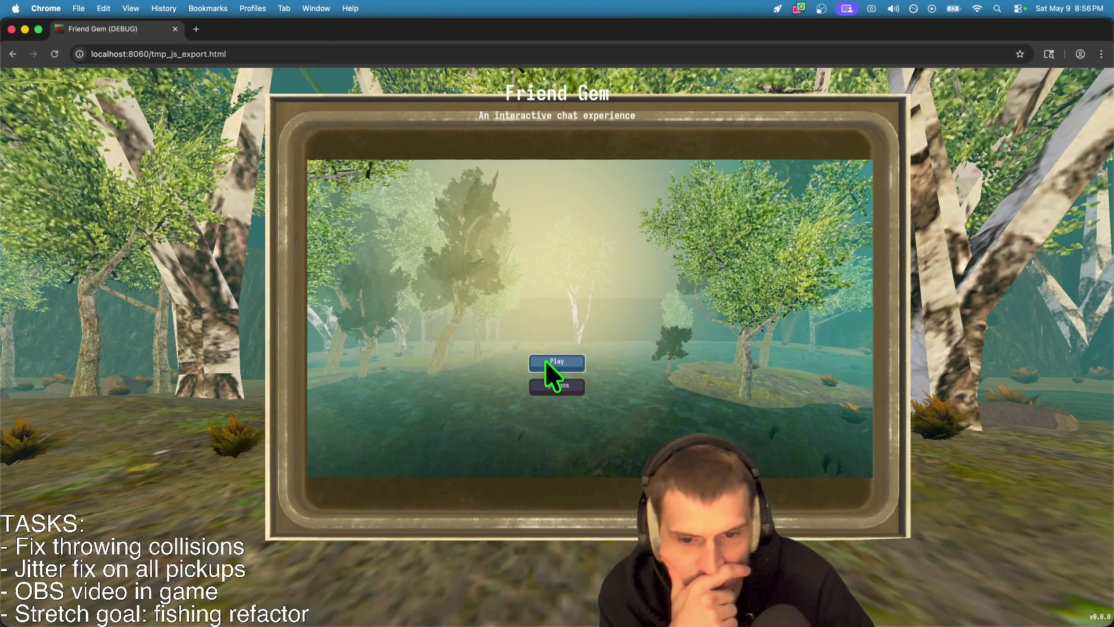
left_click(551, 361)
left_click(571, 348)
left_click(753, 181)
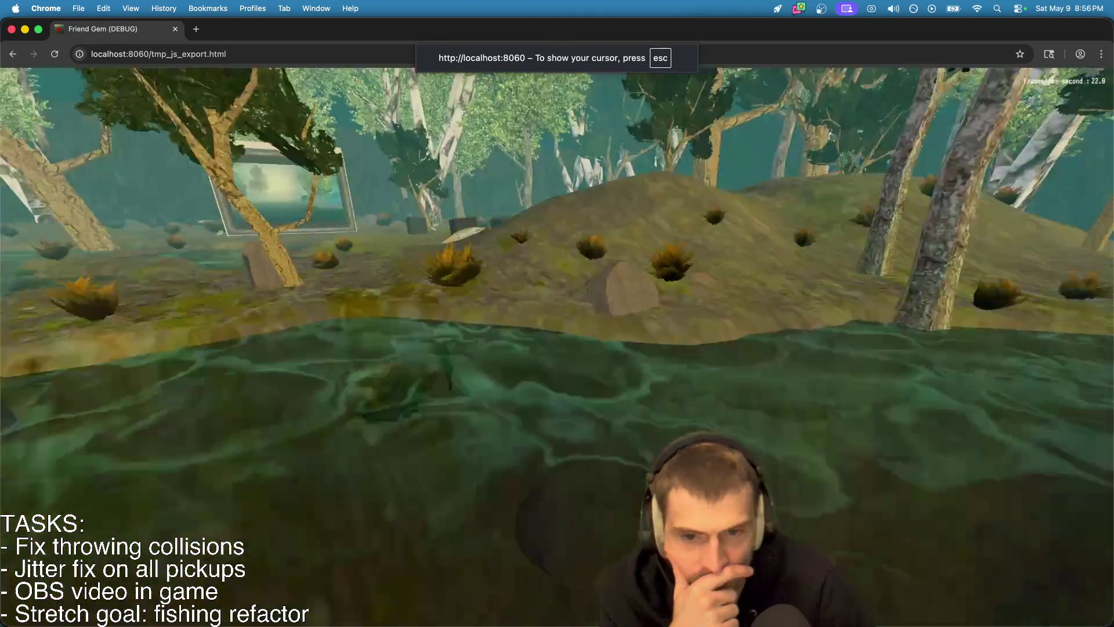
key("space")
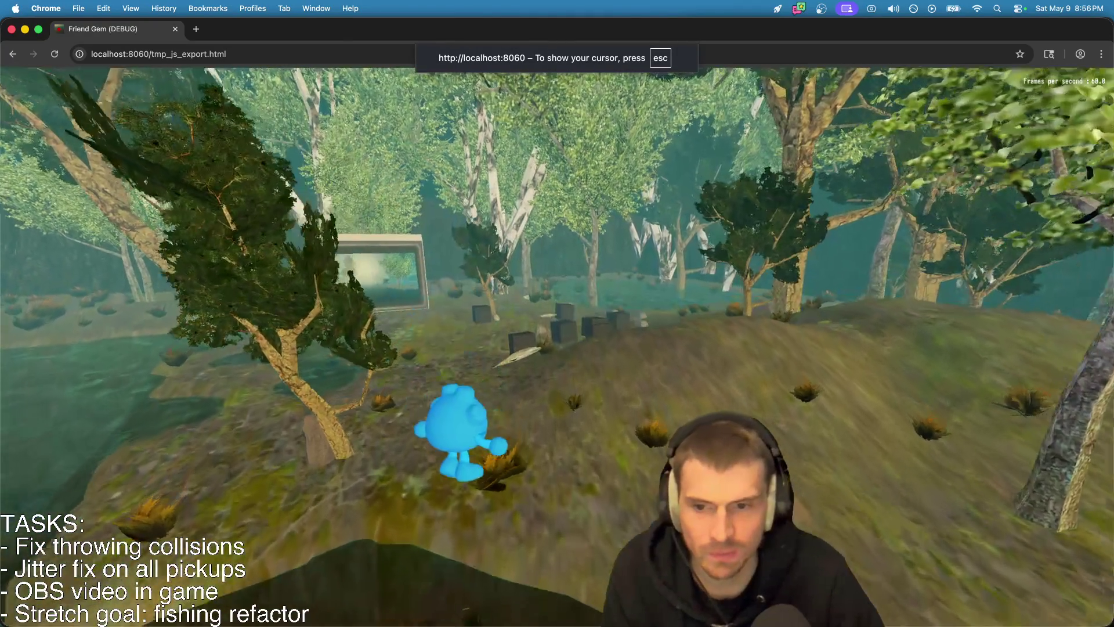
key("super+Tab")
key("super+Tab")
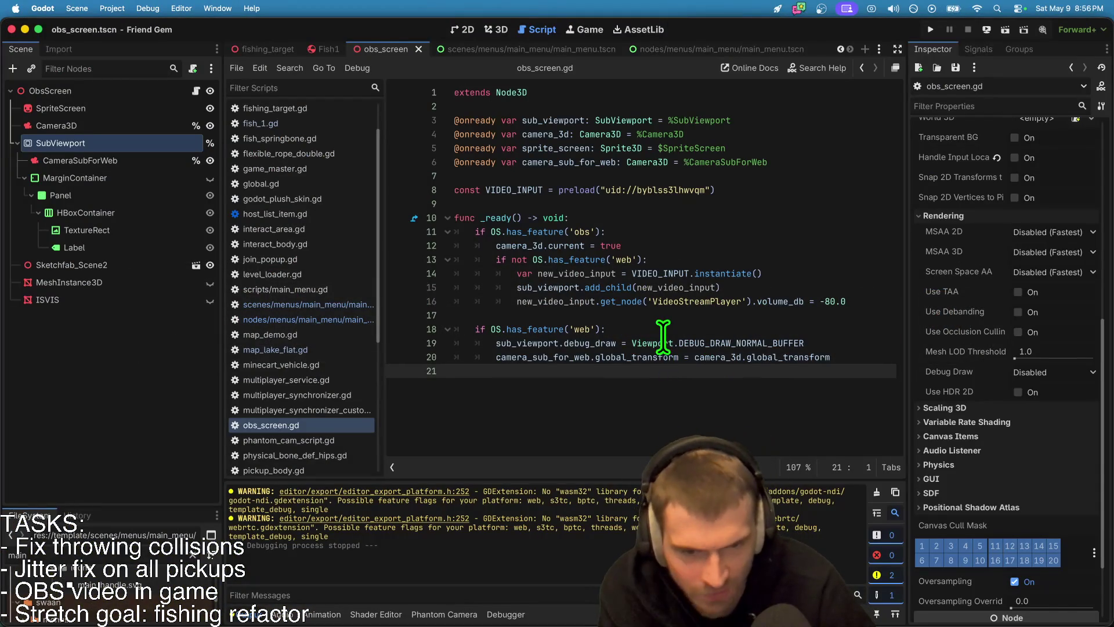
Step: Remove the if OS.has_feature('web') check in obs_screen.gd and dedent its body
left_click_drag(827, 364, 514, 318)
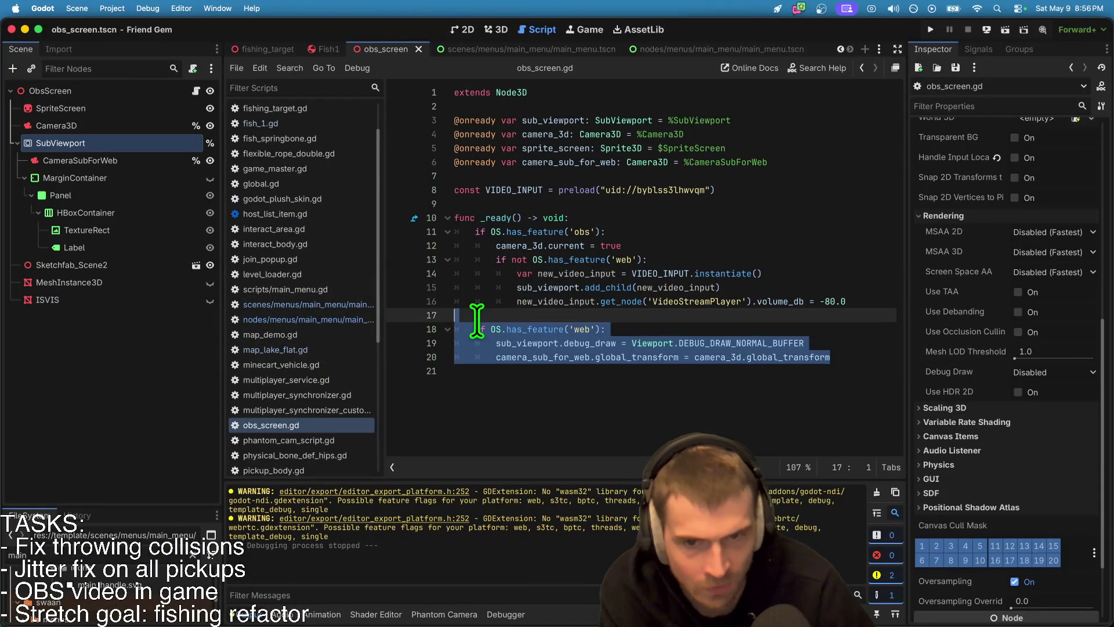
left_click(107, 91)
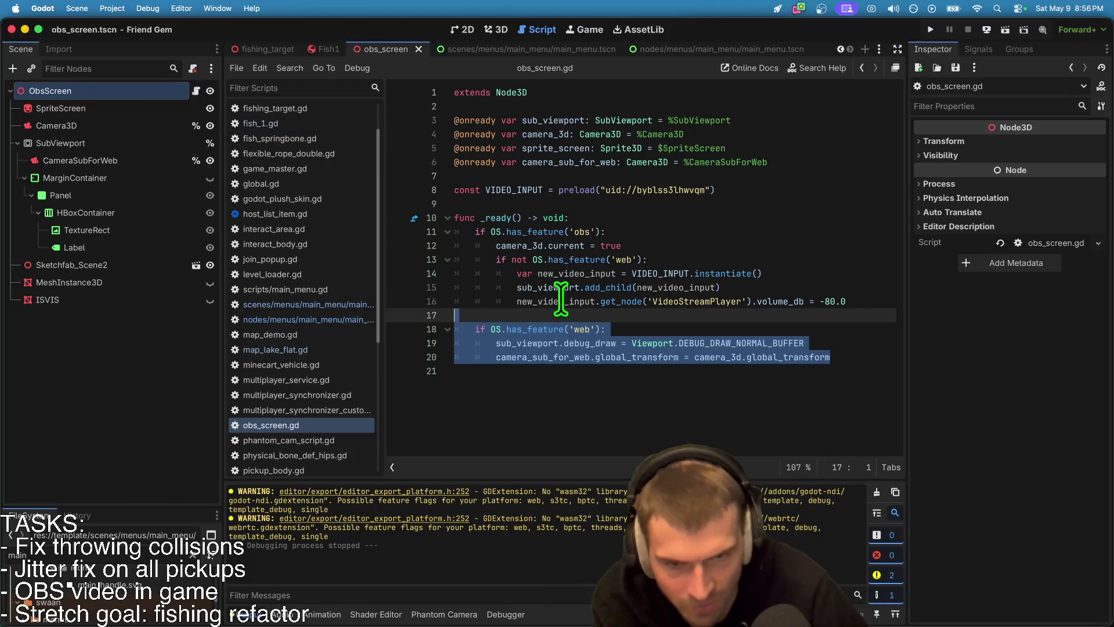
left_click(641, 436)
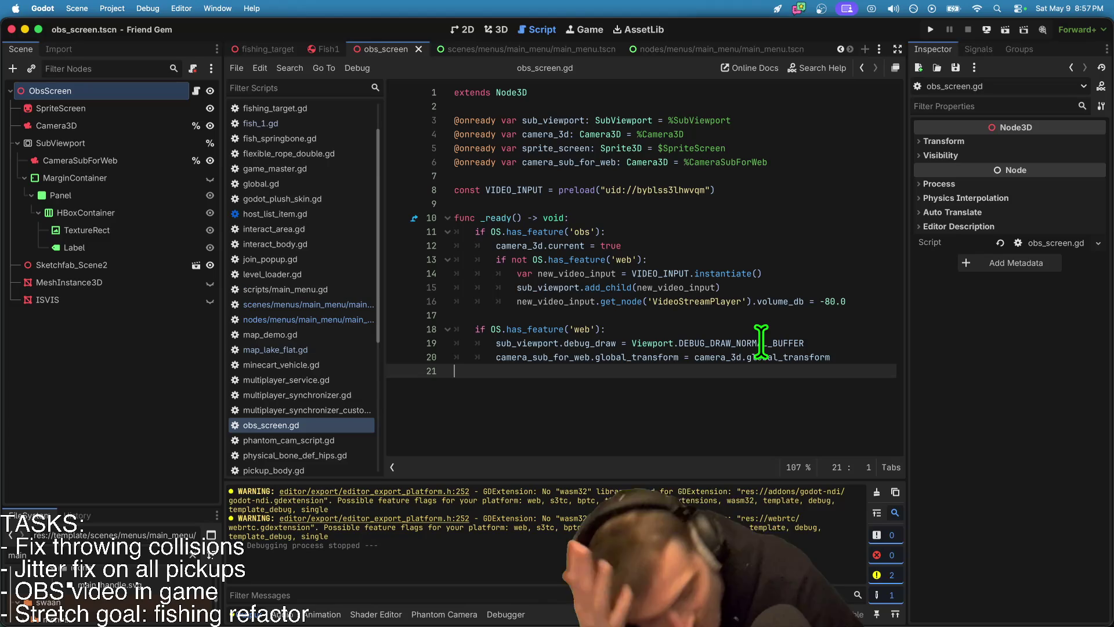
key("Tab")
type("p")
key("ctrl+z")
key("ctrl+z")
key("ctrl+z")
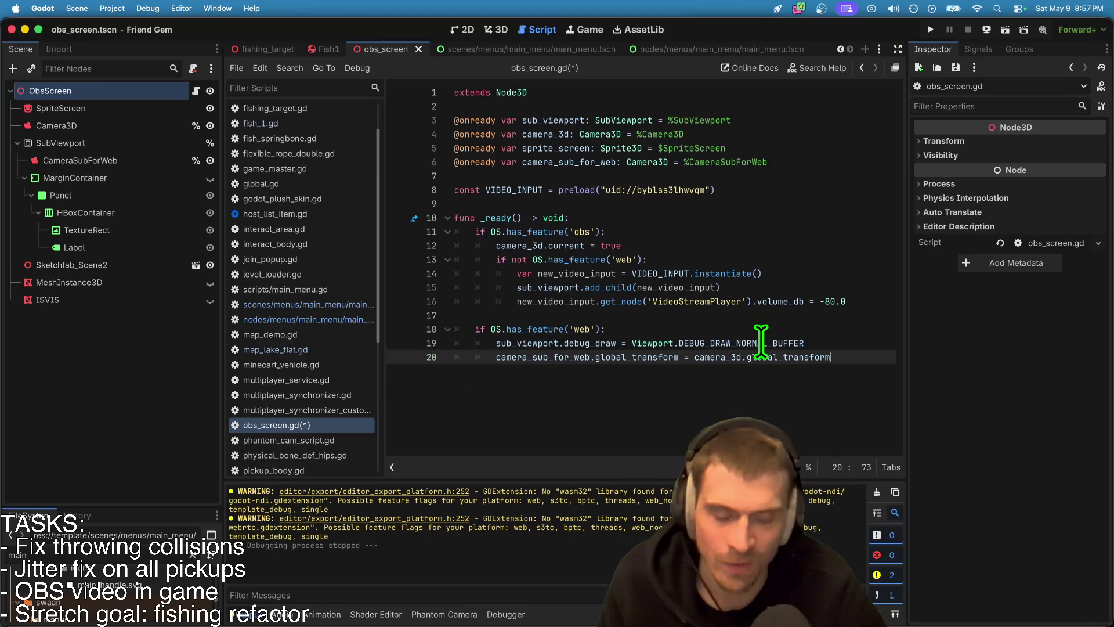
key("ctrl+z")
key("ctrl+z")
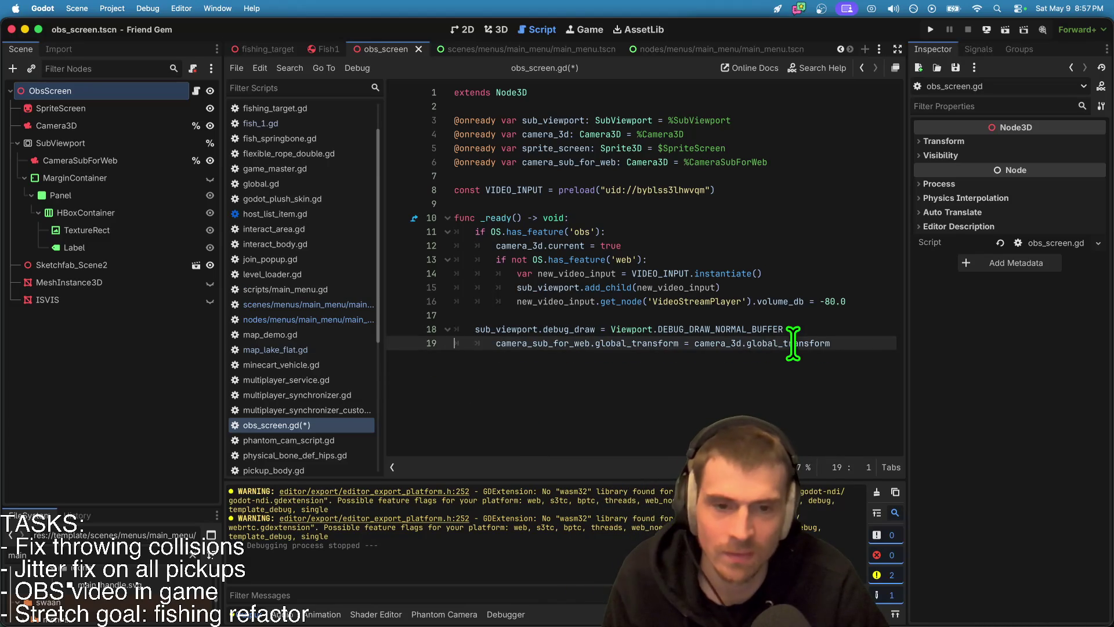
Step: Add a return after the video player setup and a print("HELP!??") line, then save
left_click(897, 311)
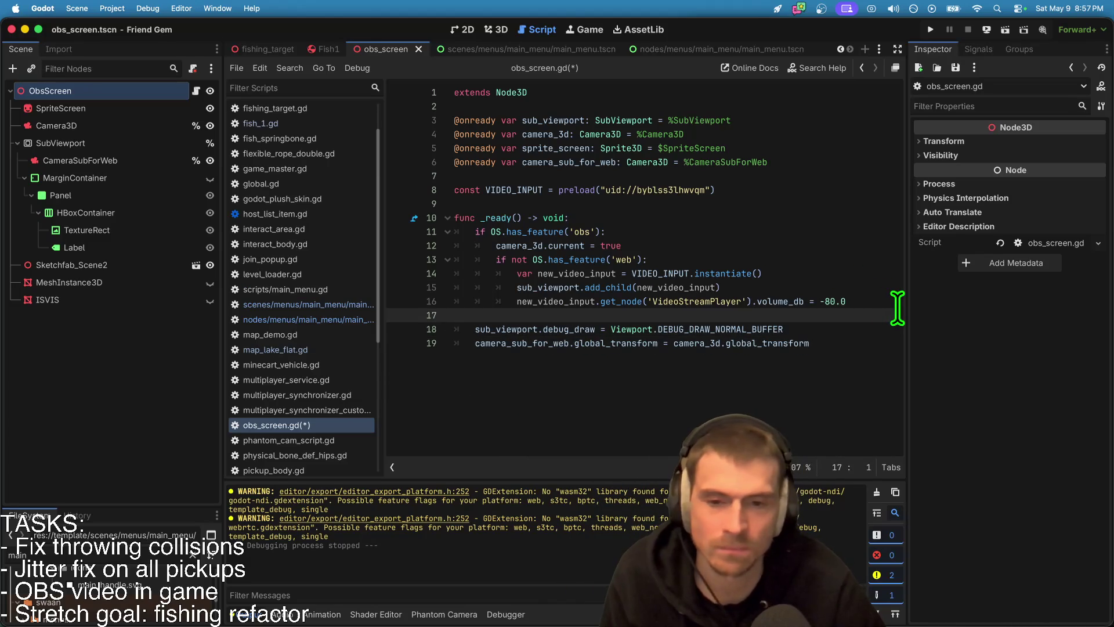
key("Return")
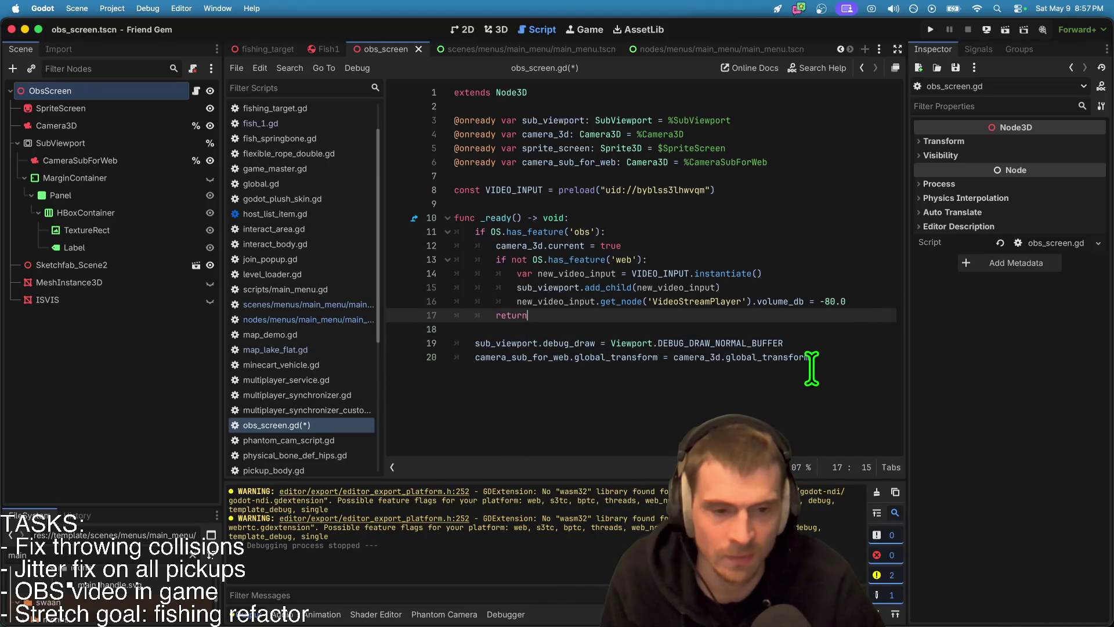
key("Down")
key("Return")
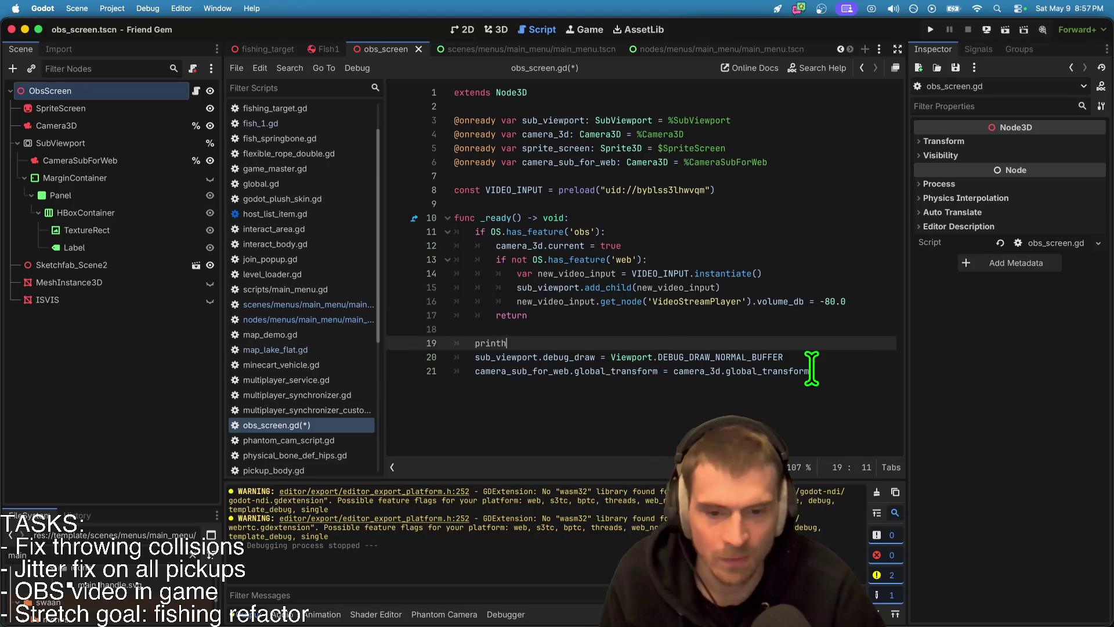
type("(\"HELP!??\")")
left_click(742, 371)
key("ctrl+s")
Step: Look at the Debug menu's run instances settings without changing them
left_click(143, 8)
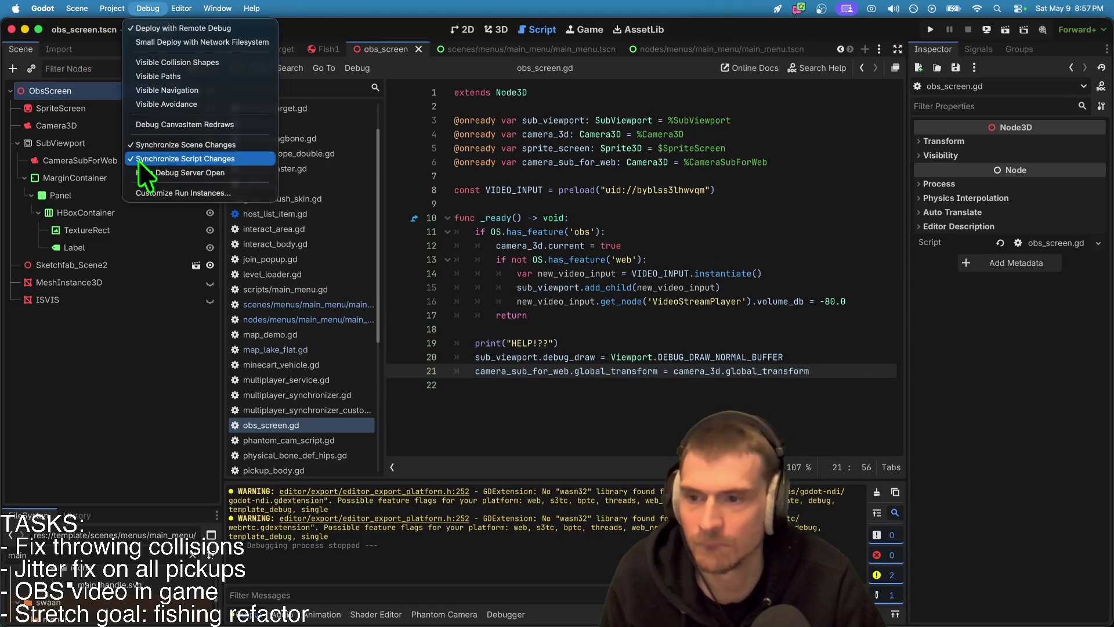
left_click(138, 188)
key("Escape")
Step: Open Project Export and select the Web (Runnable) preset
left_click(142, 8)
mouse_move(112, 8)
left_click(123, 82)
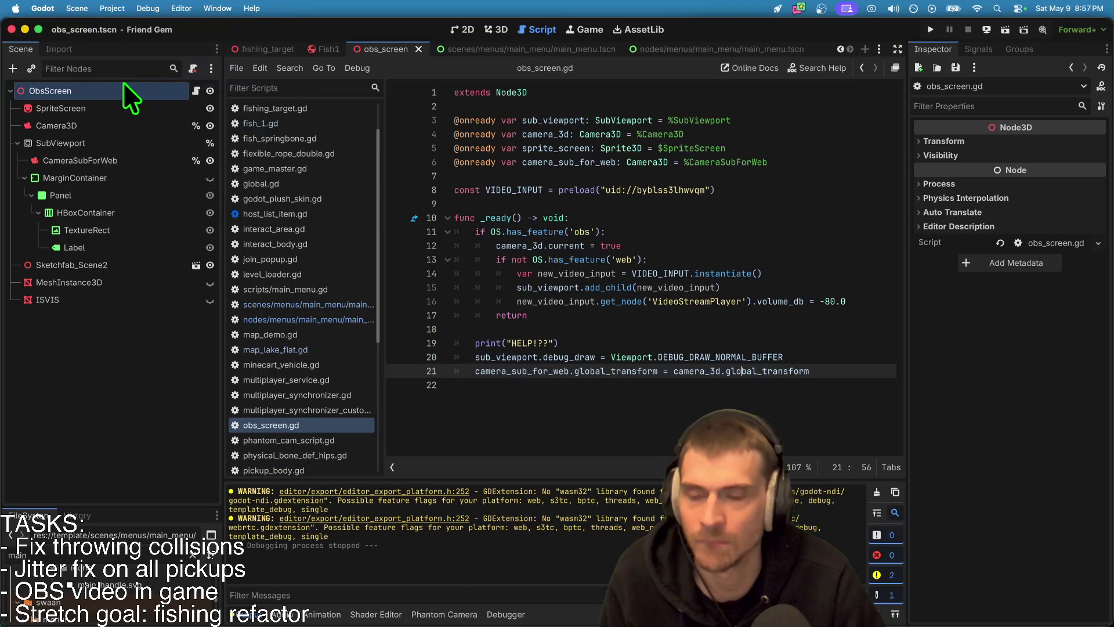
left_click(252, 90)
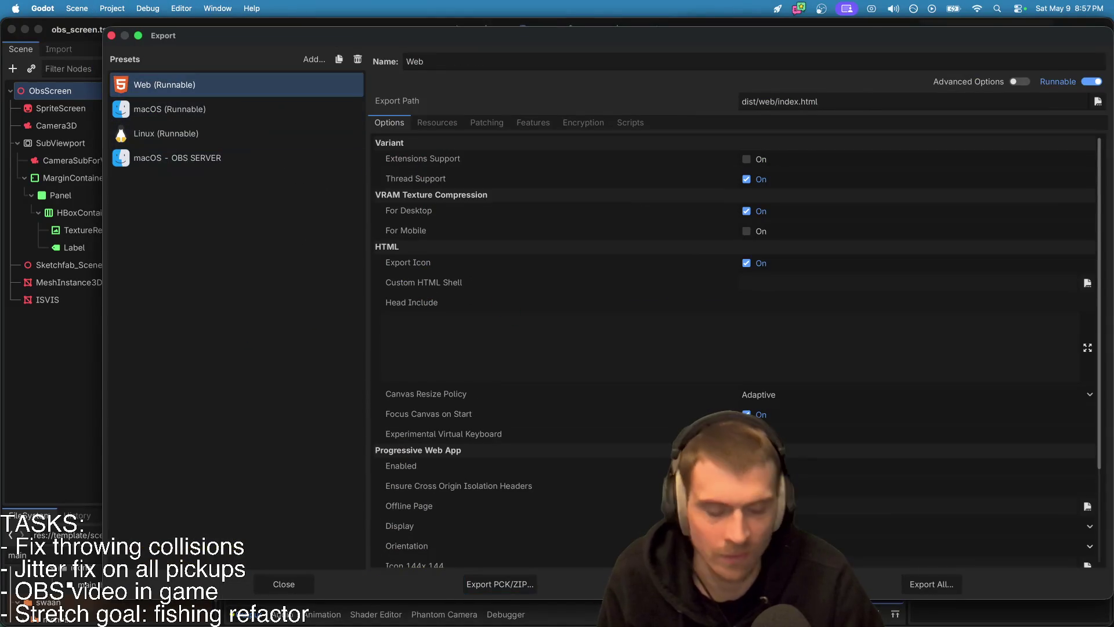
left_click(525, 120)
left_click(383, 124)
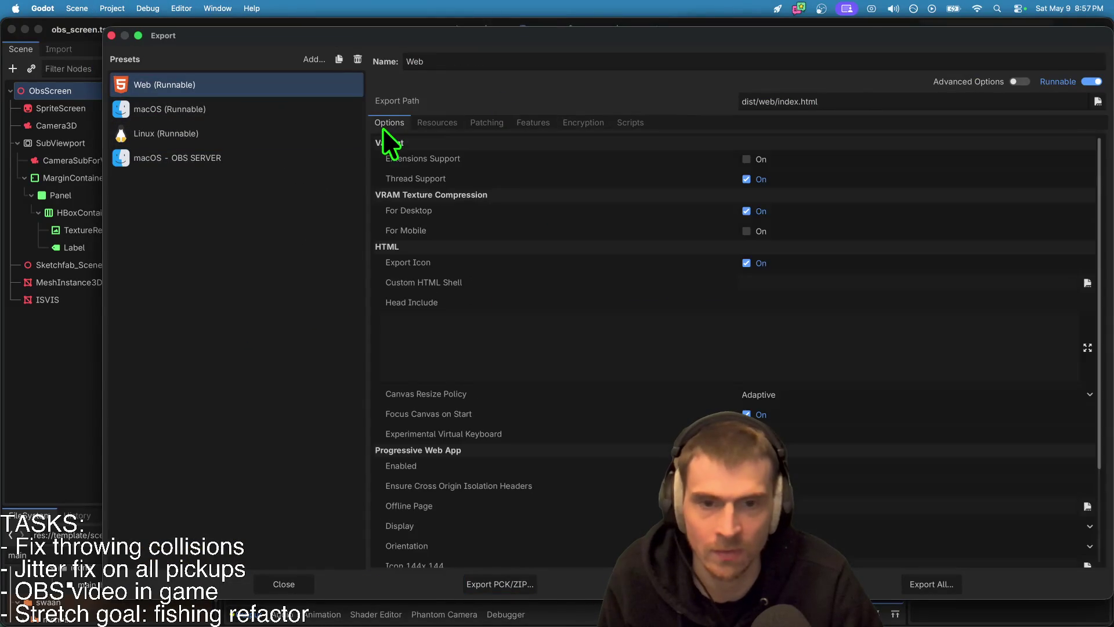
Step: Export the Web build over dist/web/index.html and run it in the browser via Remote Deploy
left_click(713, 584)
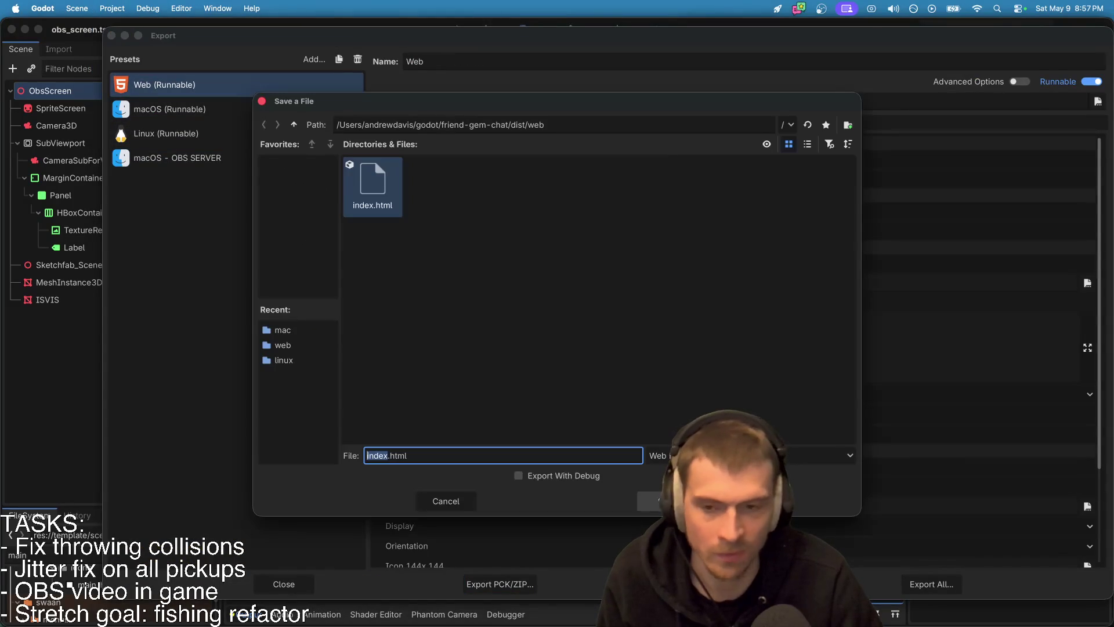
left_click(662, 501)
left_click(625, 332)
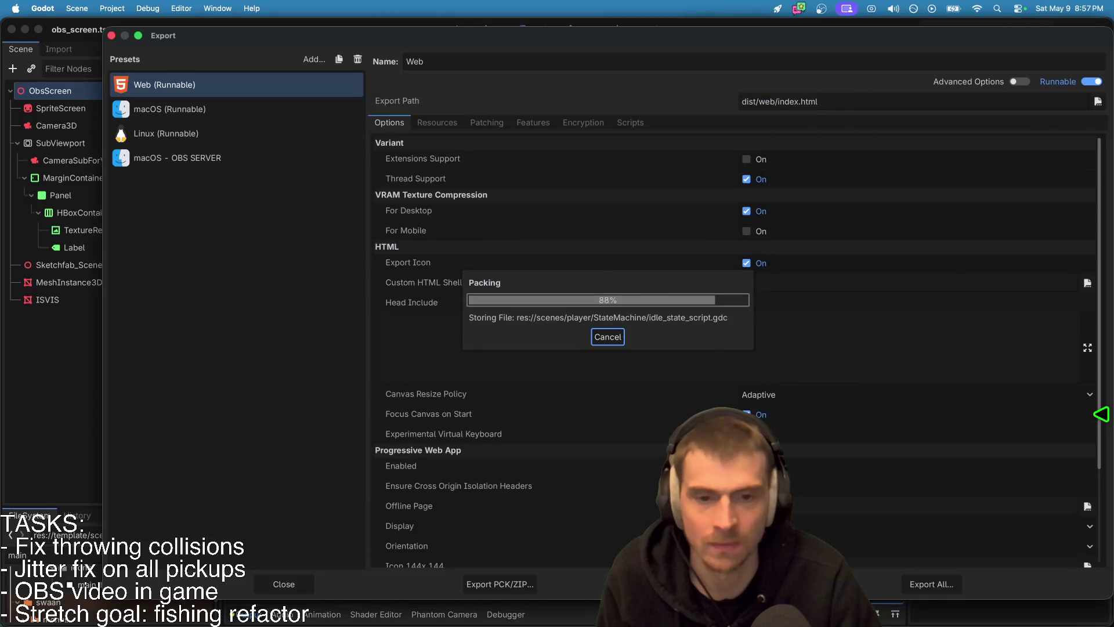
left_click(566, 452)
key("Escape")
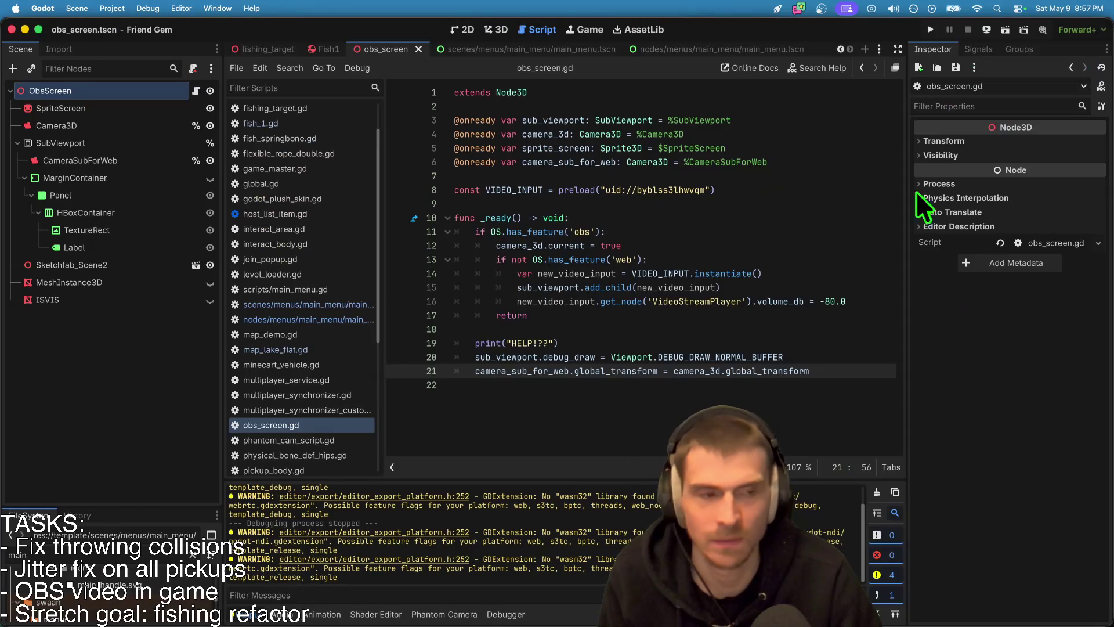
left_click(990, 33)
left_click(994, 74)
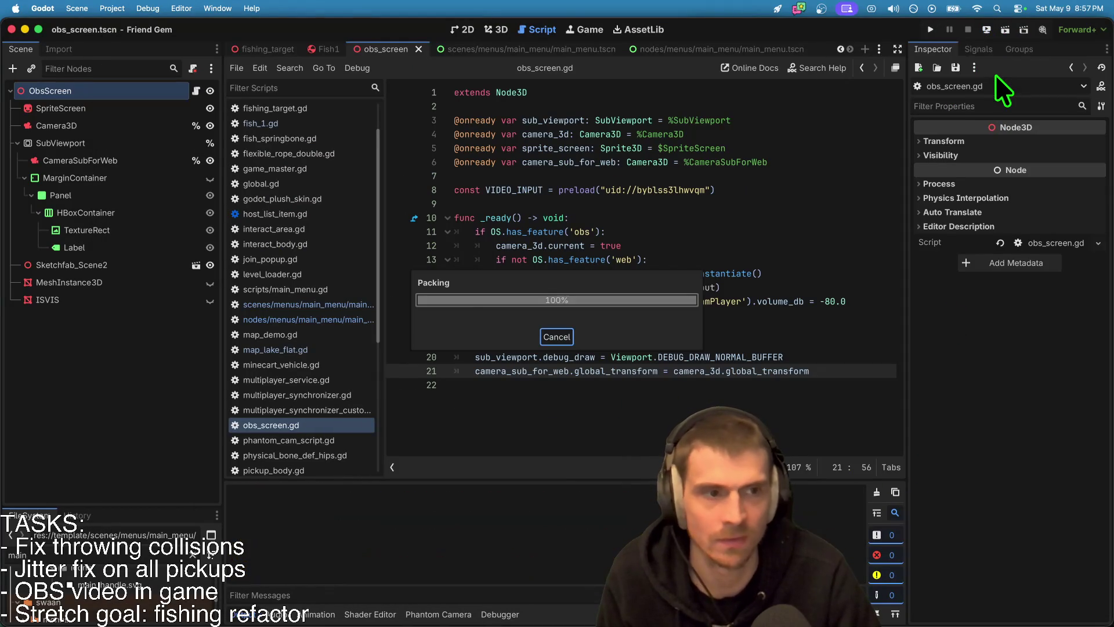
Step: Reload the localhost page in Chrome for the fresh build and check Godot's debugger errors
left_click(691, 385)
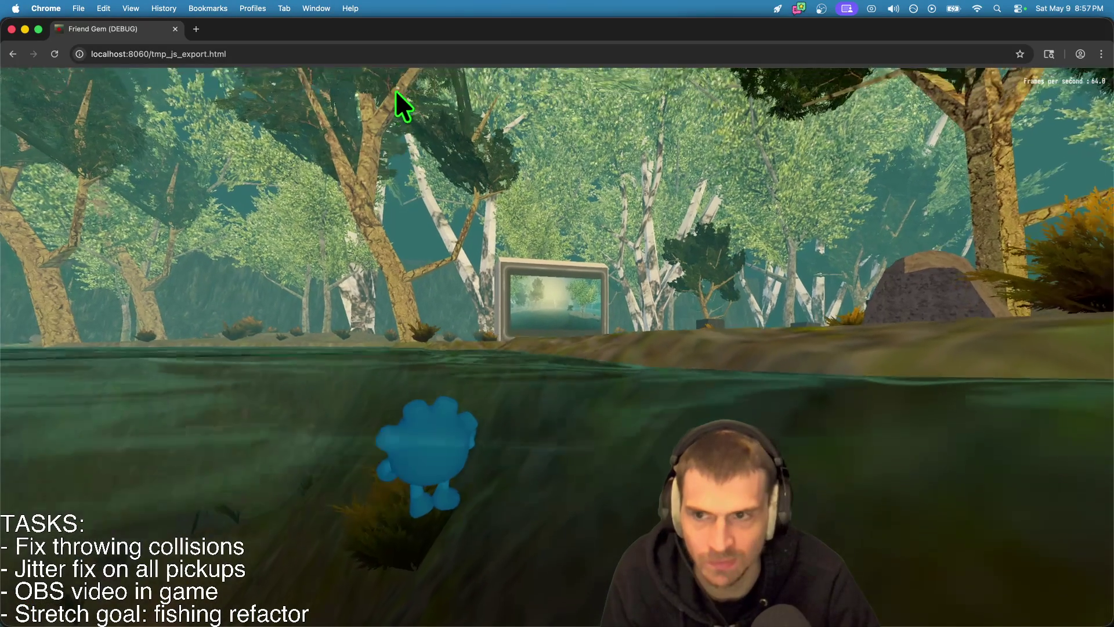
left_click(388, 57)
key("Return")
key("super+Tab")
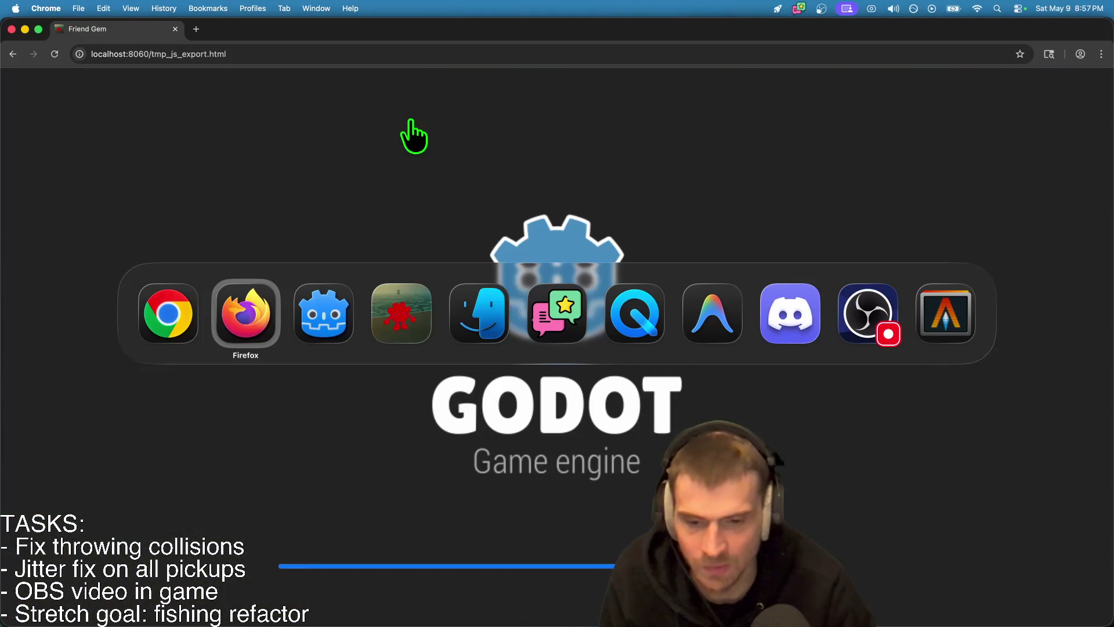
key("super+Tab")
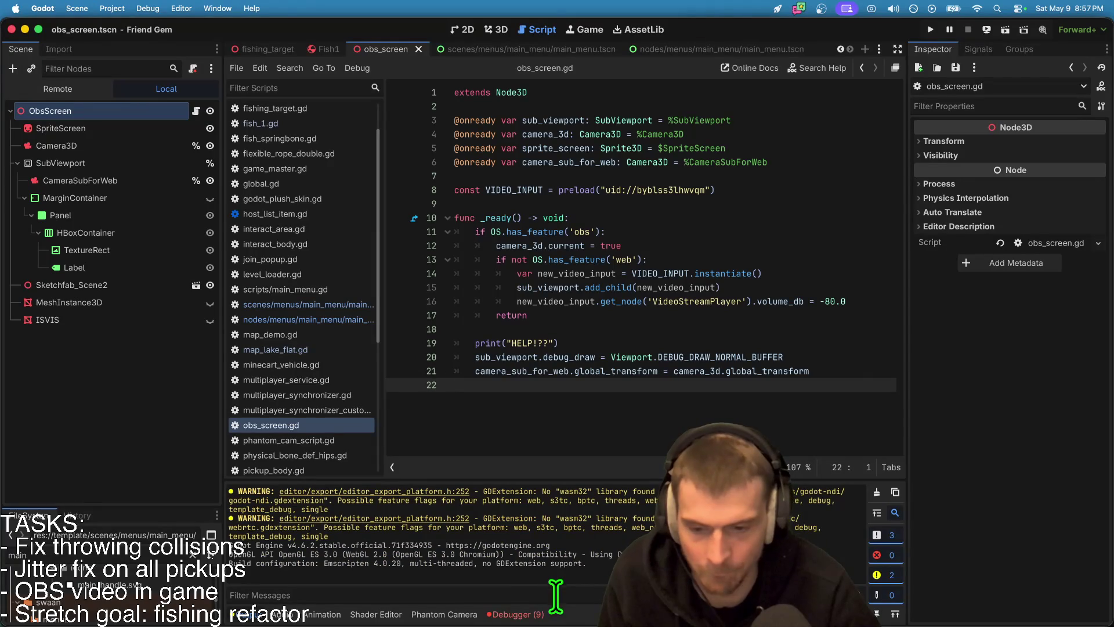
left_click(530, 615)
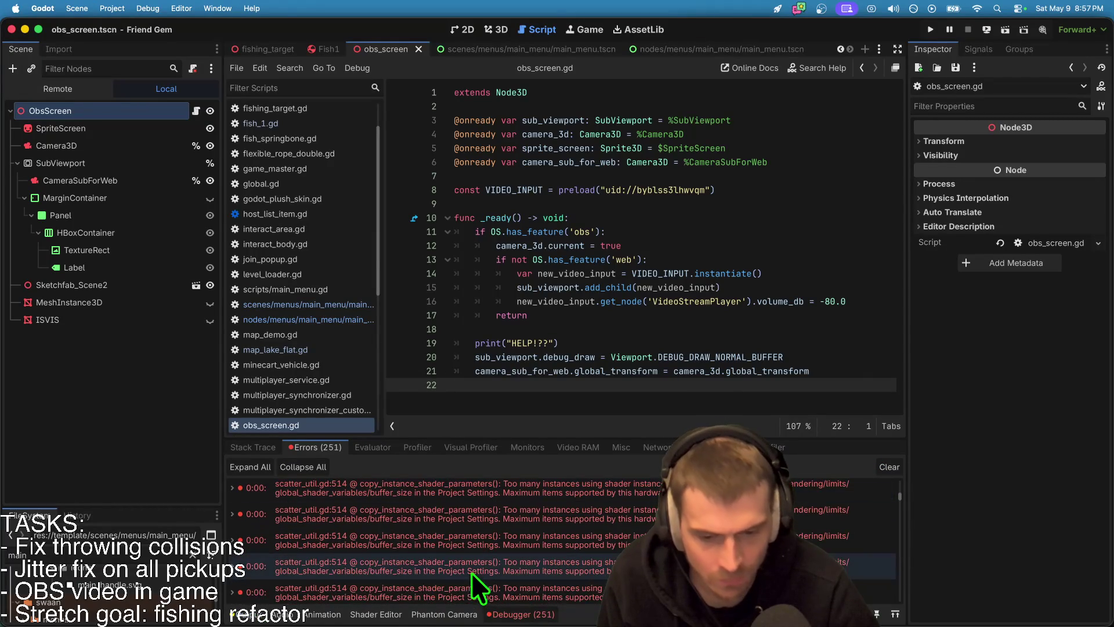
left_click(237, 617)
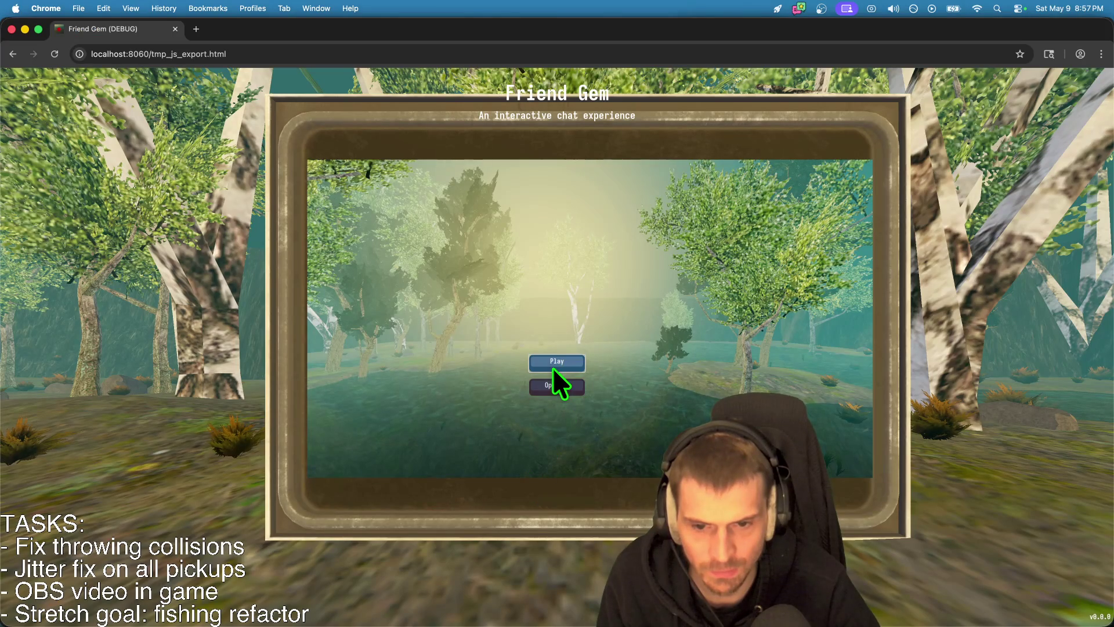
Step: Choose Play, Join, and Join again to enter the forest world, then return to the Godot editor
left_click(553, 384)
key("Escape")
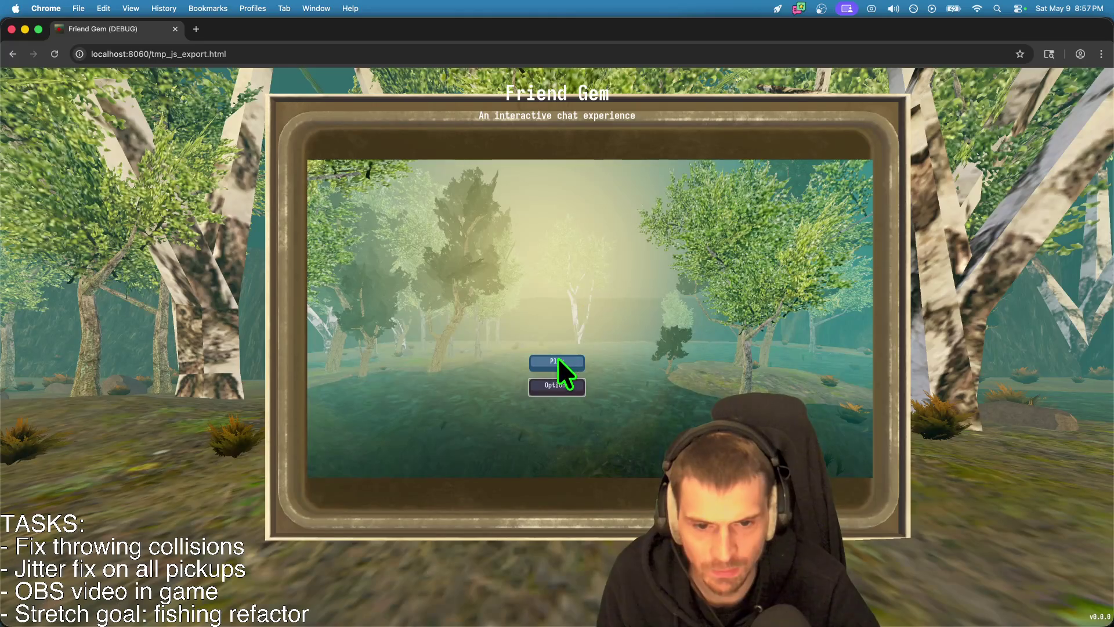
left_click(559, 361)
left_click(566, 351)
left_click(753, 180)
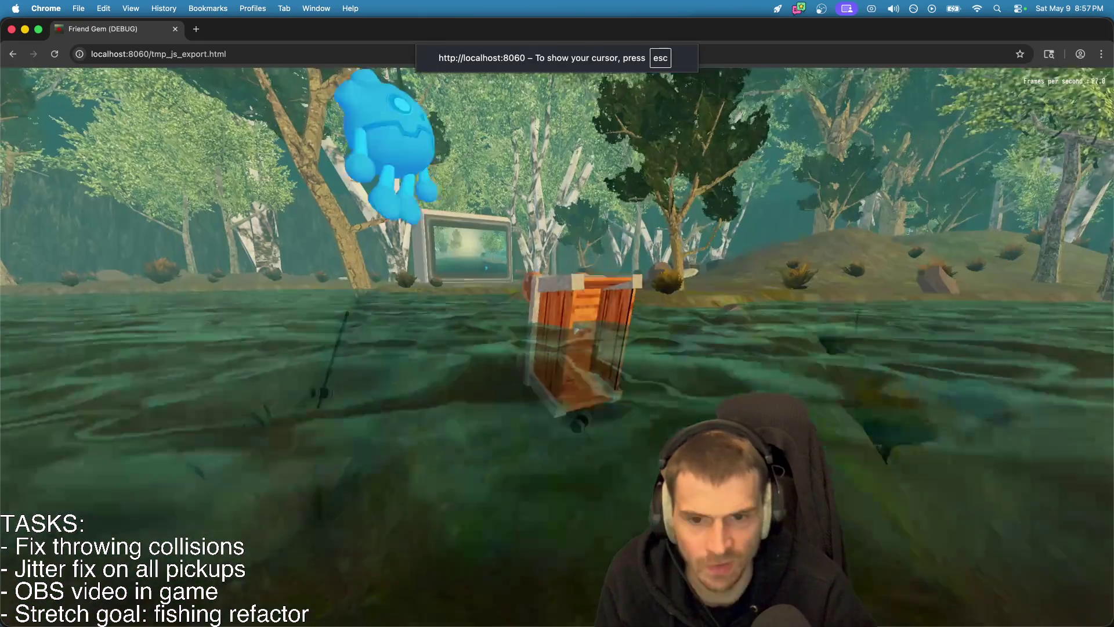
key("super+q")
key("super+Tab")
left_click(864, 347)
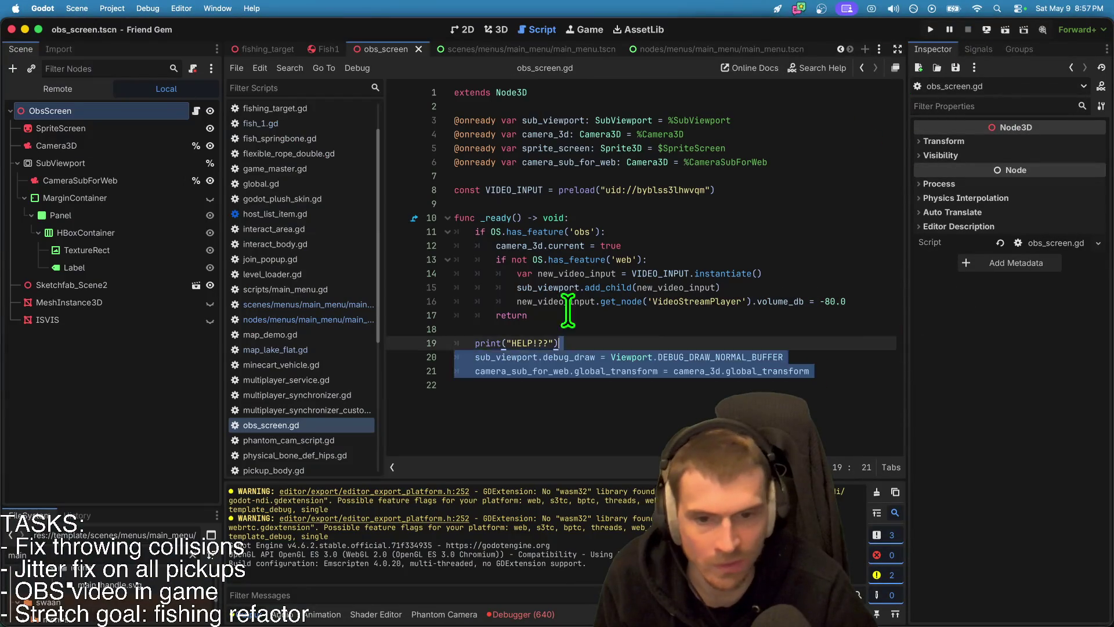
Step: Comment out lines 11–17 of obs_screen.gd, save, and run the project
mouse_move(527, 315)
left_mouse_down()
mouse_move(654, 261)
mouse_move(342, 239)
left_mouse_up()
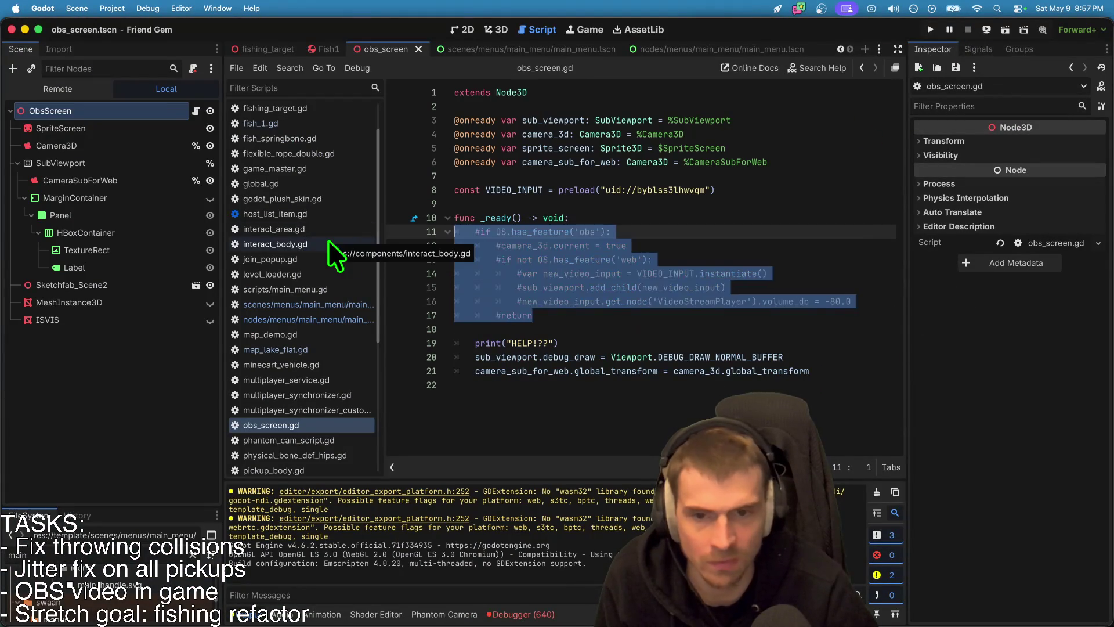
key("super+k")
left_click(507, 329)
key("super+s")
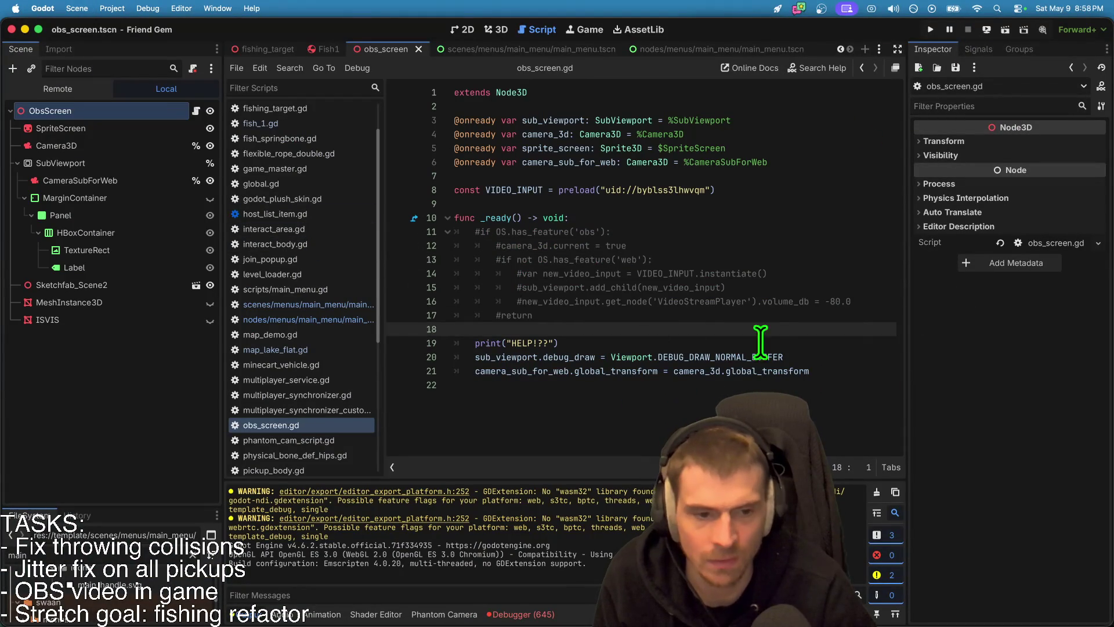
key("super+b")
Step: Stop the game, set Customize Run Instances to 2, and run the project again
left_click(968, 29)
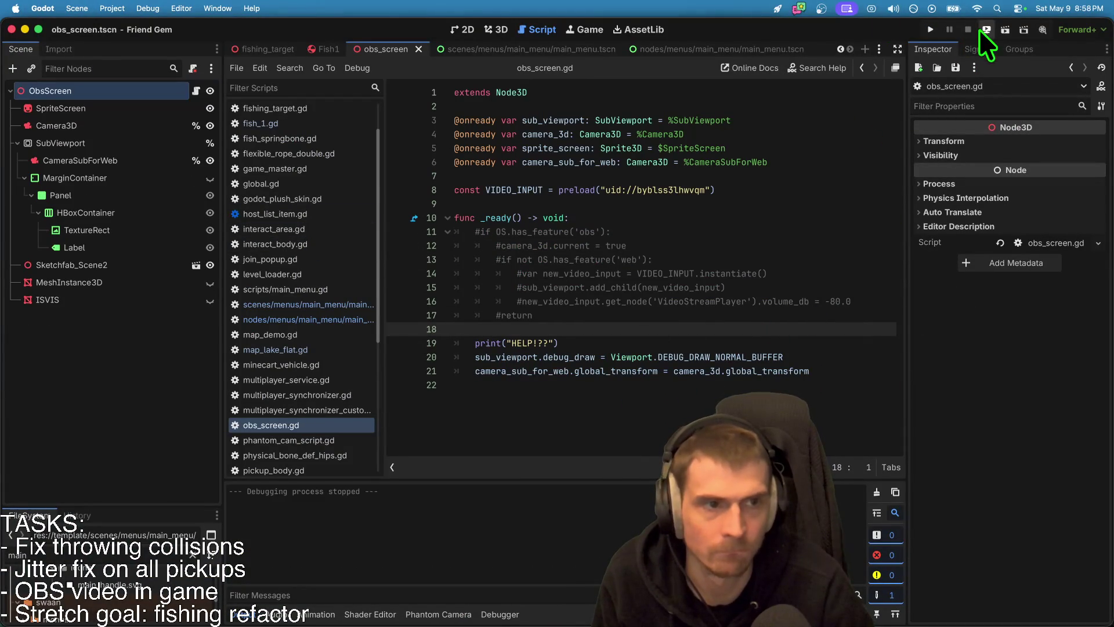
left_click(217, 8)
left_click(175, 193)
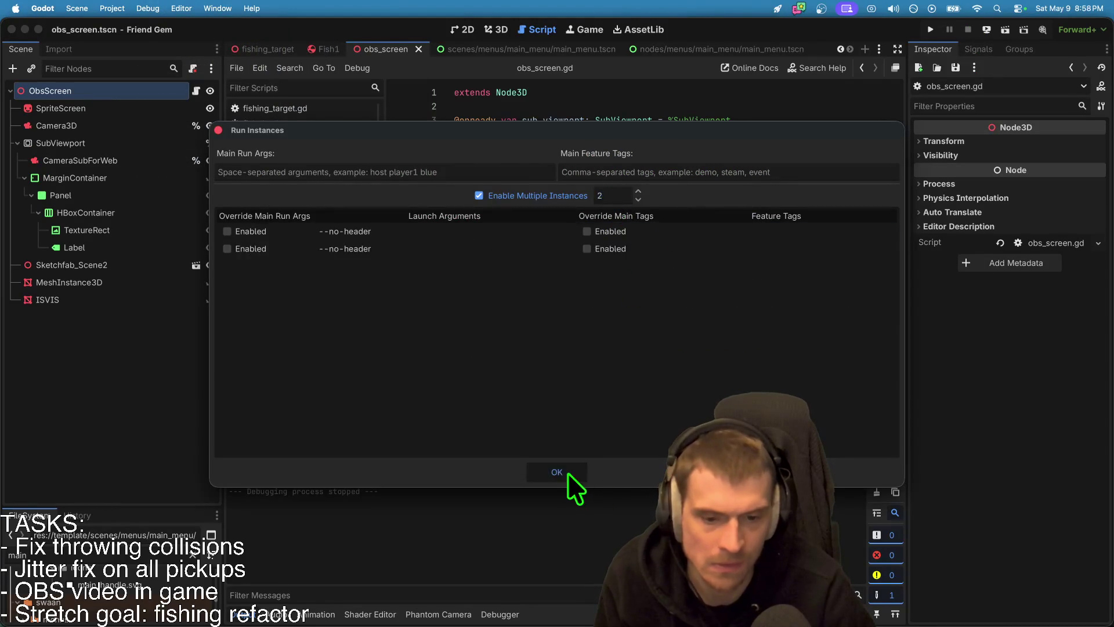
left_click(567, 472)
key("super+b")
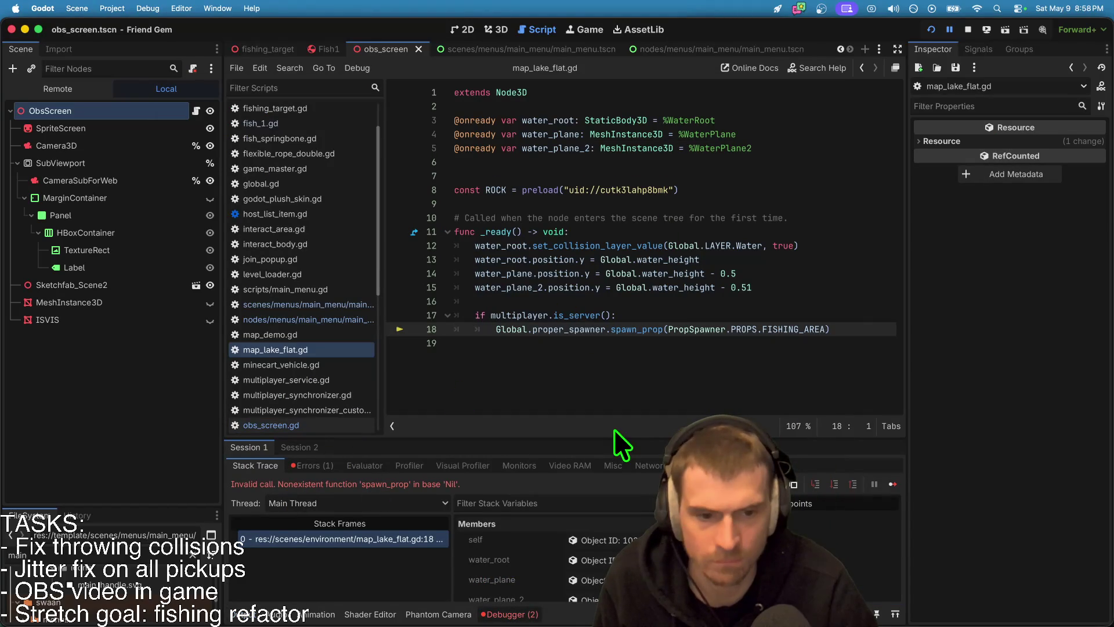
Step: Stop debugging and start rewriting line 17's condition in map_lake_flat.gd to call Global
left_click(968, 29)
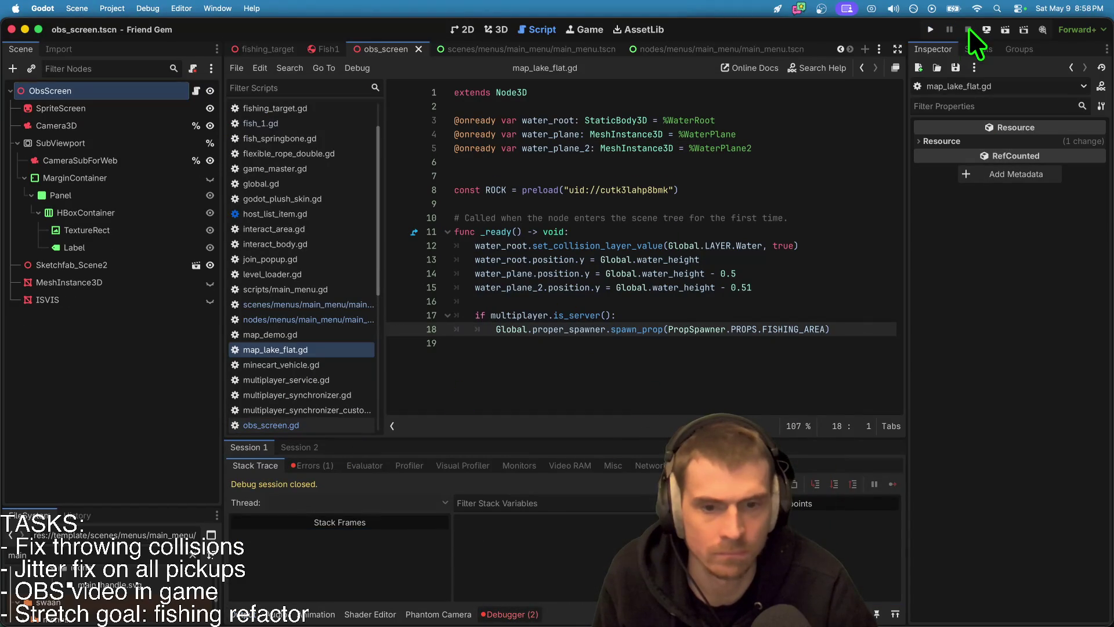
key("shift+Down")
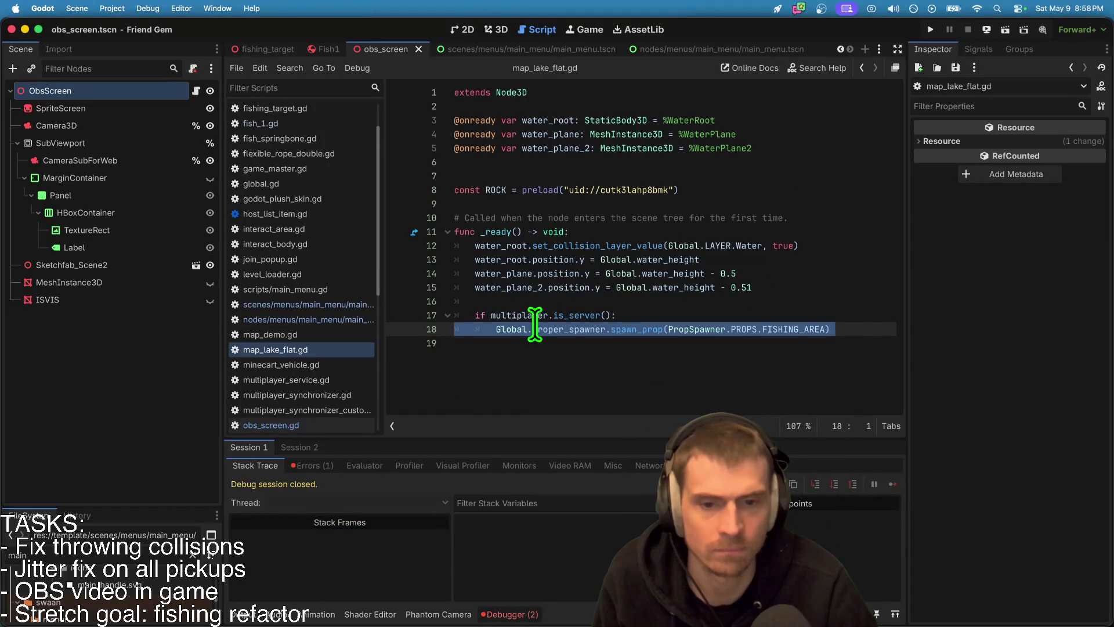
left_click(683, 314)
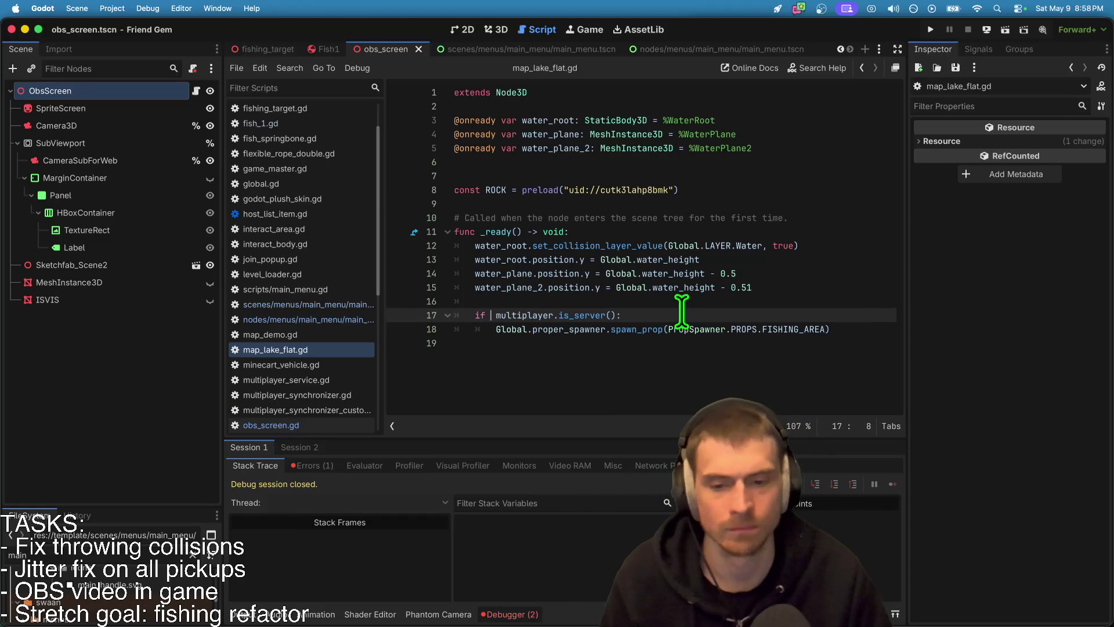
type("Global.h")
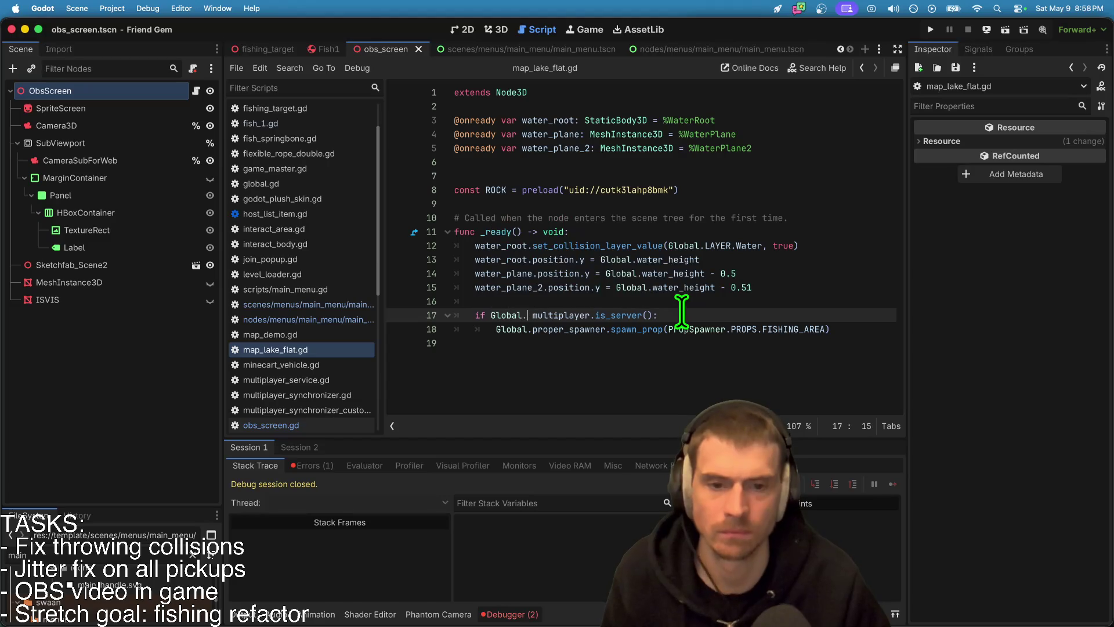
key("BackSpace")
type("is")
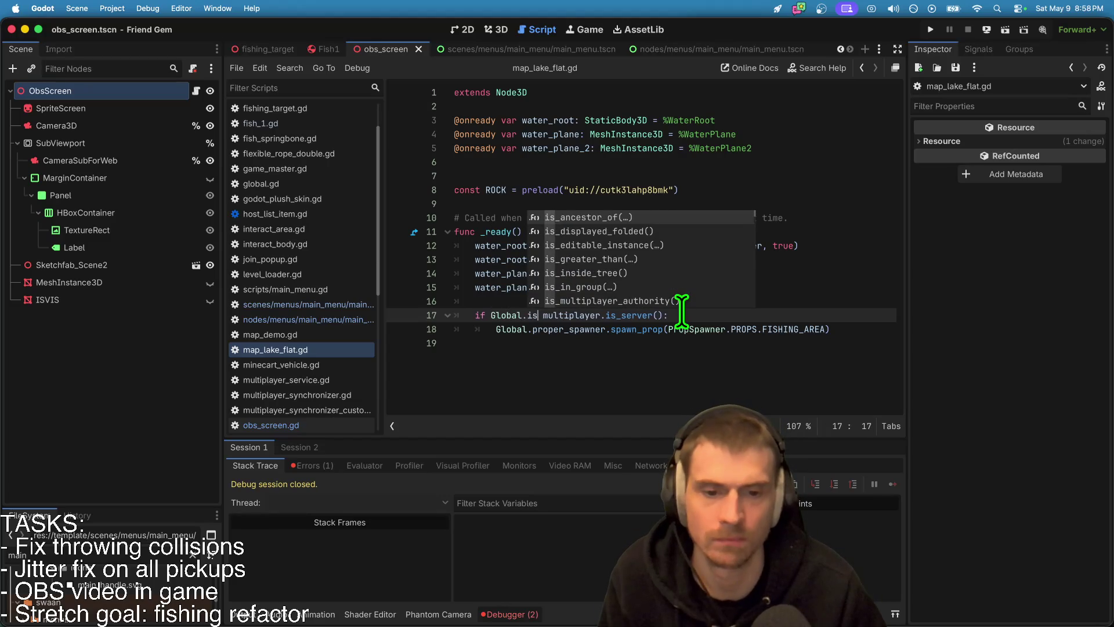
key("BackSpace")
key("BackSpace")
type("mul")
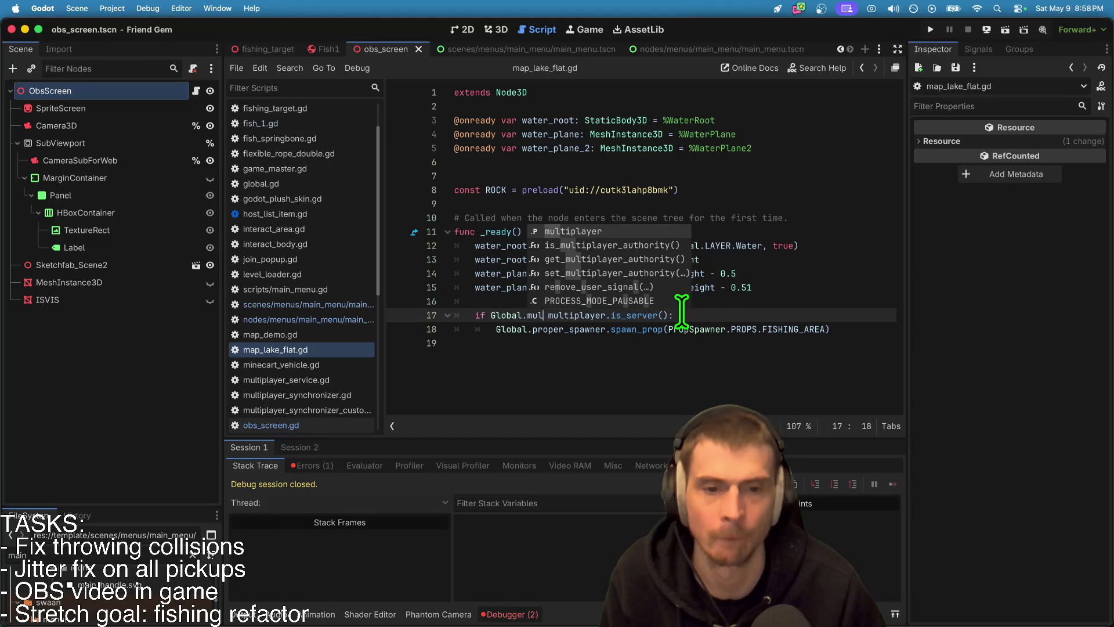
key("Down")
key("Down")
key("Down")
key("Escape")
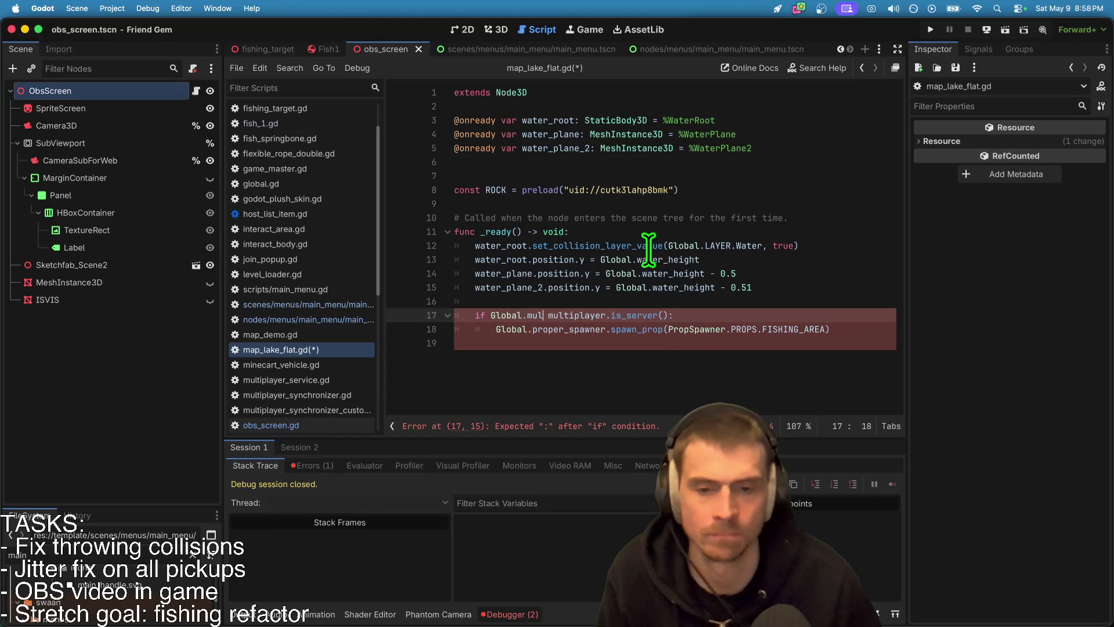
Step: Look up the peer_connected function in global.gd, then return to map_lake_flat.gd
left_click(509, 318, "super")
scroll(553, 337, "down", 12)
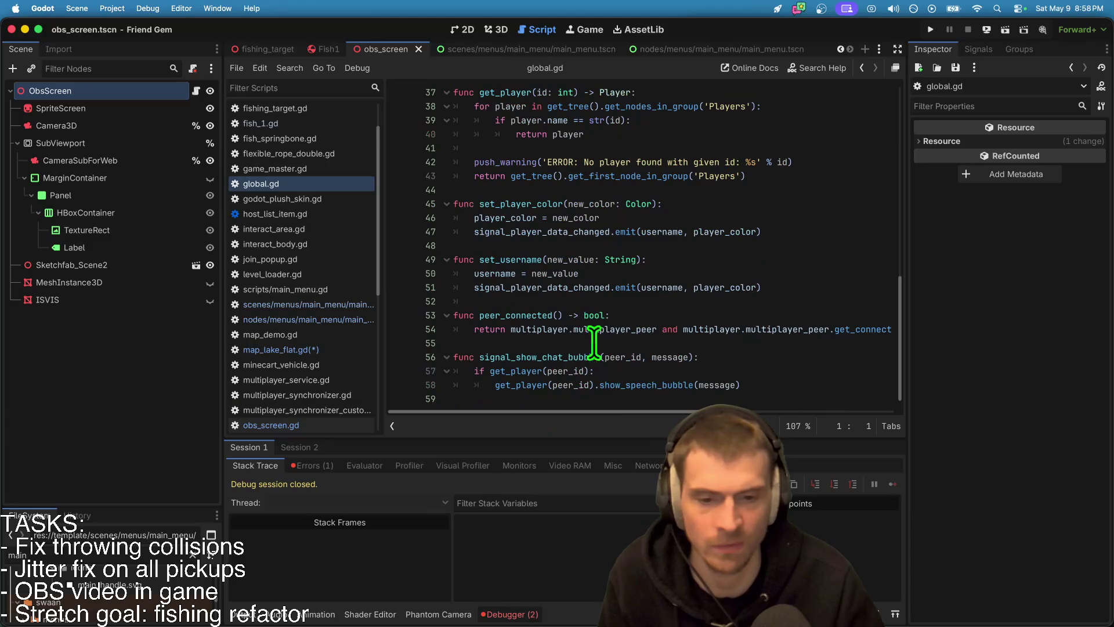
scroll(553, 224, "up", 5)
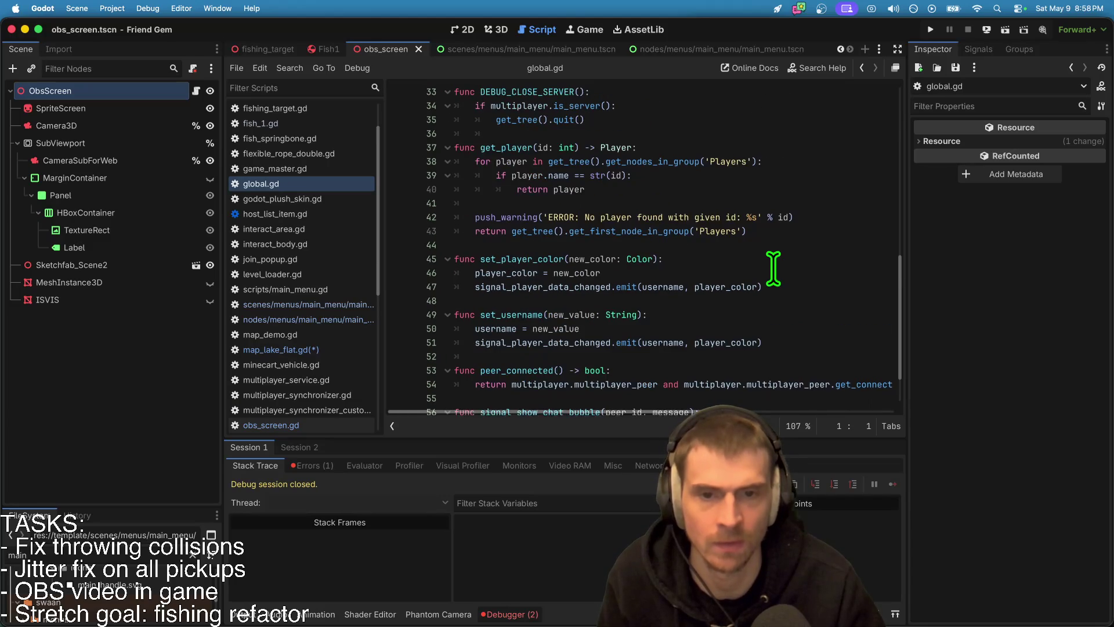
scroll(773, 268, "down", 5)
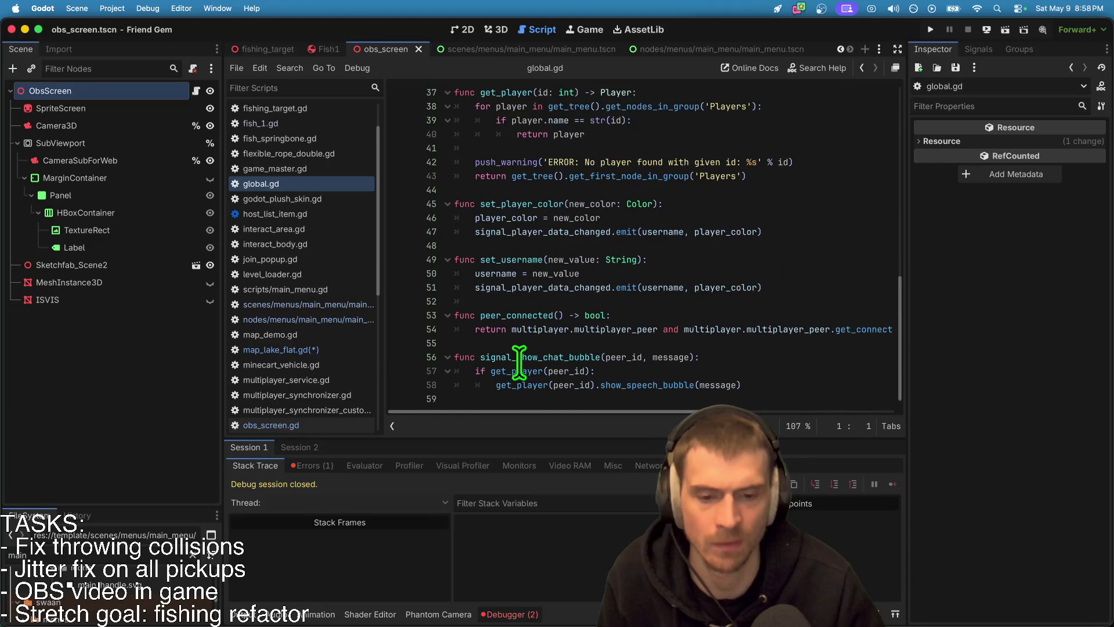
key("super+Up")
key("F3")
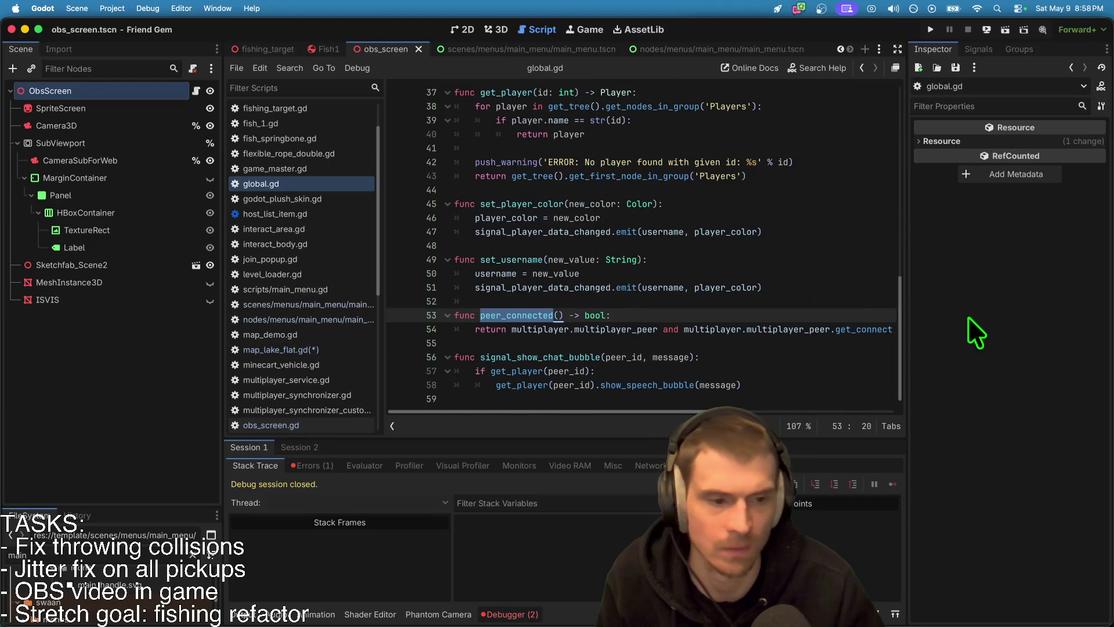
key("alt+Left")
key("alt+Left")
key("alt+Left")
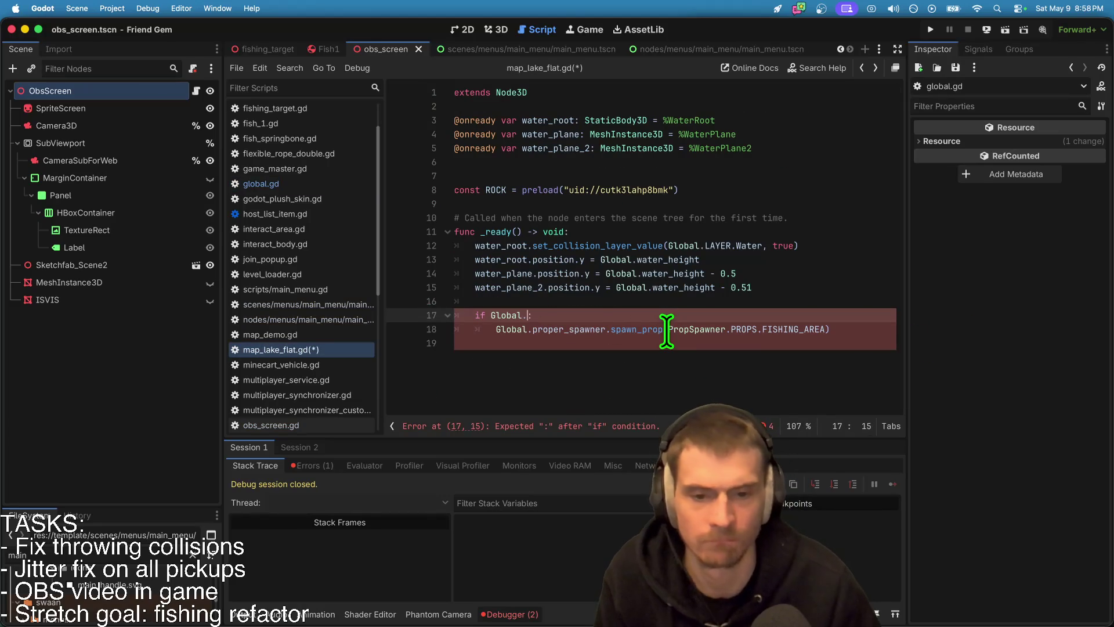
Step: Finish line 17 as 'if Global.peer_connected():', then save and run the game
type("(")
key("super+b")
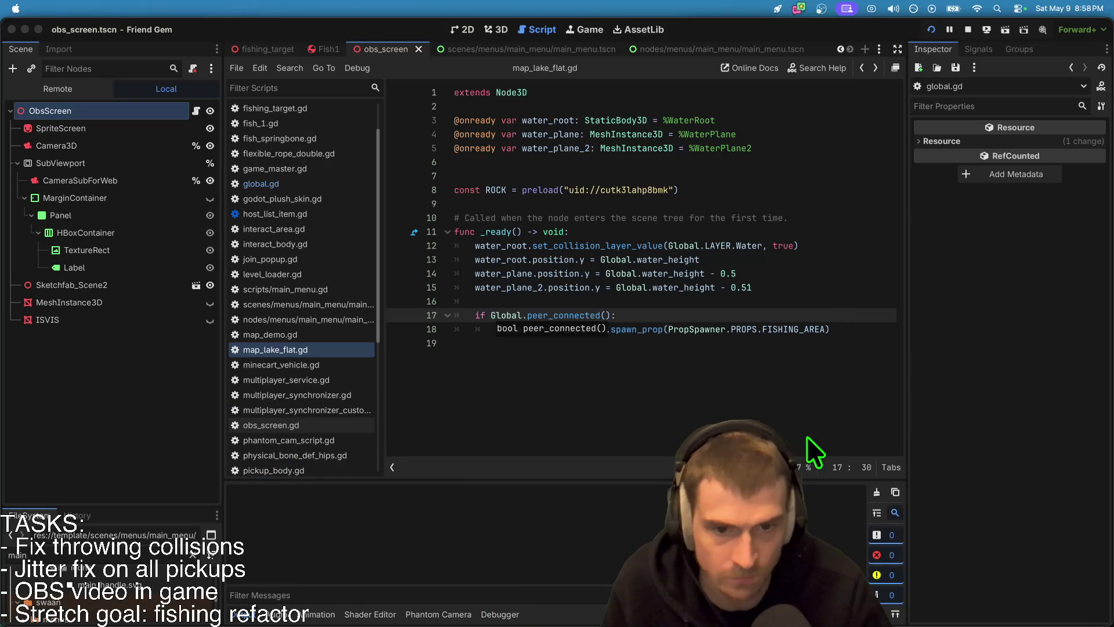
mouse_move(727, 216)
left_mouse_down()
mouse_move(544, 172)
mouse_move(433, 120)
left_mouse_up()
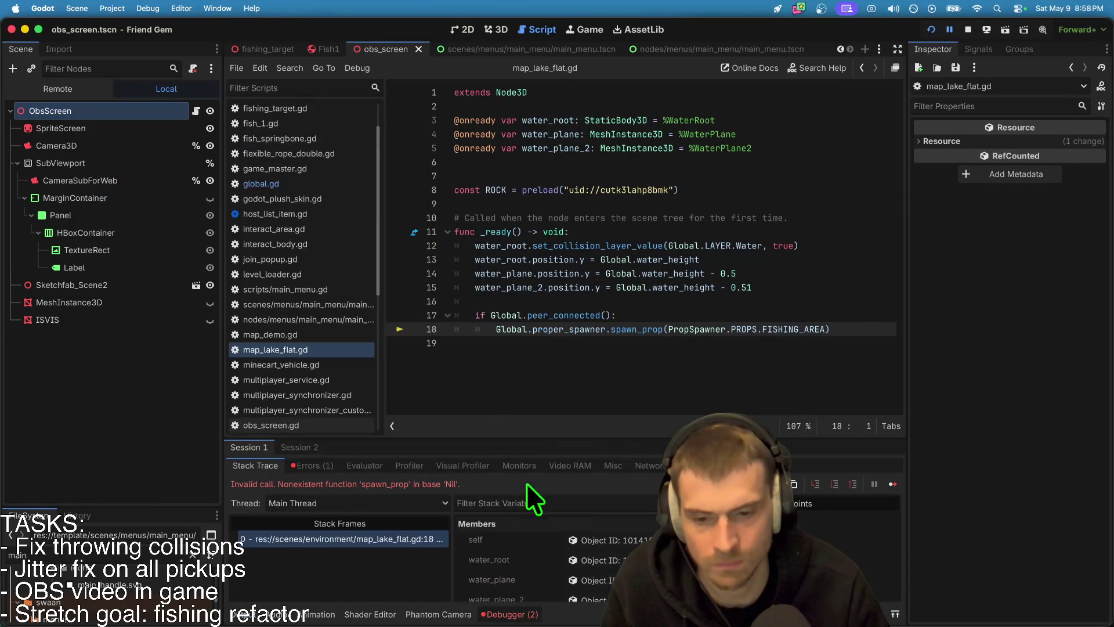
Step: Replace the condition with multiplayer.has_multiplayer_peer() and multiplayer.is_server(), then run the project
left_click(968, 30)
left_click_drag(491, 315, 603, 316)
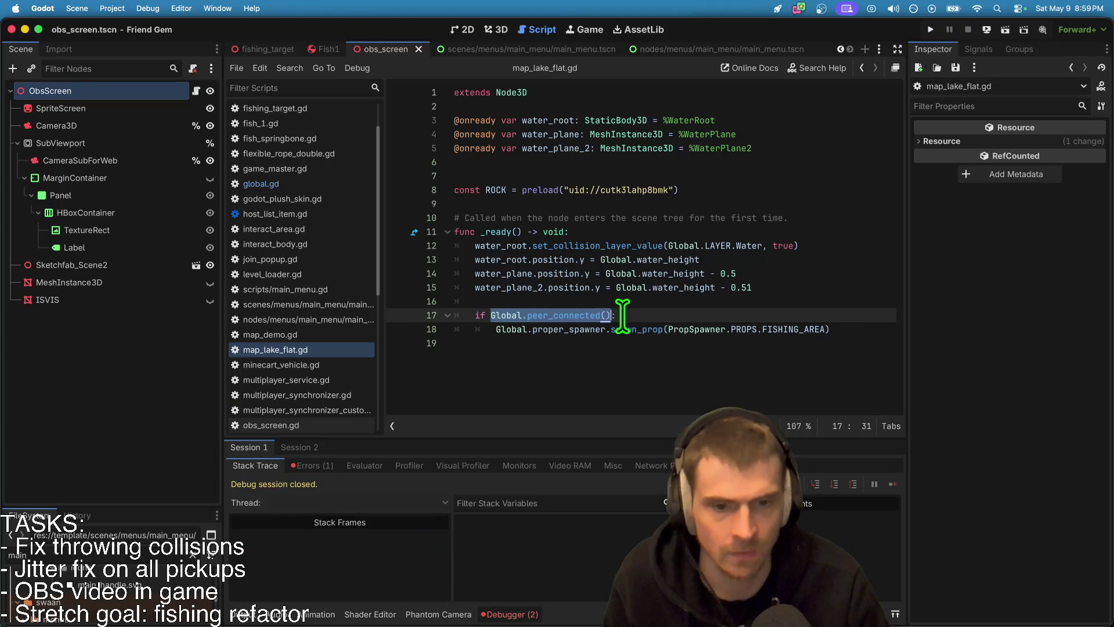
type("multiplayer.")
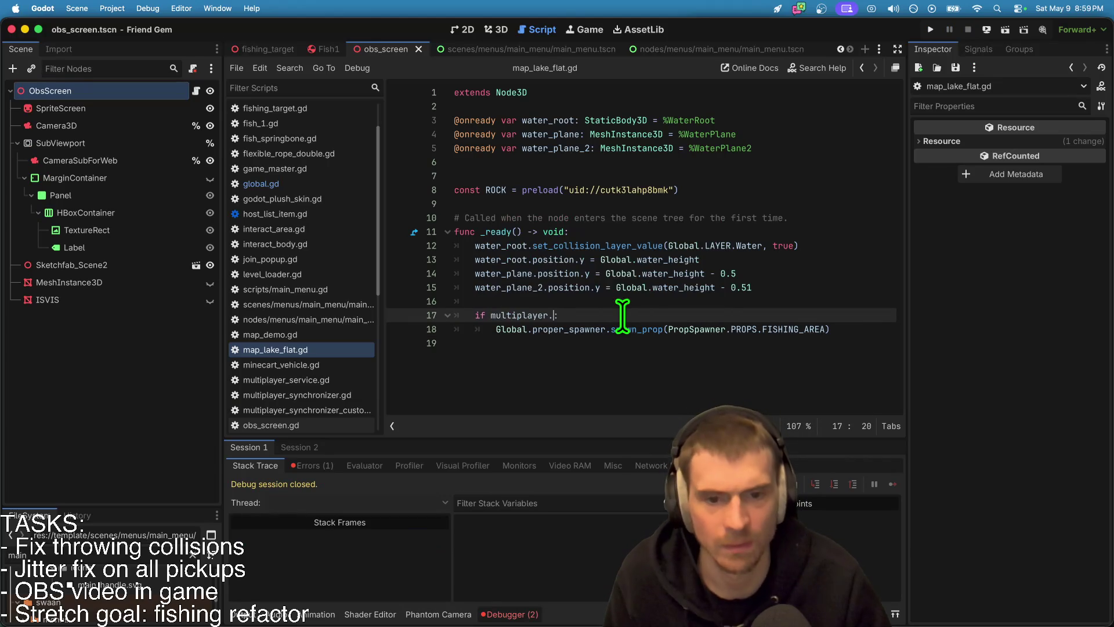
type("is_s")
key("Return")
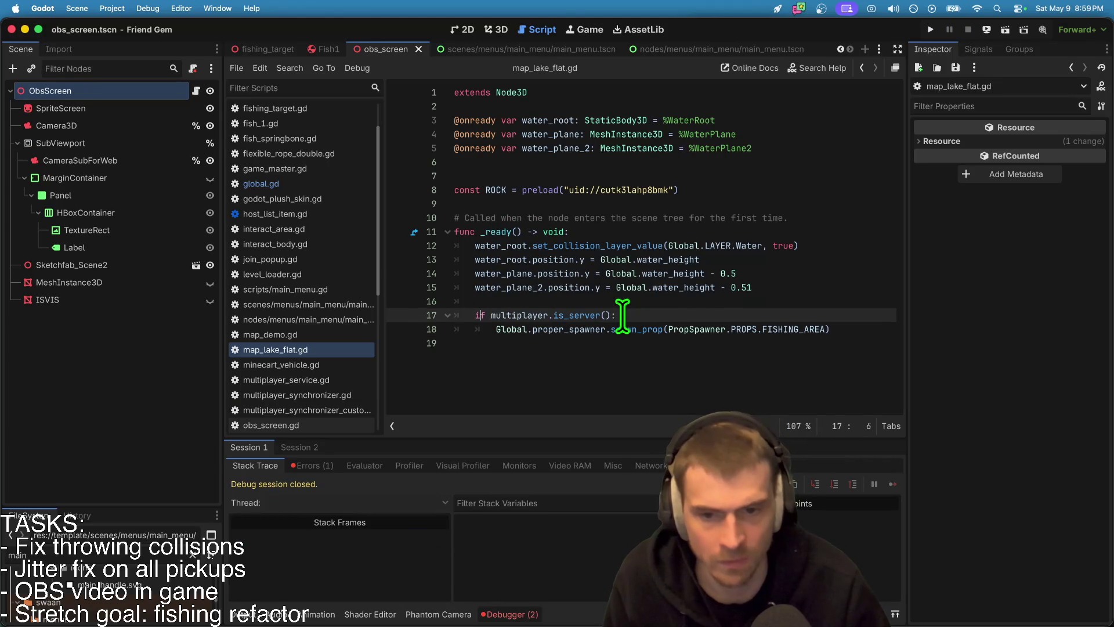
type("multiplayer.pe")
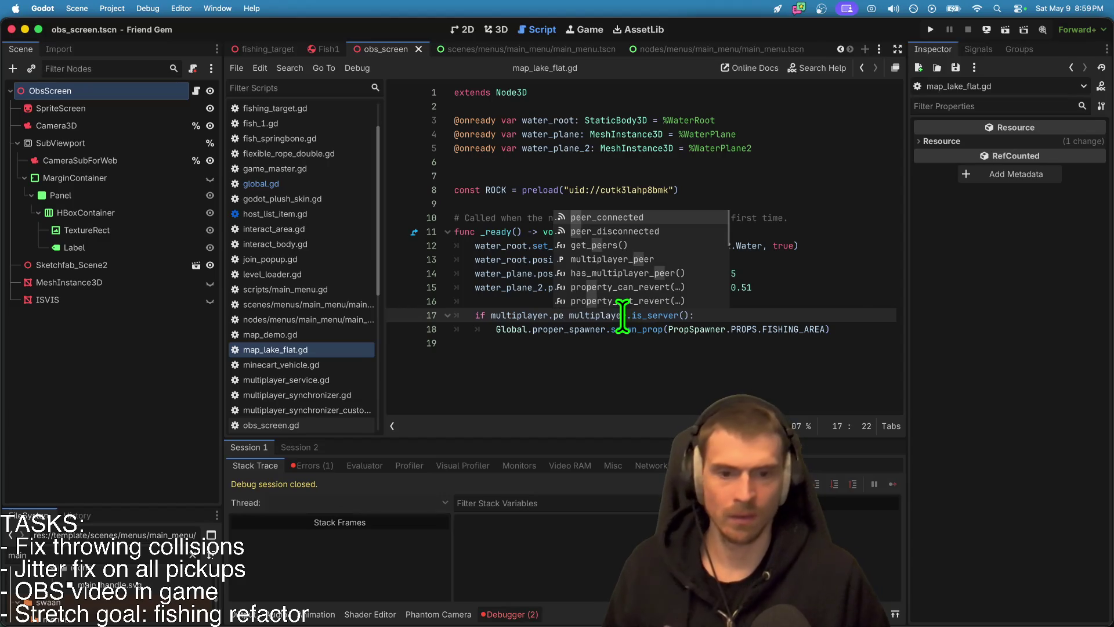
key("BackSpace")
type("has")
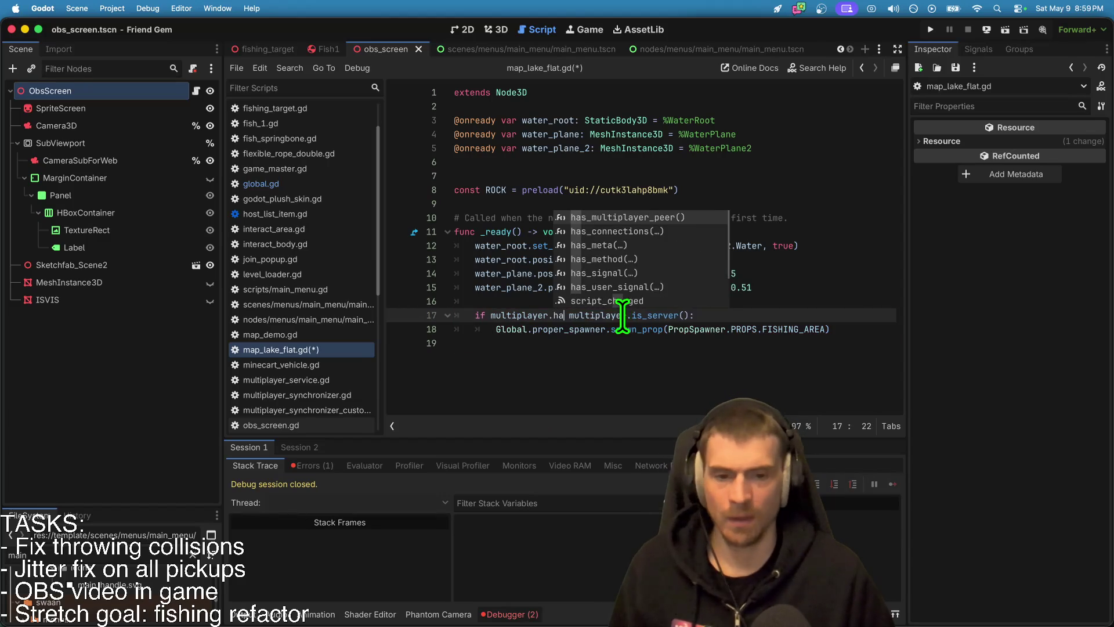
key("Return")
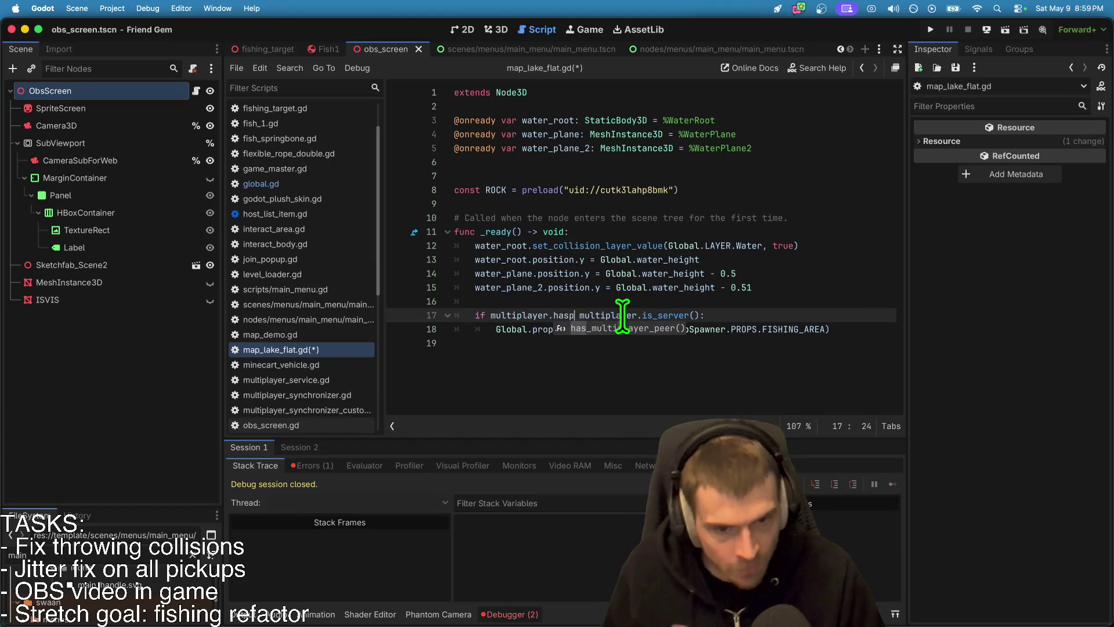
type("and")
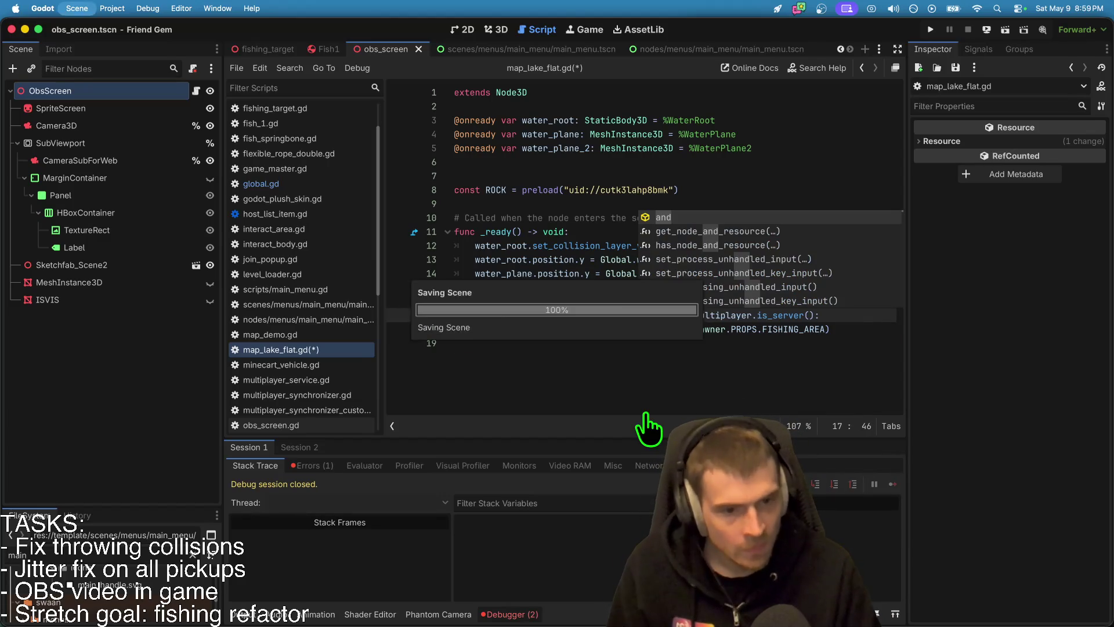
key("super+b")
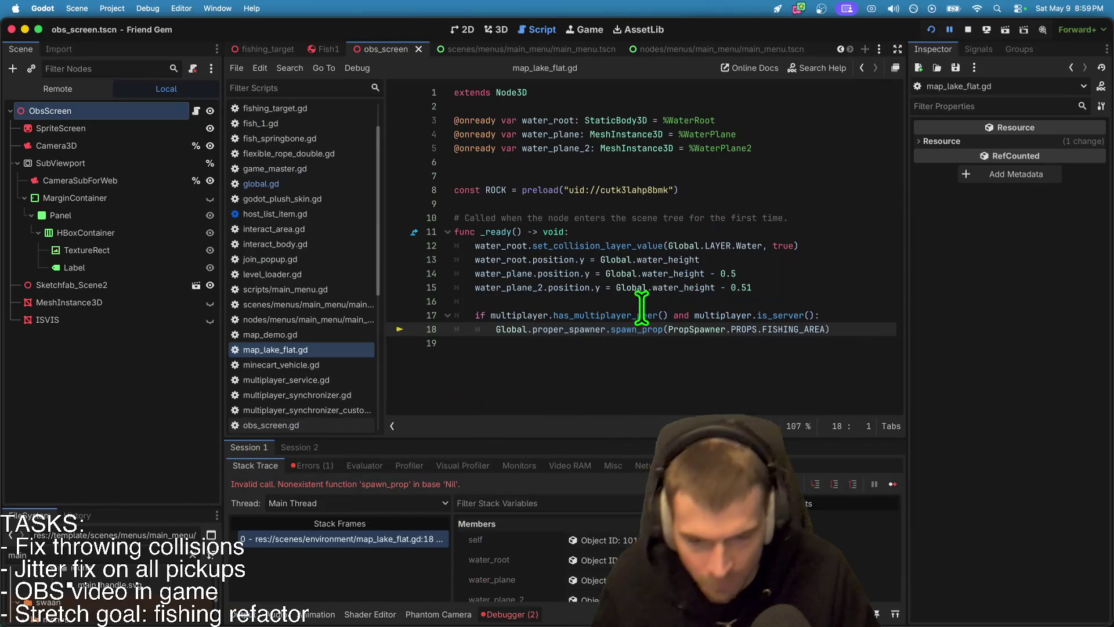
Step: Comment out the spawn block on lines 17–18, save, and relaunch
left_click_drag(738, 341, 313, 302)
key("super+k")
key("super+s")
key("super+b")
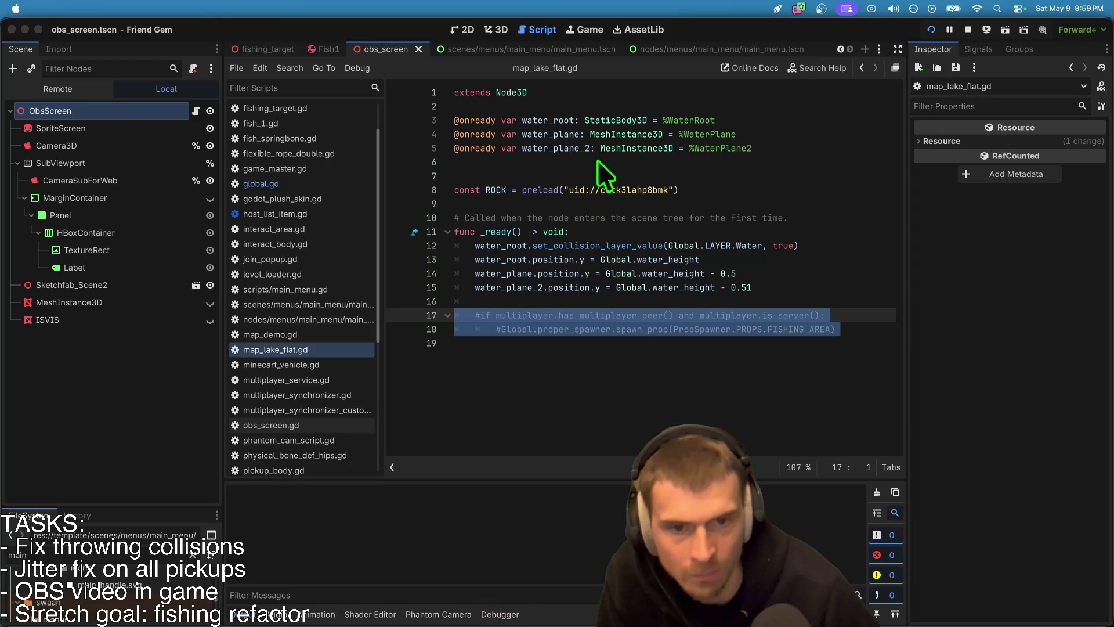
Step: Dismiss the game's quit-unexpectedly crash report and return to the editor
key("super+Tab")
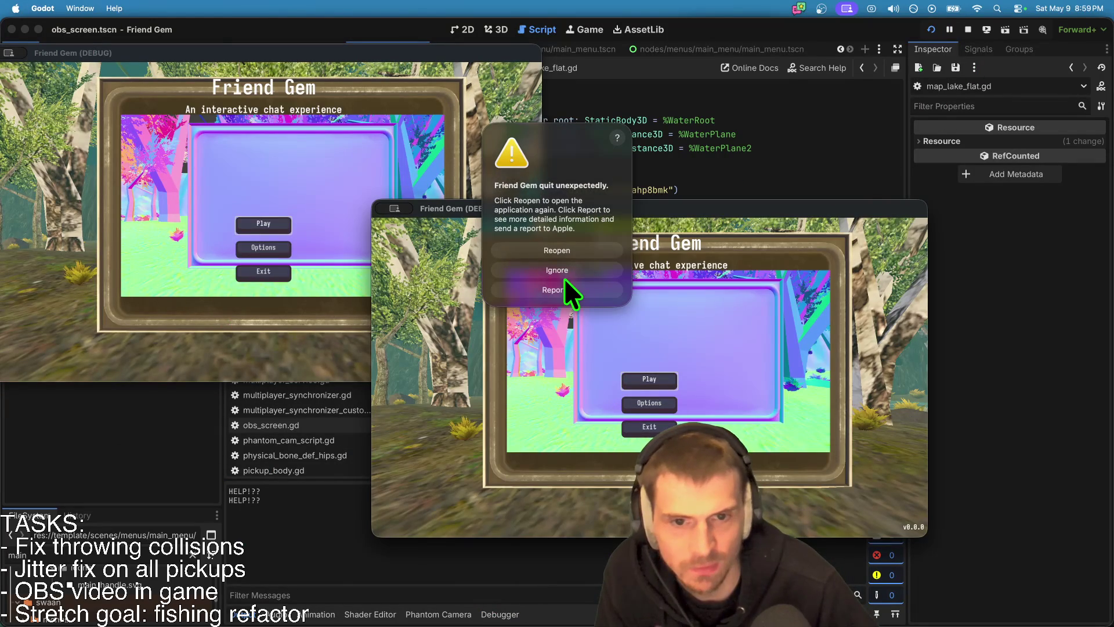
left_click(562, 269)
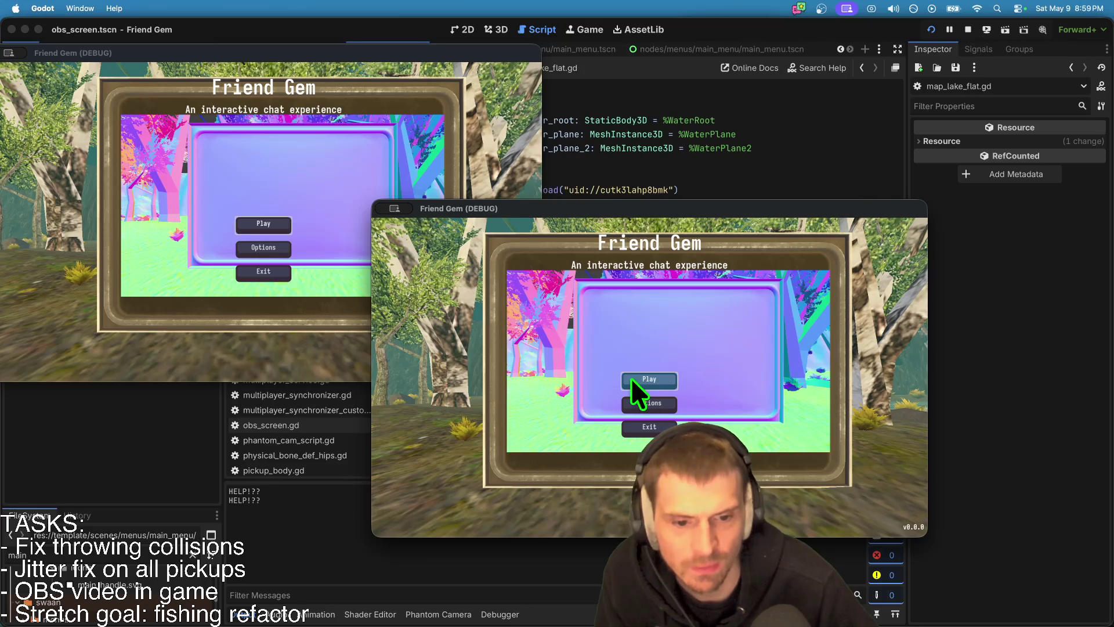
left_click(716, 177)
key("super+Tab")
key("super+Tab")
key("super+Tab")
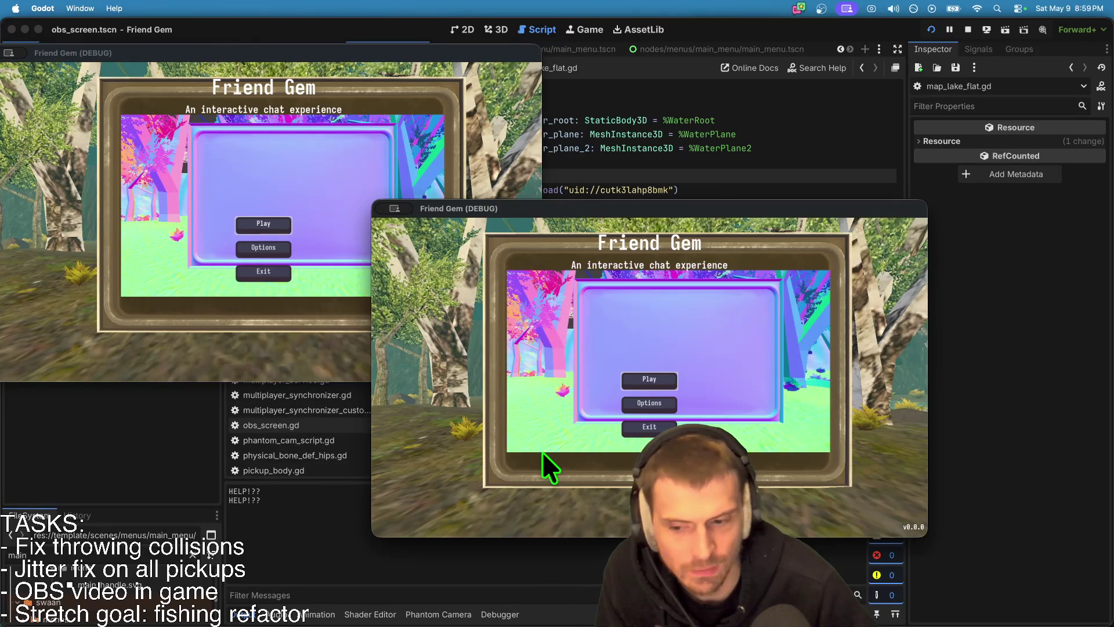
left_click(736, 158)
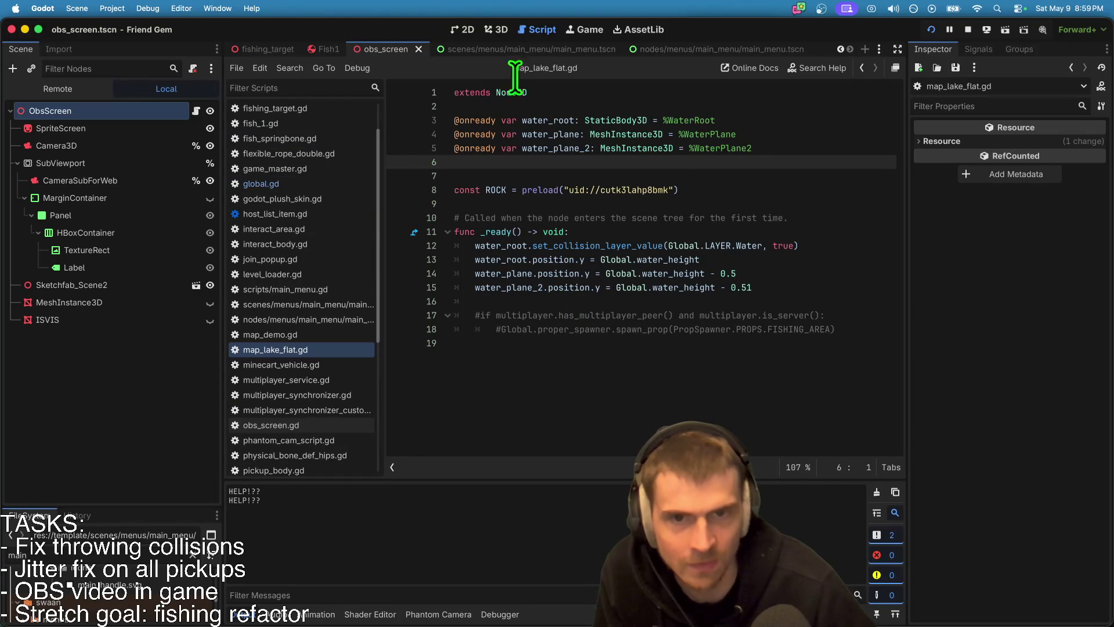
Step: Close the obs_screen and main_menu scene tabs and open obs_screen.gd from a FileSystem 'obs' filter
middle_click(564, 49)
middle_click(585, 46)
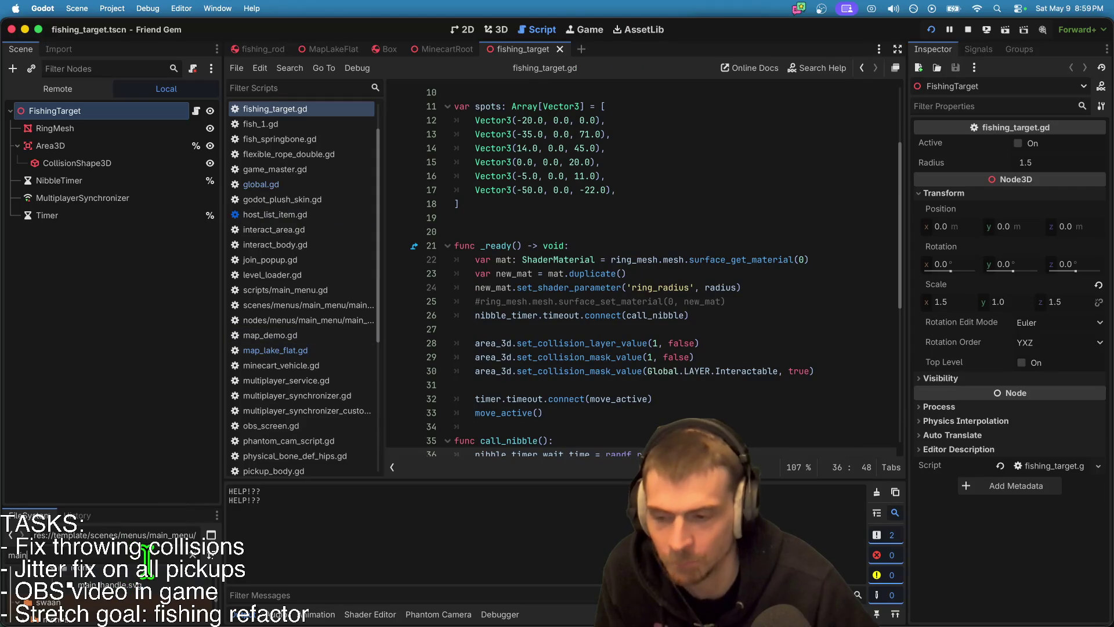
type("obs")
double_click(121, 608)
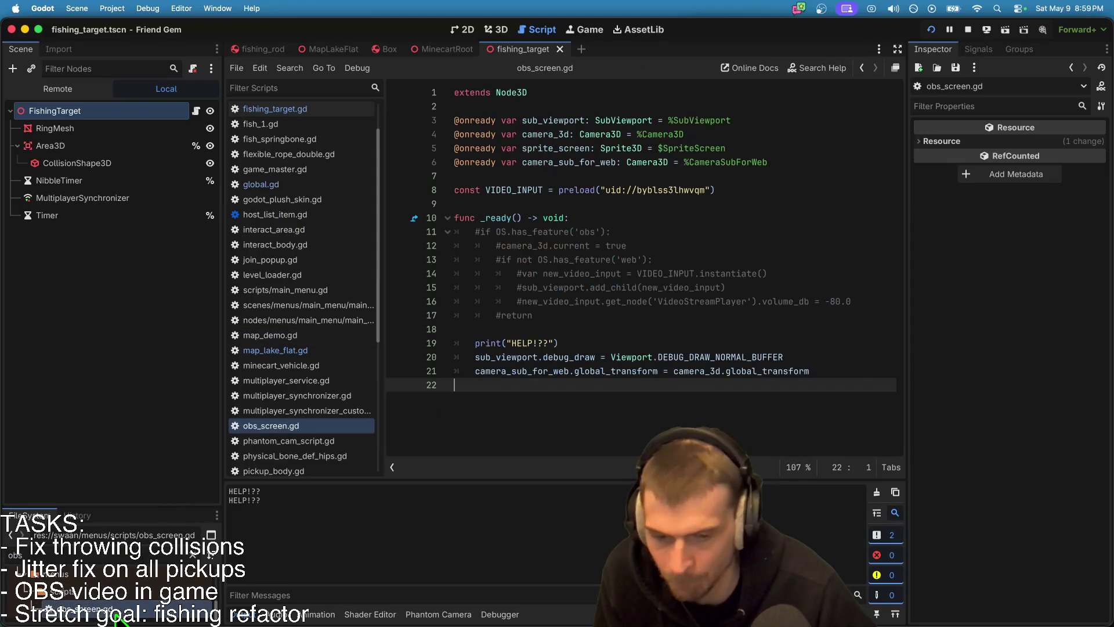
Step: Uncomment lines 11–17 of obs_screen.gd's _ready, restoring the OBS feature block
left_click(724, 329)
key("Up")
key("super+k")
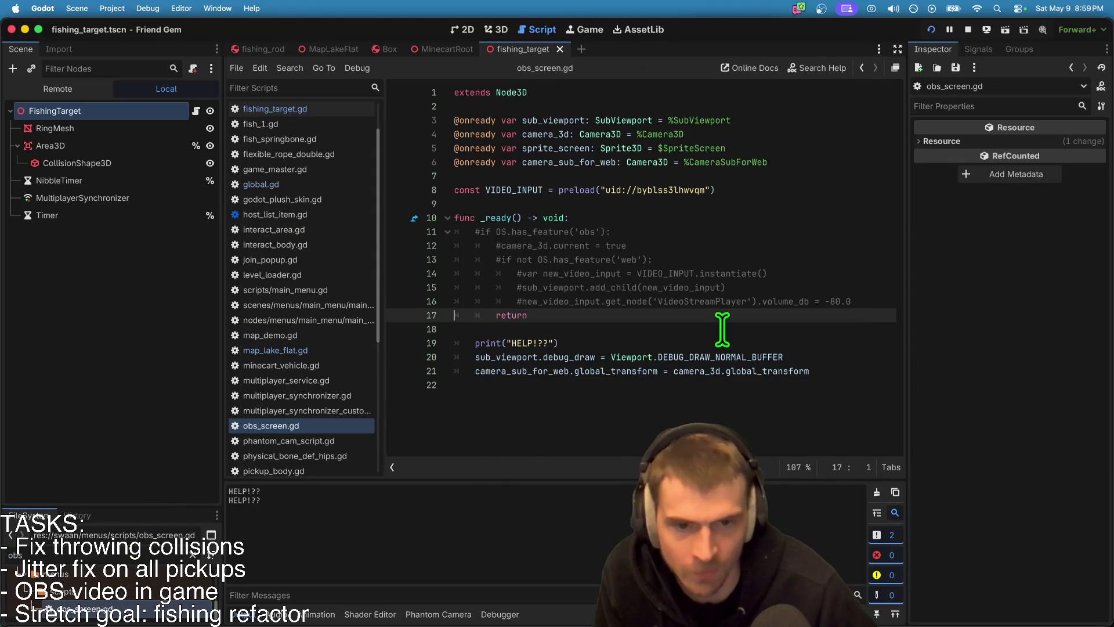
key("Up")
key("super+k")
key("Up")
key("super+k")
key("Up")
key("super+k")
key("Up")
key("super+k")
key("Up")
key("super+k")
key("Up")
key("super+k")
key("Down")
key("Down")
key("Down")
key("Down")
key("Down")
Step: Save obs_screen.gd and run the game to test the OBS screen
key("super+s")
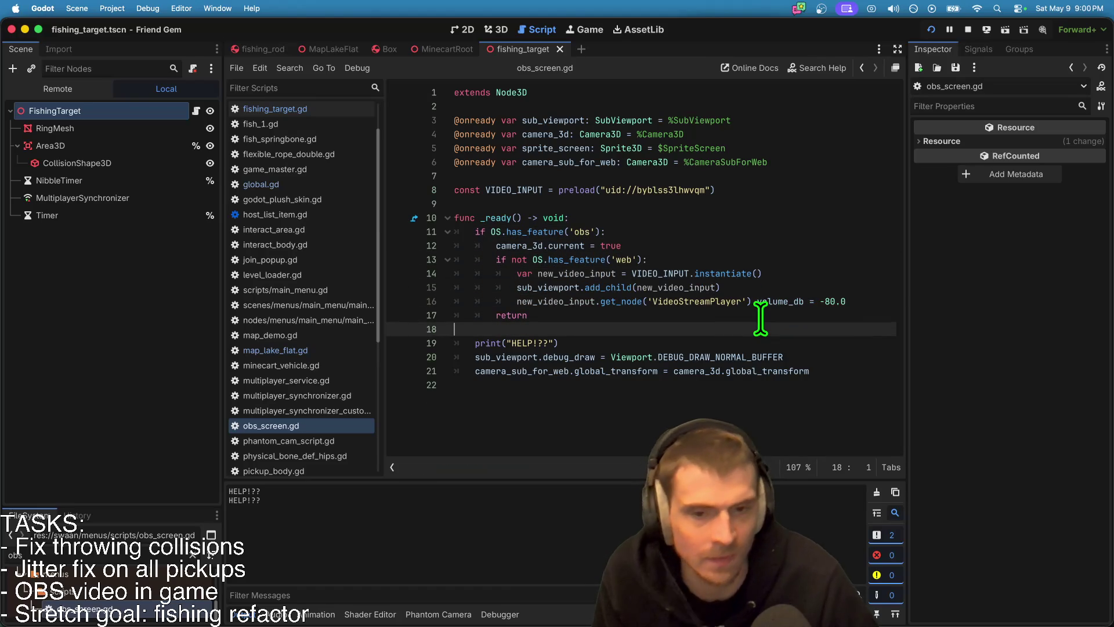
key("super+b")
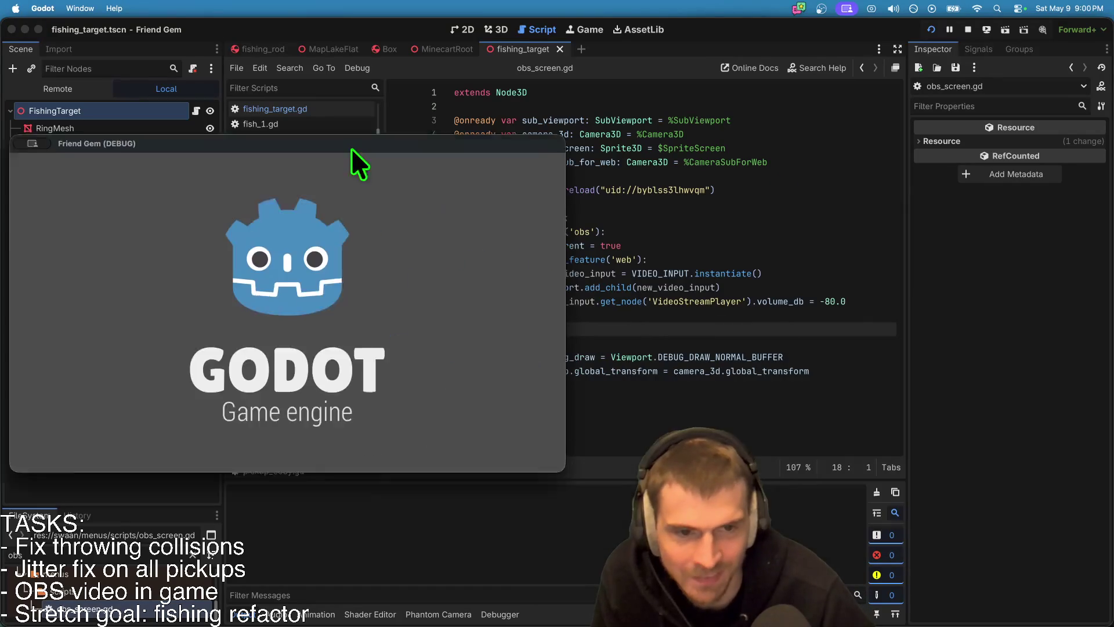
left_click_drag(350, 148, 343, 44)
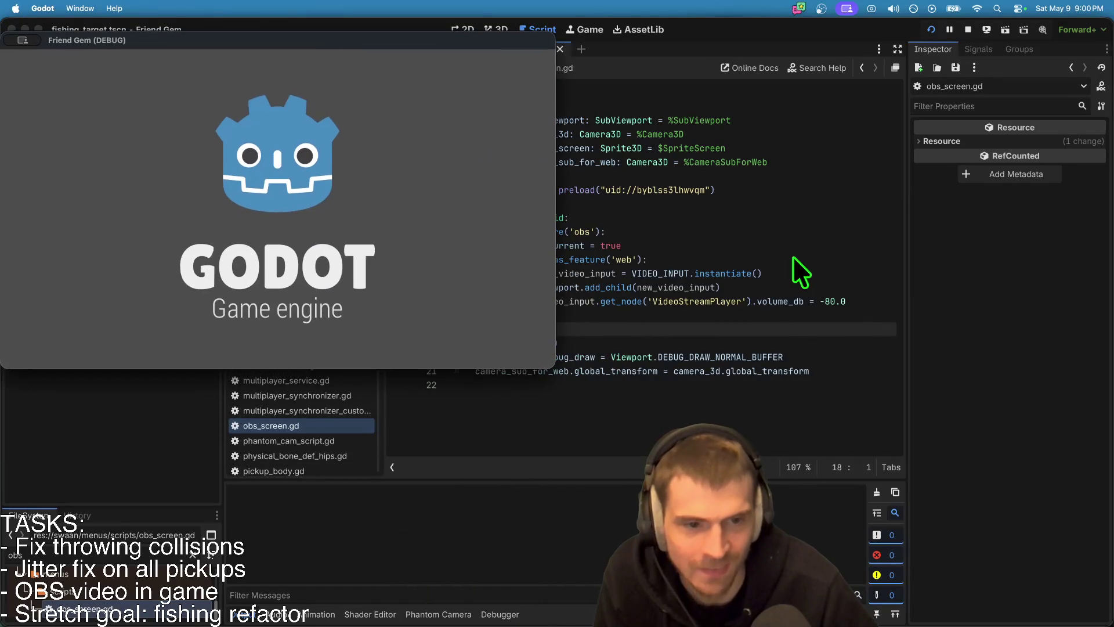
Step: Delete the web feature check line, dedent the video input lines, then rerun and stop the game
left_click(691, 258)
left_click_drag(881, 302, 641, 261)
key("super+shift+k")
key("shift+Tab")
left_click(748, 323)
key("super+b")
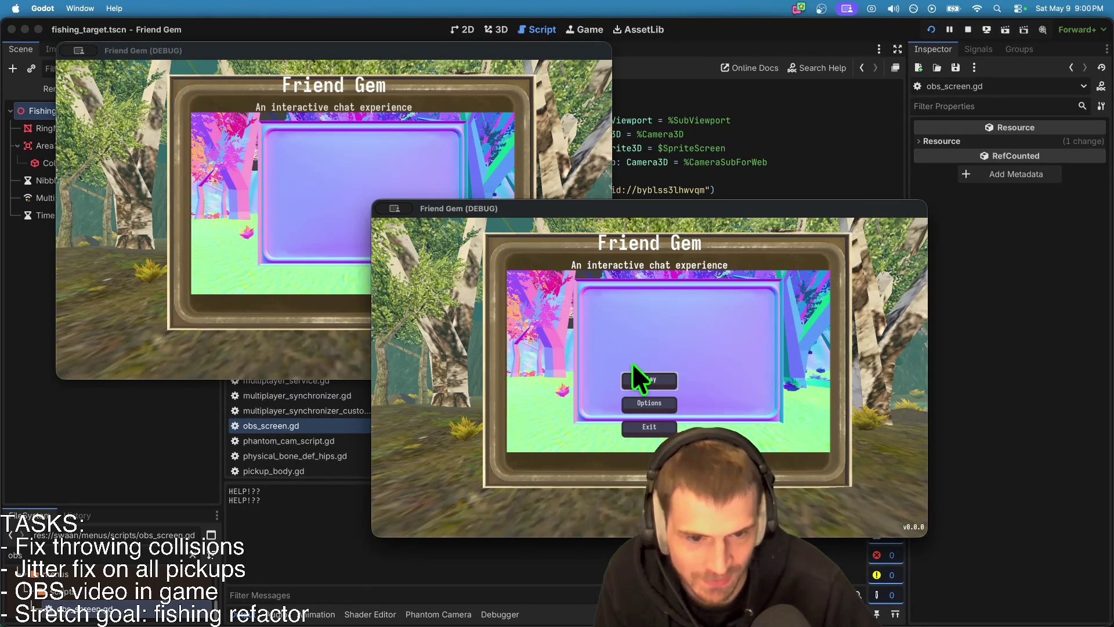
left_click(968, 29)
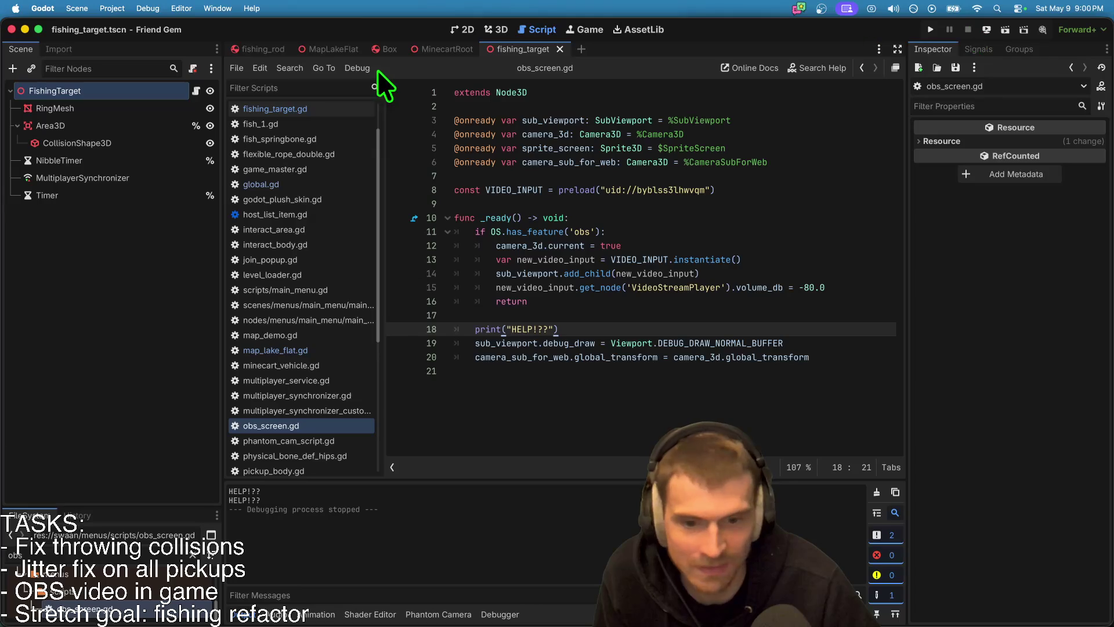
Step: Set the first run instance's feature tags to 'server, obs' and launch the game
left_click(148, 9)
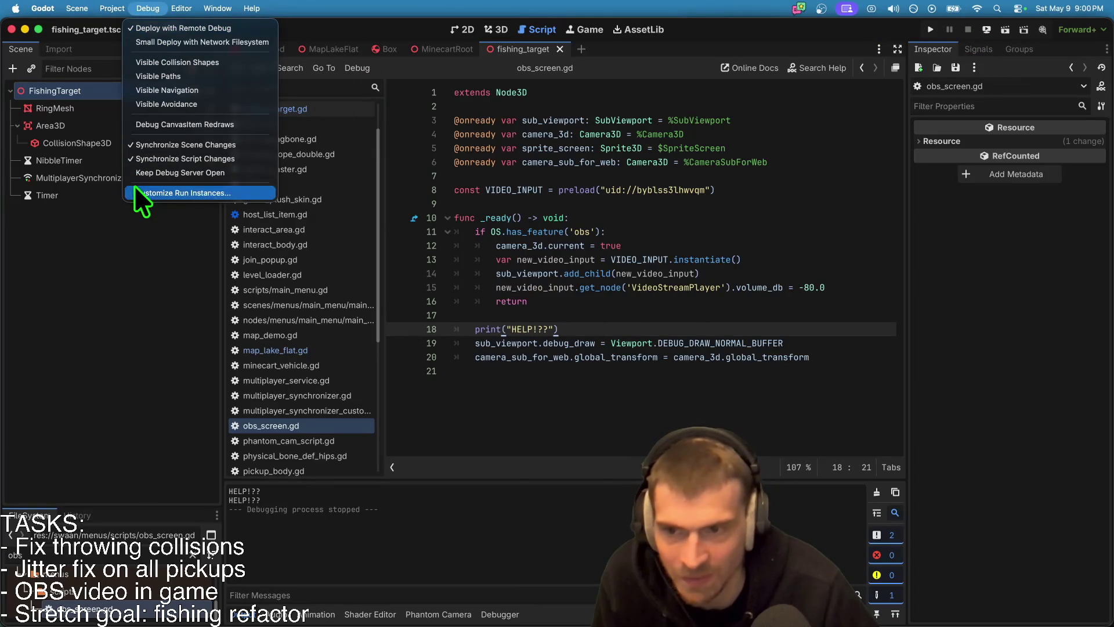
left_click(136, 192)
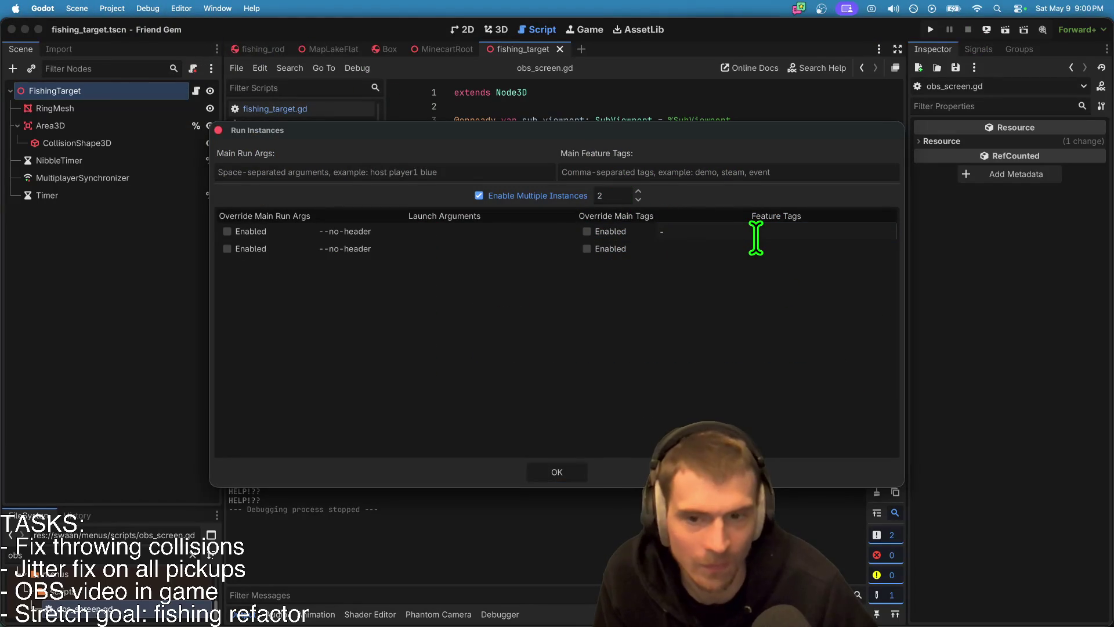
type("obs, s")
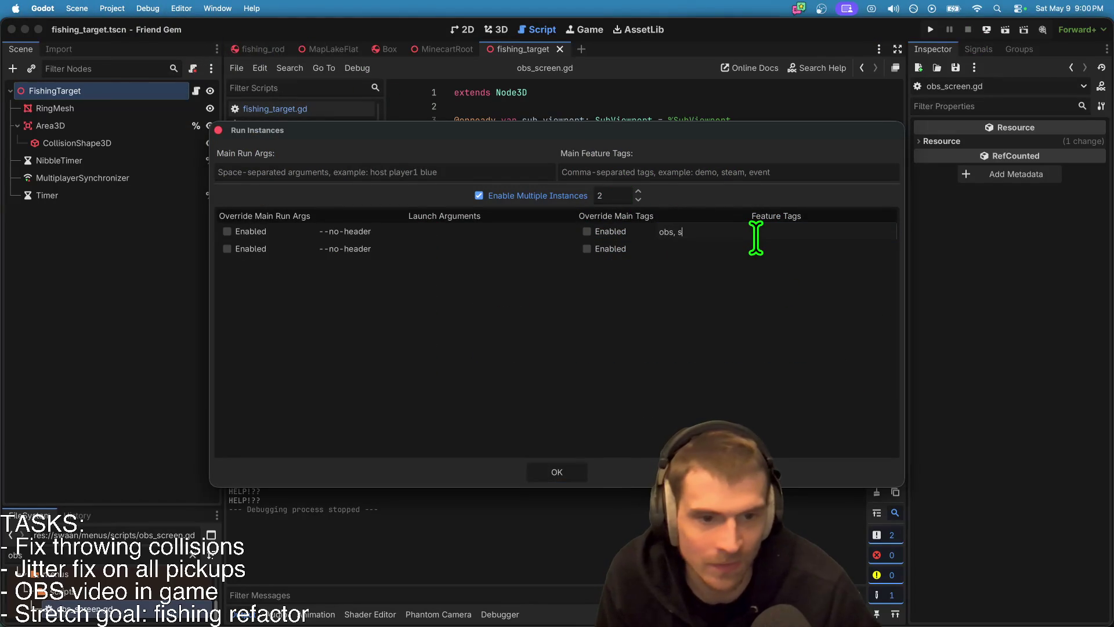
type("server, ob")
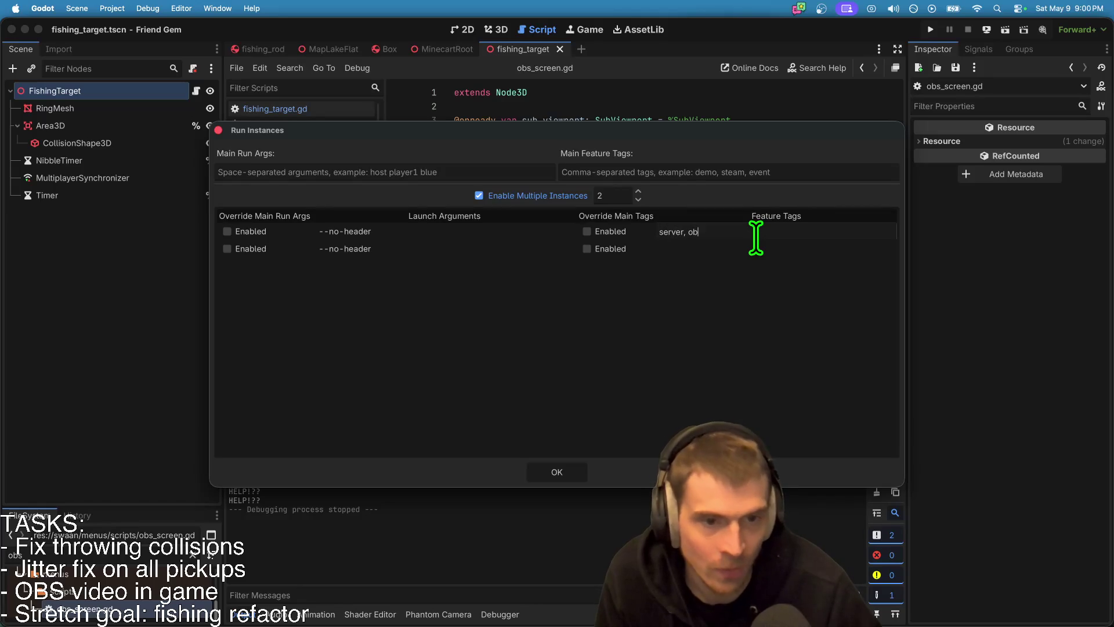
type("s")
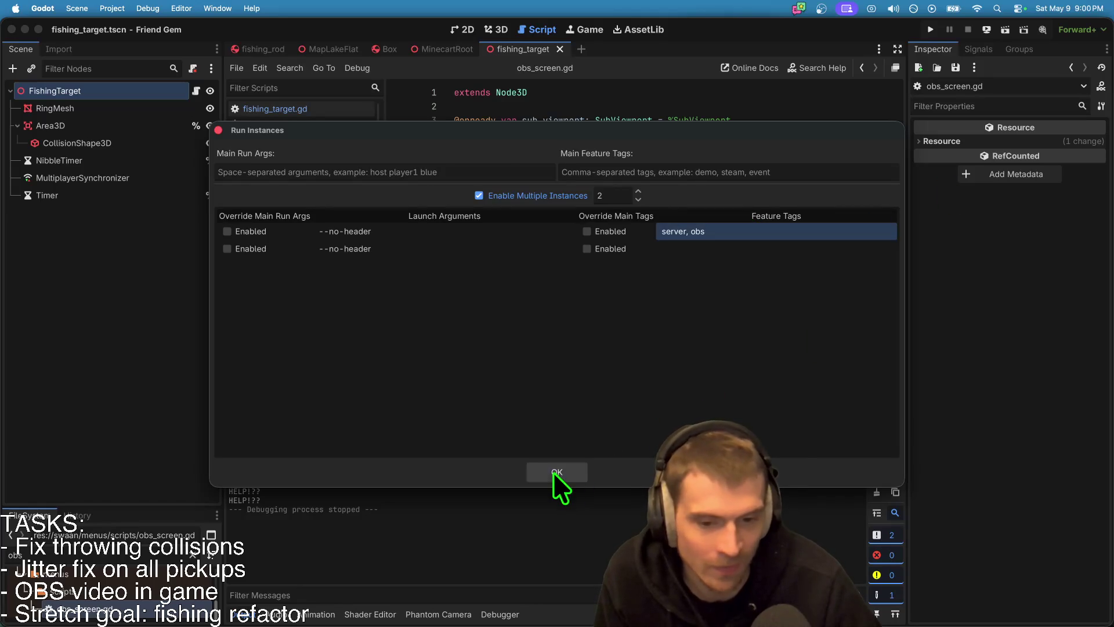
left_click(553, 472)
key("super+b")
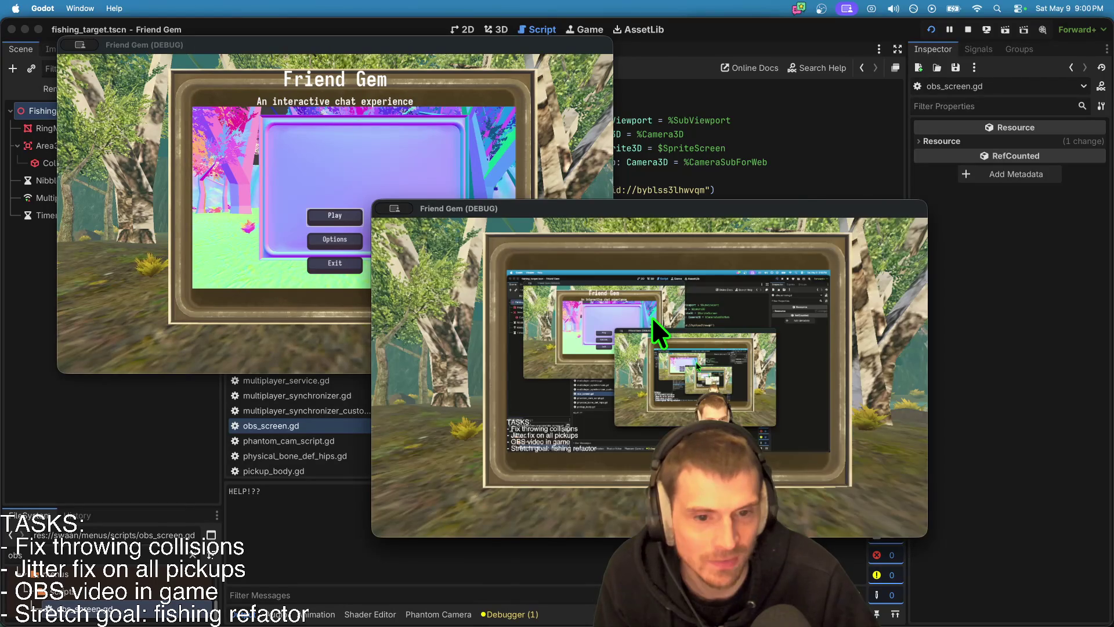
Step: Join the hosted game and walk toward the TV, then quit and return to obs_screen.gd
left_click(357, 236)
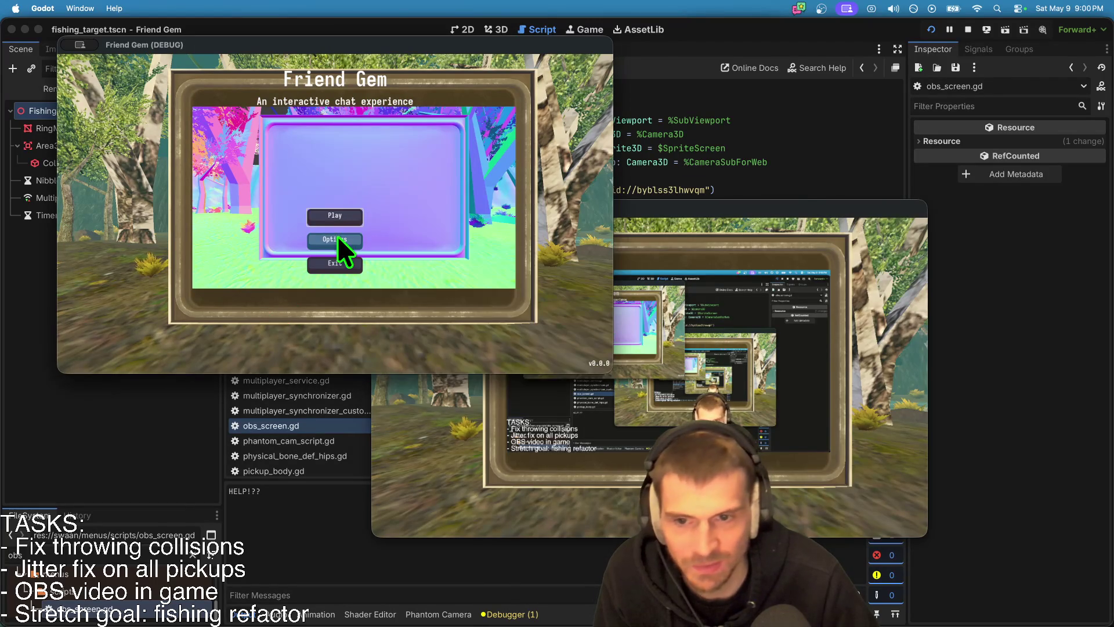
left_click(334, 215)
left_click(346, 228)
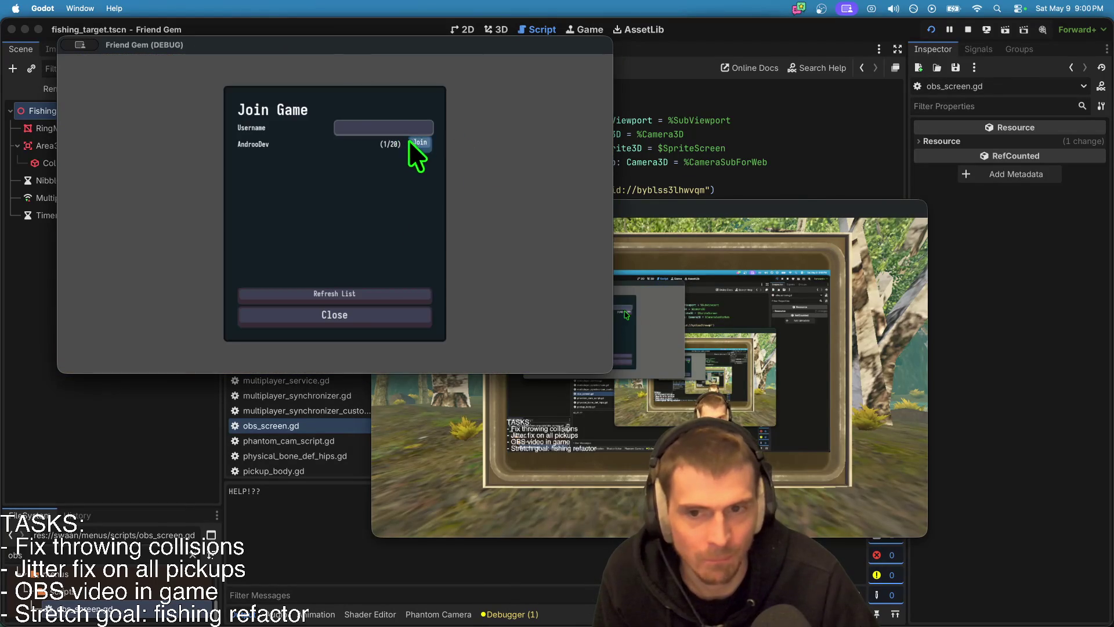
left_click(412, 142)
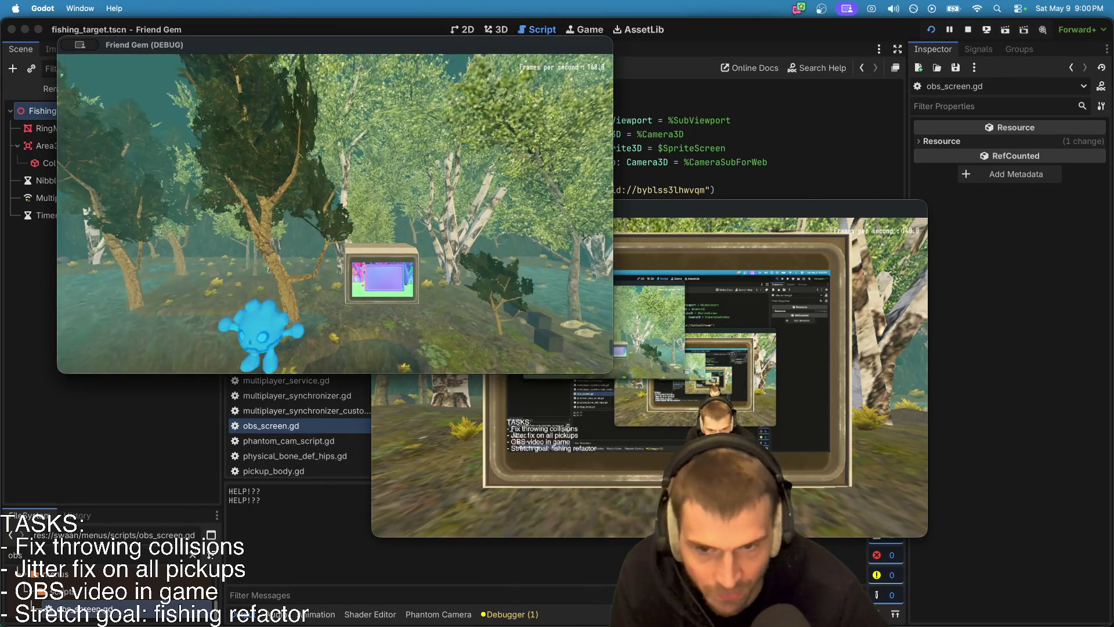
key("w")
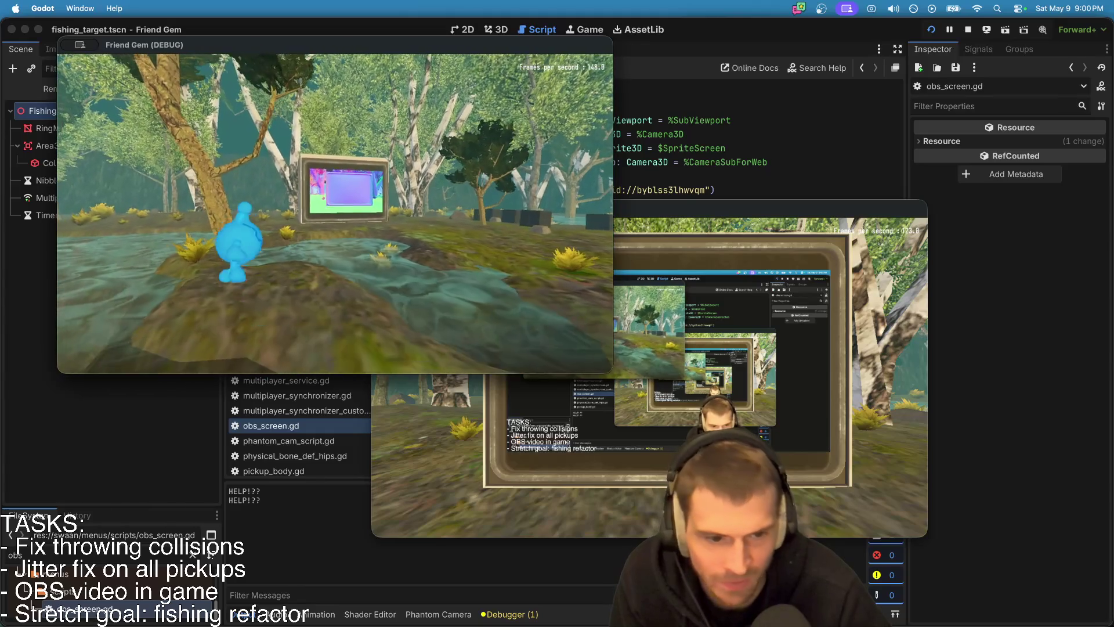
key("super+q")
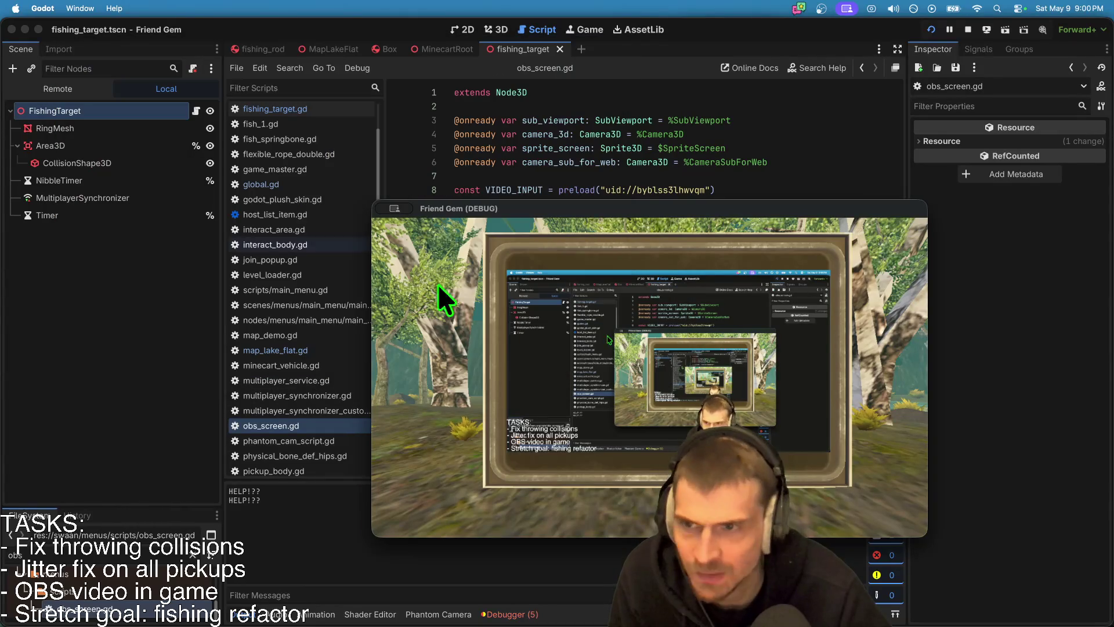
left_click(592, 287)
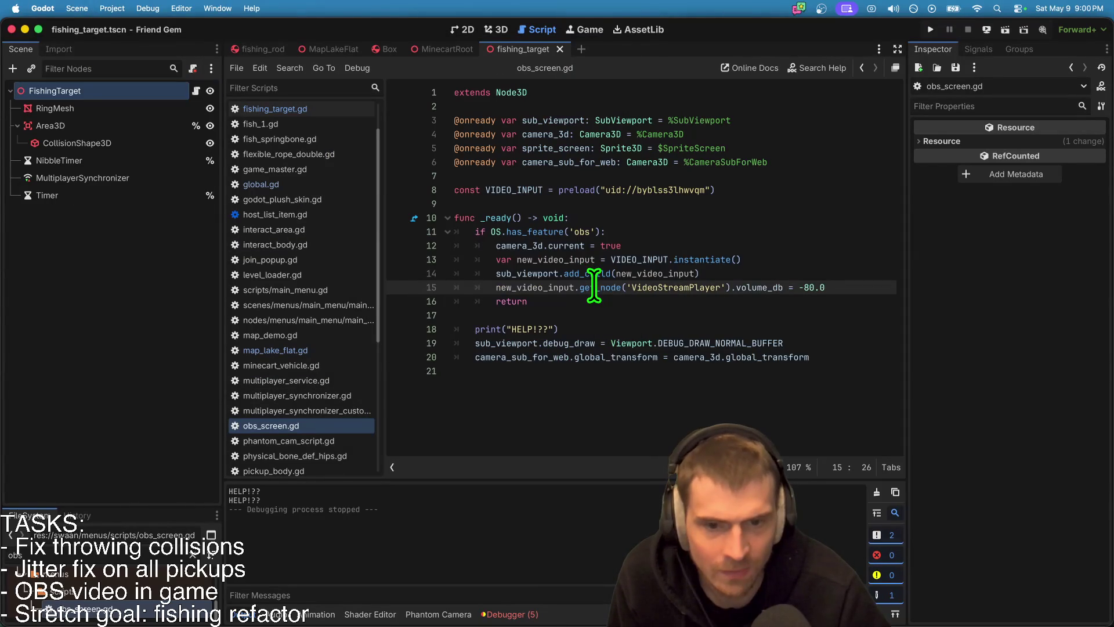
Step: Export the macOS - OBS SERVER preset over dist/mac/friend-gem-chat.app
mouse_move(593, 286)
left_click(112, 8)
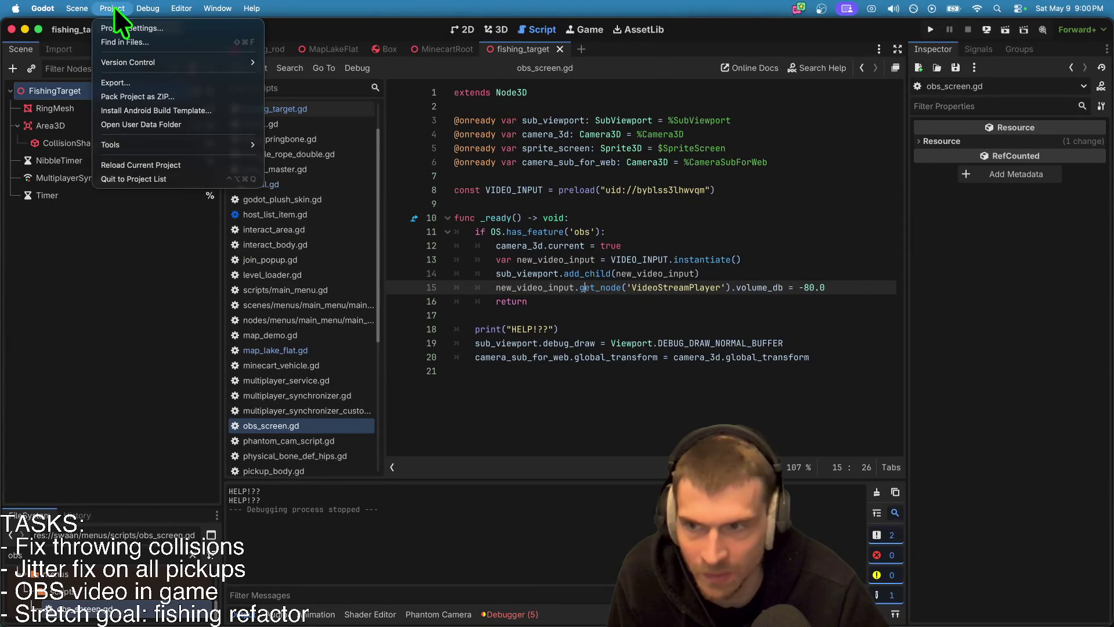
left_click(145, 86)
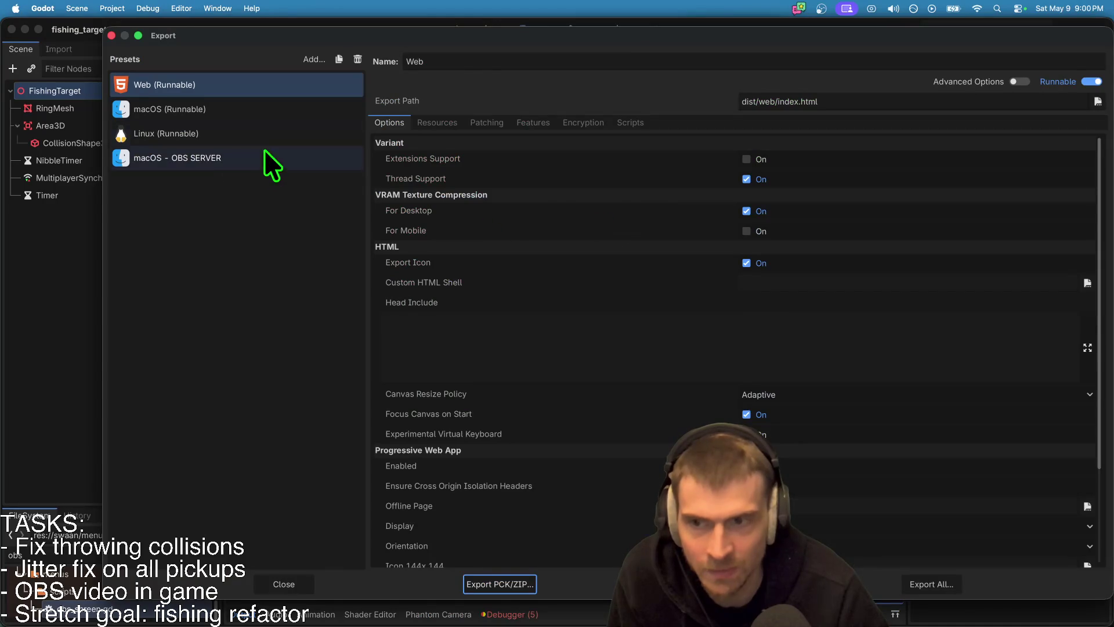
left_click(264, 155)
left_click(715, 584)
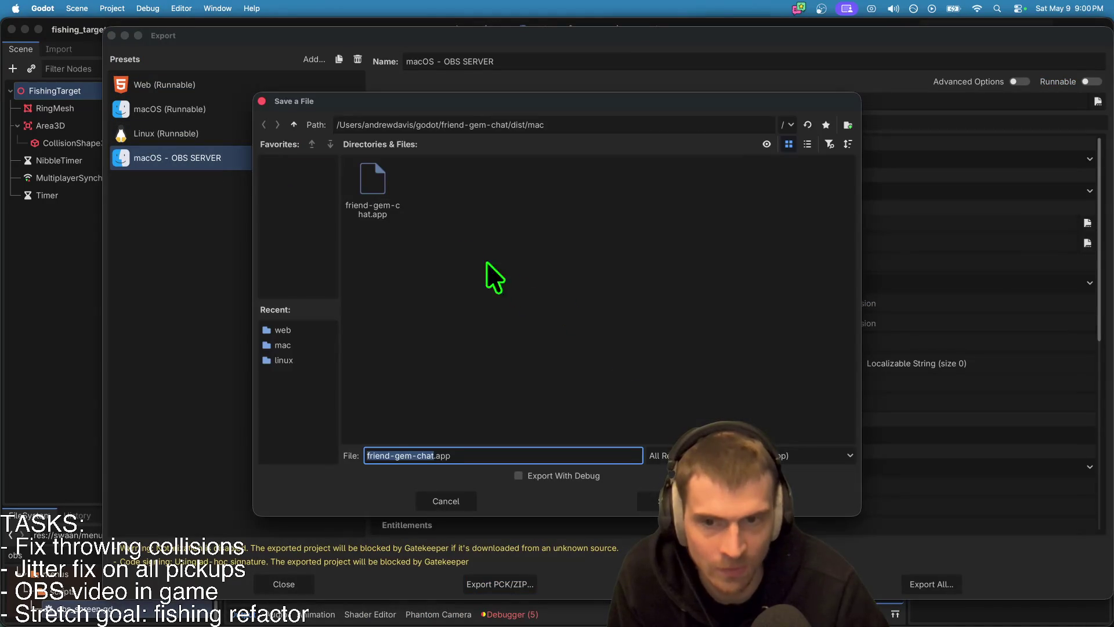
left_click(374, 191)
key("Return")
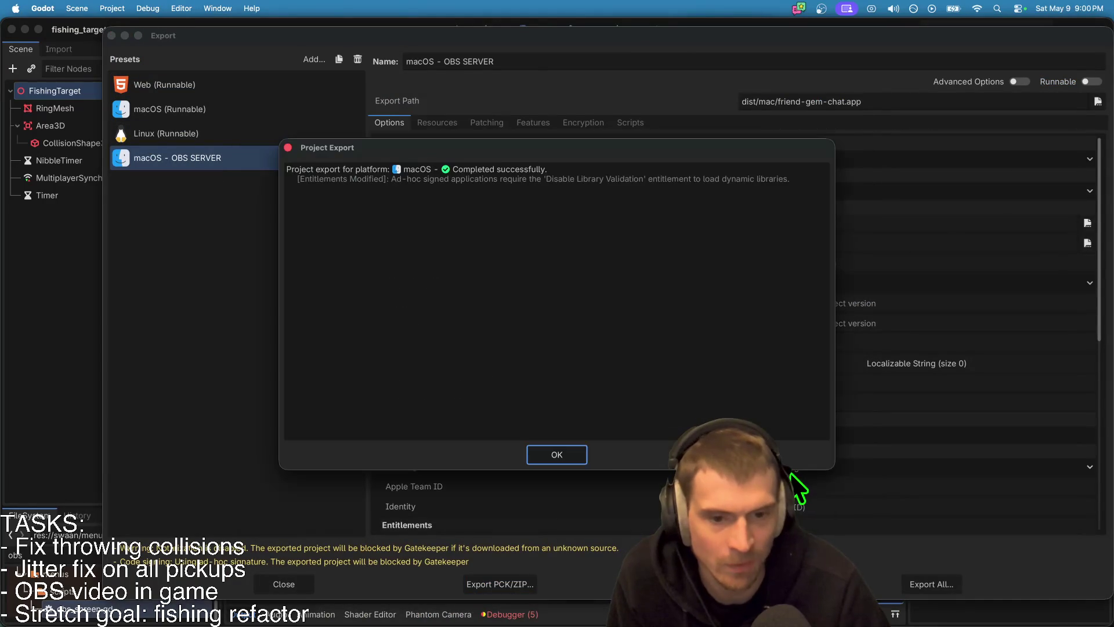
left_click(558, 454)
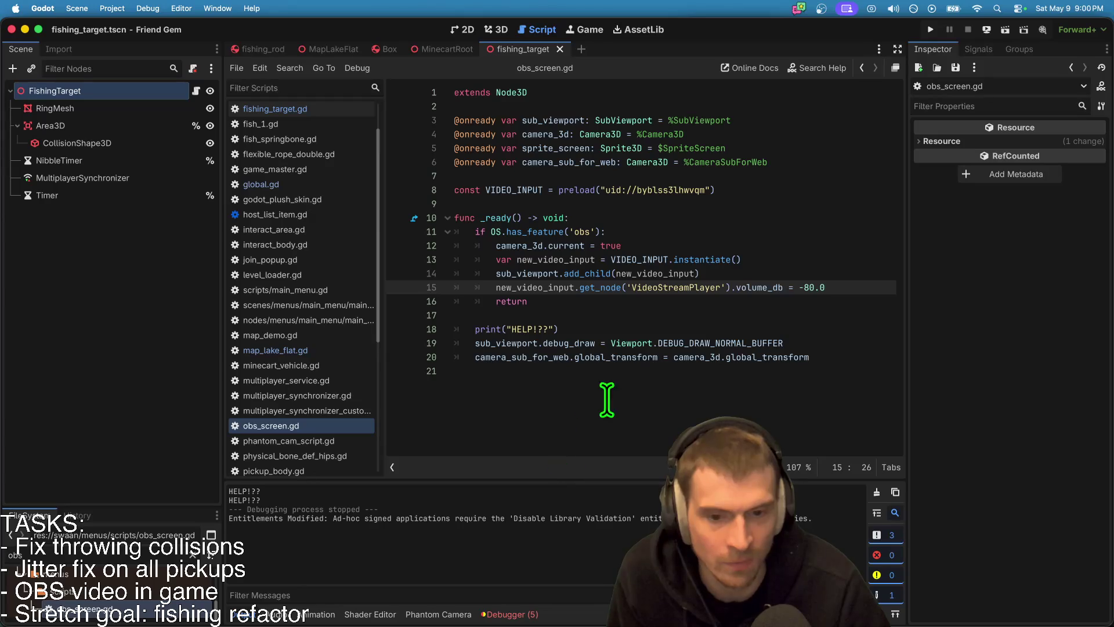
Step: Stop the web HTTP server and run the web build in the browser
left_click(988, 30)
left_click(988, 92)
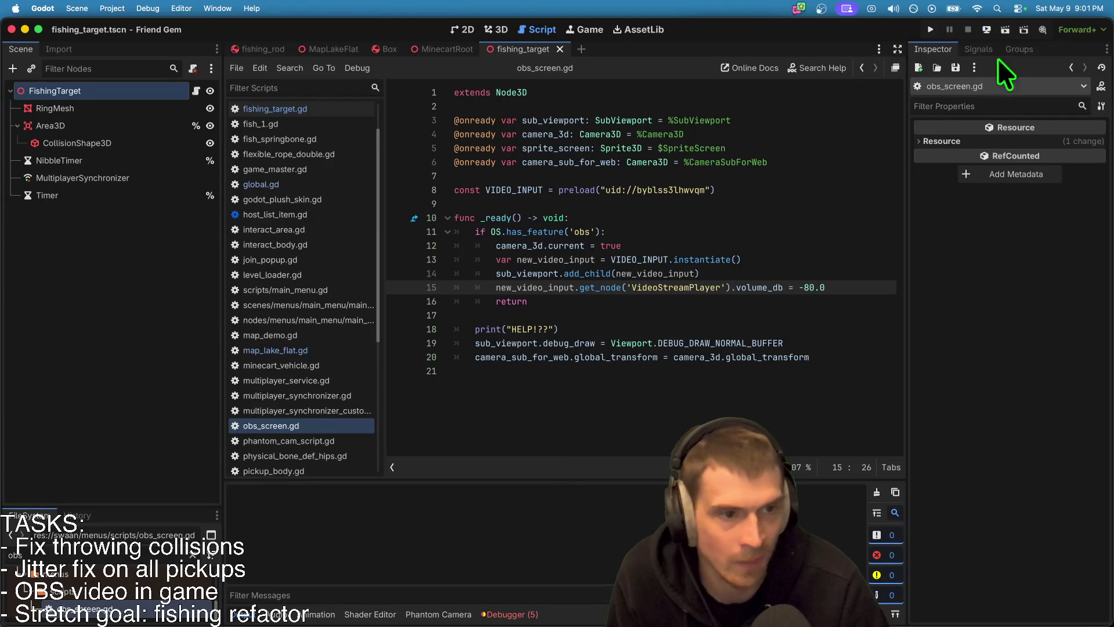
left_click(987, 29)
left_click(983, 67)
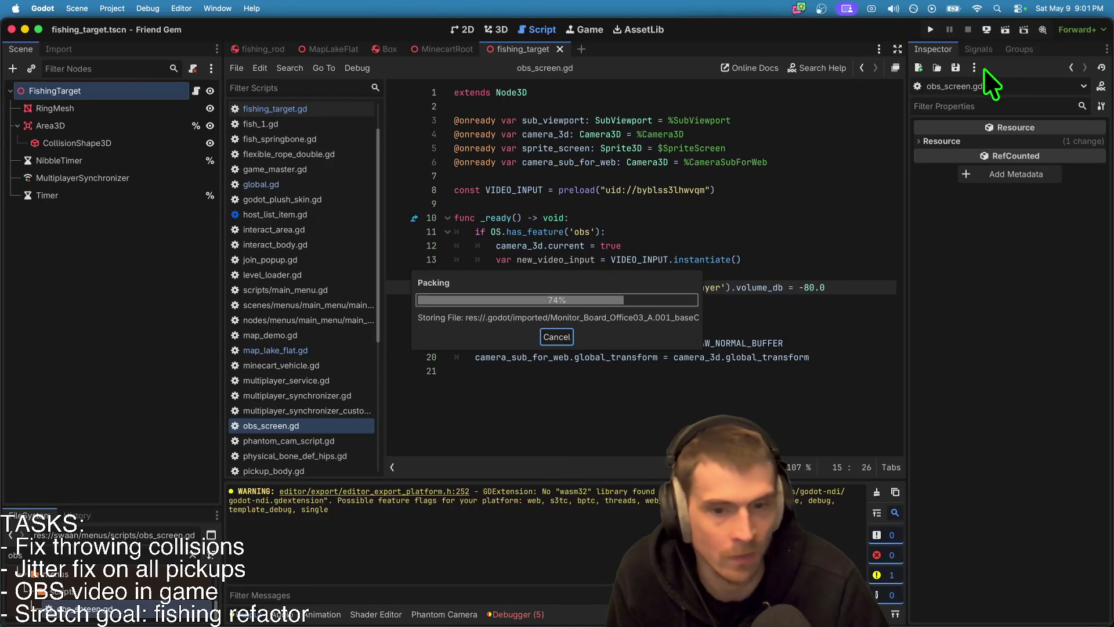
left_click(807, 400)
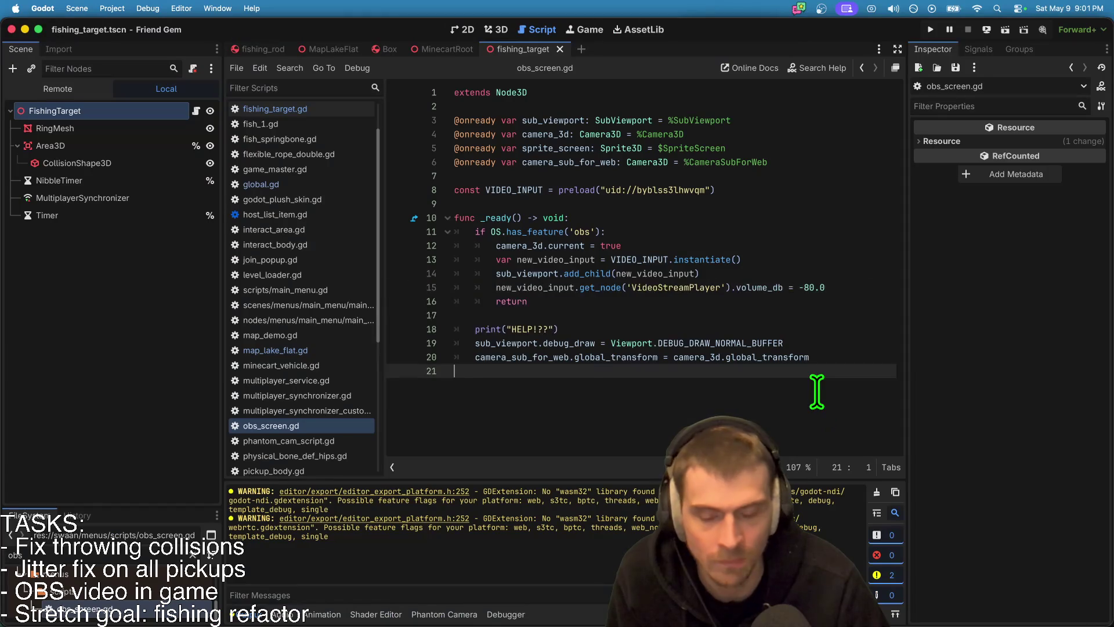
Step: Launch the exported friend-gem-chat app from Finder's mac folder, then switch toward Firefox
key("super+Tab")
key("super+Tab")
key("super+Tab")
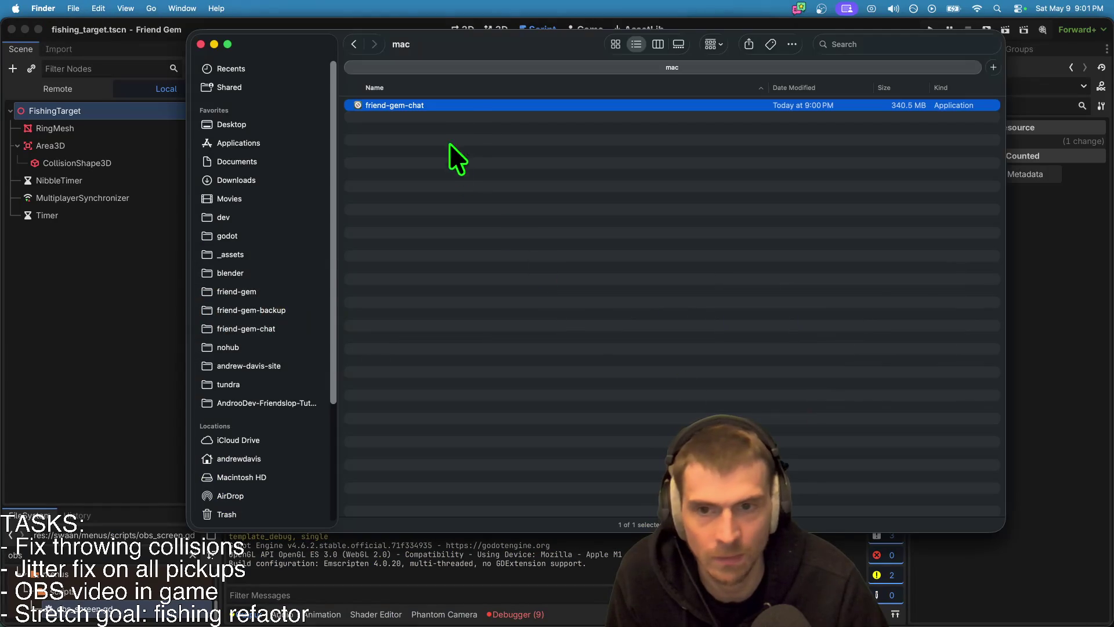
double_click(463, 104)
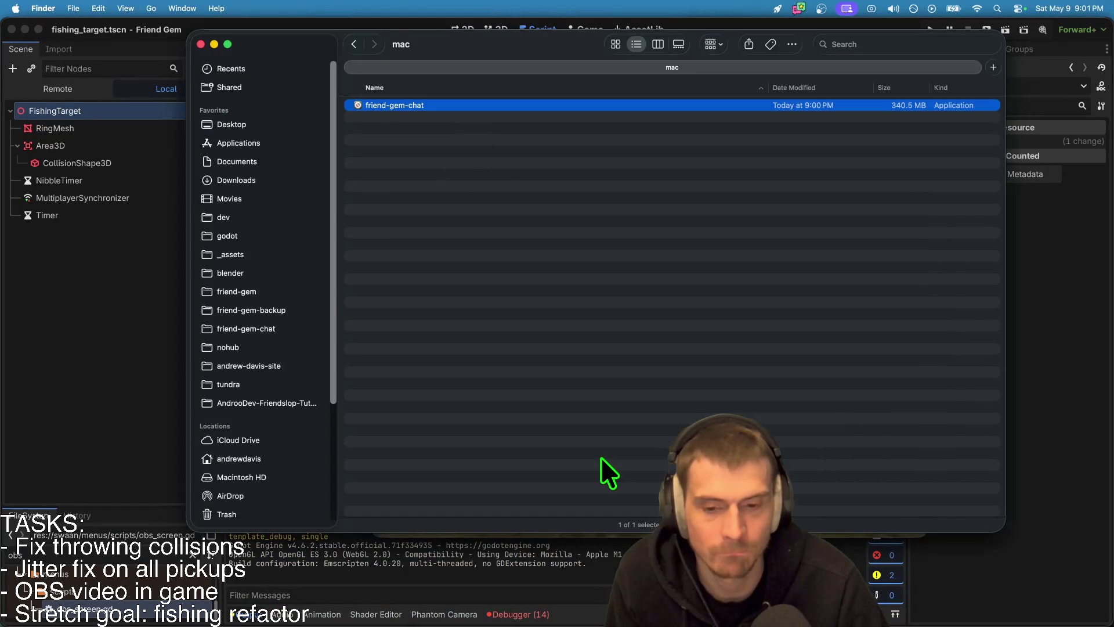
key("super+Tab")
key("super+Tab")
key("super+Tab")
key("super+Tab")
key("super+Tab")
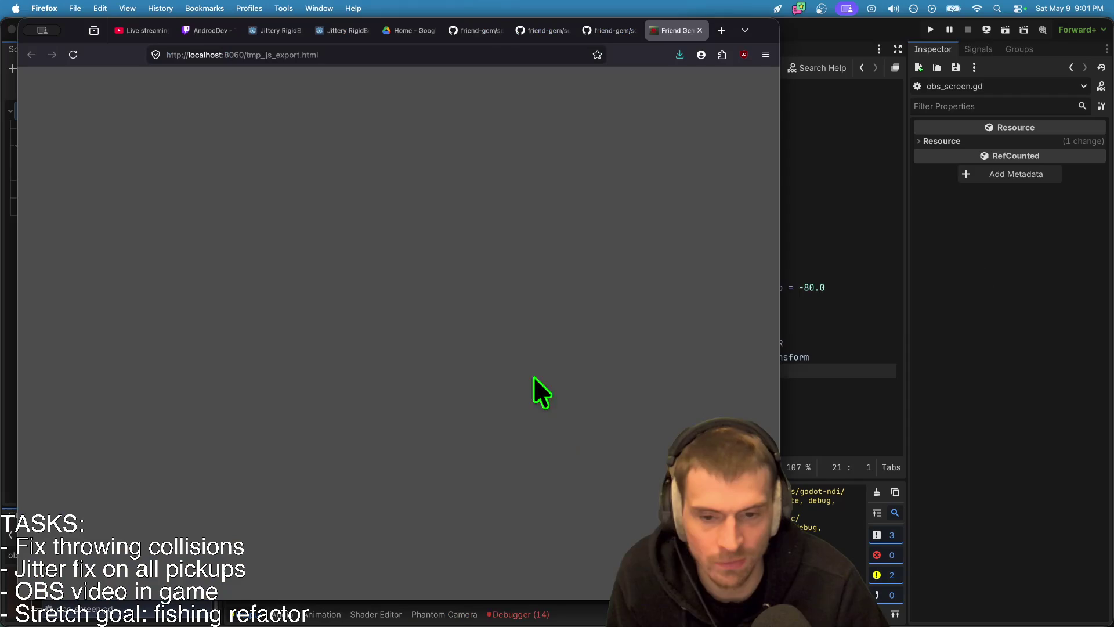
key("super+Tab")
key("super+Tab")
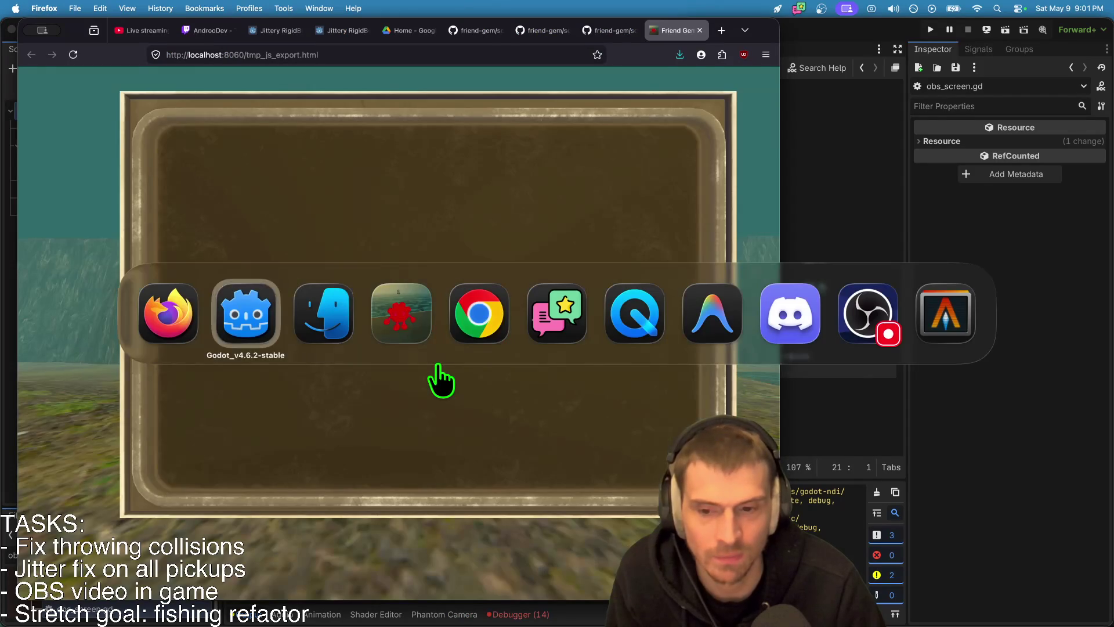
Step: Let localhost:8060 load the Friend Gem title menu in Firefox, then return to Godot
key("super+shift+Tab")
key("super+shift+Tab")
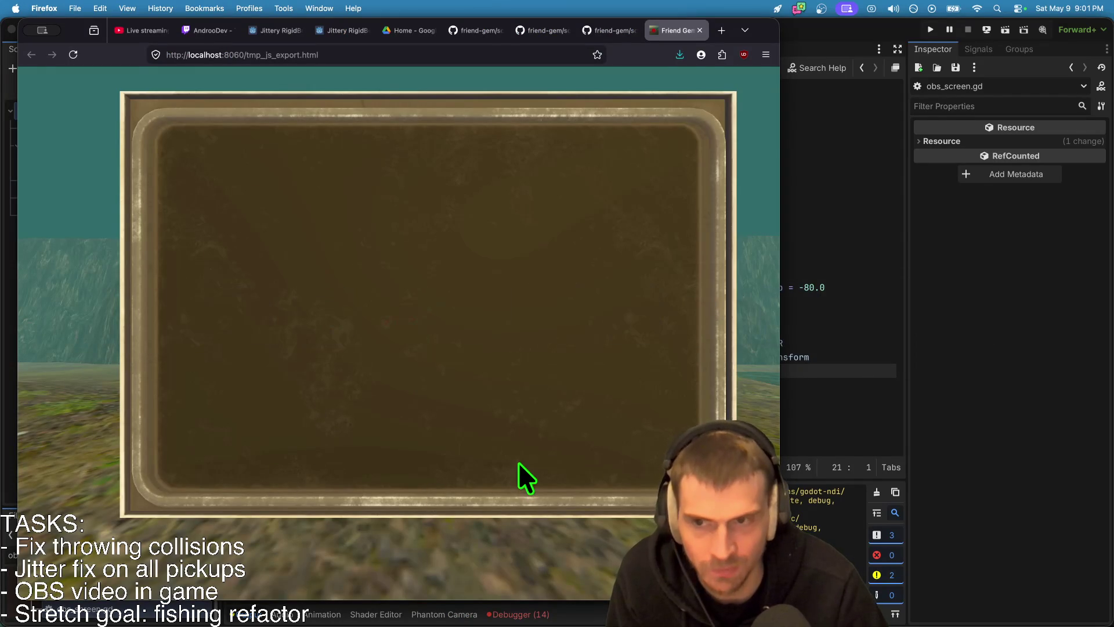
key("super+Tab")
key("super+Tab")
key("super+Tab")
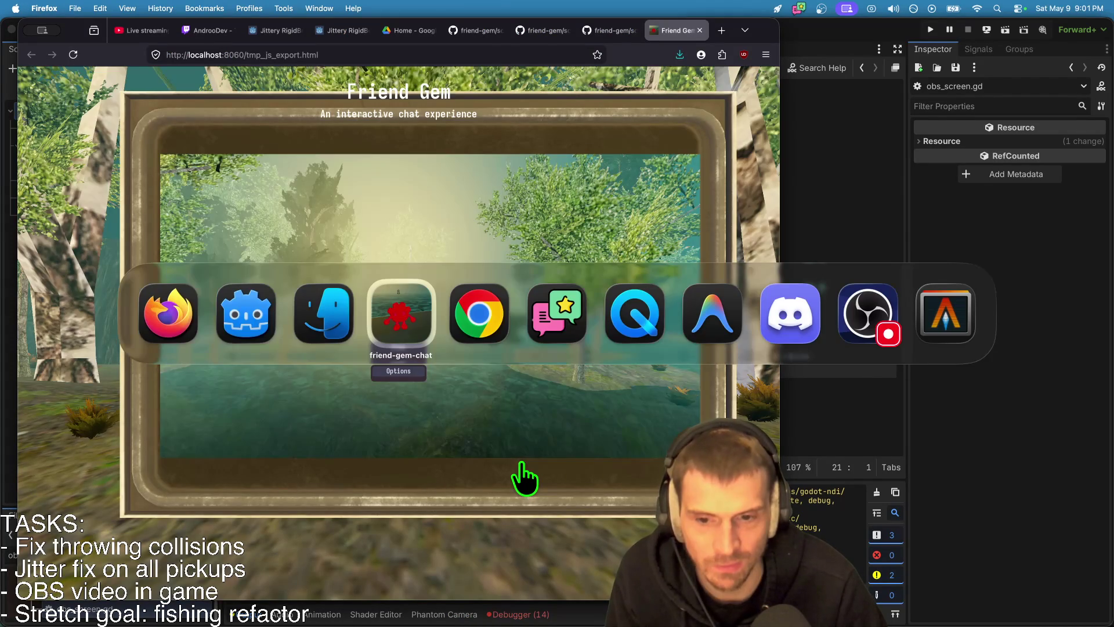
key("super+shift+Tab")
key("super+shift+Tab")
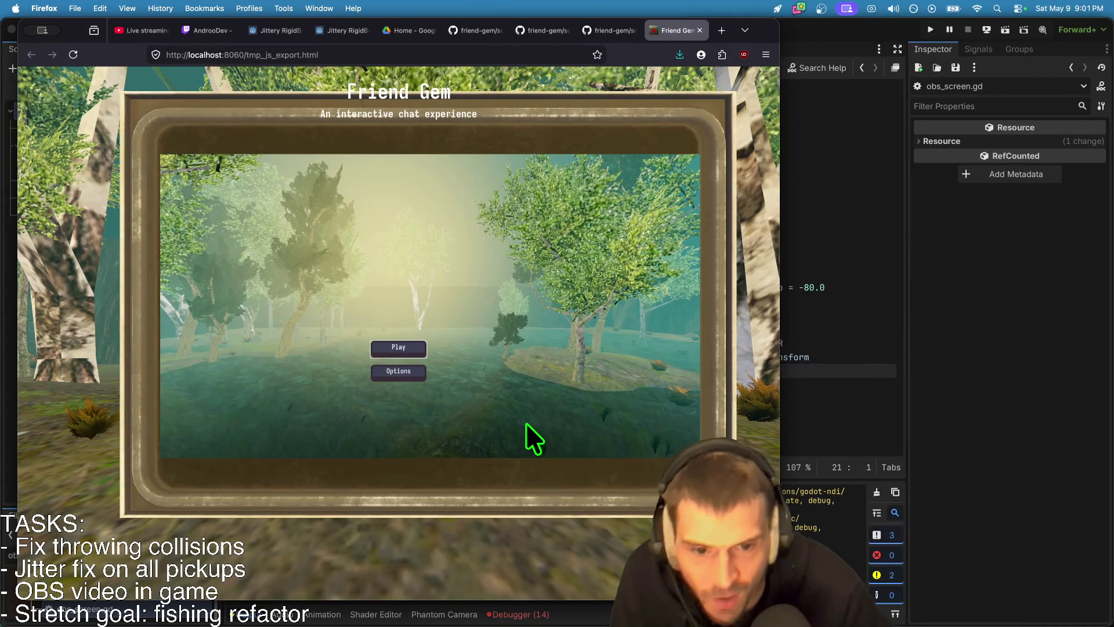
left_click(889, 295)
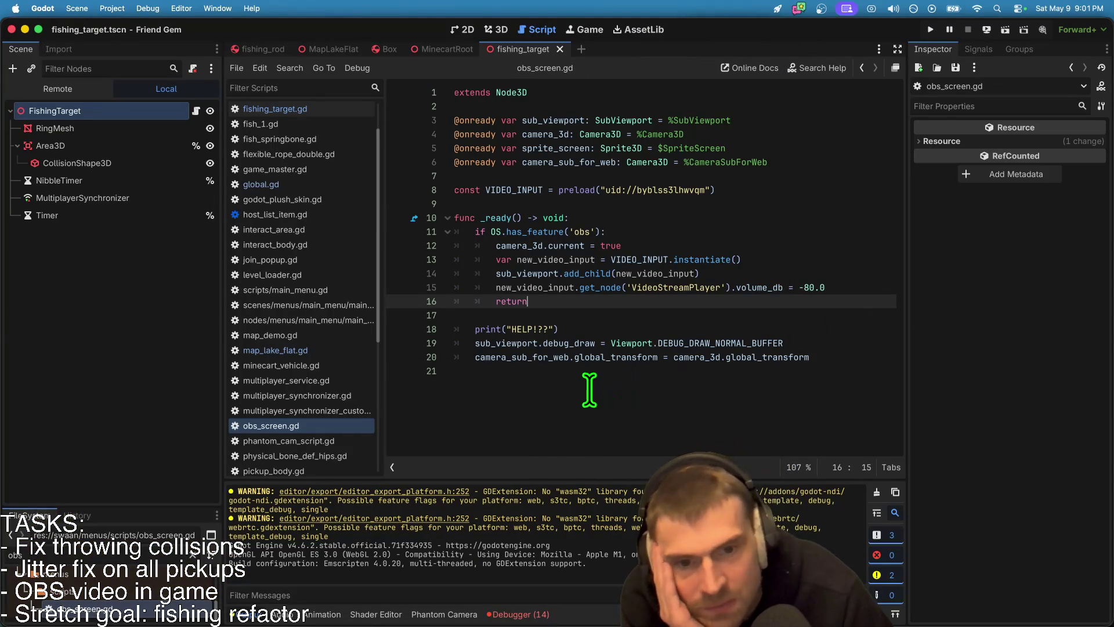
left_click(147, 9)
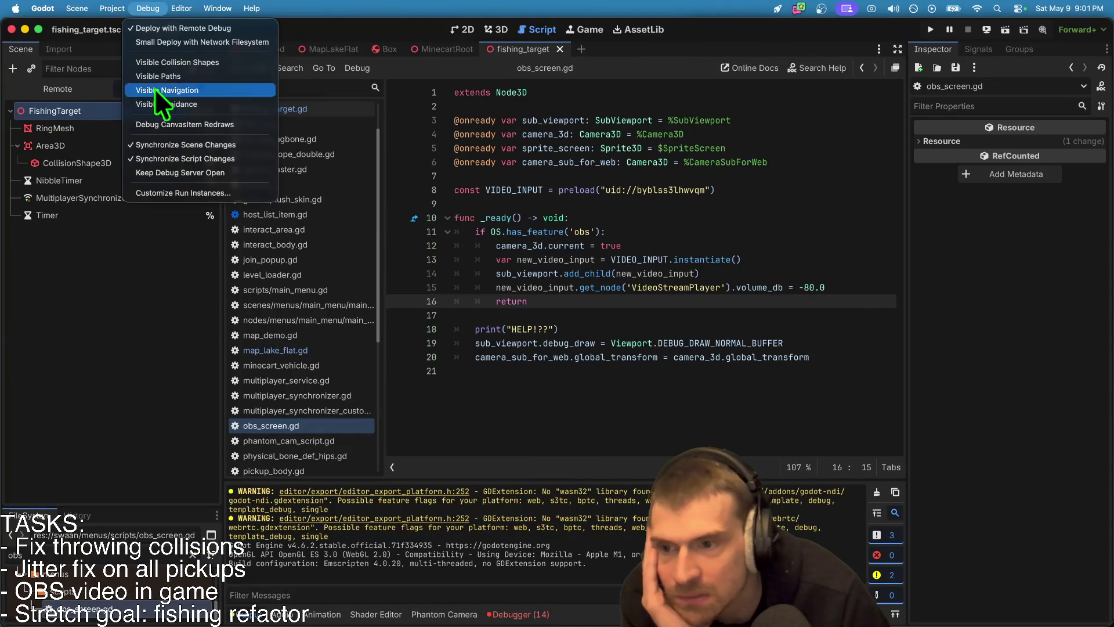
left_click(174, 192)
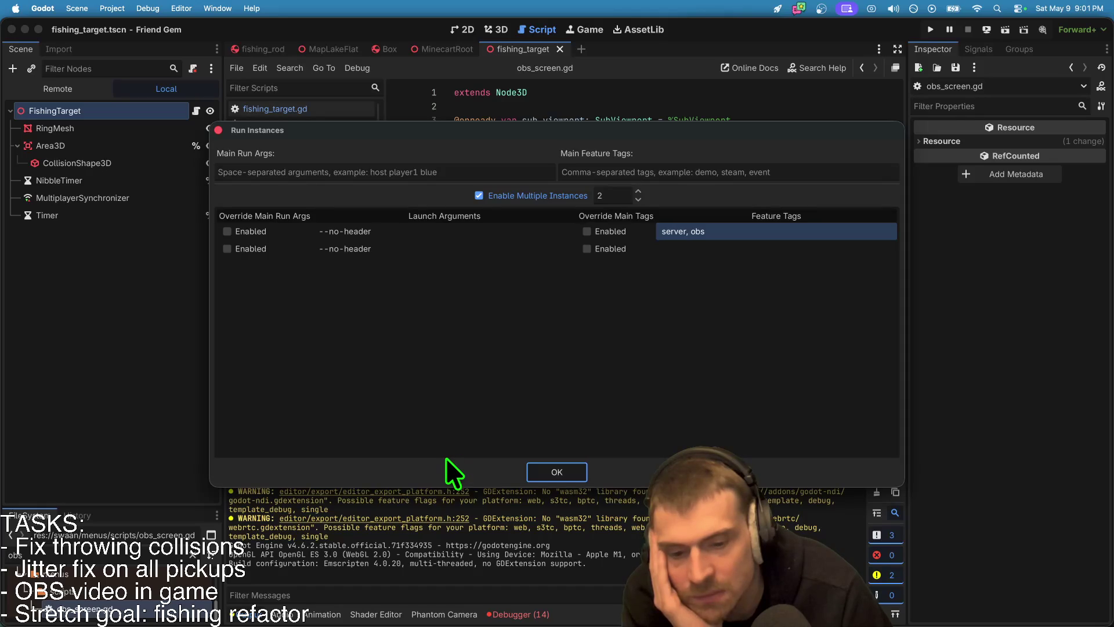
key("Return")
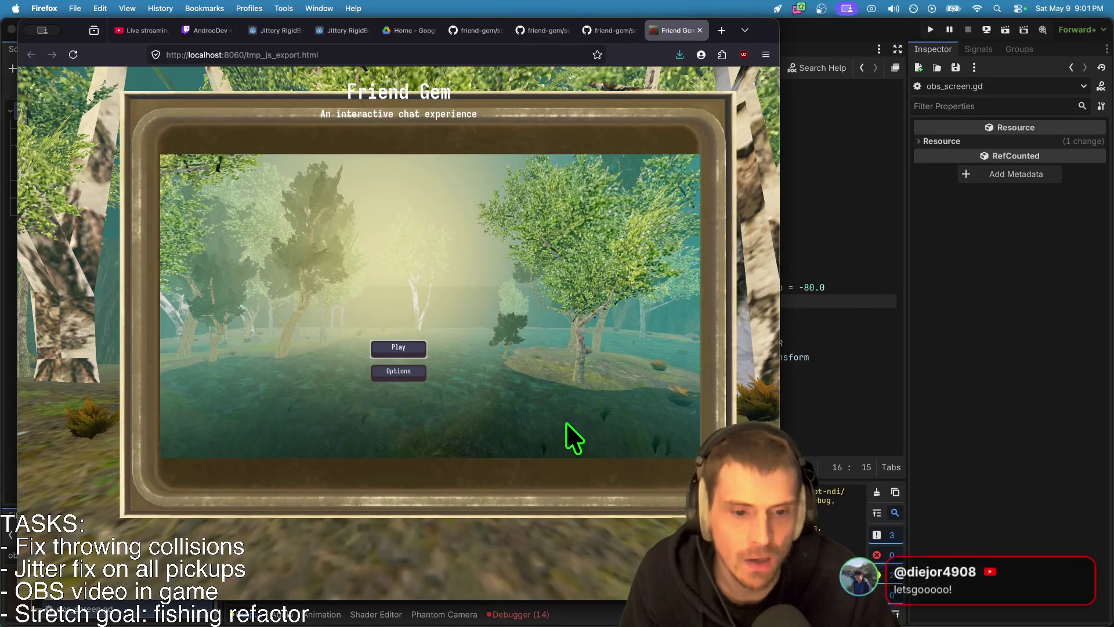
left_click(836, 400)
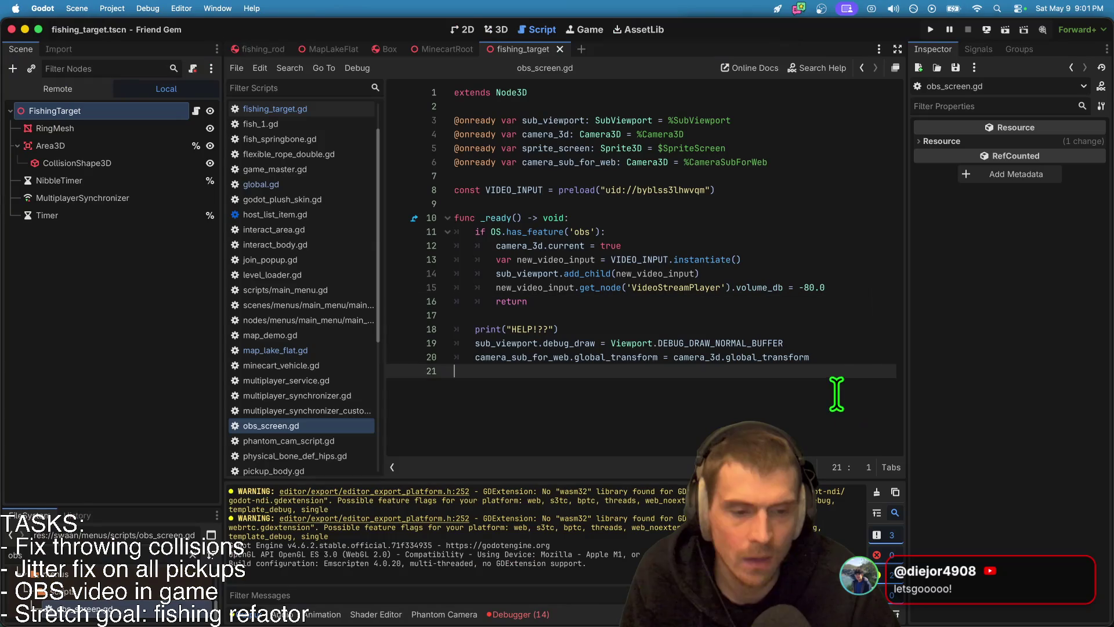
Step: Comment out the sub_viewport.debug_draw line and rerun the web build in the browser
left_click(825, 343)
key("ctrl+k")
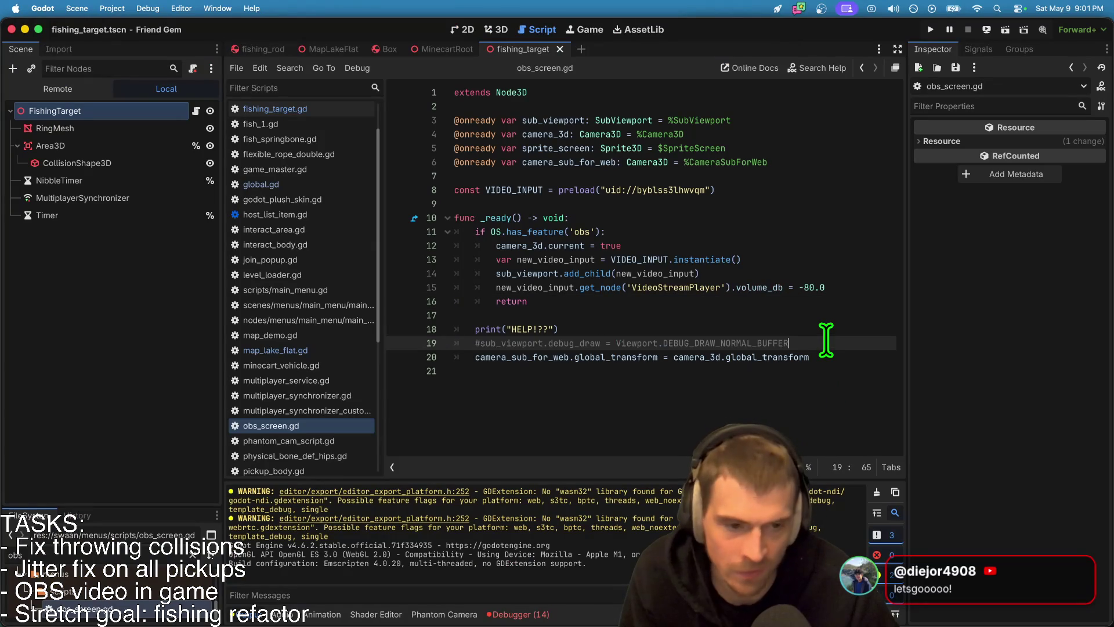
left_click(830, 371)
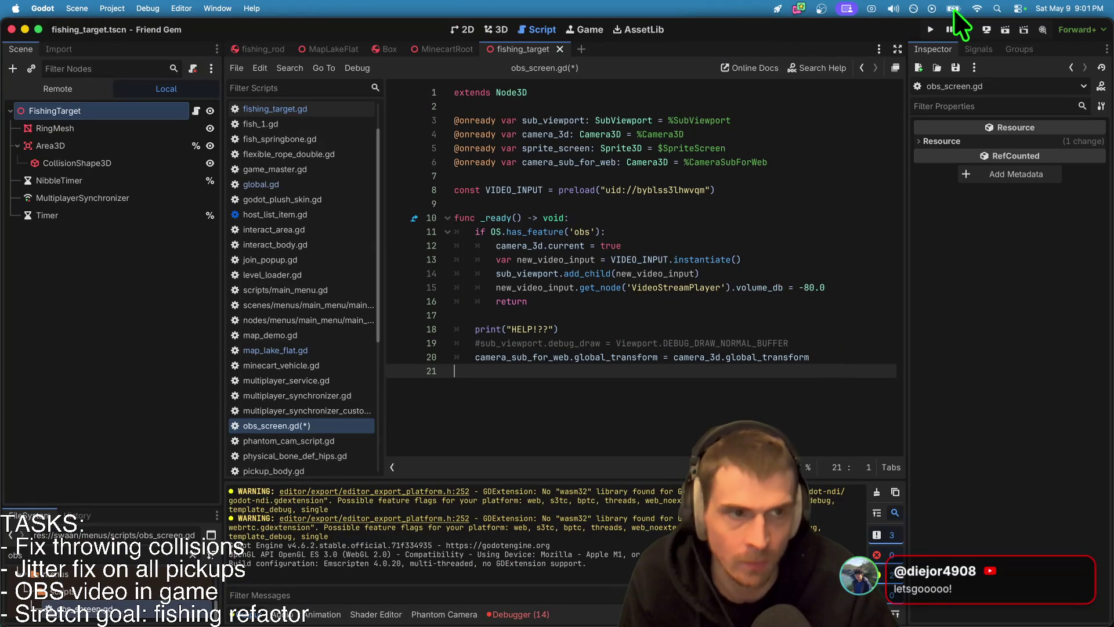
left_click(987, 34)
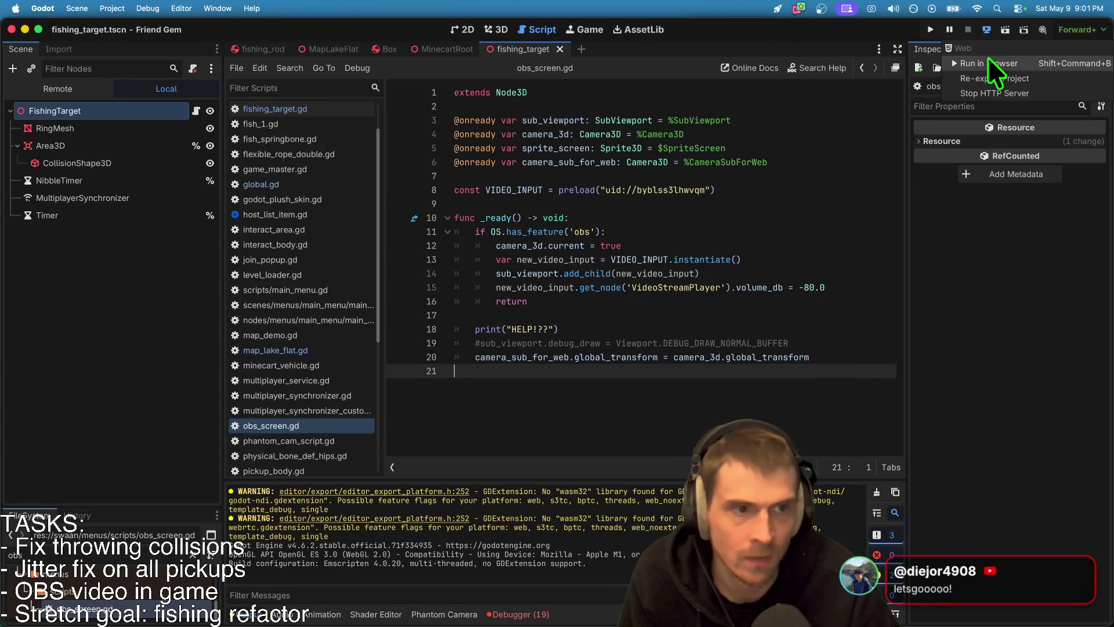
left_click(987, 58)
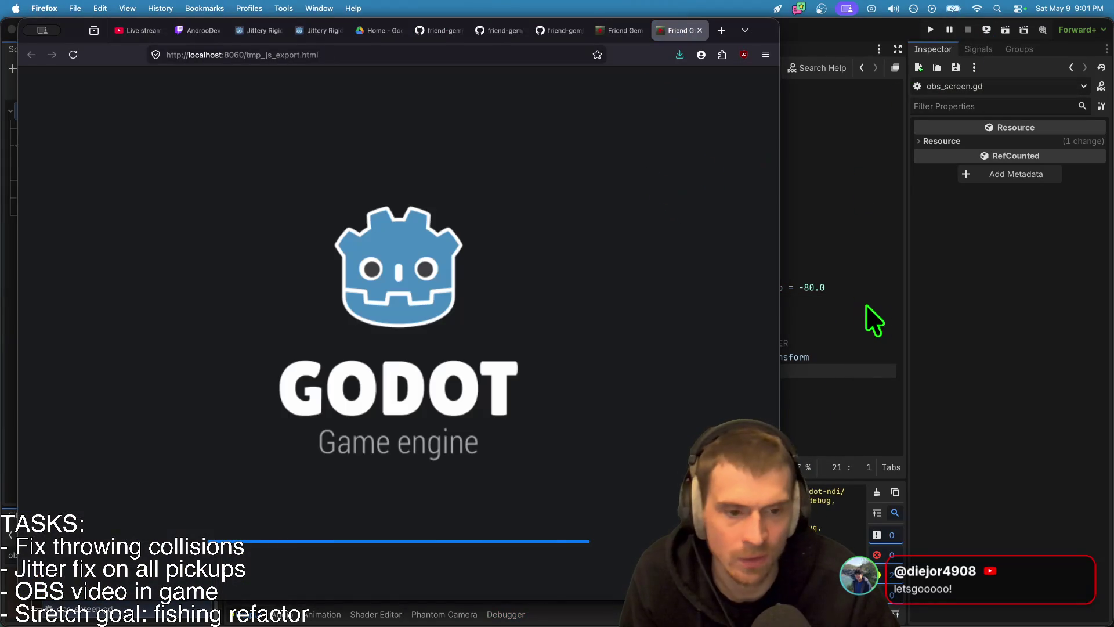
Step: Close the older Friend Gem tab in Firefox, keeping the freshly loaded web build
left_click(865, 304)
left_click(520, 374)
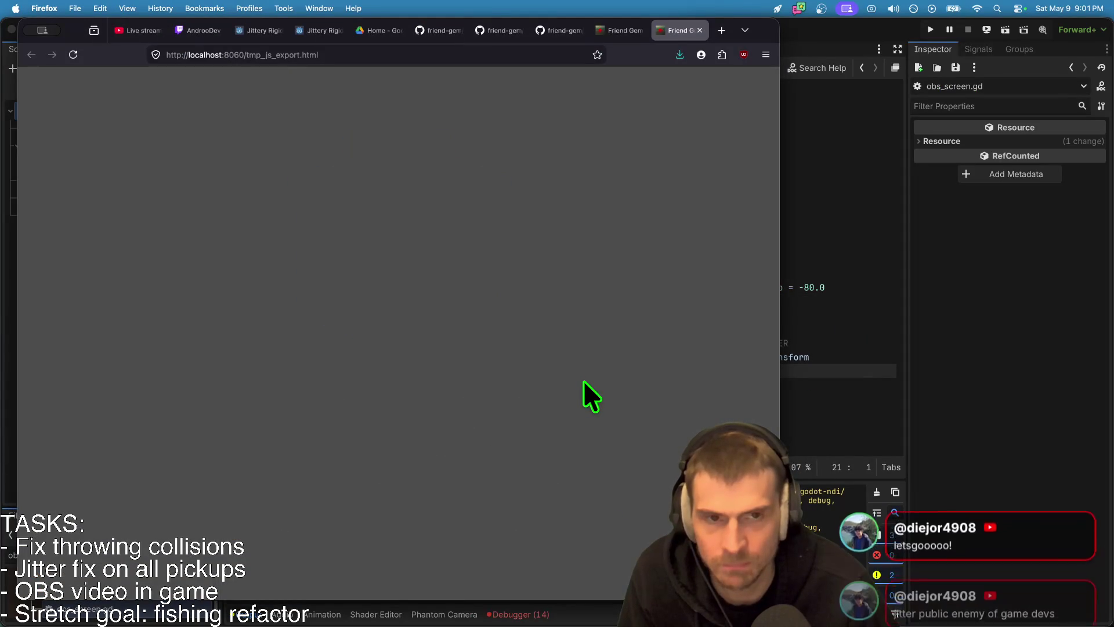
key("ctrl+shift+Tab")
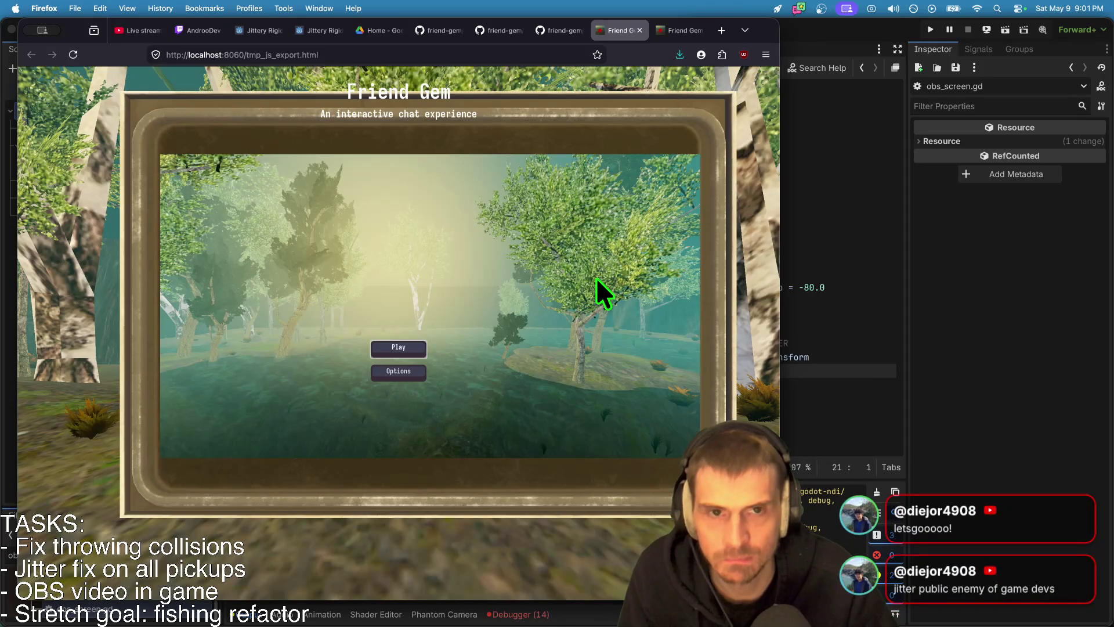
key("ctrl+w")
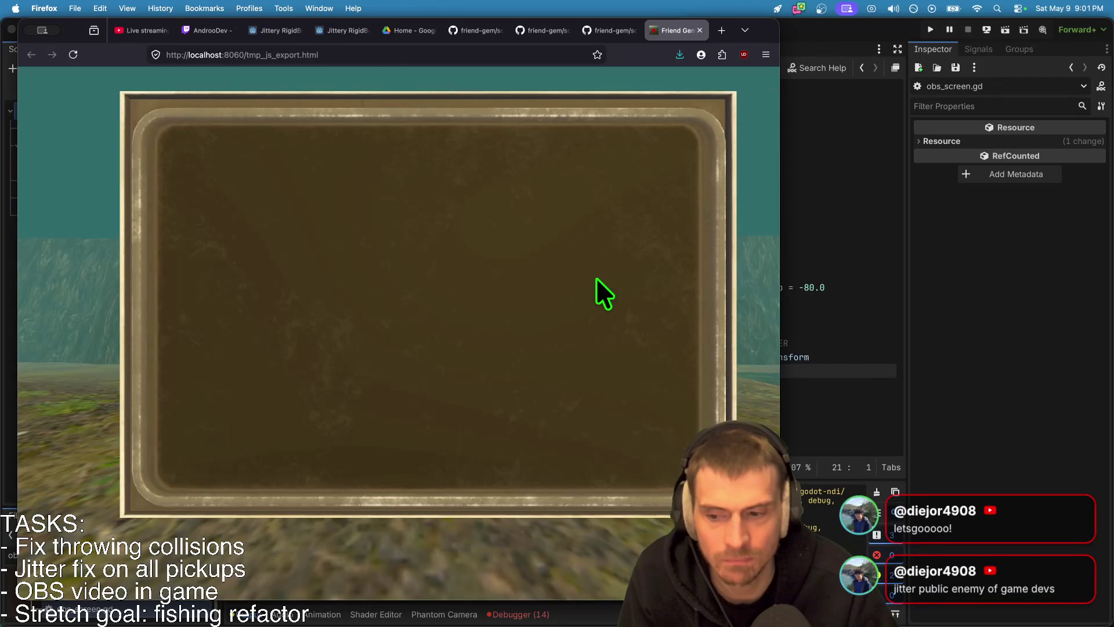
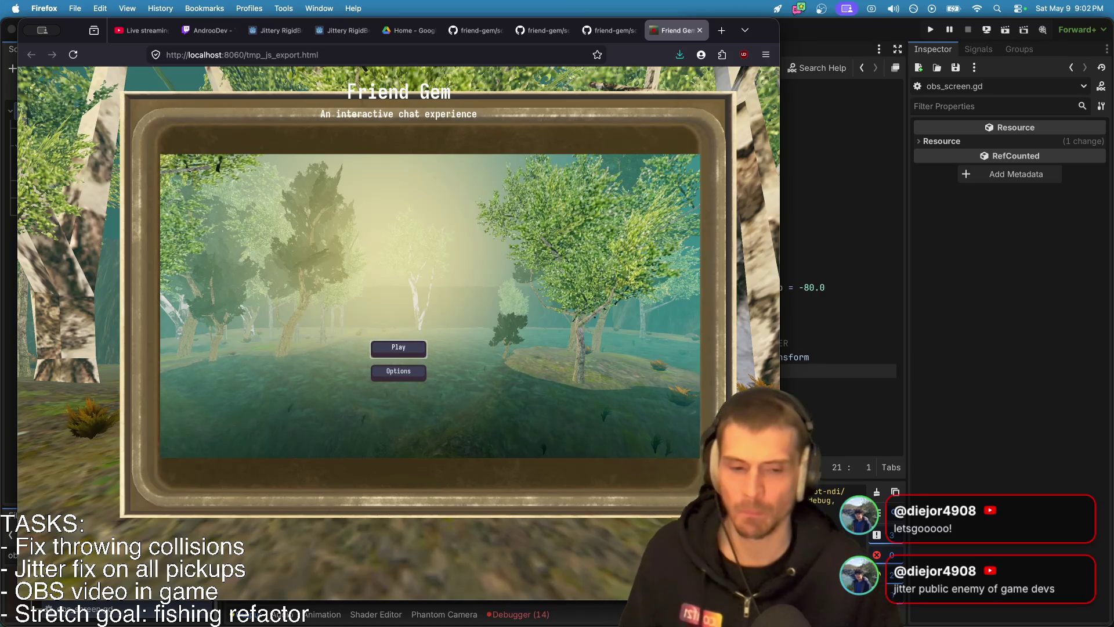
Step: Switch from Firefox back to the Godot editor and place the caret at the end of the OBS feature check line
key("super+Tab")
key("super+Tab")
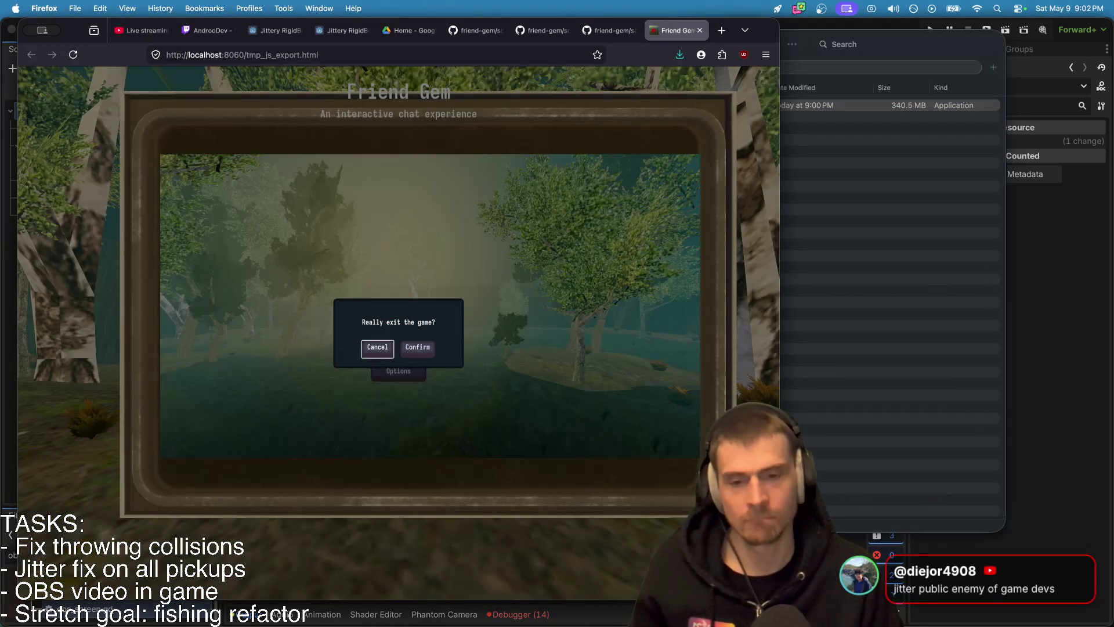
key("super+Tab")
key("Tab")
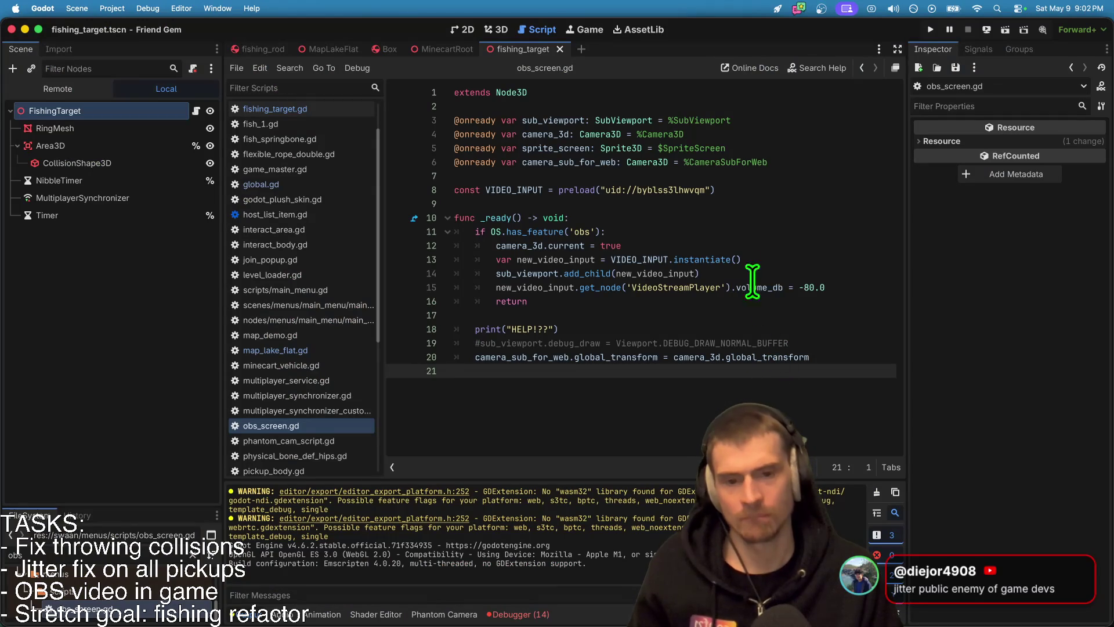
left_click(751, 233)
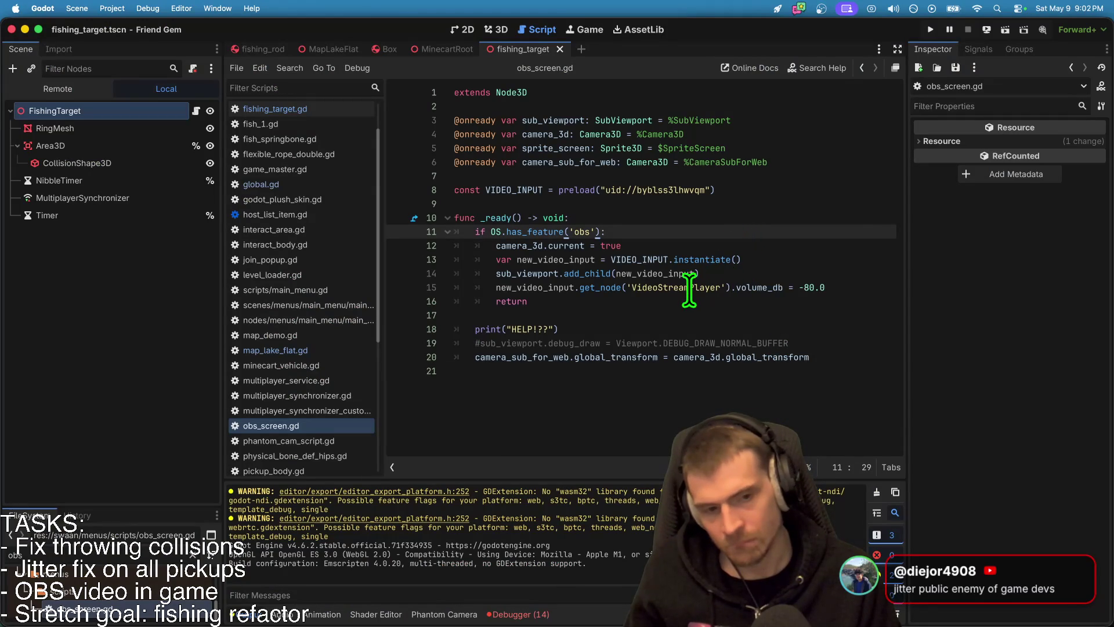
mouse_move(687, 292)
left_click(608, 440)
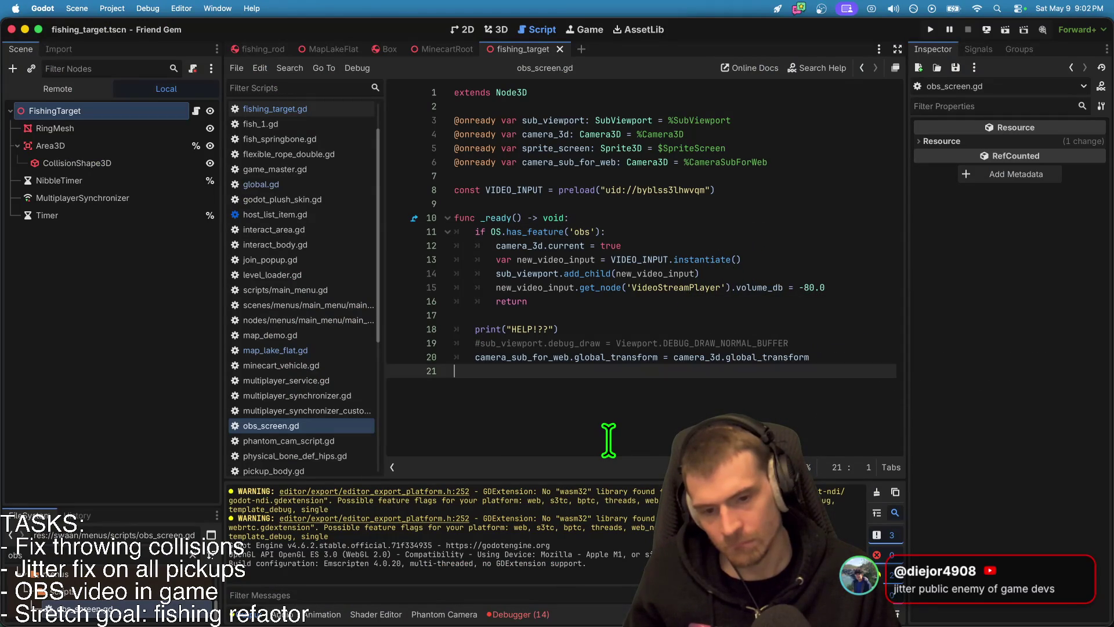
double_click(509, 357)
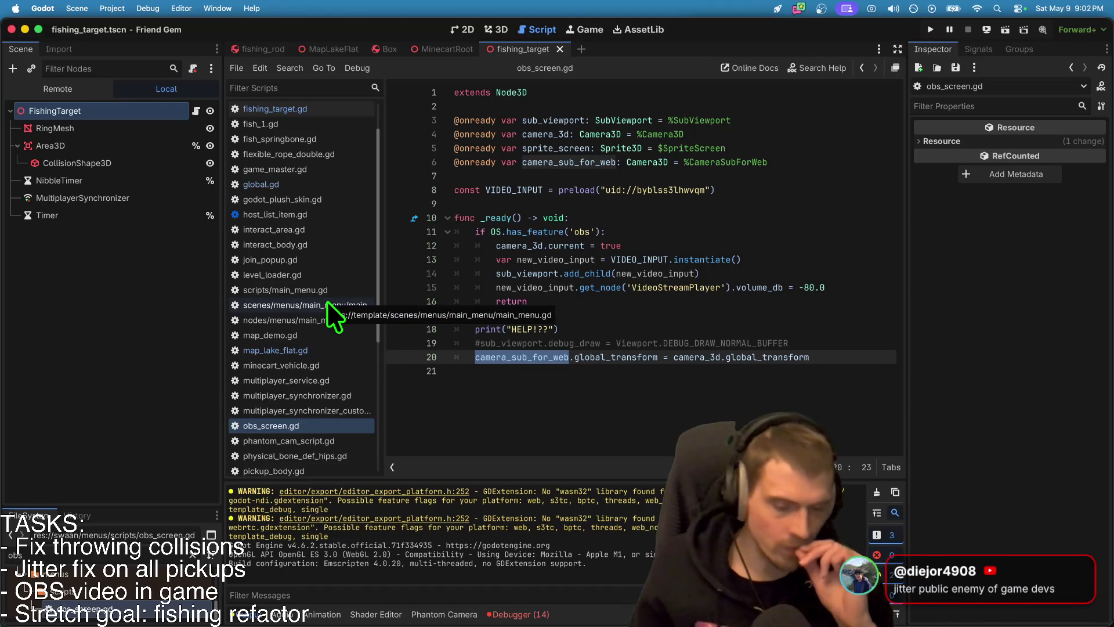
key("super+Tab")
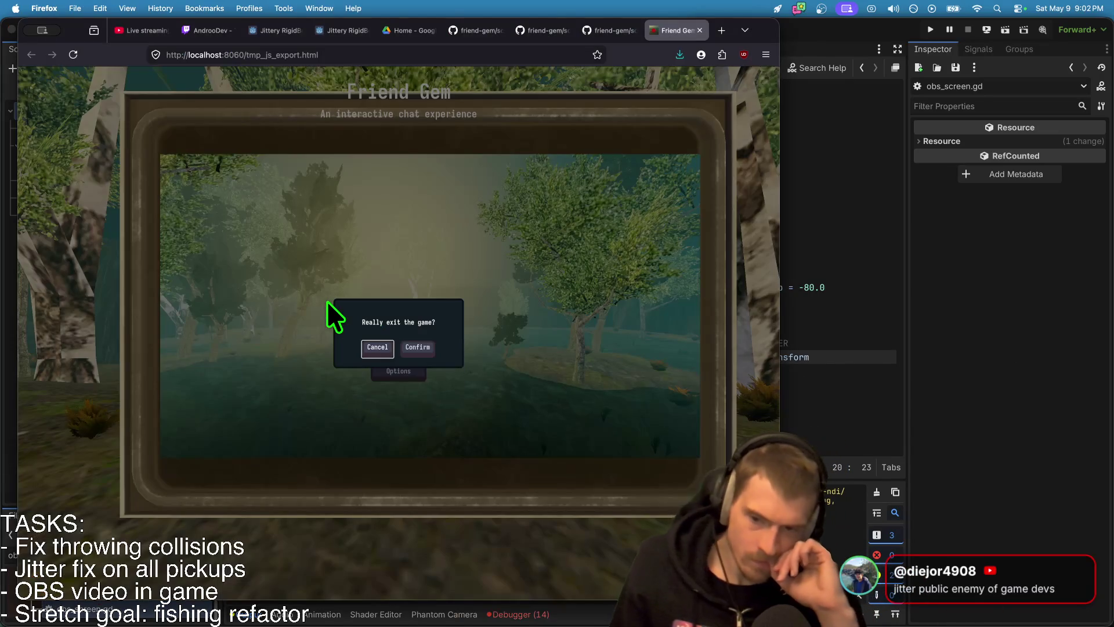
key("super+Tab")
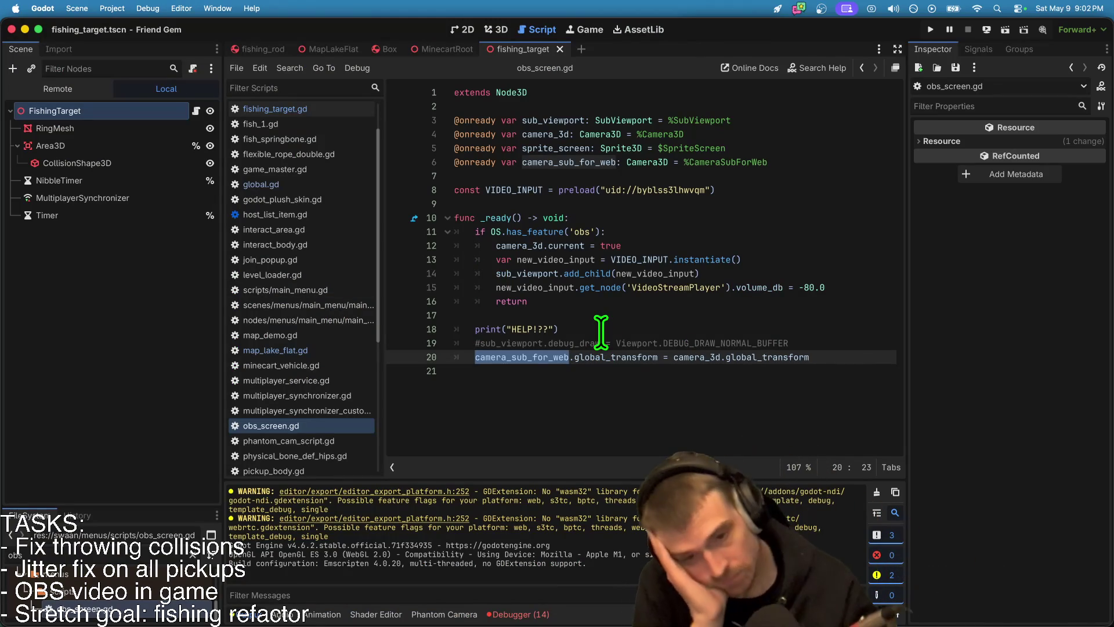
key("super+shift+f")
type("web")
key("Return")
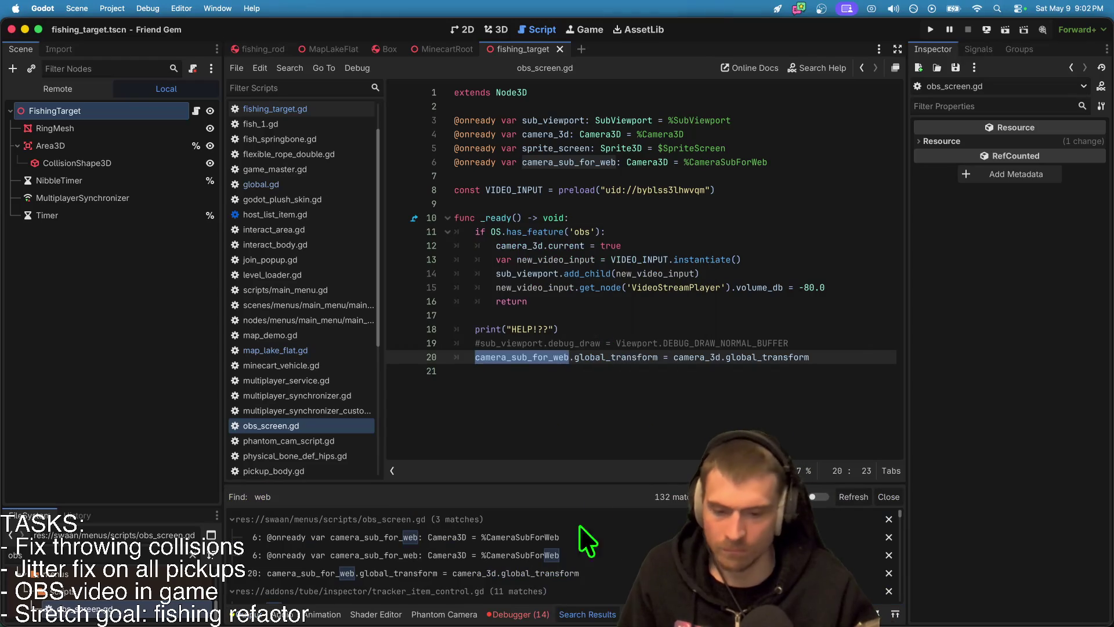
left_click_drag(586, 480, 607, 337)
scroll(539, 511, "down", 5)
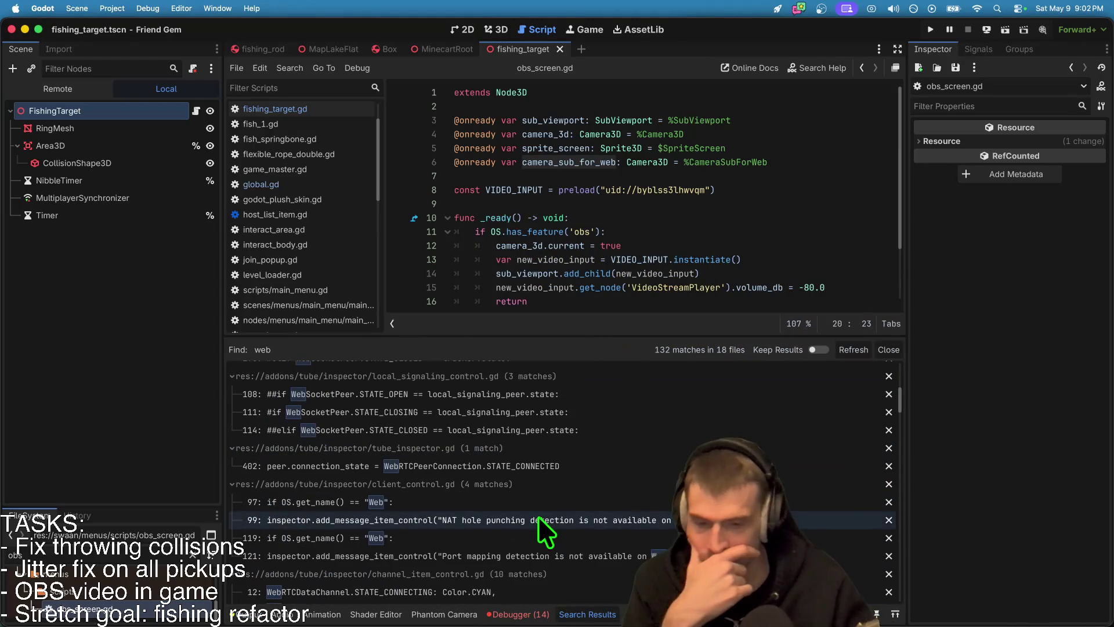
left_click(533, 538)
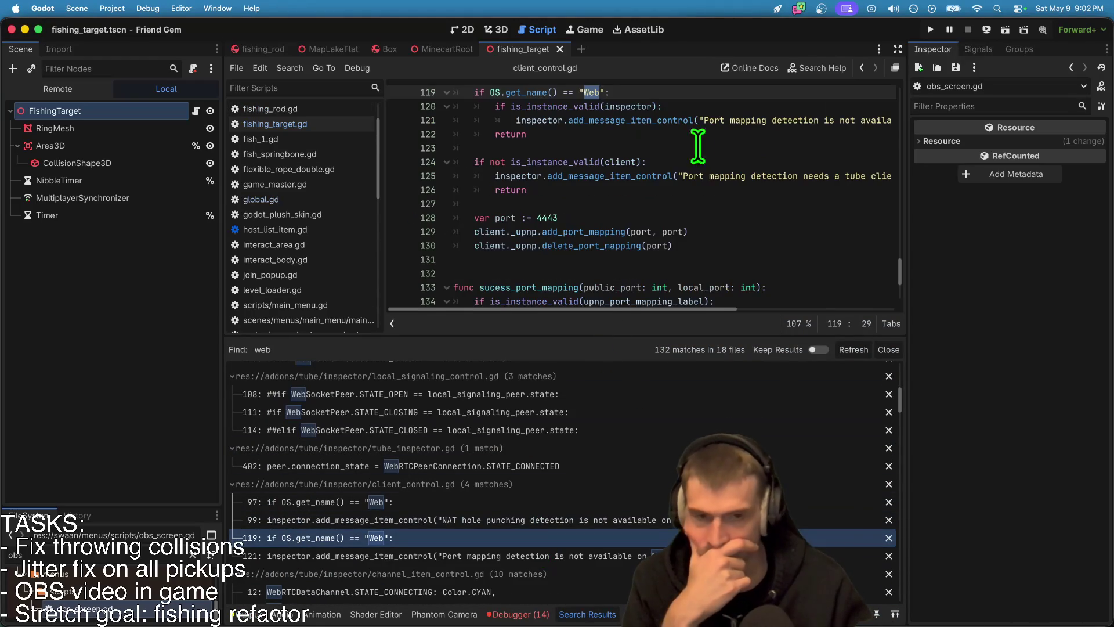
scroll(458, 534, "down", 5)
scroll(454, 535, "down", 10)
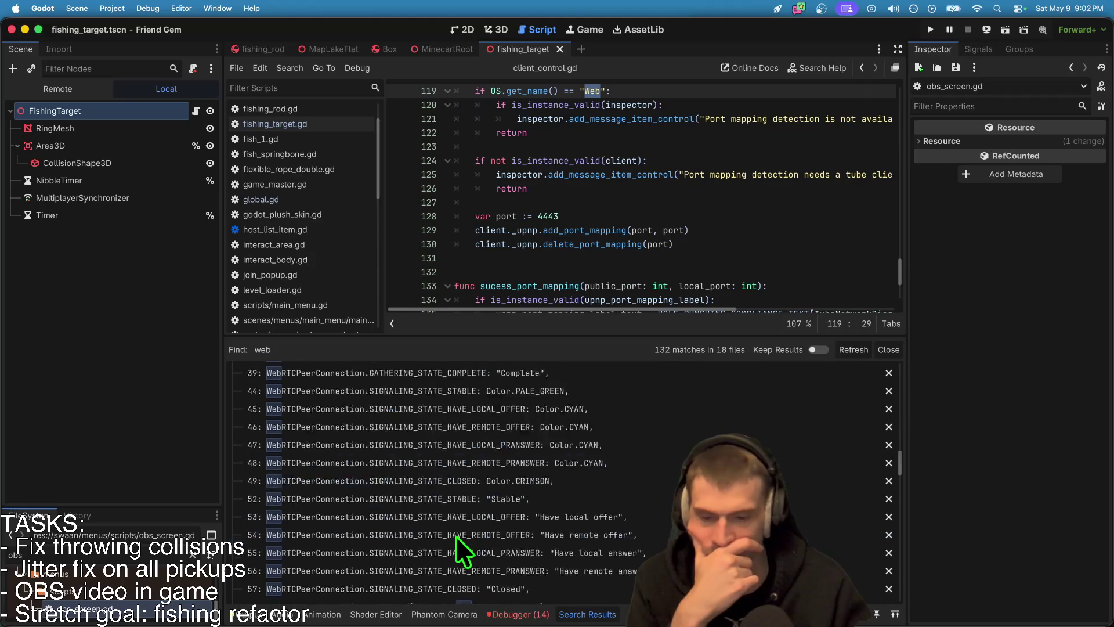
left_click(501, 445)
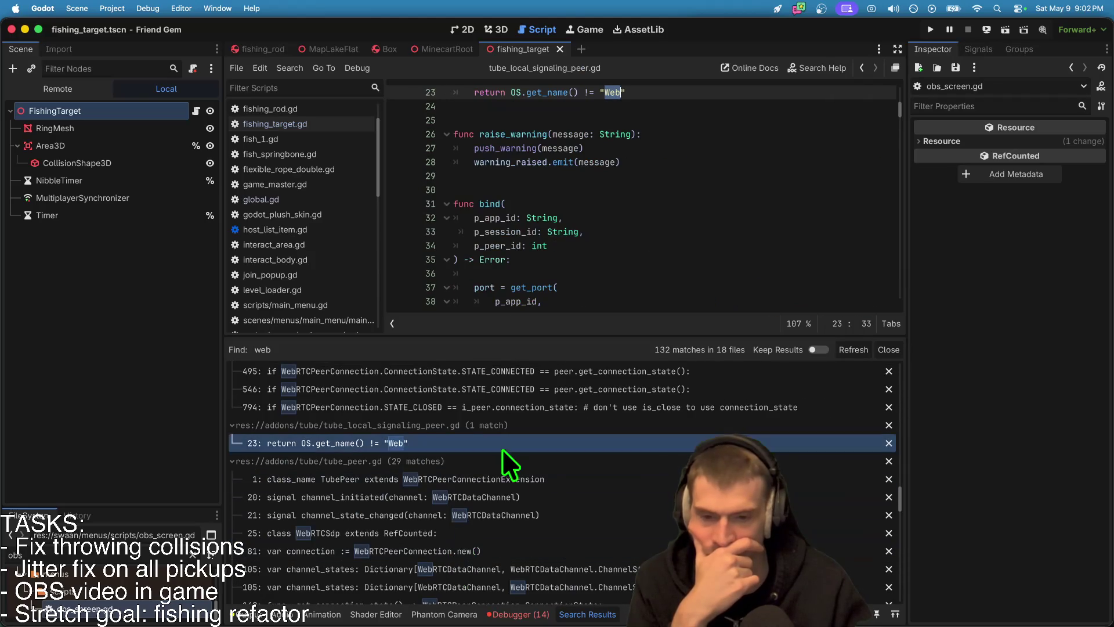
scroll(510, 557, "down", 5)
scroll(512, 531, "down", 10)
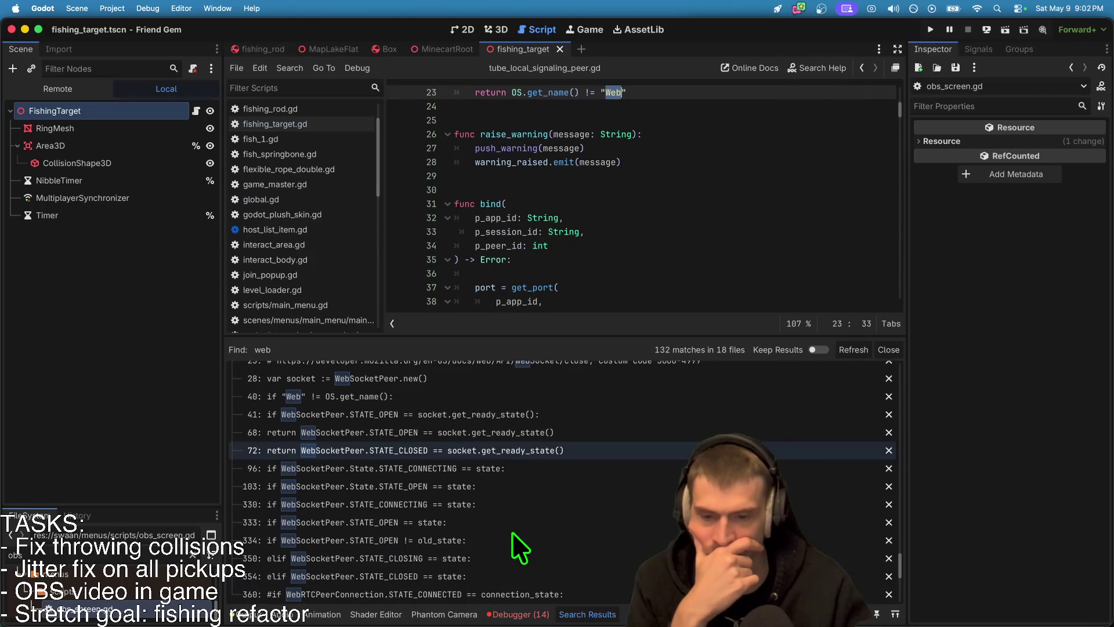
left_click(530, 484)
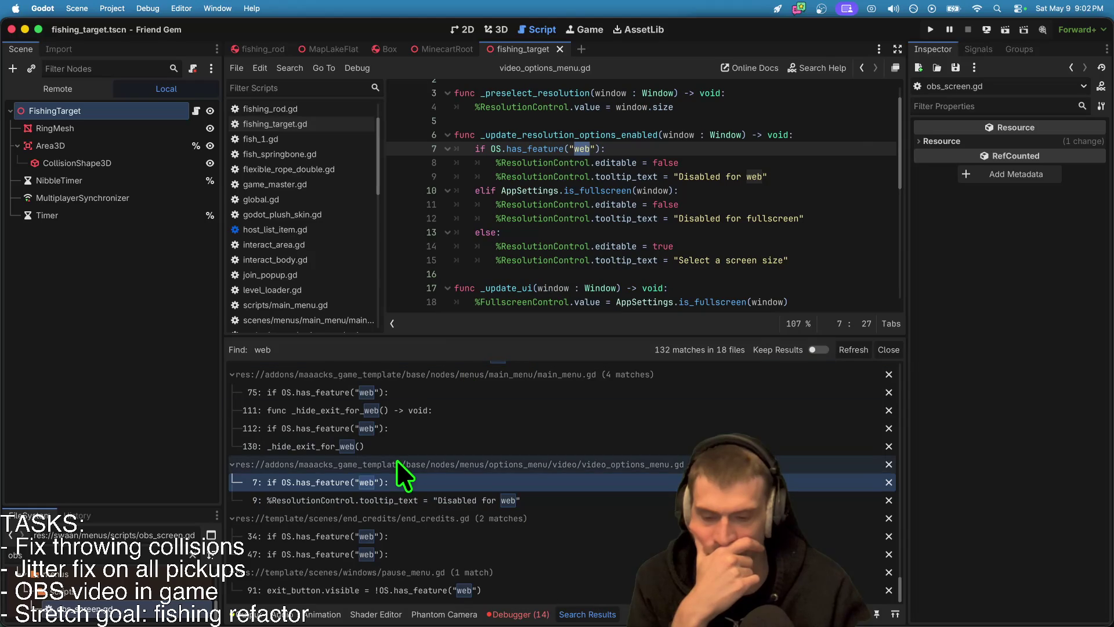
scroll(522, 551, "up", 1)
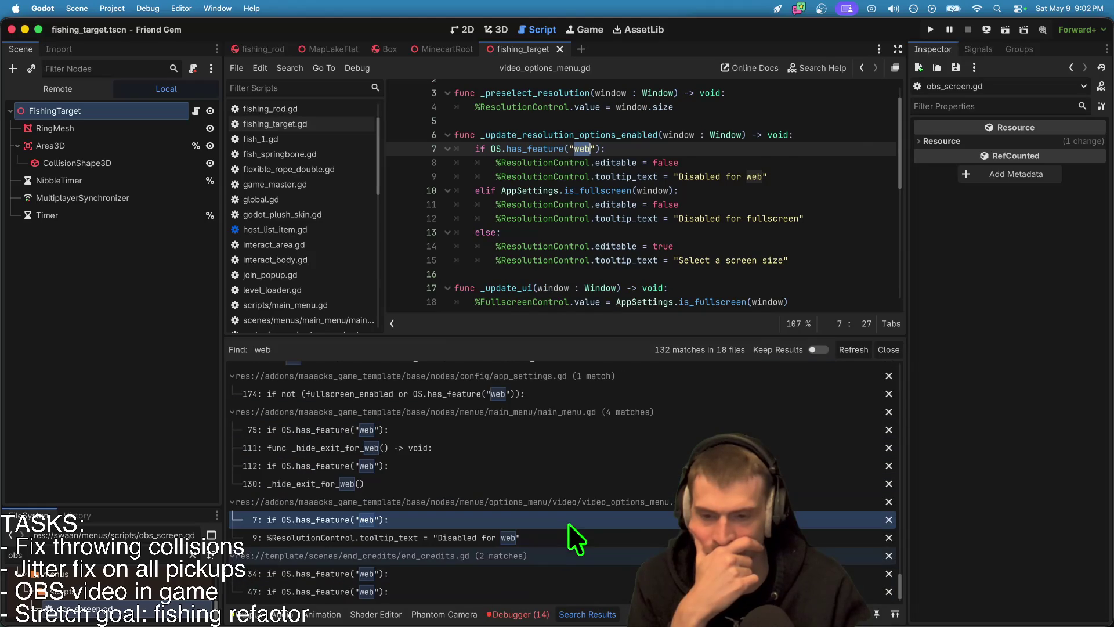
left_click(605, 465)
left_click(623, 432)
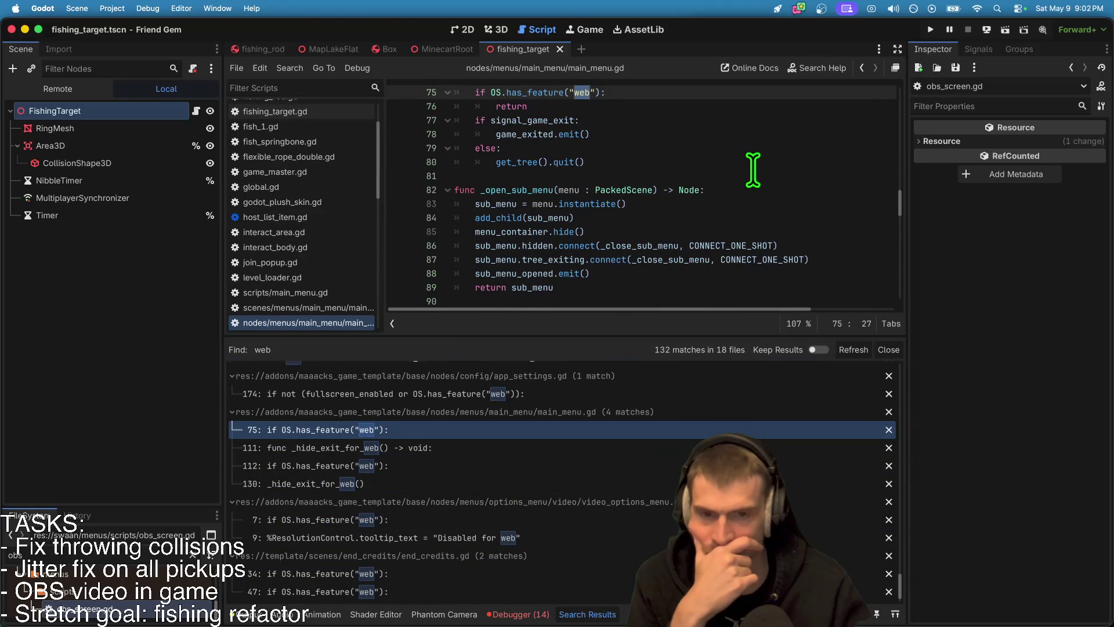
scroll(651, 241, "up", 2)
scroll(616, 432, "up", 5)
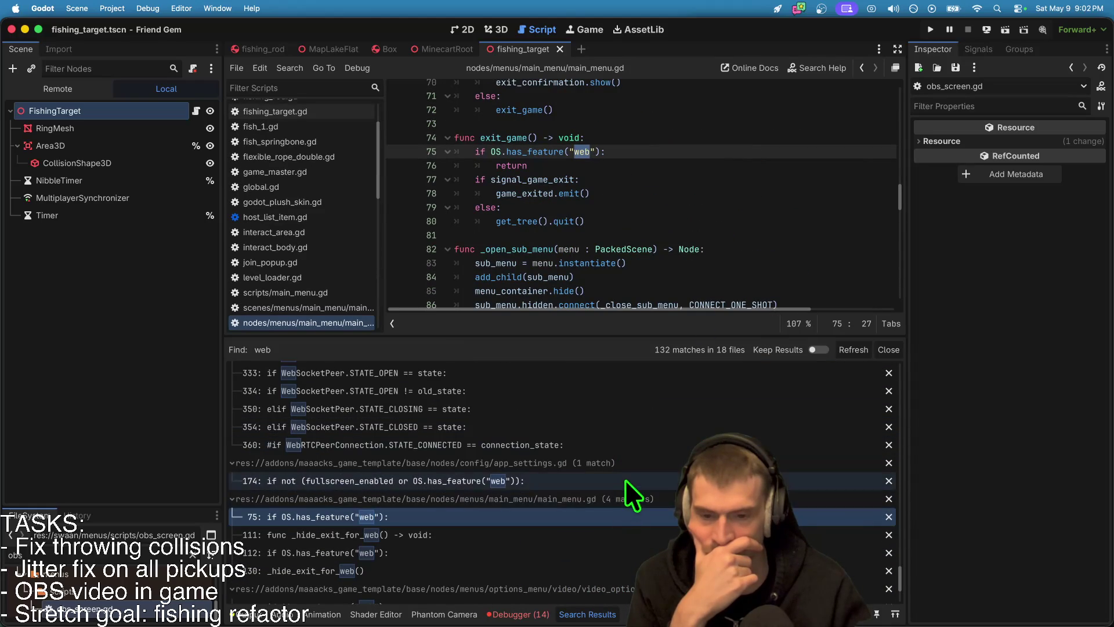
left_click(625, 481)
scroll(701, 214, "up", 1)
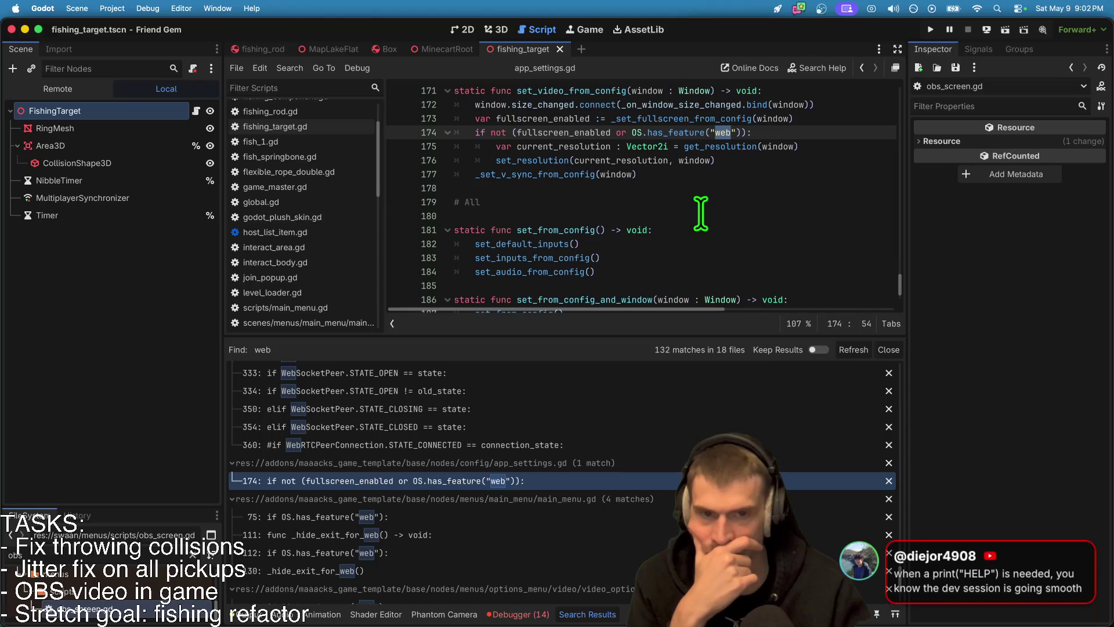
scroll(478, 544, "up", 5)
scroll(498, 531, "up", 5)
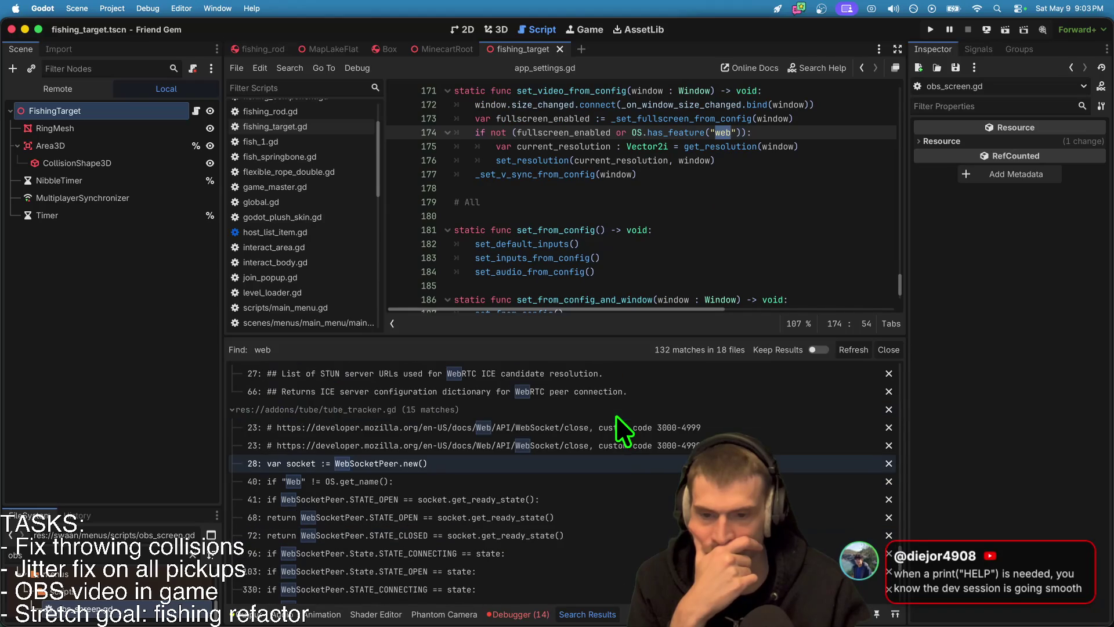
scroll(475, 516, "up", 15)
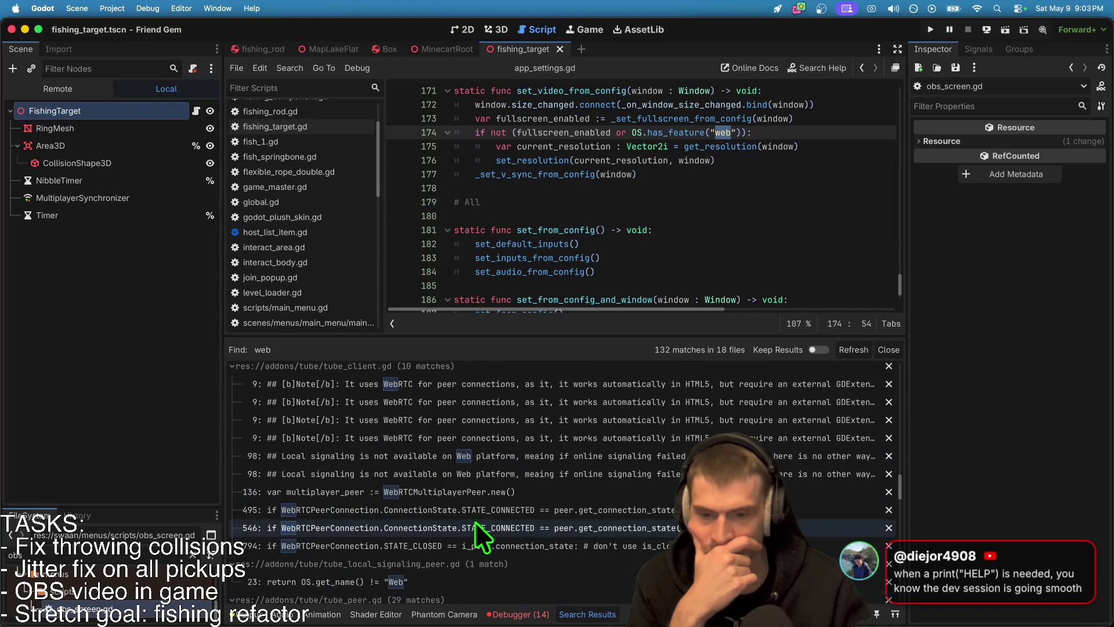
scroll(476, 523, "up", 10)
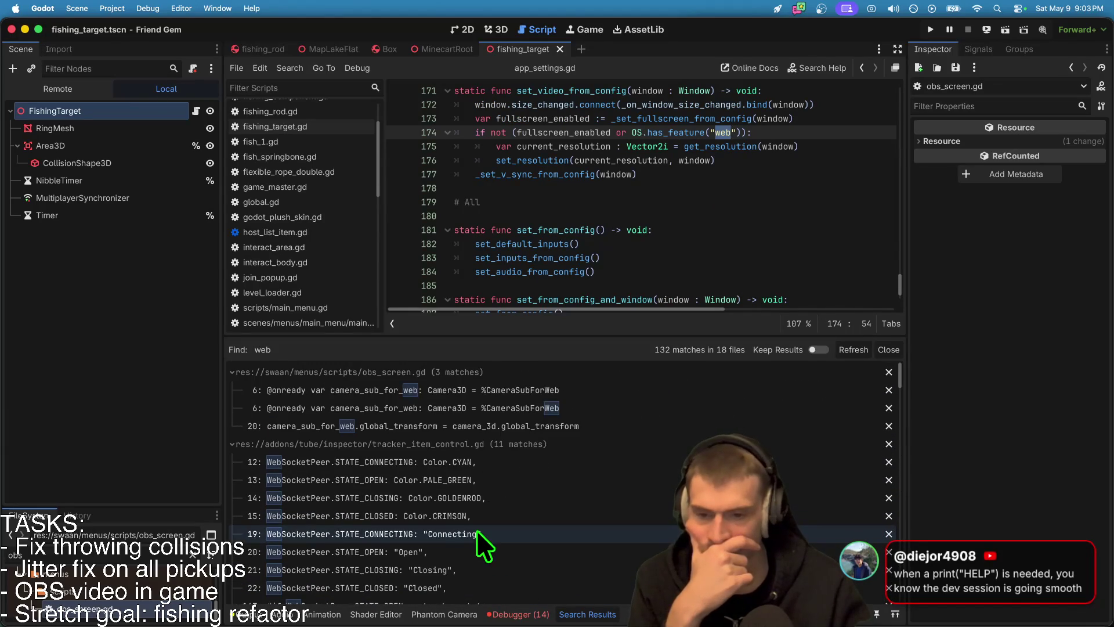
left_click(518, 426)
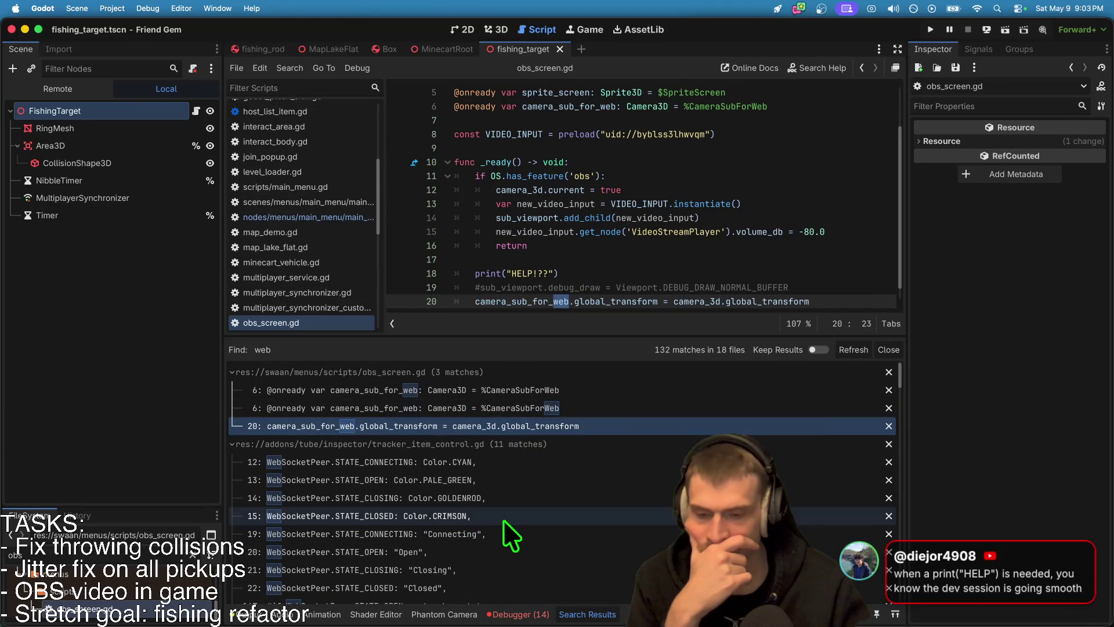
scroll(504, 520, "down", 5)
scroll(503, 520, "down", 3)
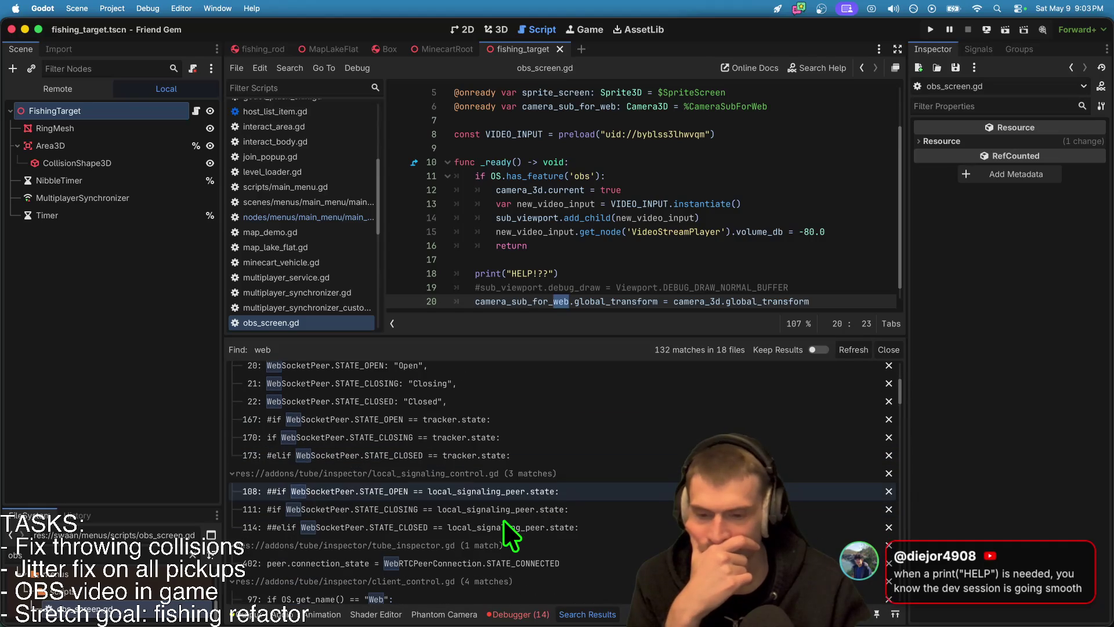
scroll(503, 520, "down", 1)
scroll(503, 520, "down", 10)
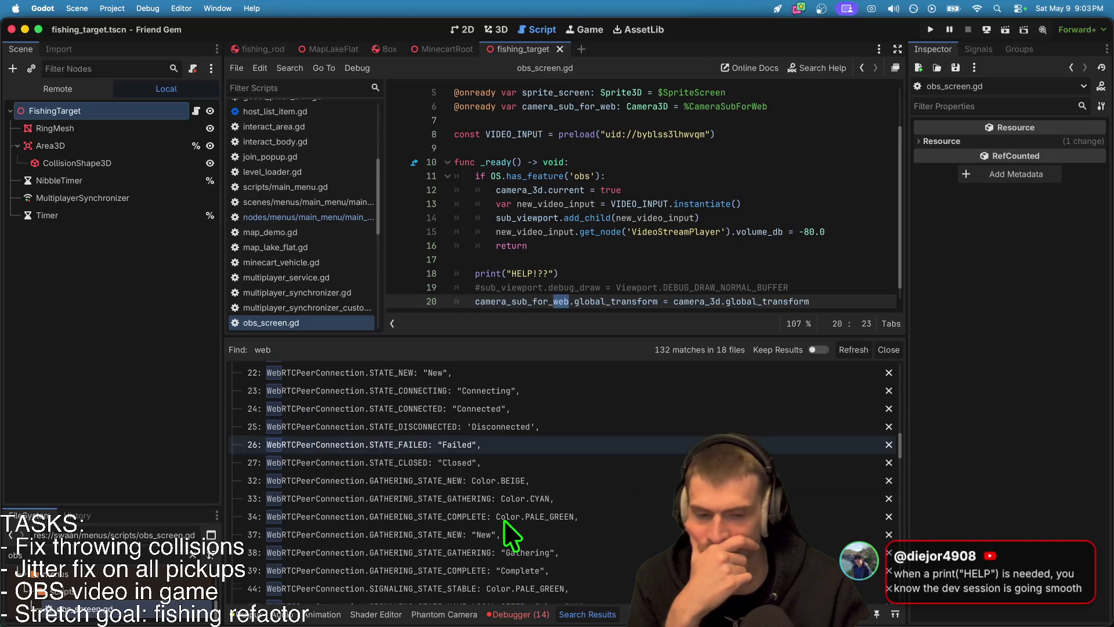
key("super+Tab")
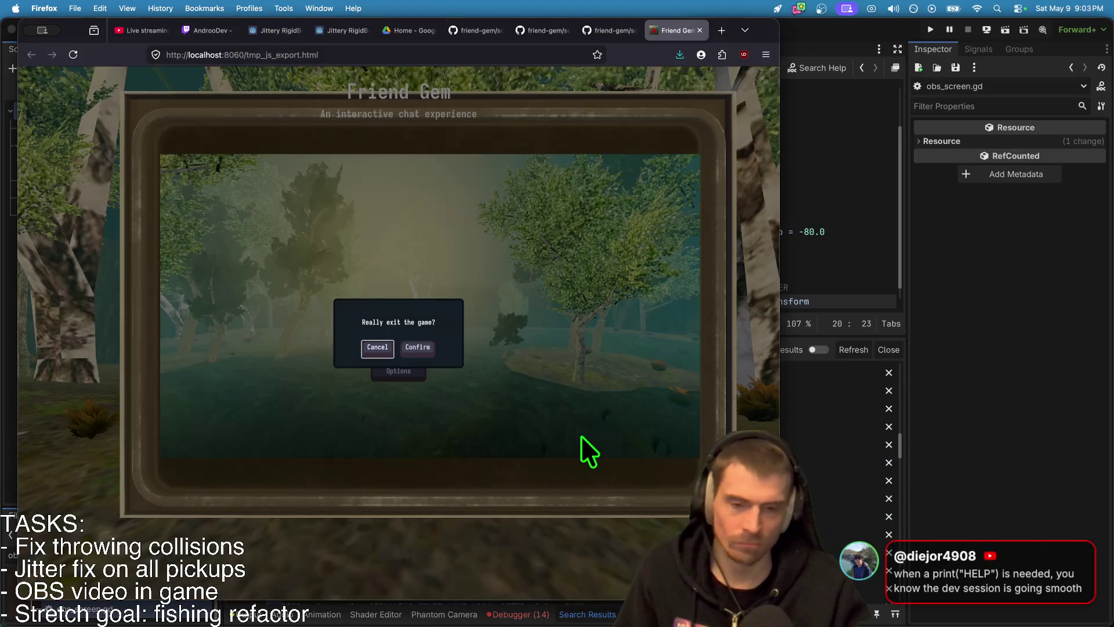
left_click(374, 347)
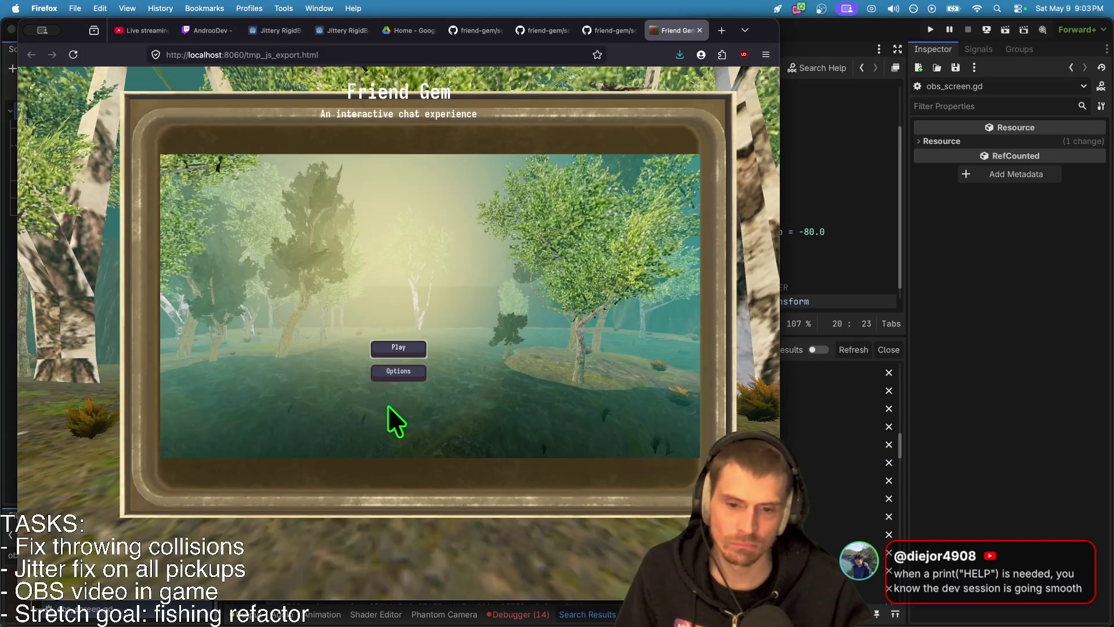
key("super+Tab")
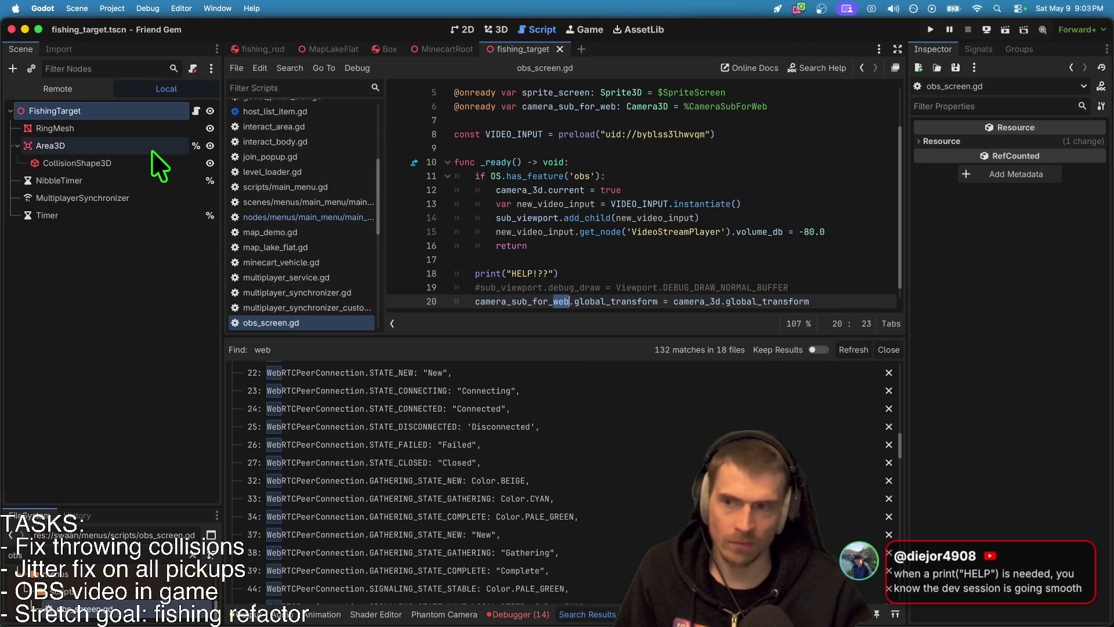
Step: Open the obs_screen scene and select its CameraSubForWeb node
key("ctrl+shift+Tab")
key("ctrl+shift+Tab")
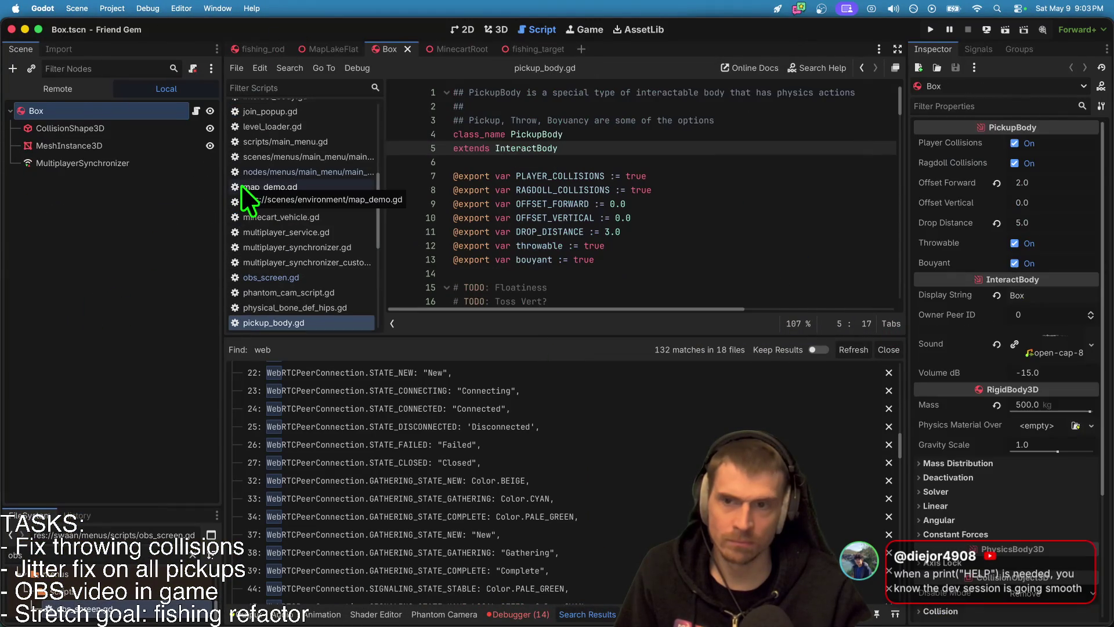
key("ctrl+shift+Tab")
left_click(181, 388)
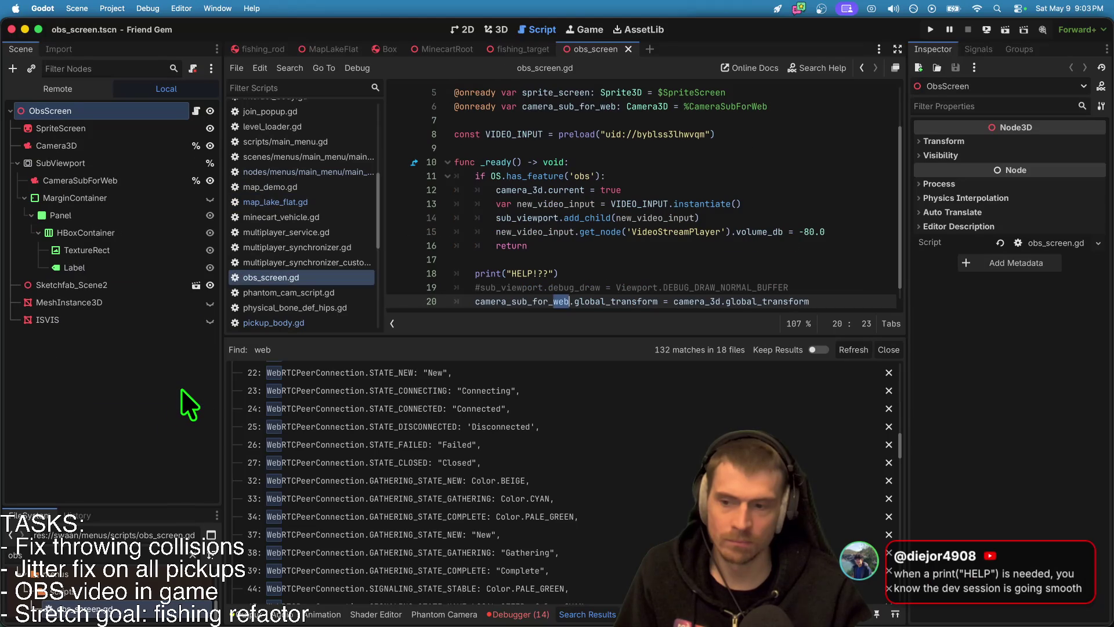
left_click(114, 180)
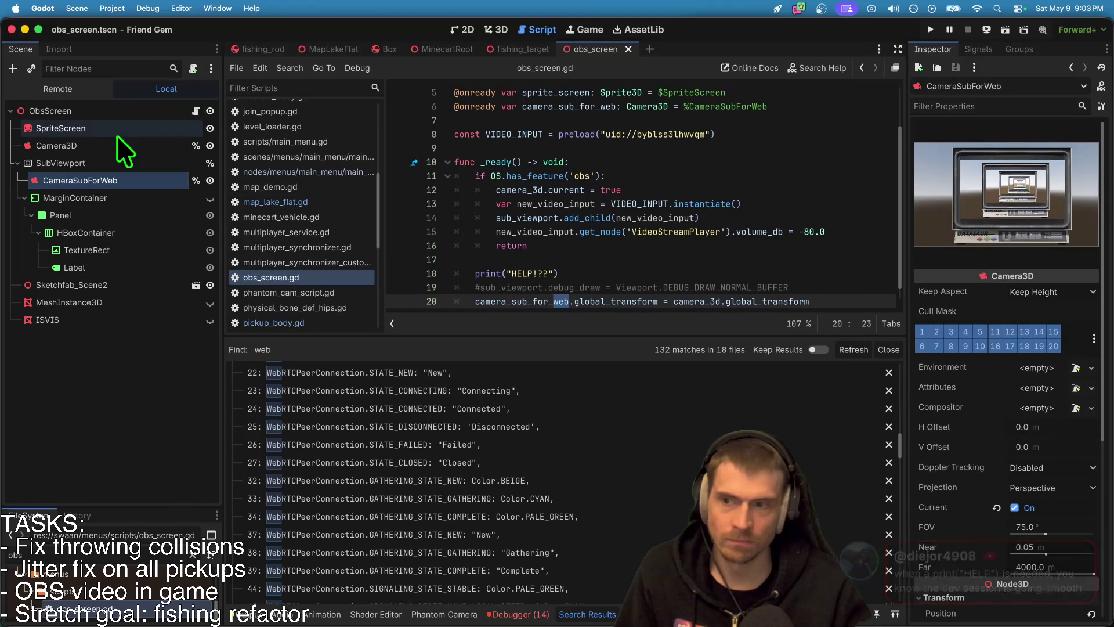
key("super+Tab")
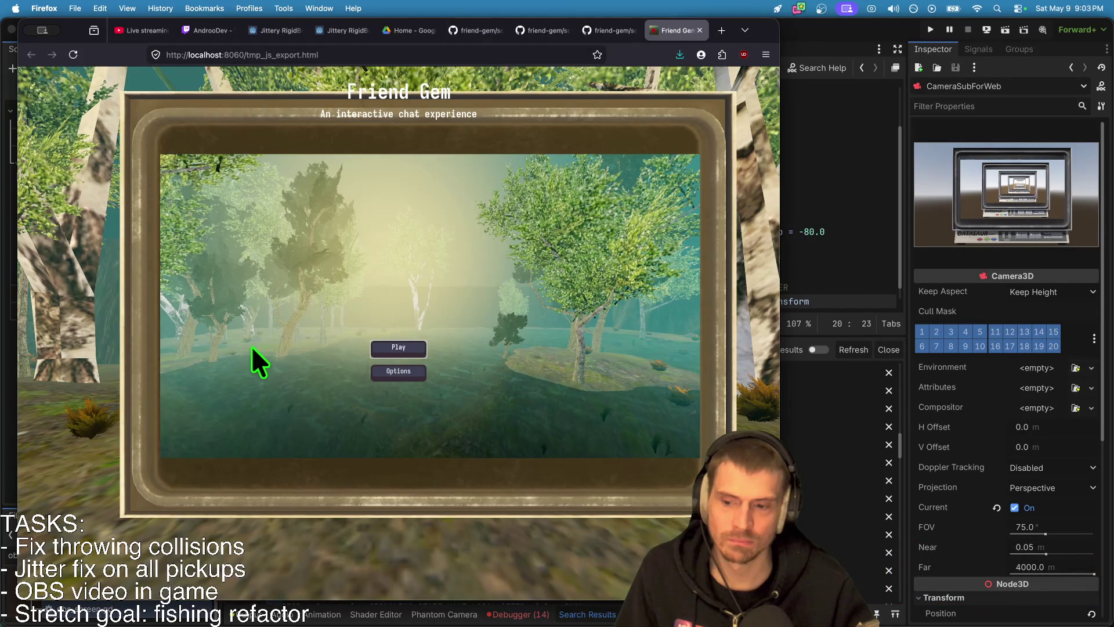
key("super+Tab")
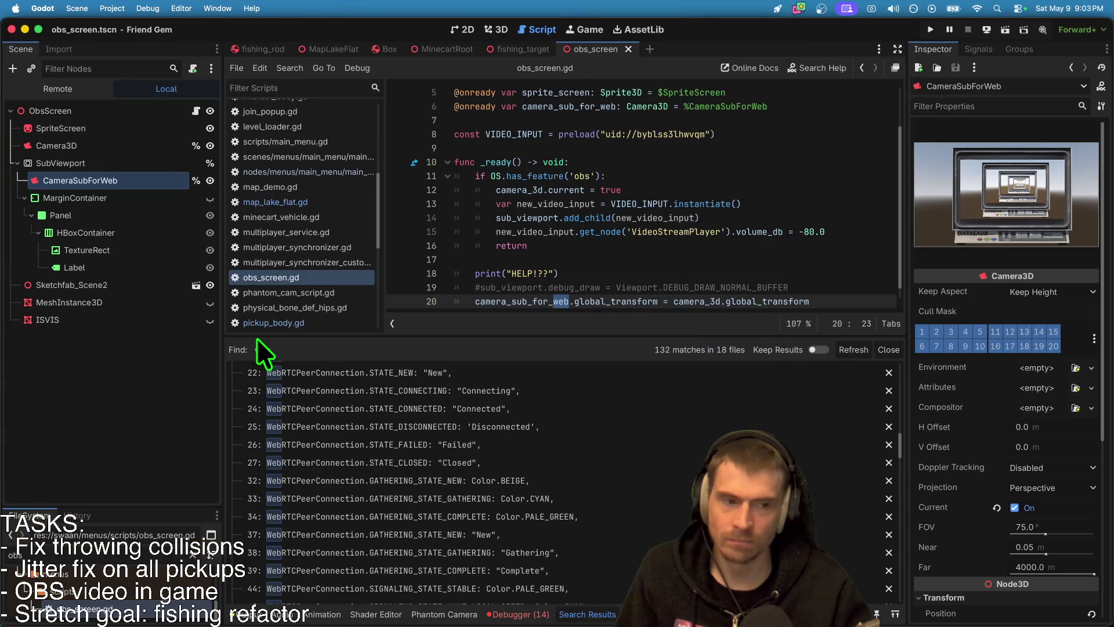
Step: Adjust CameraSubForWeb's Y rotation while previewing the camera angle in the running game
scroll(1061, 523, "down", 5)
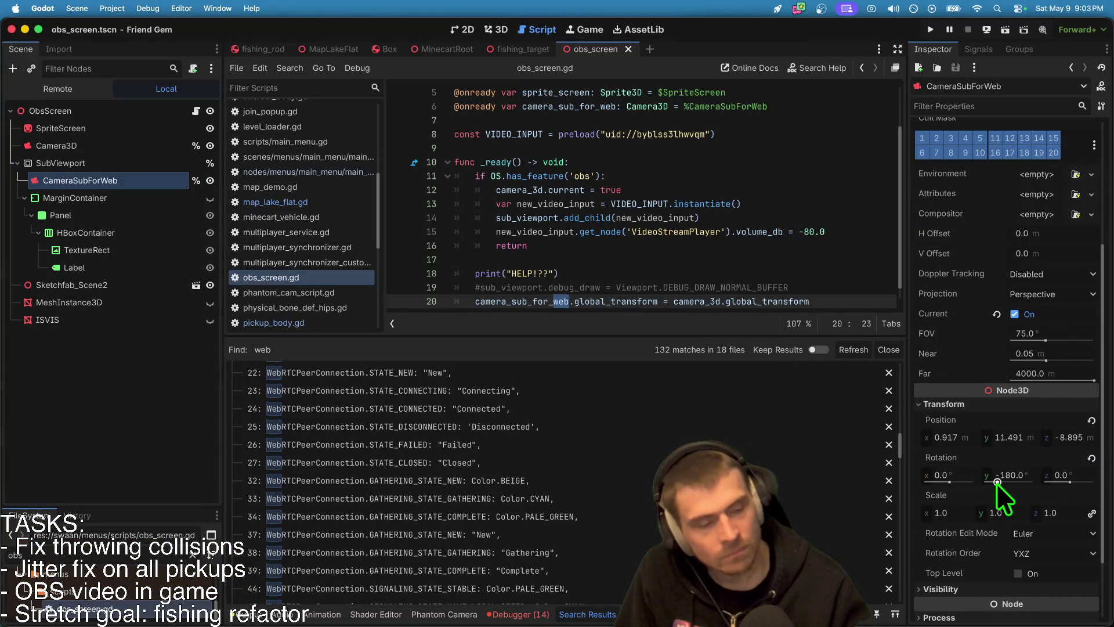
left_click_drag(997, 482, 1009, 482)
key("super+Tab")
key("super+Tab")
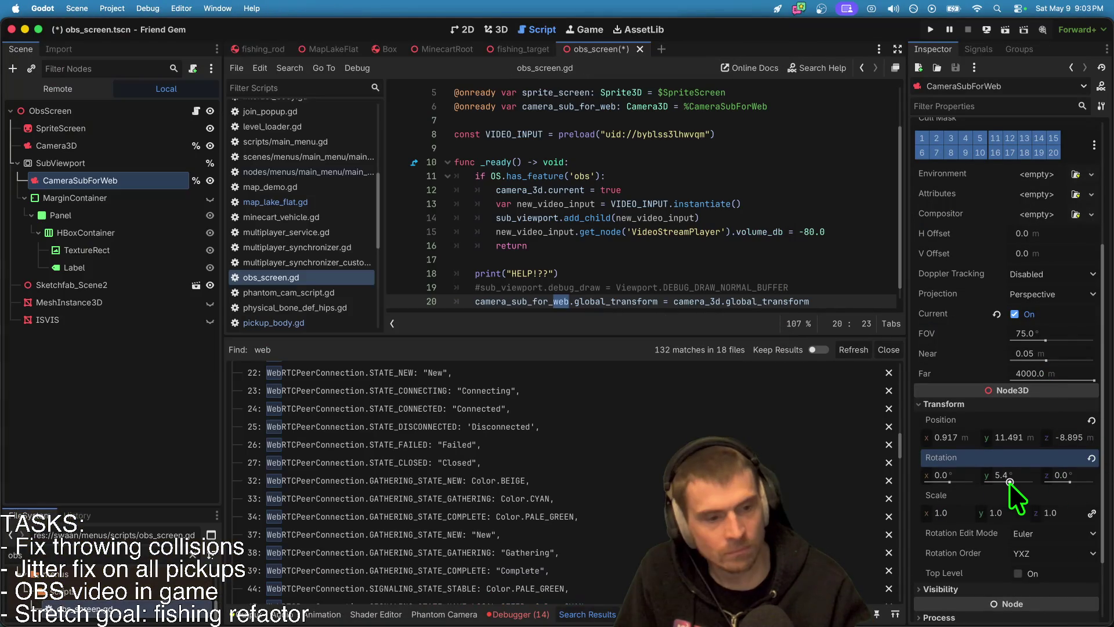
key("super+Tab")
key("super+Tab")
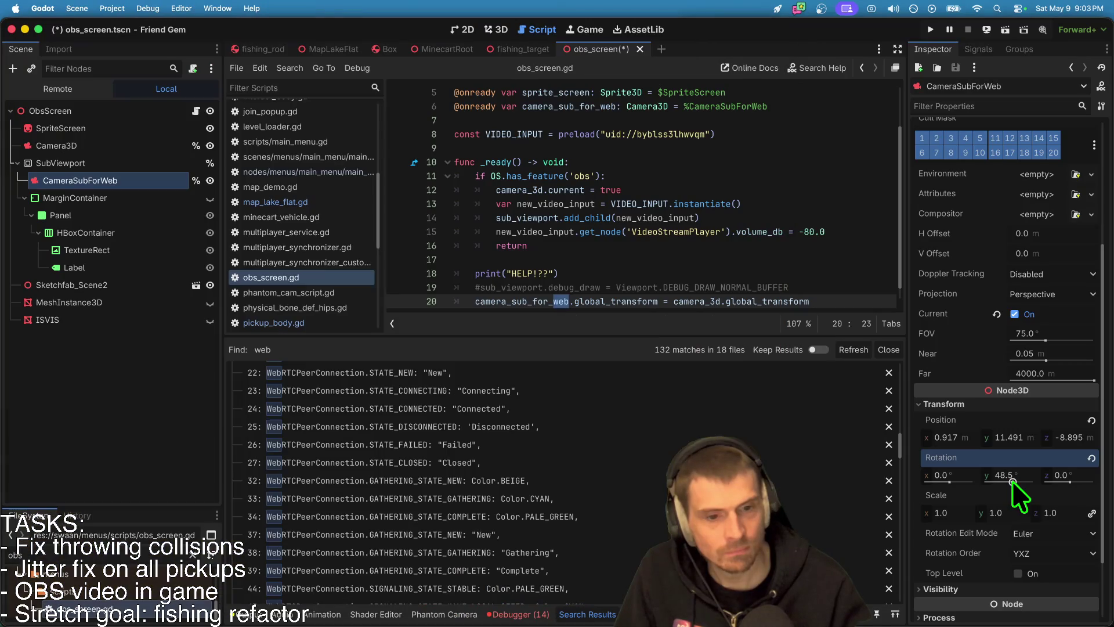
key("super+Tab")
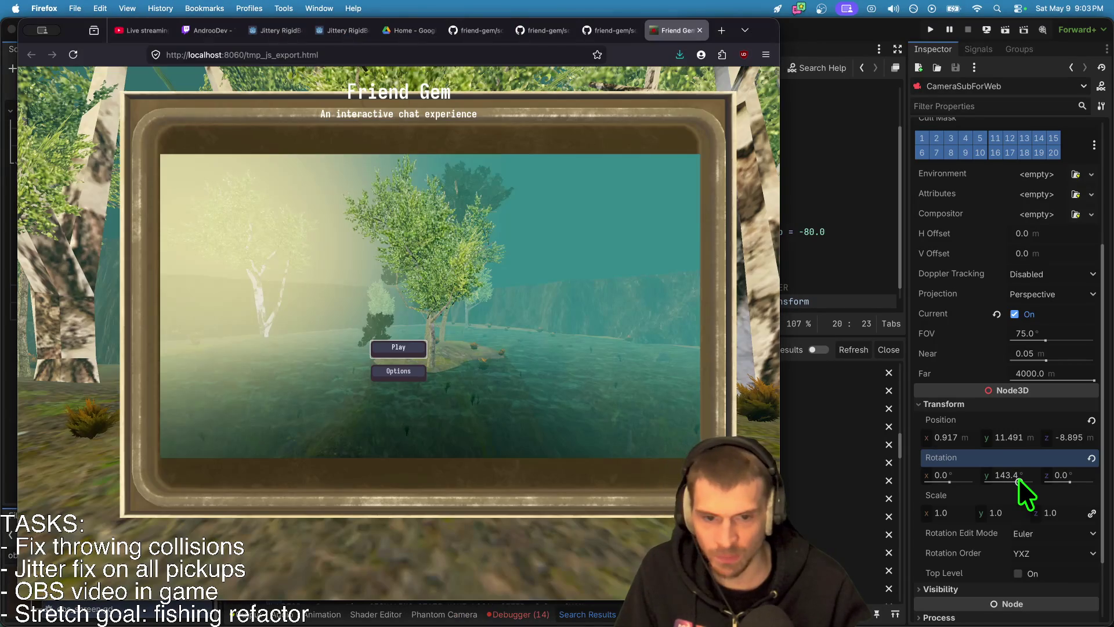
left_click_drag(1018, 479, 1008, 480)
key("super+Tab")
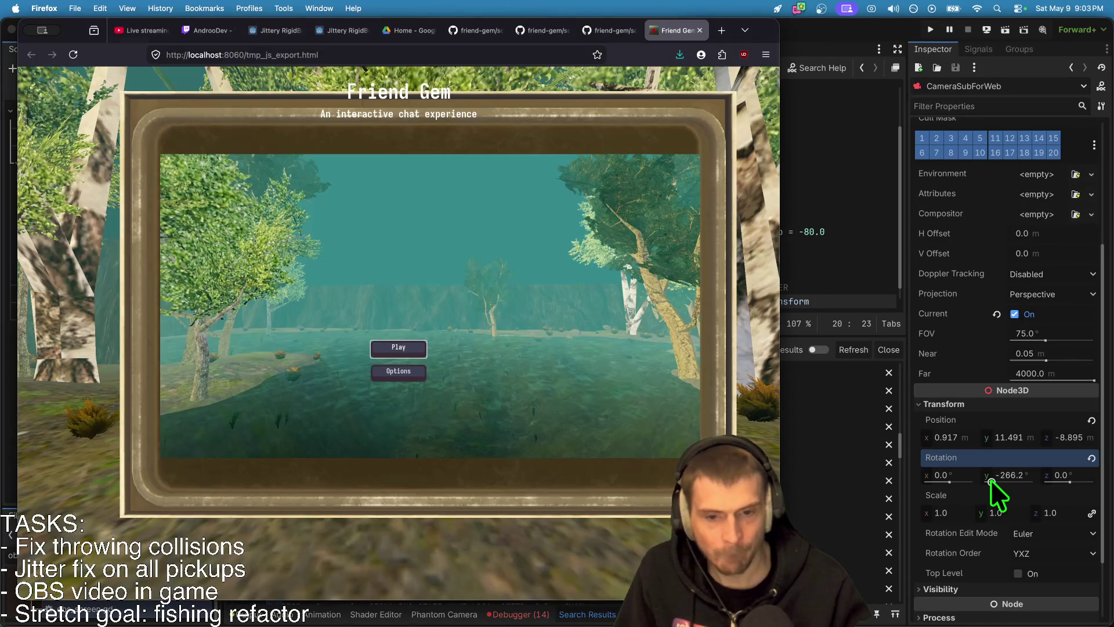
key("super+Tab")
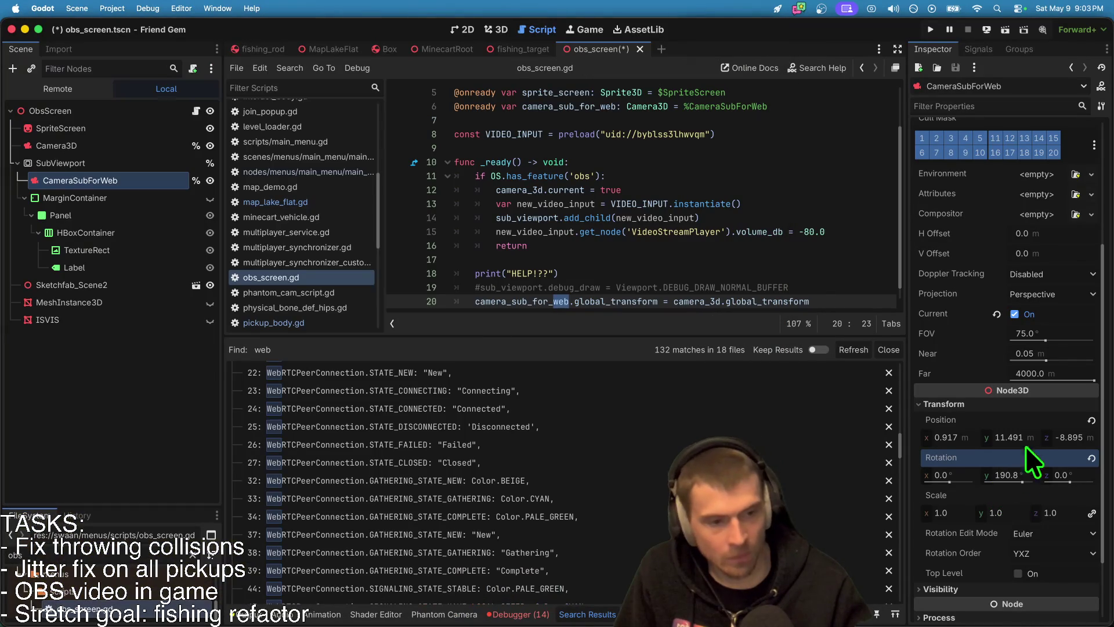
key("super+Tab")
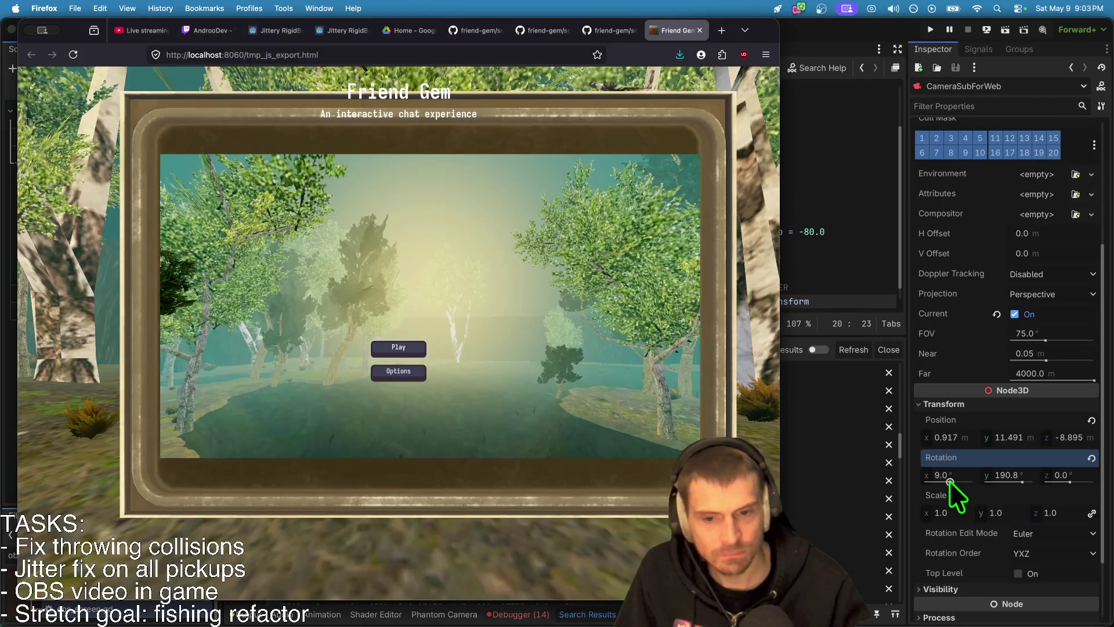
Step: Set CameraSubForWeb's X rotation to -172.1° and check the framing in the game
key("super+Tab")
left_click_drag(950, 481, 960, 481)
key("super+Tab")
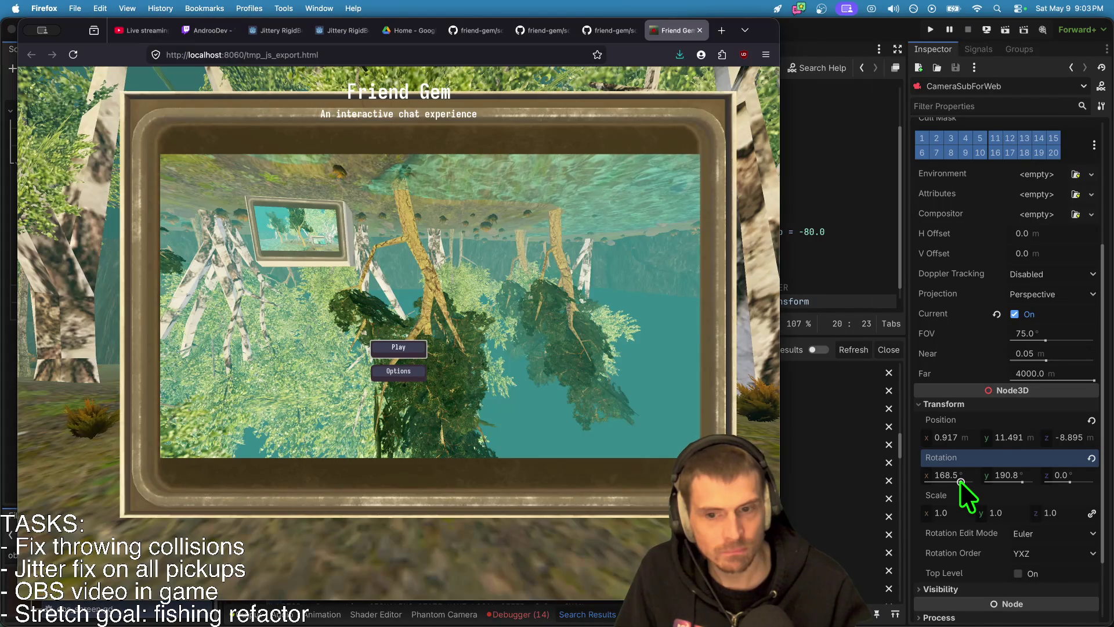
left_click_drag(960, 481, 956, 480)
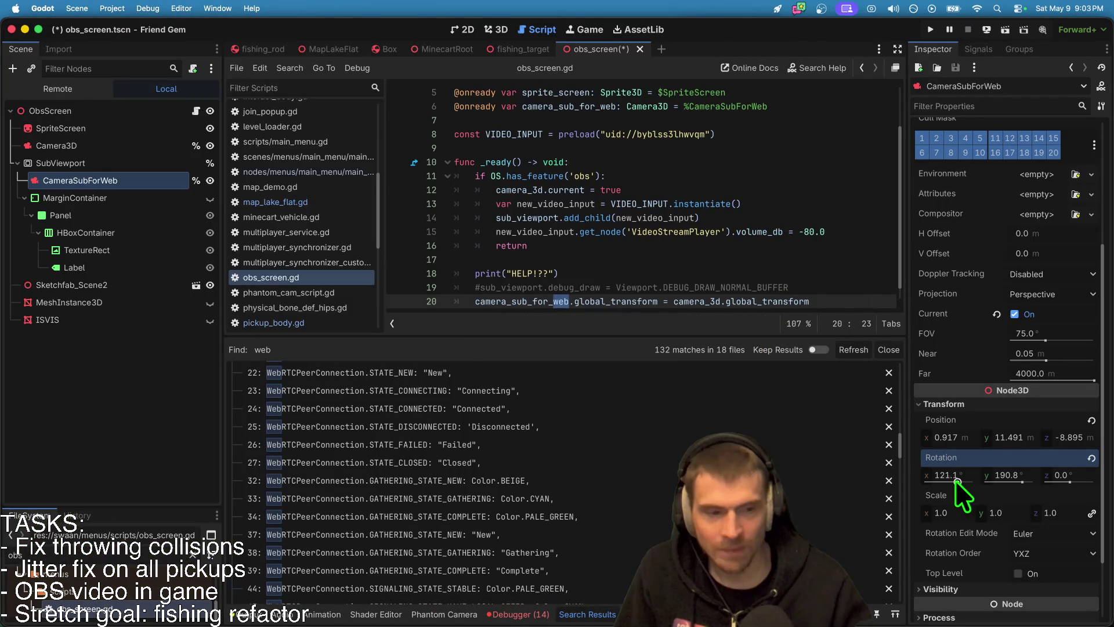
left_click(938, 481)
key("super+Tab")
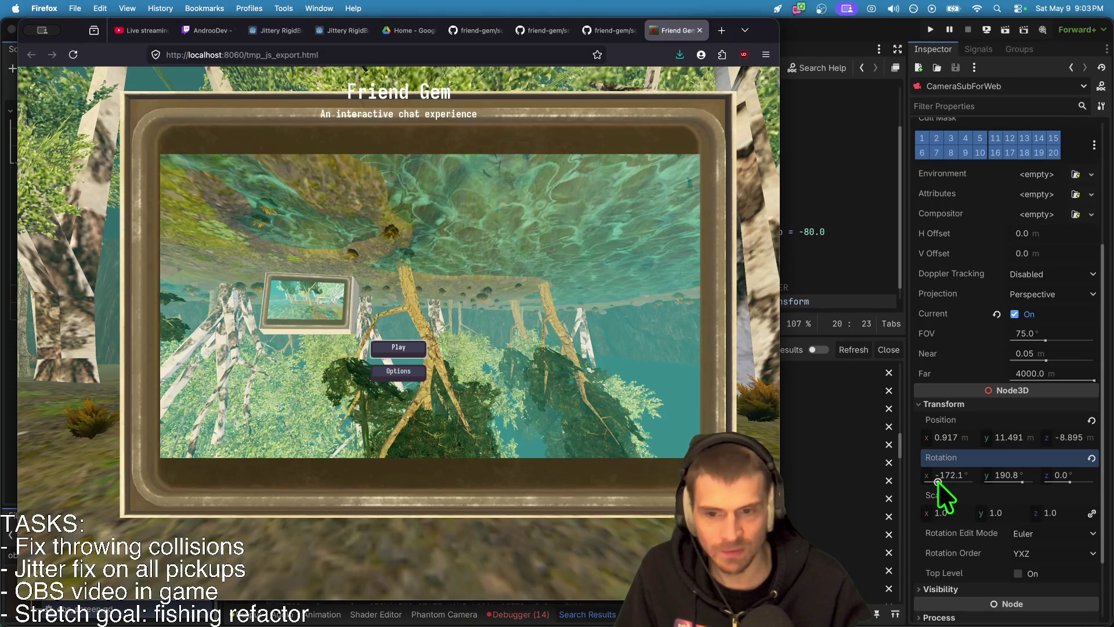
key("super+Tab")
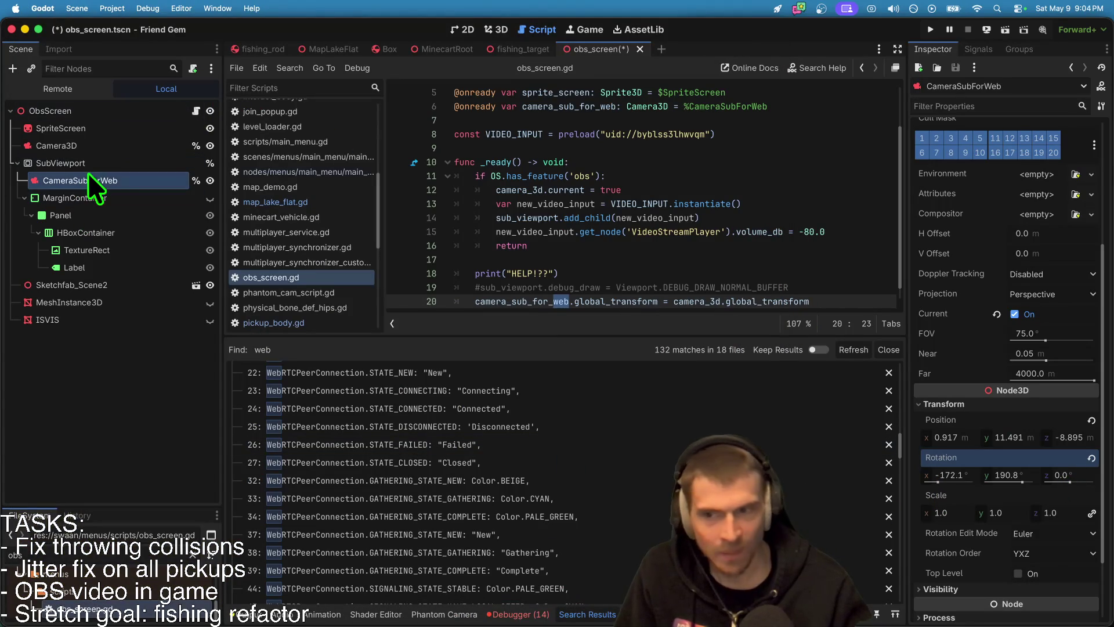
scroll(644, 197, "down", 1)
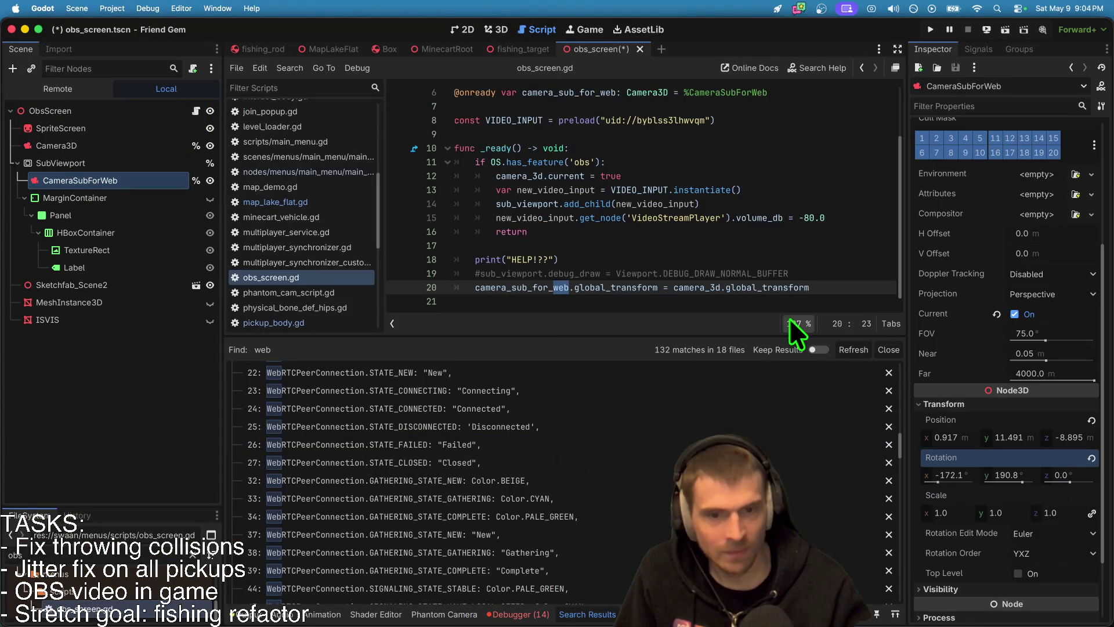
Step: Comment out the OBS feature block on lines 11–16 of obs_screen.gd and save the script
double_click(555, 287)
double_click(601, 288)
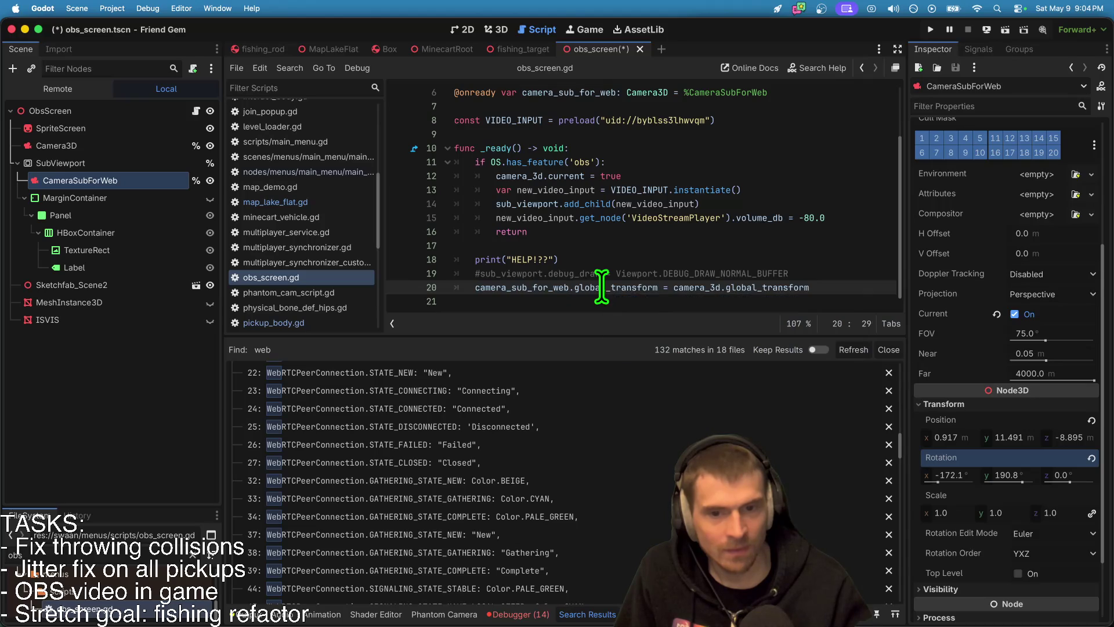
left_click_drag(580, 232, 406, 165)
key("super+k")
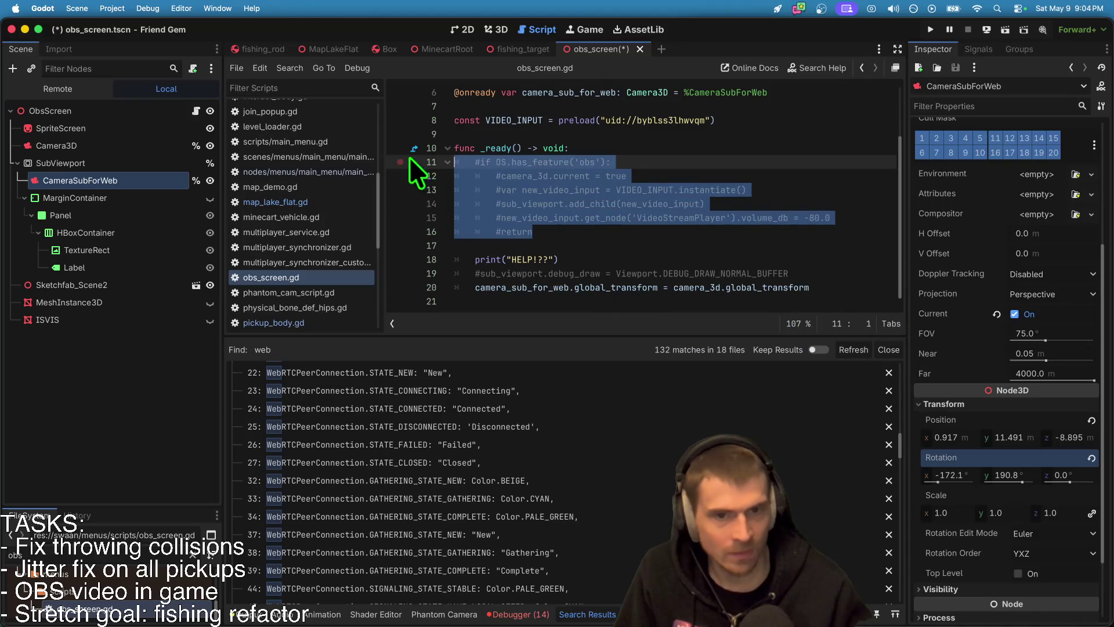
left_click(777, 259)
key("super+s")
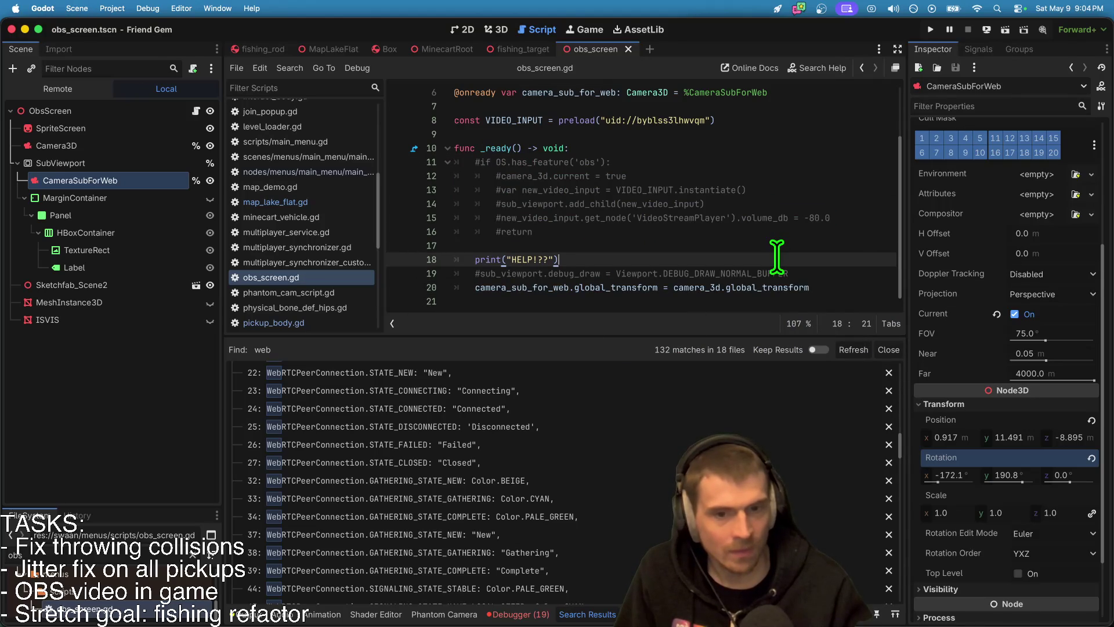
Step: Review the Output log, then select the VIDEO_INPUT constant name
left_click(246, 614)
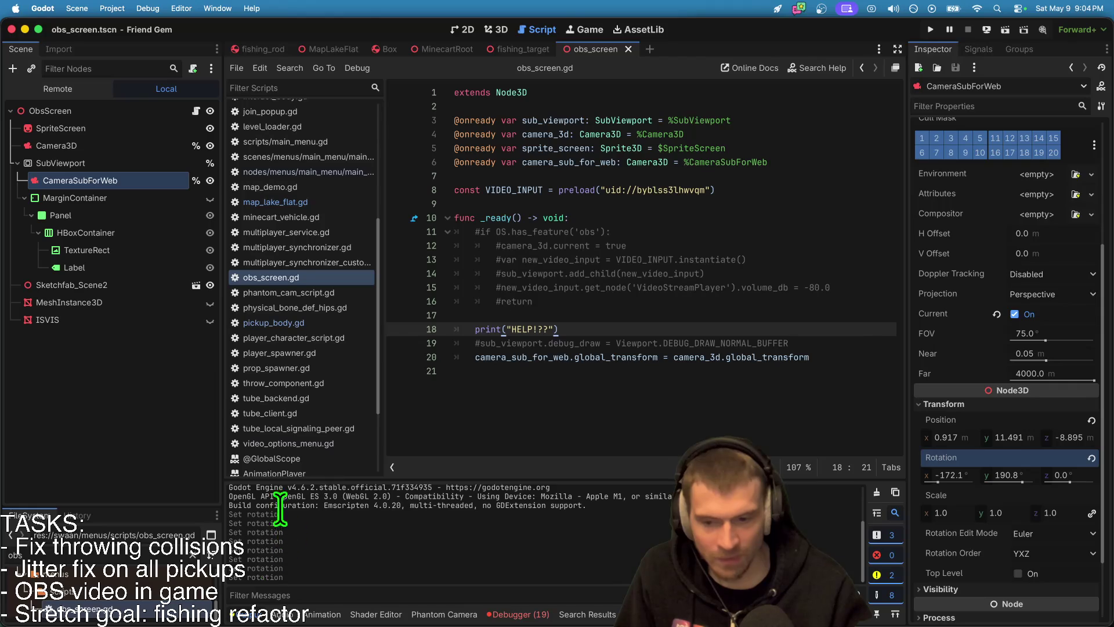
left_click_drag(315, 505, 283, 568)
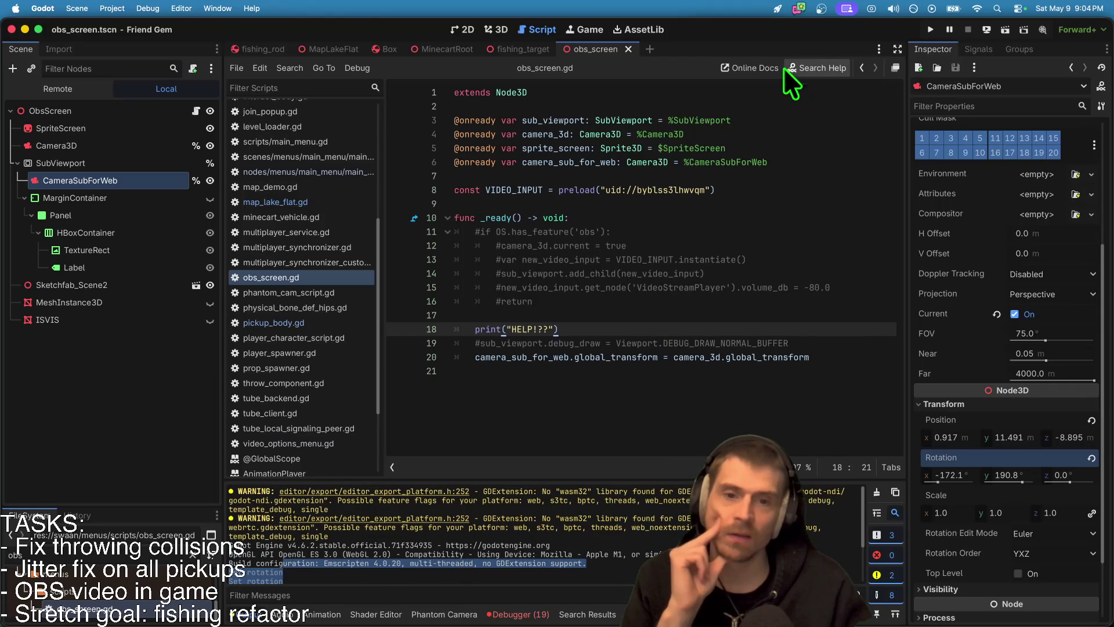
double_click(500, 189)
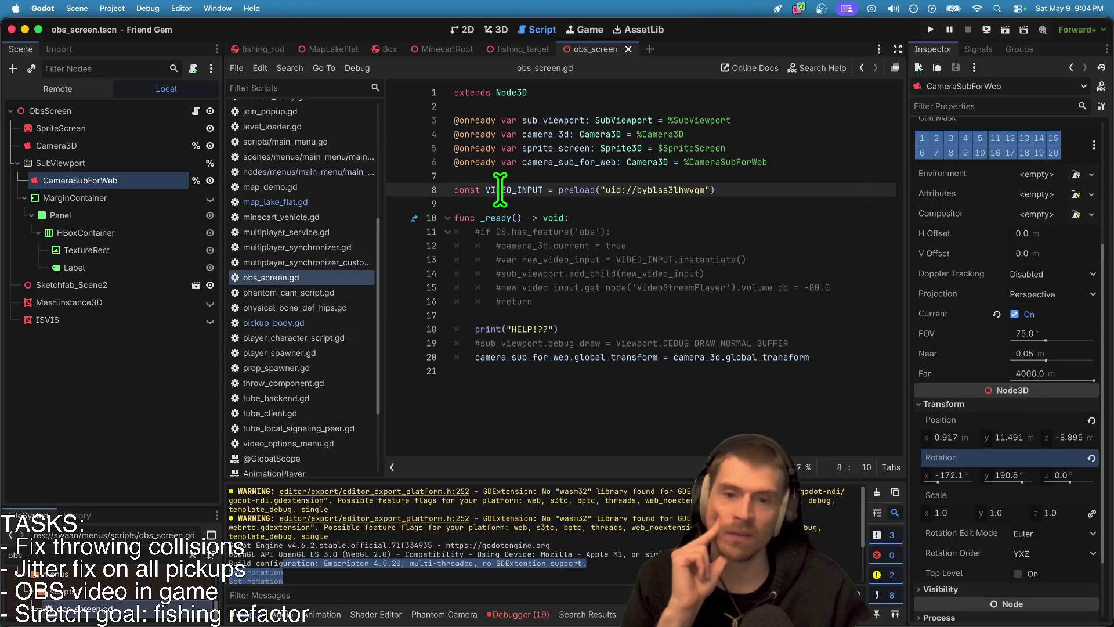
Step: Replace preload with load on the VIDEO_INPUT line and uncomment the debug_draw line
double_click(568, 190)
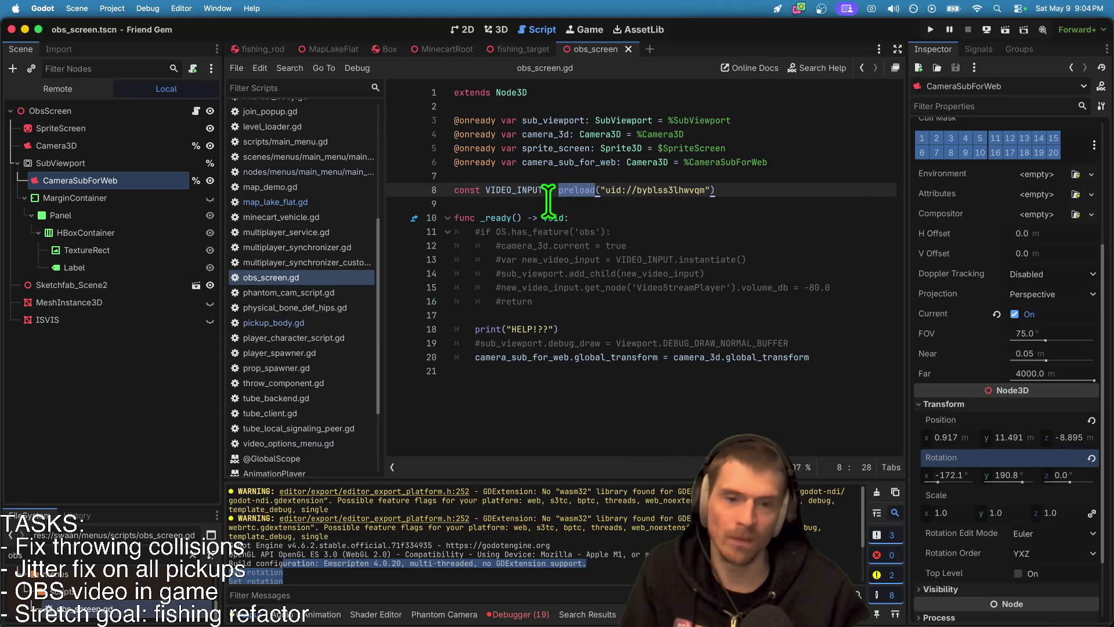
double_click(595, 202)
left_click(627, 368)
key("Up")
key("Up")
key("ctrl+k")
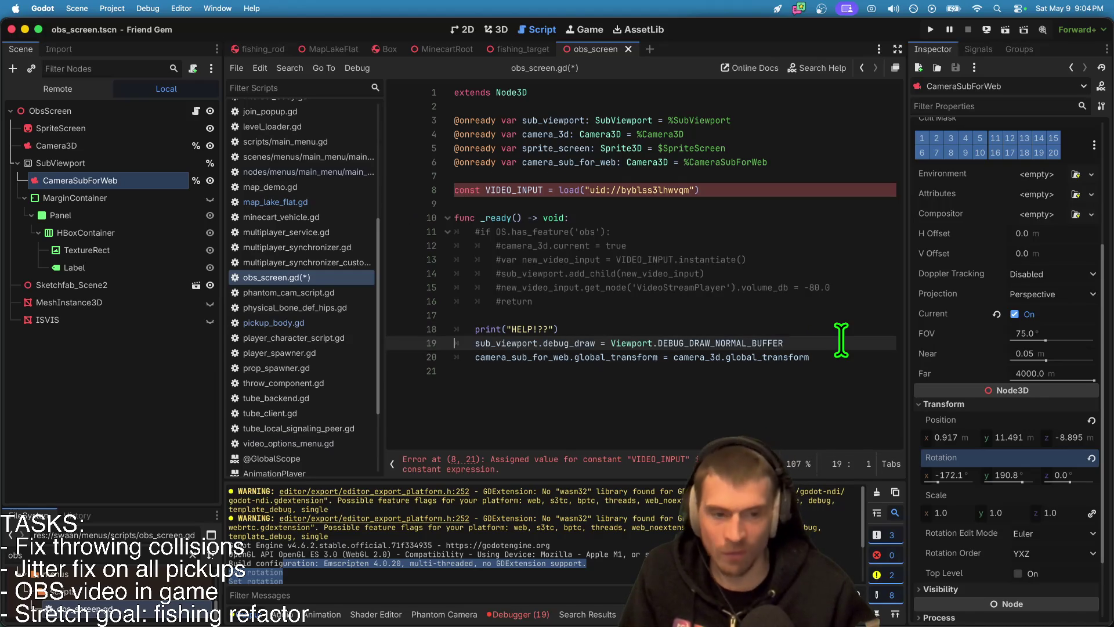
Step: Cut the VIDEO_INPUT constant line out of the top of the script
left_click_drag(704, 191, 560, 188)
key("BackSpace")
key("ctrl+z")
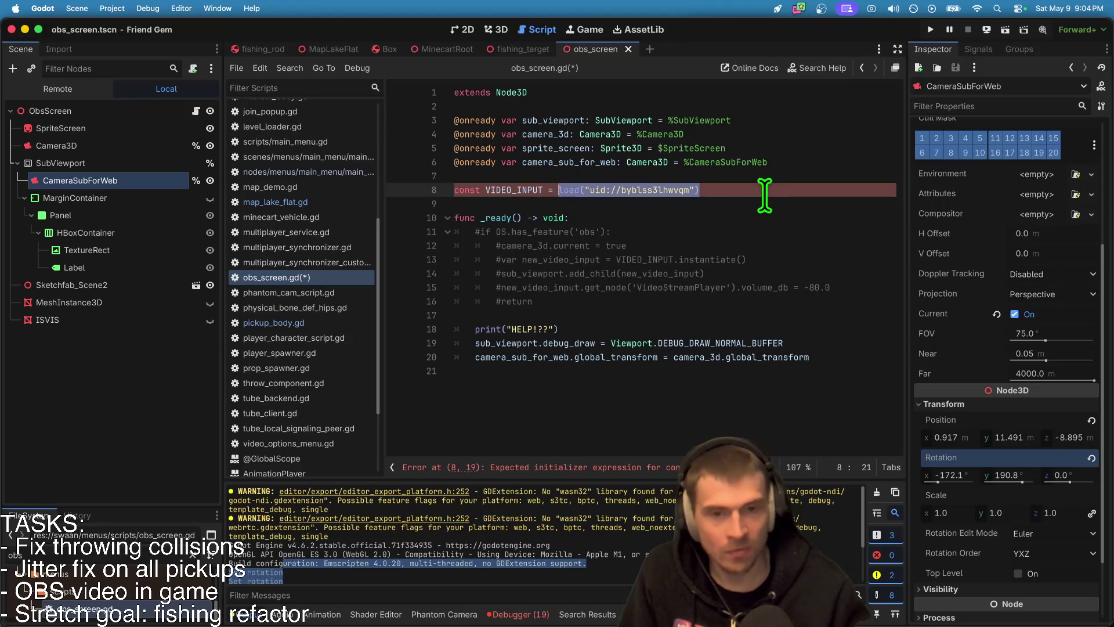
triple_click(765, 196)
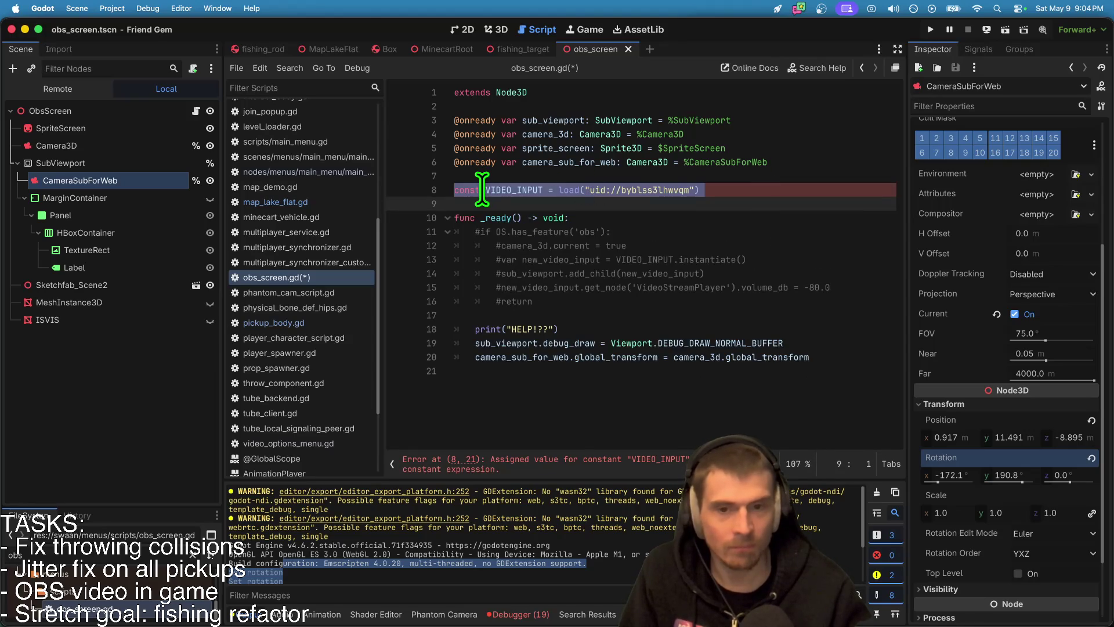
key("BackSpace")
key("Down")
key("Down")
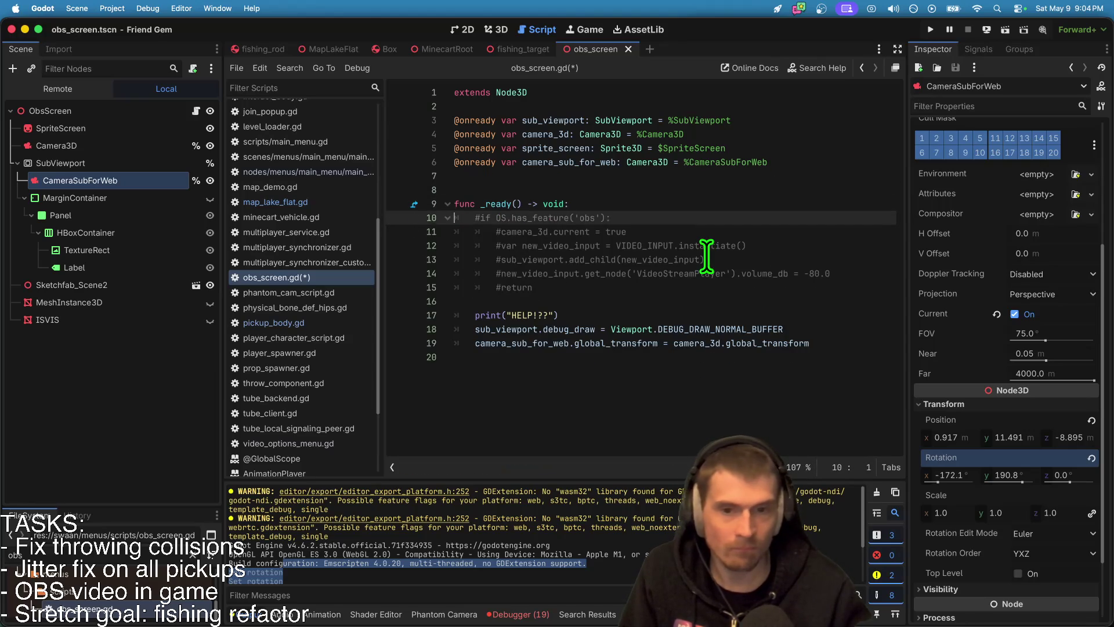
Step: Uncomment the OS.has_feature('obs') check, paste the VIDEO_INPUT load line inside it, and save
left_click_drag(638, 287, 400, 208)
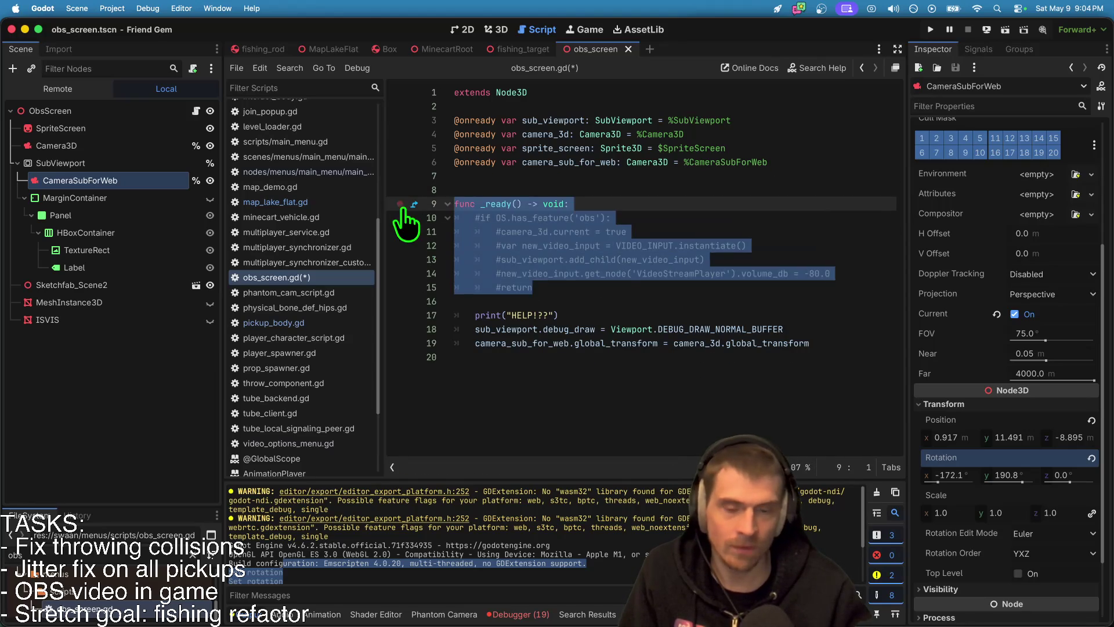
left_click(433, 217, "shift")
key("ctrl+k")
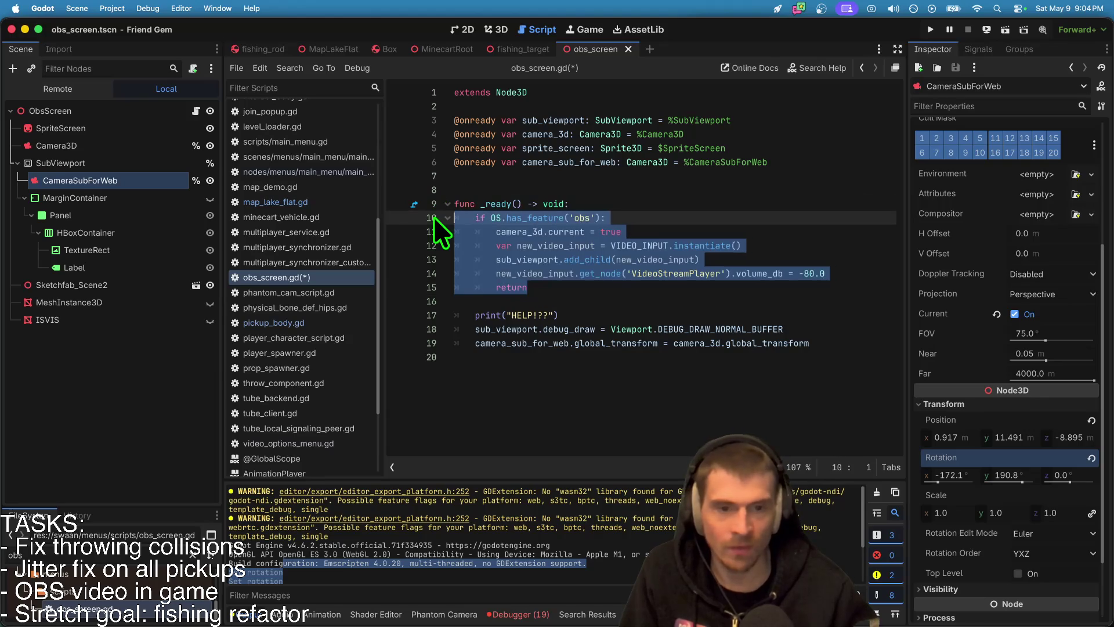
key("Return")
type("var VIDEO_INPUT = load(\"uid://byblss3lhwvqm\")")
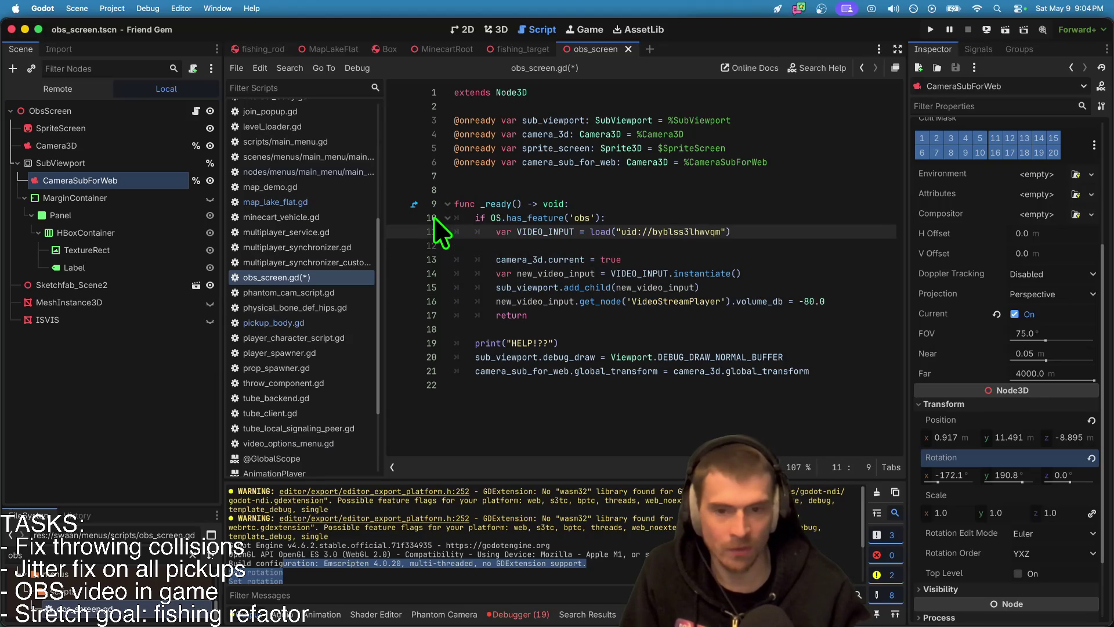
key("End")
key("Delete")
left_click(609, 415)
key("ctrl+s")
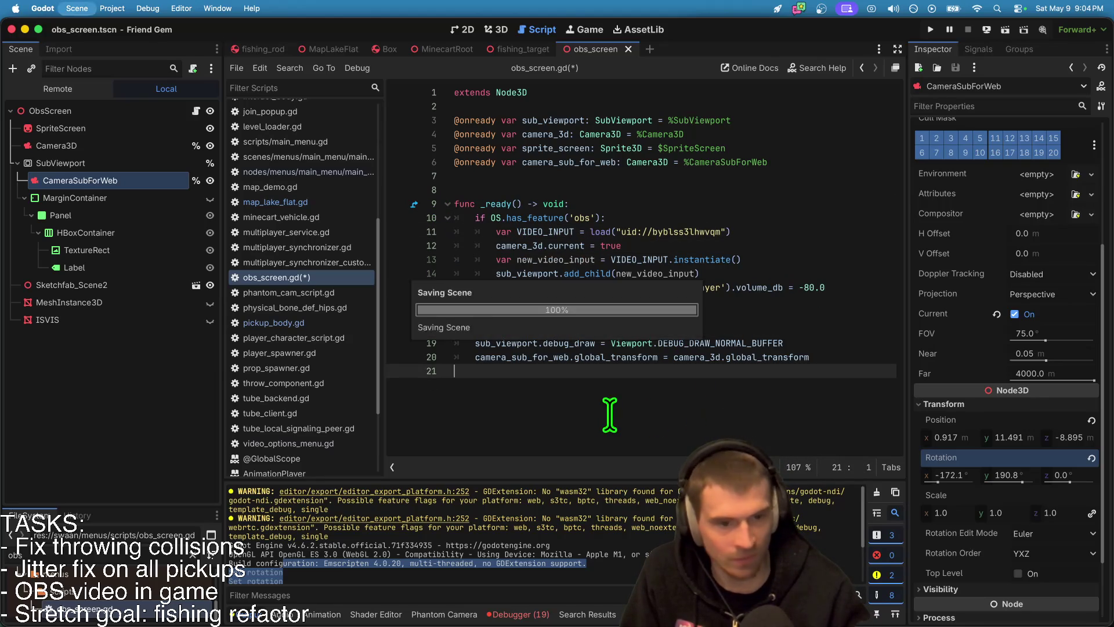
left_click(987, 31)
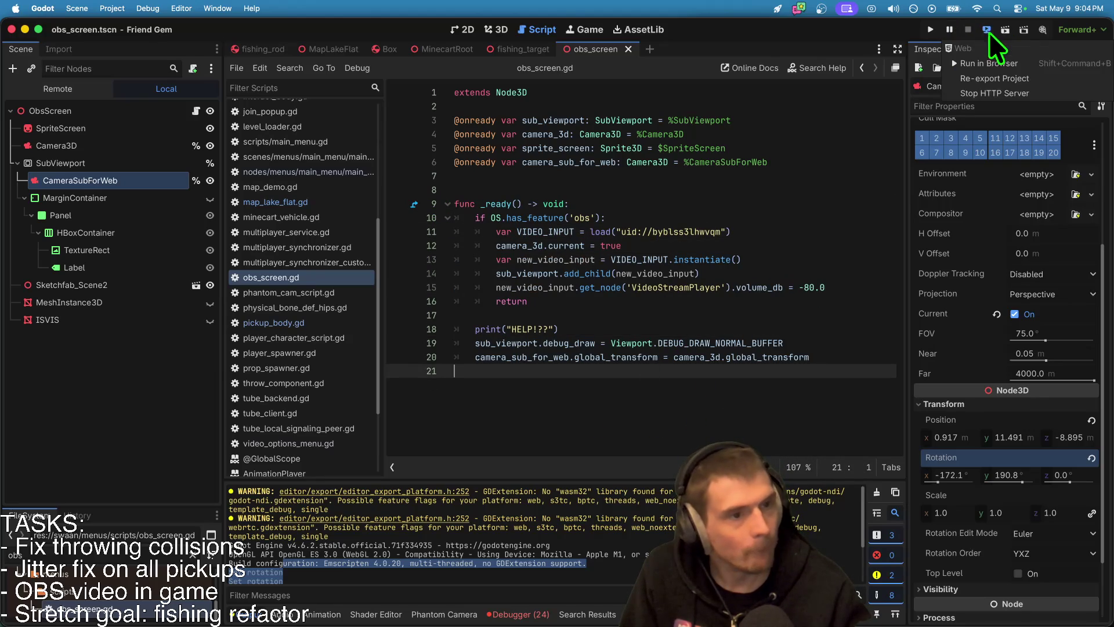
Step: Re-export the web build and host a game in the desktop build to confirm the live OBS screen
left_click(982, 77)
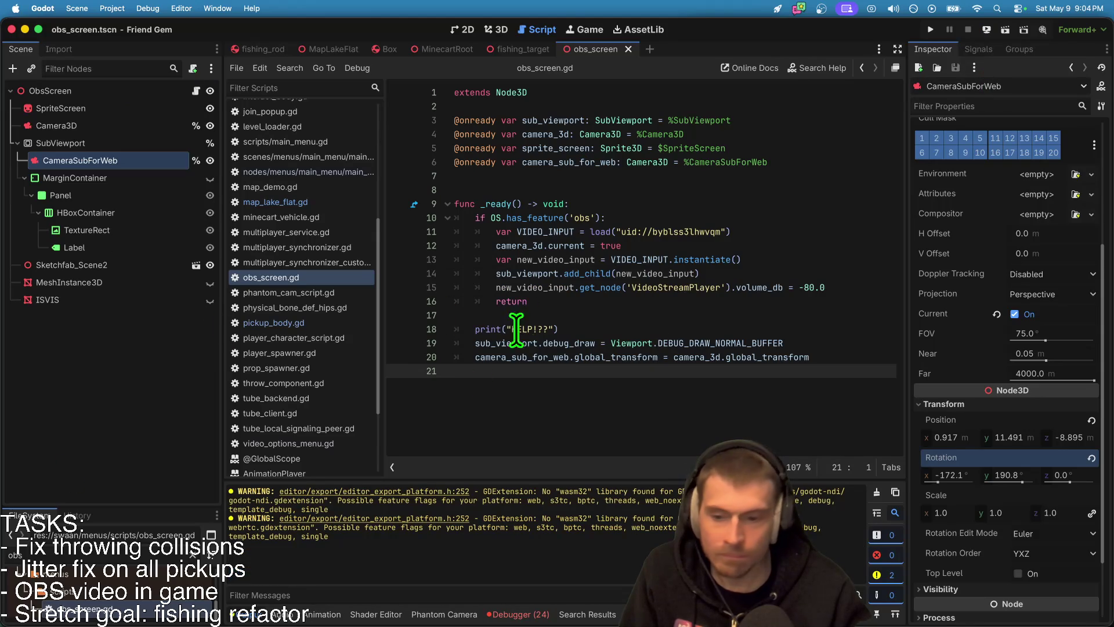
key("super+Tab")
key("super+Tab")
key("super+Tab")
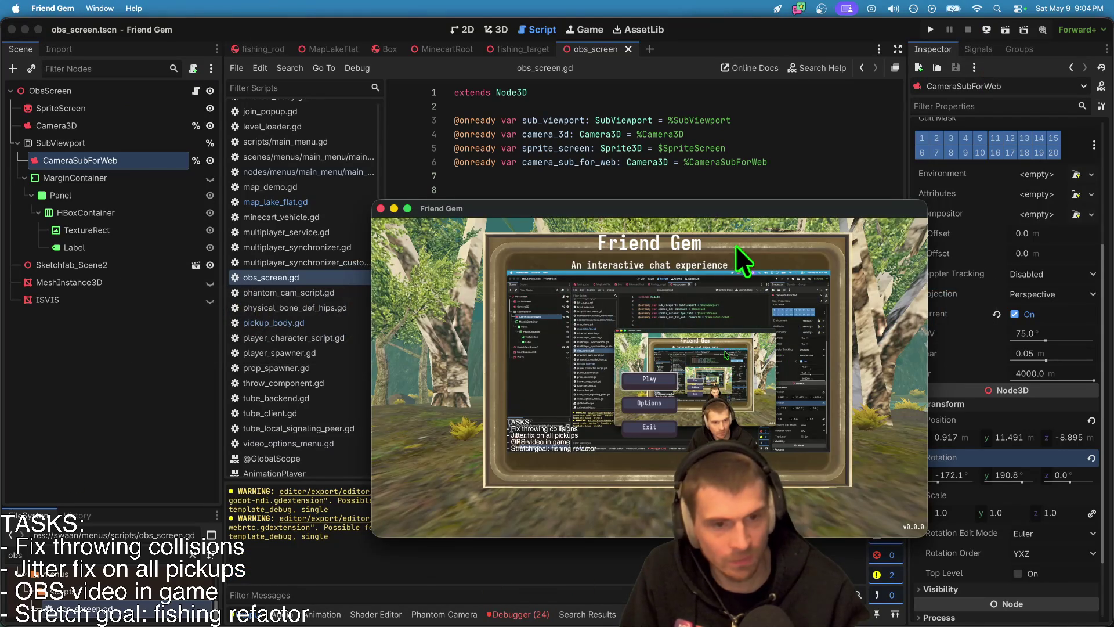
left_click_drag(737, 210, 807, 173)
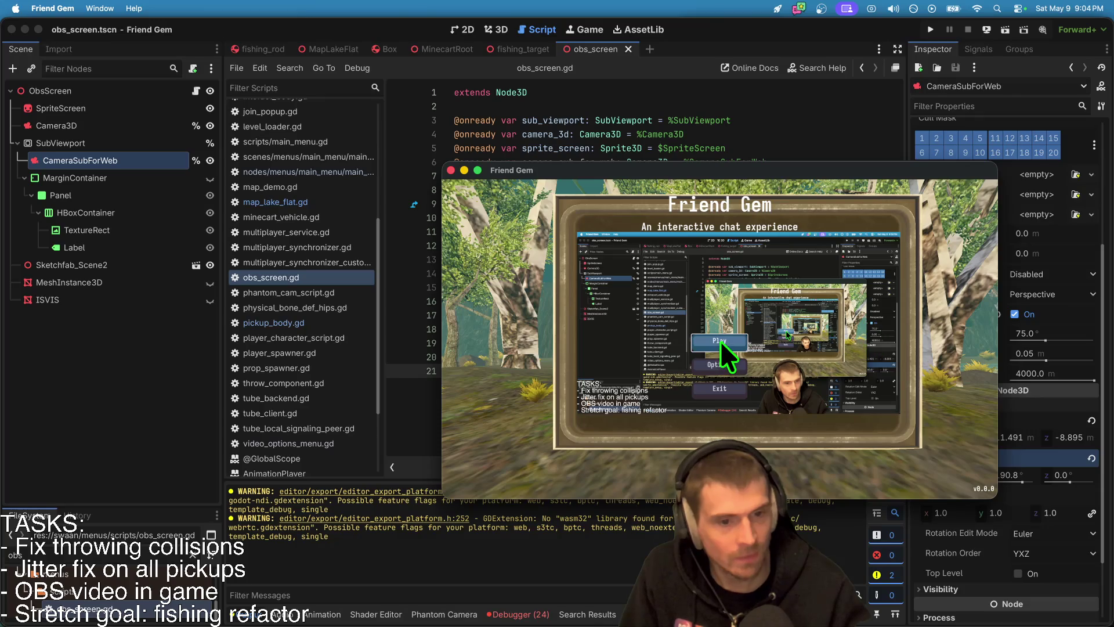
left_click(720, 340)
left_click(721, 293)
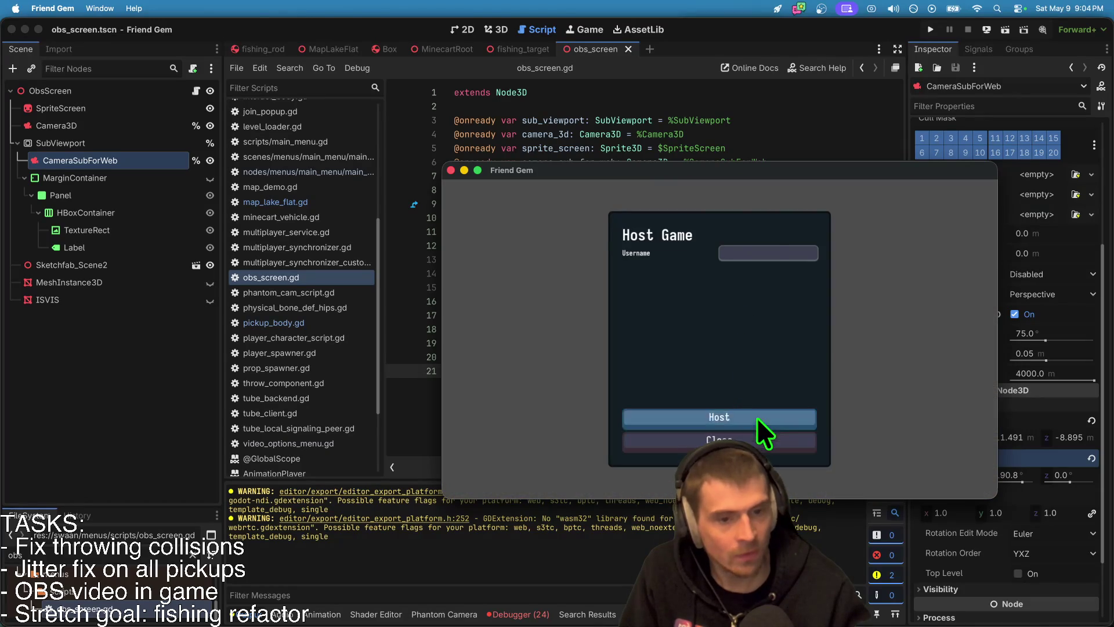
left_click(756, 417)
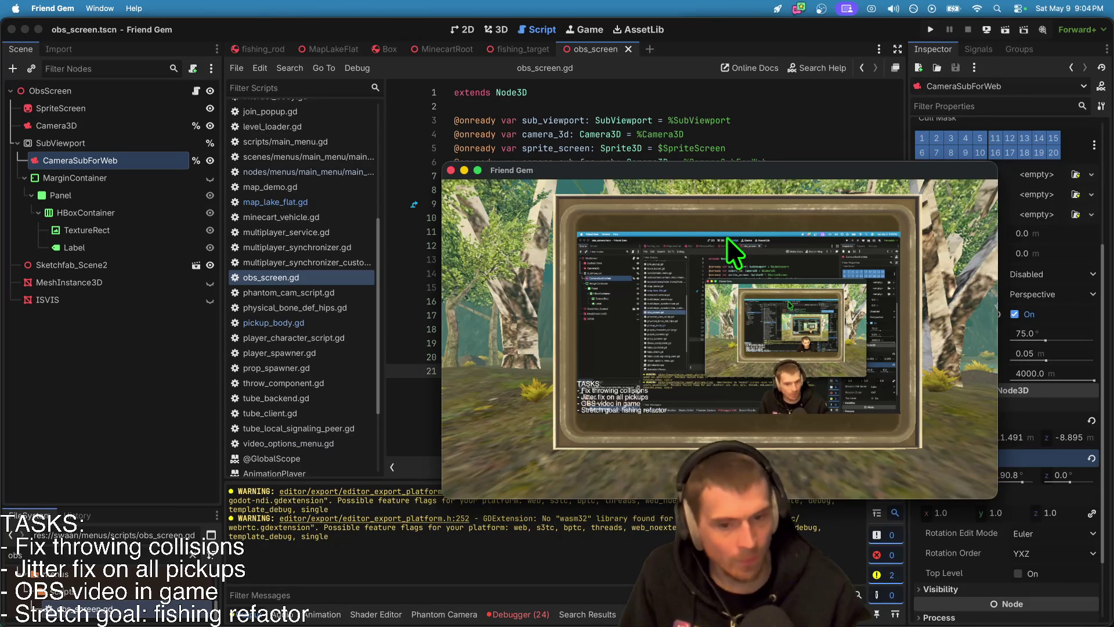
Step: Launch the re-exported game in the browser with Run in Browser
key("super+Tab")
left_click(1004, 27)
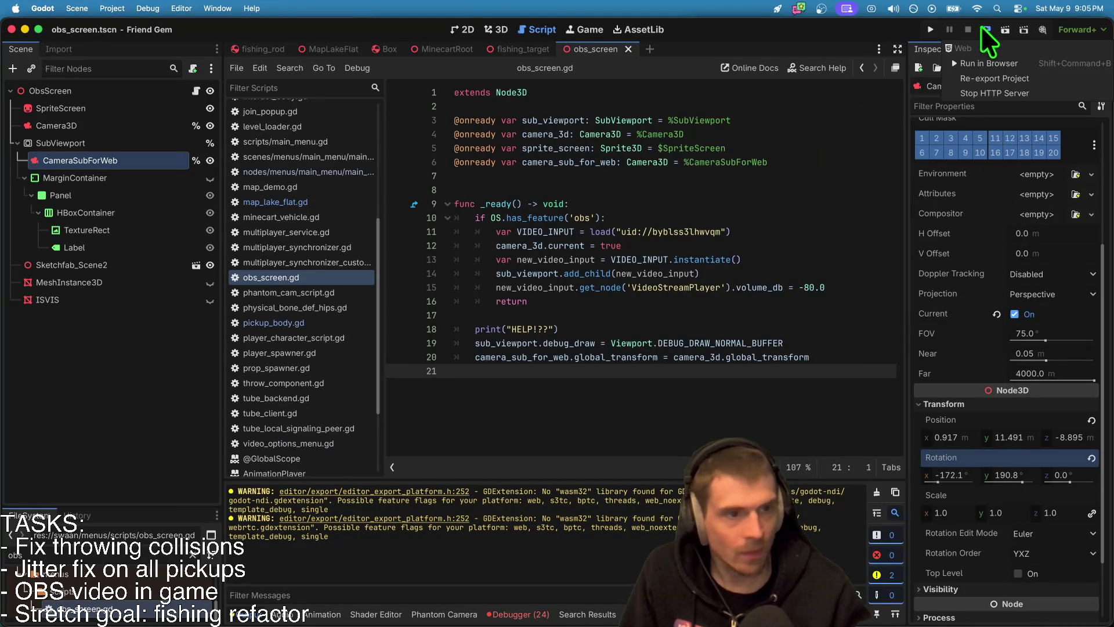
left_click(987, 63)
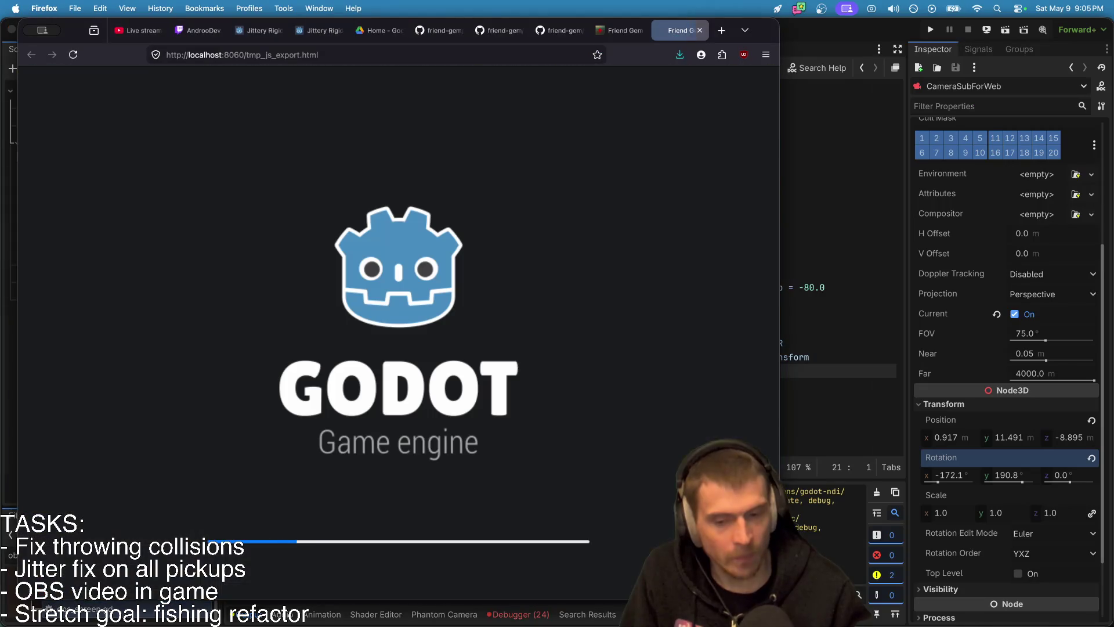